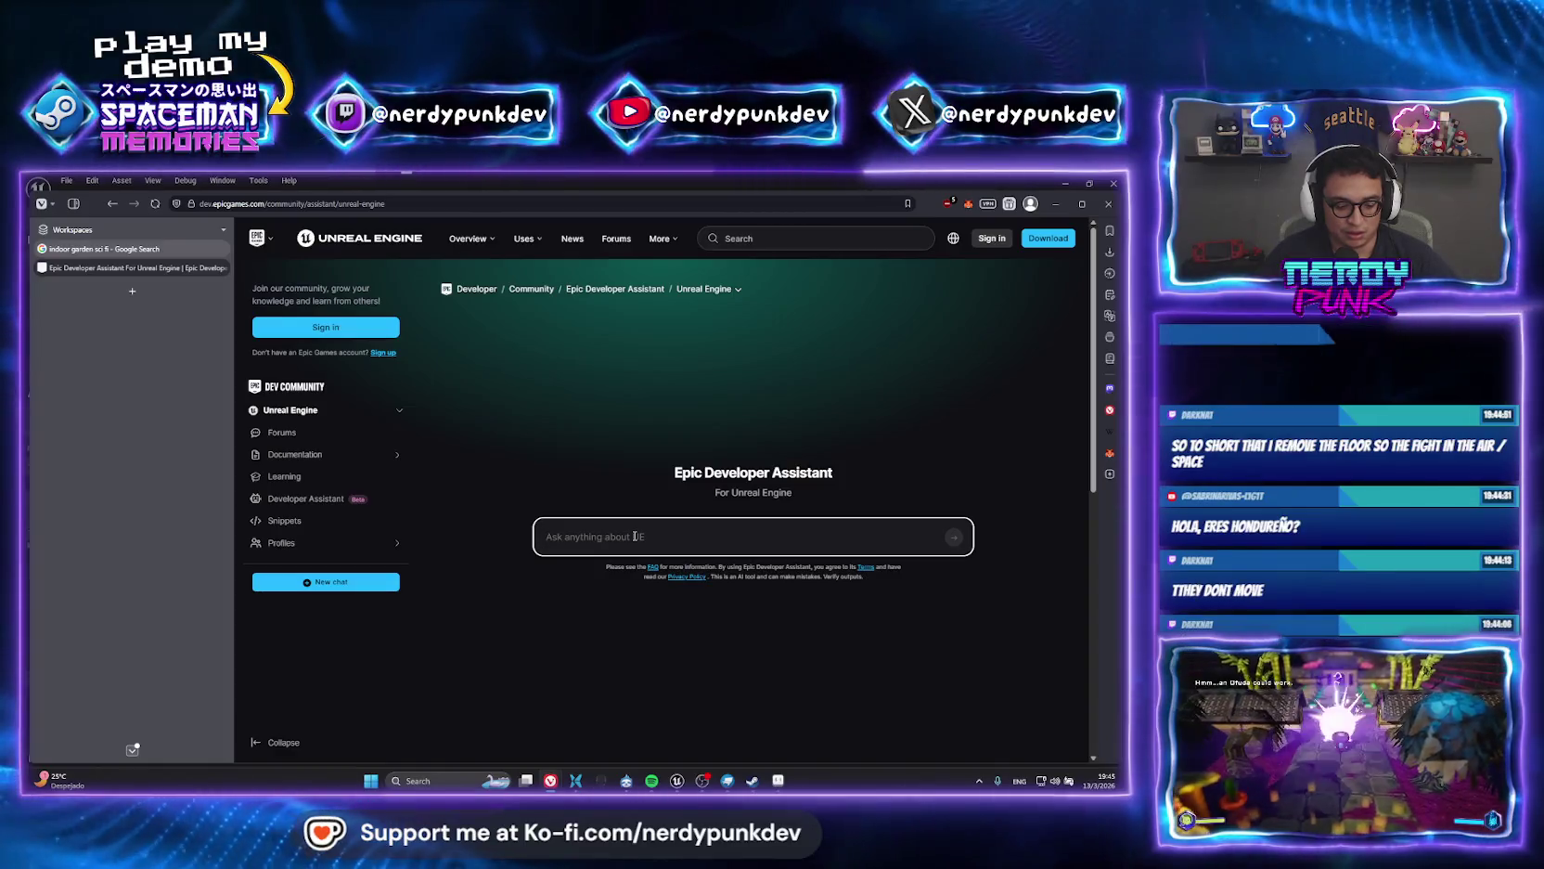
Switch from the browser to Unreal Editor and show BonsaiProp_01's Viewport with its bonsai mesh.
key(alt+Tab)
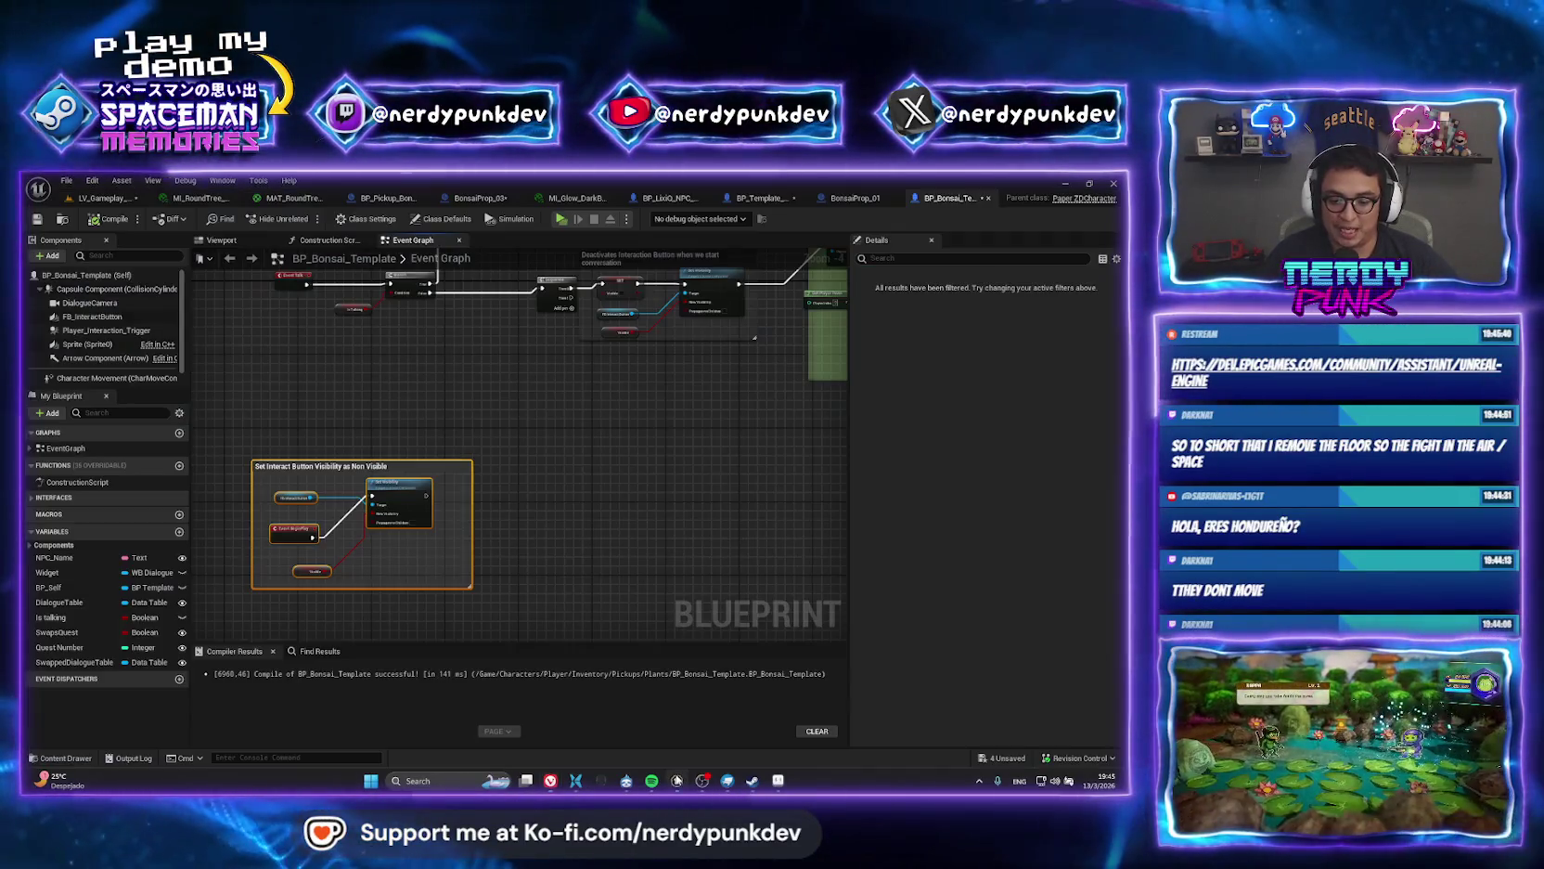
scroll(383, 586, up, 4)
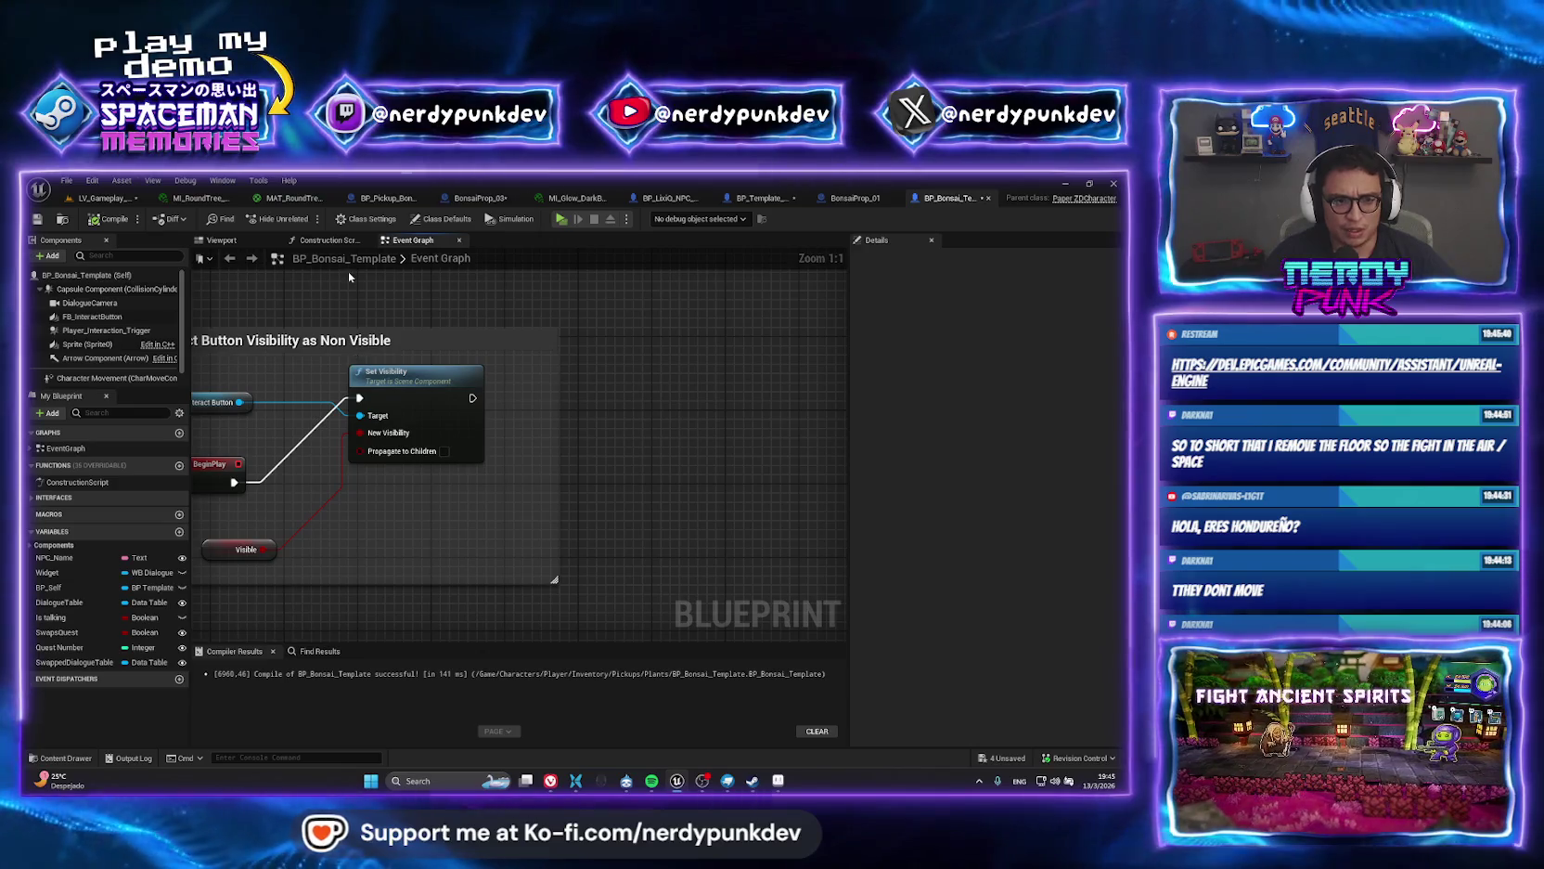
click(831, 198)
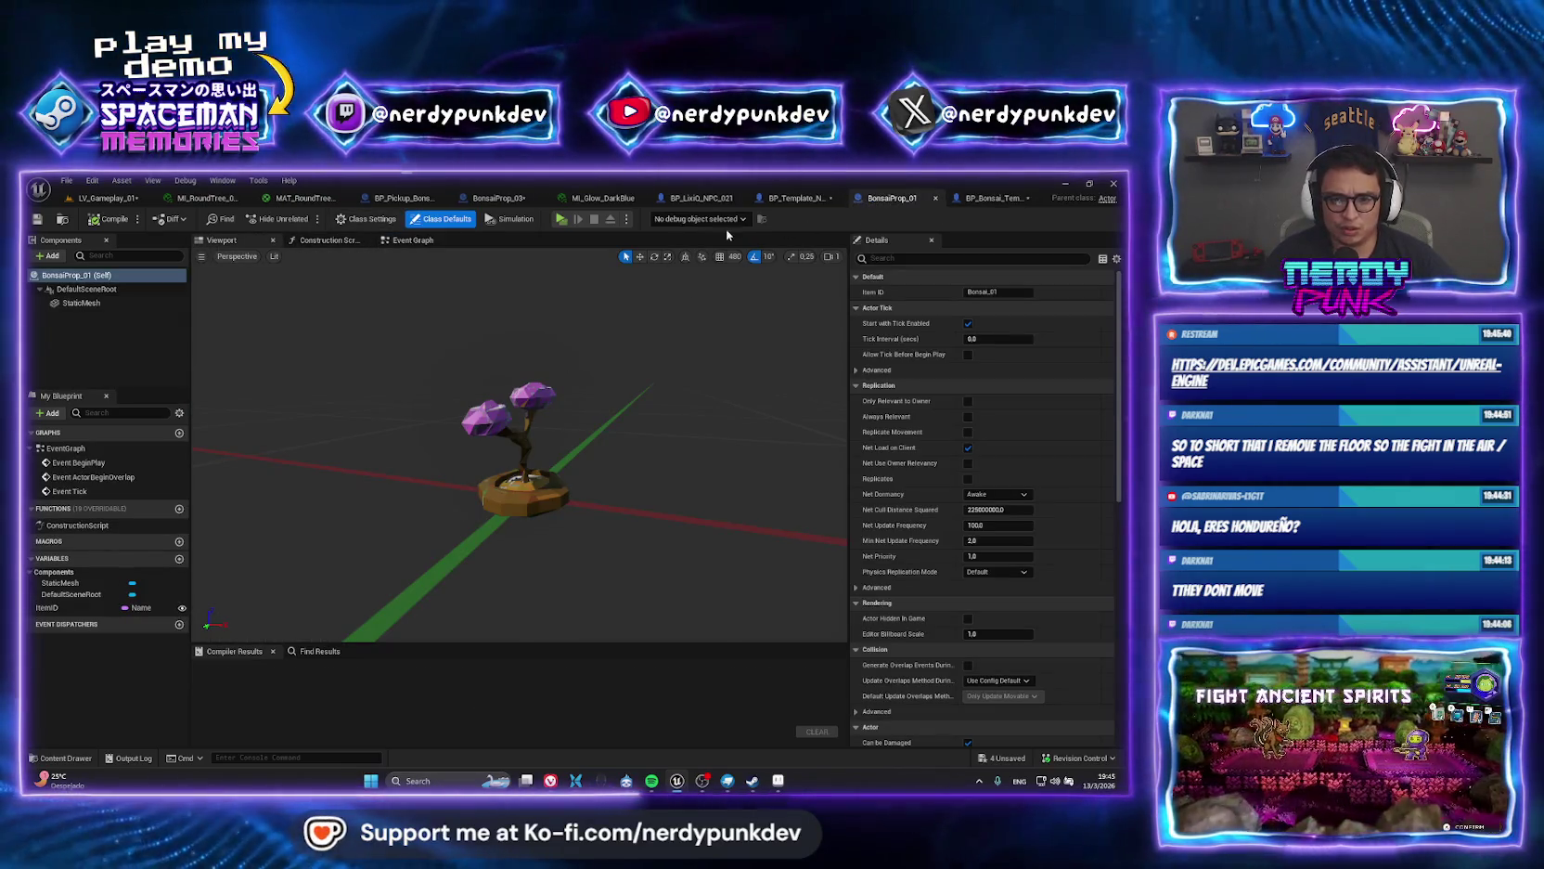
click(993, 198)
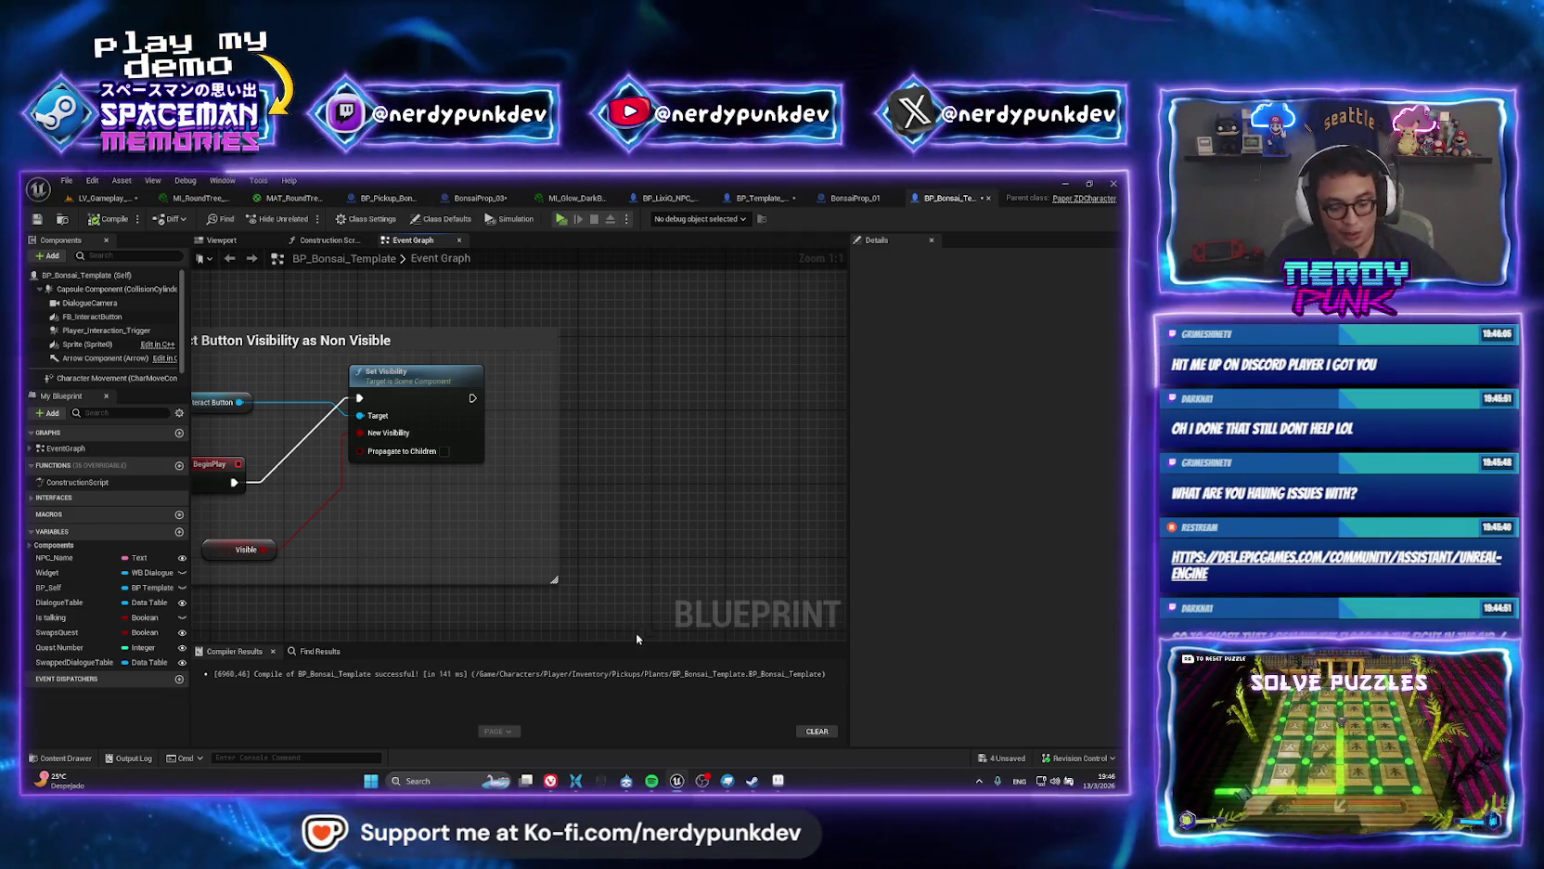
scroll(550, 596, down, 2)
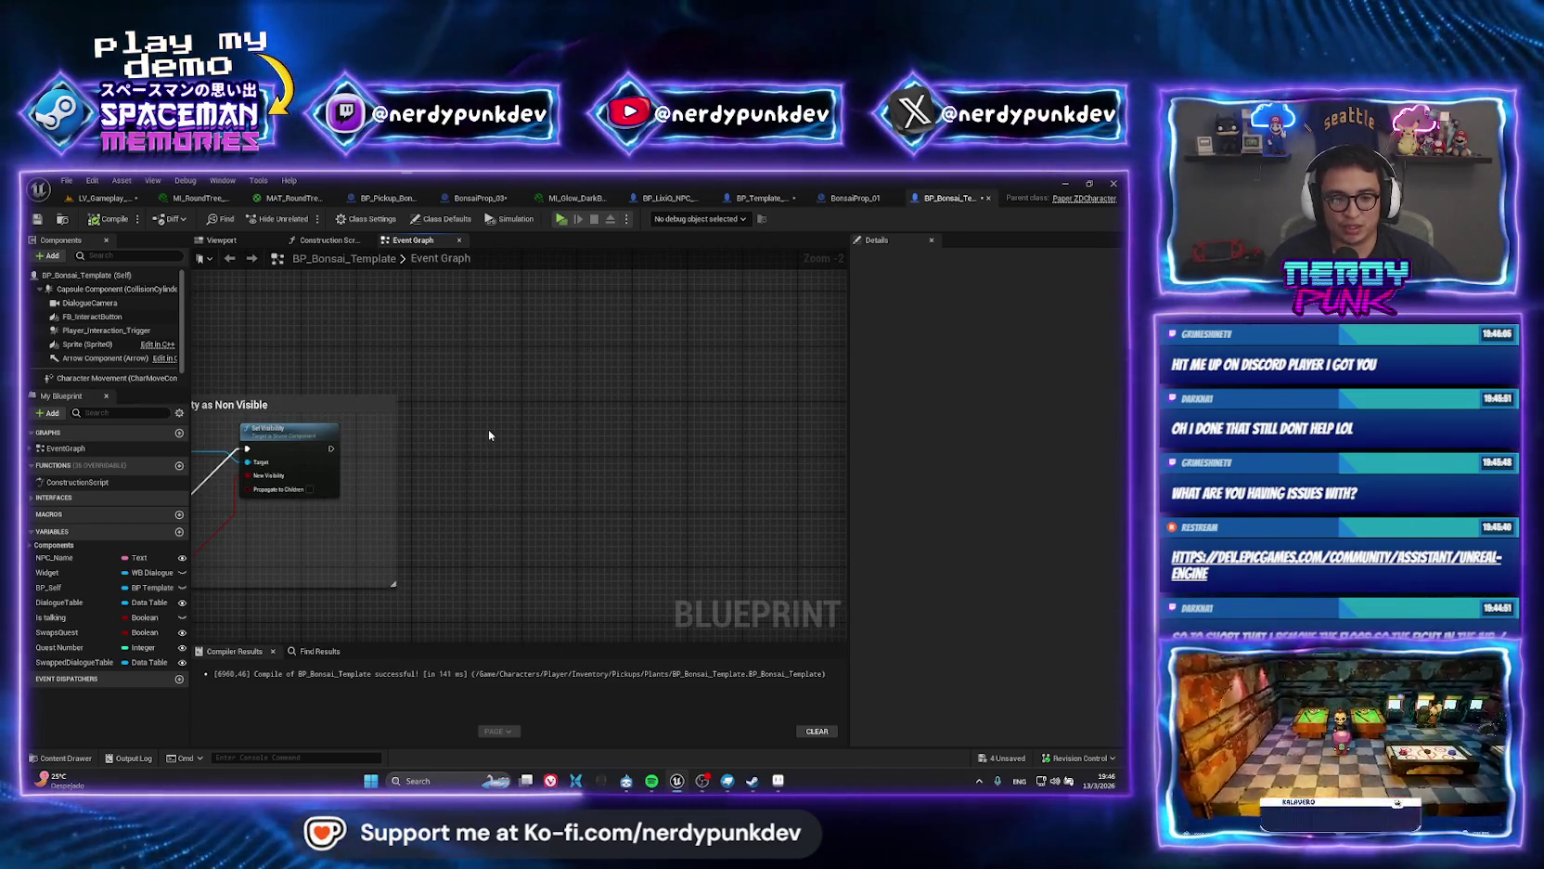
Copy BonsaiProp_01's Cast and Get Item Count nodes into BP_Bonsai_Template, wired after Set Visibility.
click(855, 197)
click(429, 243)
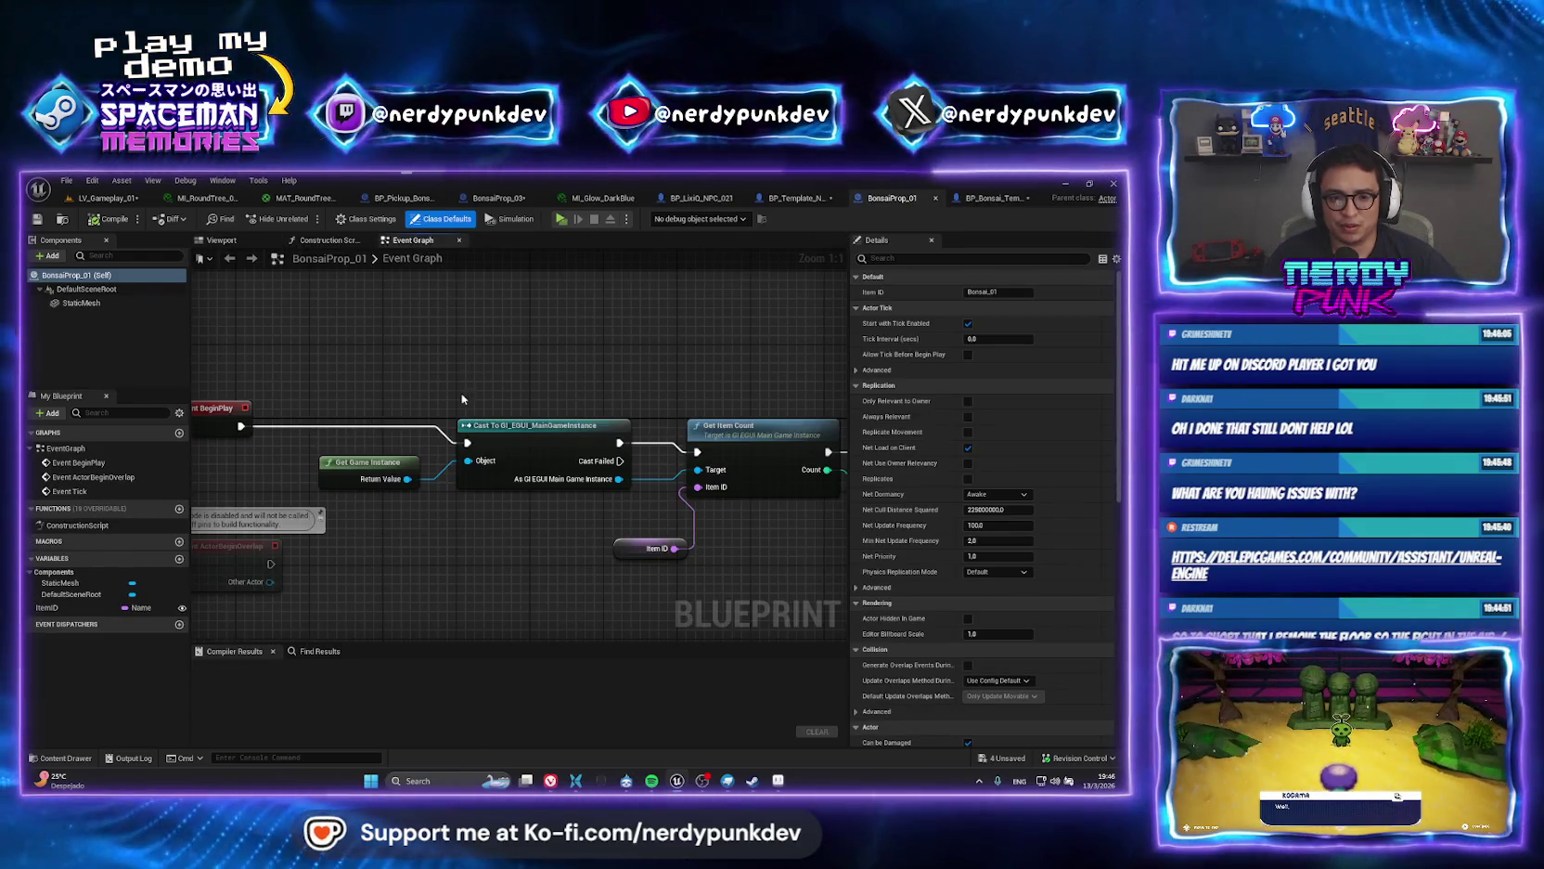
drag(333, 377, 765, 588)
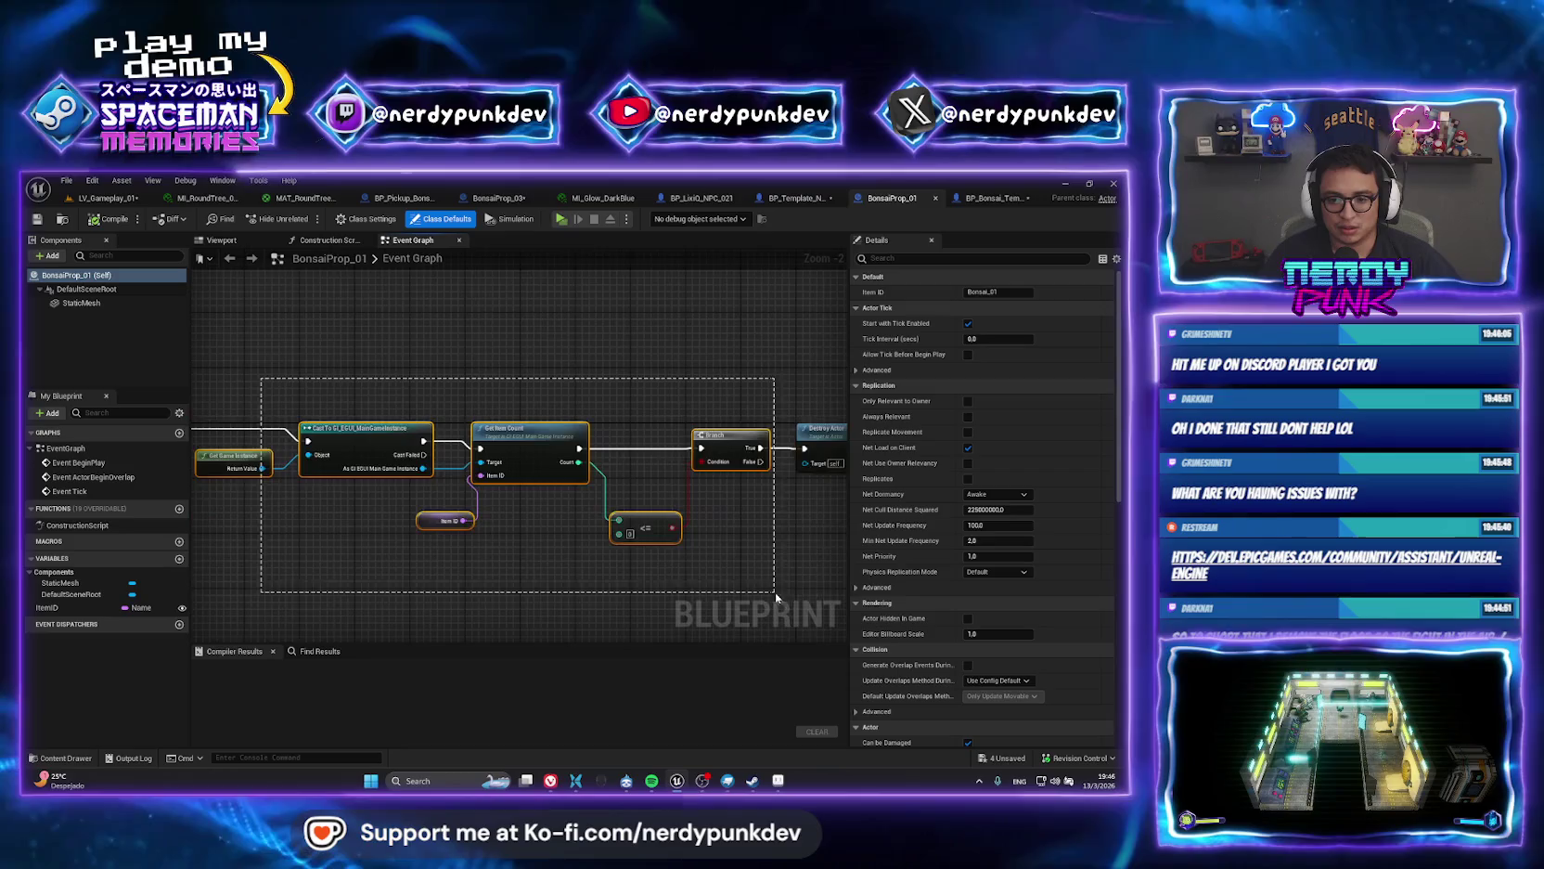
click(988, 198)
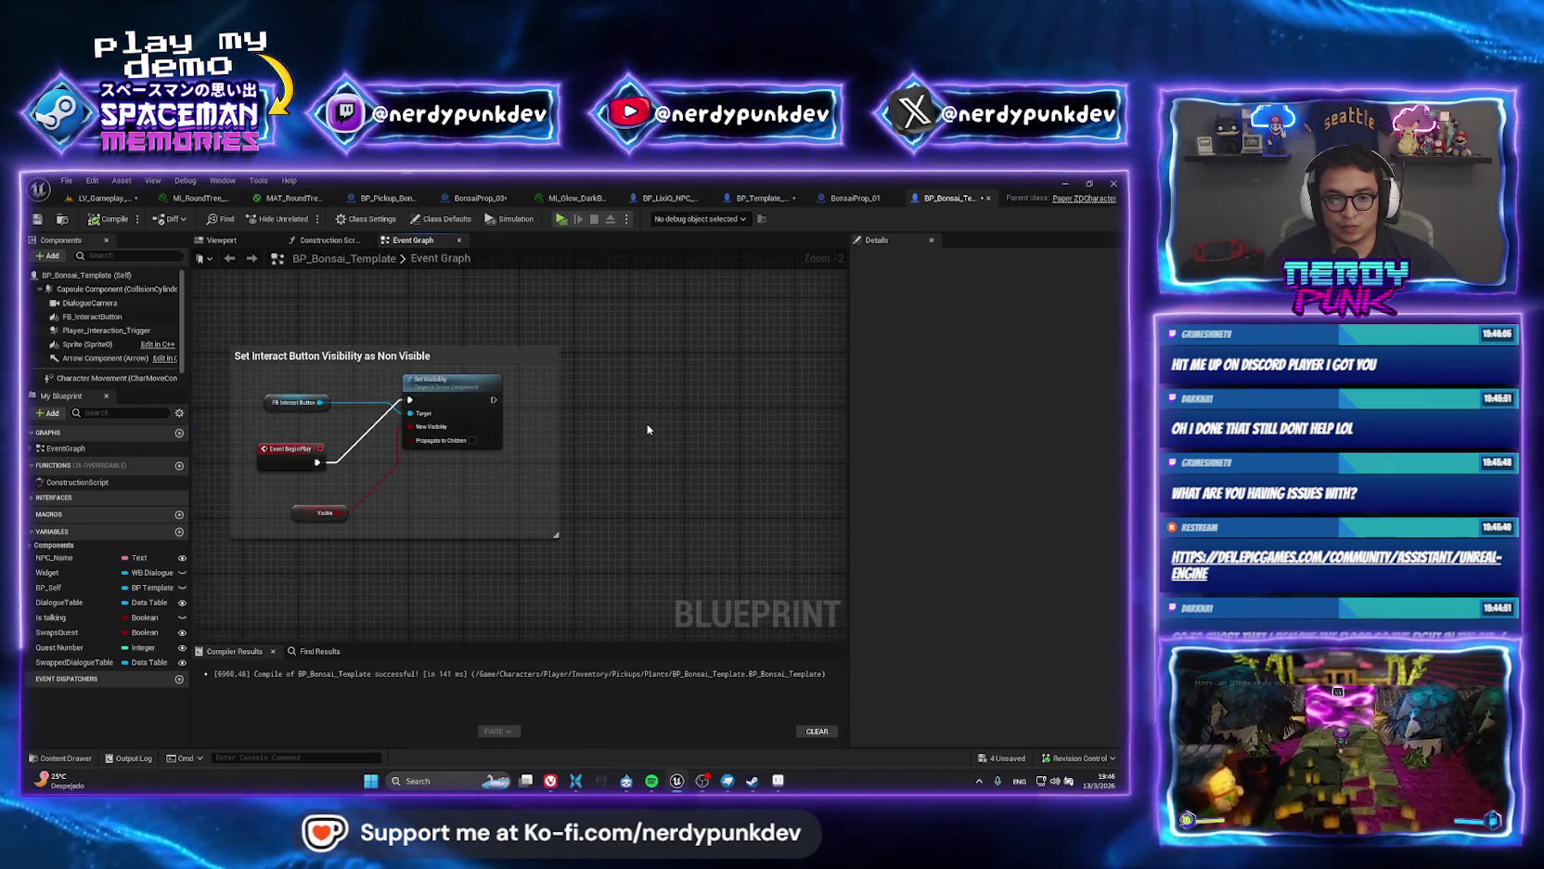
key(ctrl+v)
drag(445, 448, 578, 448)
drag(493, 399, 651, 406)
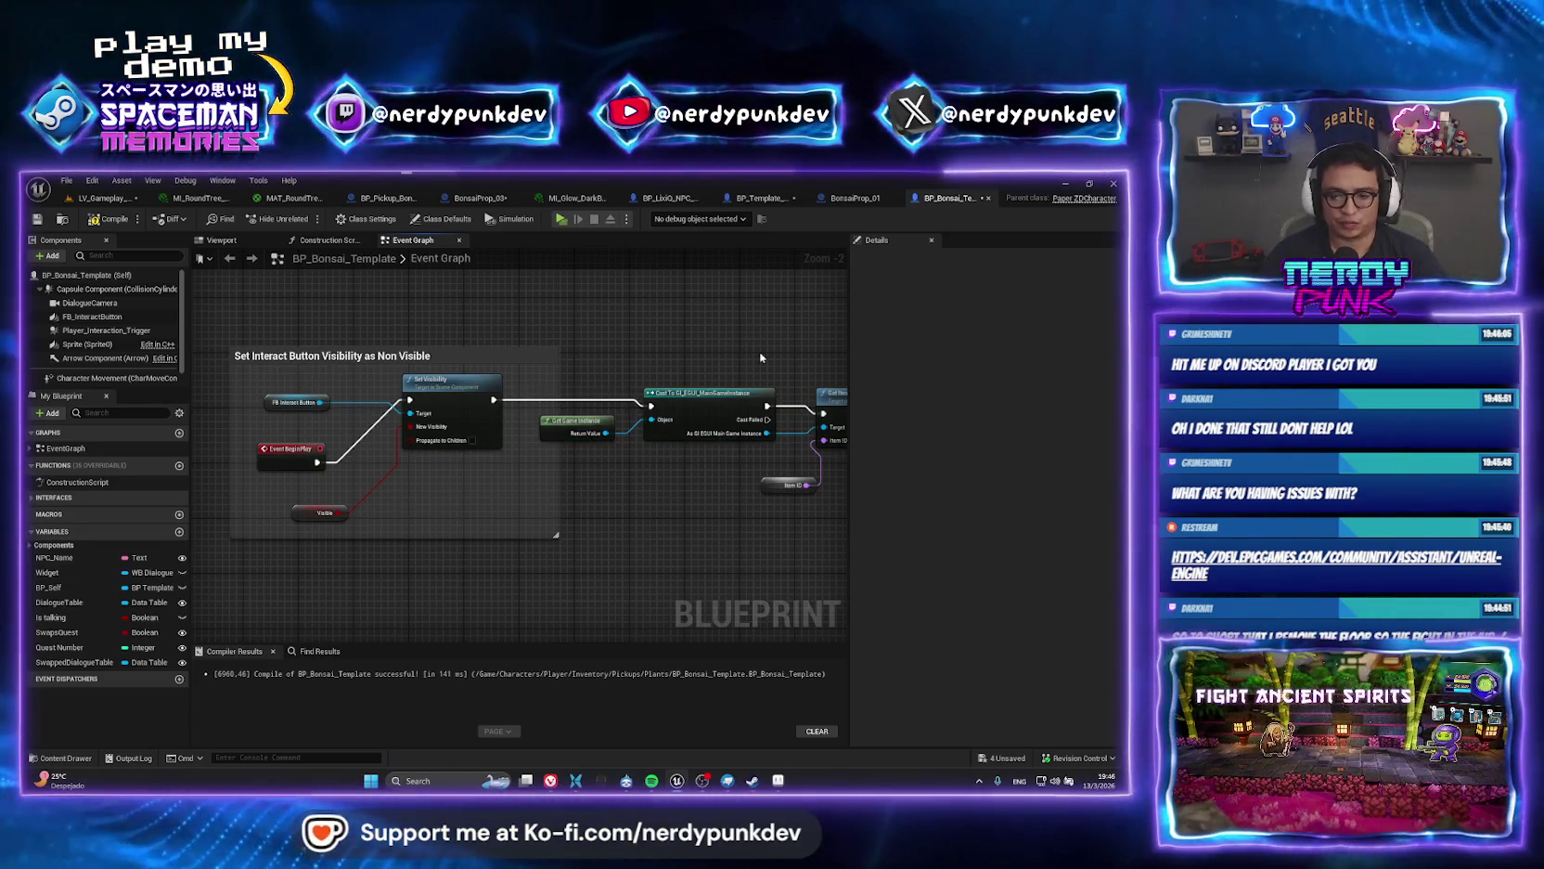
Stretch the comment box over the pasted node chain.
scroll(760, 351, down, 1)
mouse_move(759, 351)
mouse_down()
mouse_move(385, 335)
mouse_move(385, 412)
mouse_move(334, 451)
mouse_move(835, 444)
mouse_up()
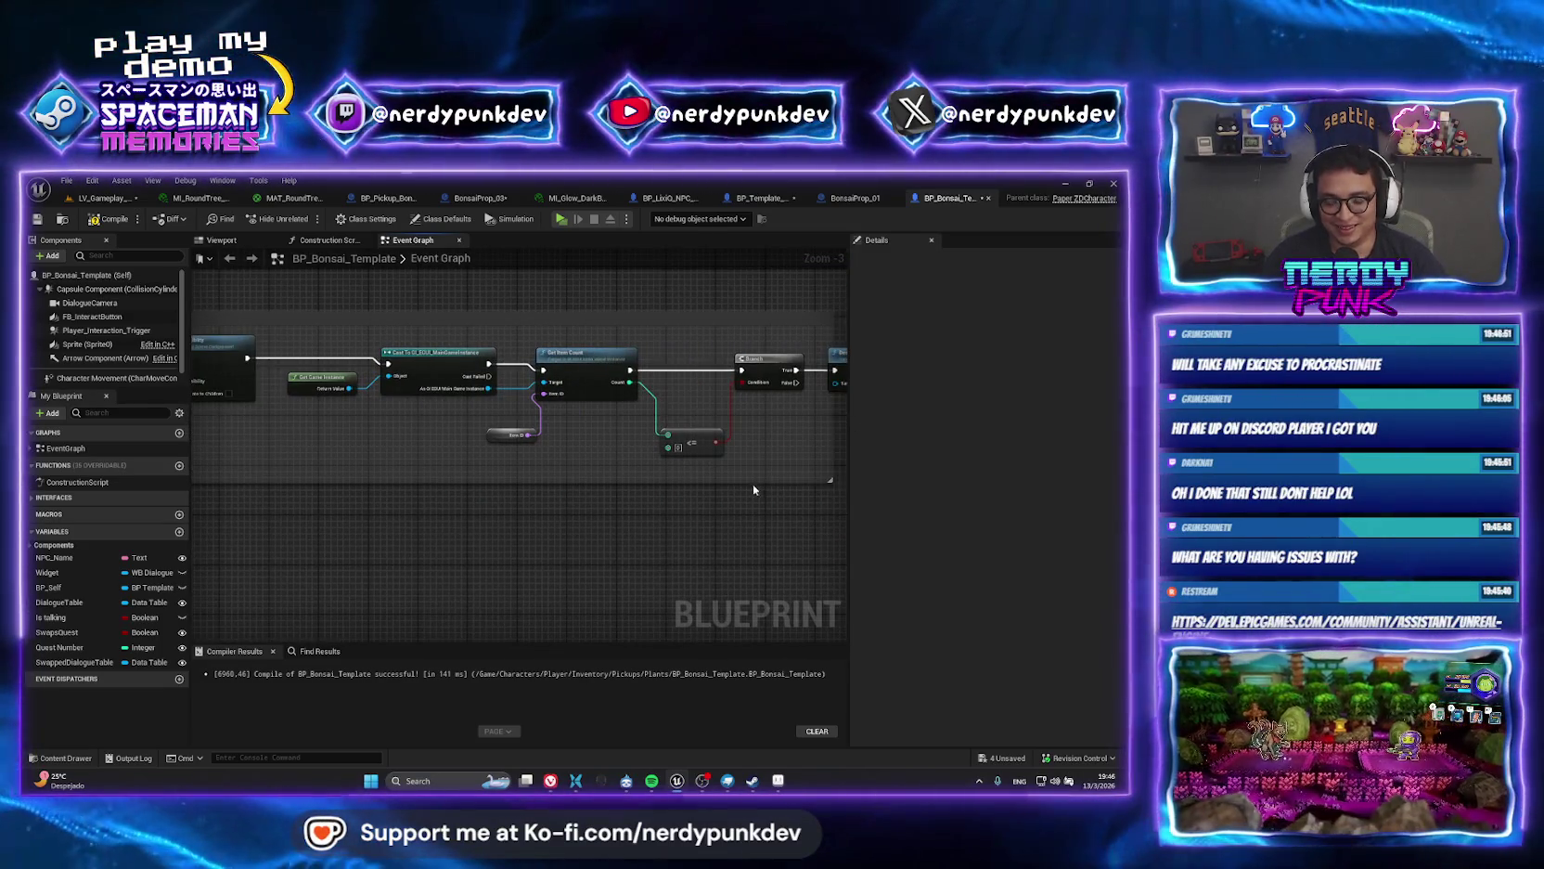
drag(753, 484, 588, 470)
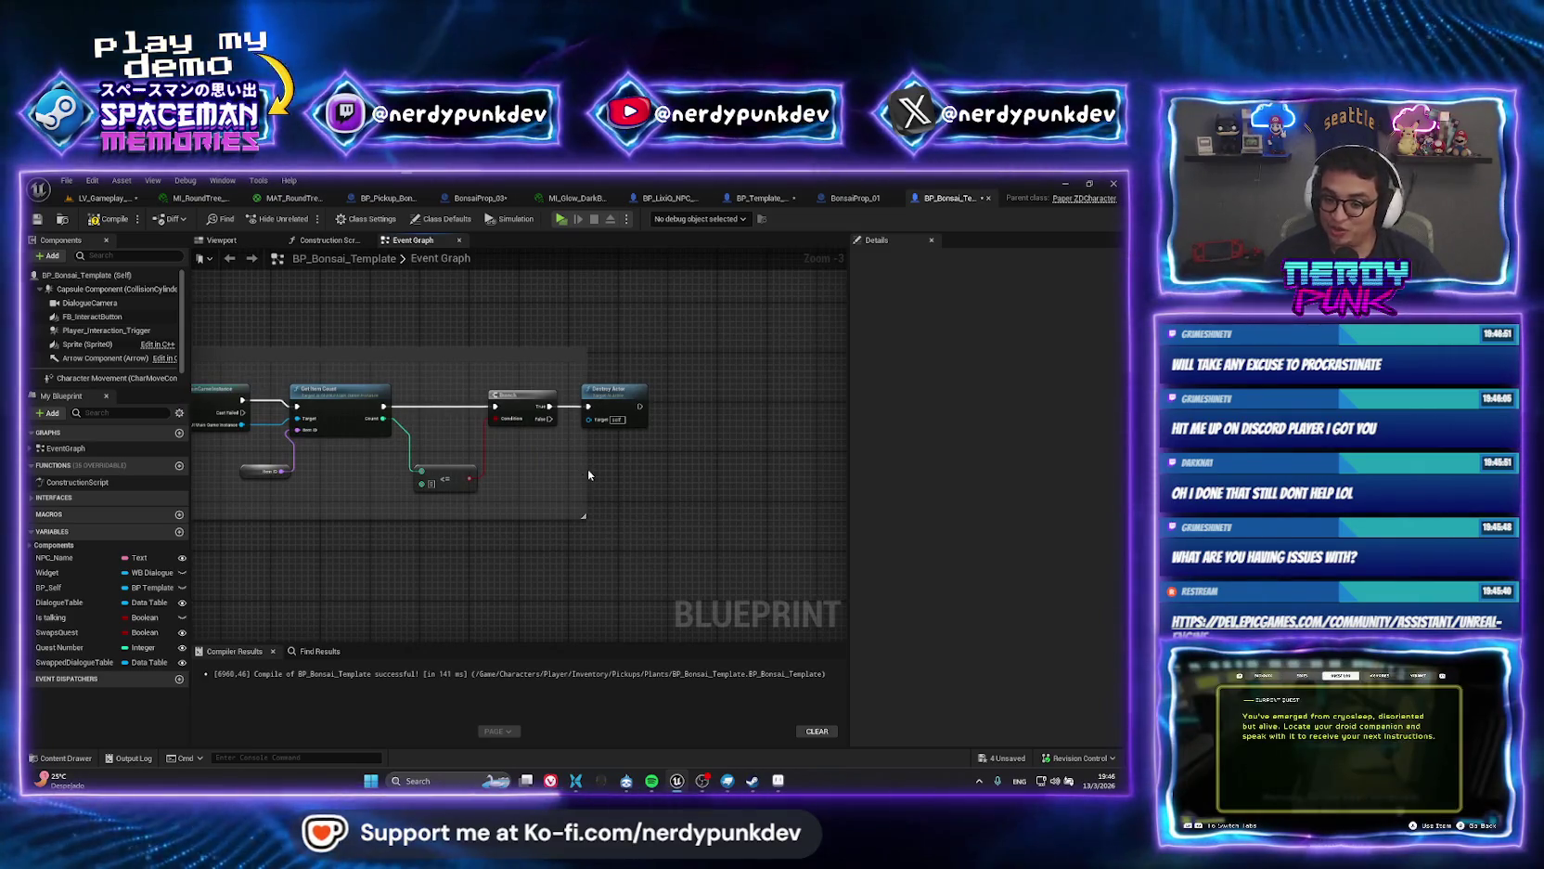
drag(587, 469, 741, 454)
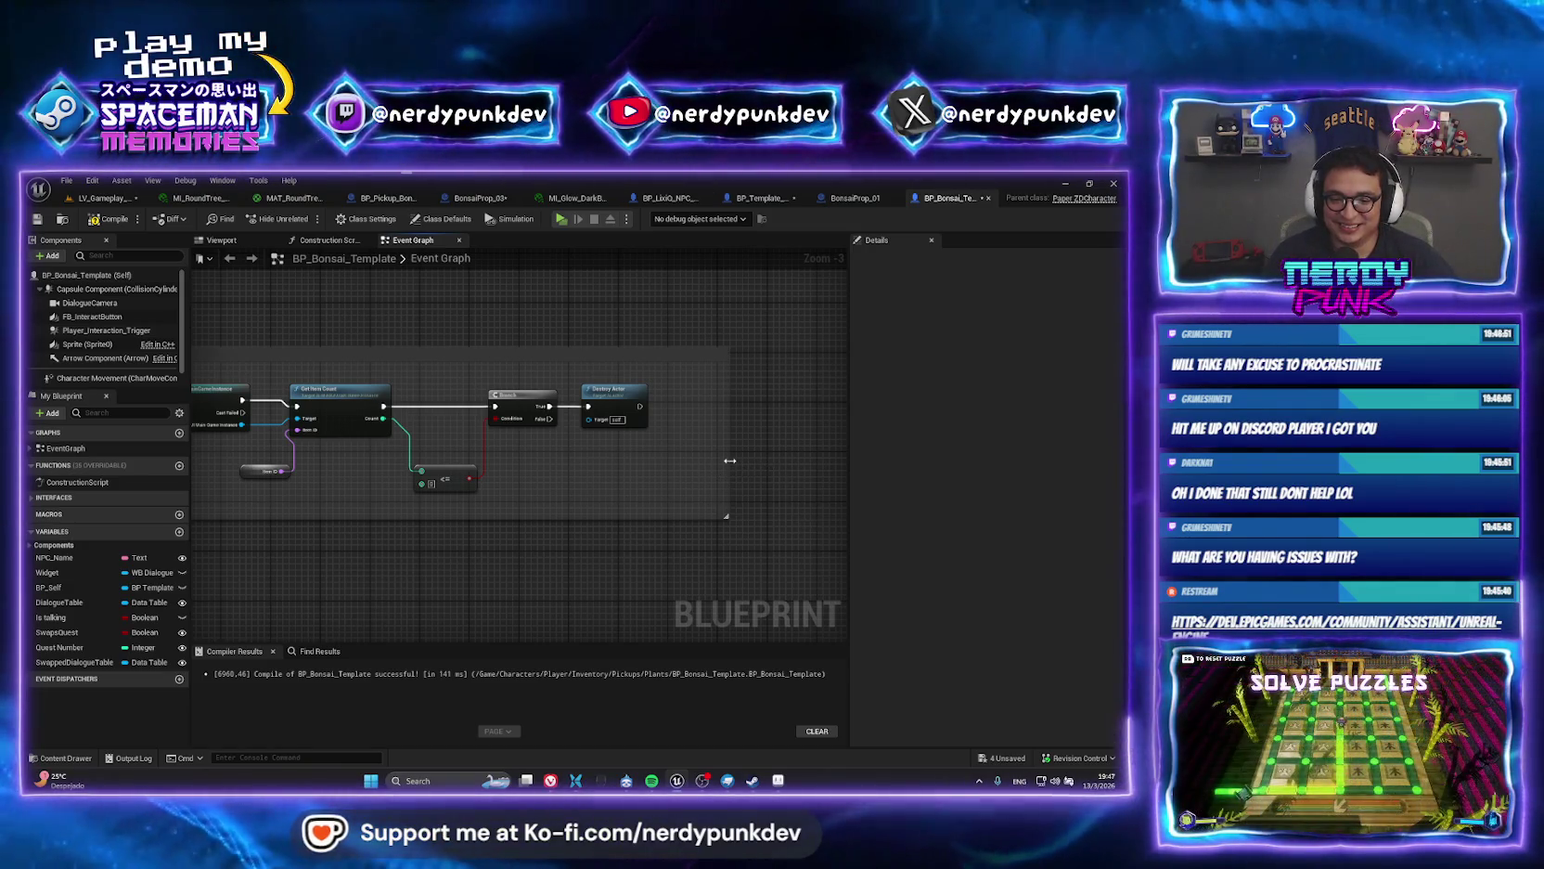
Pull the comment box's right edge in to fit the nodes and pan to the whole chain.
drag(730, 460, 685, 461)
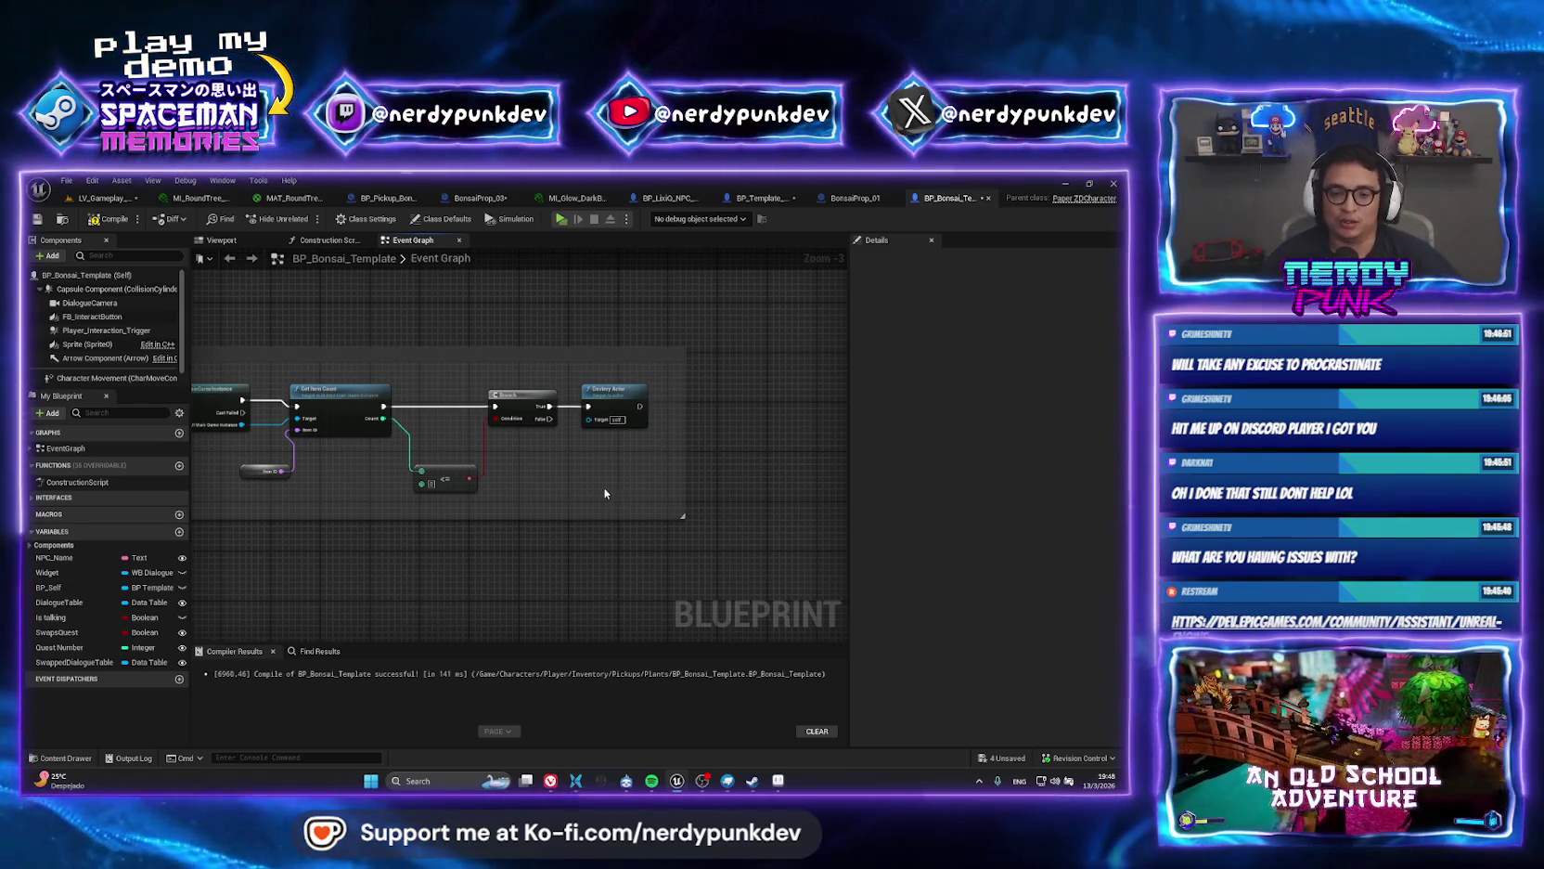
drag(248, 361, 386, 342)
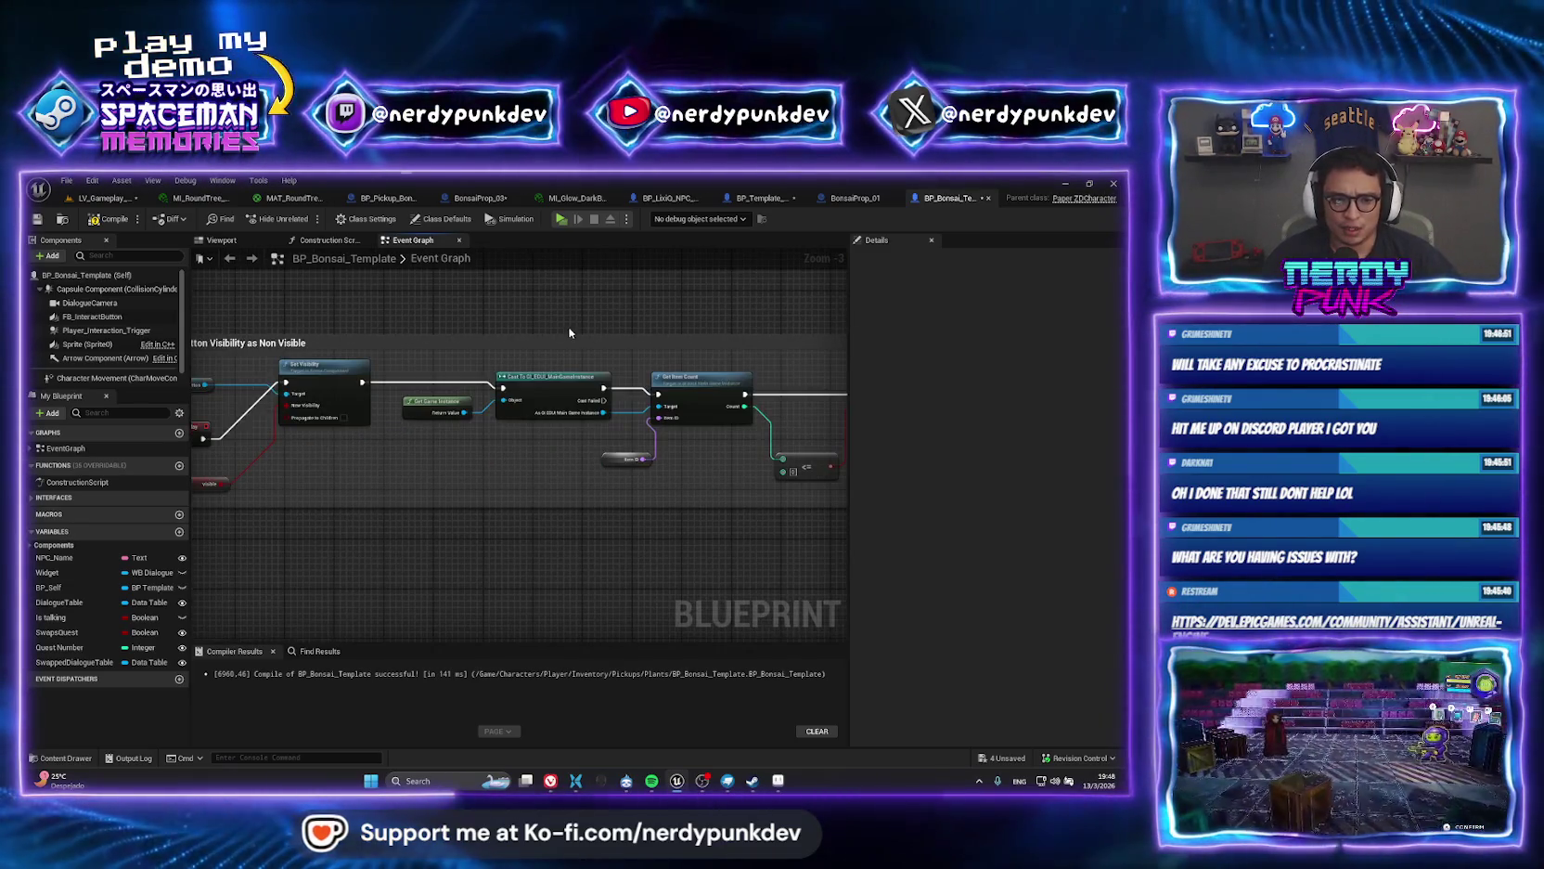
Copy the ItemID variable from BonsaiProp_01 and paste it into BP_Bonsai_Template.
click(852, 198)
click(56, 607)
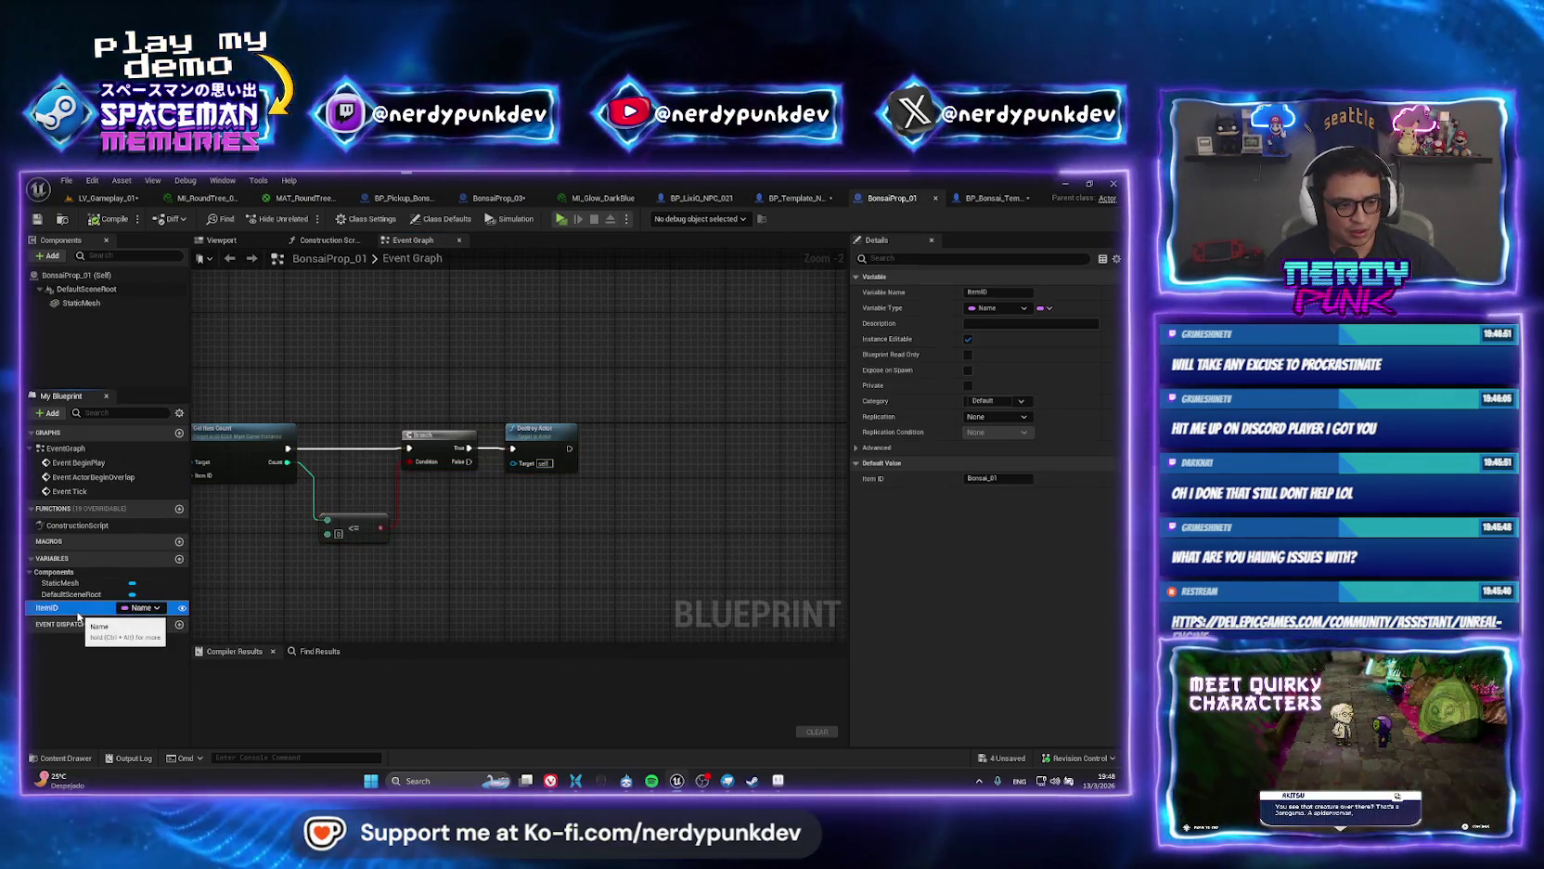
right_click(79, 609)
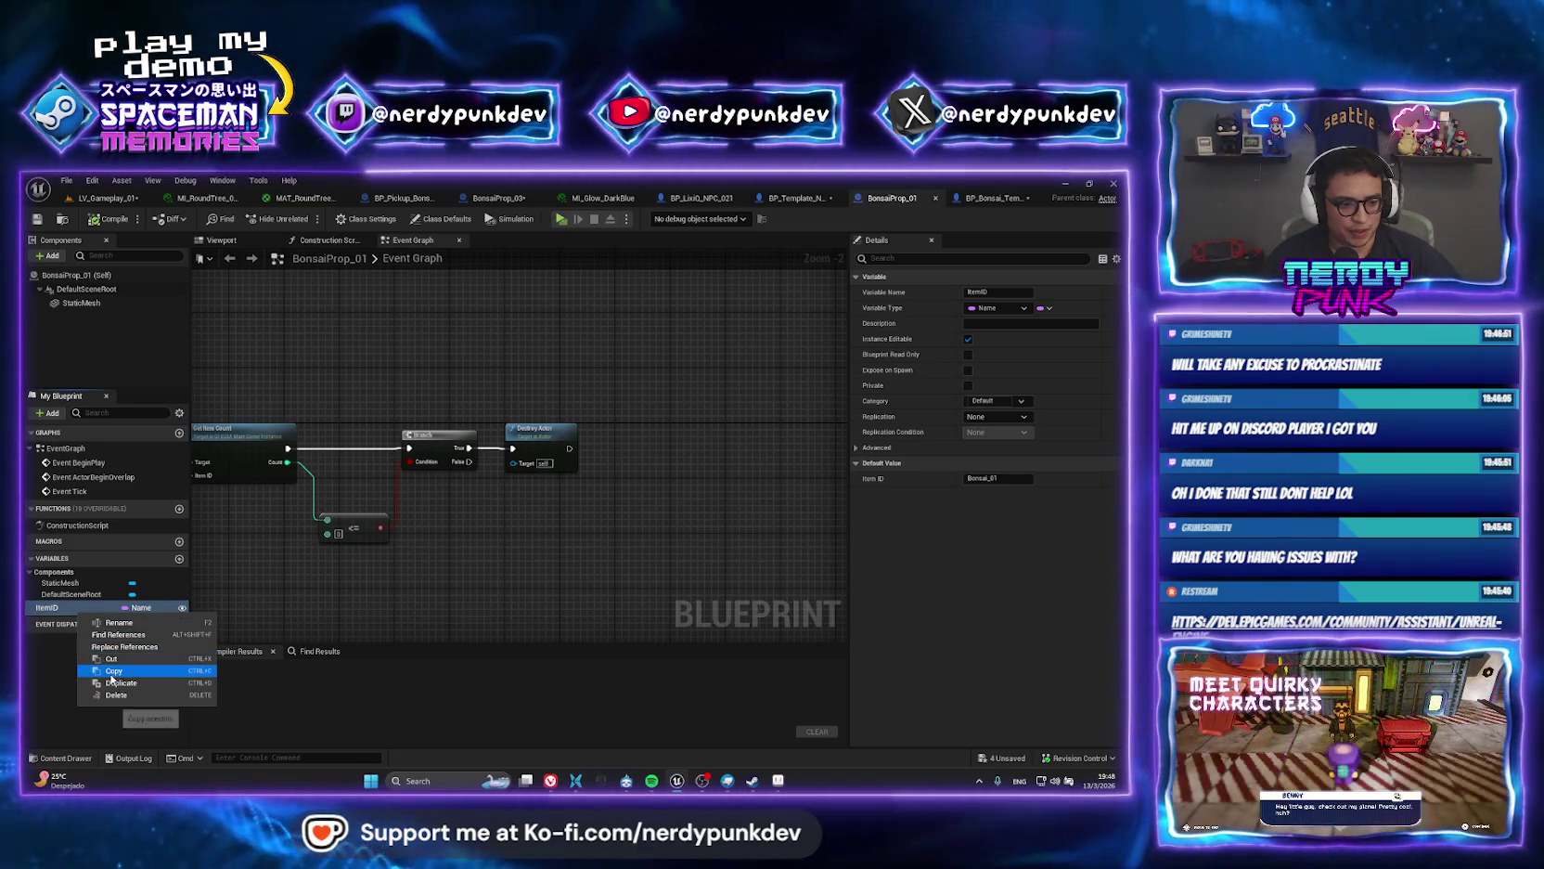
click(1001, 196)
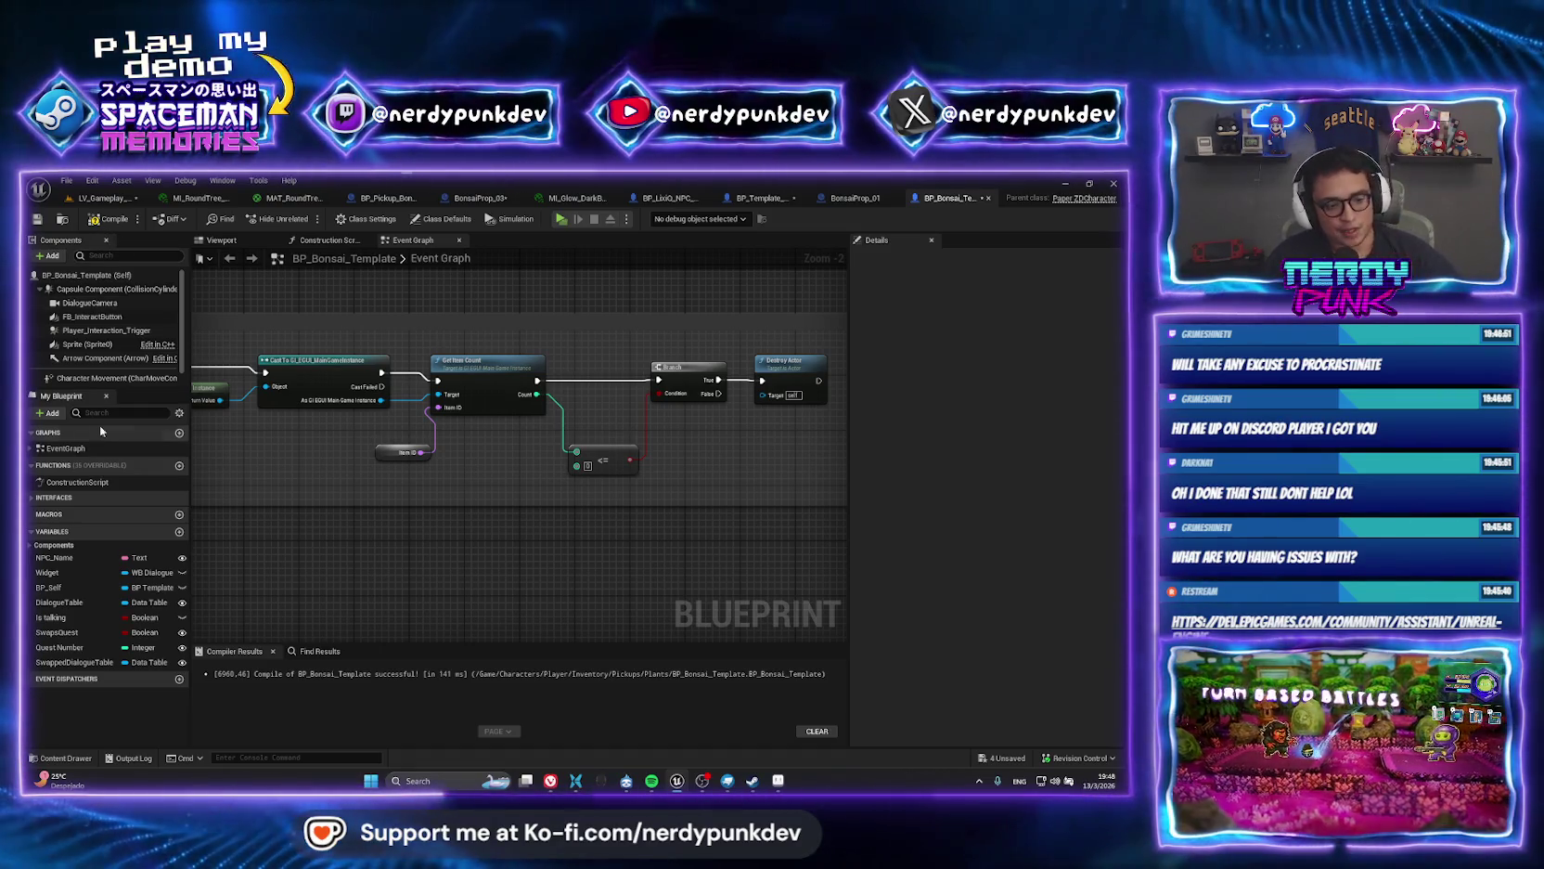
right_click(54, 549)
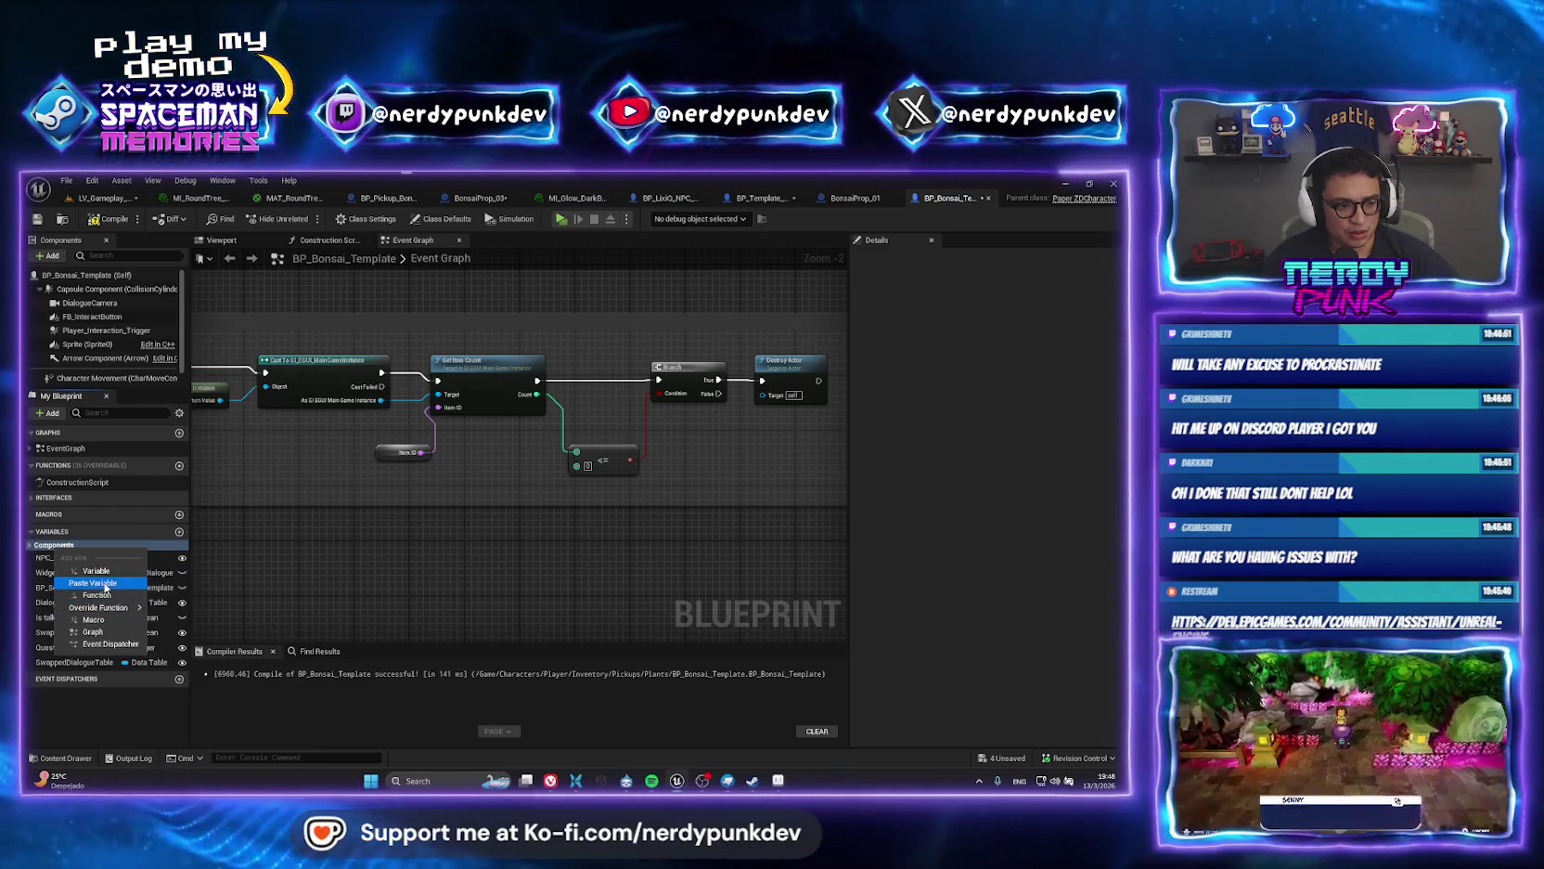
click(55, 547)
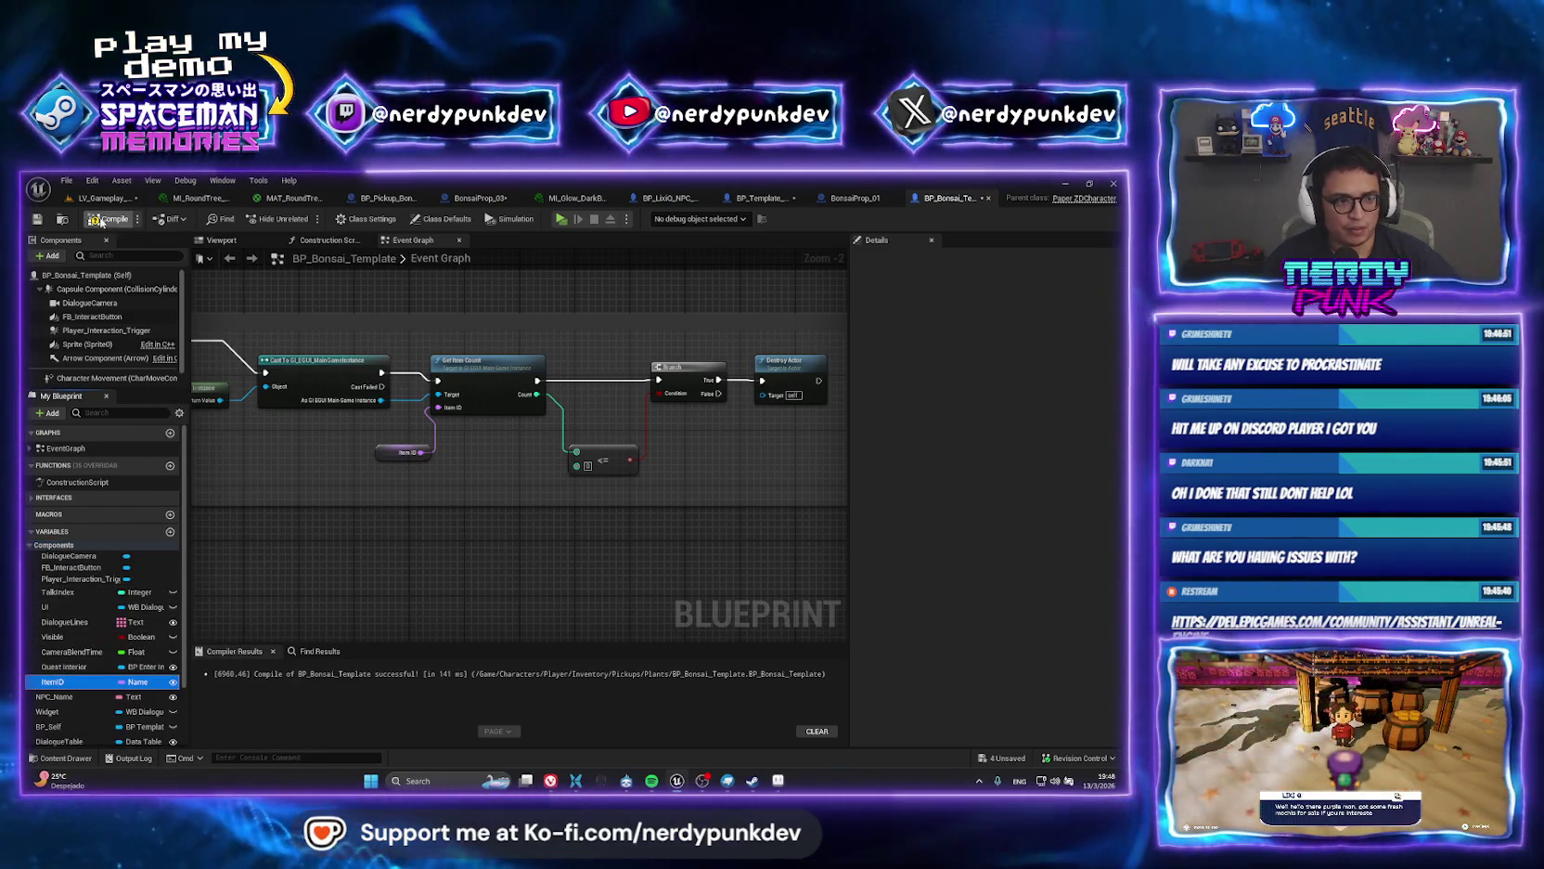
Copy BonsaiProp_01's StaticMesh component and paste it onto BP_Bonsai_Template's root.
click(849, 198)
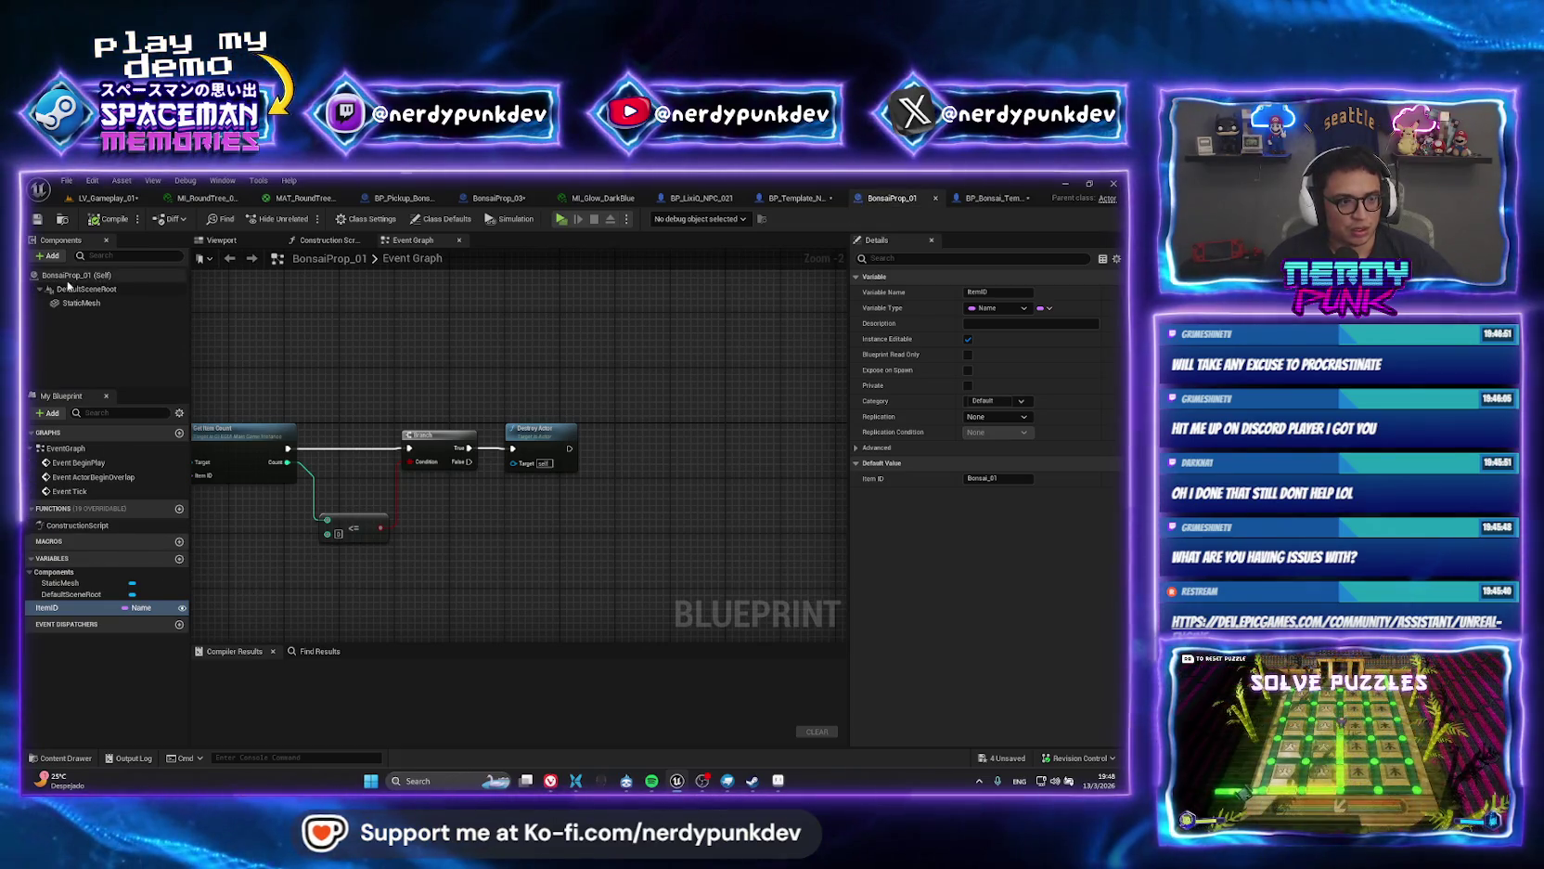
click(82, 303)
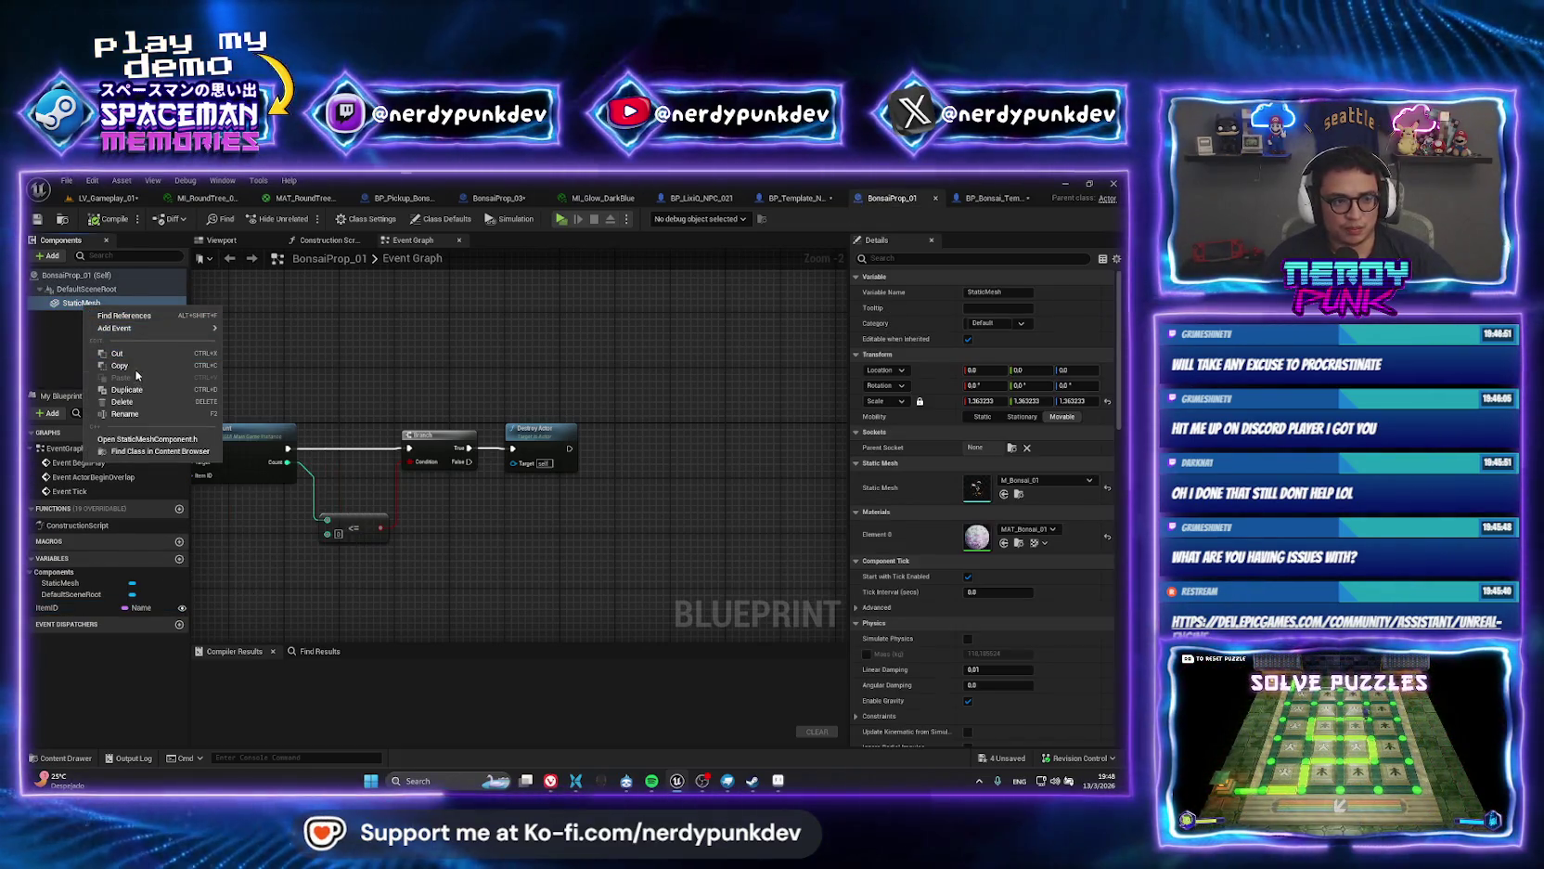
click(1001, 202)
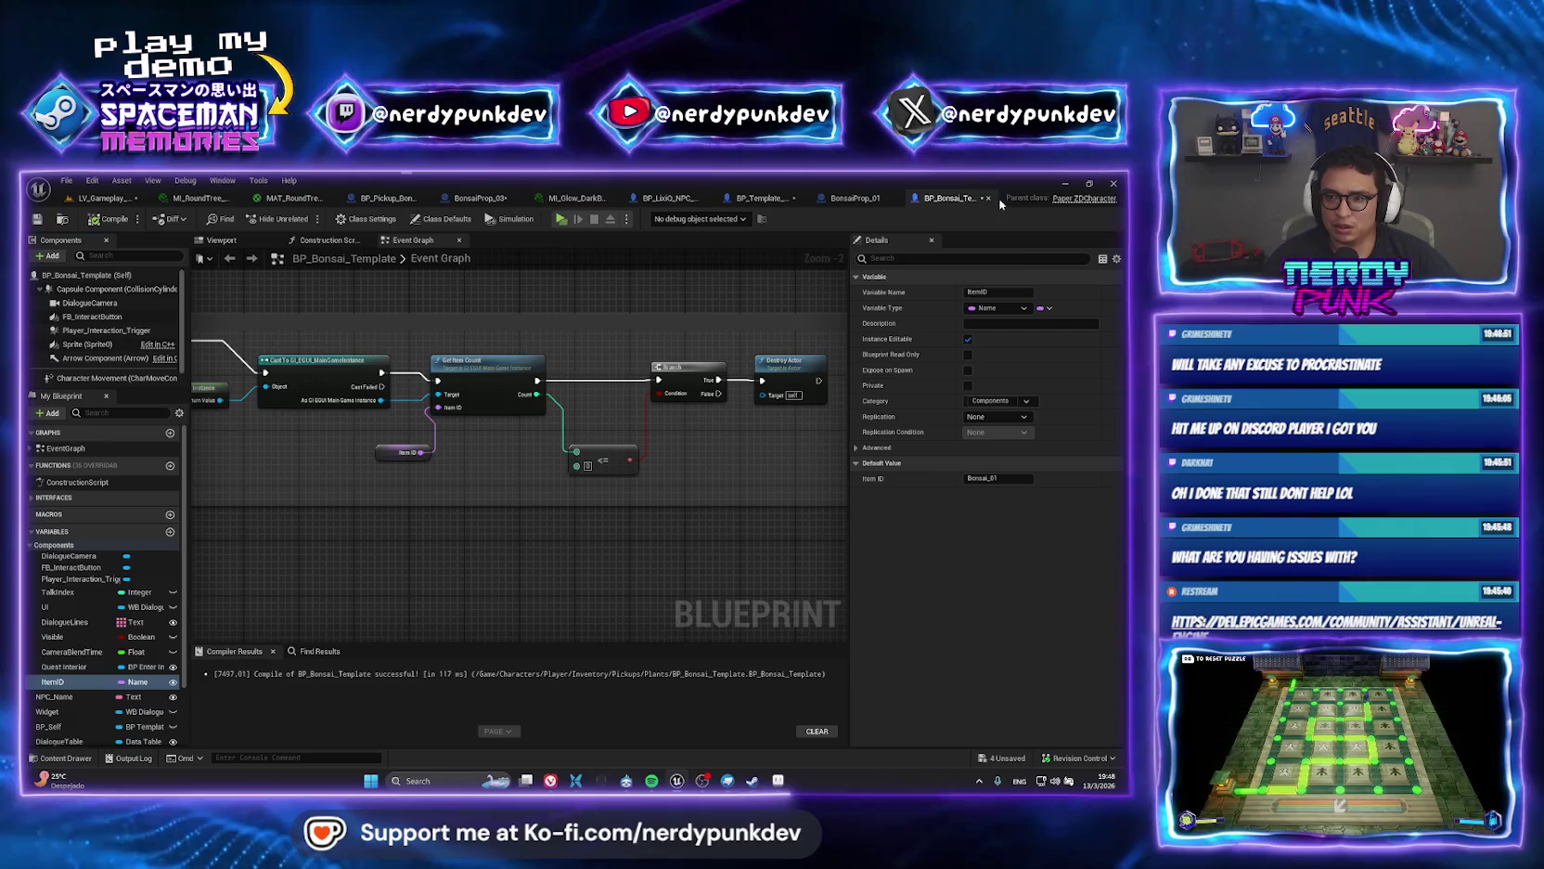
right_click(93, 276)
click(121, 296)
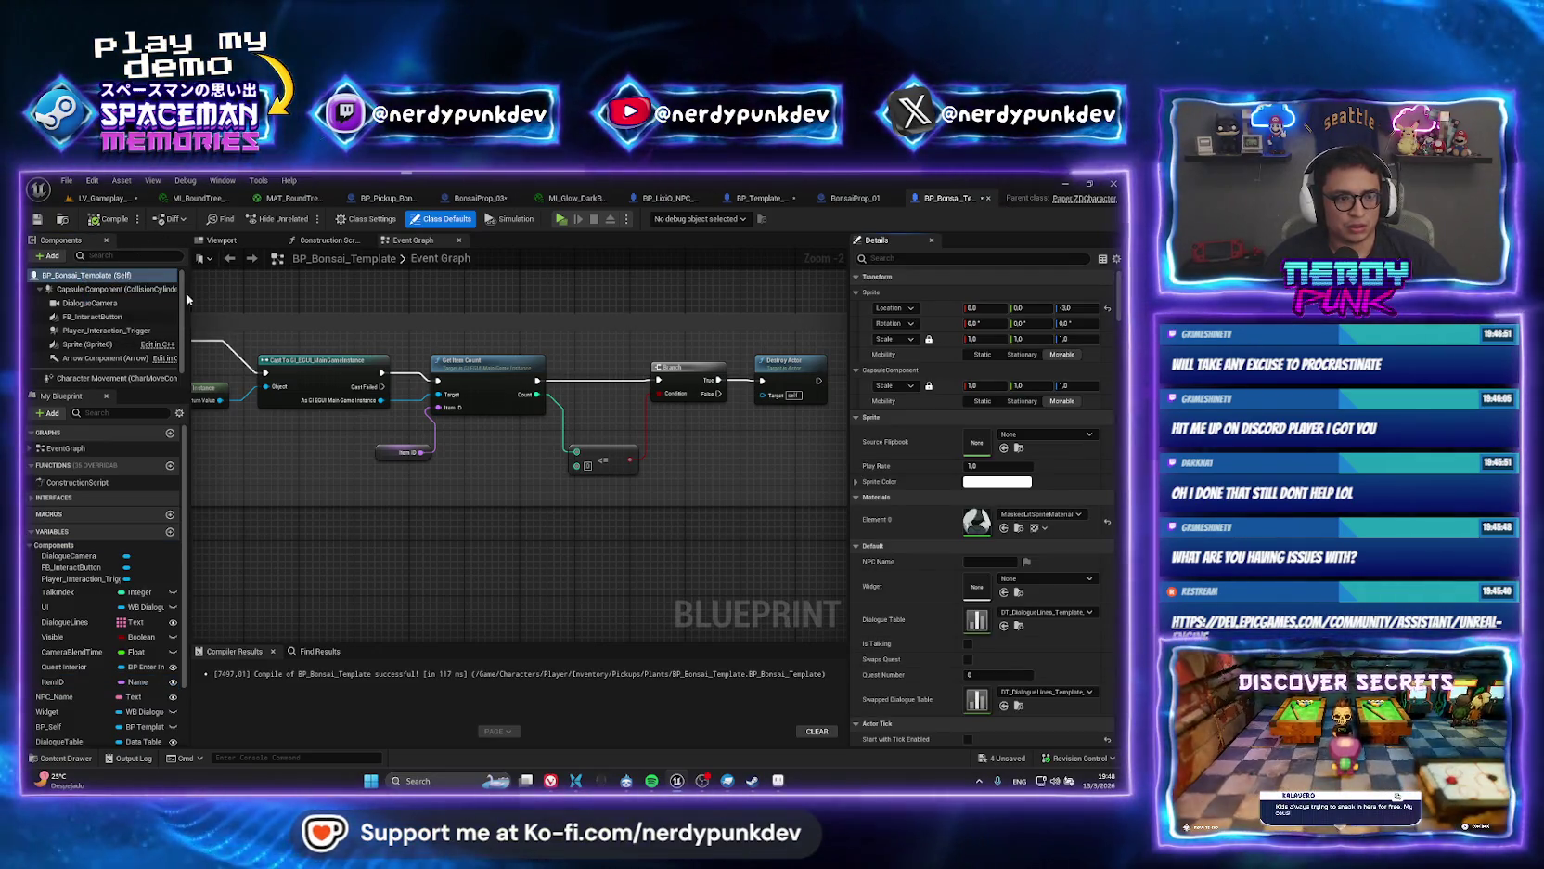
Raise FB_InteractButton higher above the bonsai in the blueprint Viewport.
click(221, 239)
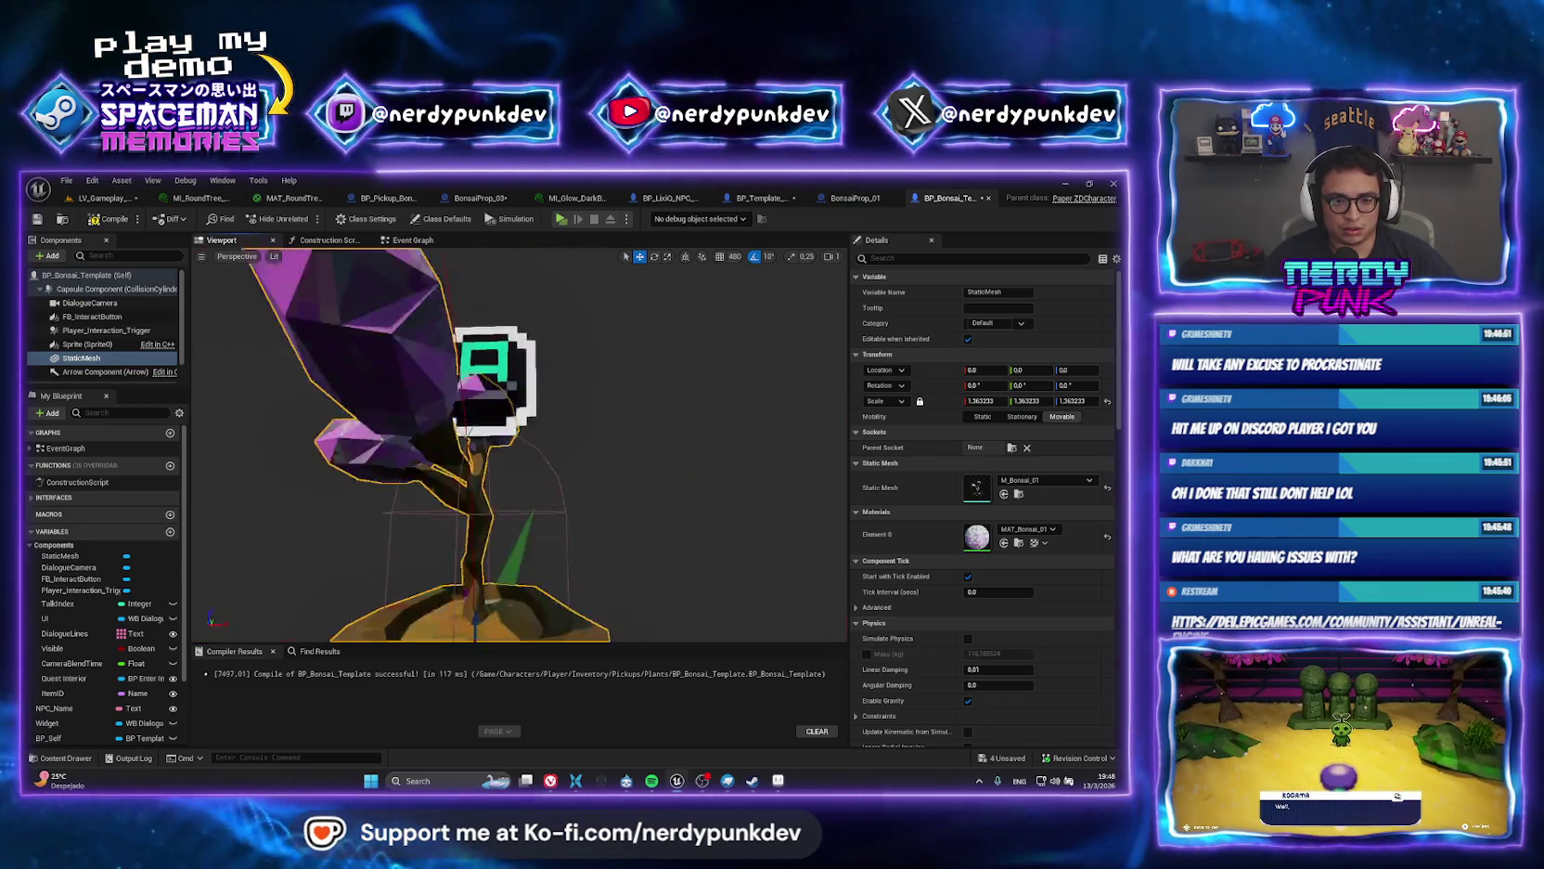
scroll(477, 358, down, 5)
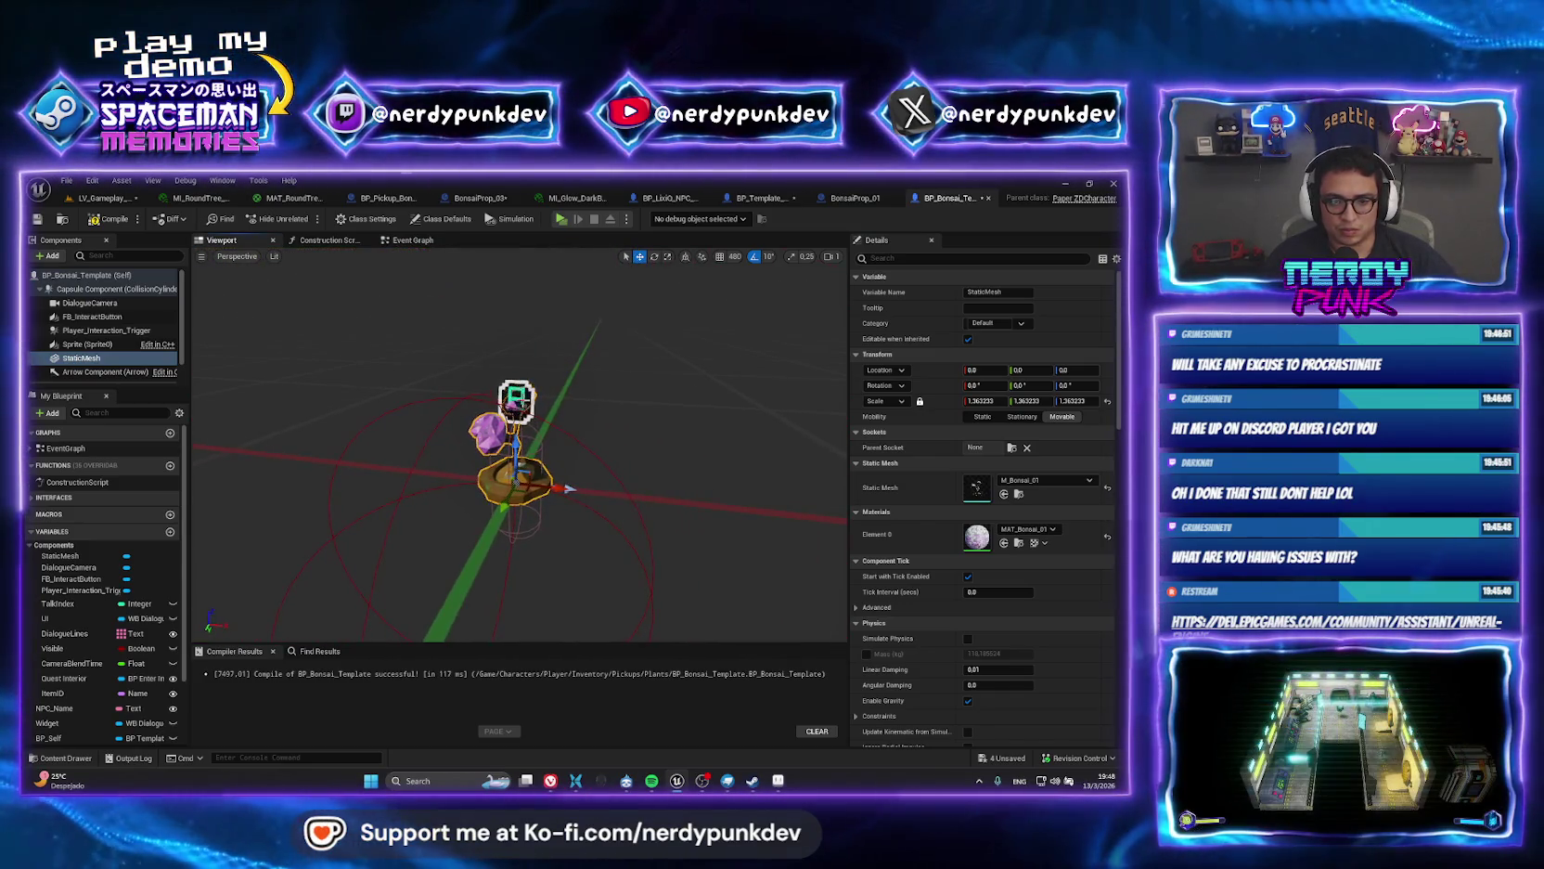
click(518, 397)
mouse_move(526, 360)
mouse_down()
mouse_move(525, 332)
mouse_move(446, 293)
mouse_up()
scroll(525, 332, up, 5)
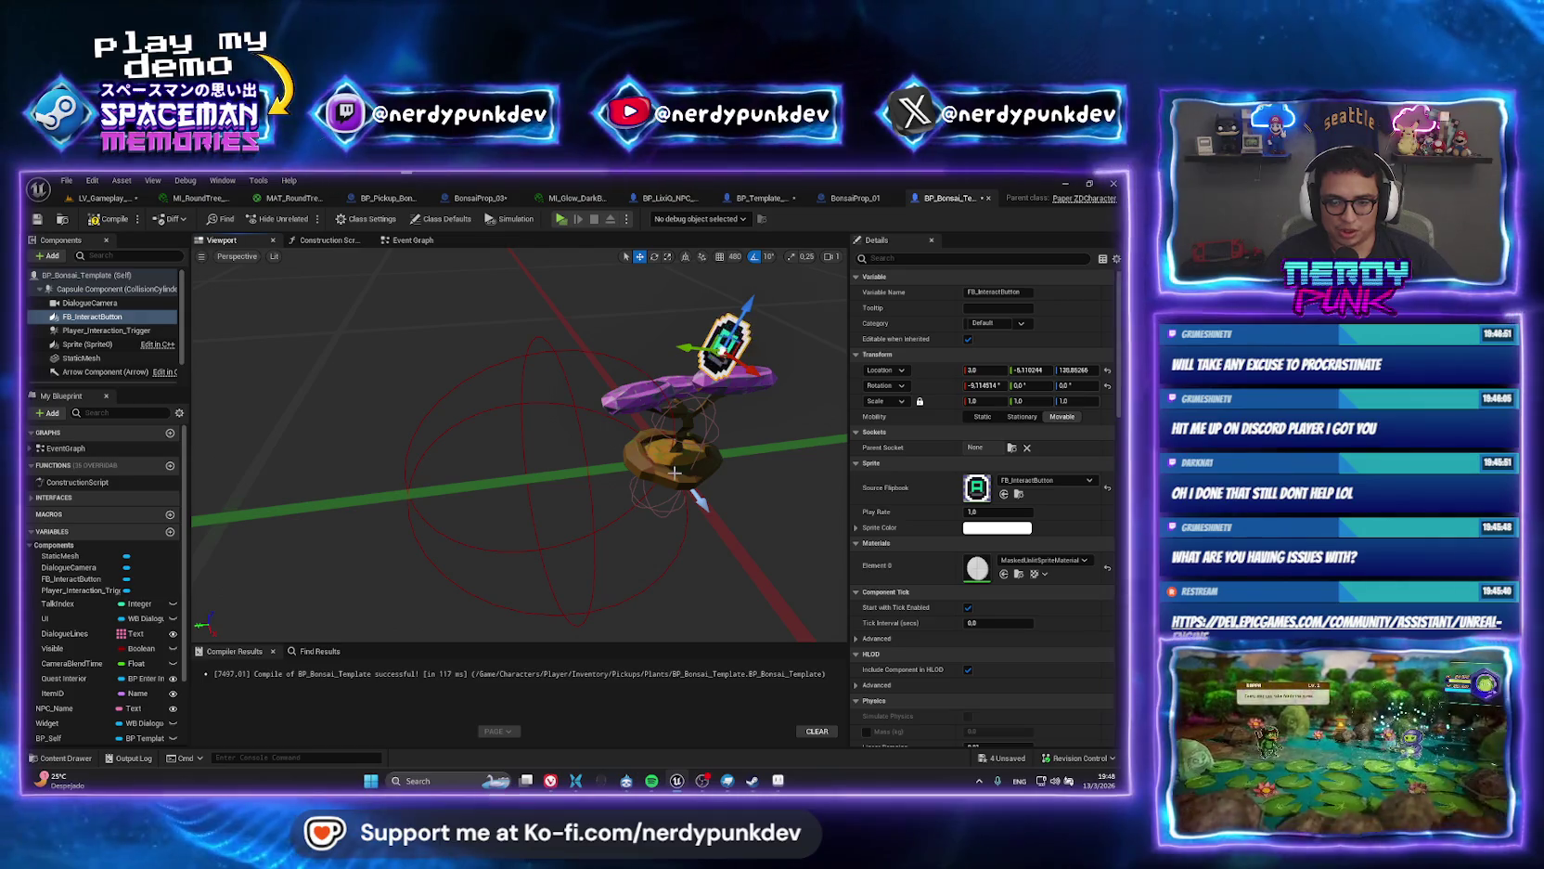
Rotate the bonsai StaticMesh about 90° in yaw, then return to LV_Gameplay_01.
click(668, 459)
key(e)
mouse_move(692, 512)
mouse_down()
mouse_move(716, 515)
mouse_move(612, 502)
mouse_up()
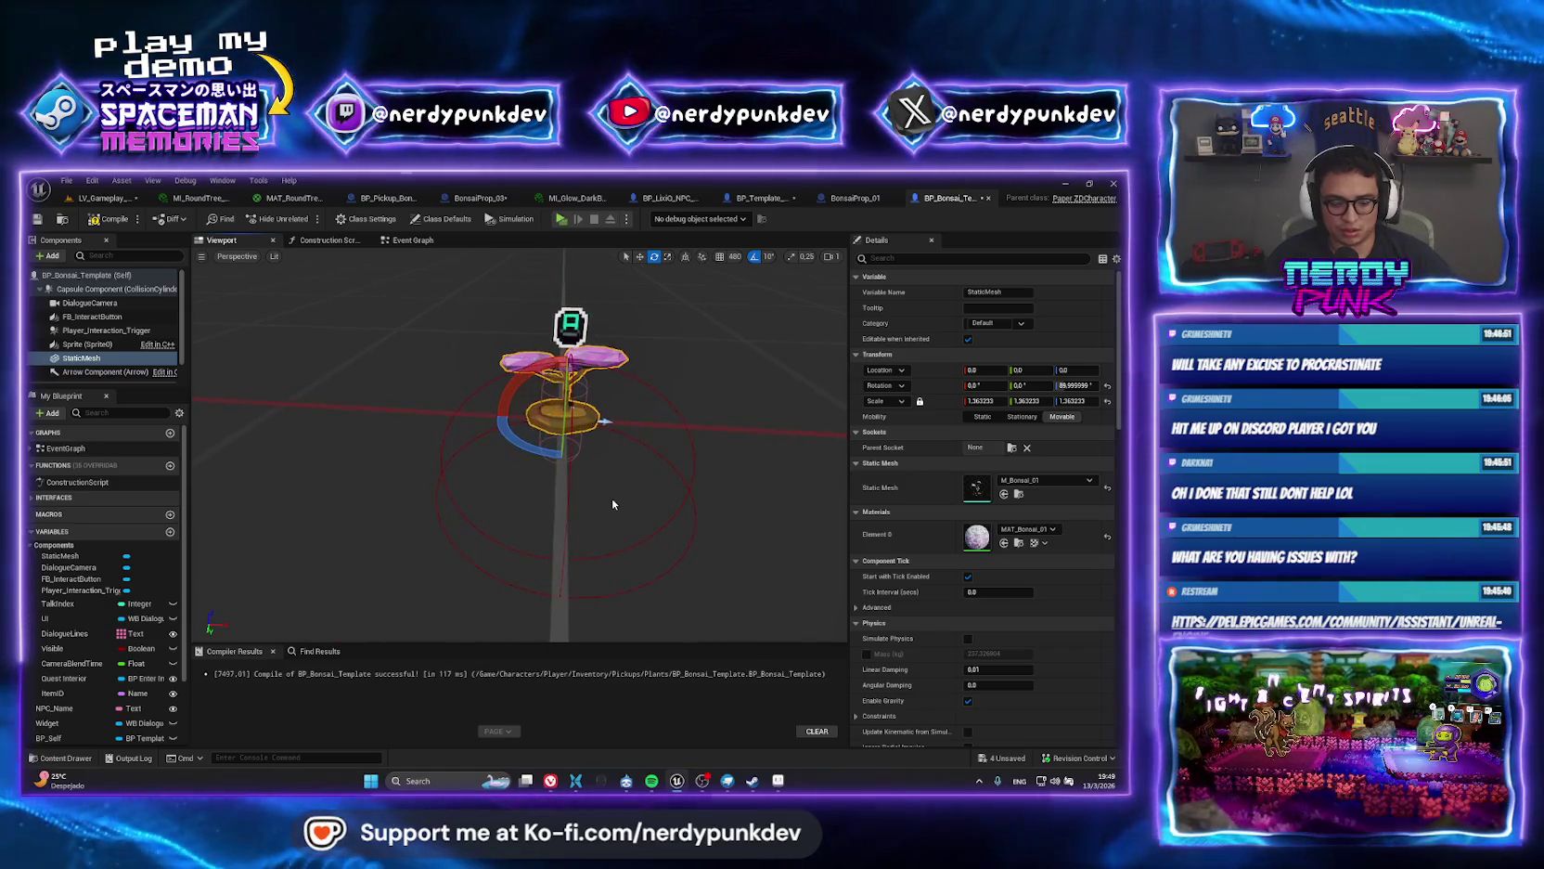
click(102, 198)
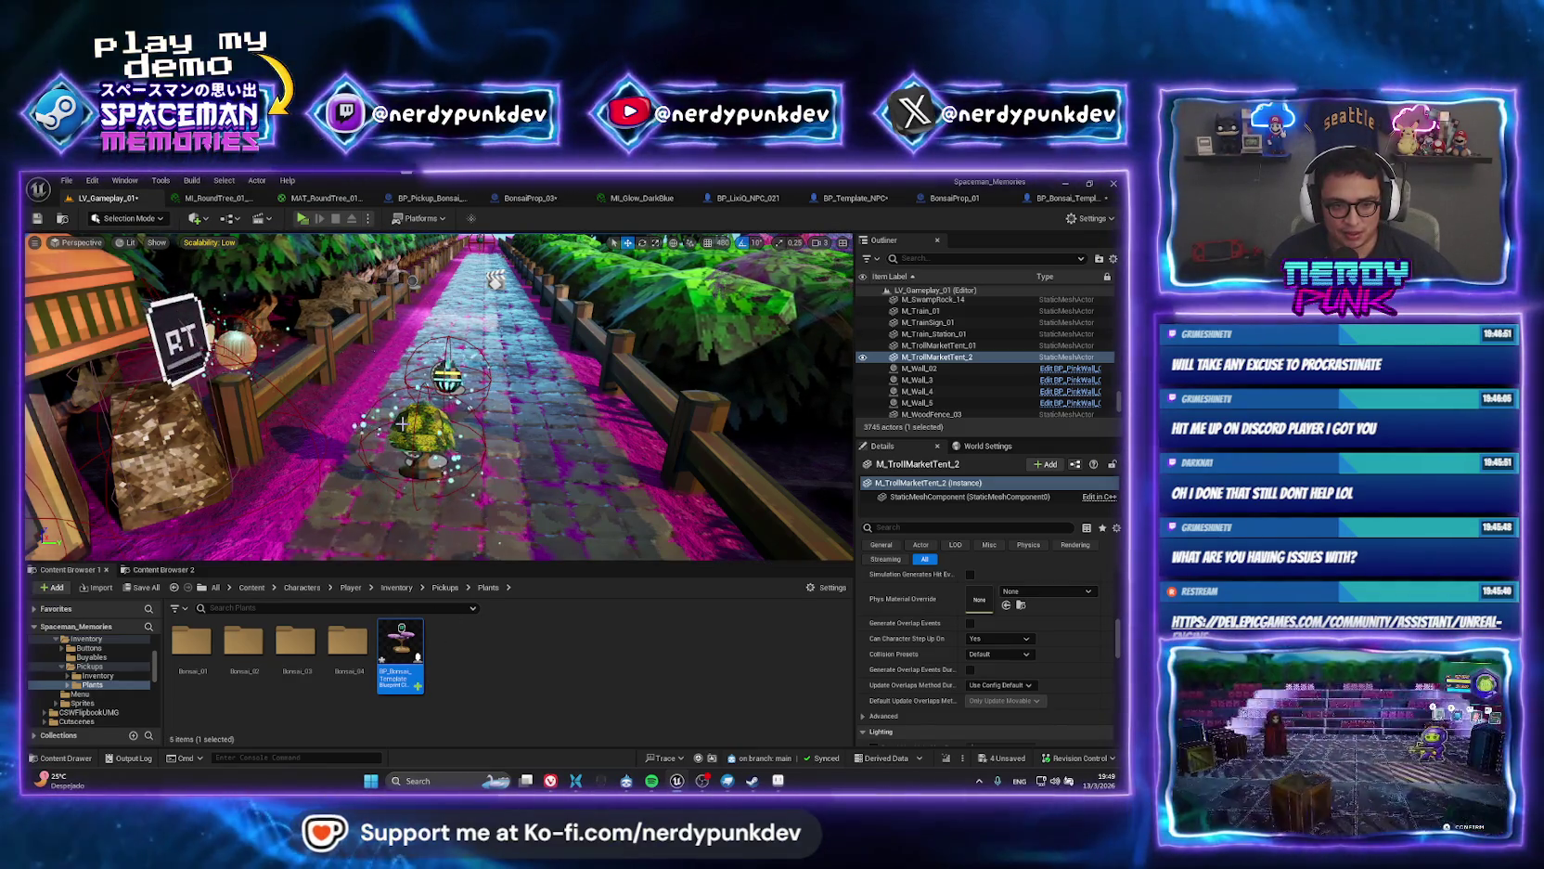
Check BP_Bonsai_Template's event graph, then open the LV_TreeHouse_01 level via 'lv_' search.
double_click(400, 654)
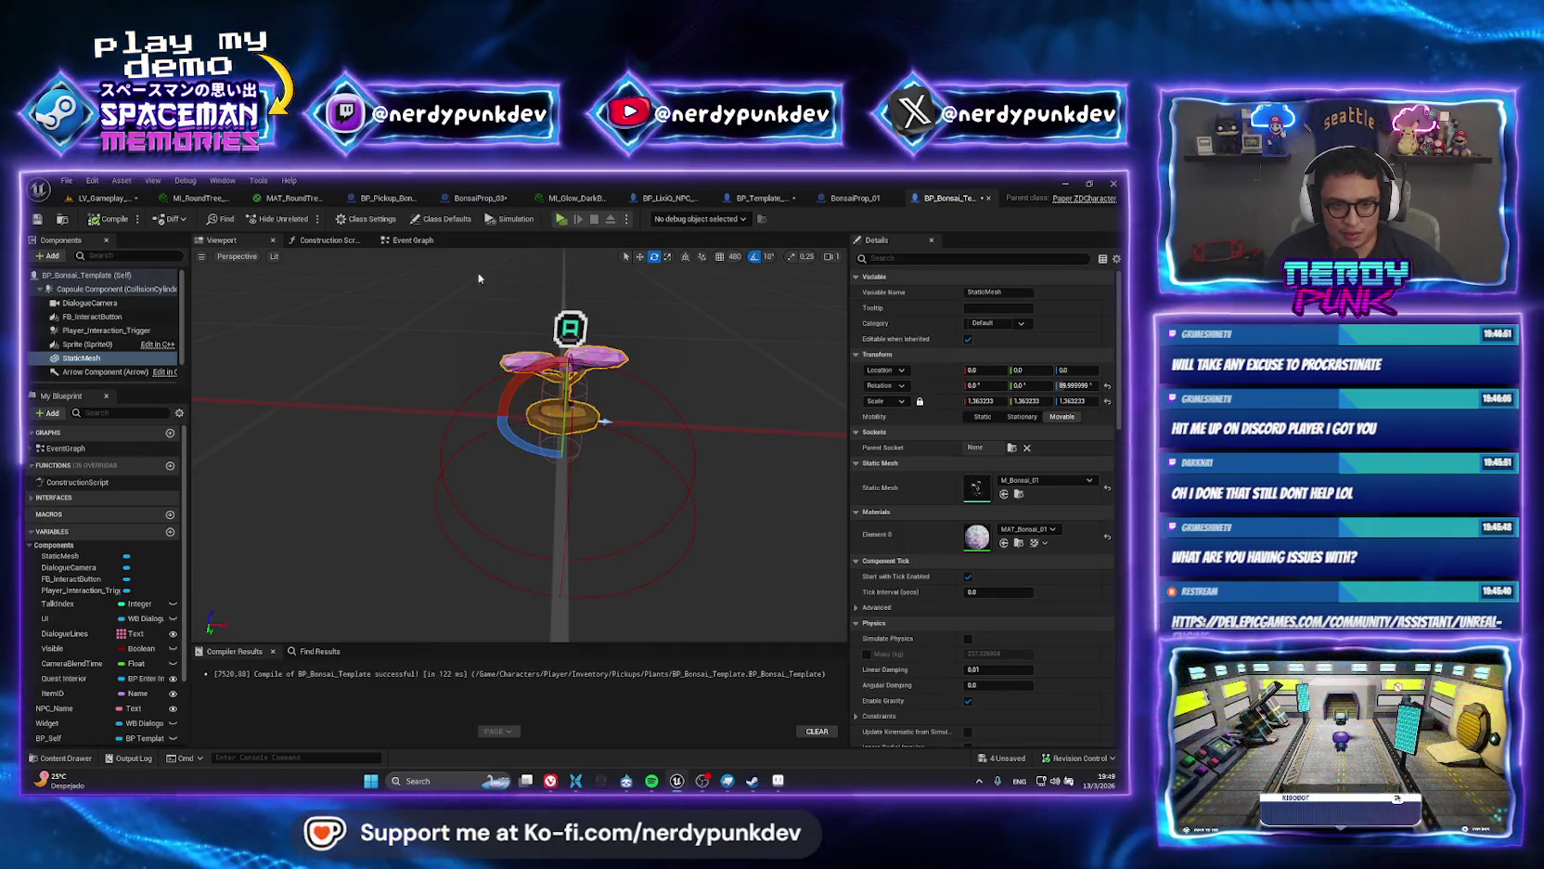
click(411, 239)
click(95, 201)
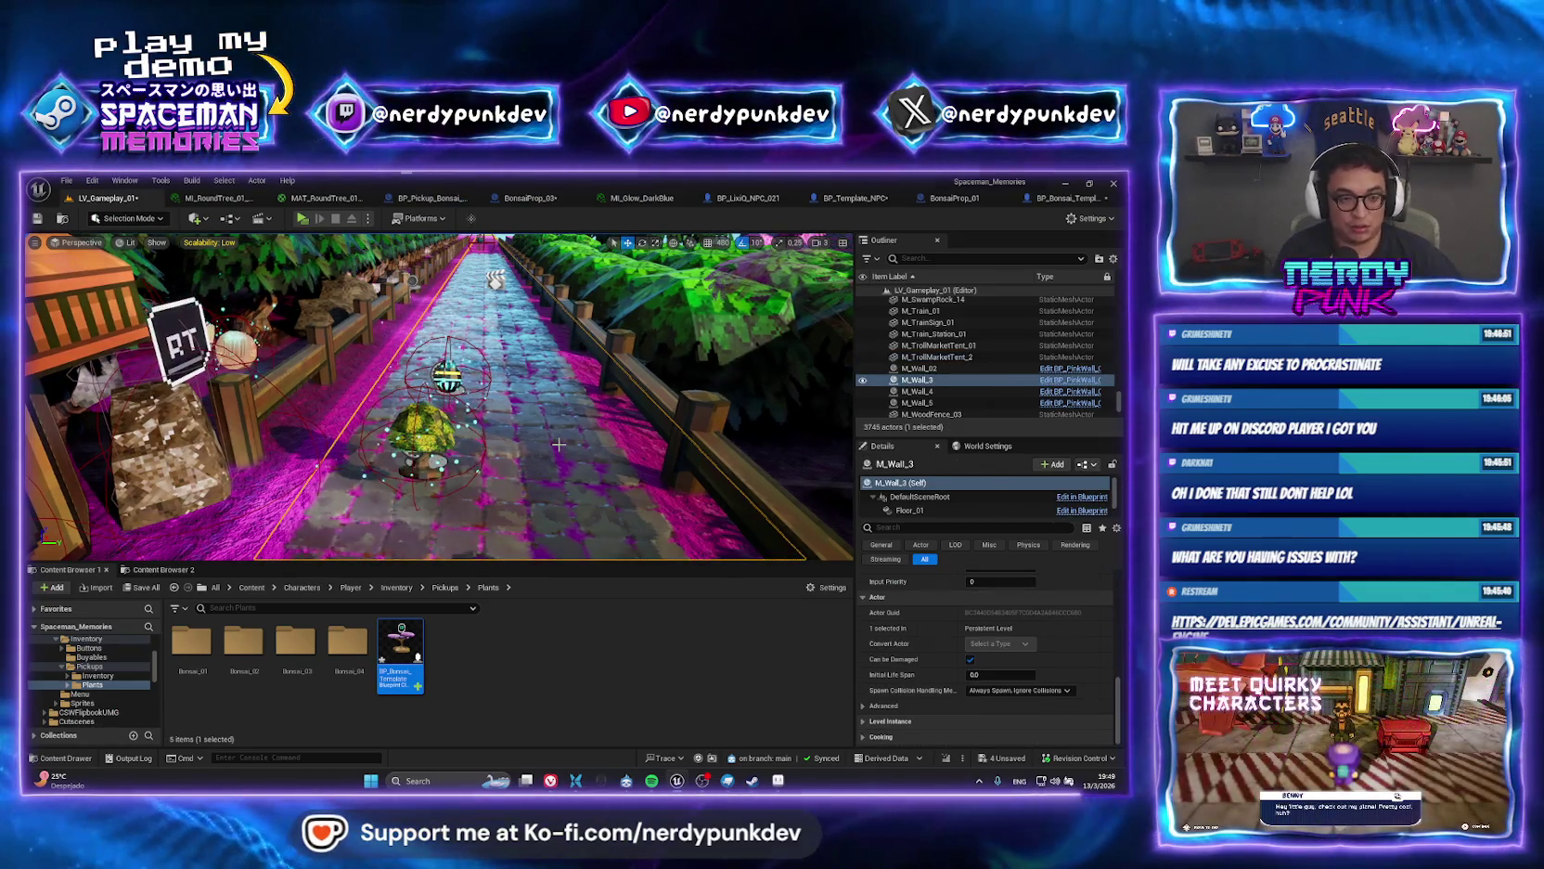
key(ctrl+p)
text(lv_tree)
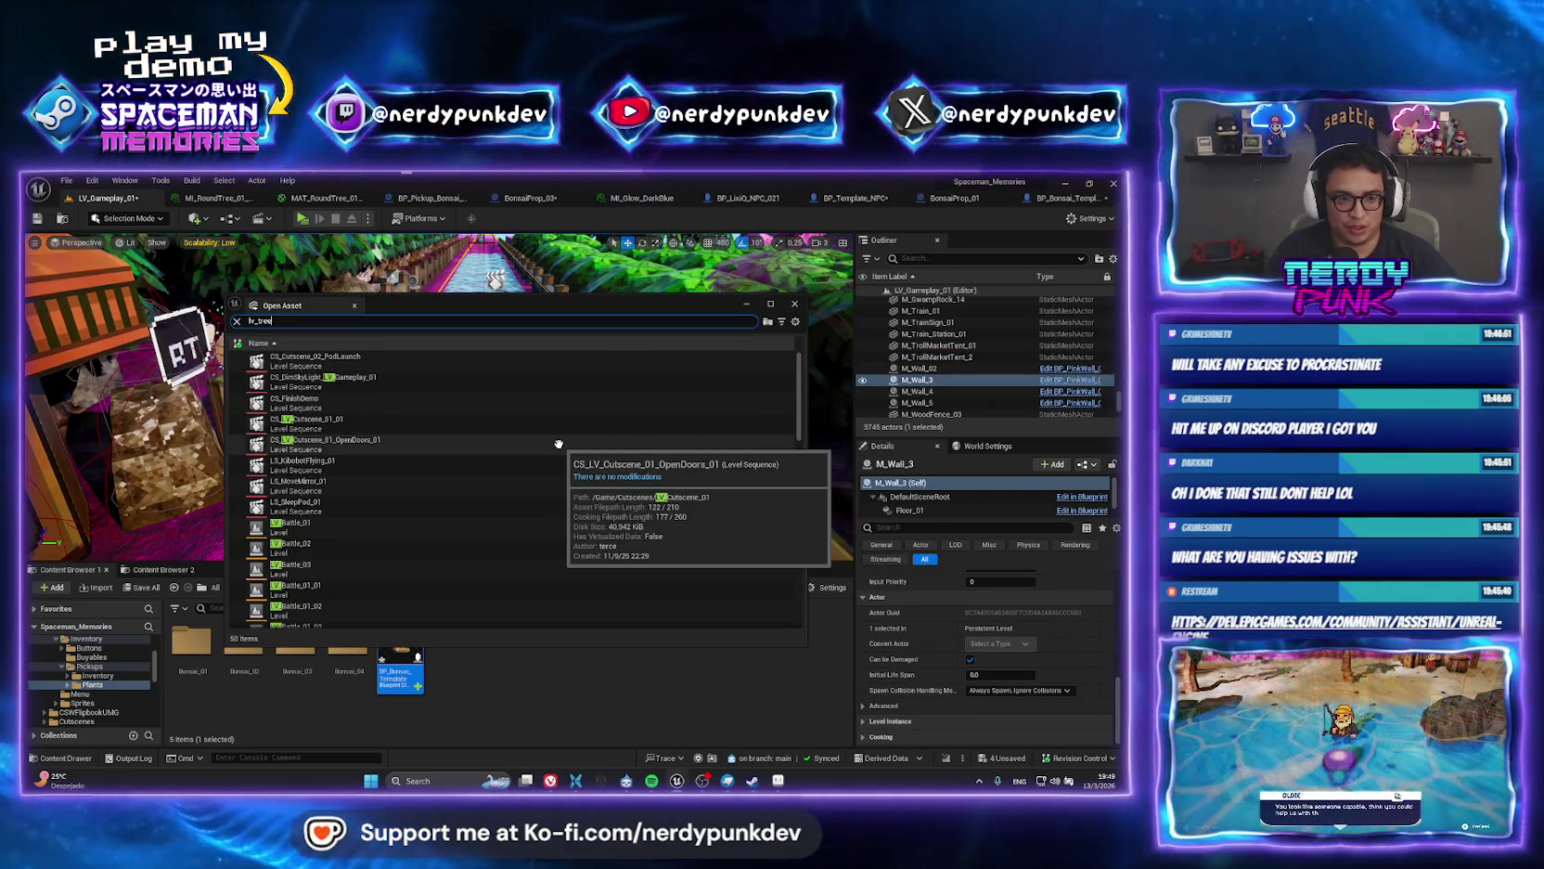
key(Return)
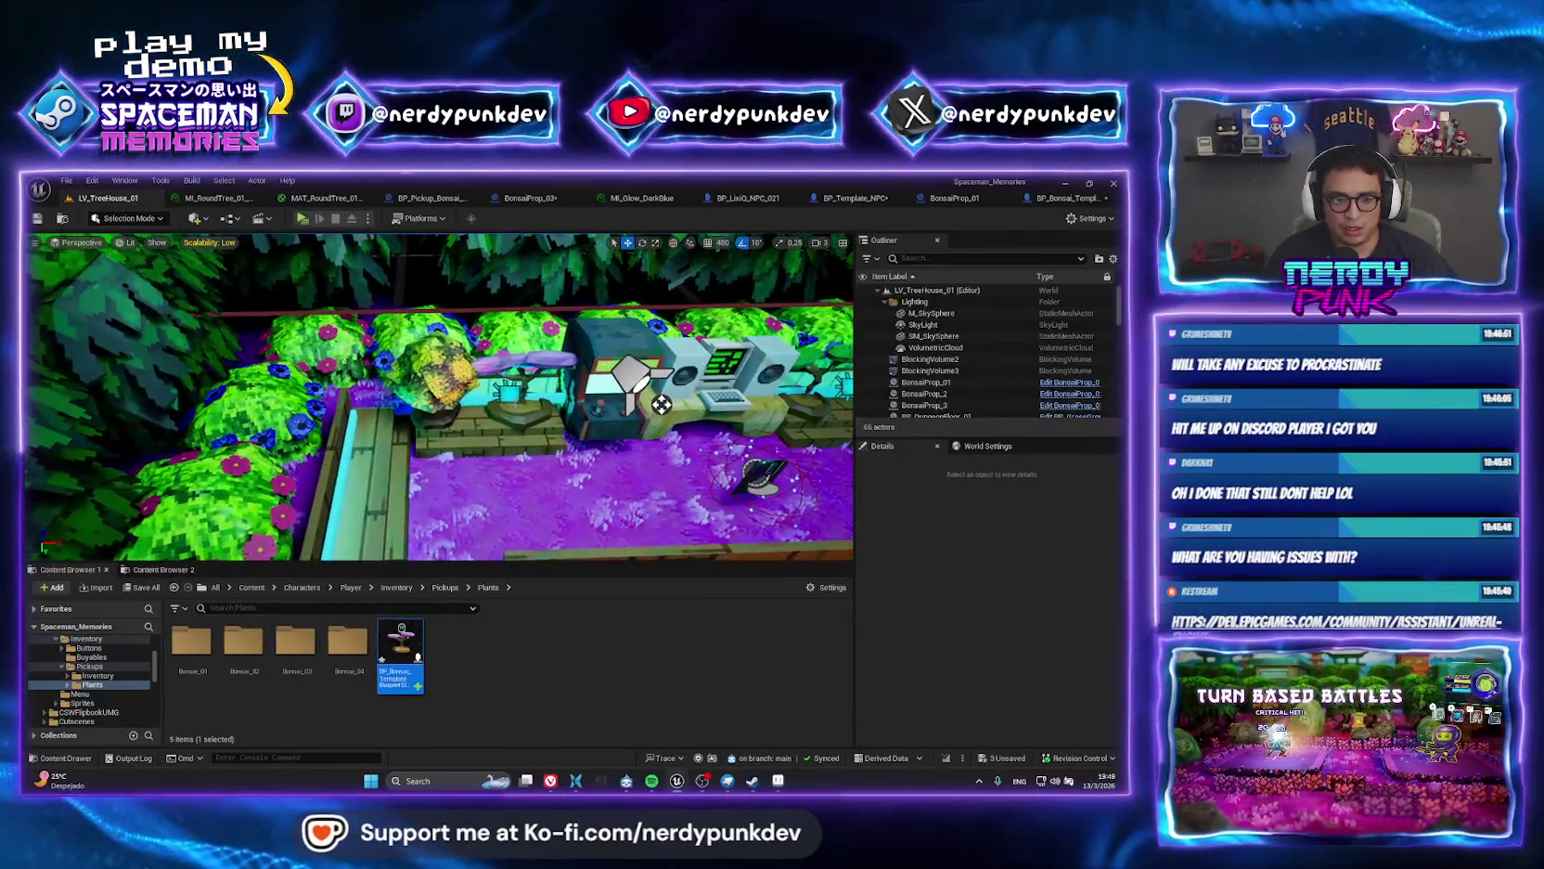
Replace the BonsaiProp_01 actor with a BP_Bonsai_Template instance.
click(522, 394)
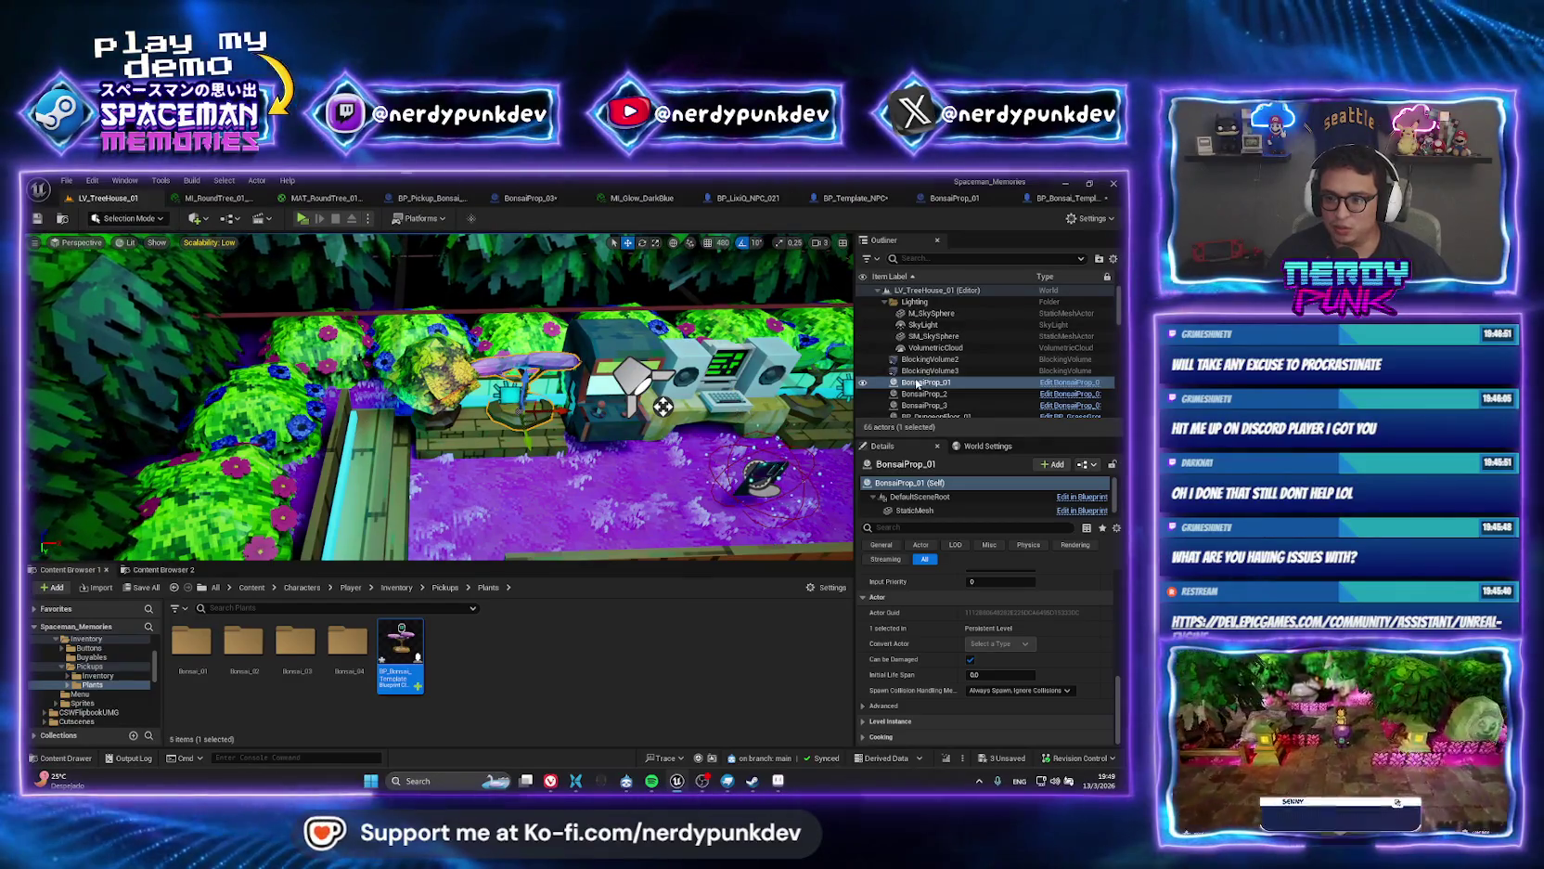
right_click(917, 382)
mouse_move(993, 464)
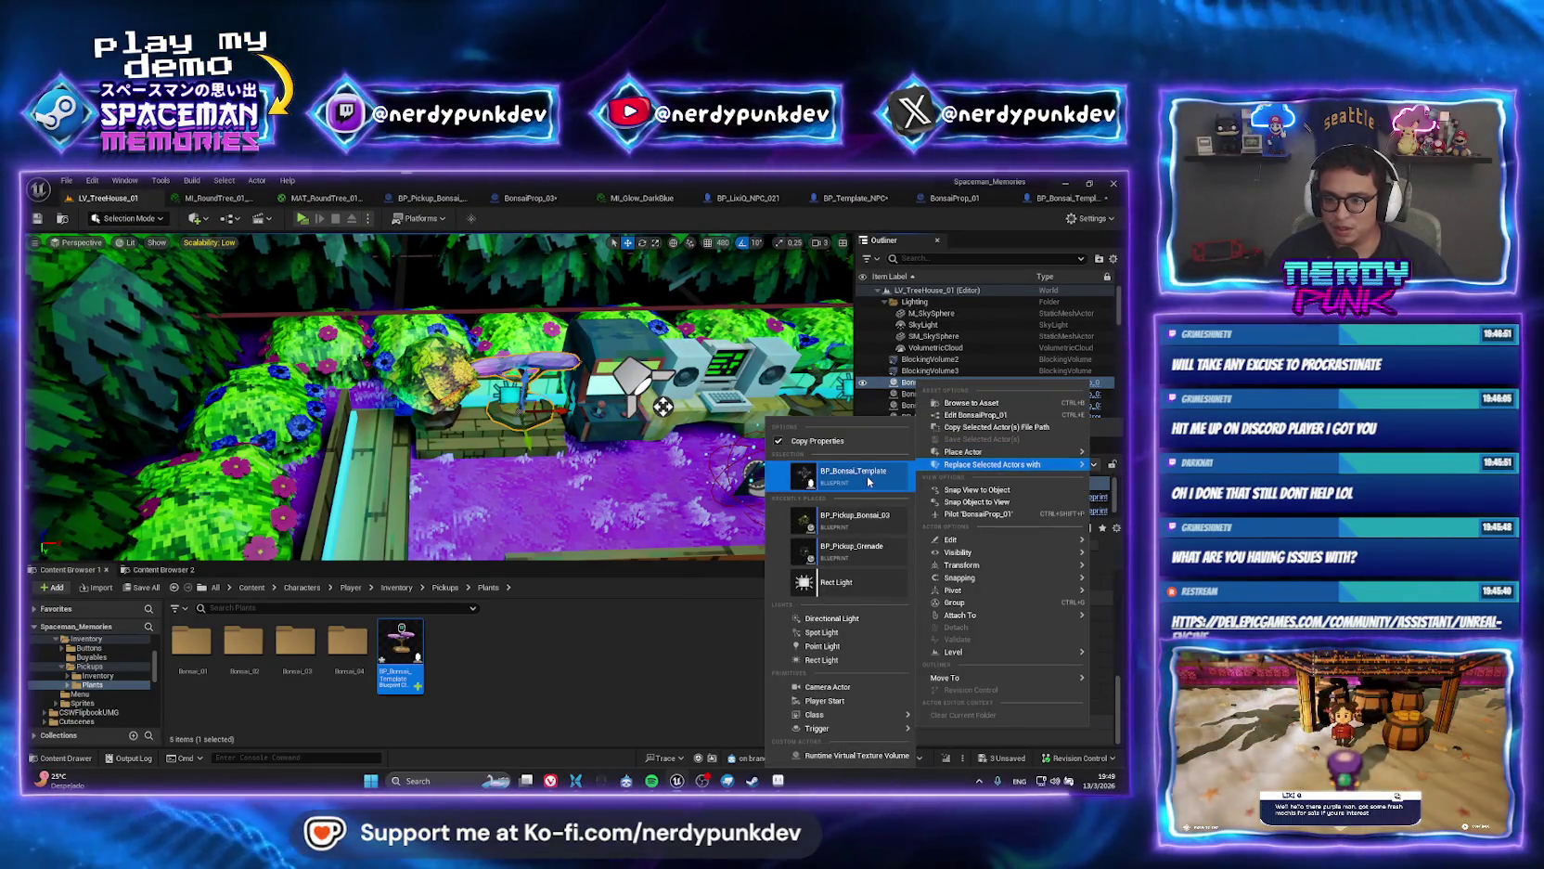
click(866, 480)
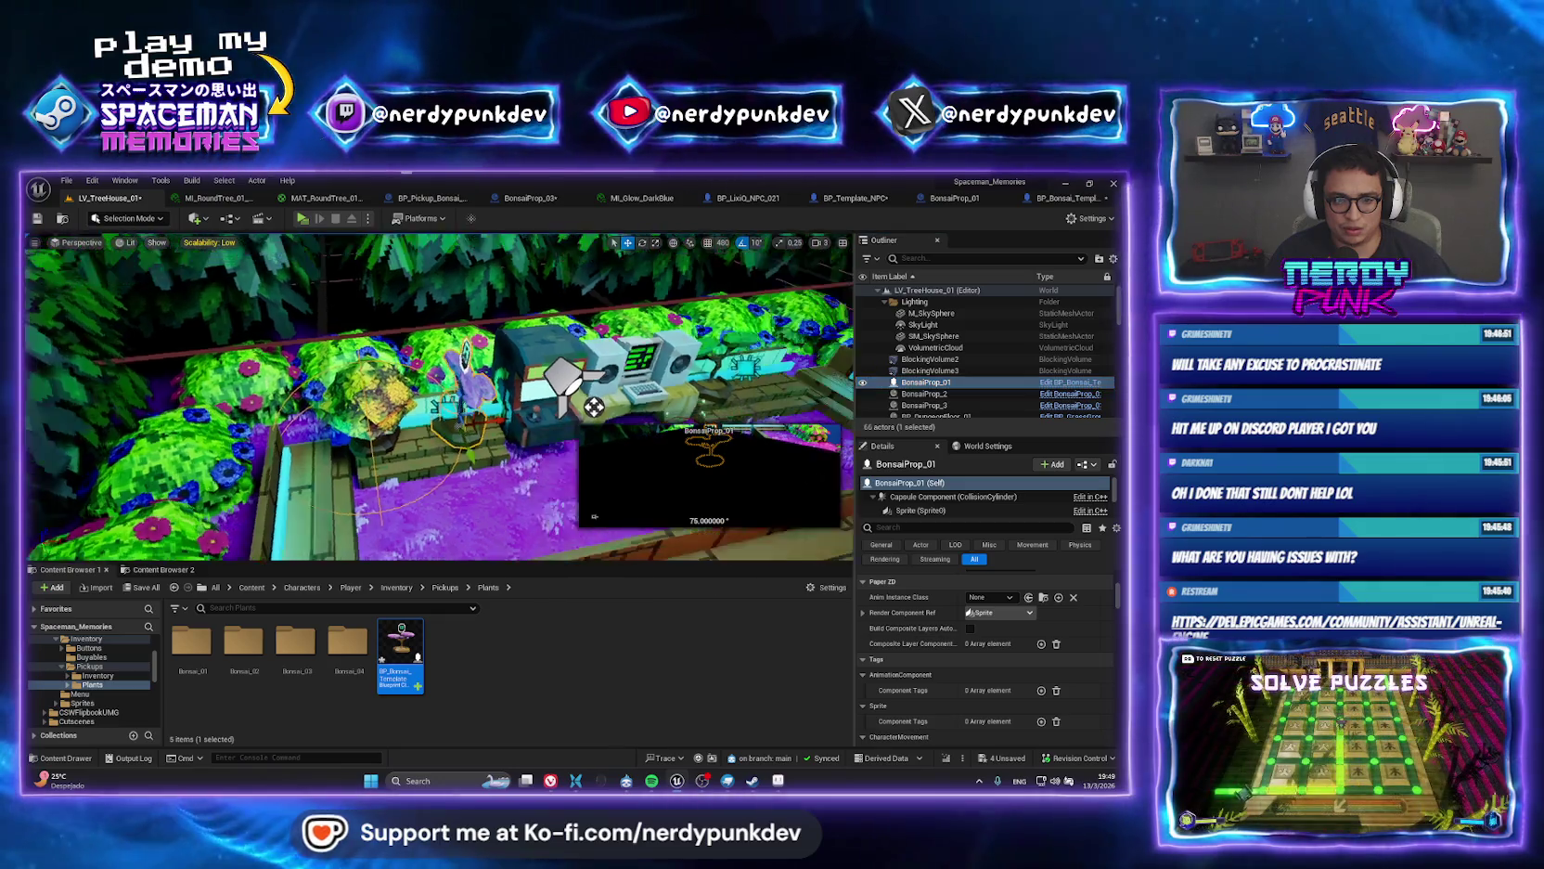
Look around the new bonsai and launch a standalone play preview.
key(e)
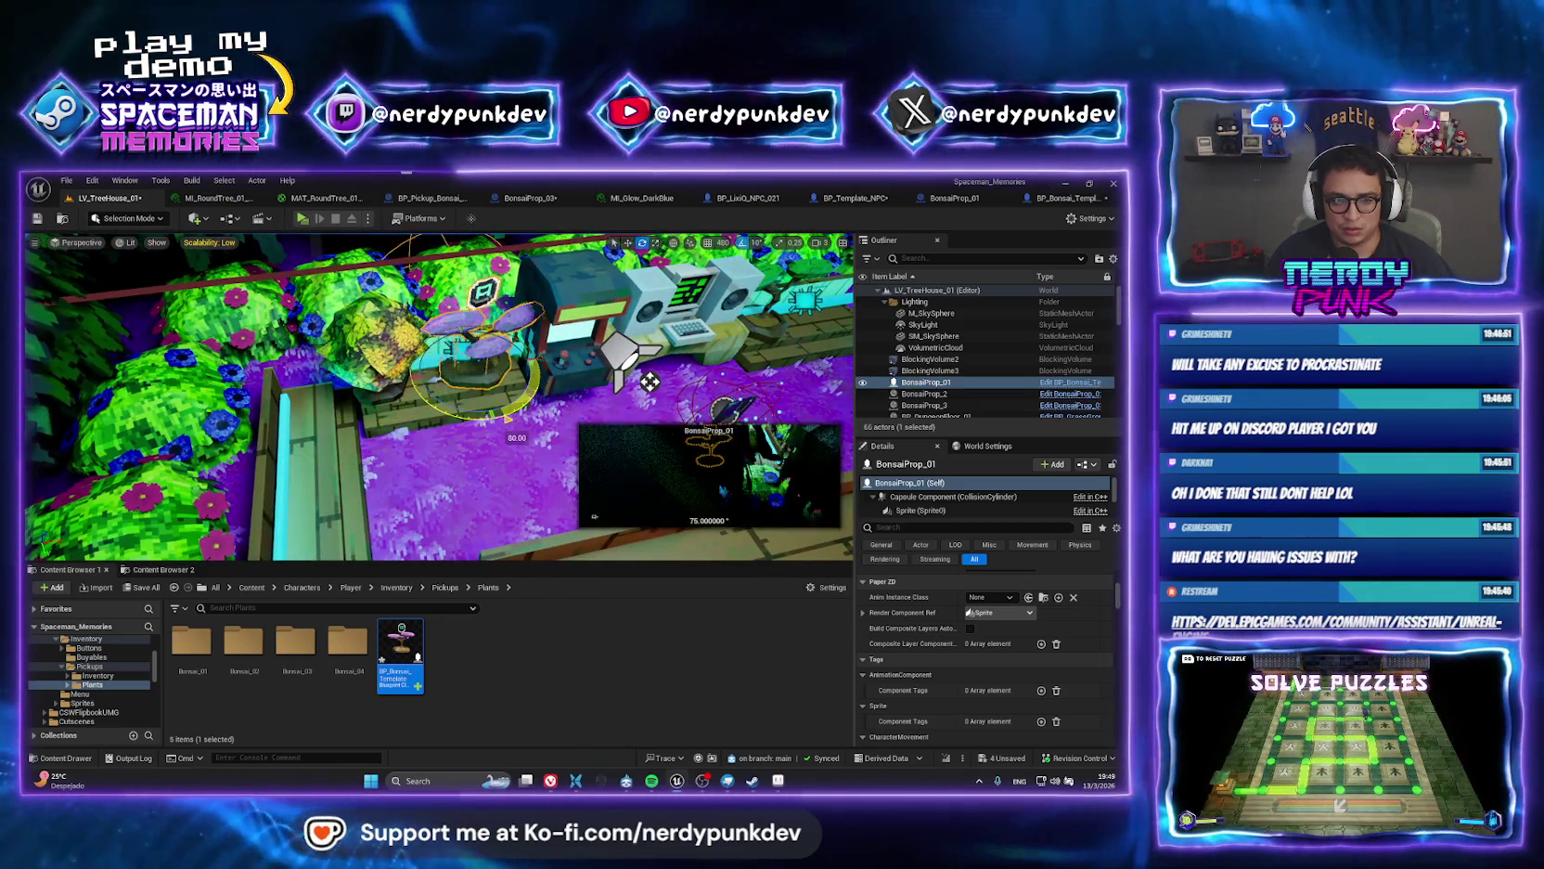
key(d)
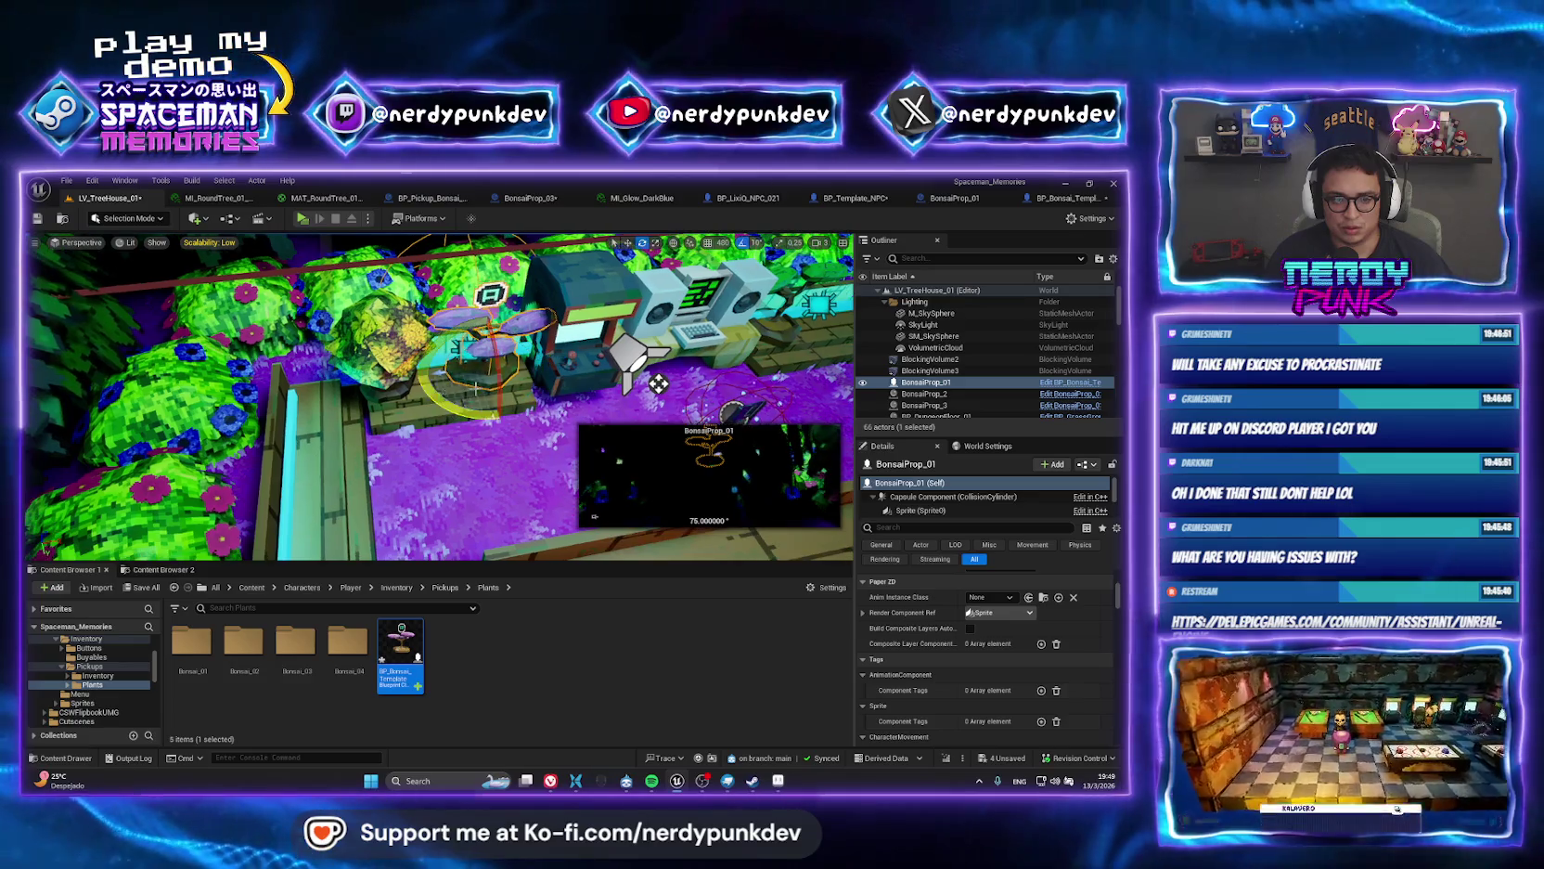
key(w)
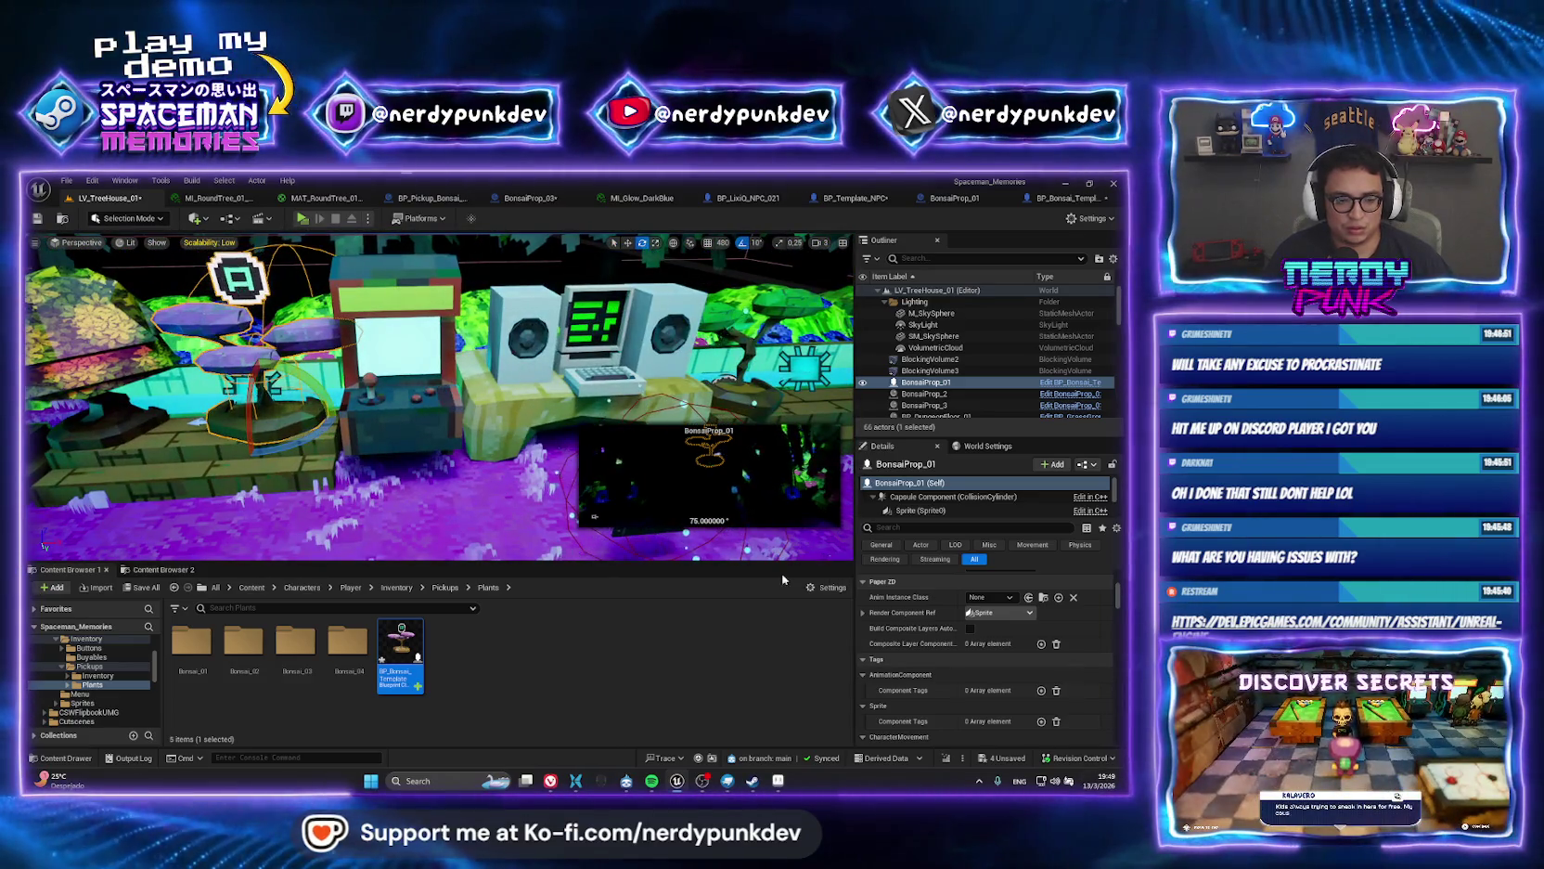
key(d)
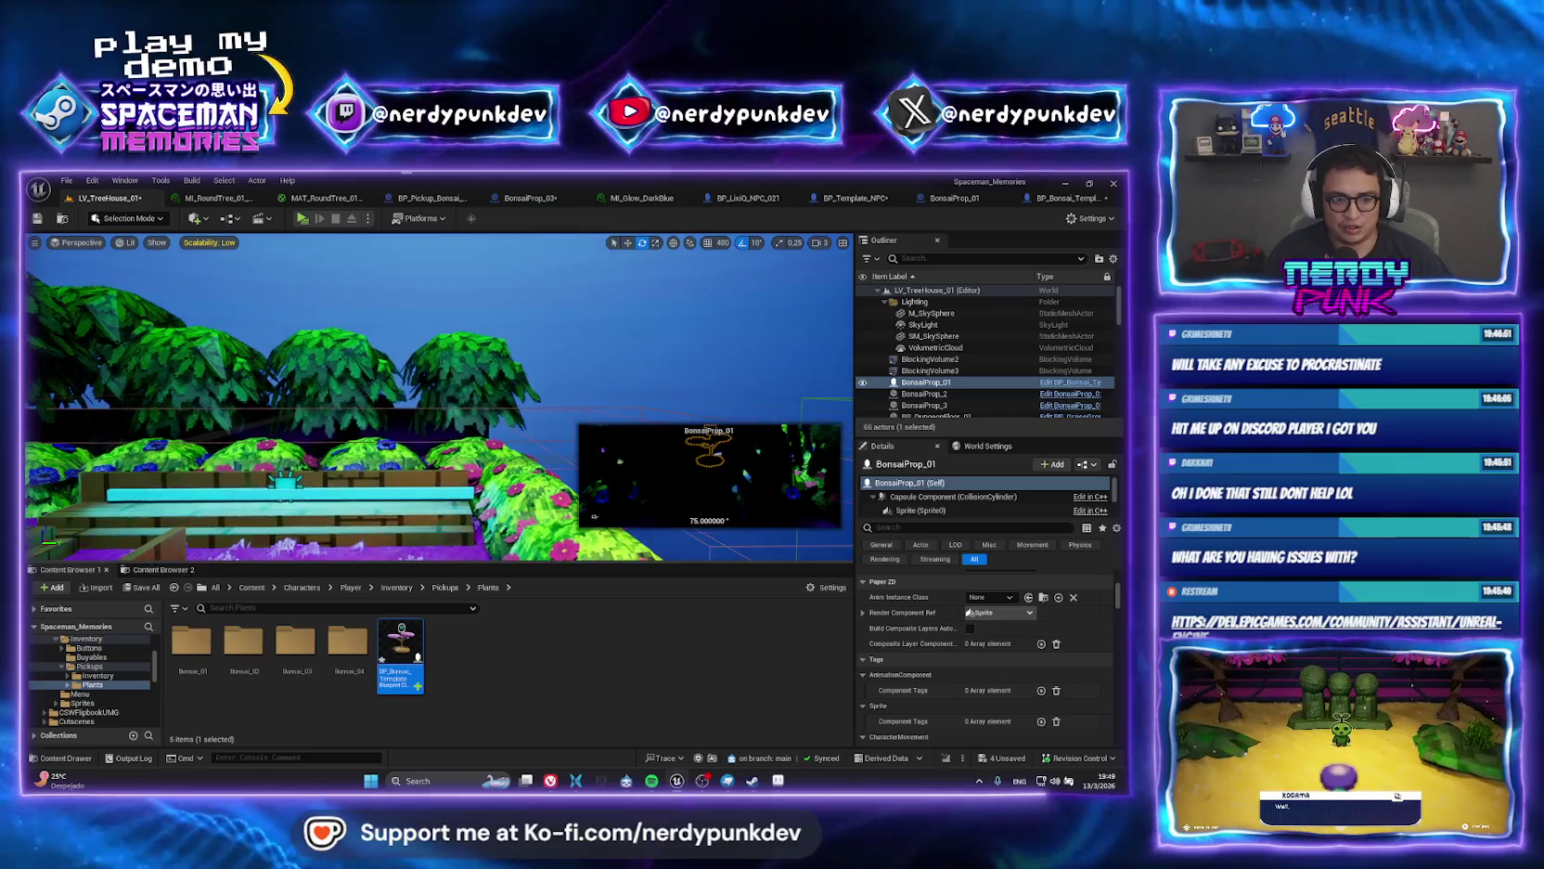
click(301, 218)
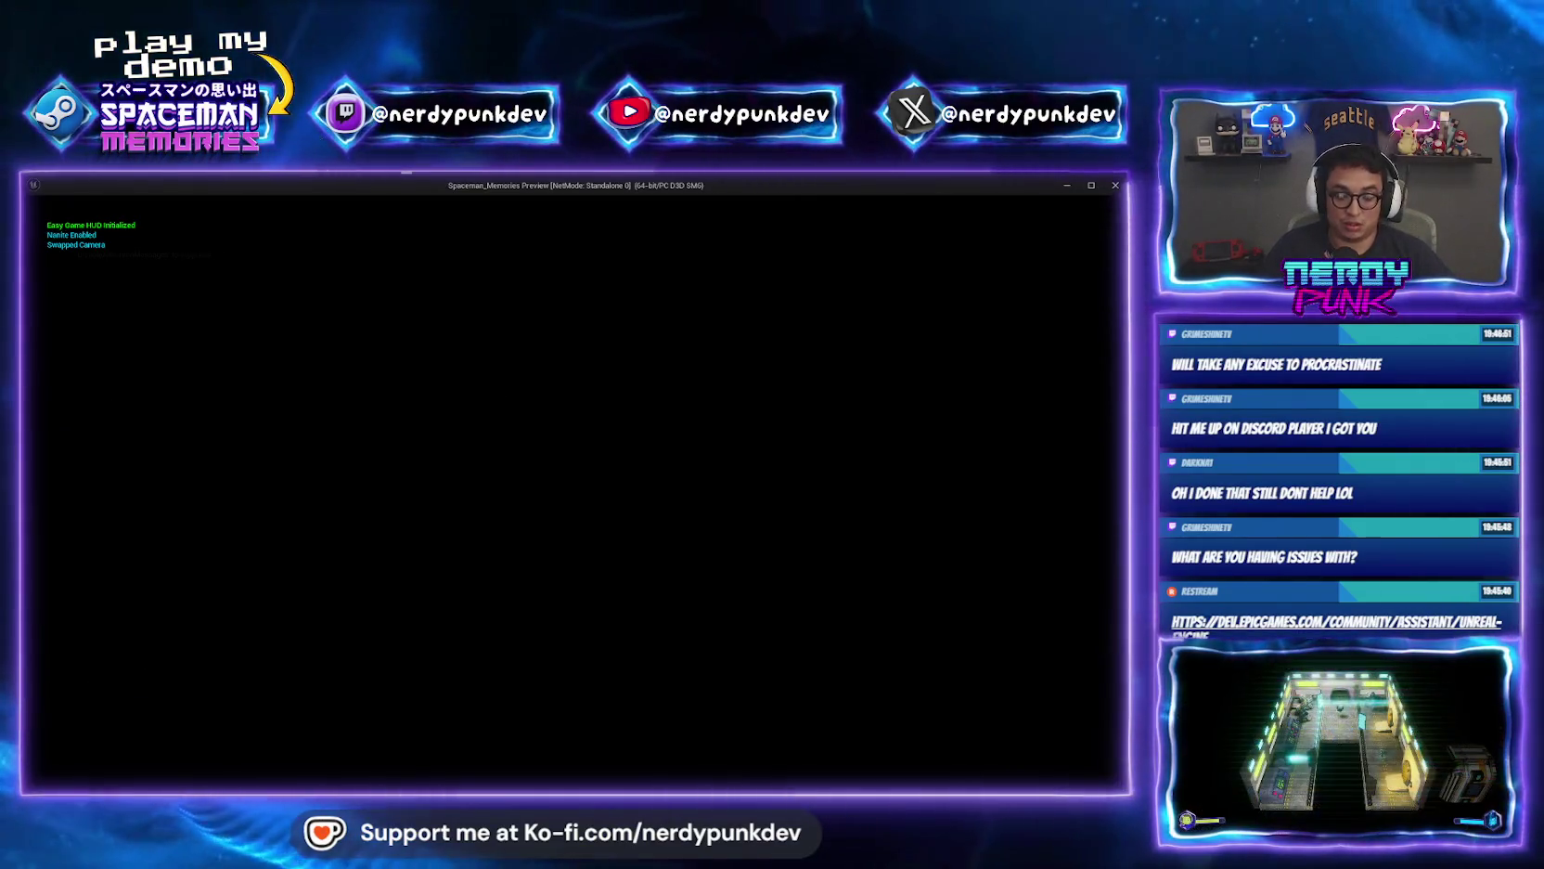
Walk around the tree house garden in the preview, close it, and check Item ID.
key(a)
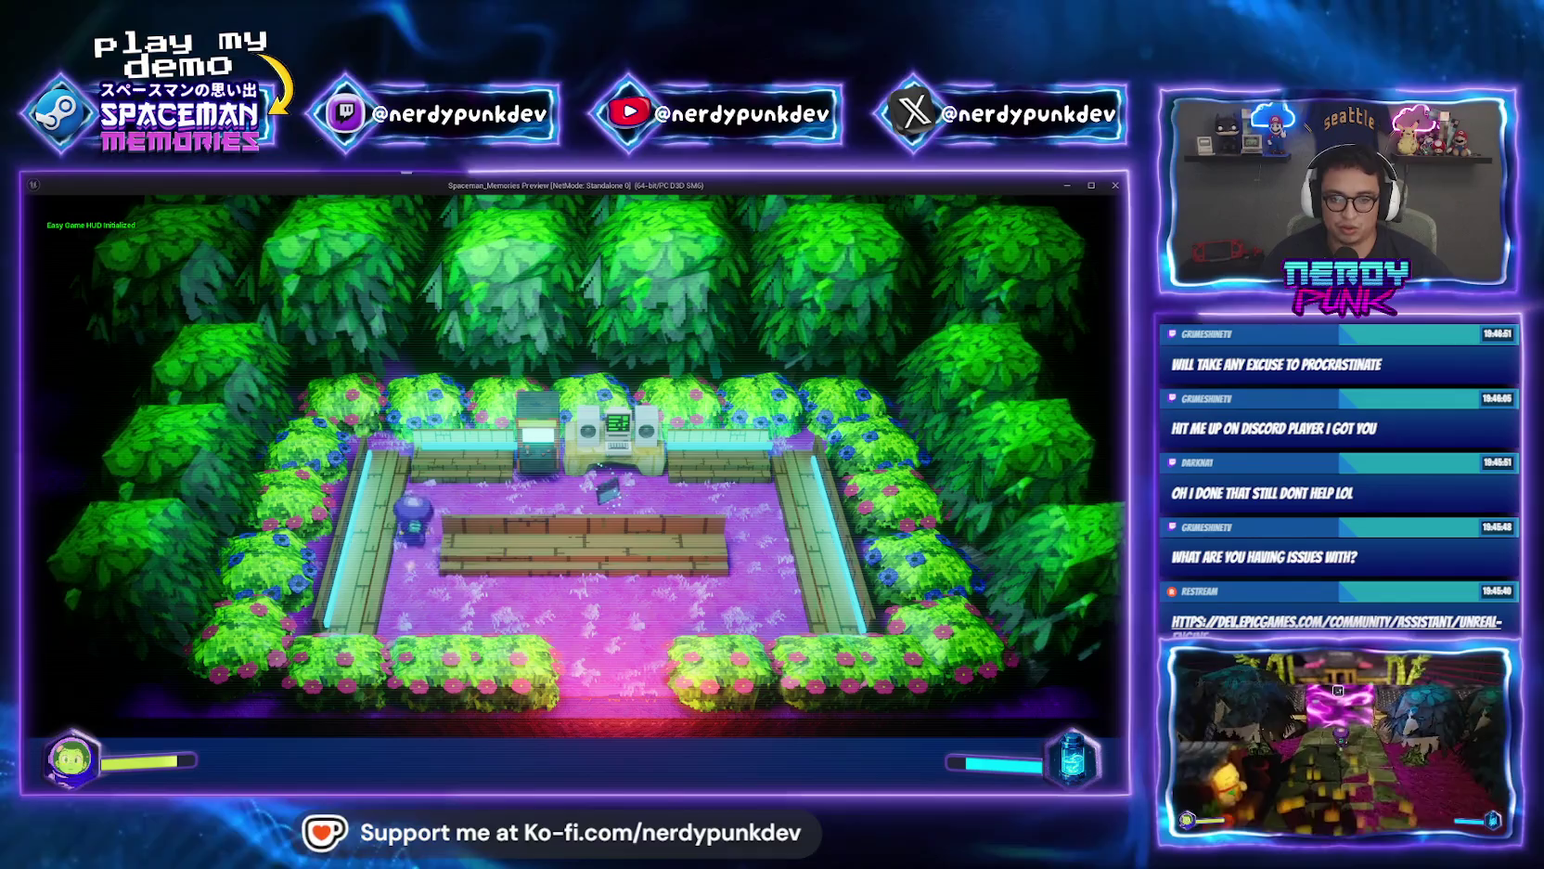
key(Escape)
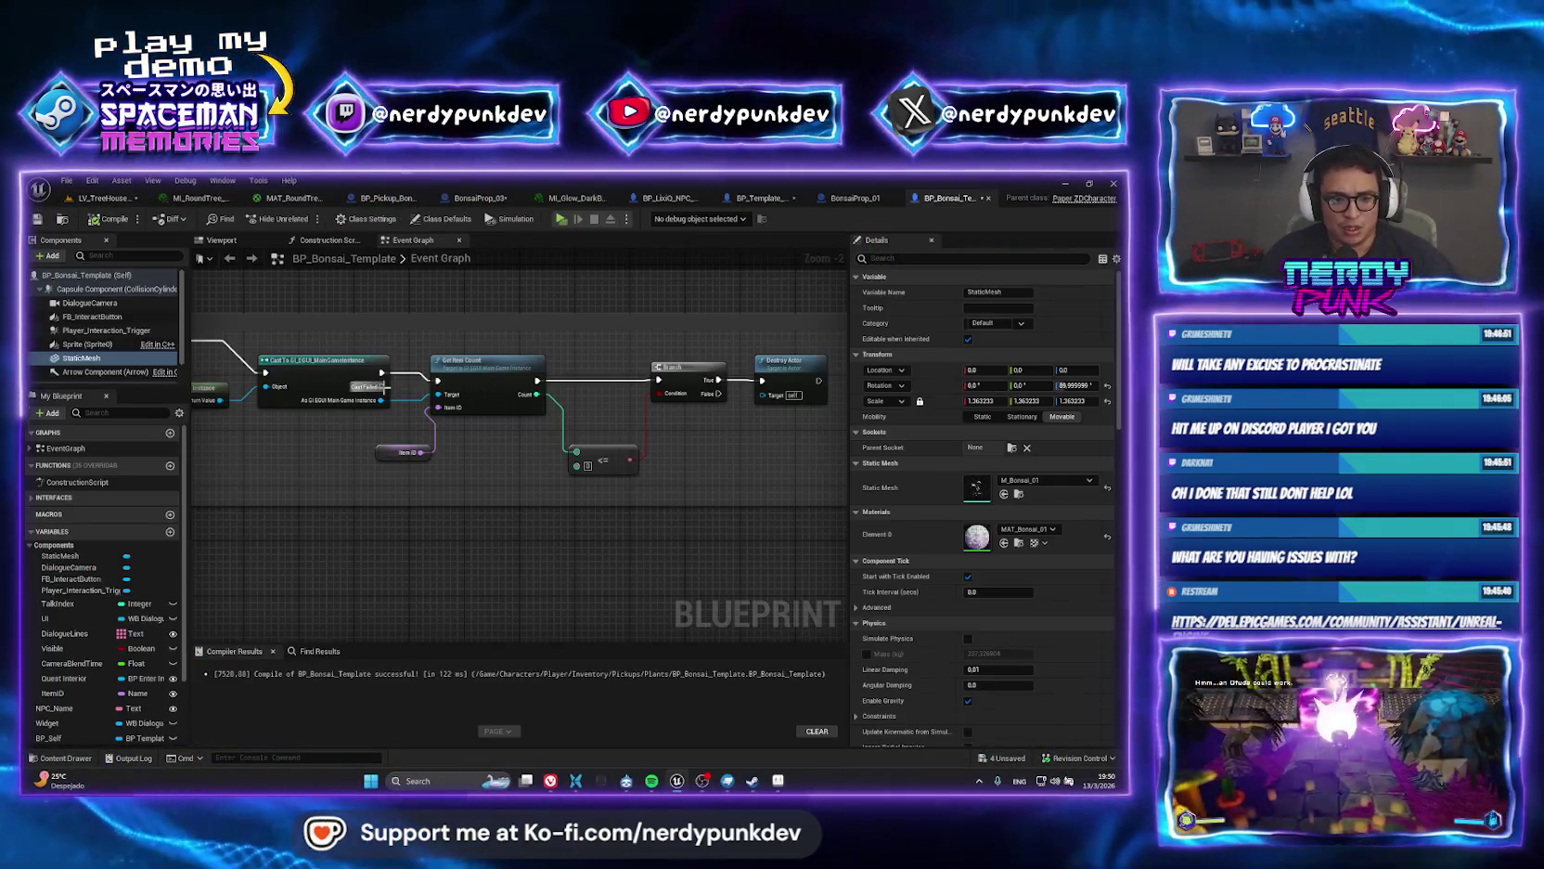
click(385, 455)
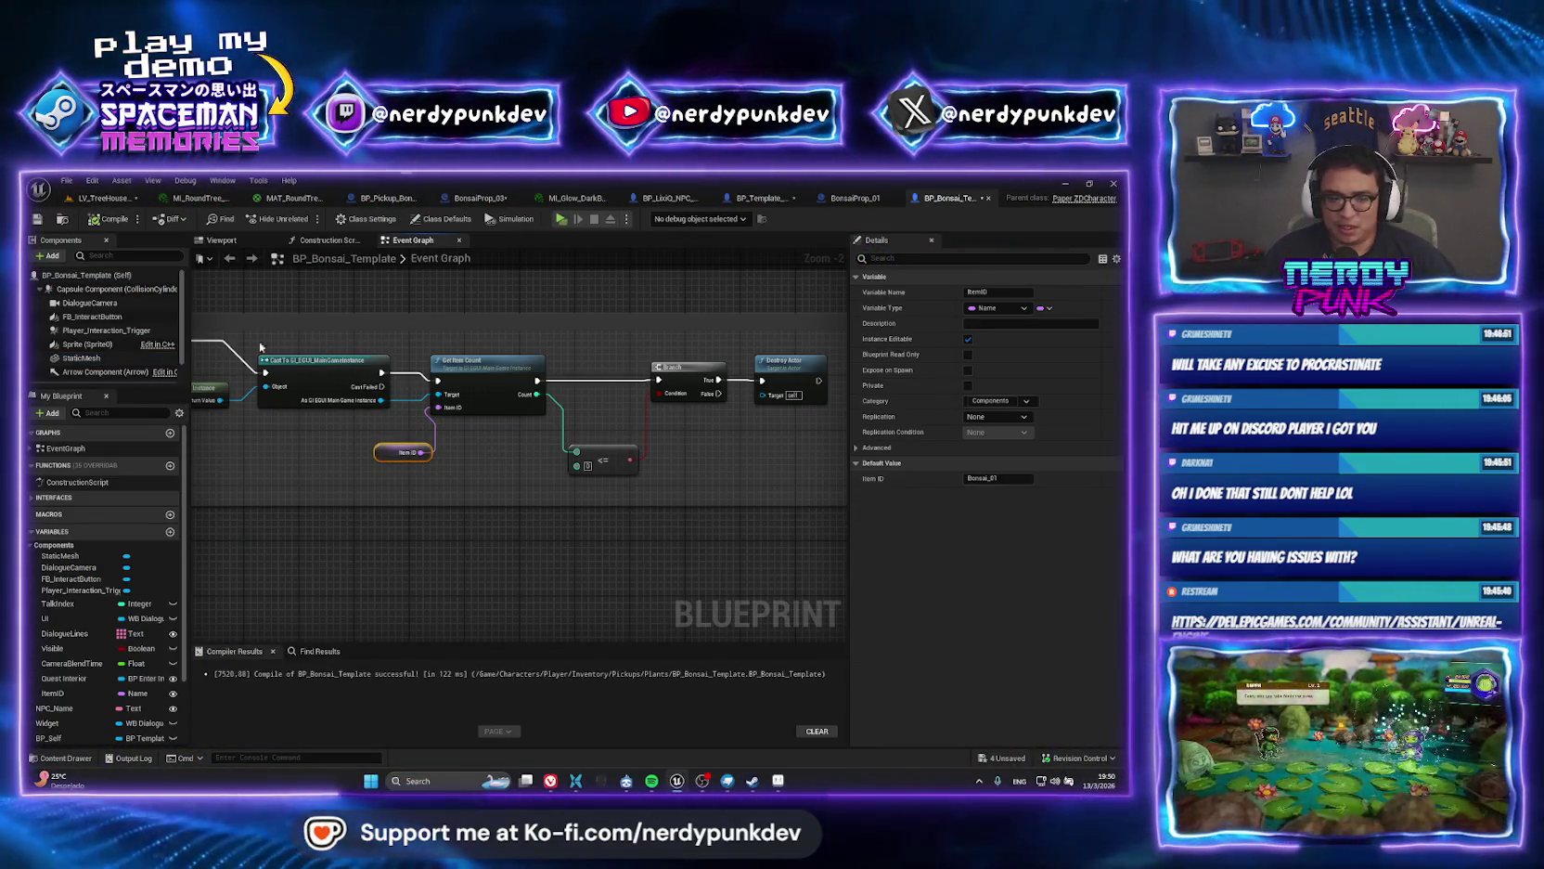
Back in LV_TreeHouse_01, save all changes and reopen the asset search.
click(102, 198)
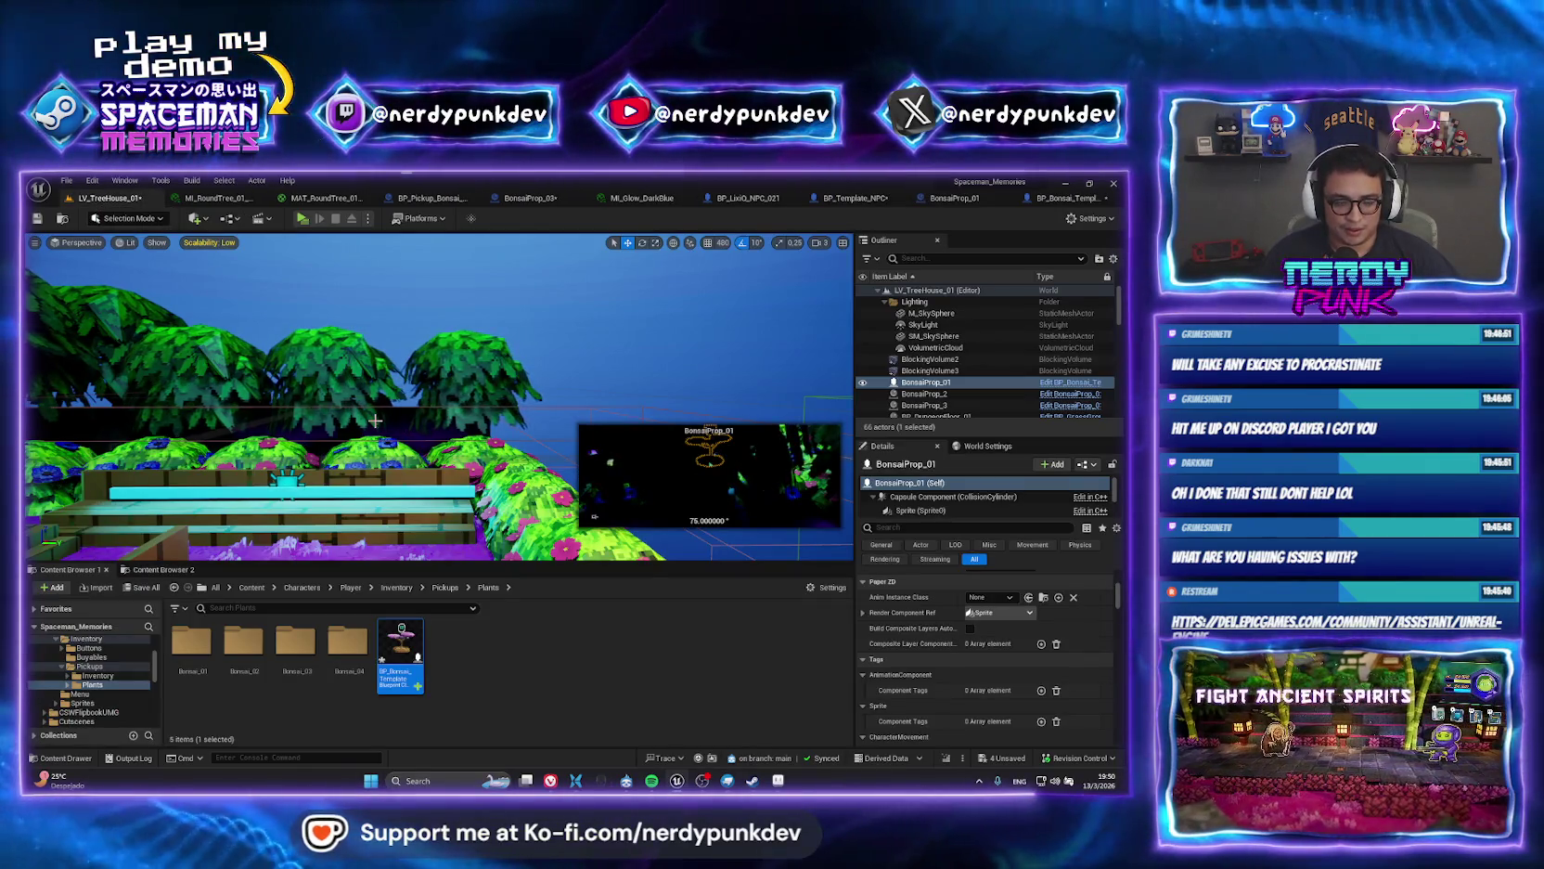
key(ctrl+p)
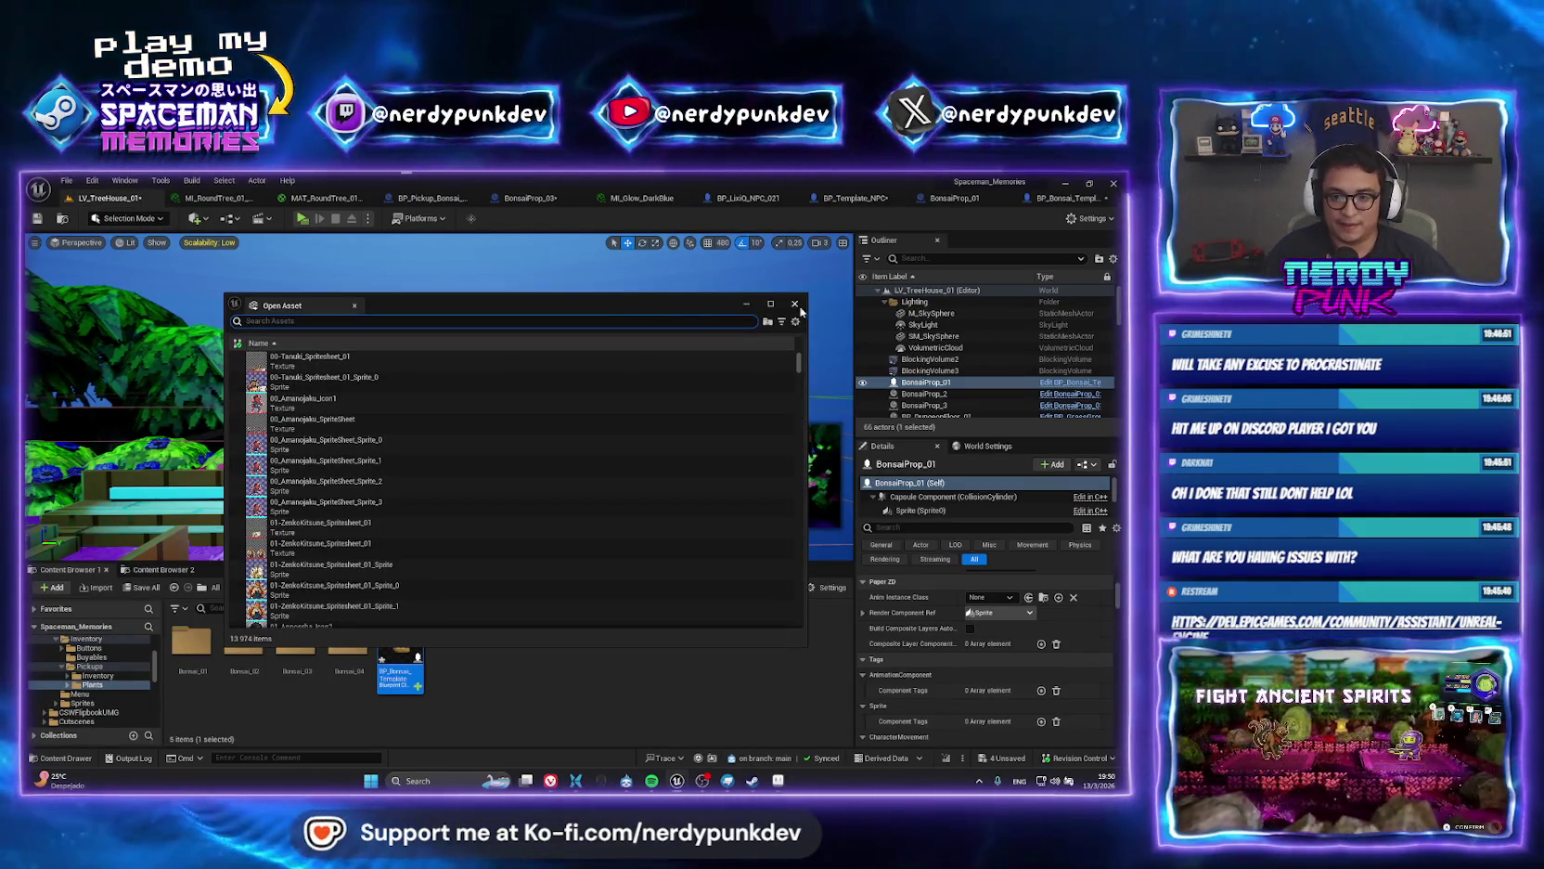
click(794, 304)
key(ctrl+s)
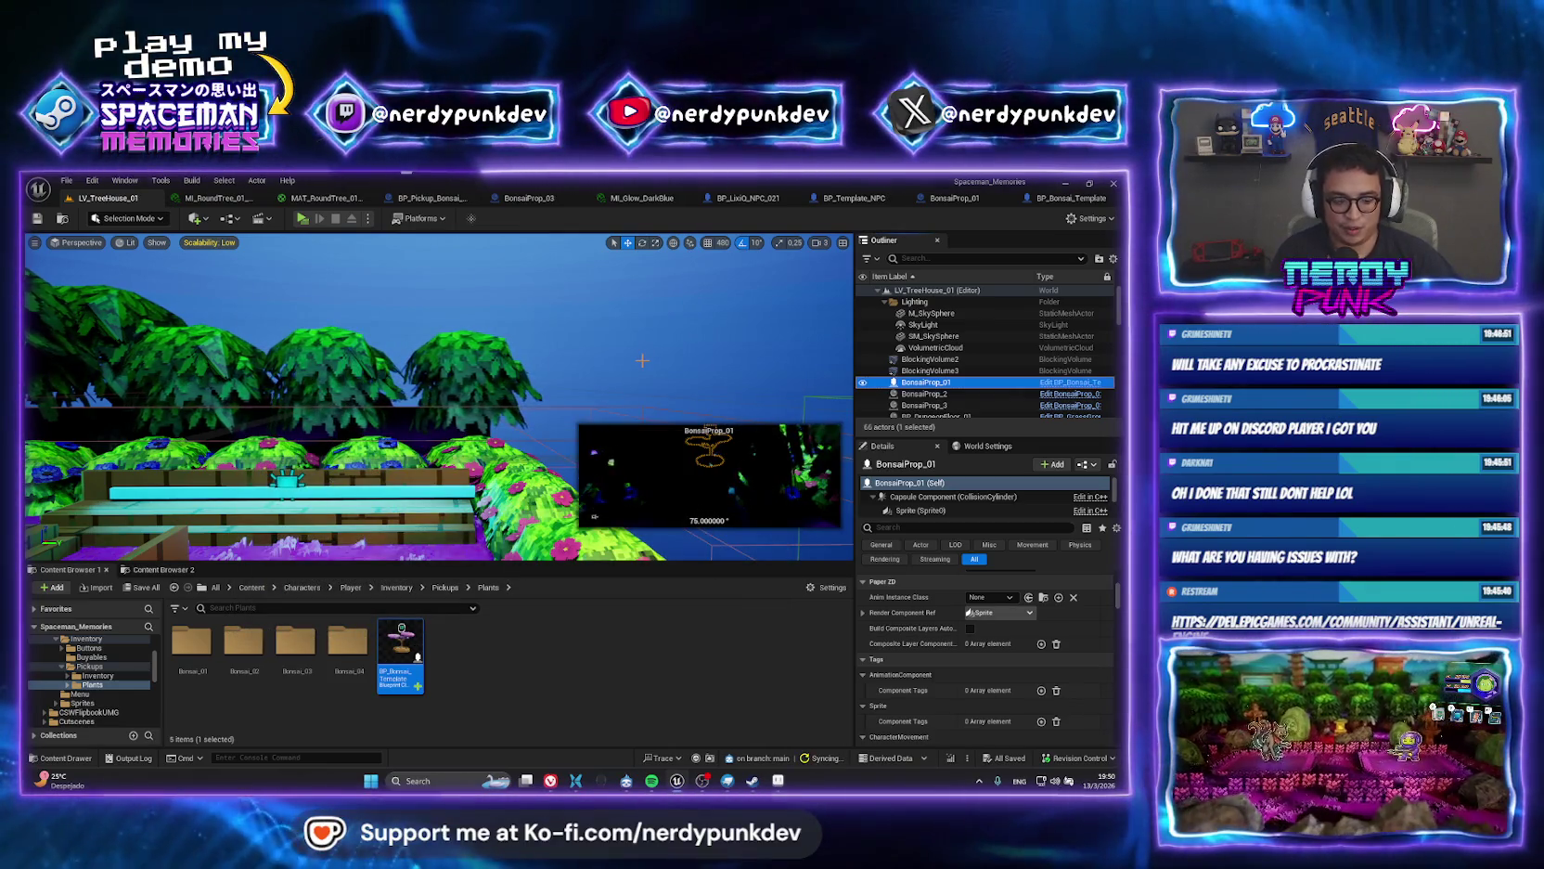
key(ctrl+p)
Search assets for 'lv_game' and open LV_Gameplay_01.
text(lv_gr)
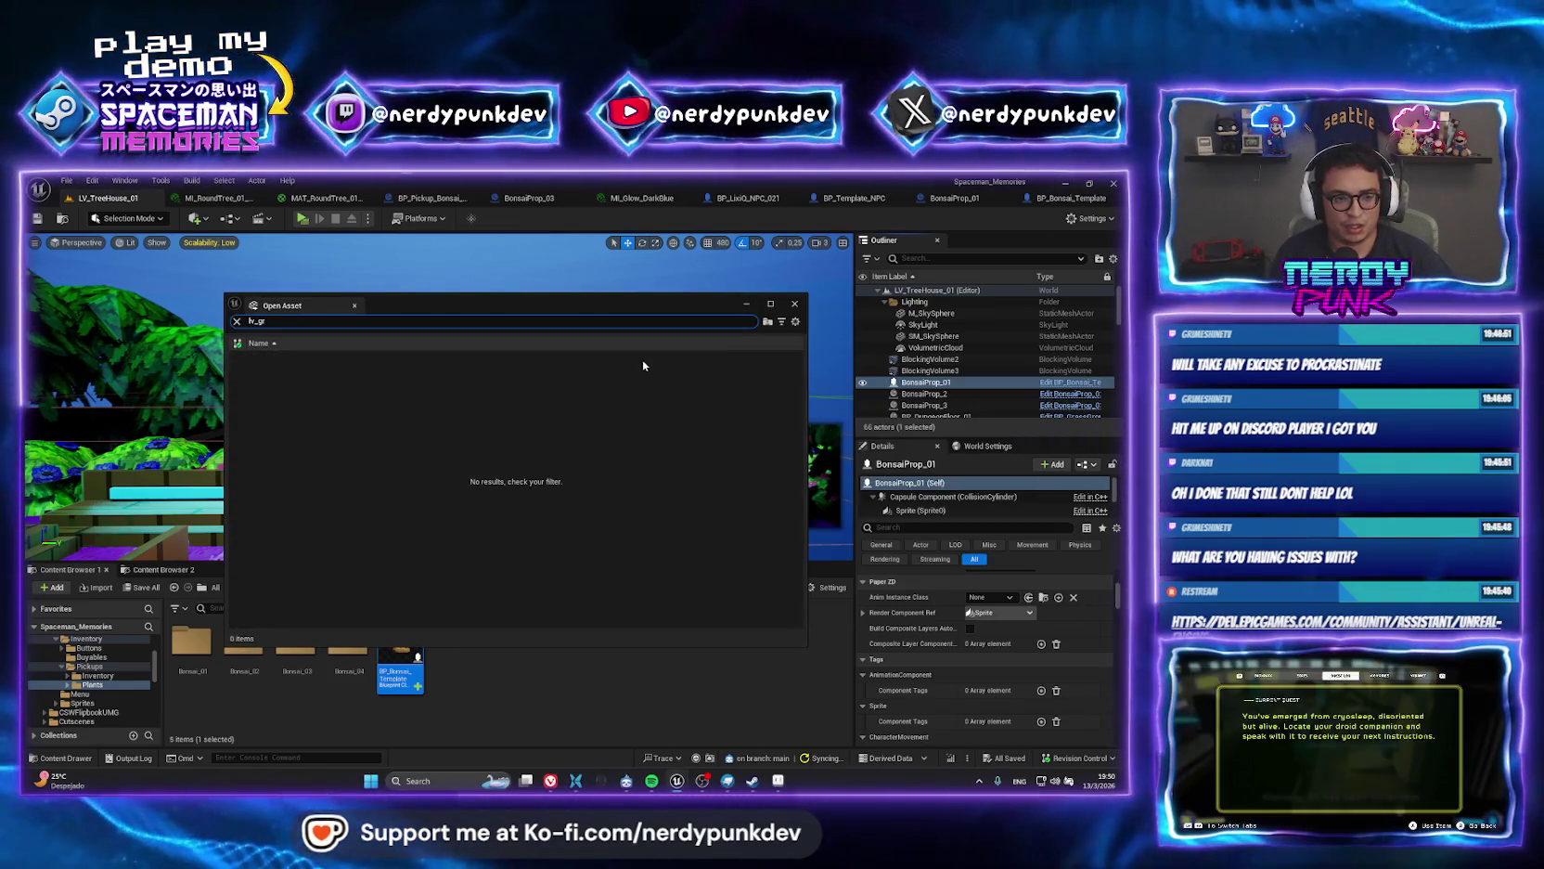
key(BackSpace)
key(BackSpace)
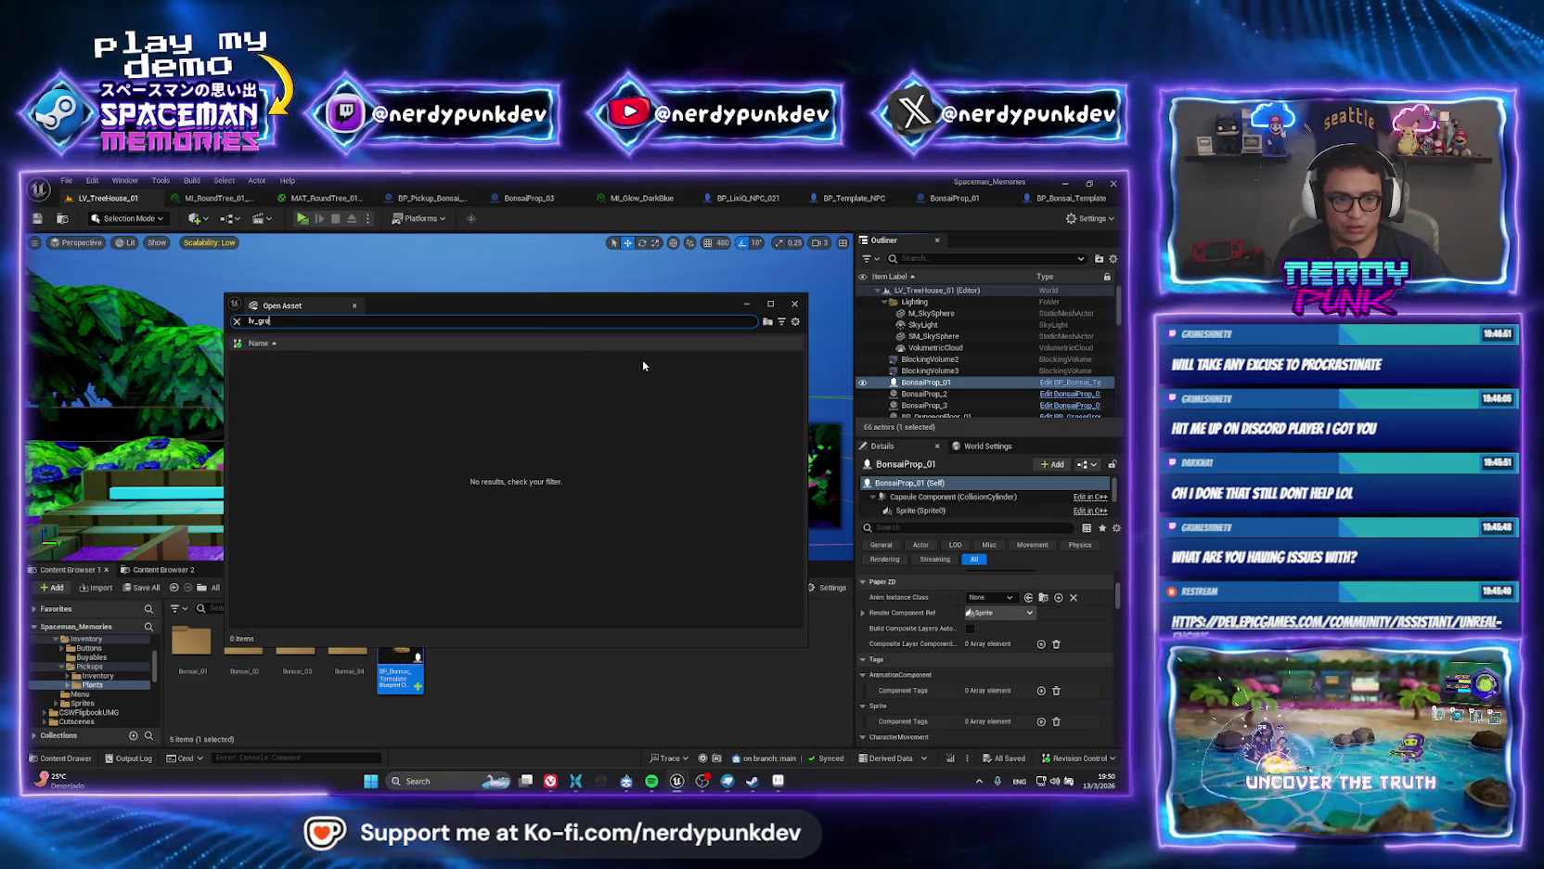
key(BackSpace)
key(BackSpace)
text(ame)
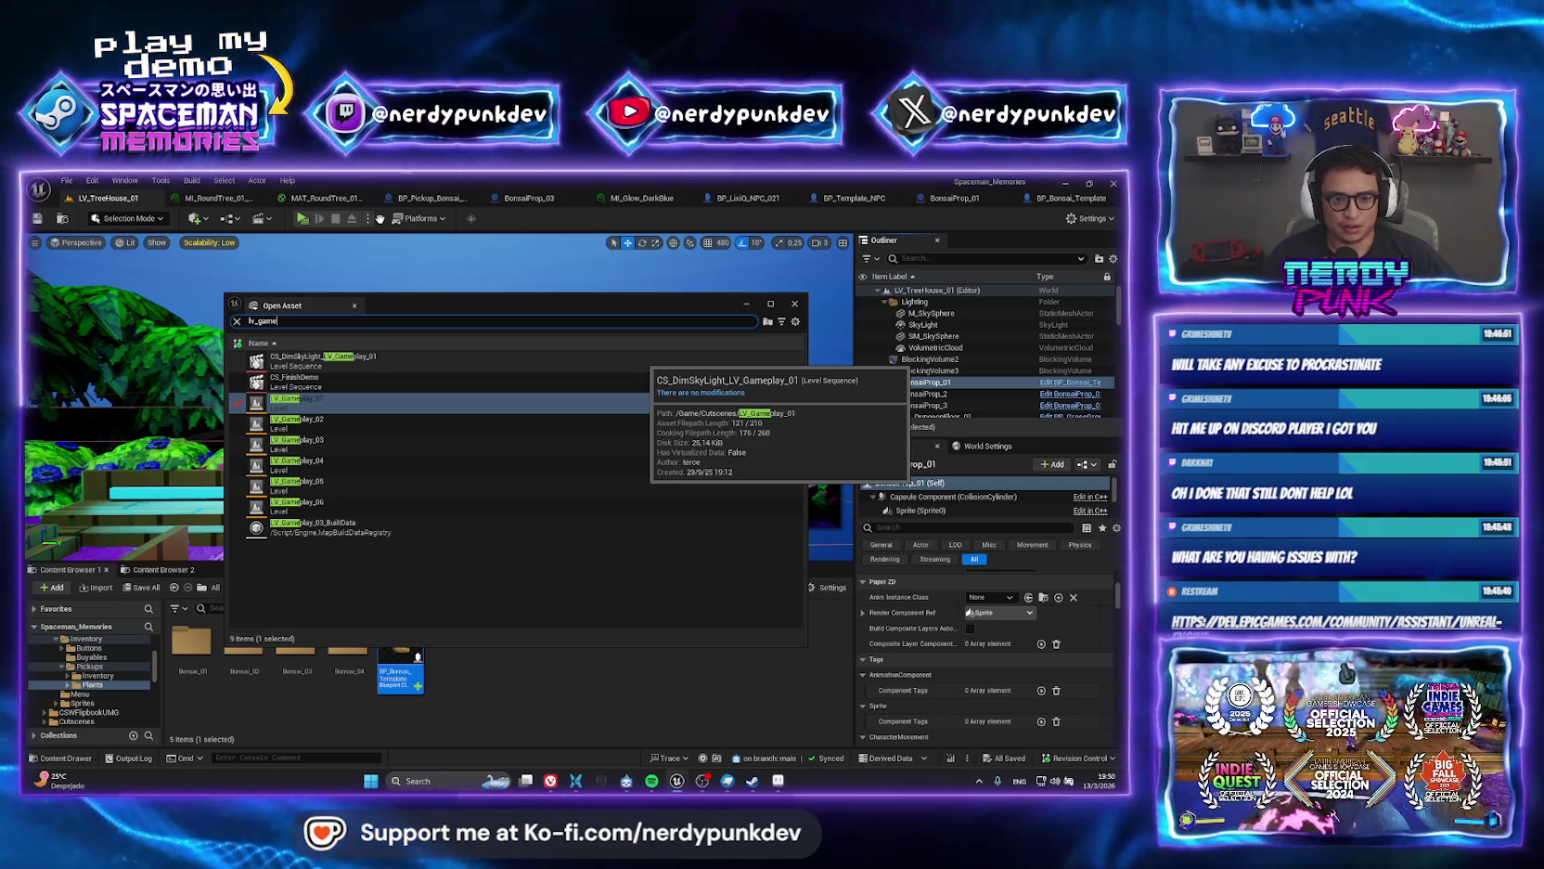
key(Return)
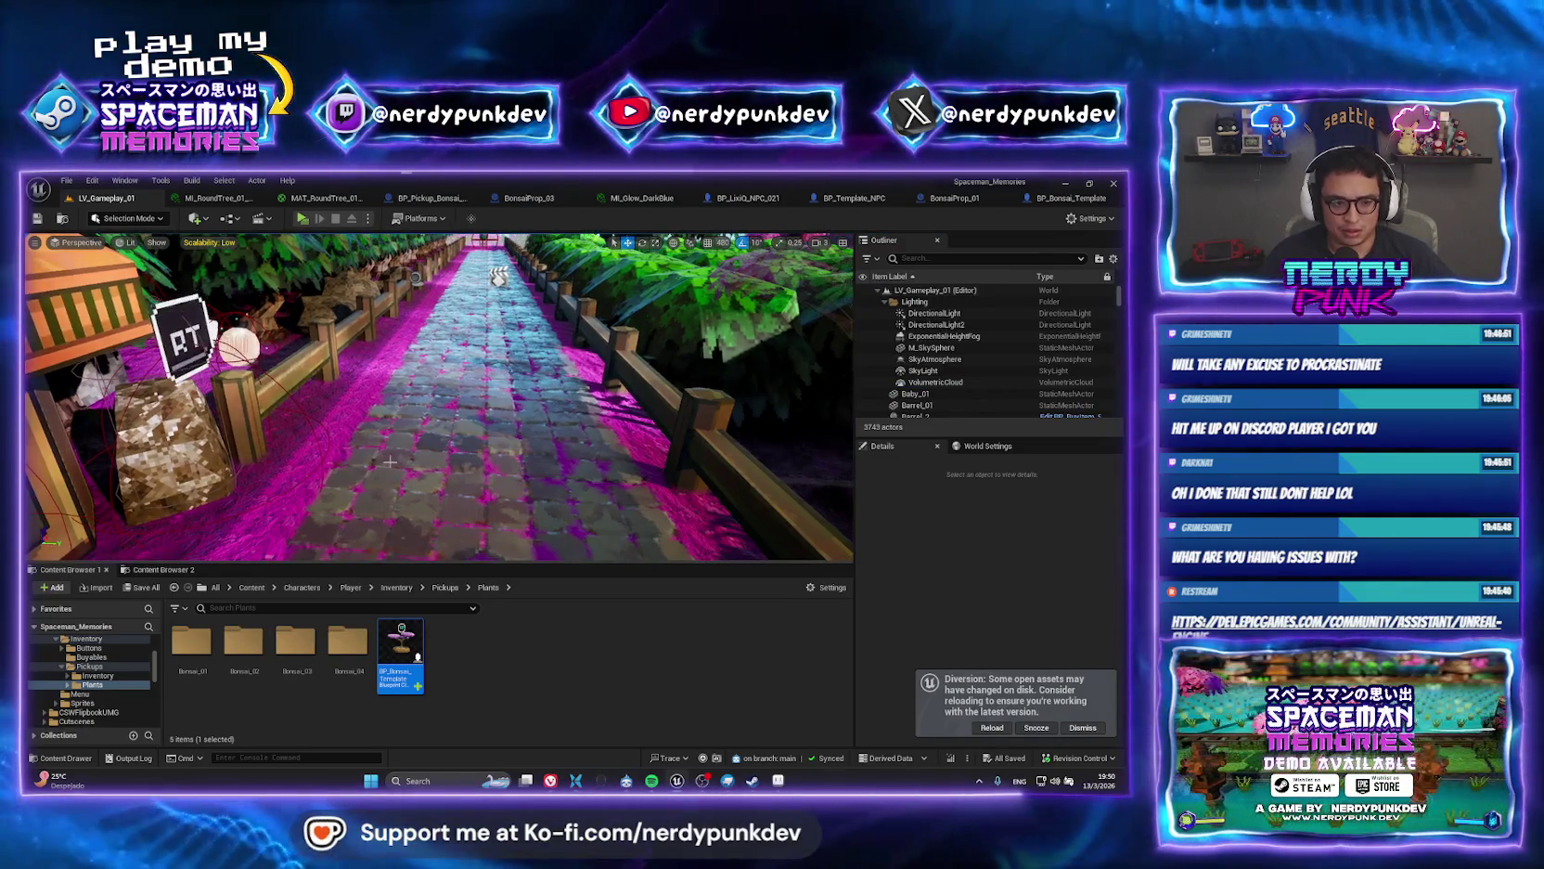
Remove the dropped template and place a BP_Pickup_Bonsai_01 from Bonsai_01 on the path.
mouse_move(416, 656)
mouse_down()
mouse_move(441, 390)
mouse_move(452, 399)
mouse_up()
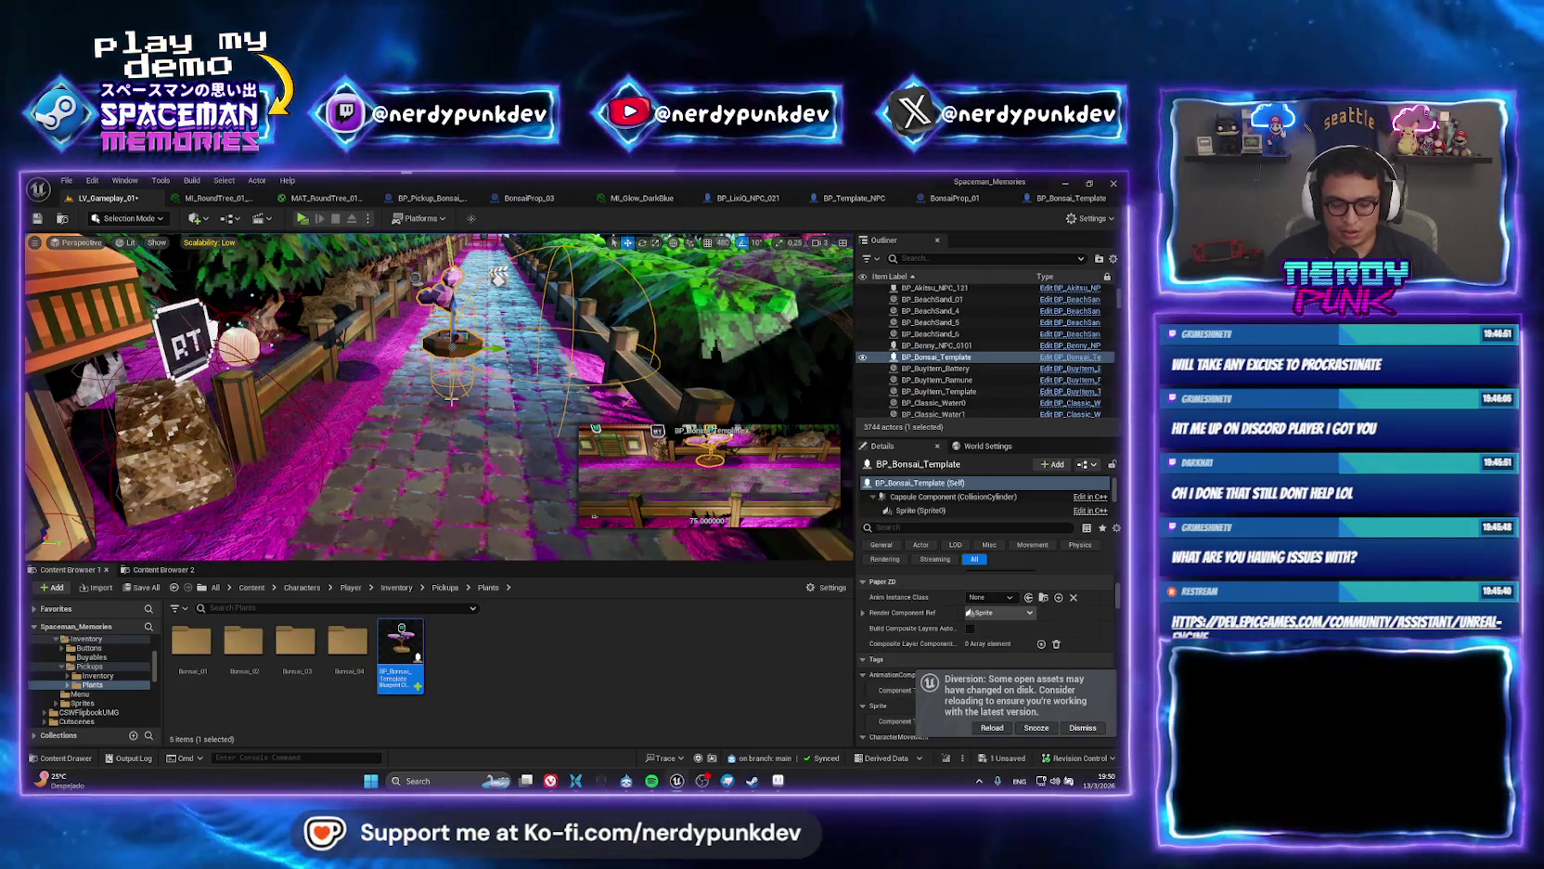
key(Delete)
click(203, 643)
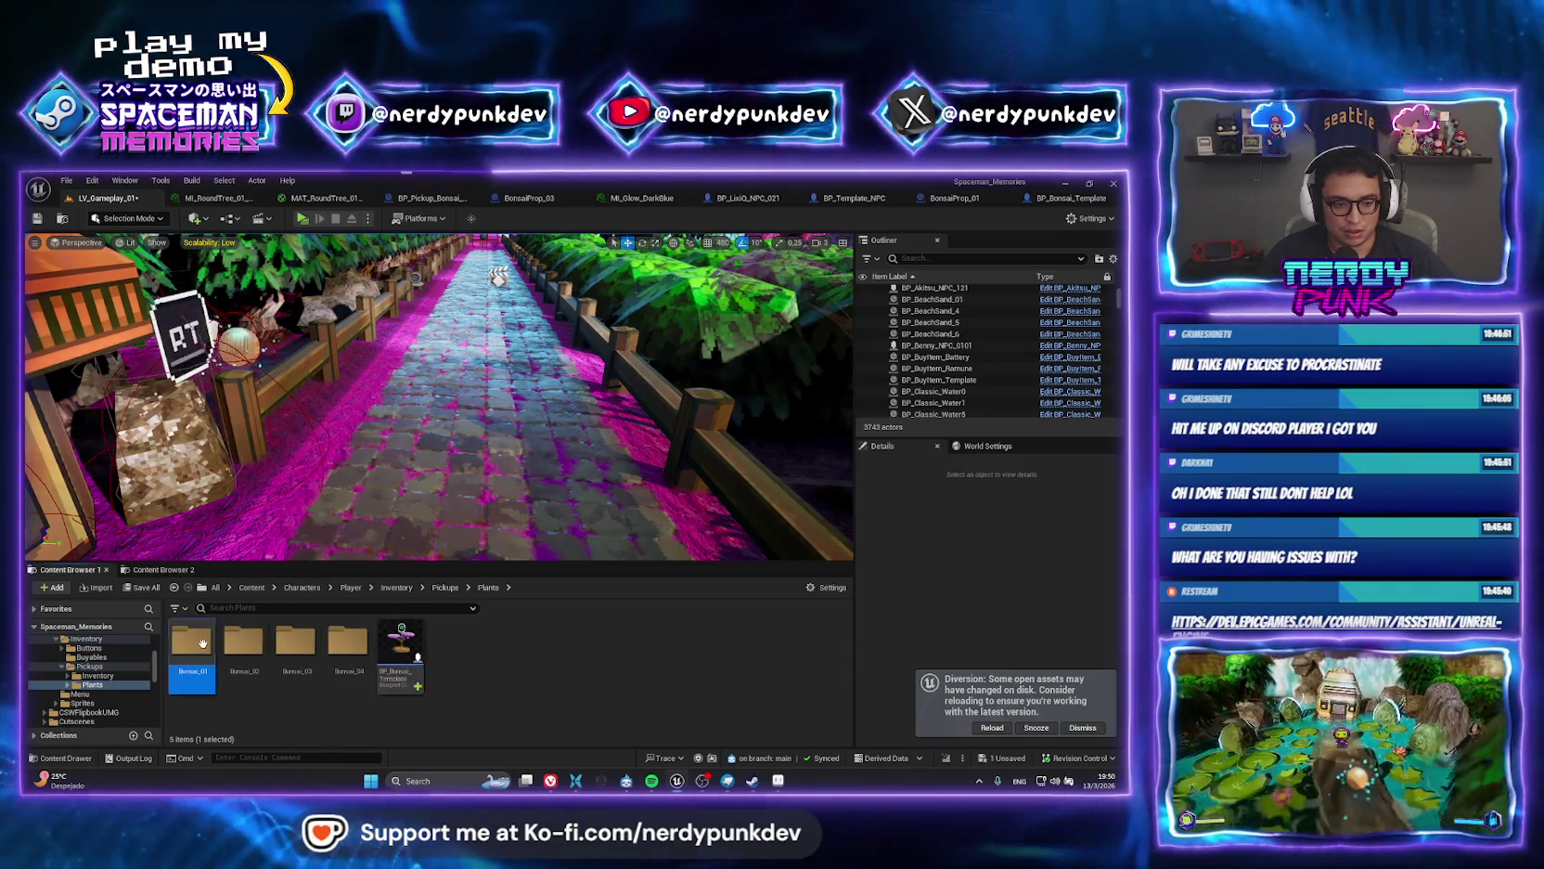
double_click(203, 643)
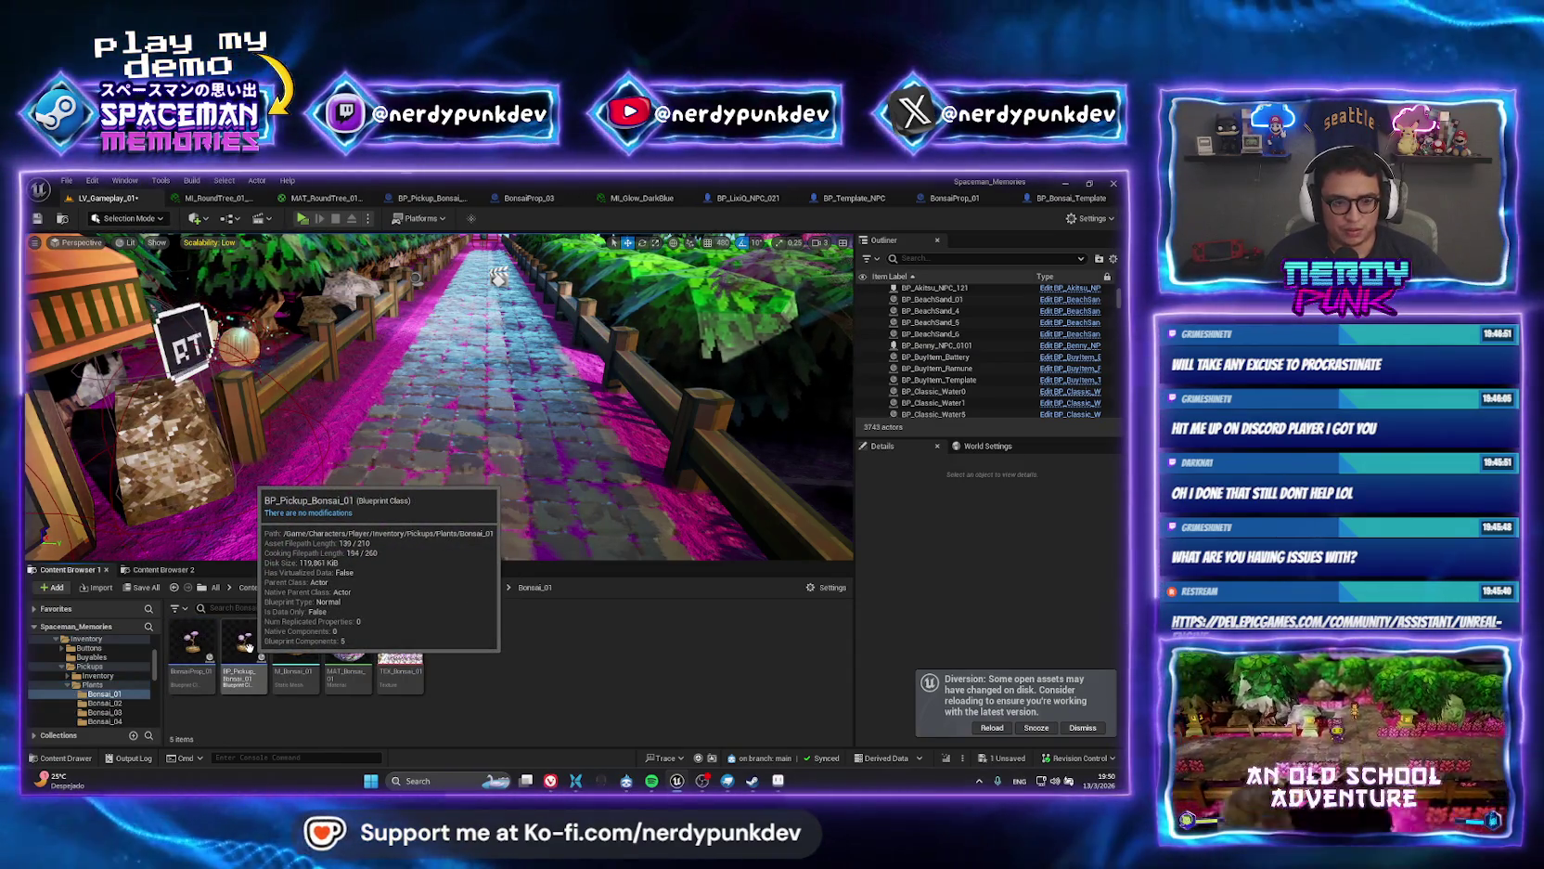
mouse_move(248, 647)
mouse_down()
mouse_move(445, 427)
mouse_move(499, 394)
mouse_up()
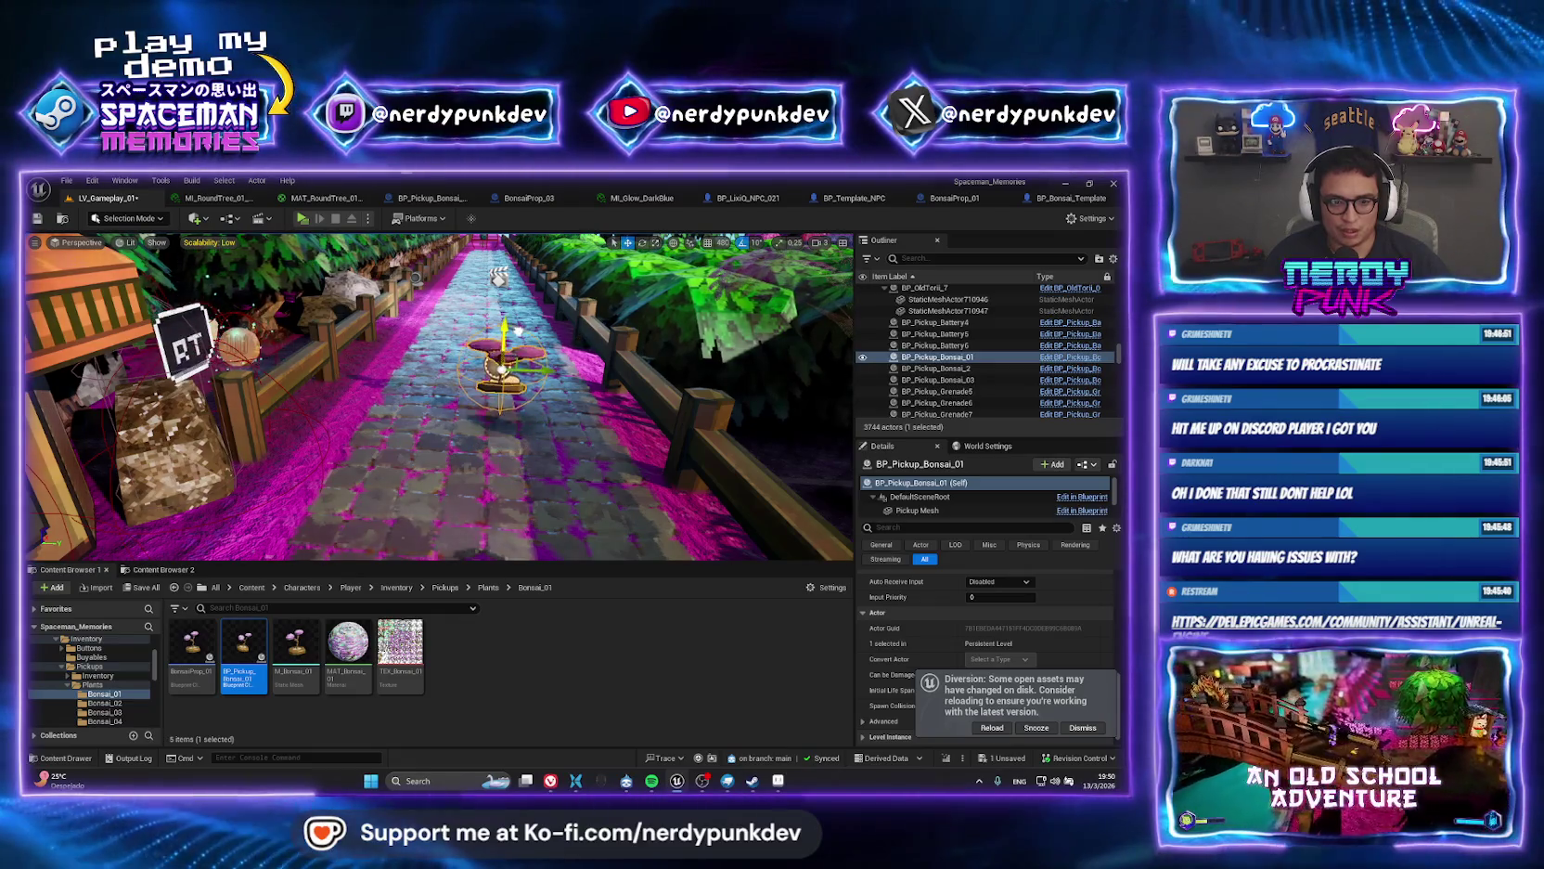
Place a BP_Pickup_Grenade from Pickups/Inventory beside the bonsai pickup.
click(445, 588)
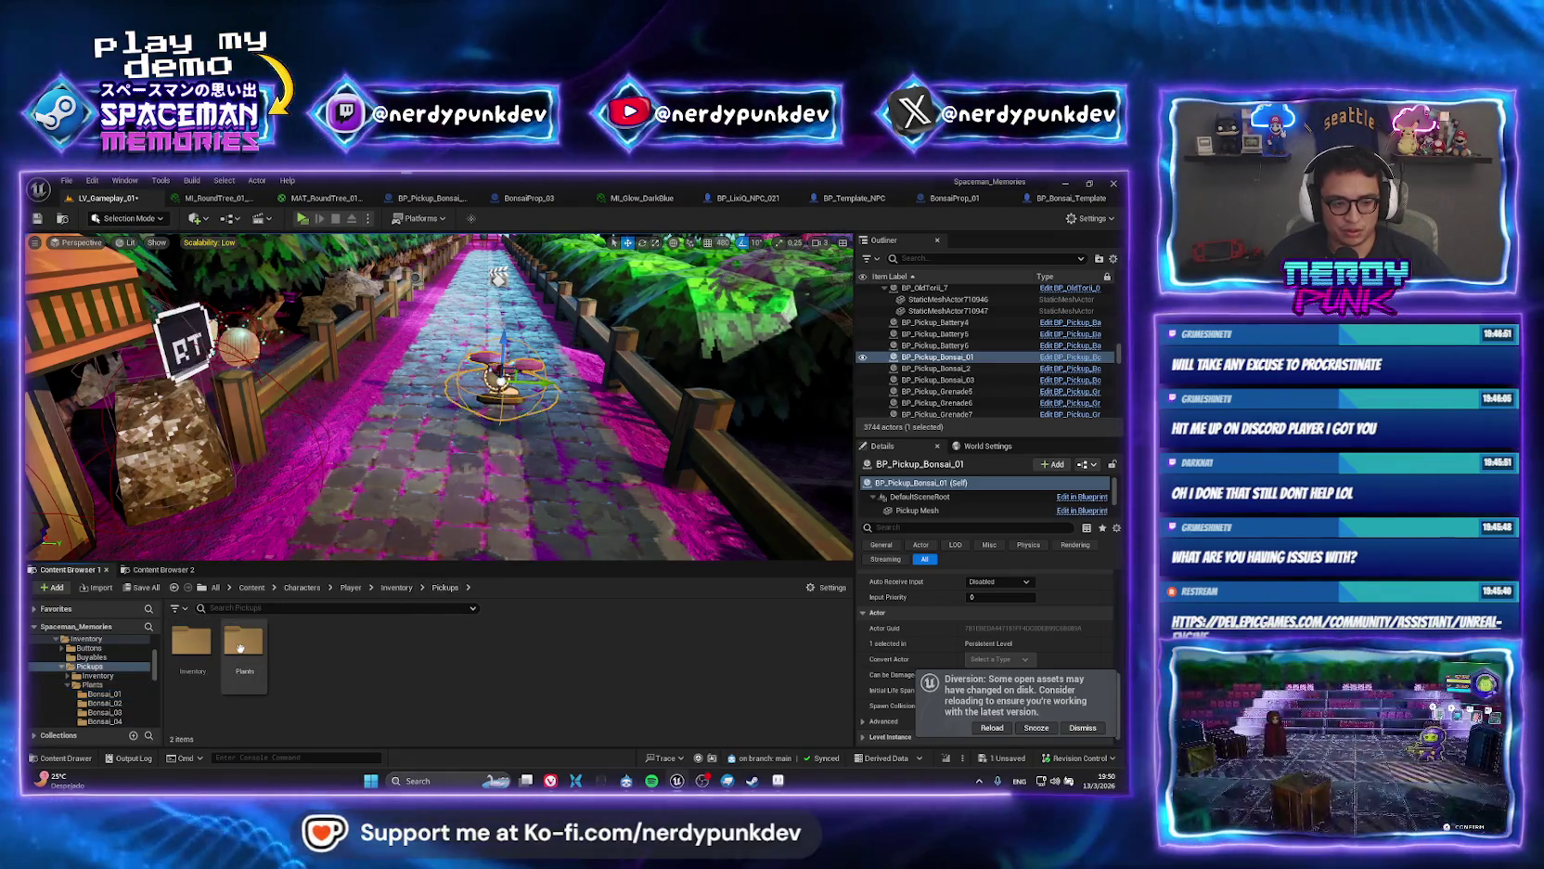
double_click(214, 633)
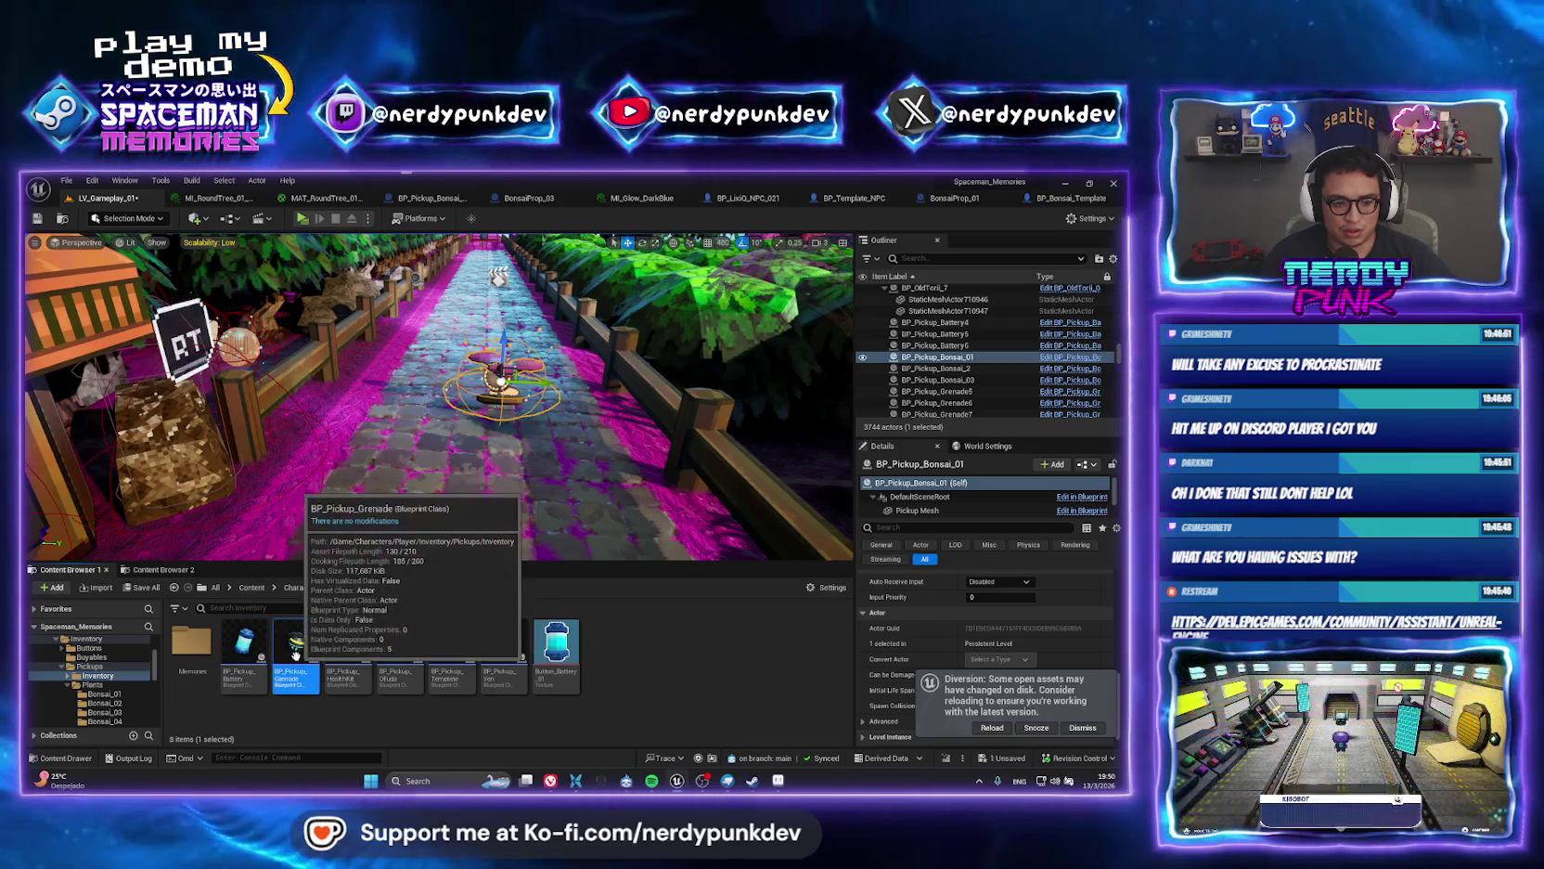
drag(296, 645, 399, 401)
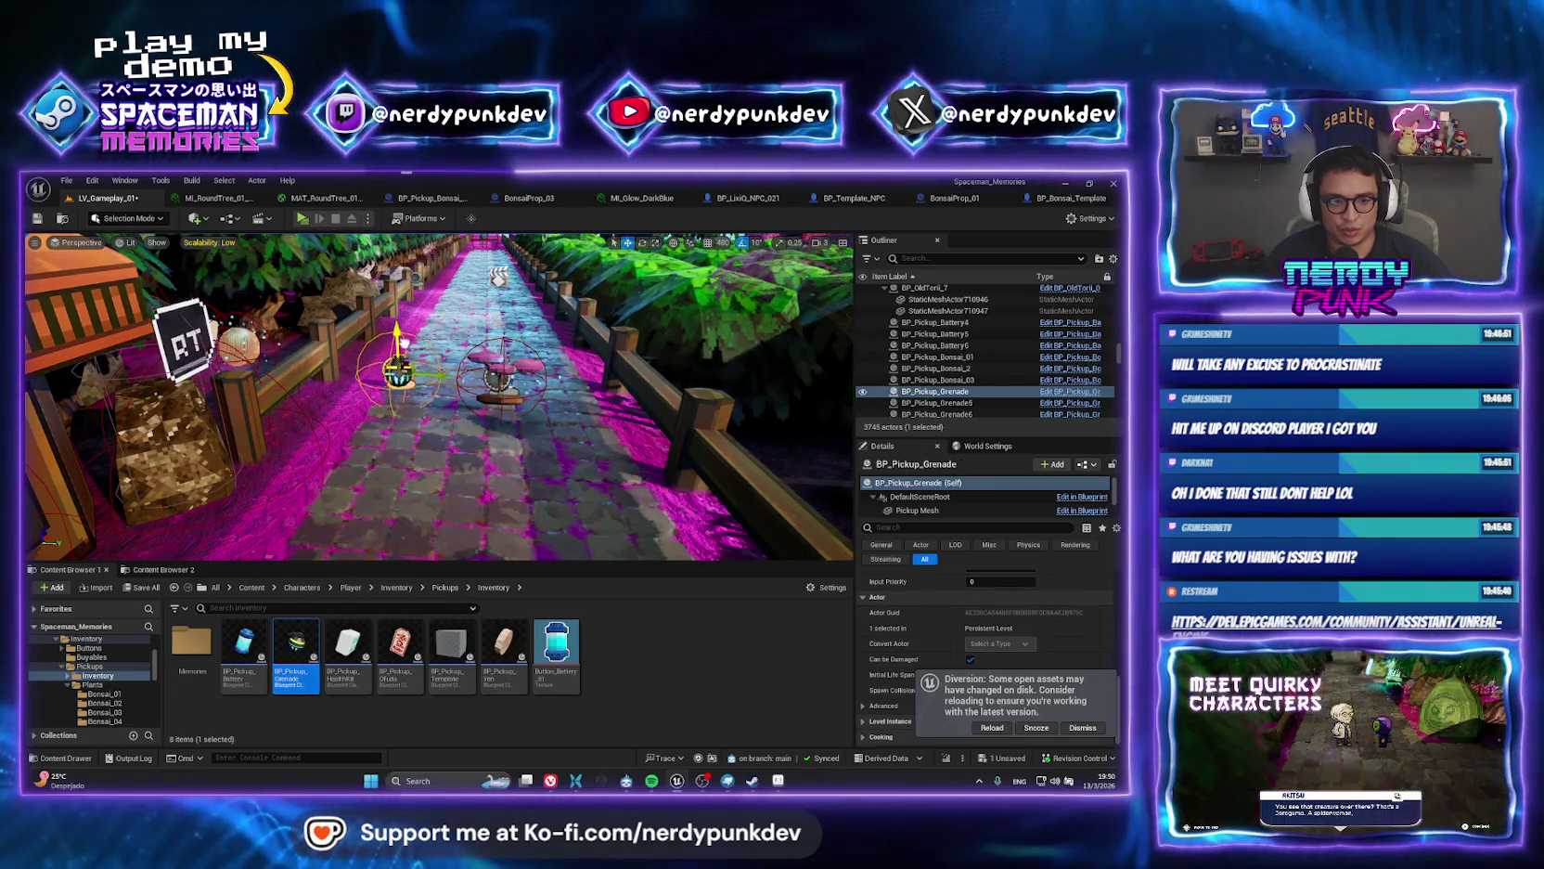
mouse_move(701, 493)
mouse_down()
mouse_move(756, 462)
mouse_move(826, 461)
mouse_move(686, 460)
mouse_up()
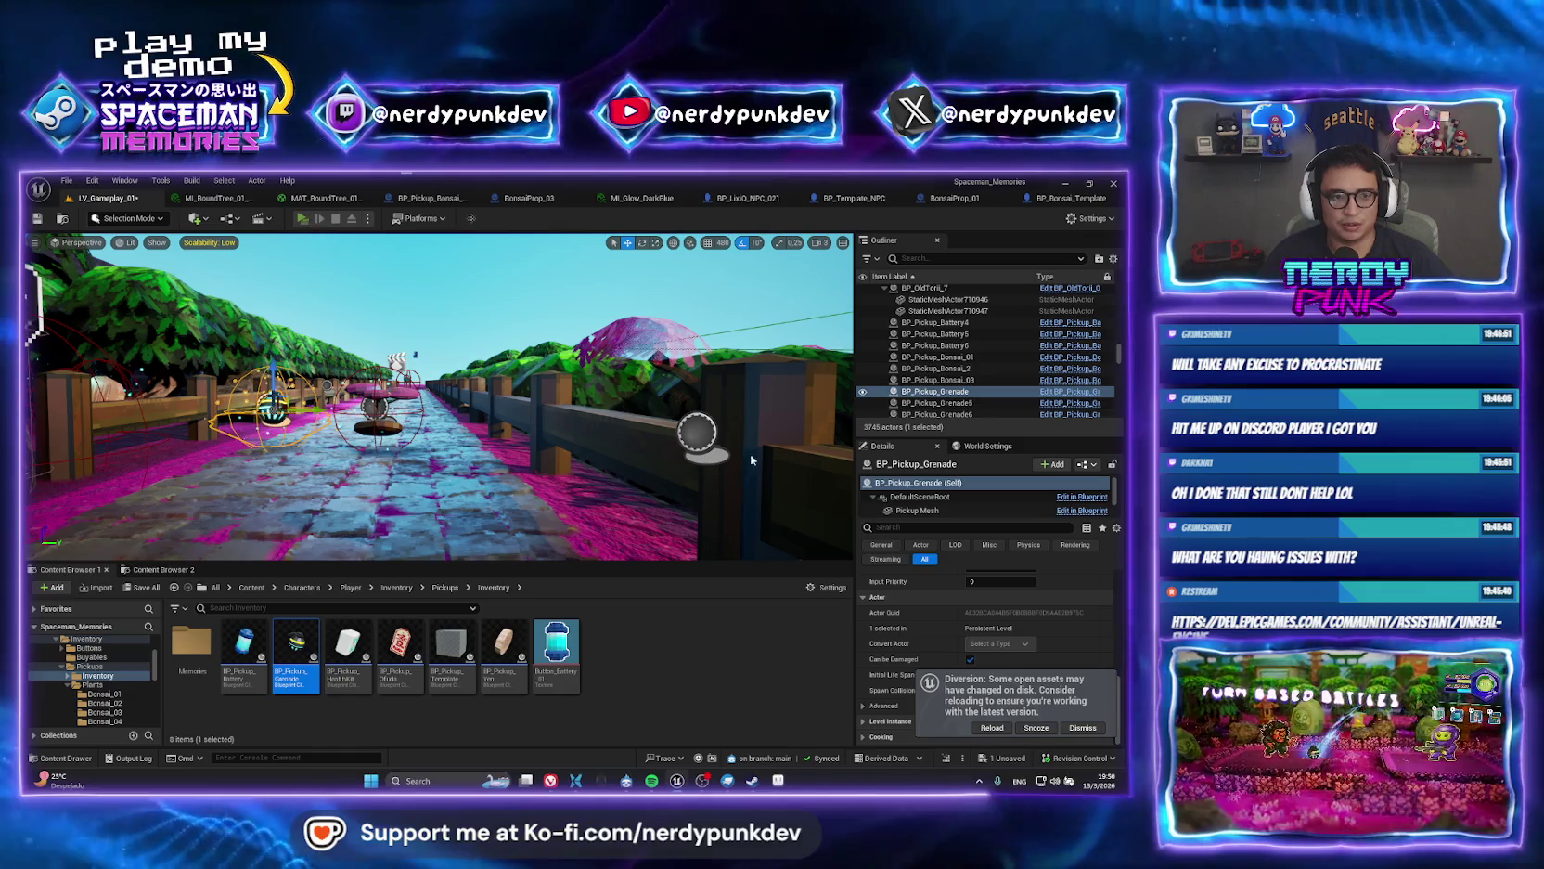
Play the level, grenade the rock with V, walk through the garden room, then stop.
key(alt+p)
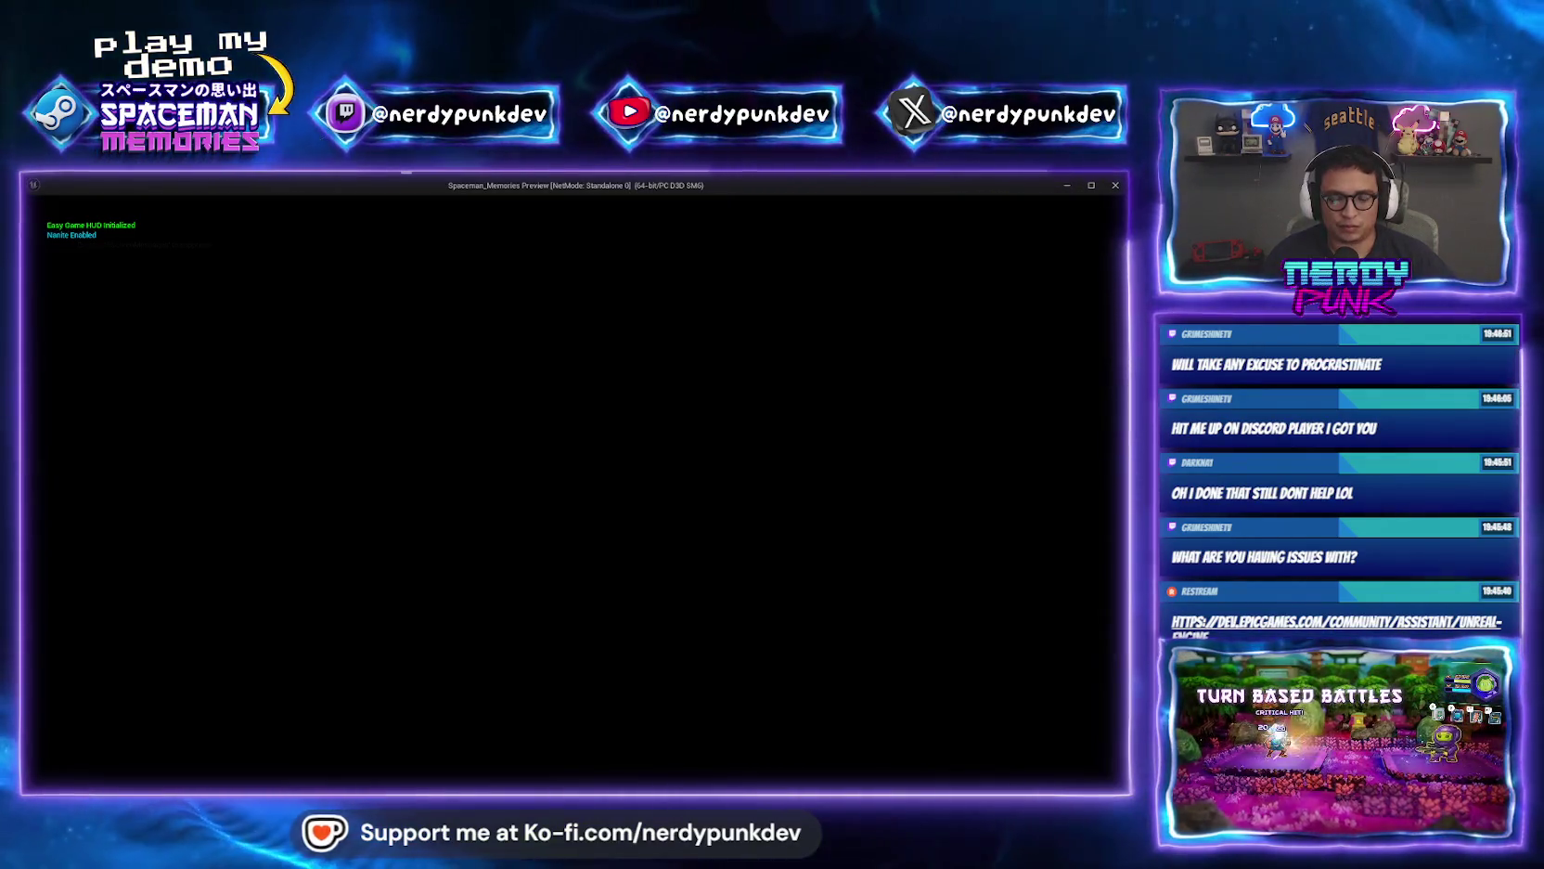
key(d)
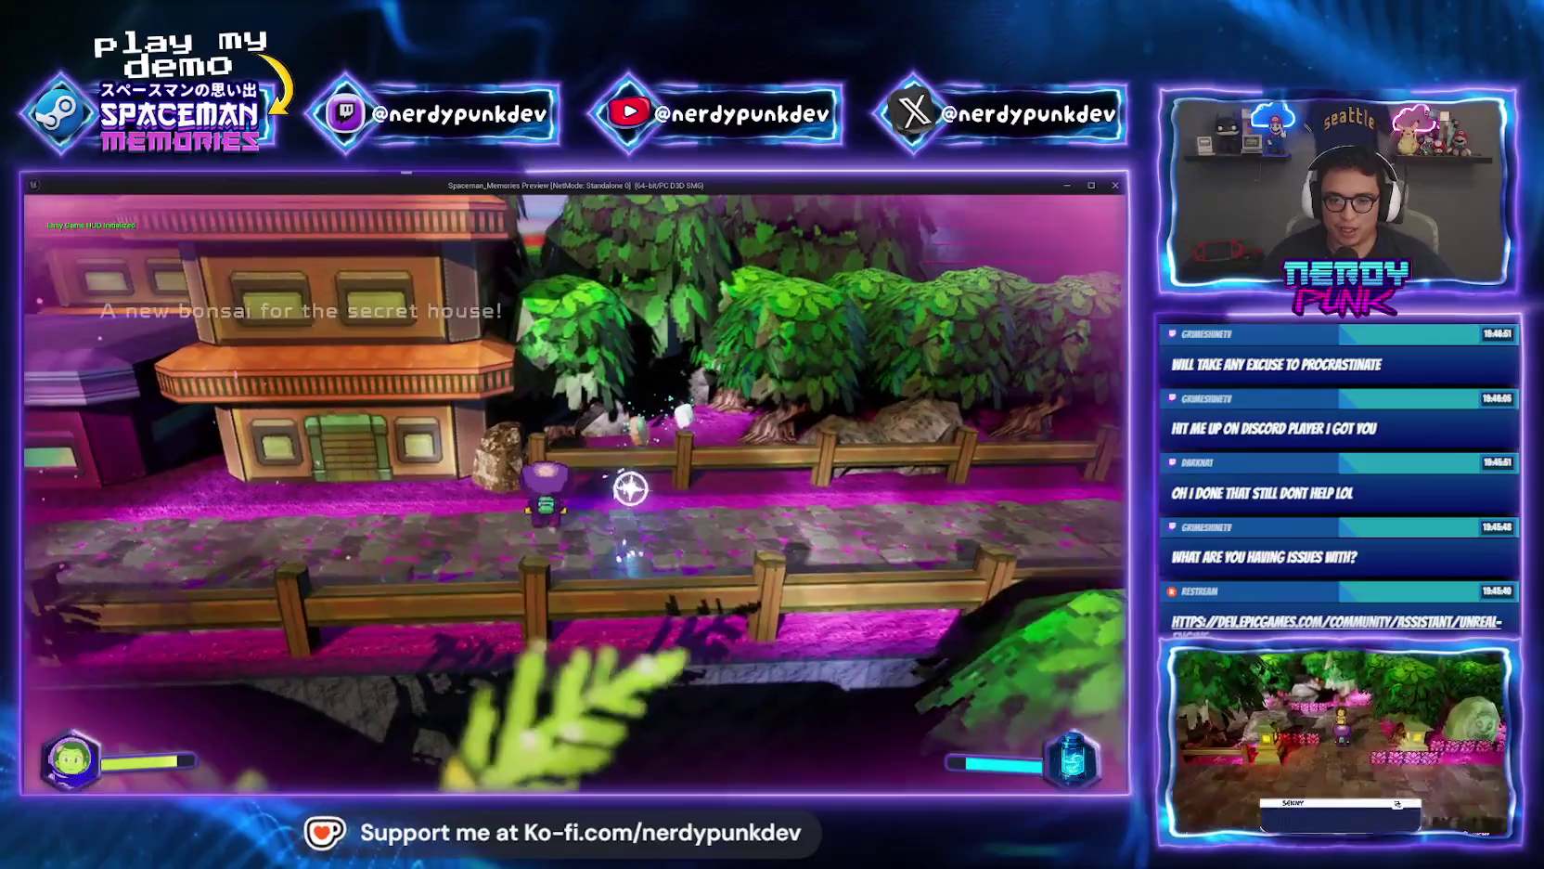
key(v)
key(w)
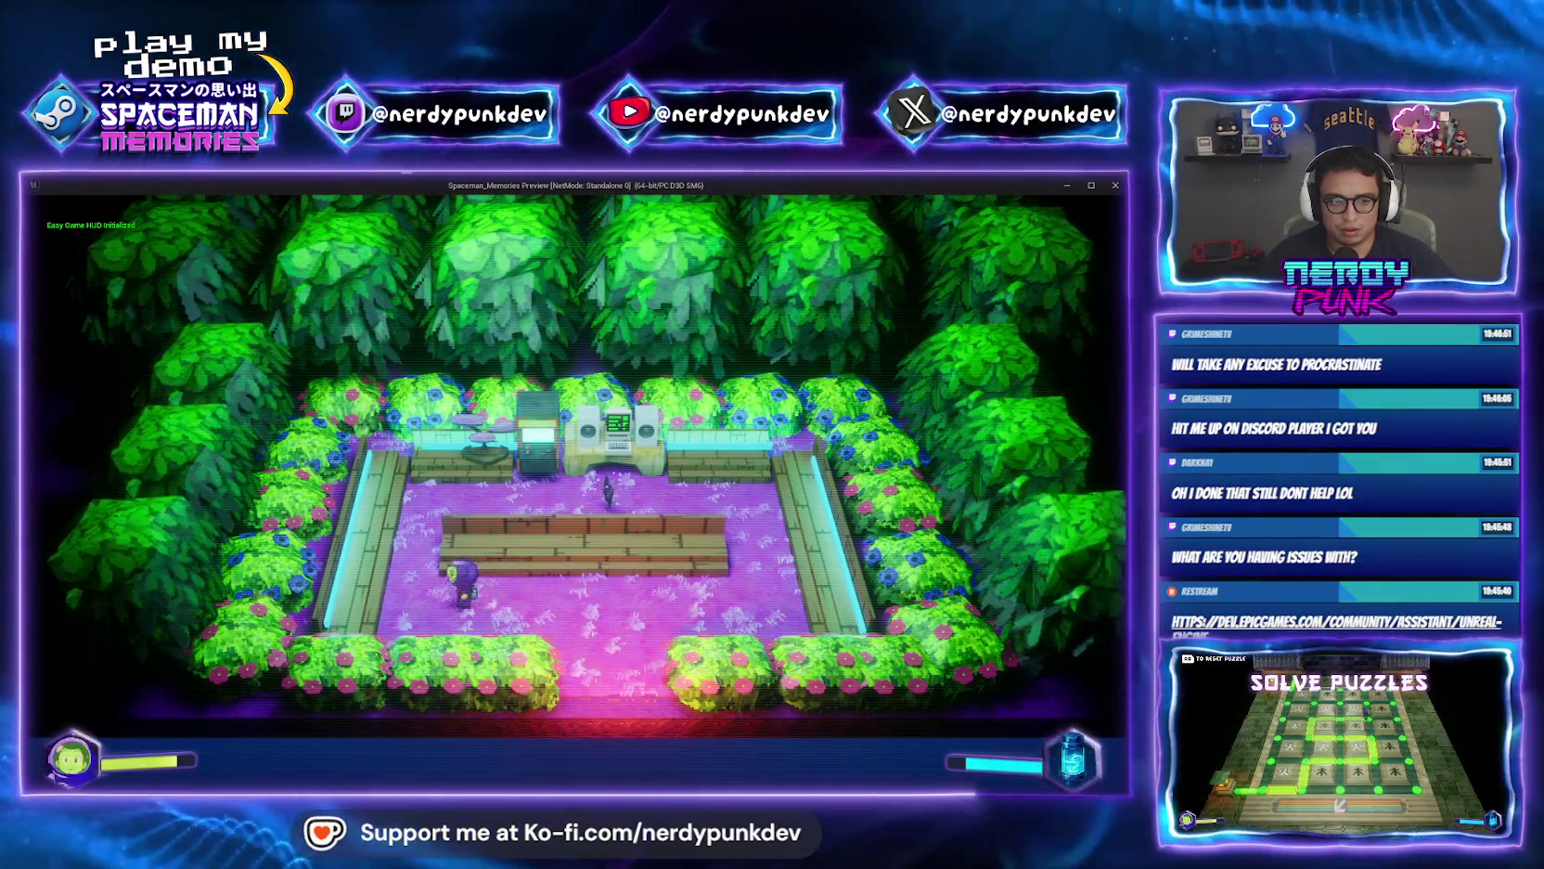
key(d)
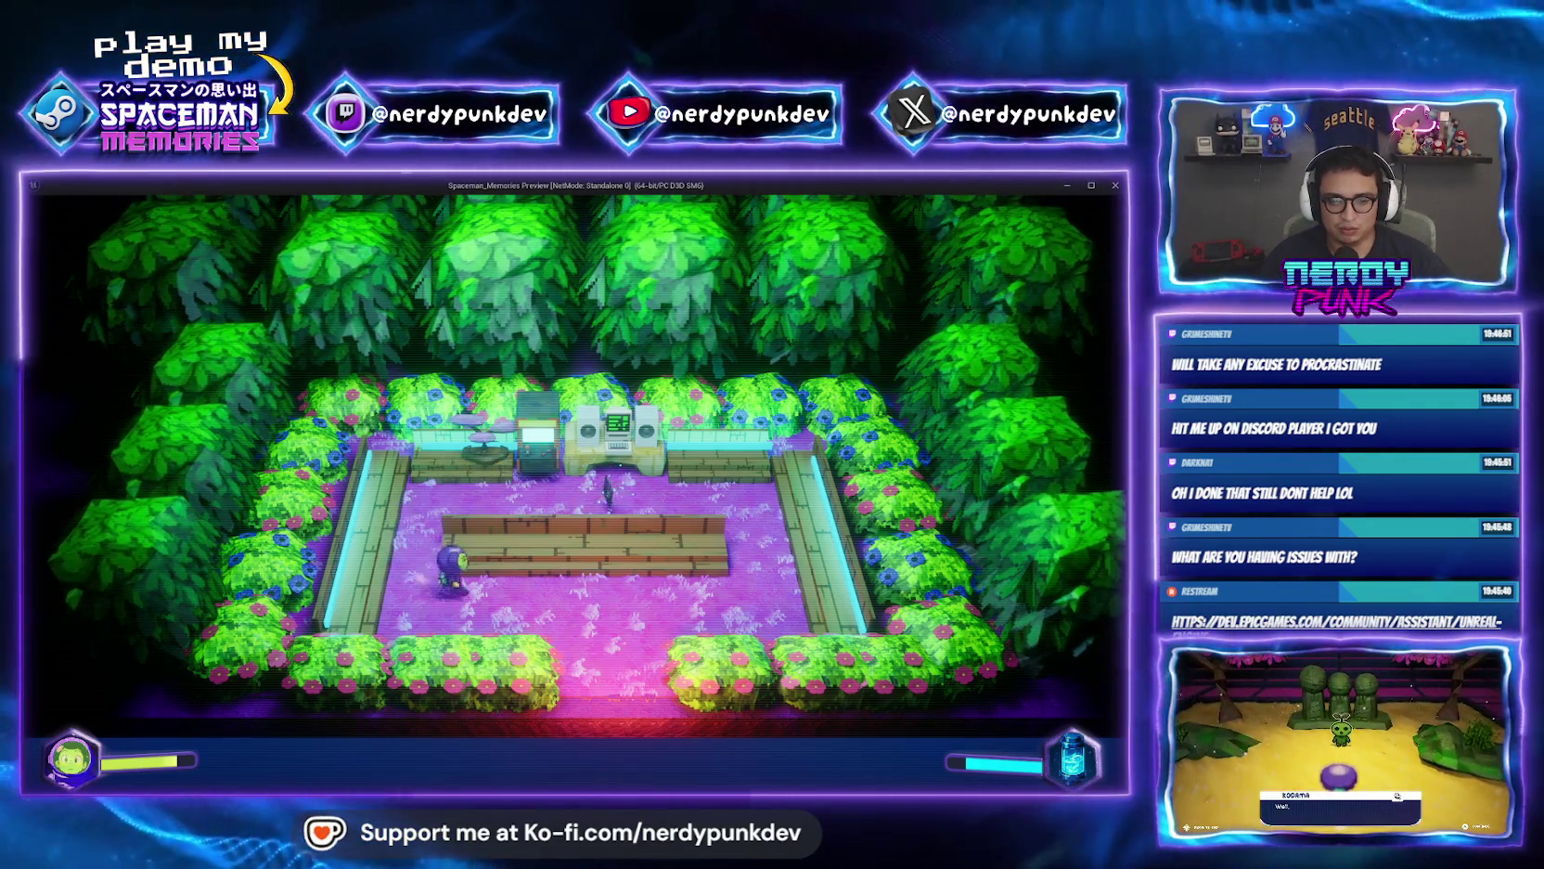
key(d)
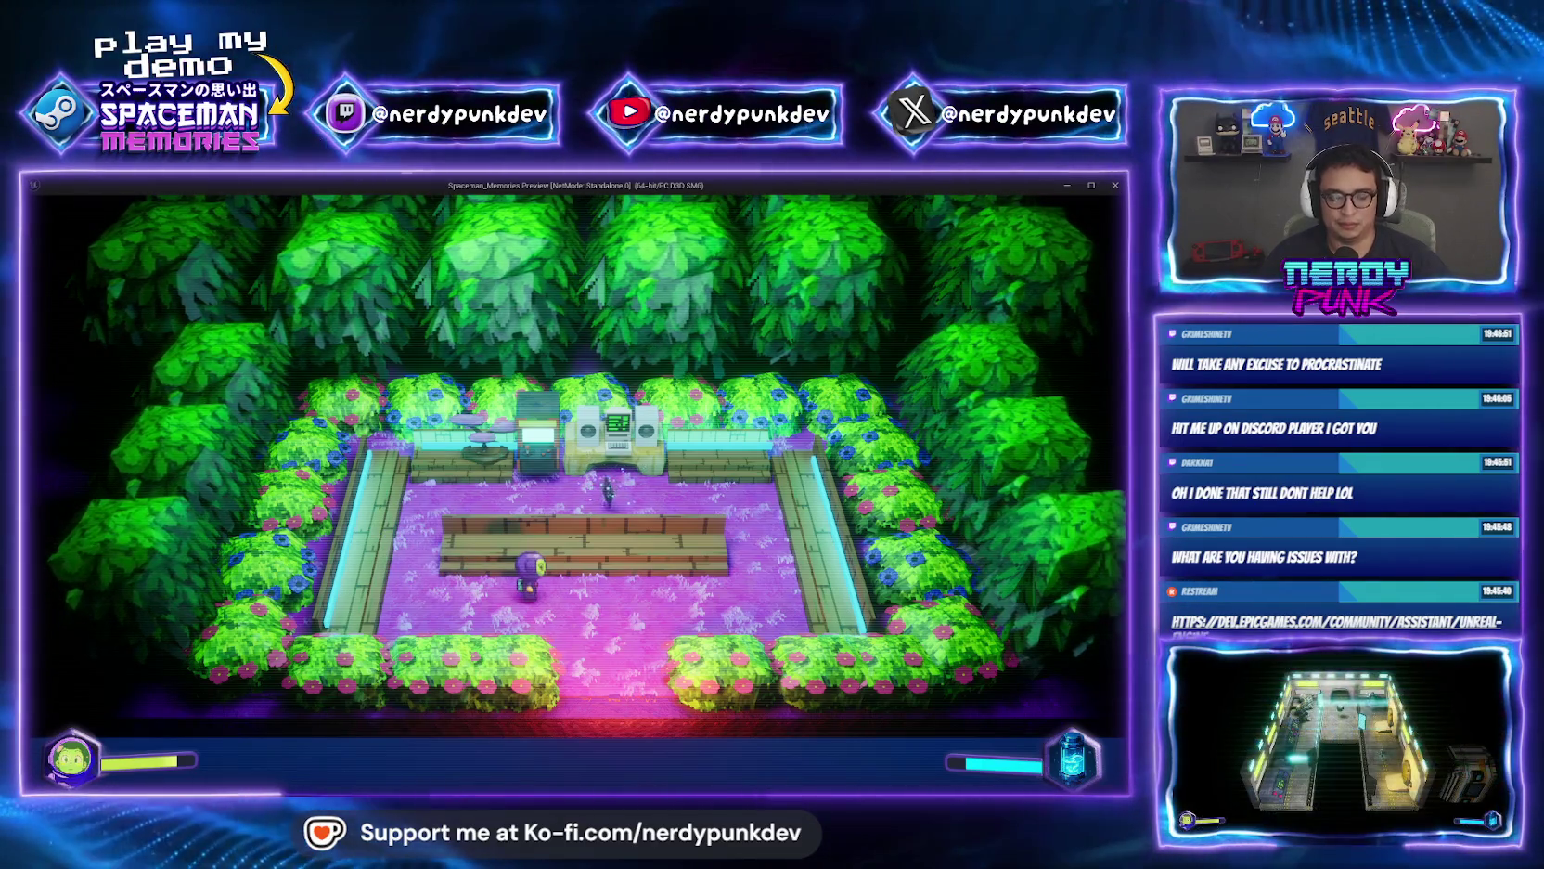
key(Escape)
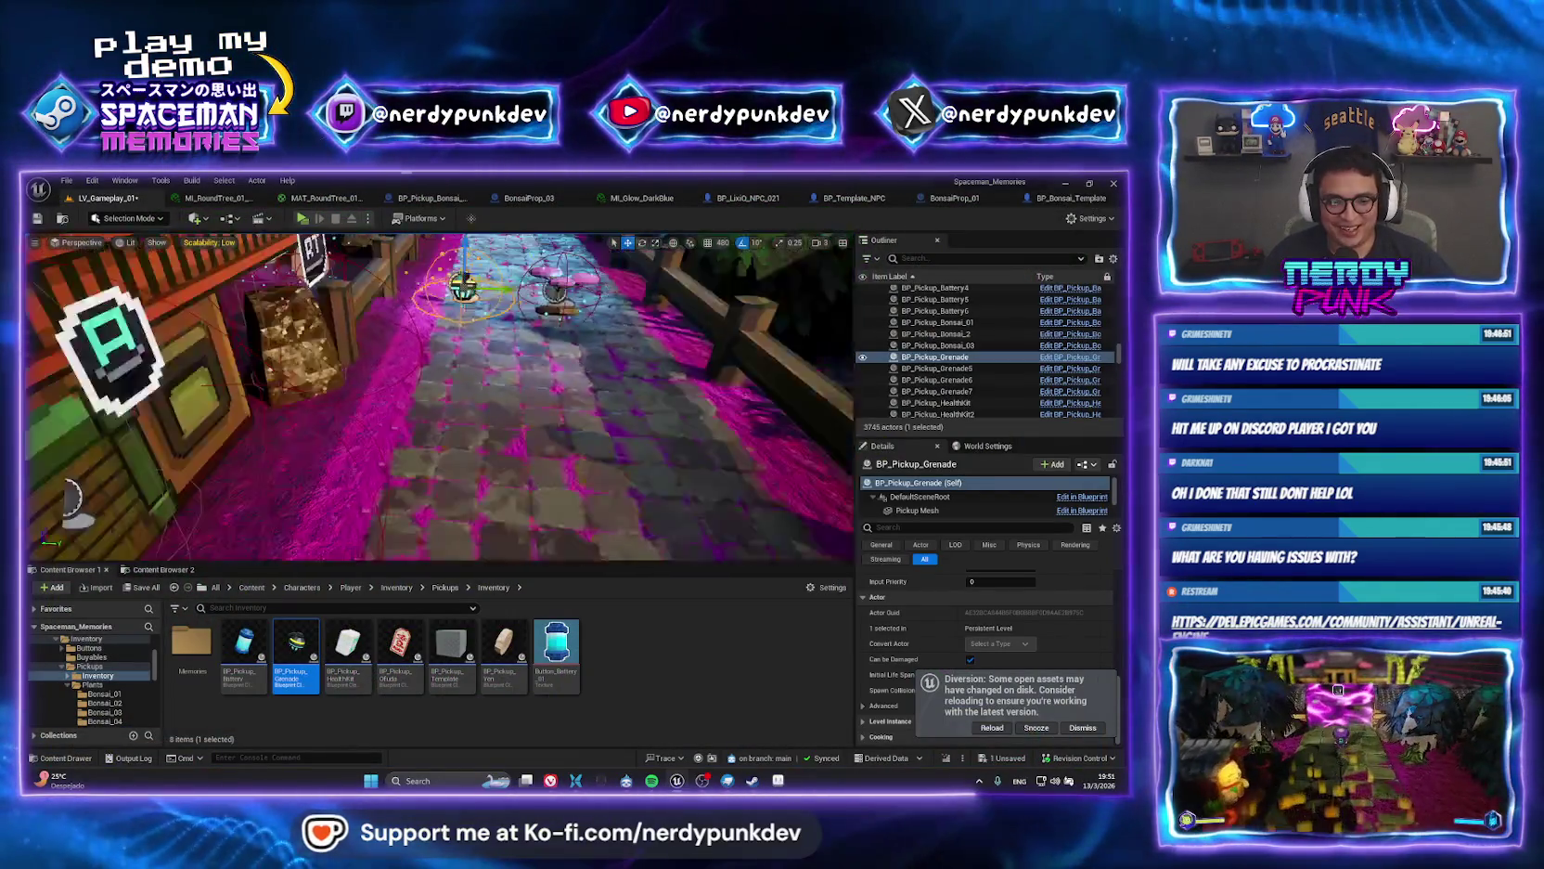
Open the LV_TreeHouse_01 level through the quick asset search for '_tree'.
key(s)
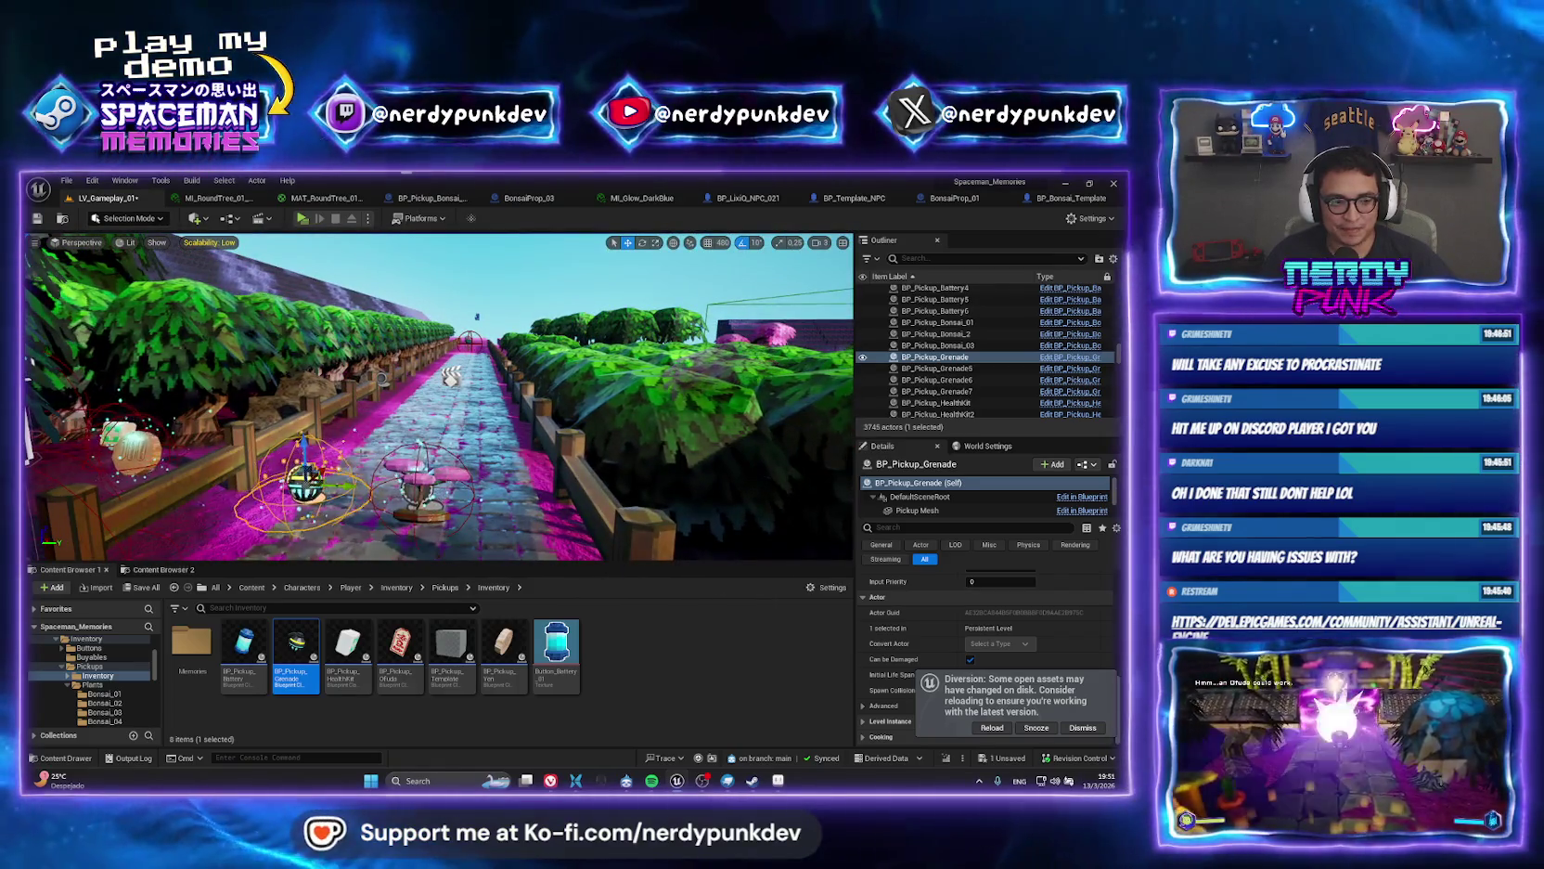
key(ctrl+p)
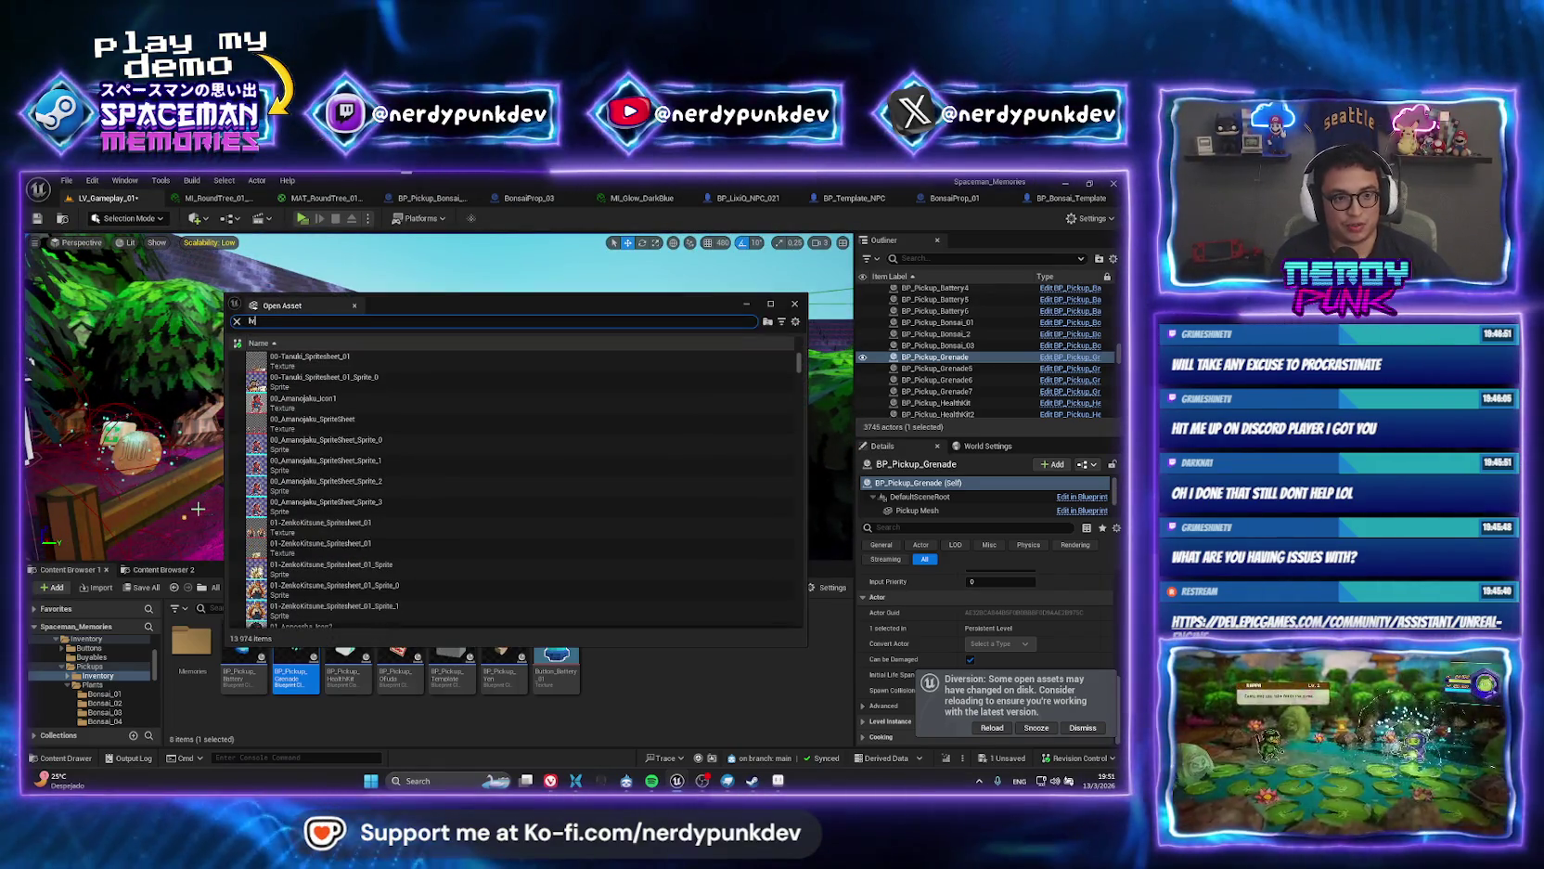
text(_tree)
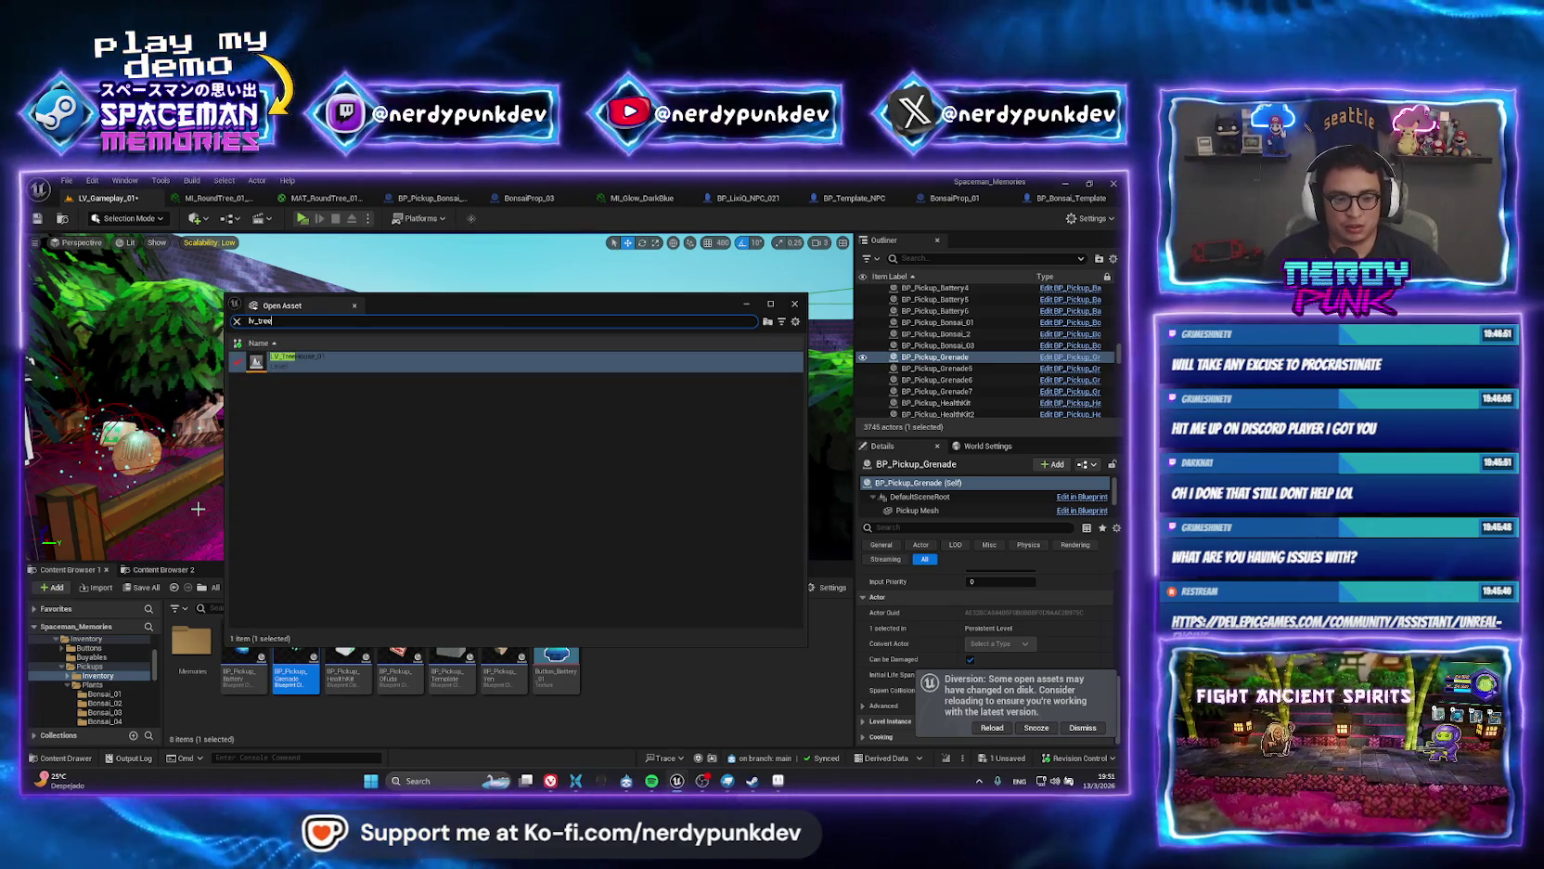
key(Return)
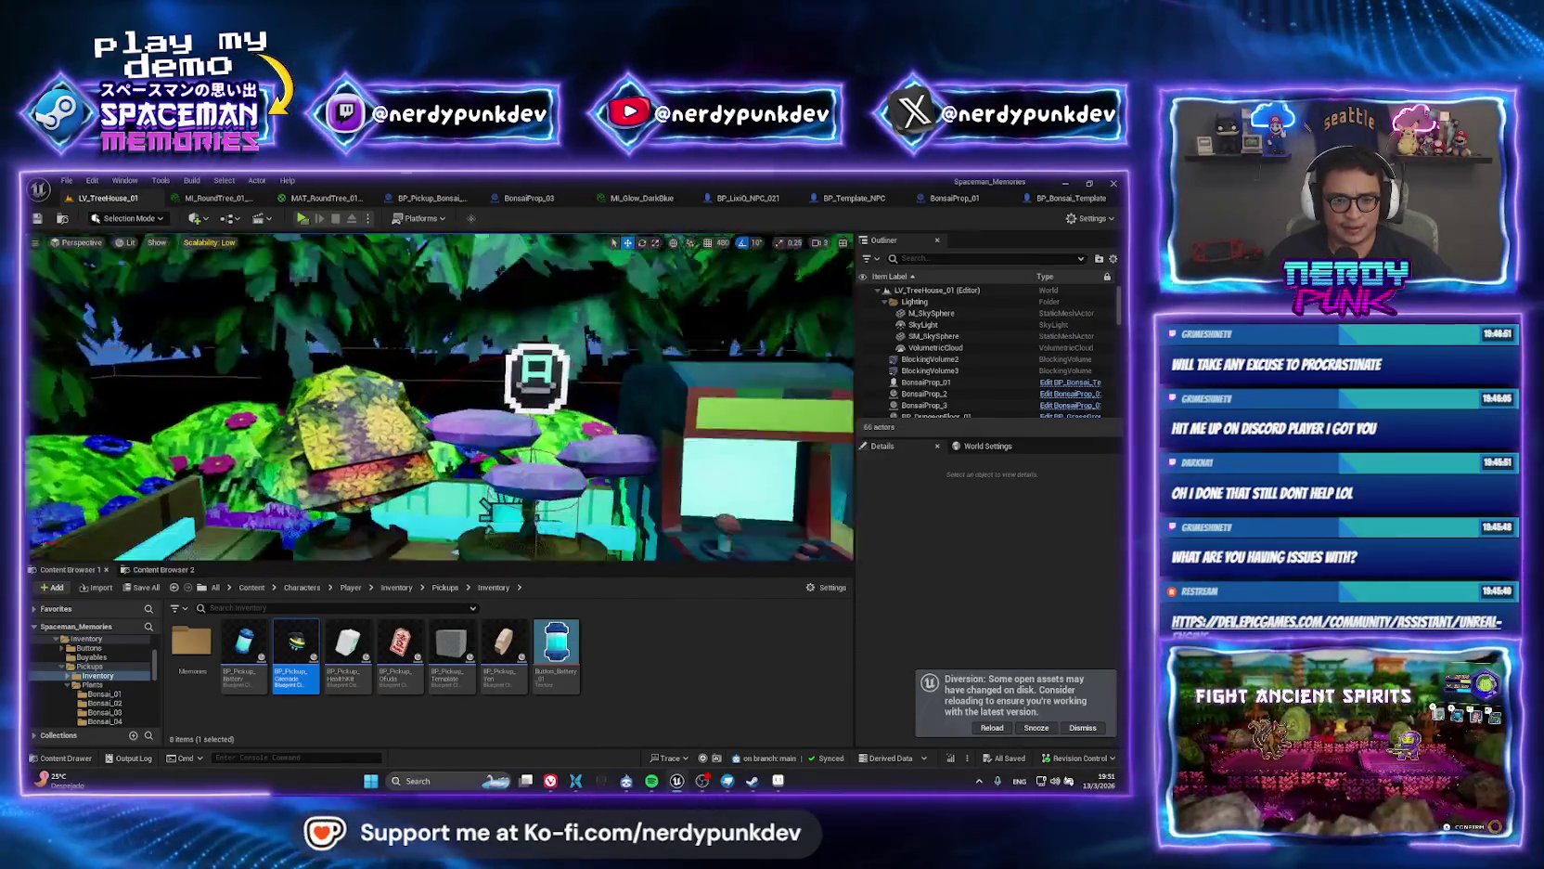
Browse from BonsaiProp_01 to its BP_Bonsai_Template asset and open it for editing.
click(923, 382)
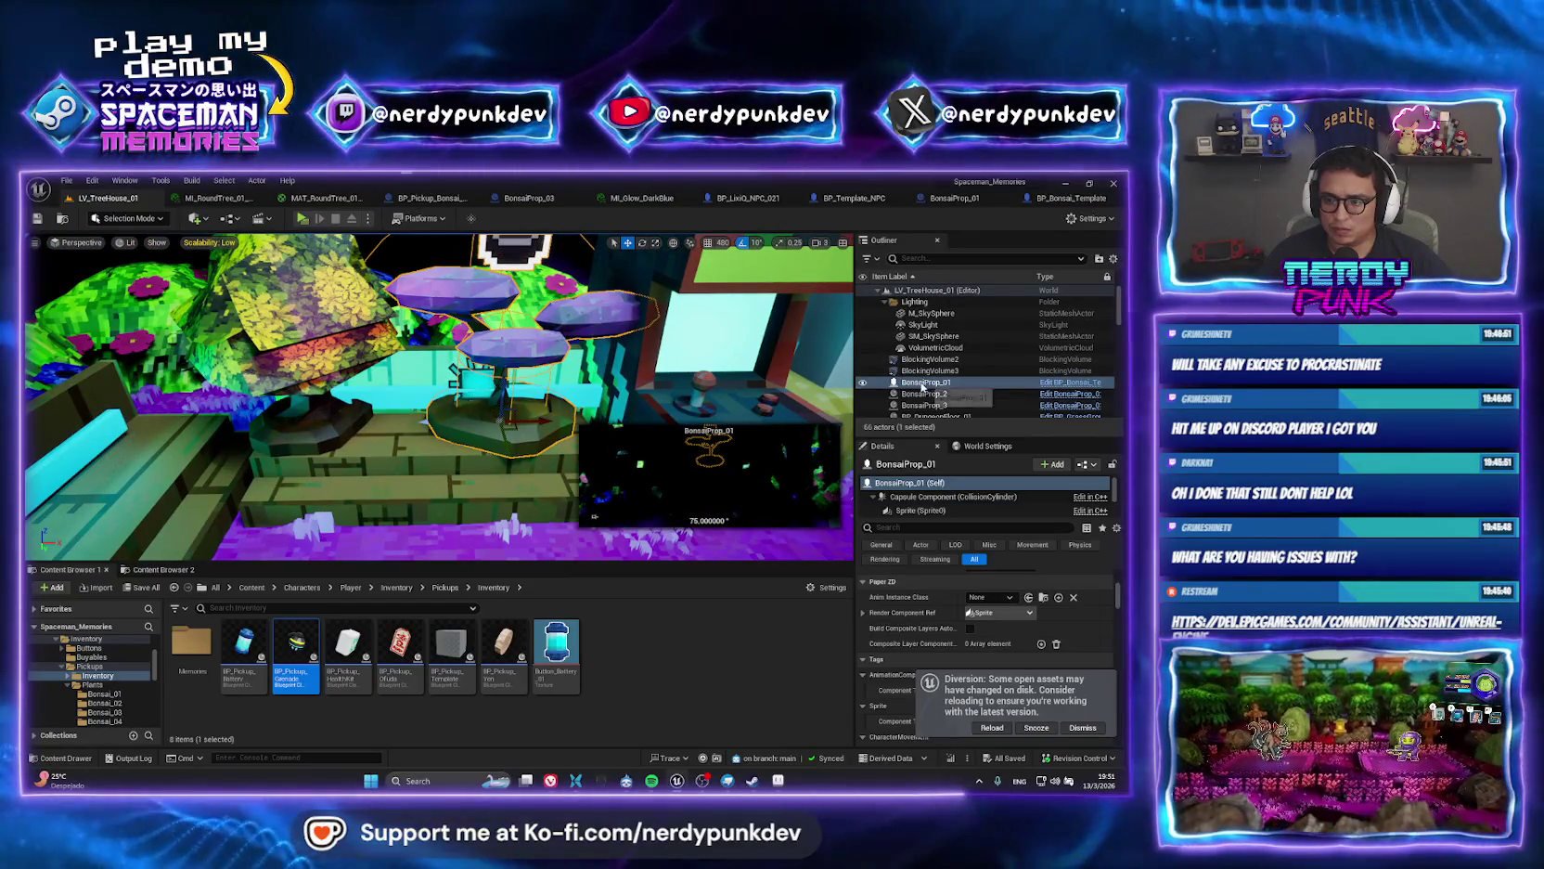
right_click(923, 384)
click(969, 408)
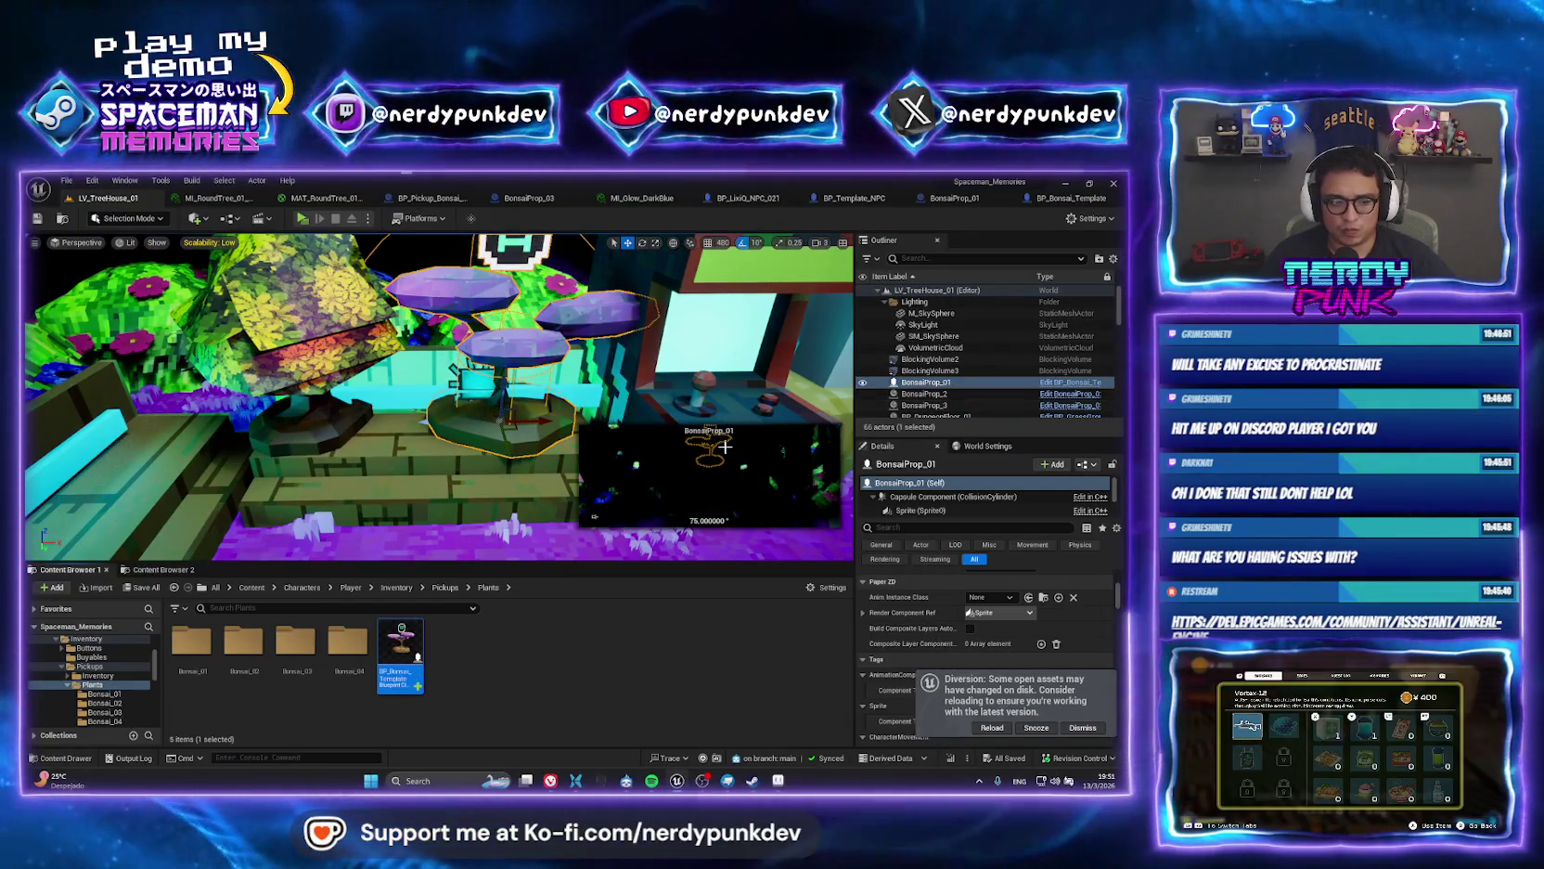
double_click(397, 640)
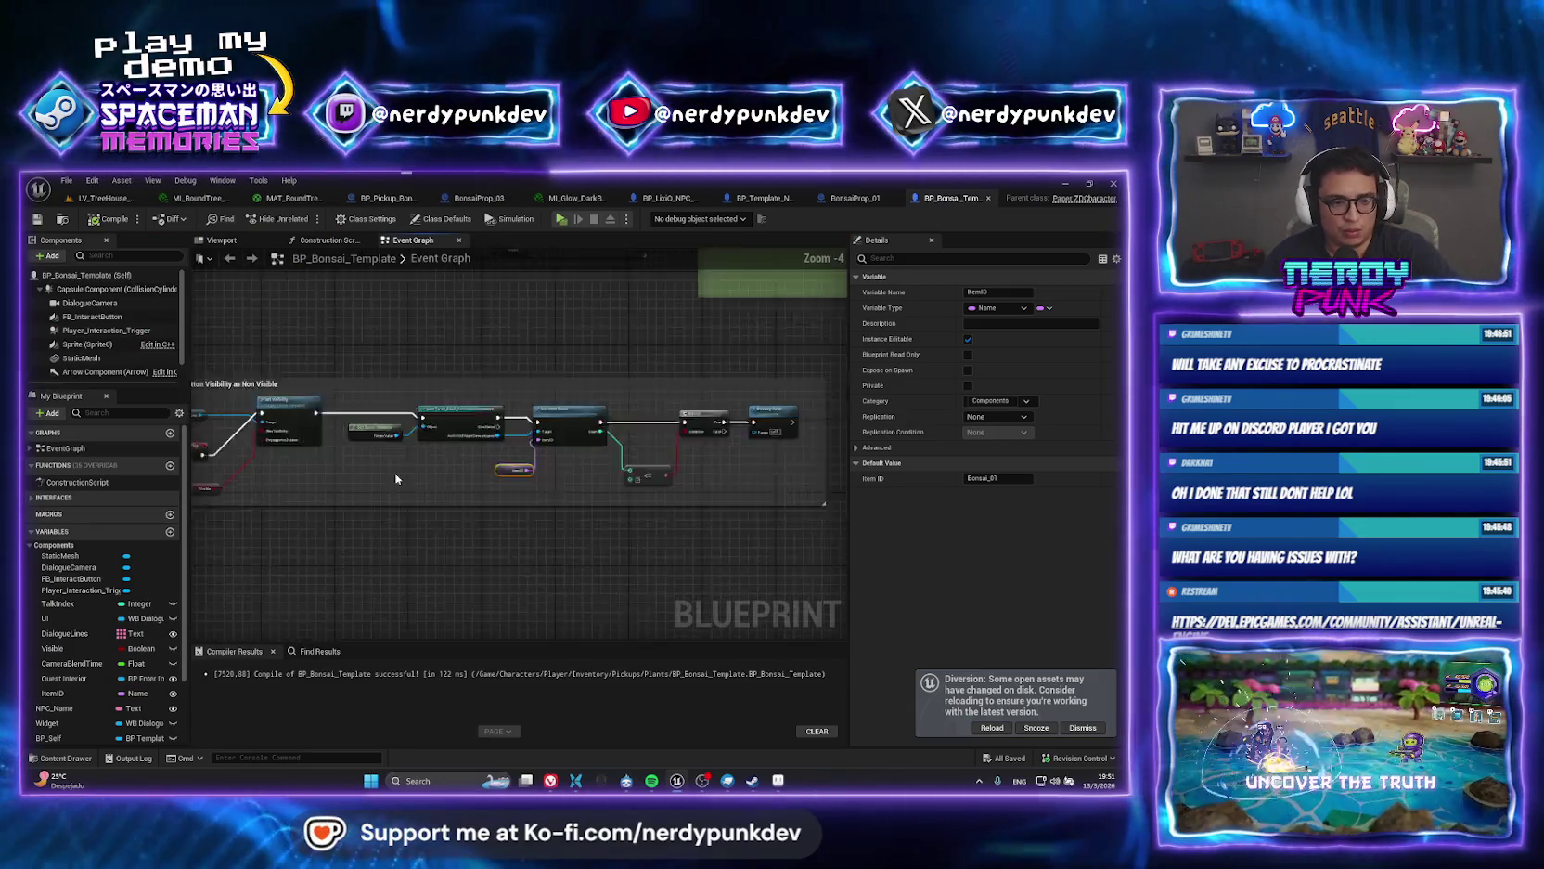
Delete the Branch and IsTalking nodes and wire Event Talk straight into the SET node.
mouse_move(415, 371)
mouse_down()
mouse_move(369, 424)
mouse_move(379, 517)
mouse_move(419, 450)
mouse_up()
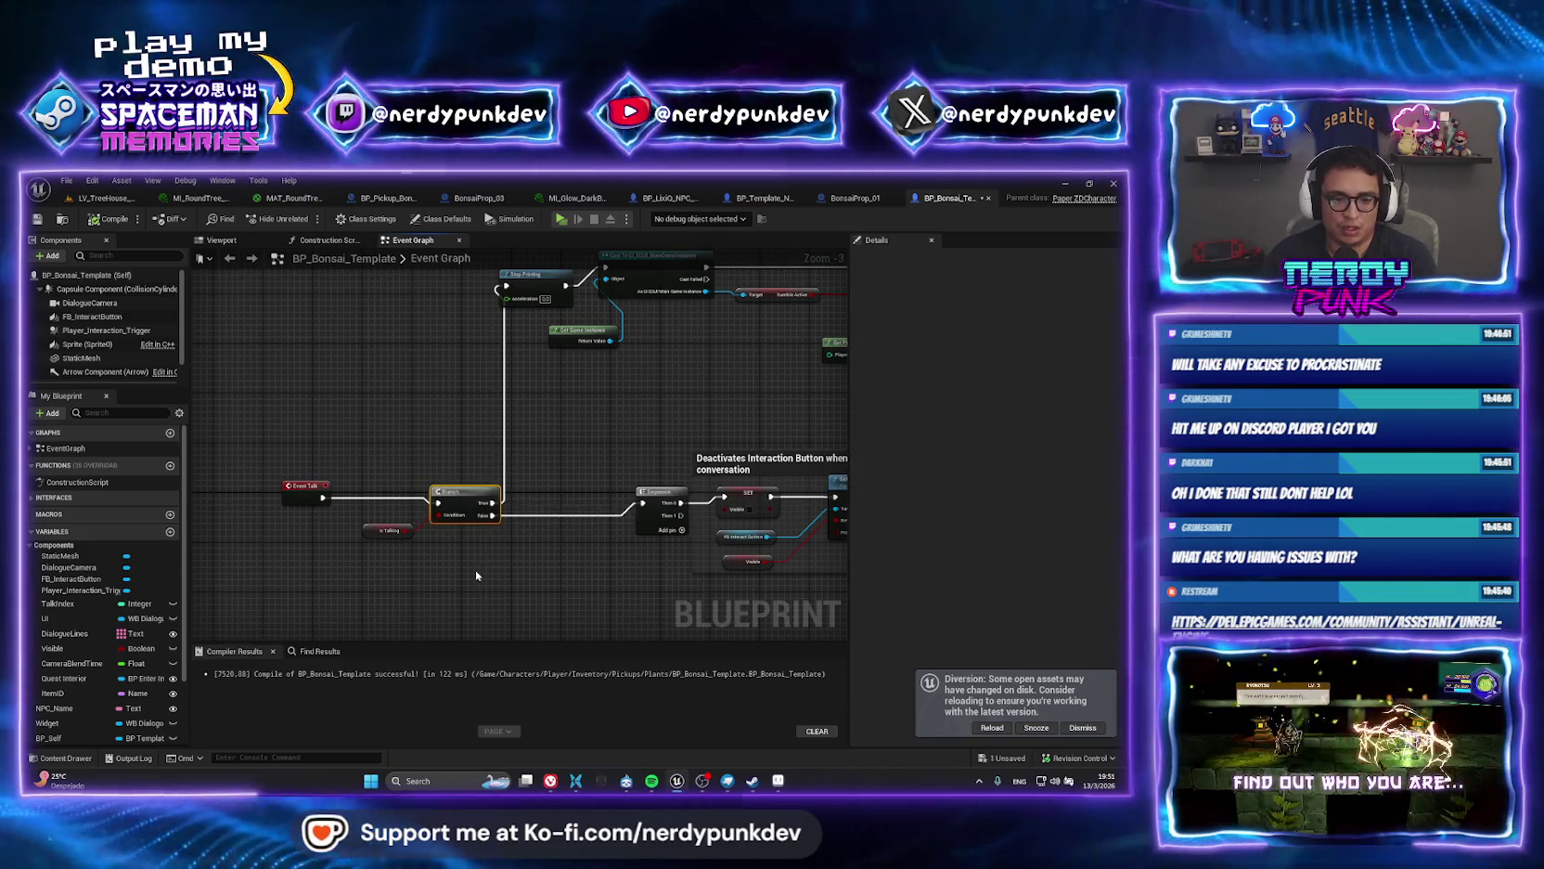
drag(471, 570, 372, 489)
key(Delete)
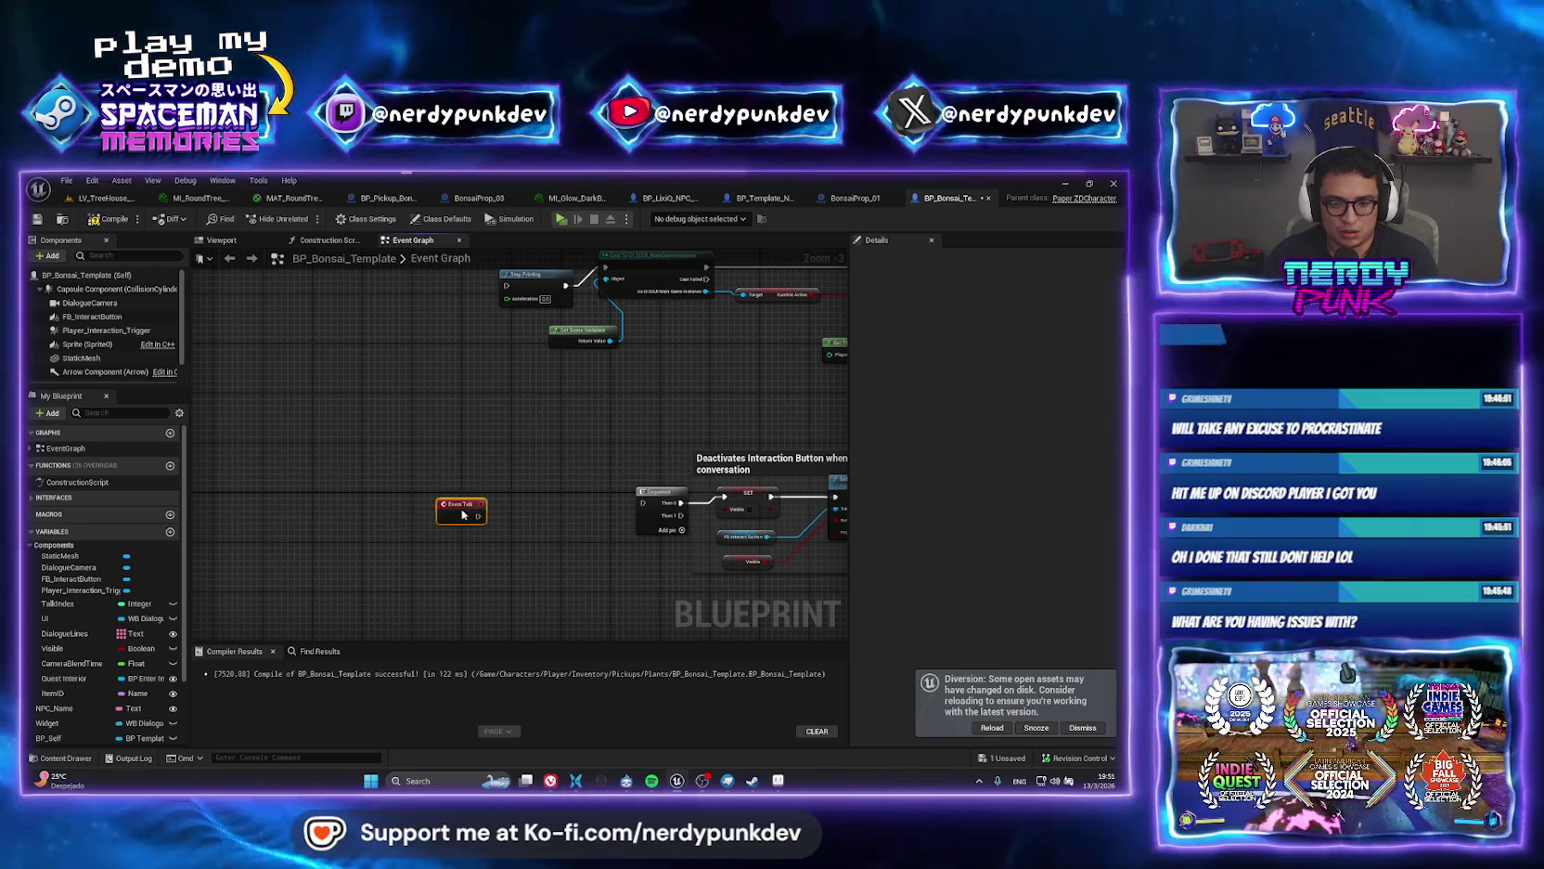
drag(463, 514, 499, 508)
mouse_move(515, 510)
mouse_down()
mouse_move(637, 510)
mouse_move(381, 460)
mouse_move(488, 456)
mouse_up()
scroll(639, 502, up, 2)
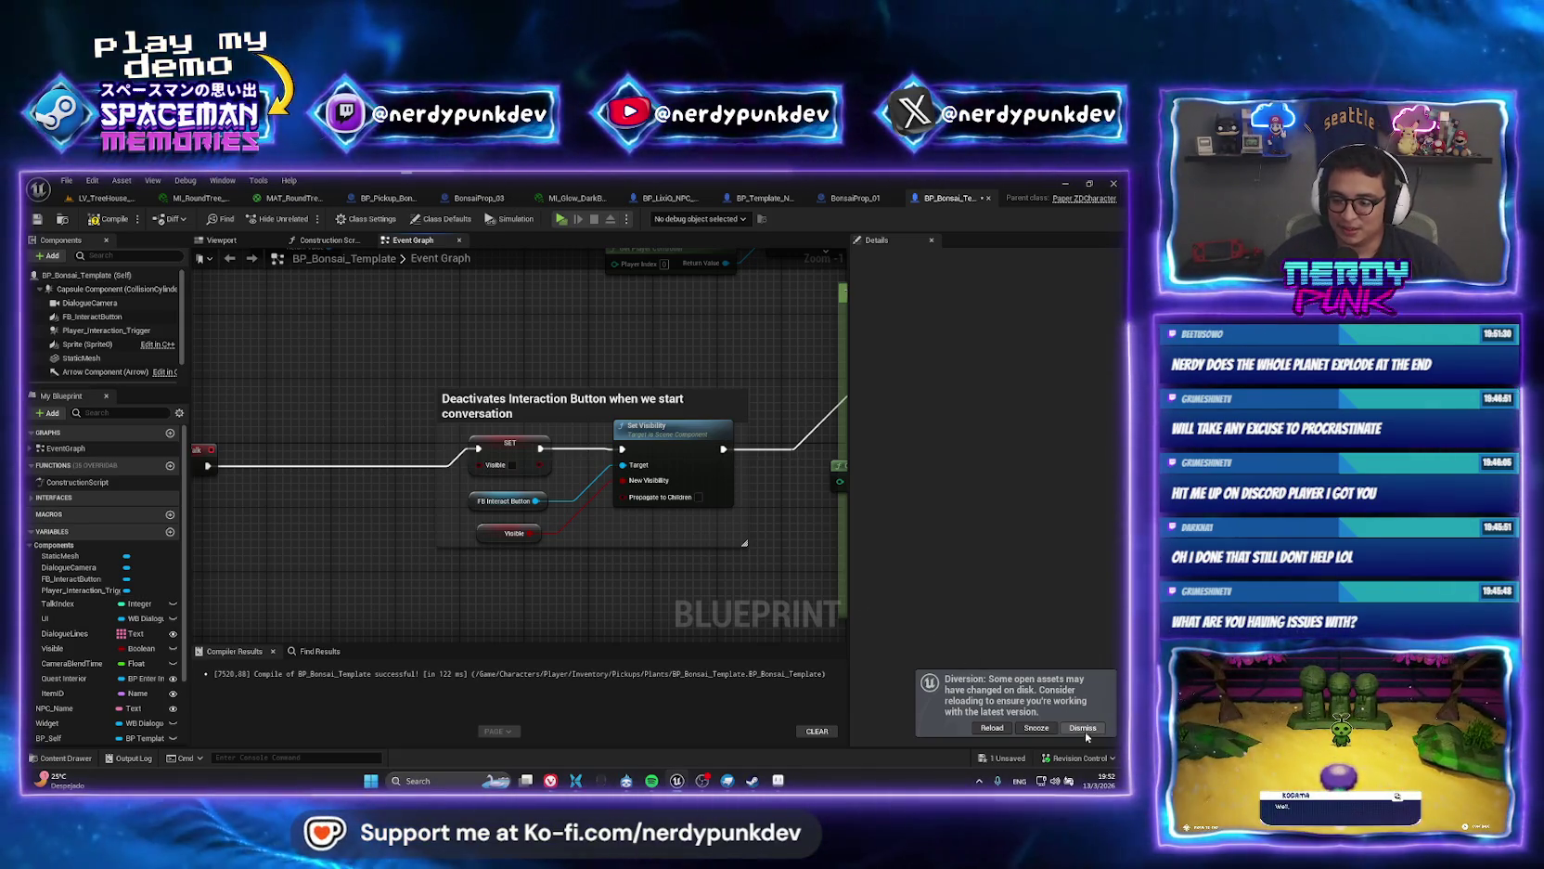
Dismiss the assets-changed notice, review the Event Talk chain, and return to LV_TreeHouse_01.
click(1082, 728)
mouse_move(193, 468)
mouse_down()
mouse_move(233, 507)
mouse_move(330, 498)
mouse_up()
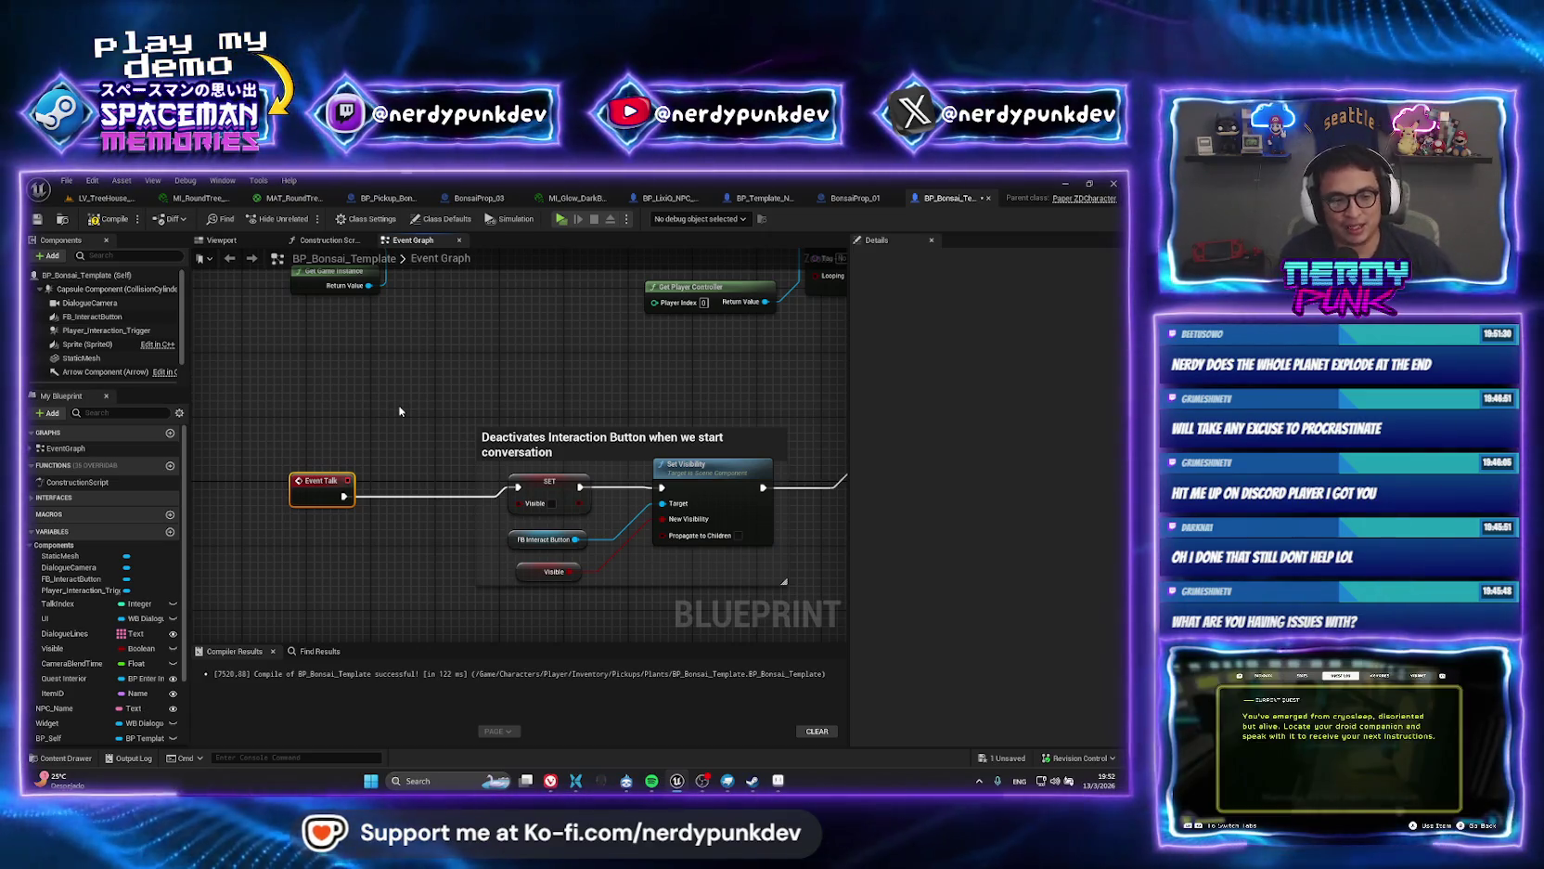
scroll(482, 384, down, 3)
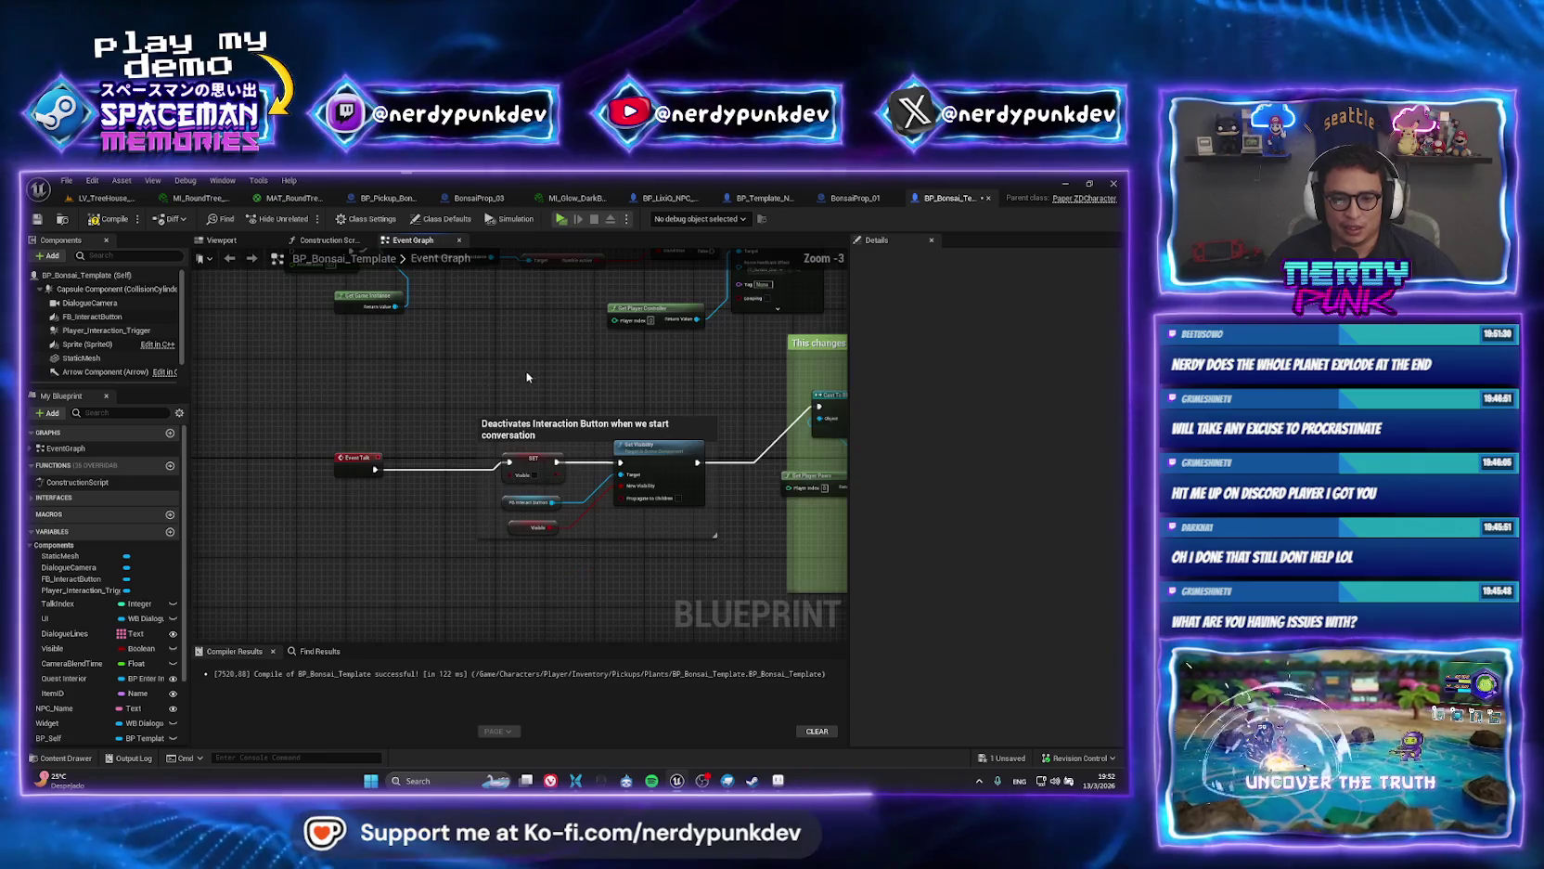
drag(653, 392, 482, 379)
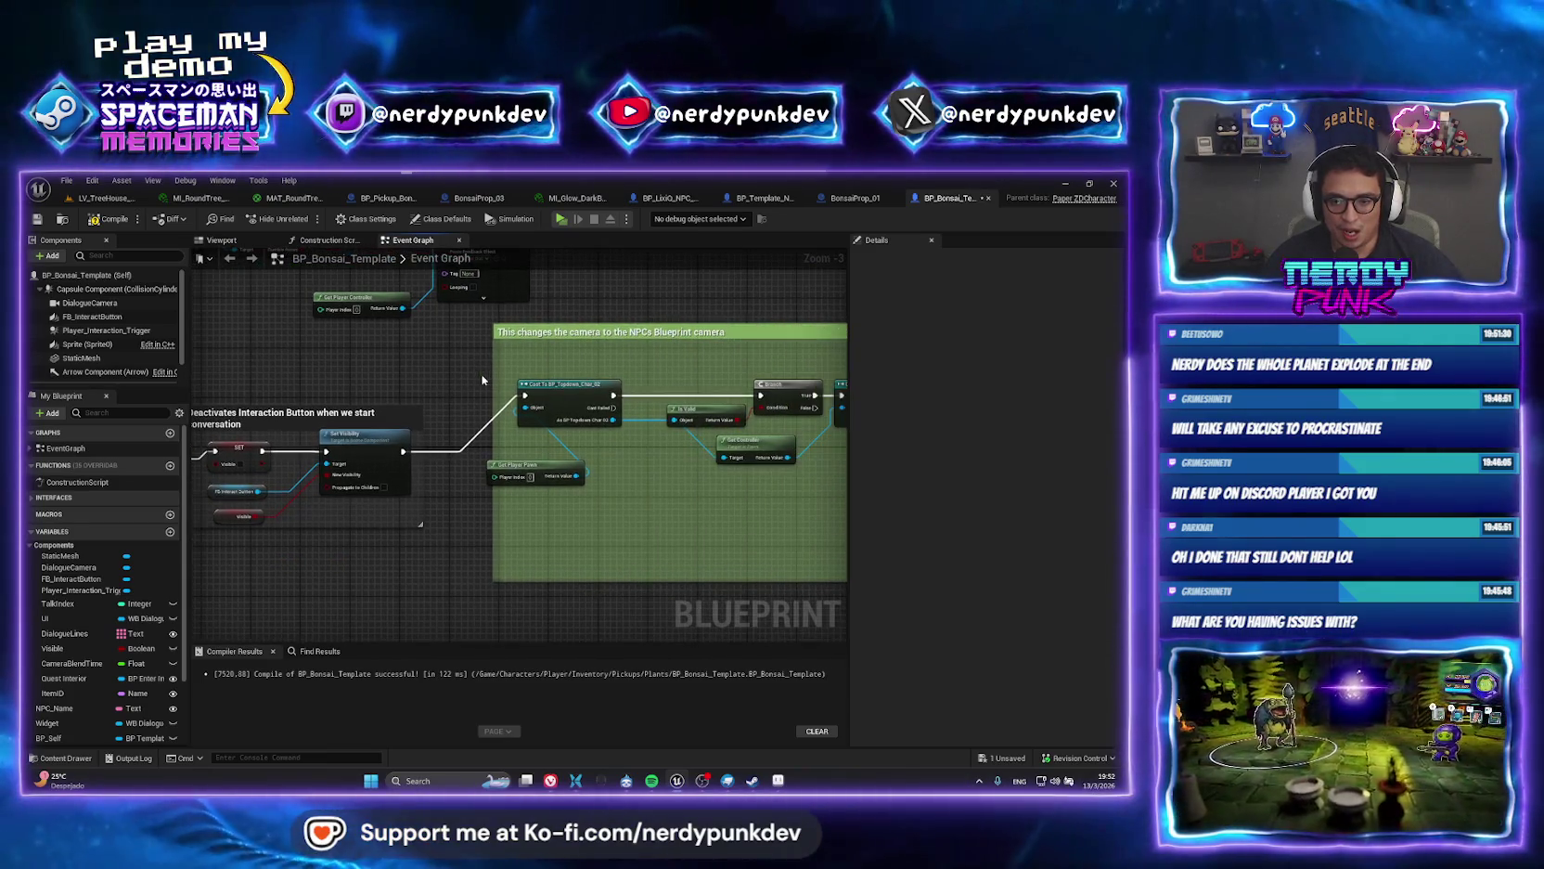
drag(289, 368, 459, 387)
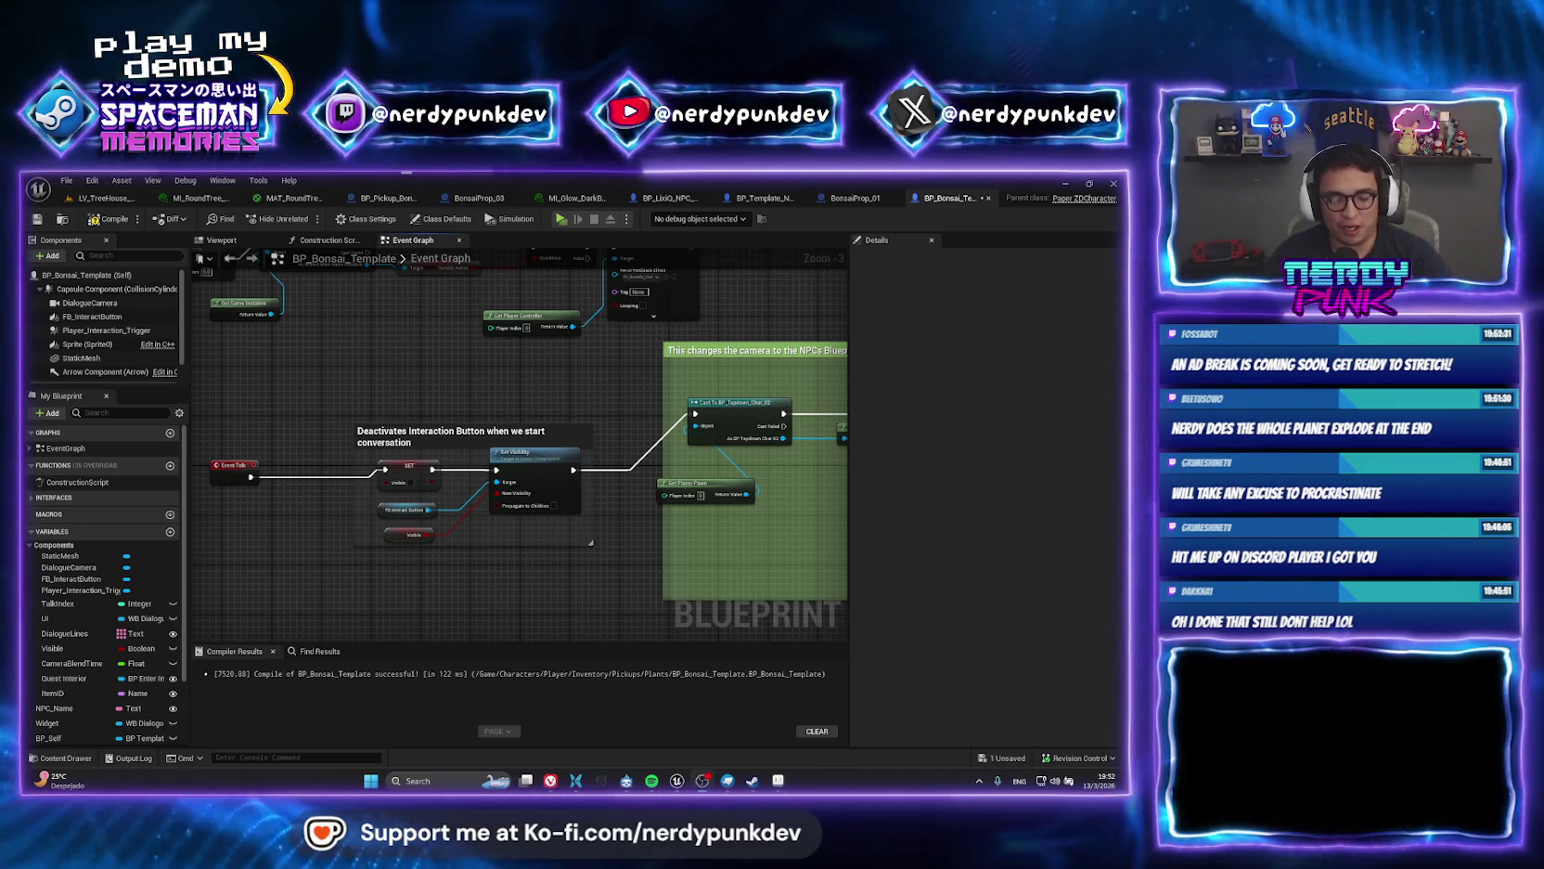
click(109, 198)
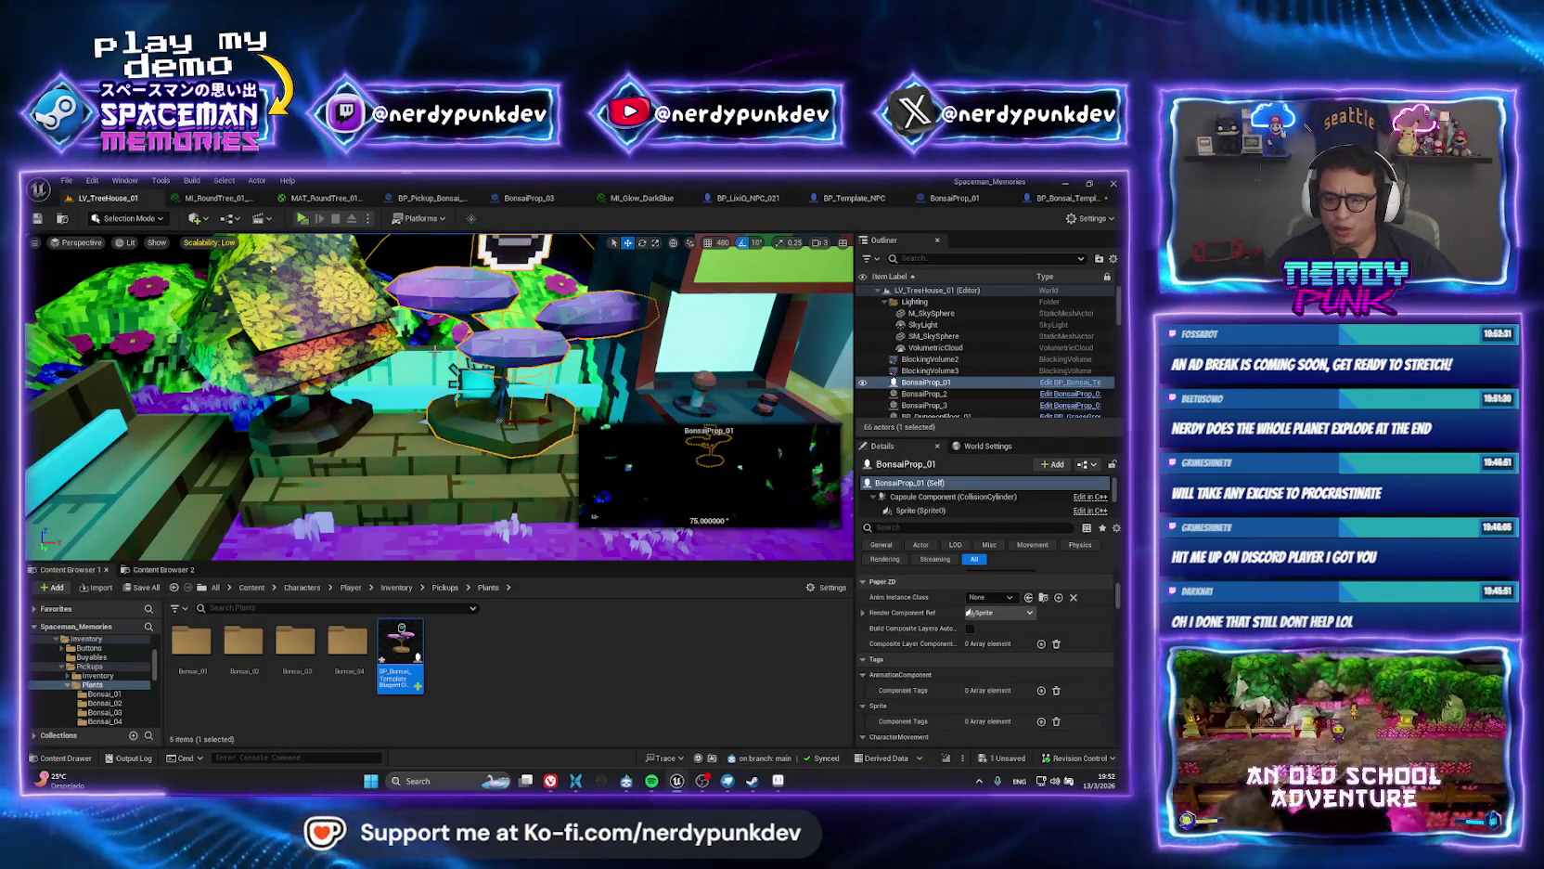
drag(413, 359, 412, 278)
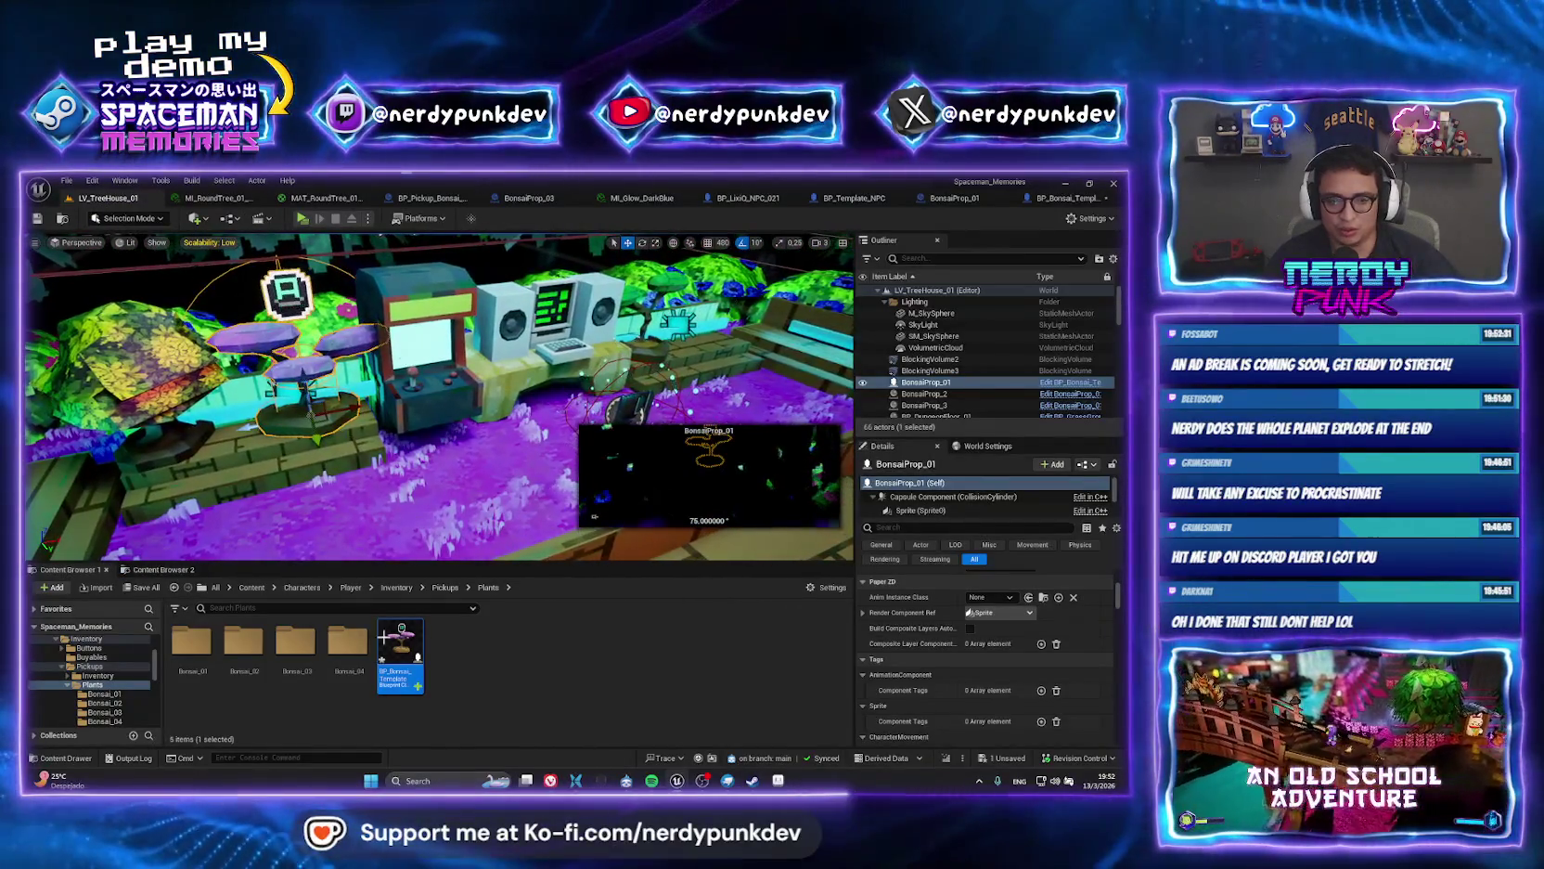
double_click(401, 629)
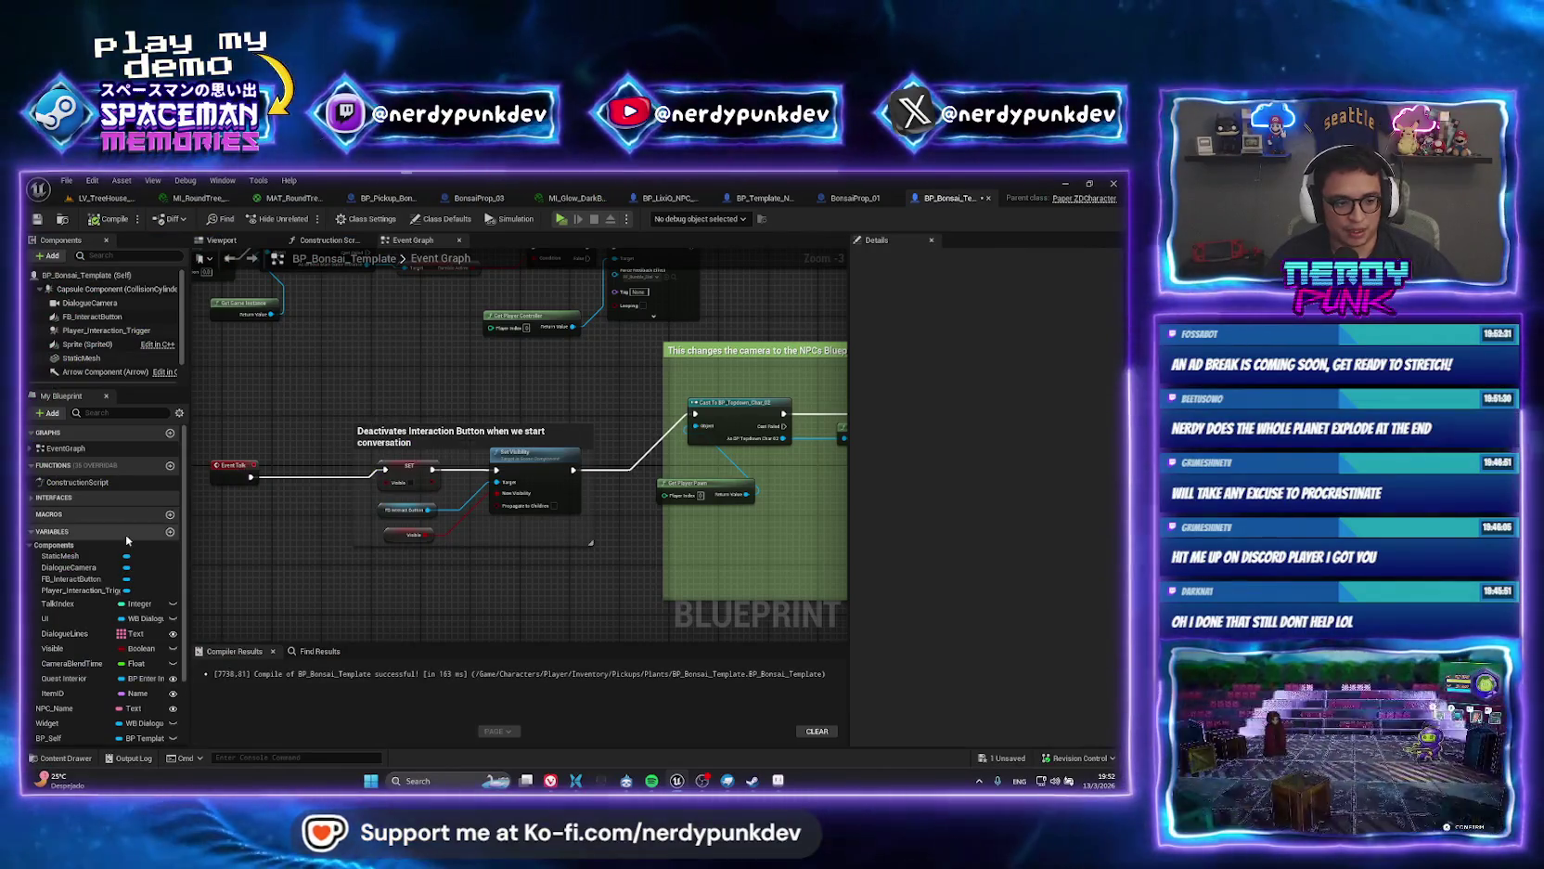
mouse_move(542, 411)
mouse_down()
mouse_move(525, 470)
mouse_move(487, 467)
mouse_move(522, 458)
mouse_up()
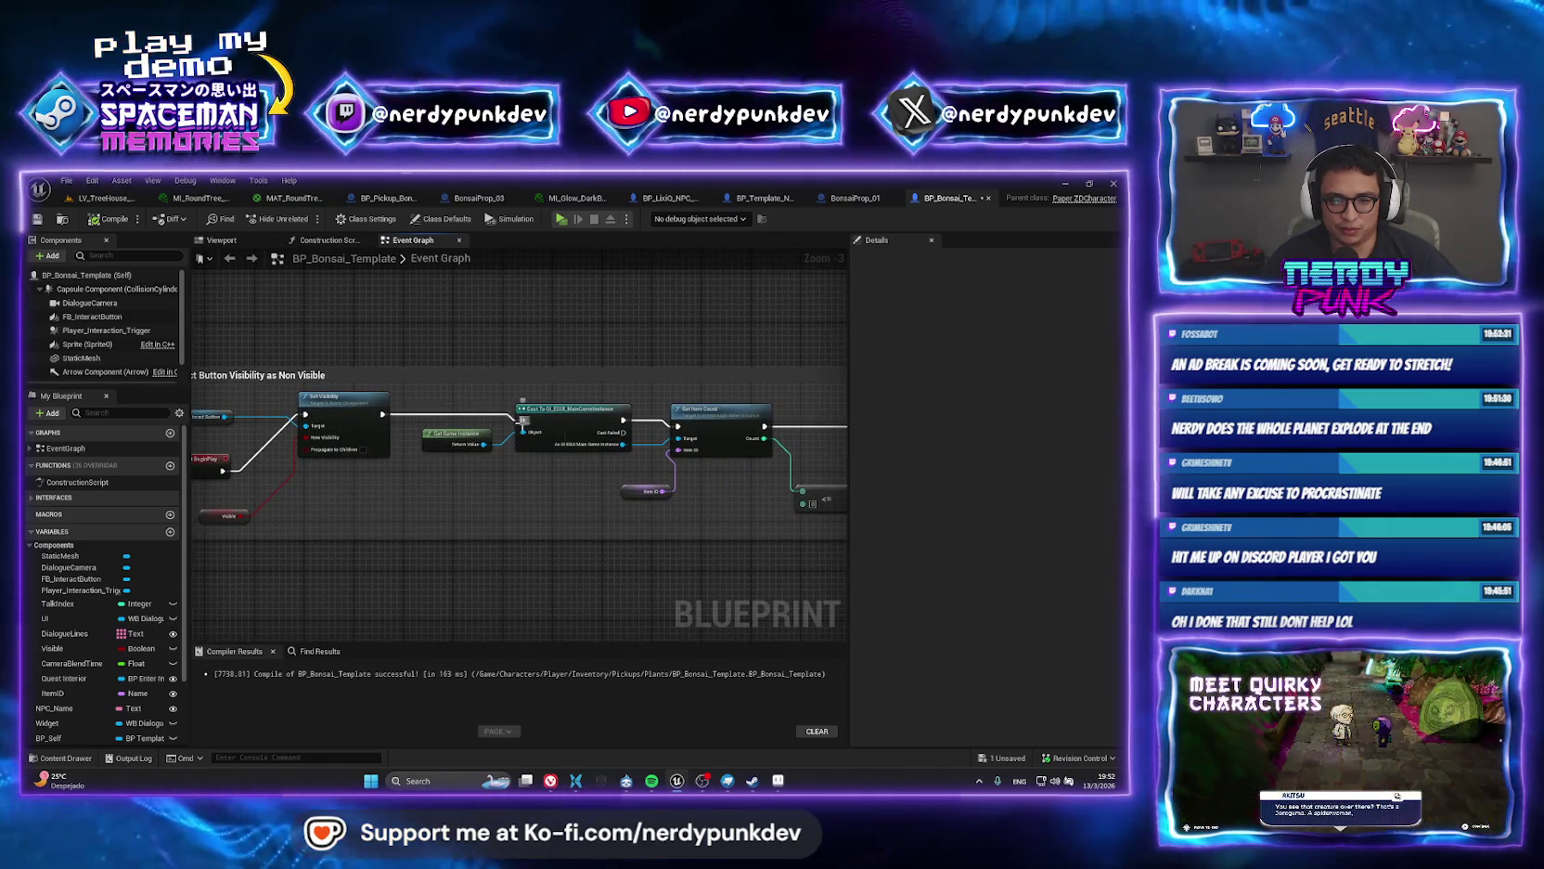
click(115, 201)
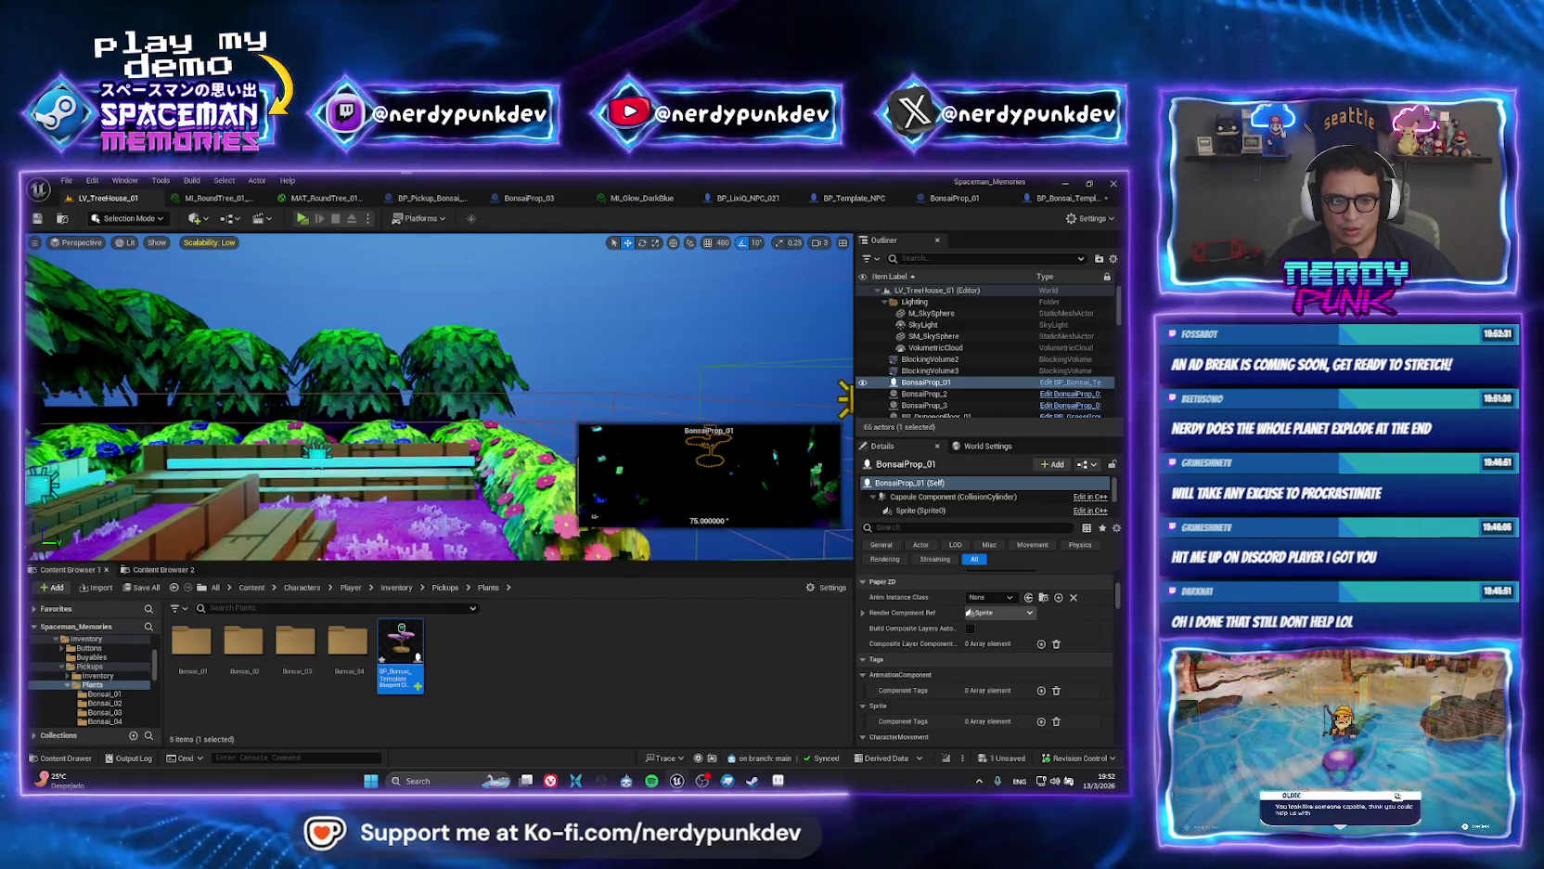
click(302, 220)
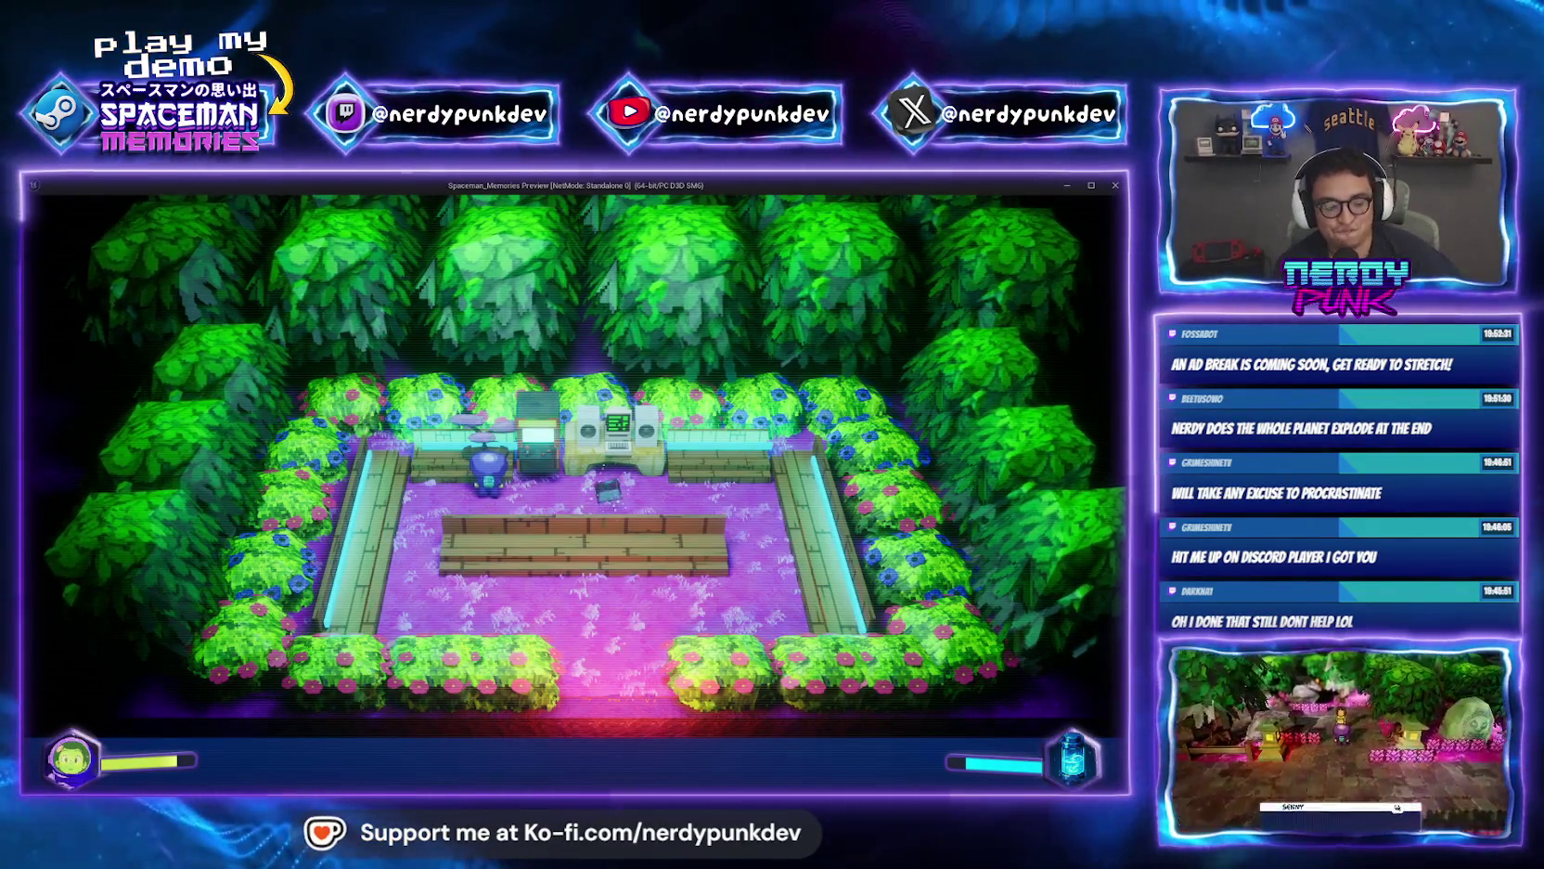
key(Escape)
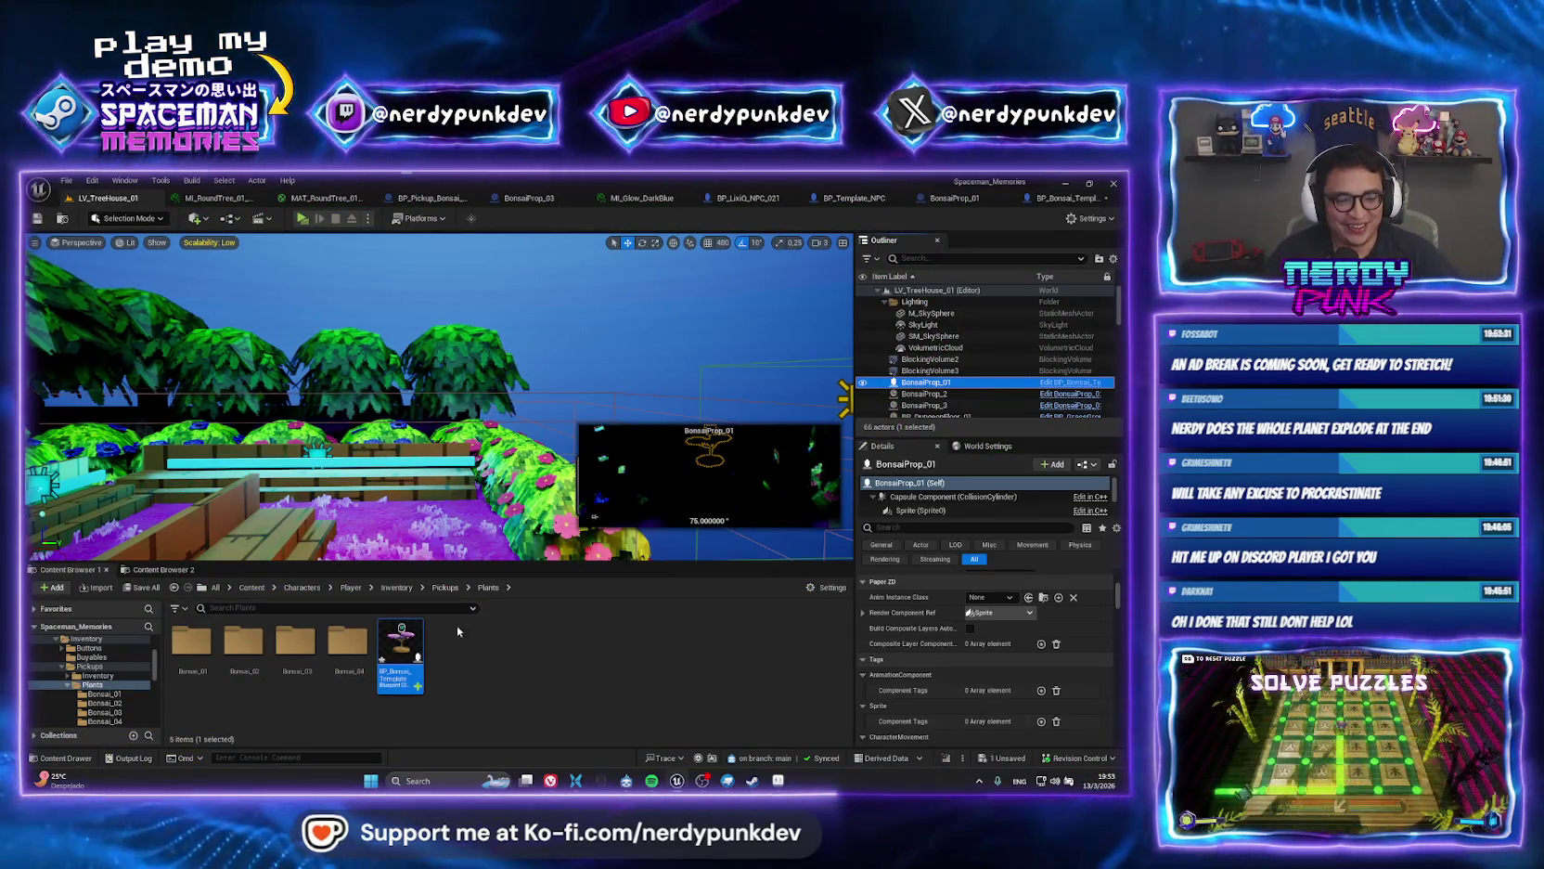
Review BP_Bonsai_Template's Event Talk chain and Talk interface, then compile the blueprint.
double_click(401, 645)
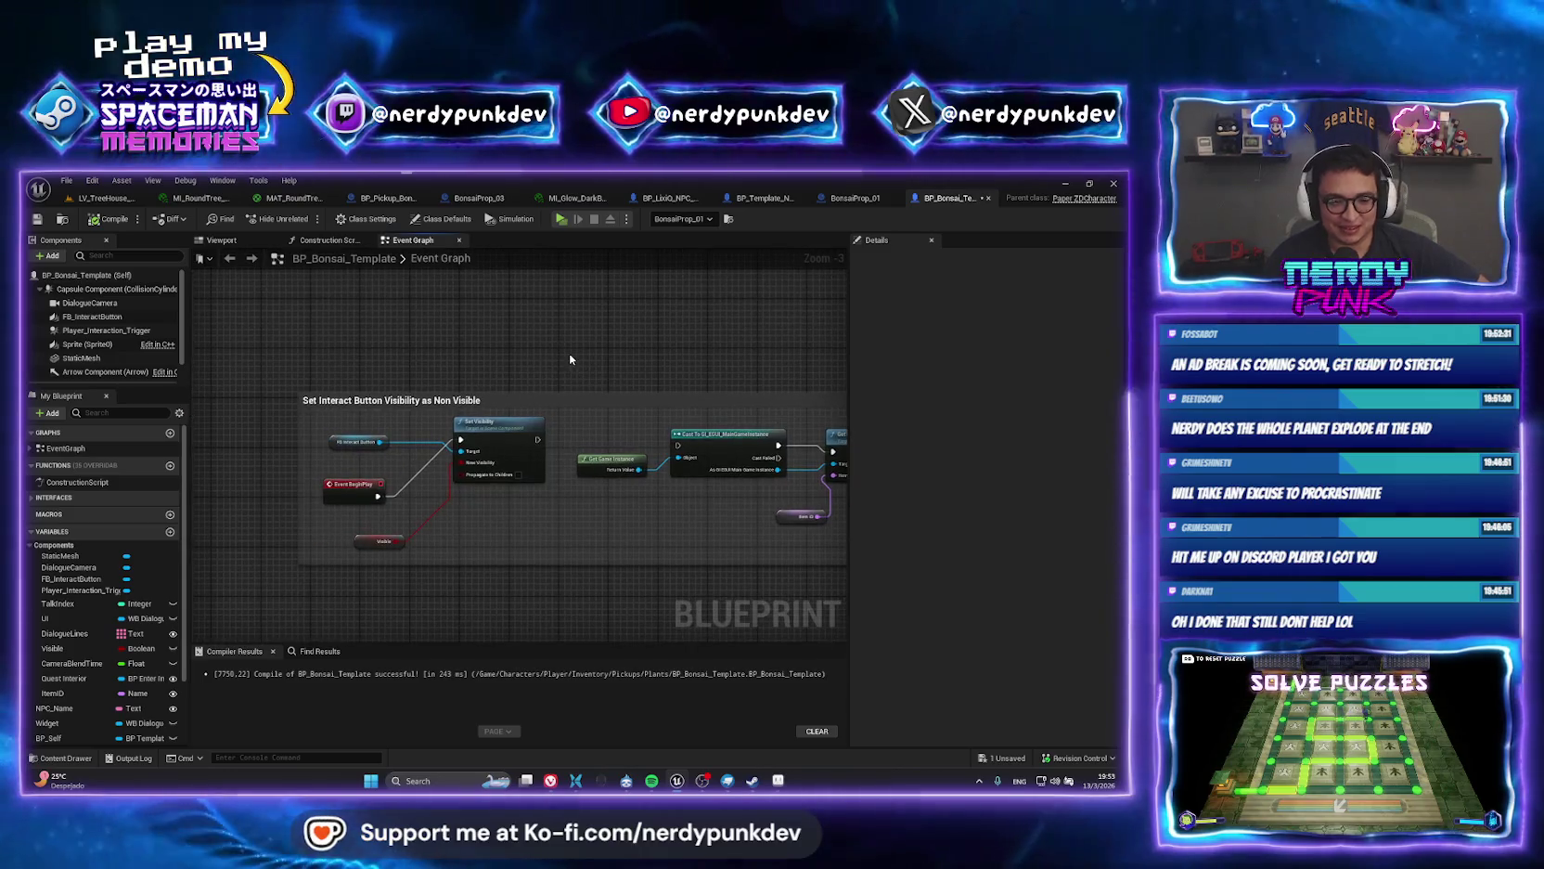
drag(457, 321, 415, 367)
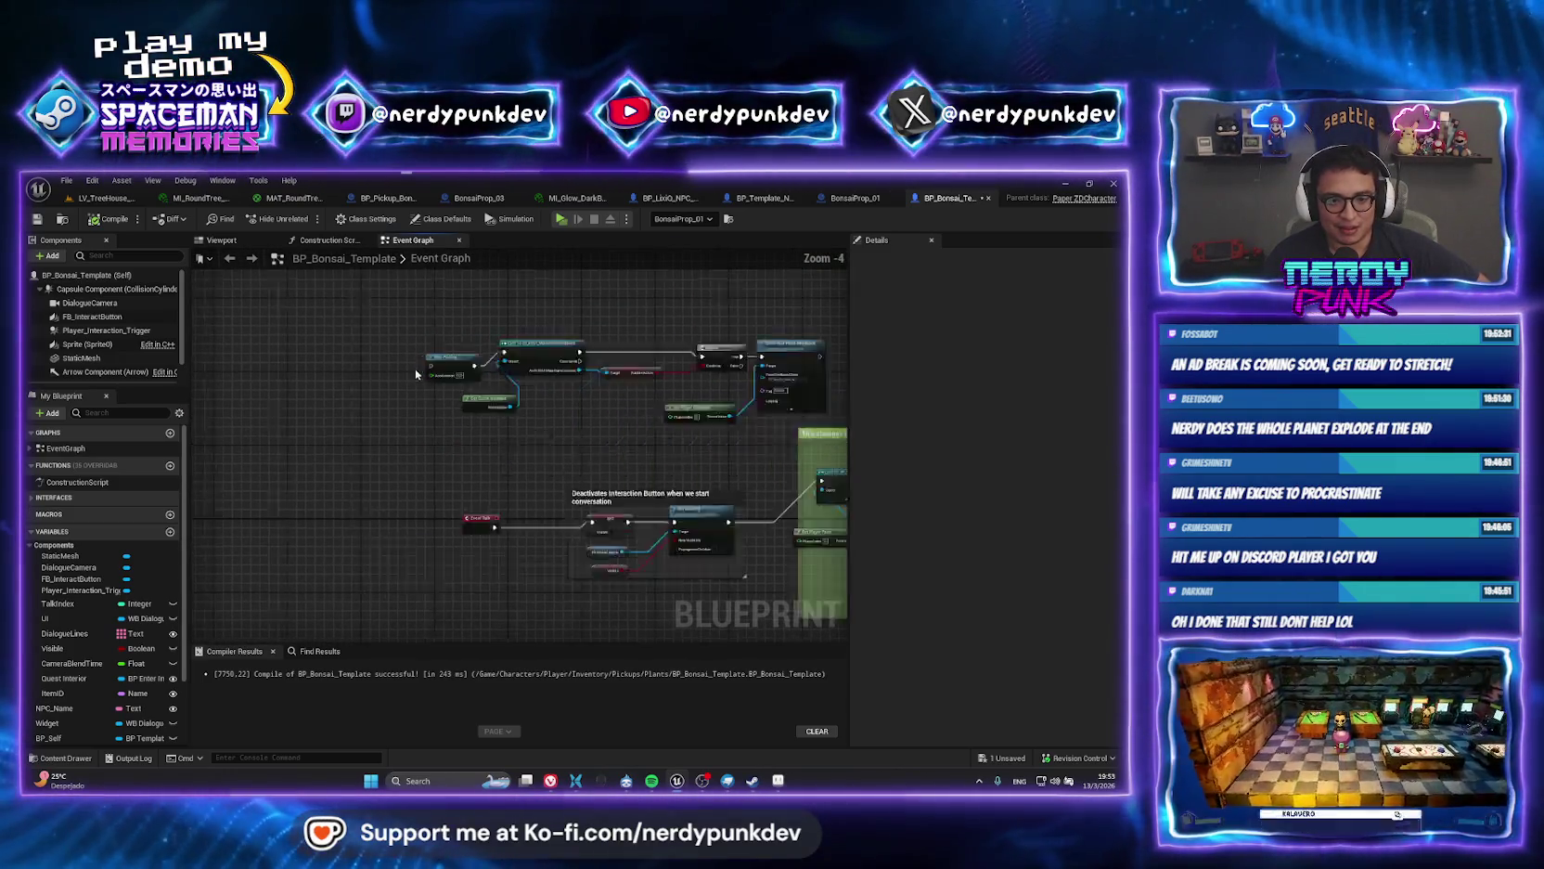
click(31, 498)
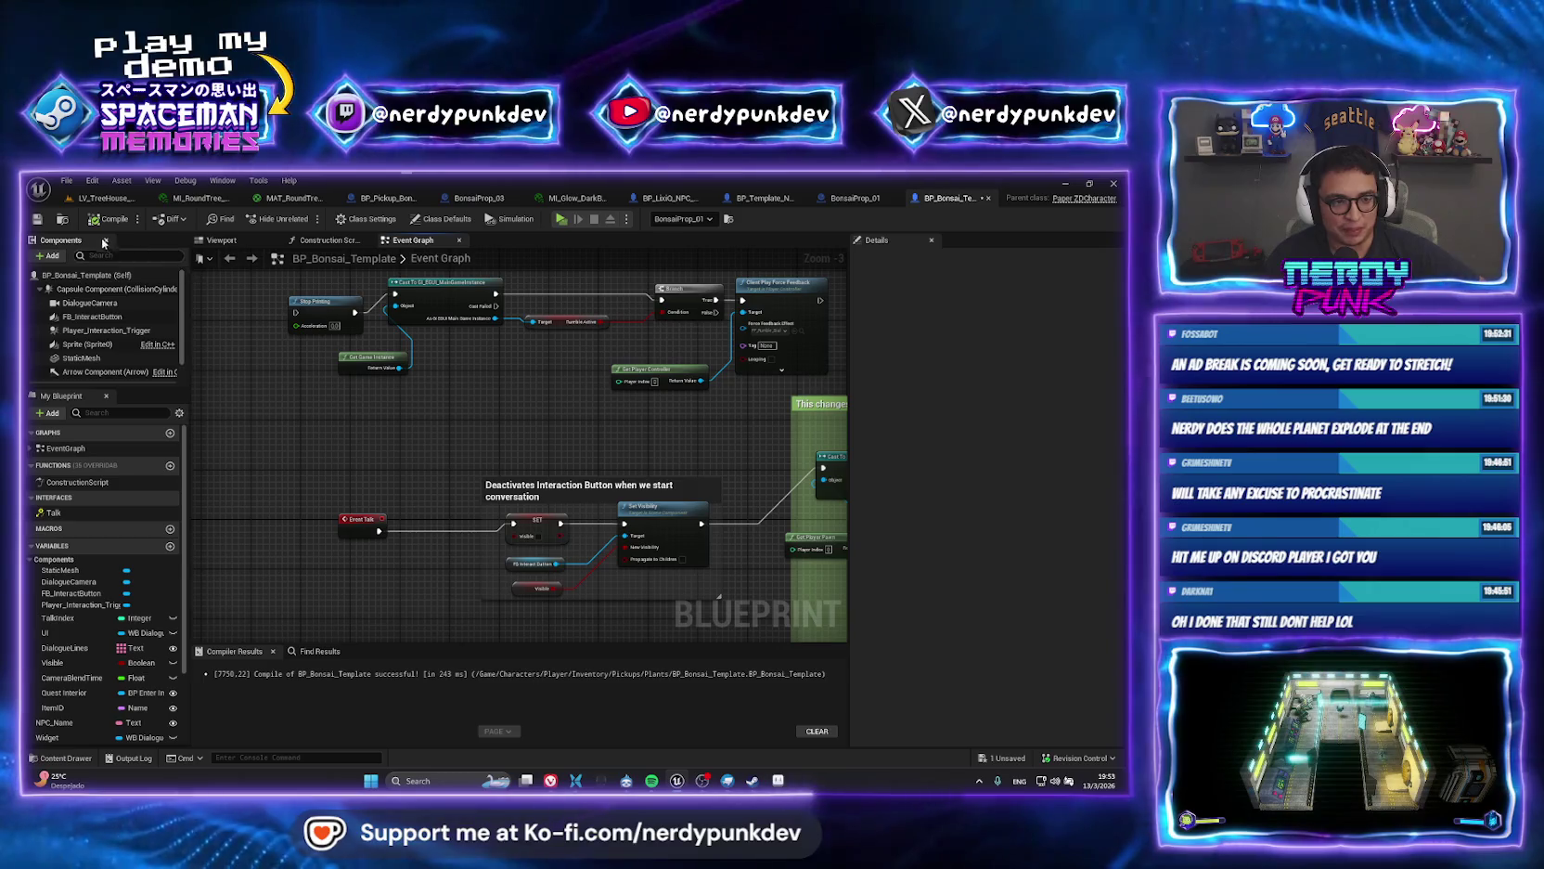
drag(524, 456, 428, 416)
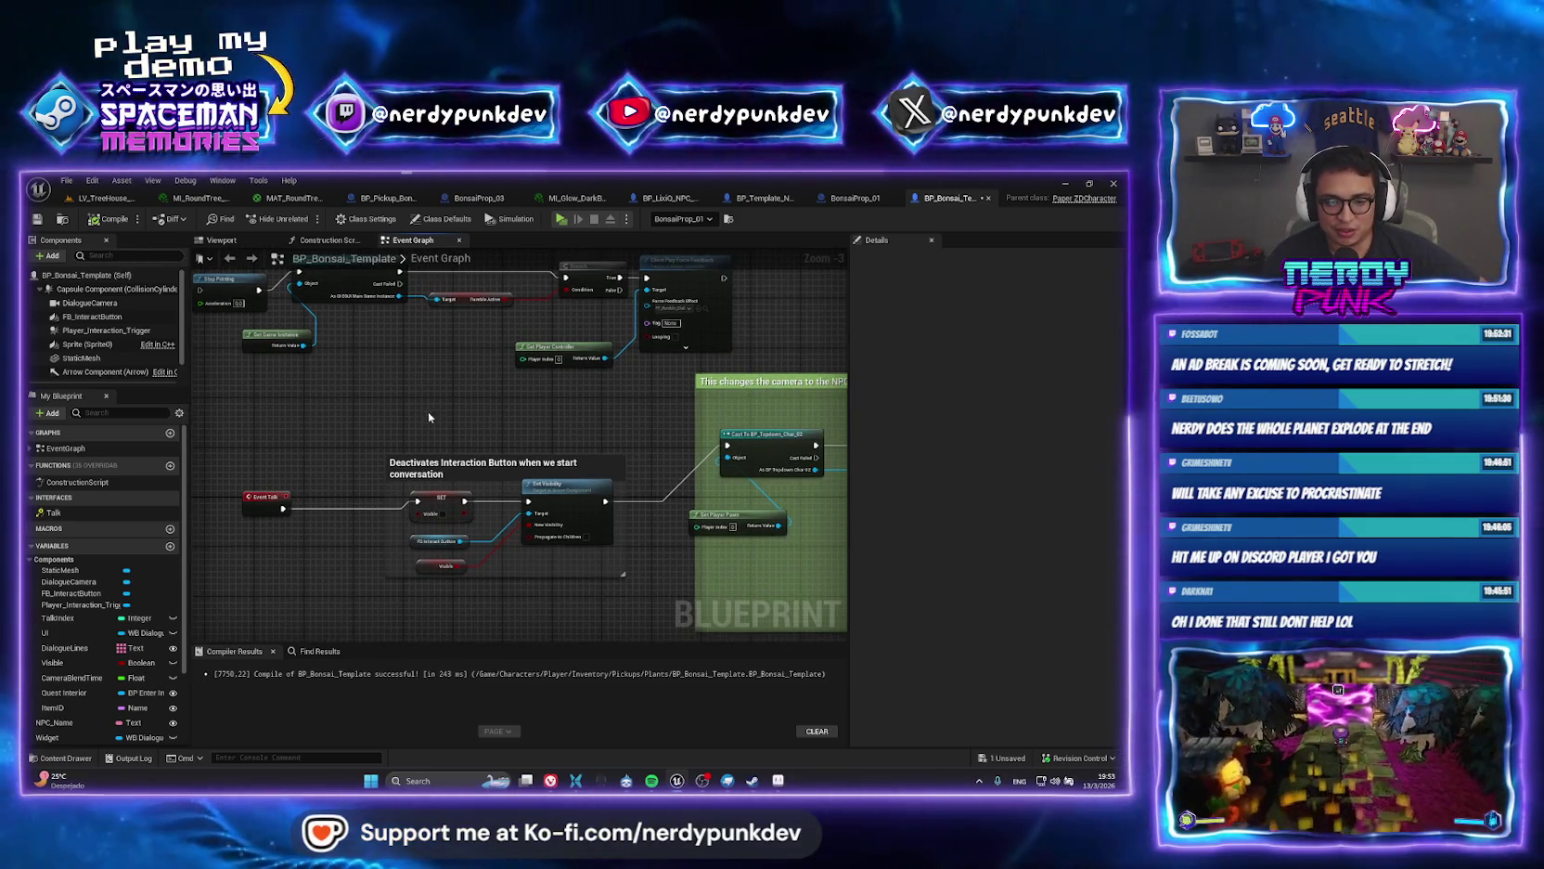
mouse_move(613, 433)
mouse_down()
mouse_move(661, 432)
mouse_move(464, 381)
mouse_up()
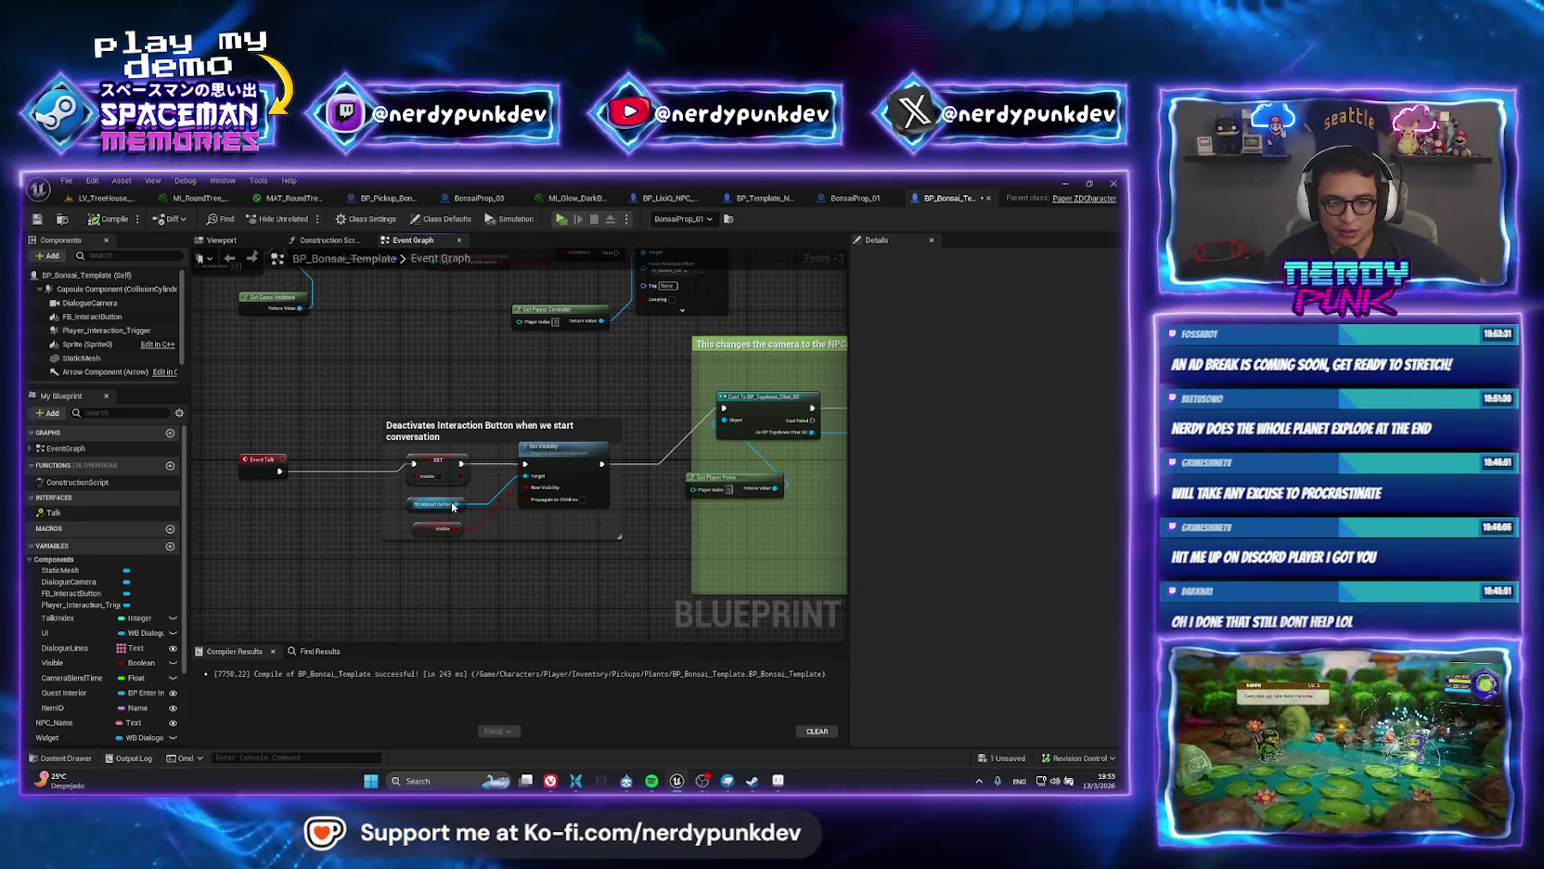
mouse_move(604, 557)
mouse_down()
mouse_move(506, 537)
mouse_move(524, 520)
mouse_move(390, 483)
mouse_move(479, 459)
mouse_move(778, 464)
mouse_up()
click(110, 218)
drag(213, 431, 448, 426)
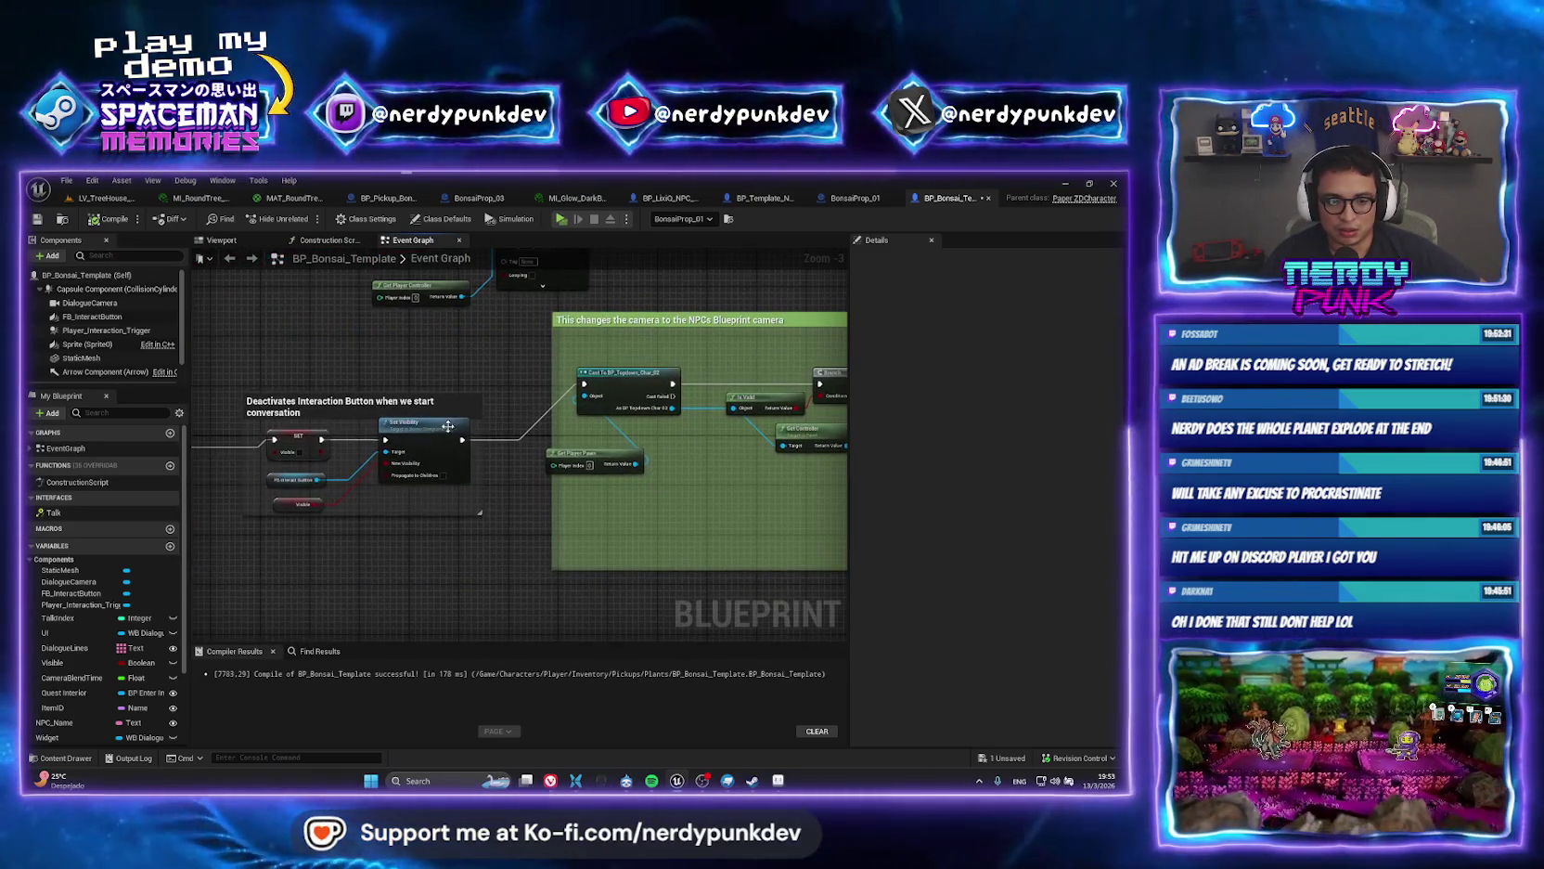
Back in LV_TreeHouse_01, undo the bonsai prop's last move.
click(107, 197)
scroll(439, 397, down, 10)
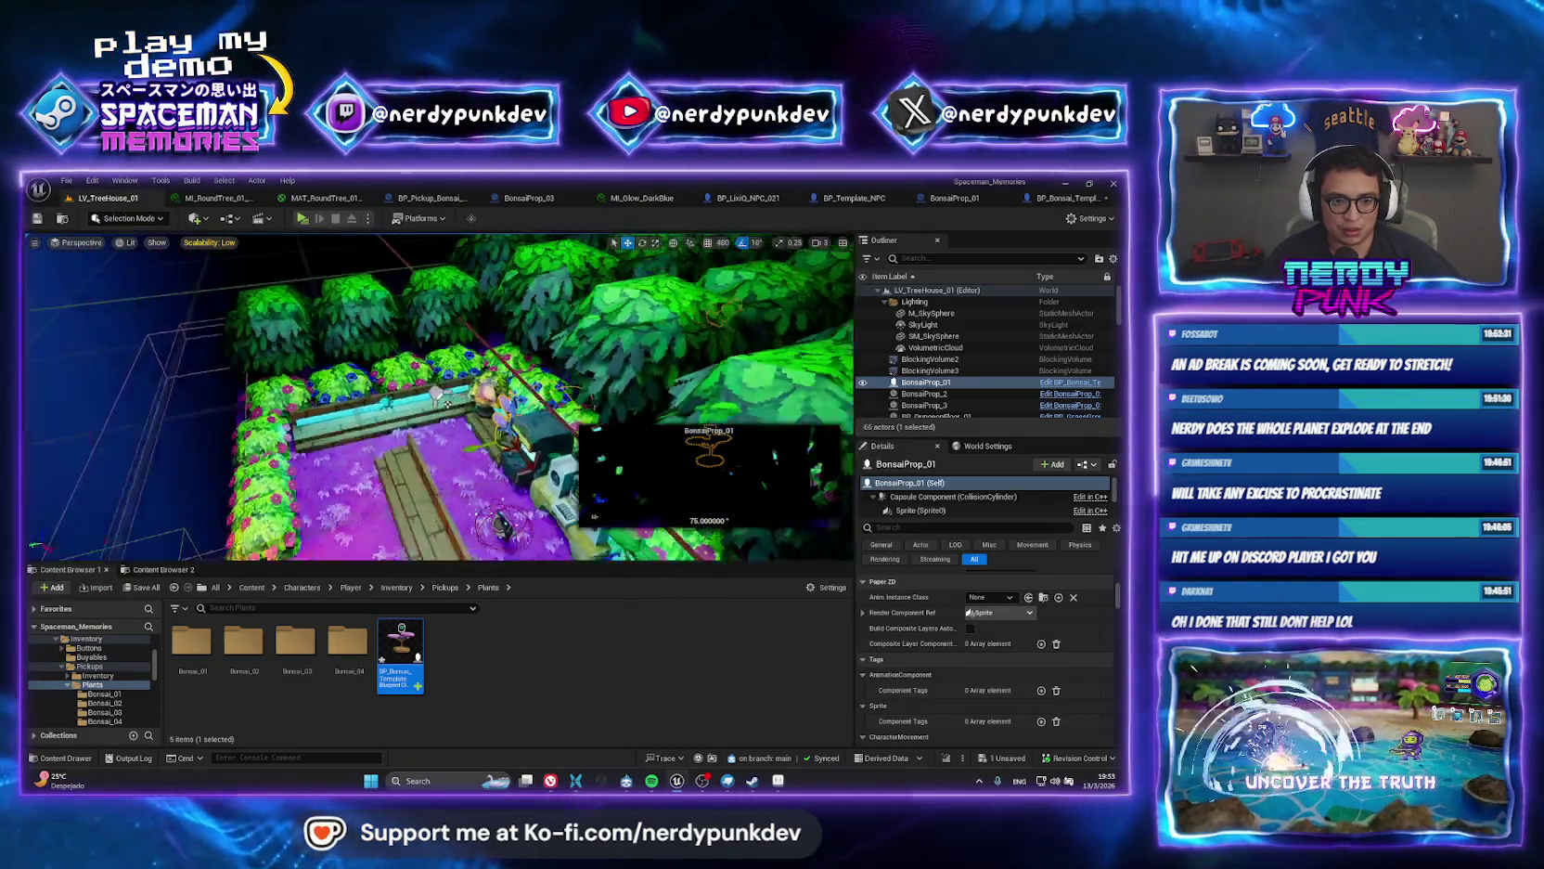
scroll(452, 470, up, 10)
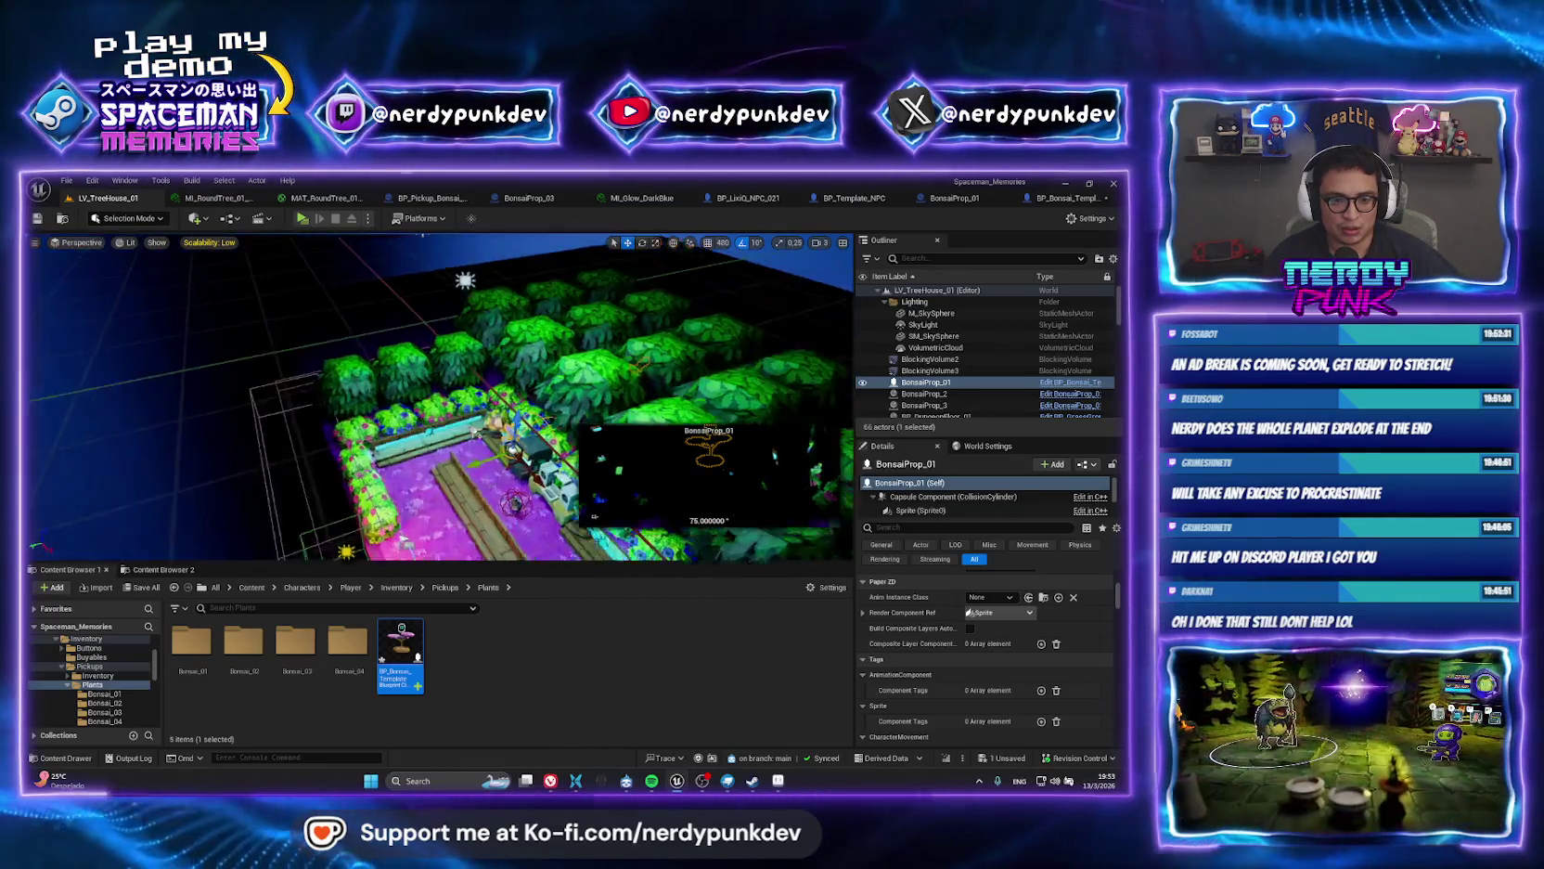
scroll(453, 470, up, 3)
scroll(453, 470, down, 10)
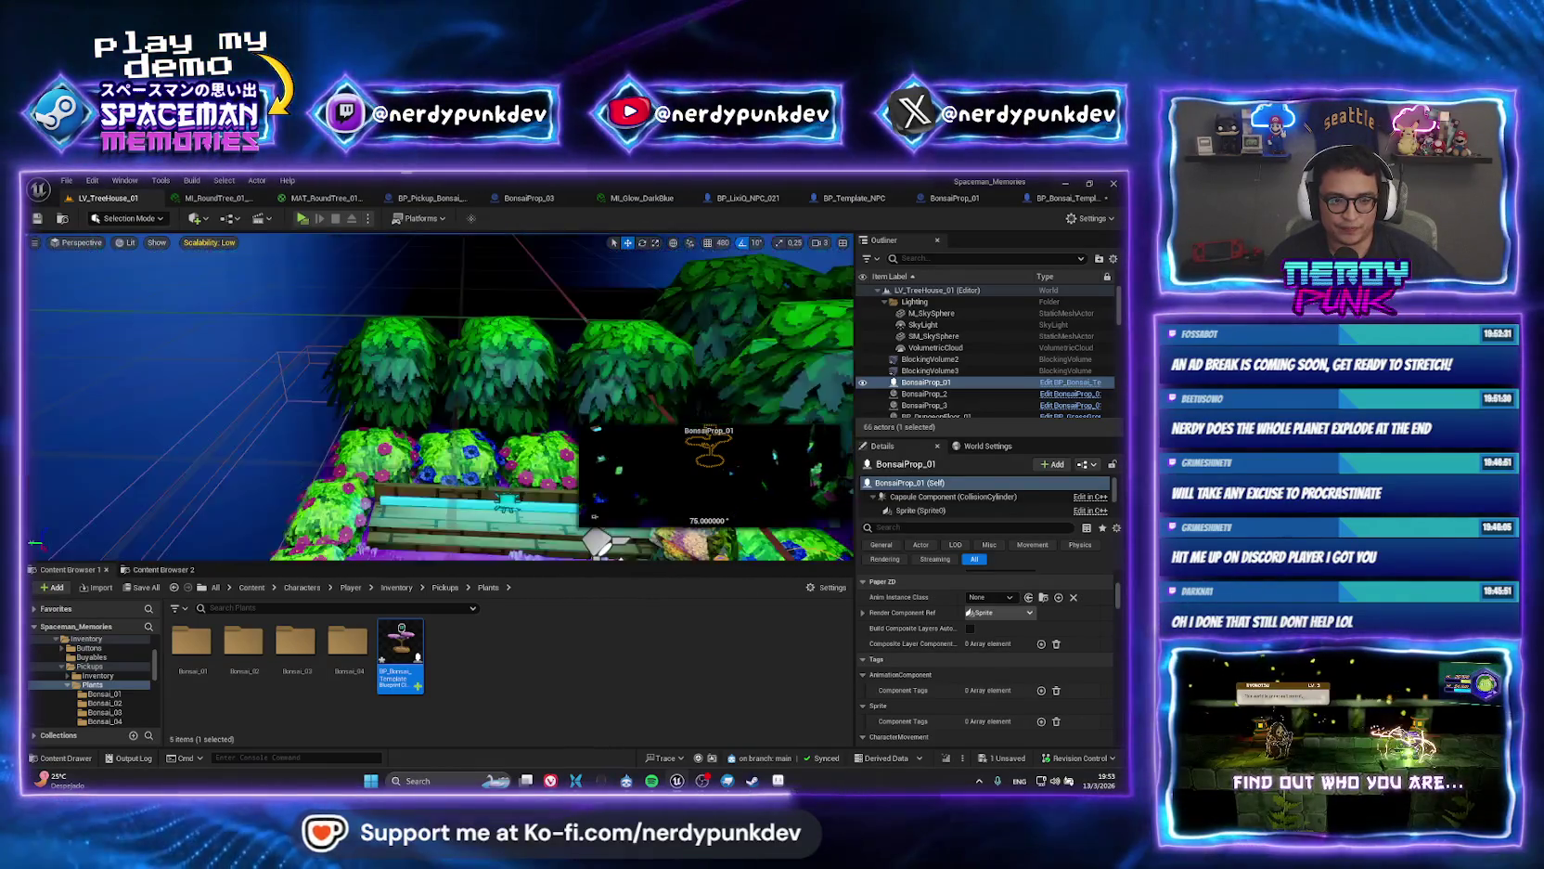
scroll(322, 382, up, 10)
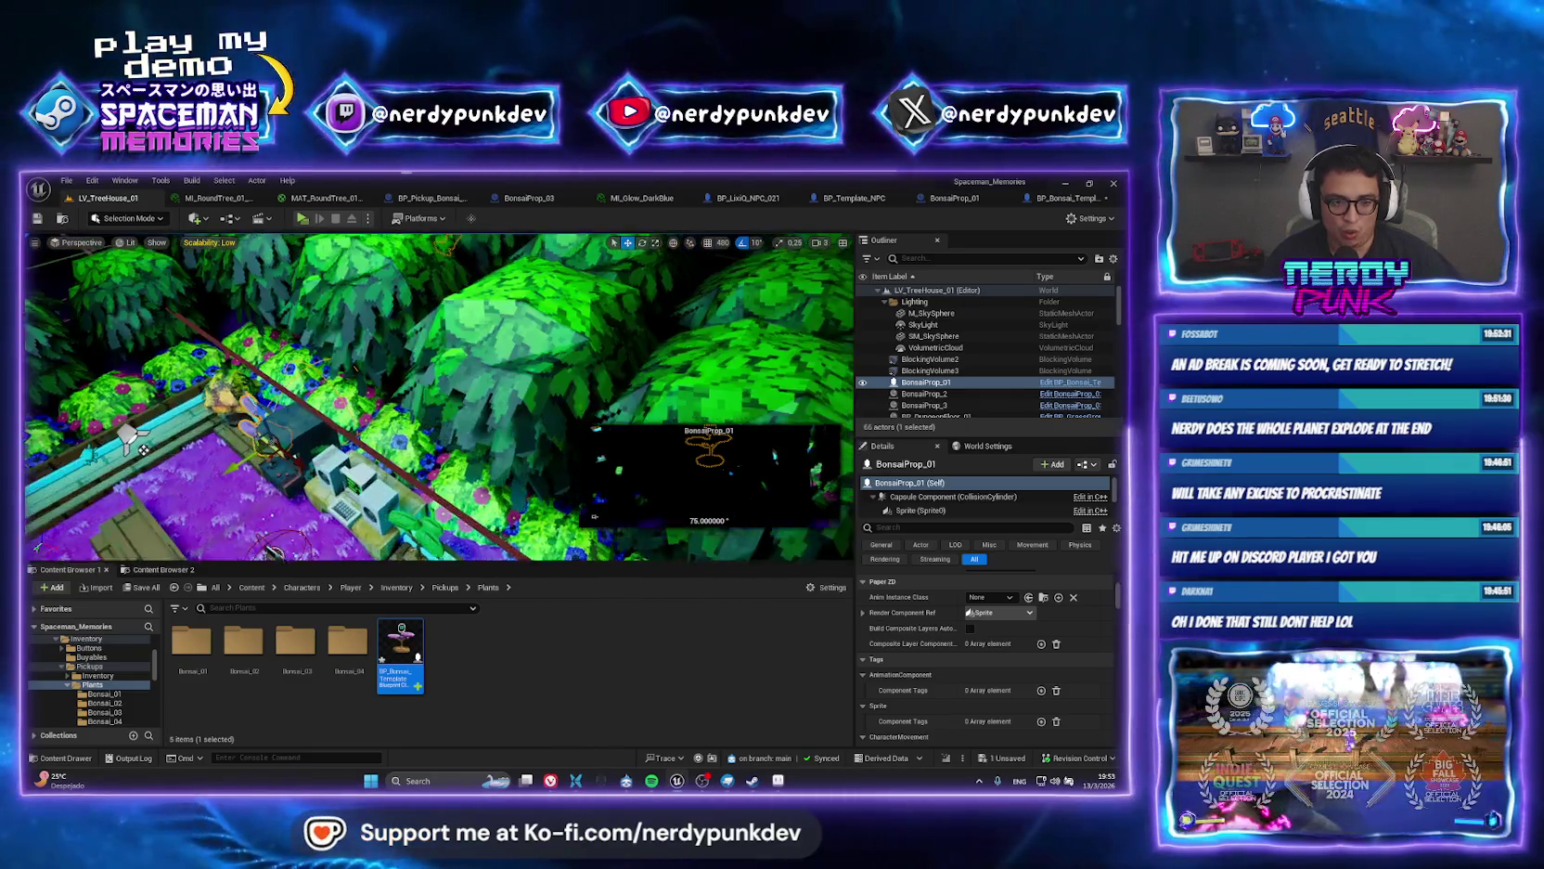
scroll(323, 383, up, 5)
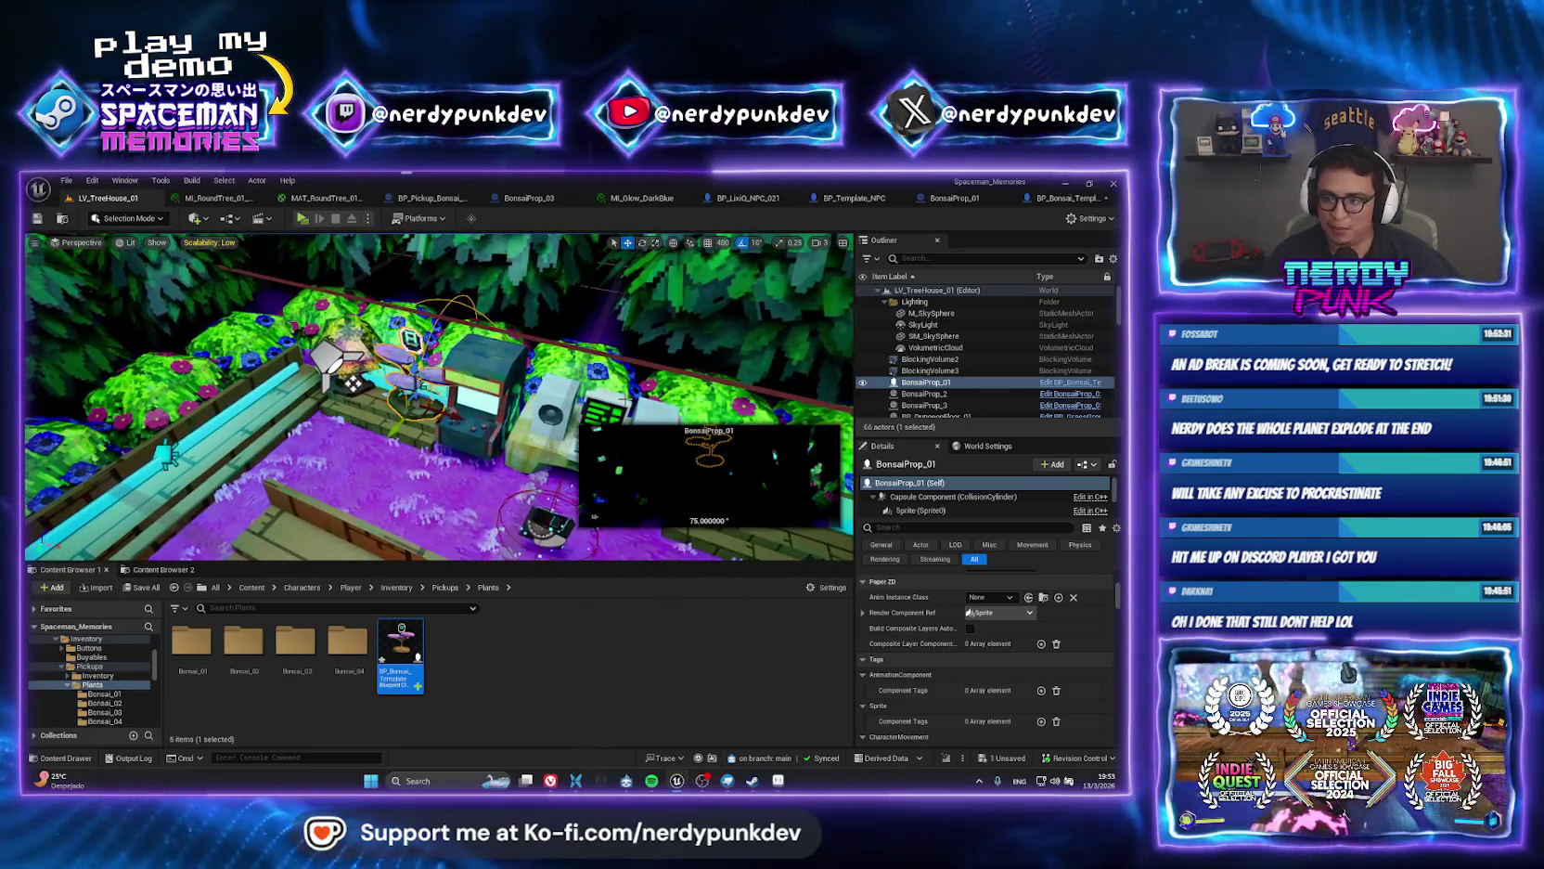
scroll(165, 454, down, 5)
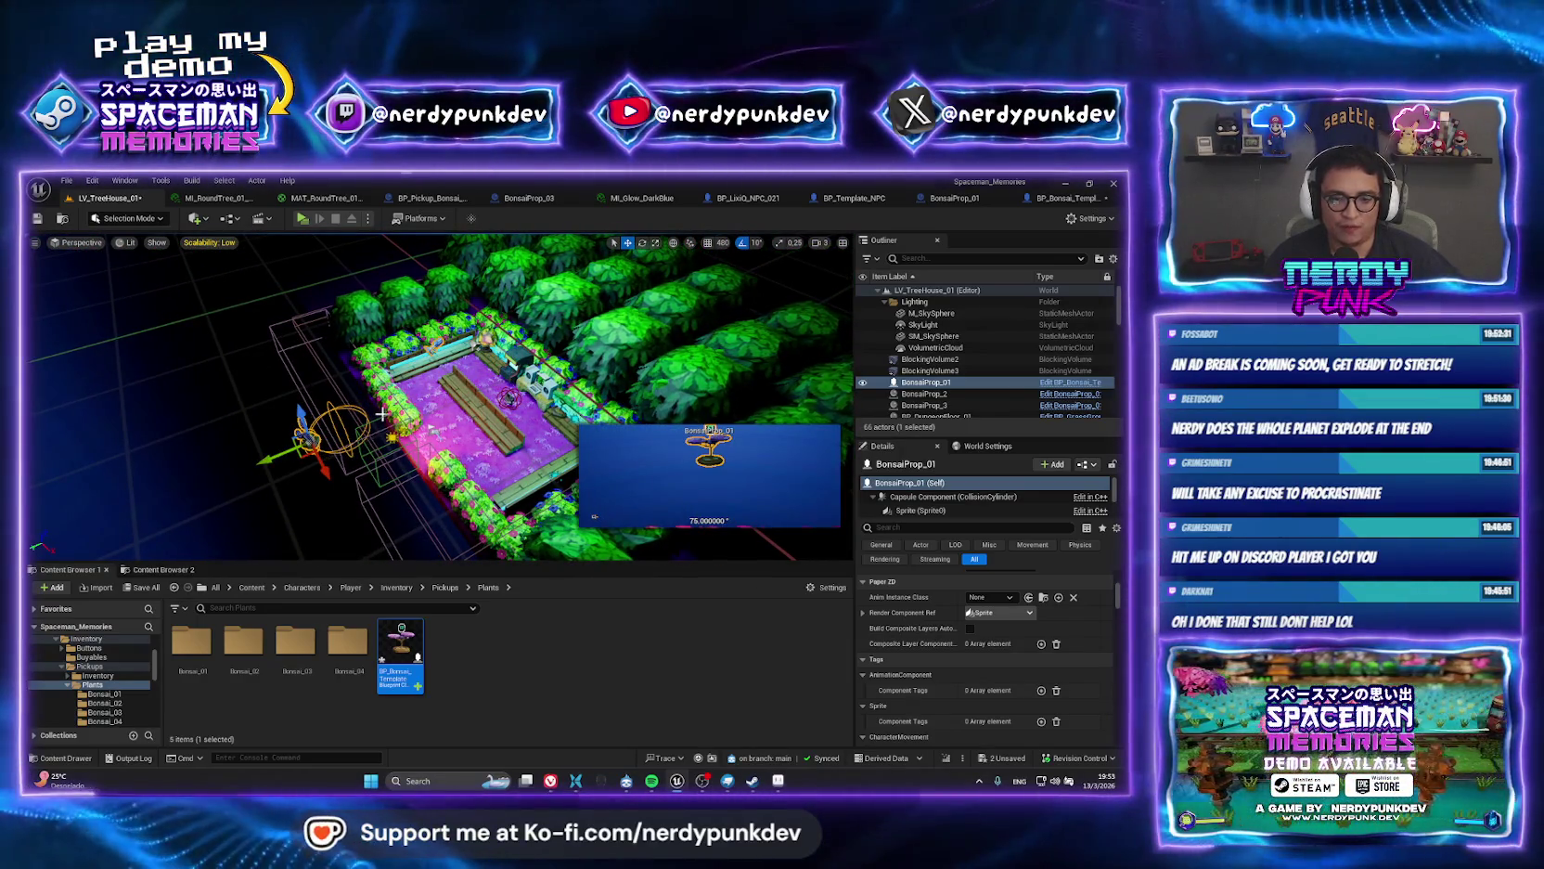
key(ctrl+z)
key(f)
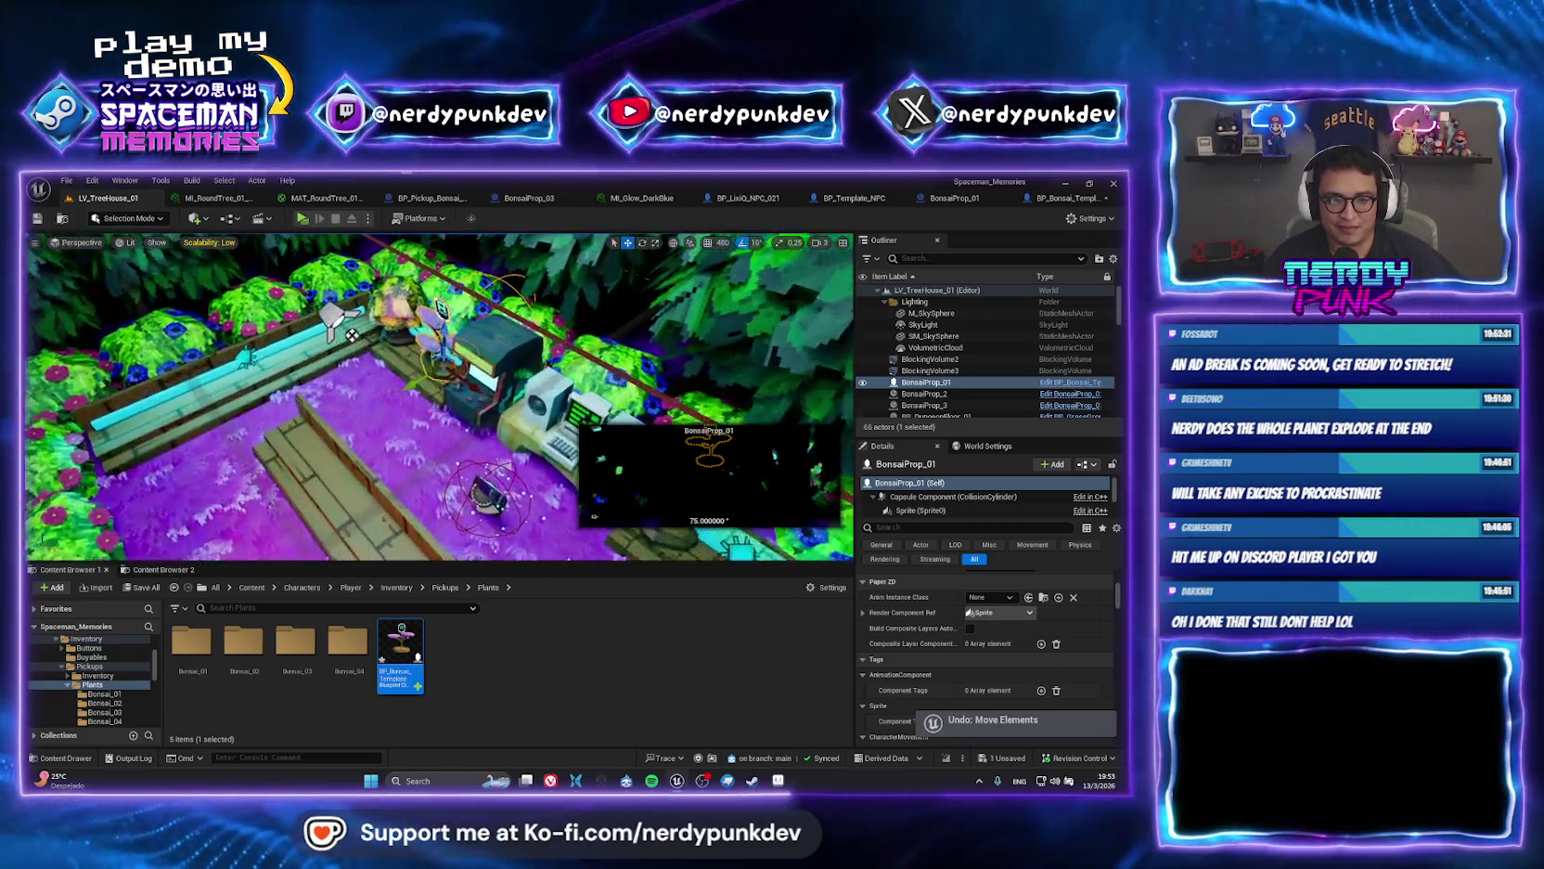
Inspect the bonsai's static mesh in BP_Bonsai_Template's 3D preview.
double_click(389, 645)
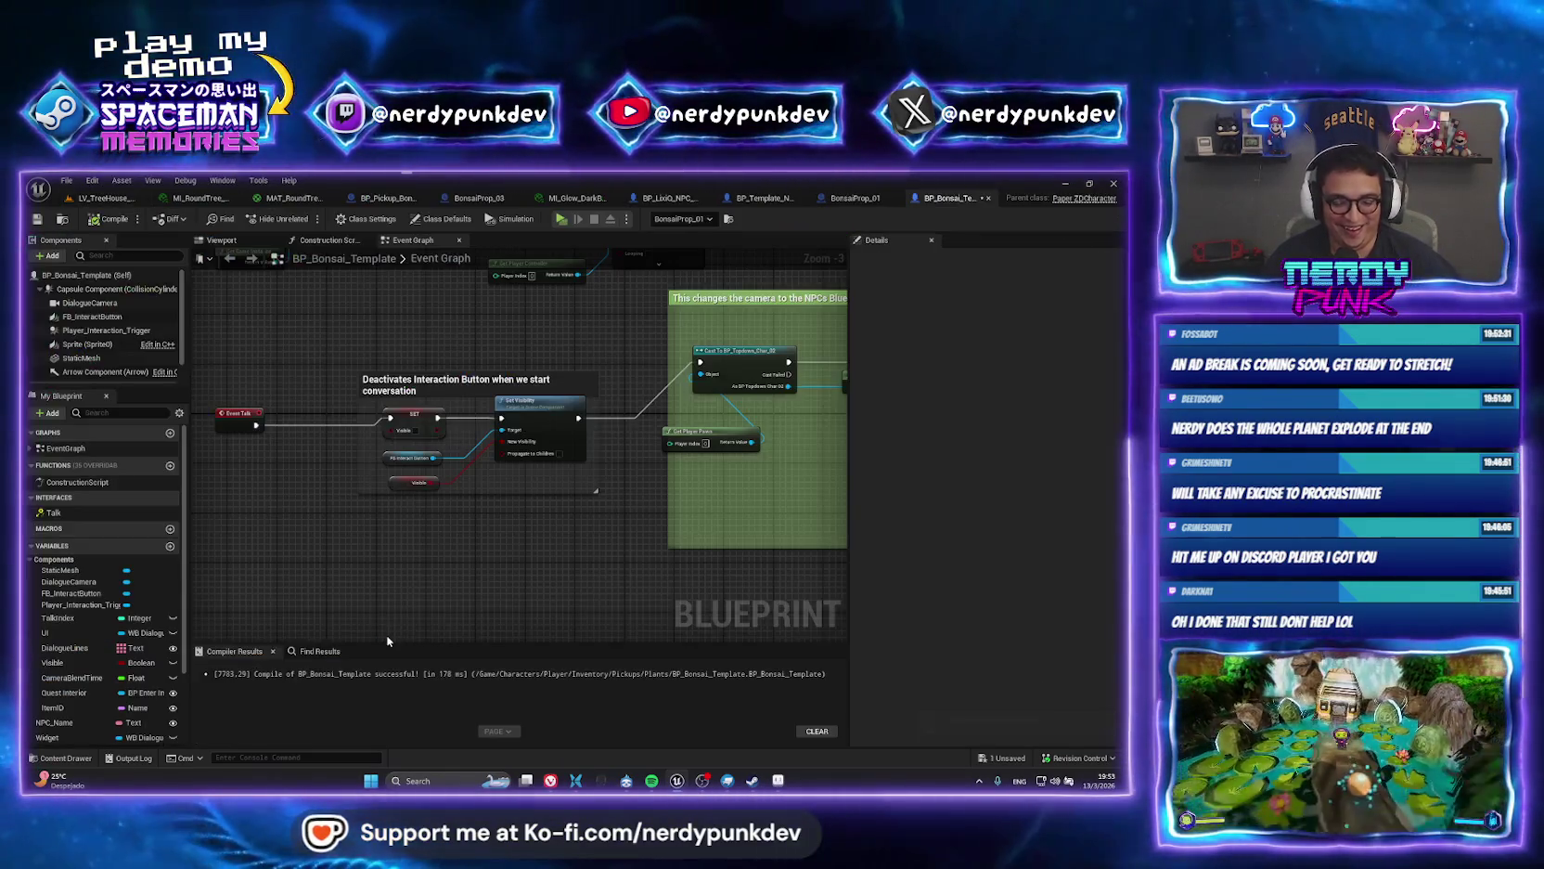
click(227, 242)
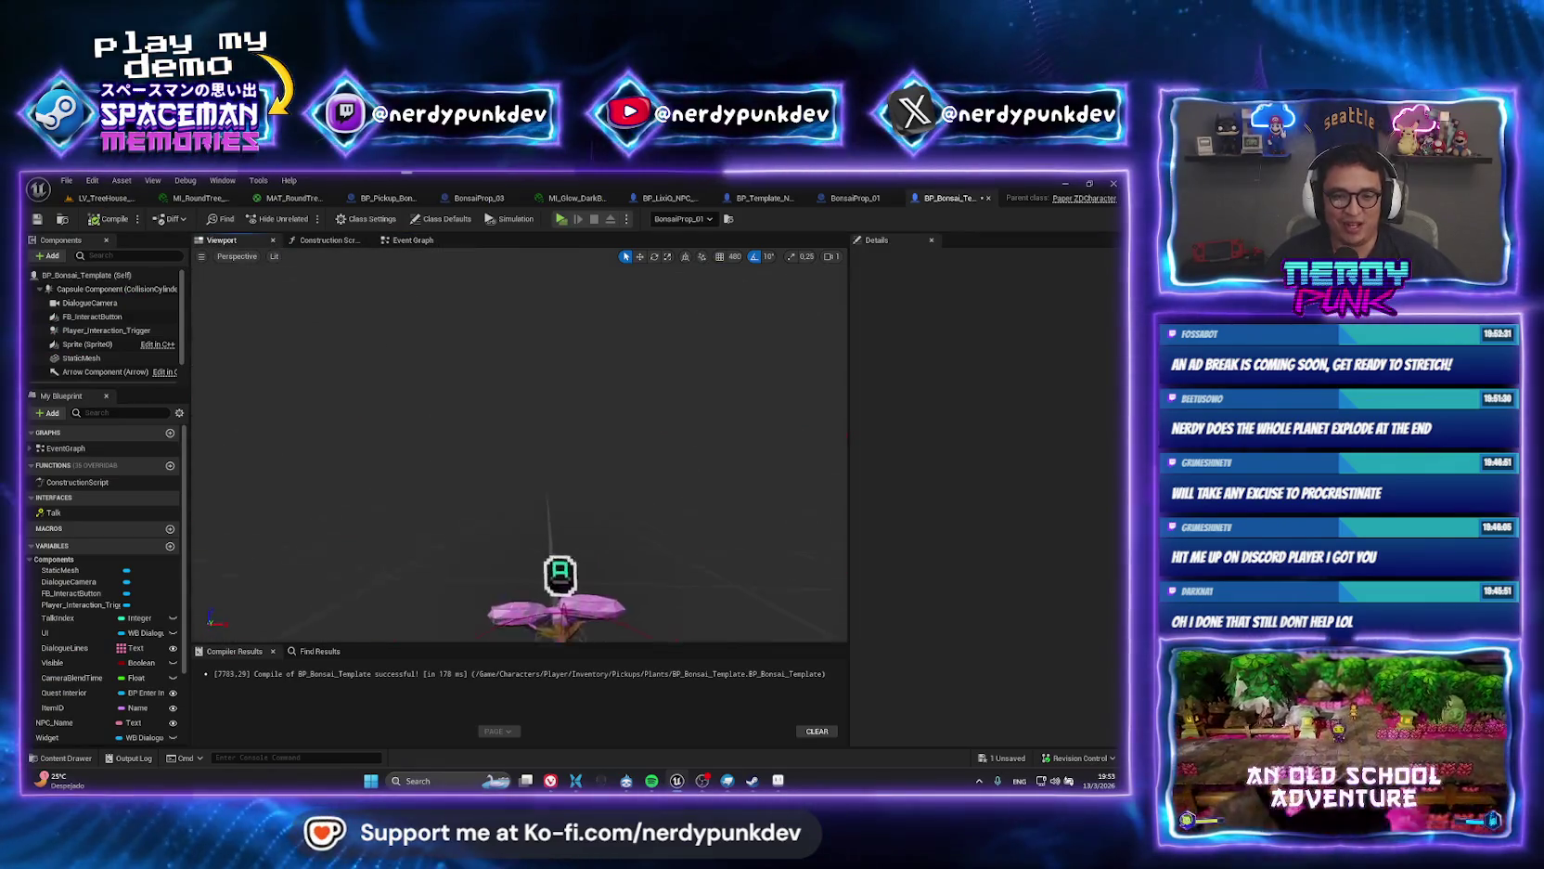
drag(520, 445, 576, 427)
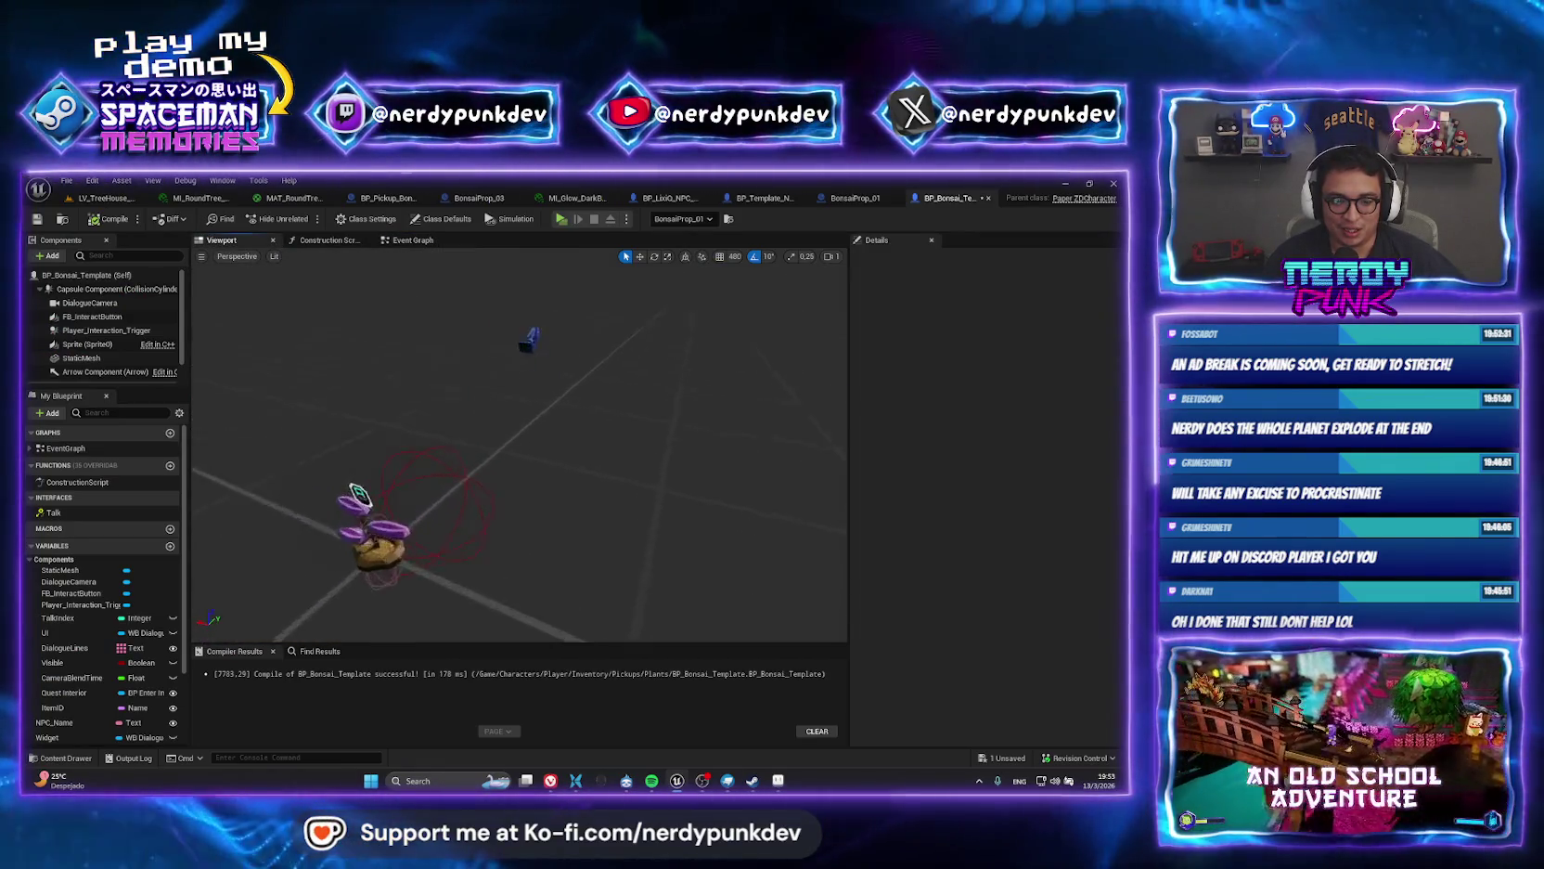
click(599, 525)
key(e)
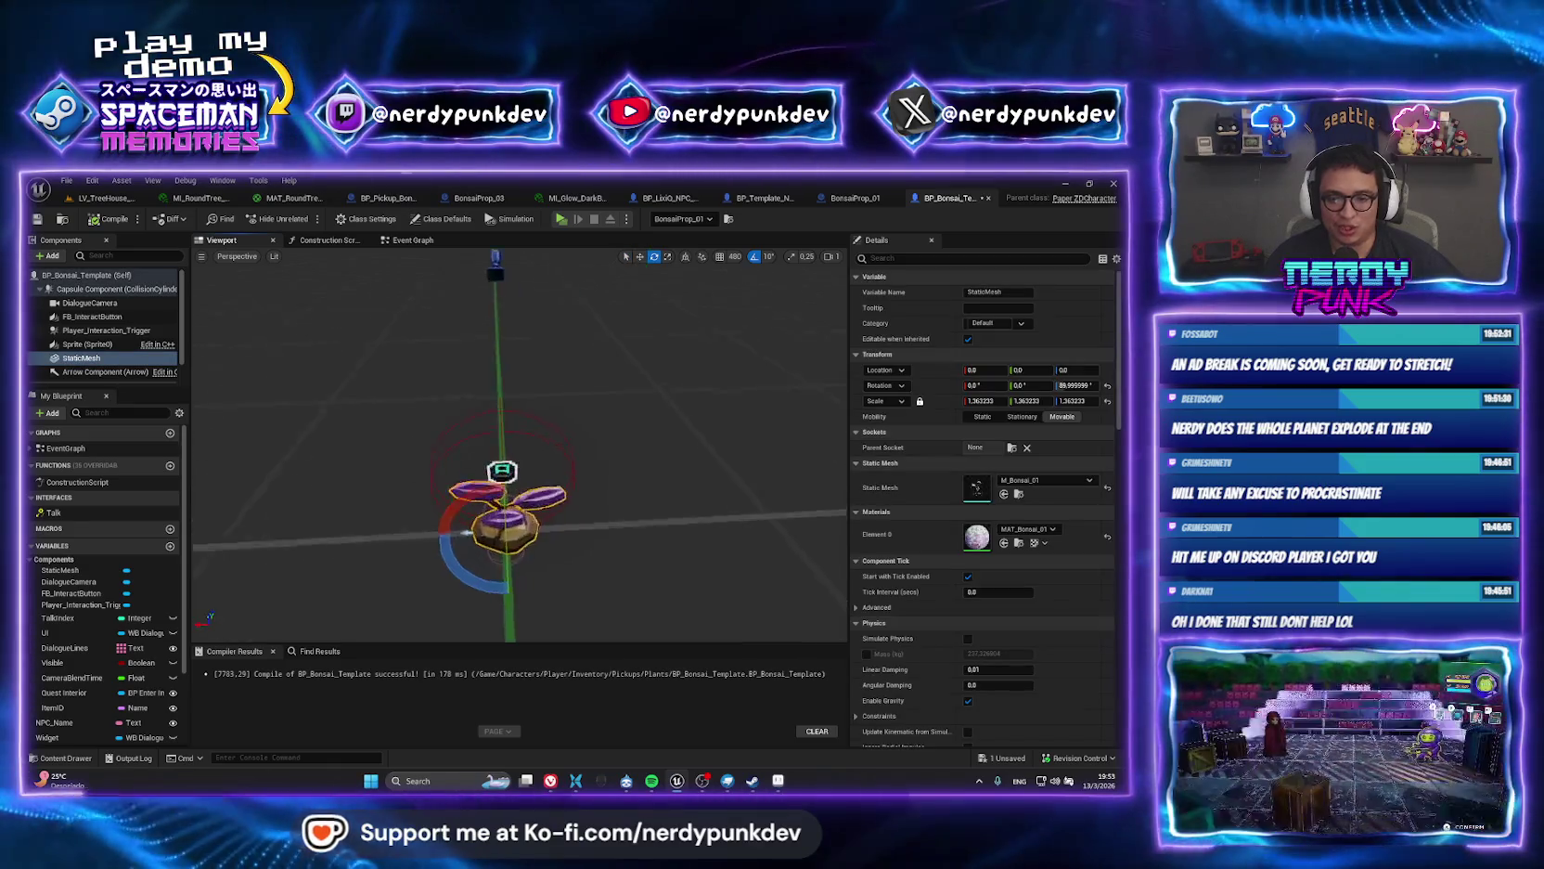
drag(575, 426, 631, 417)
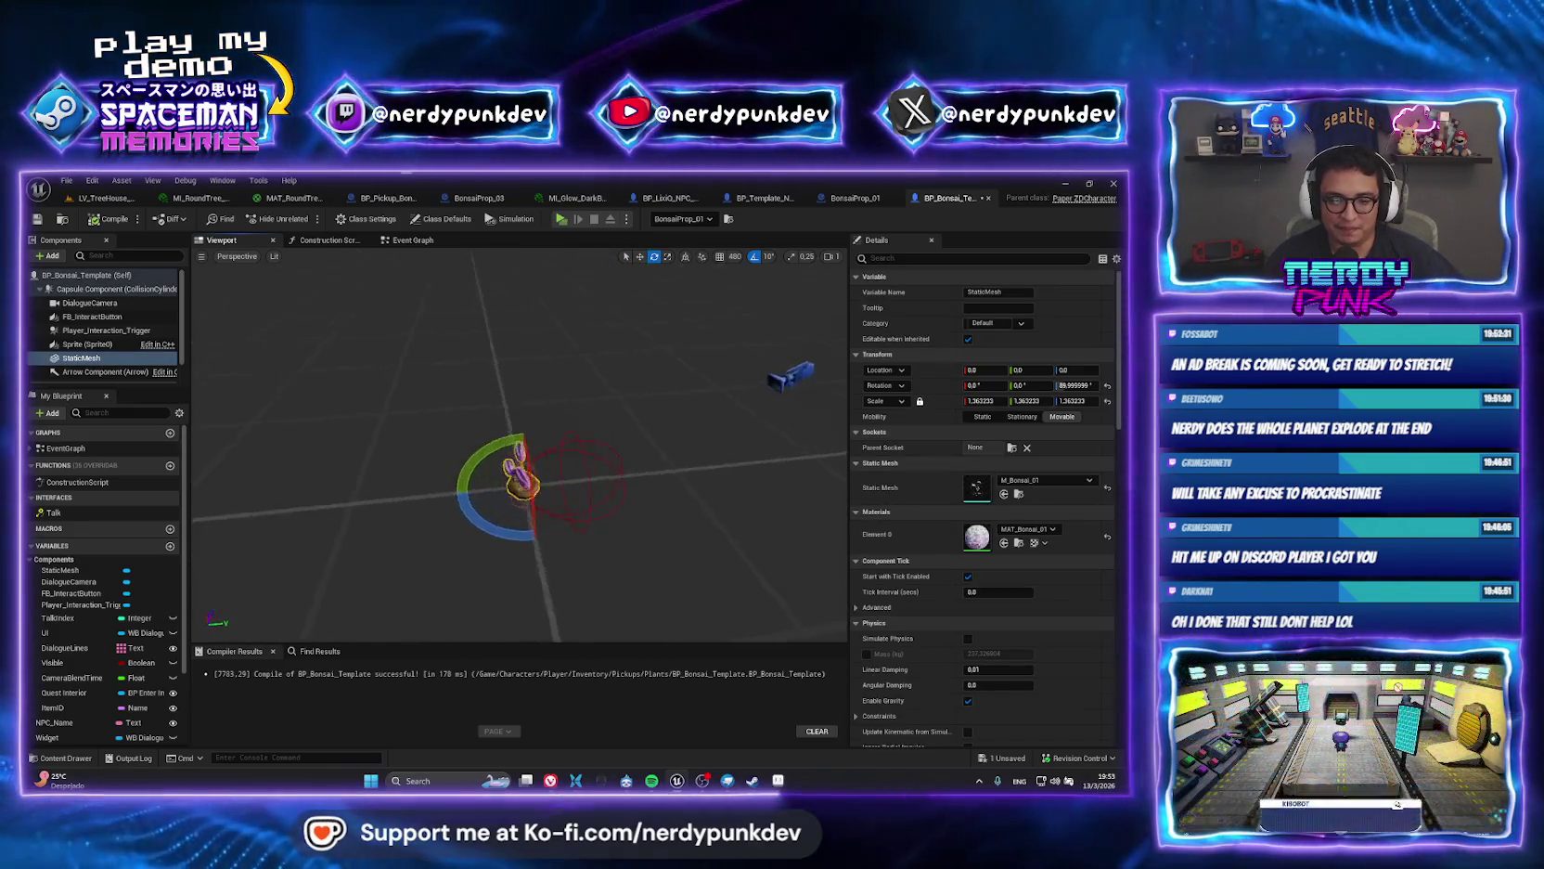
Rotate BonsaiProp_01 by 180 degrees in the treehouse level and check its placement.
click(107, 198)
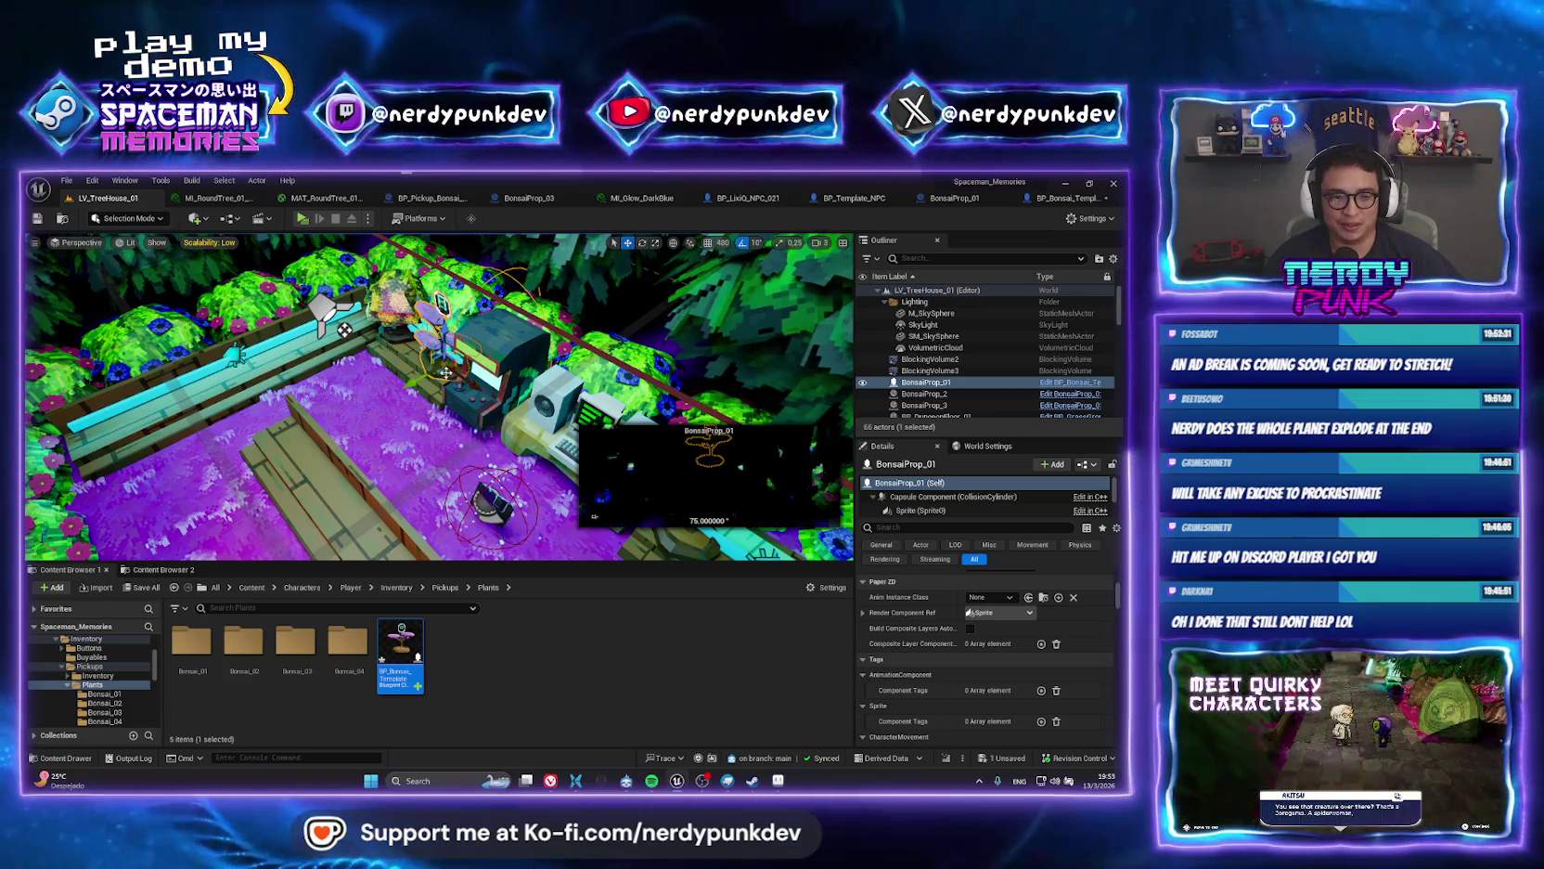
key(f)
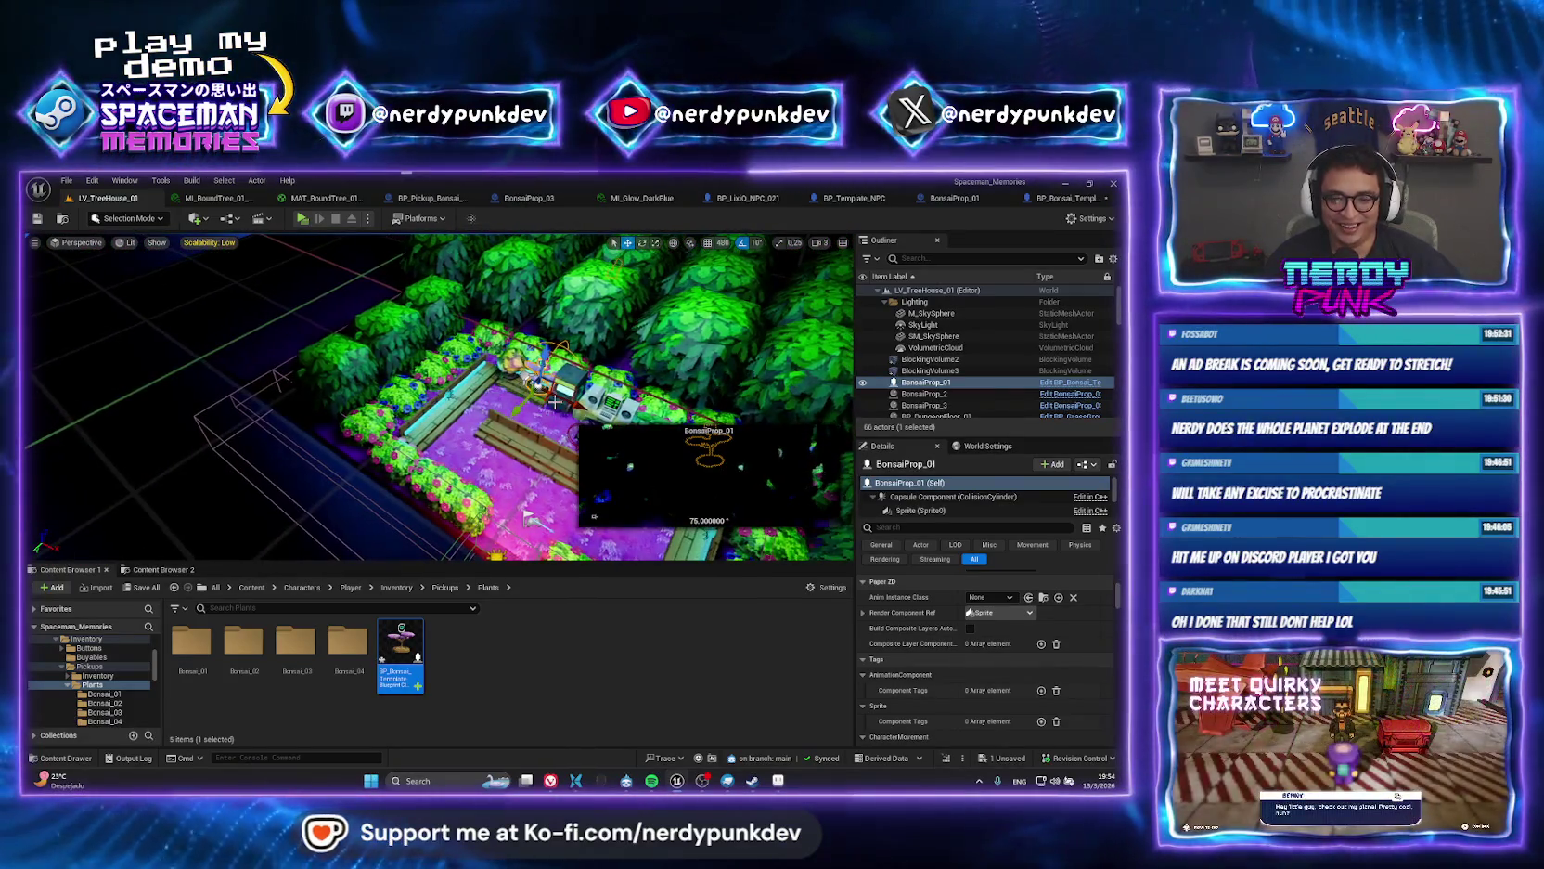
drag(555, 415, 650, 422)
mouse_move(527, 515)
mouse_down()
mouse_move(378, 327)
mouse_move(350, 511)
mouse_move(306, 510)
mouse_up()
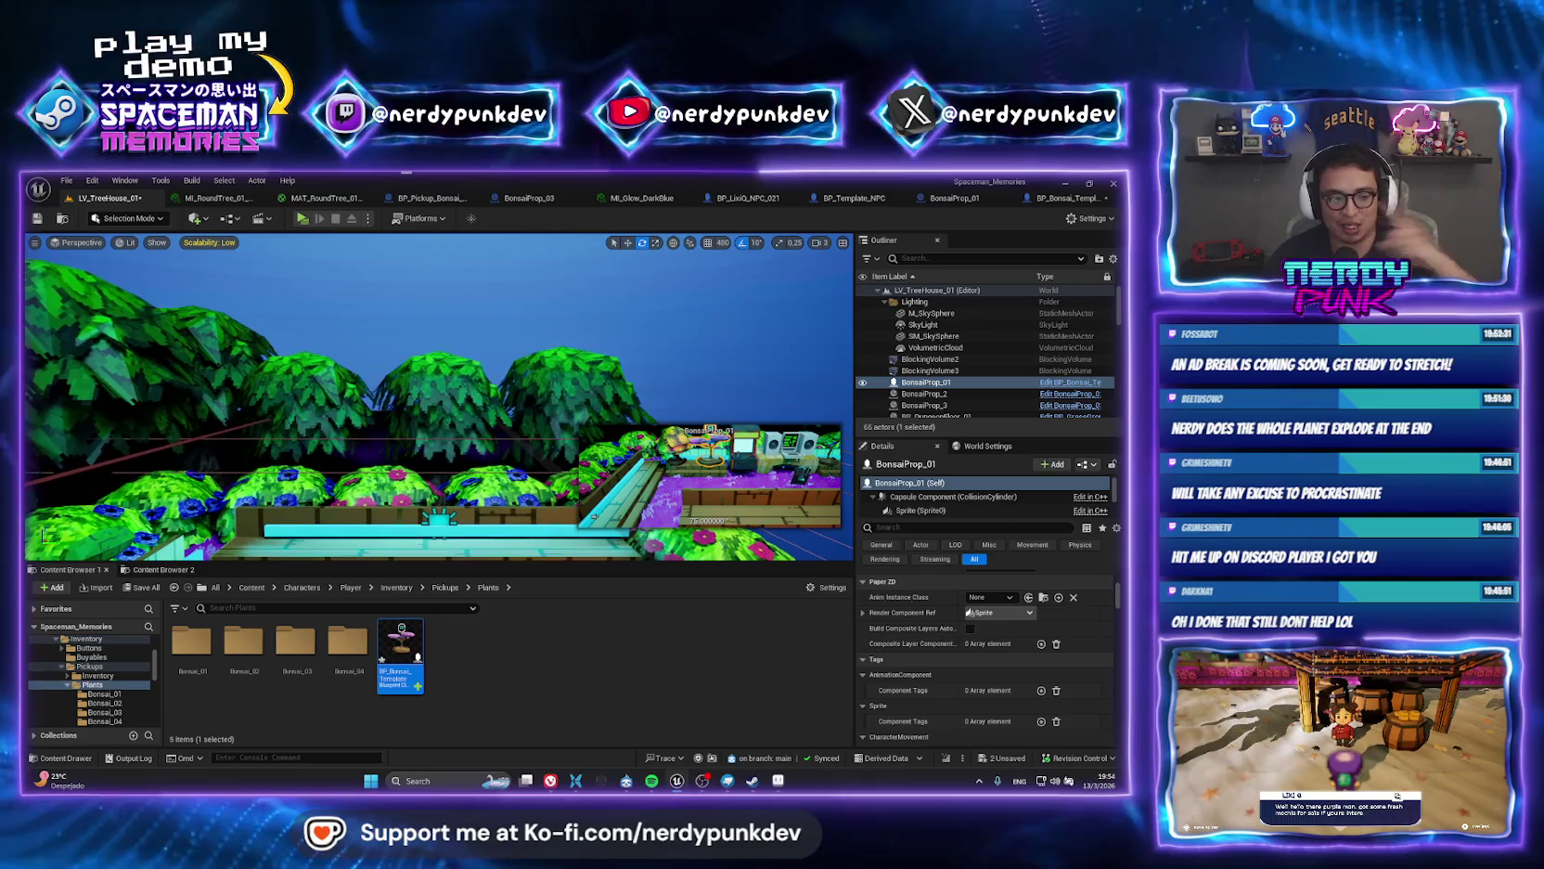
drag(508, 403, 465, 364)
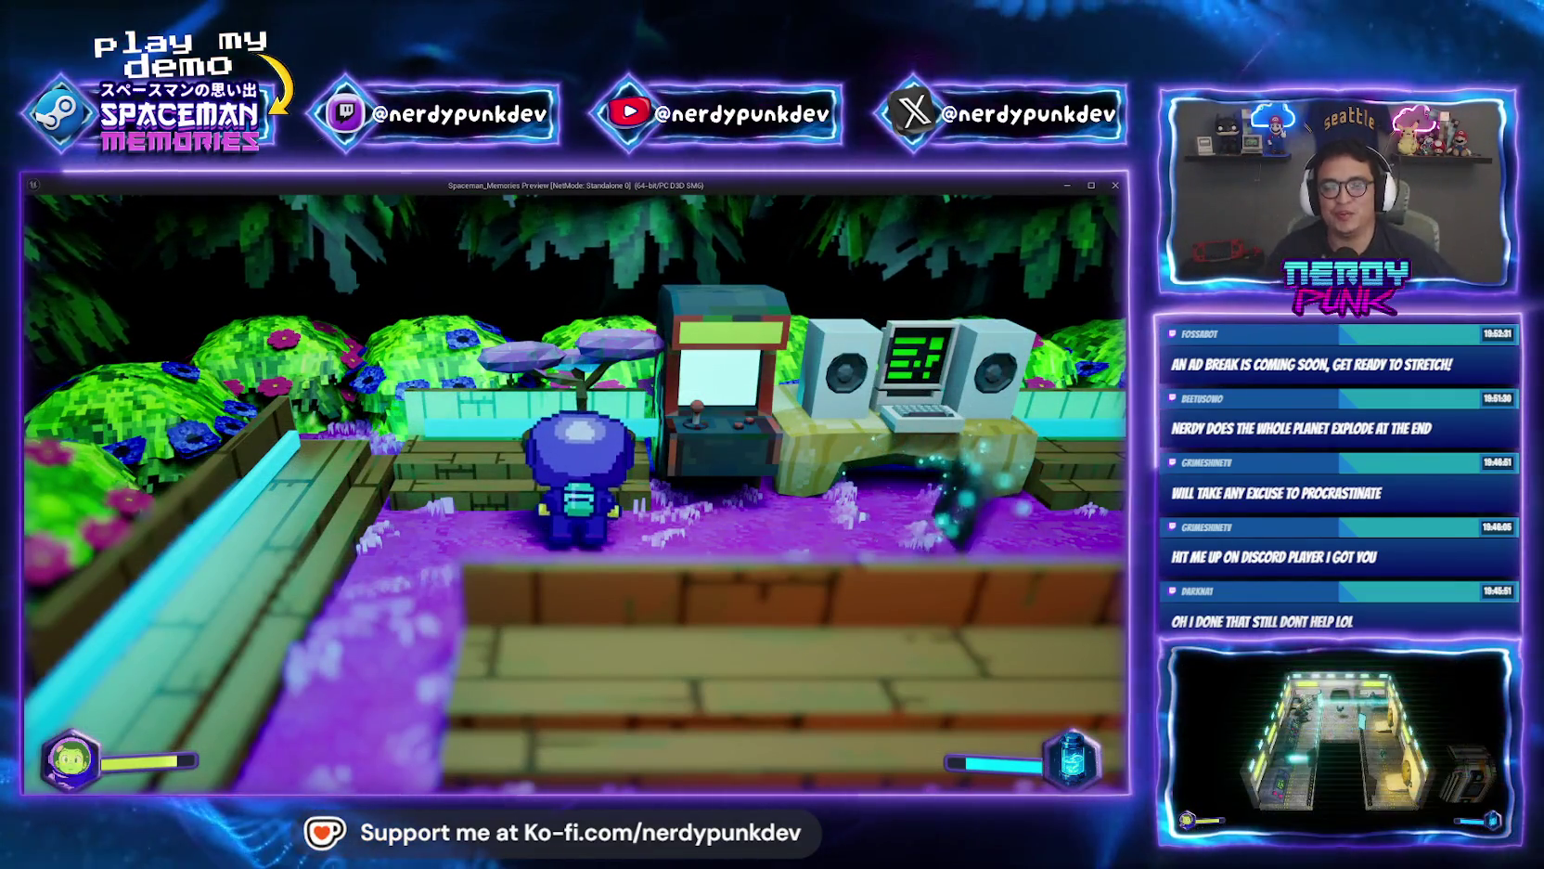
Walk the character up to the arcade and bonsai, then stop the preview.
key(s)
key(w)
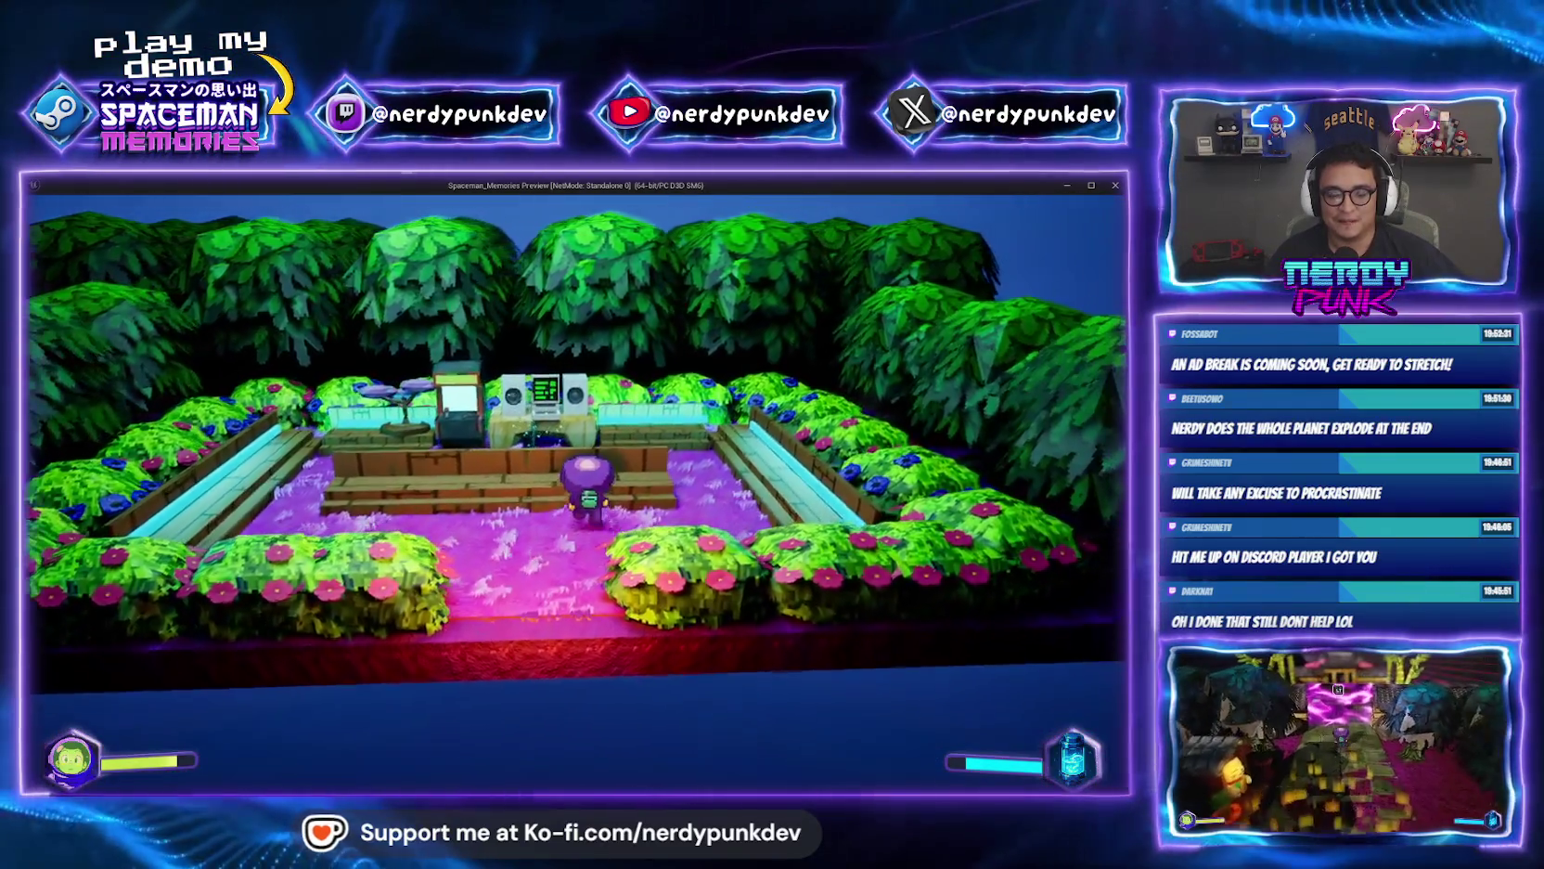
key(w)
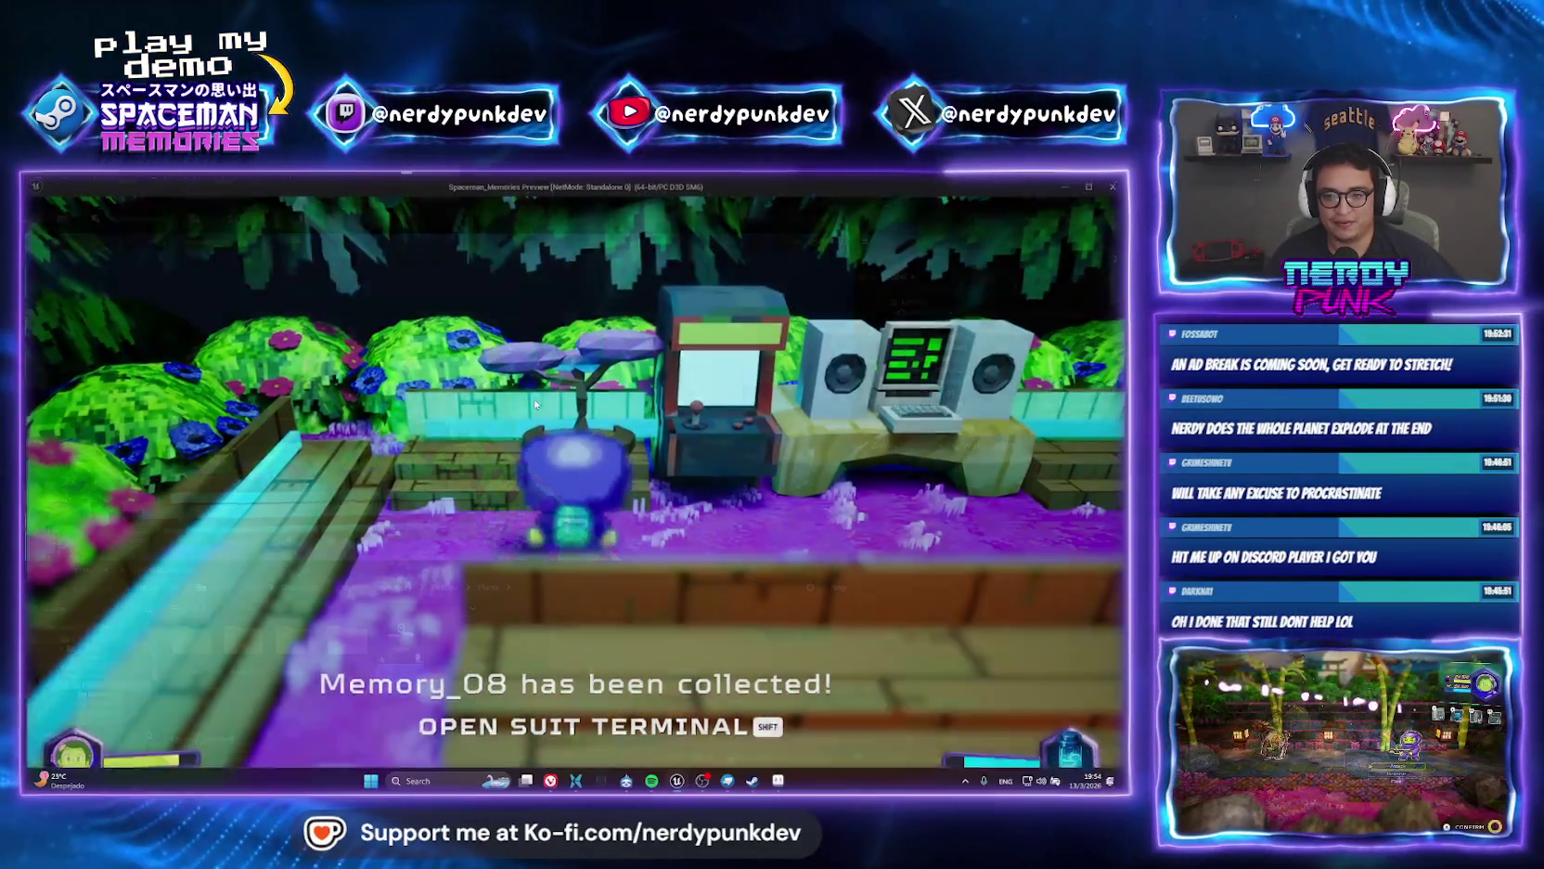
key(Escape)
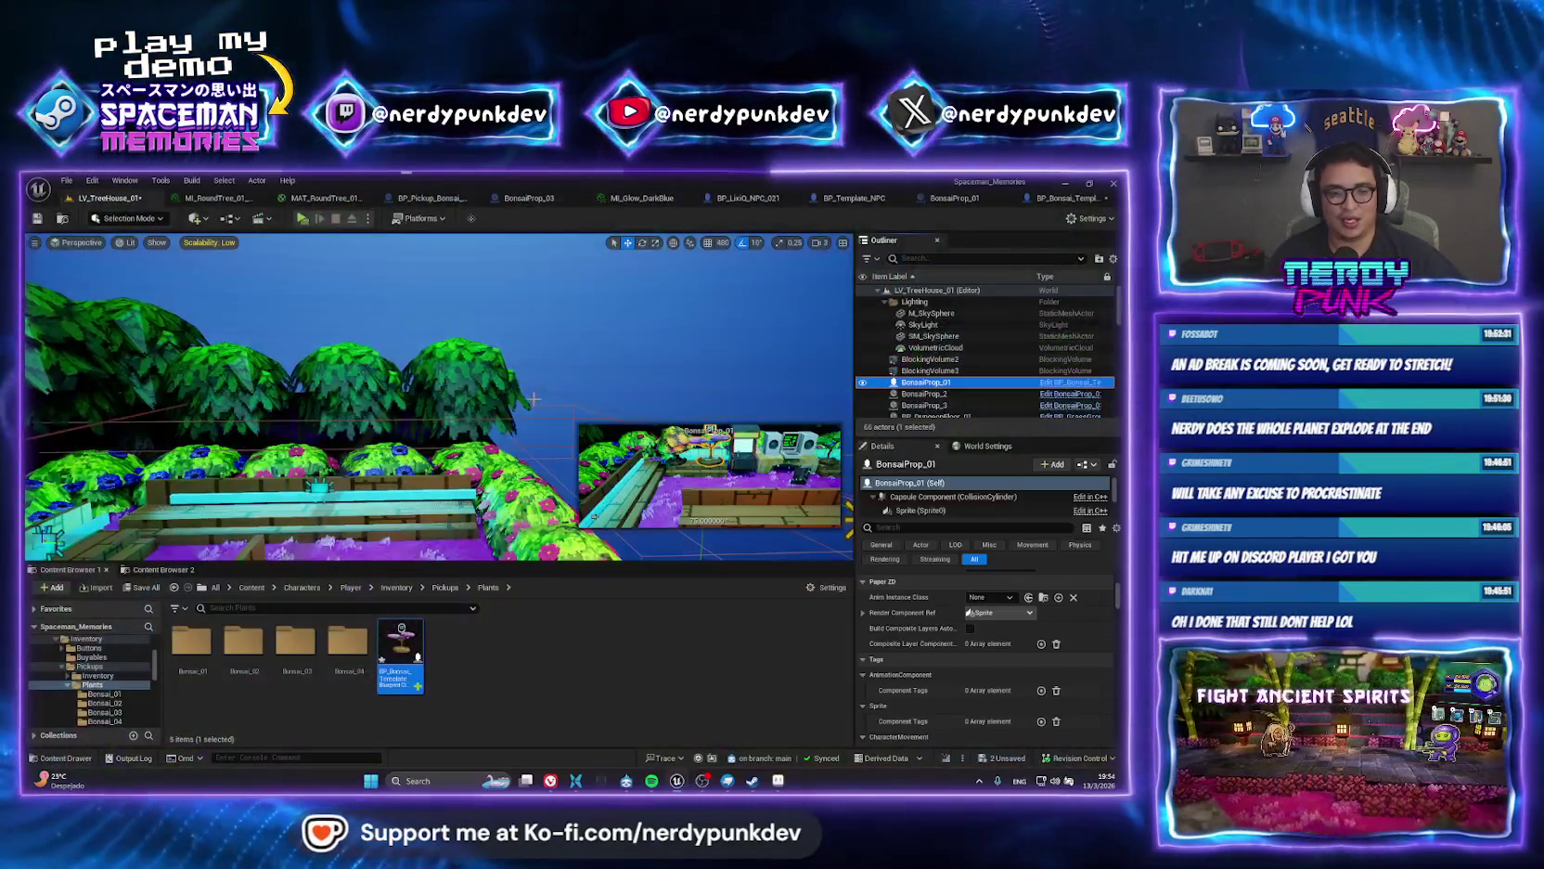
Frame the bonsai prop and select the interior camera in the level.
key(f)
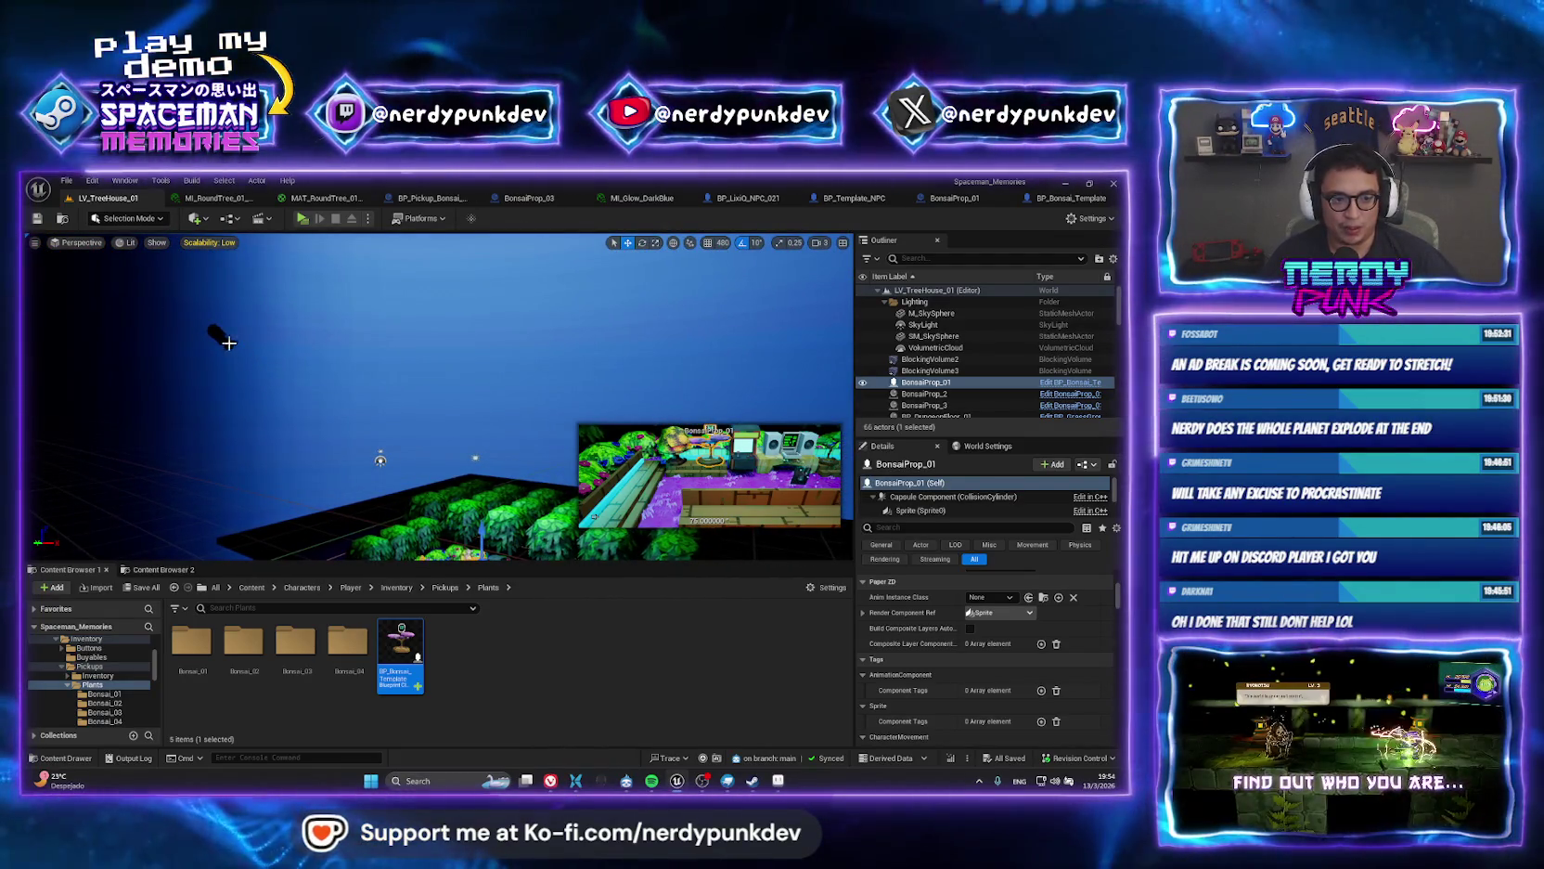
click(229, 342)
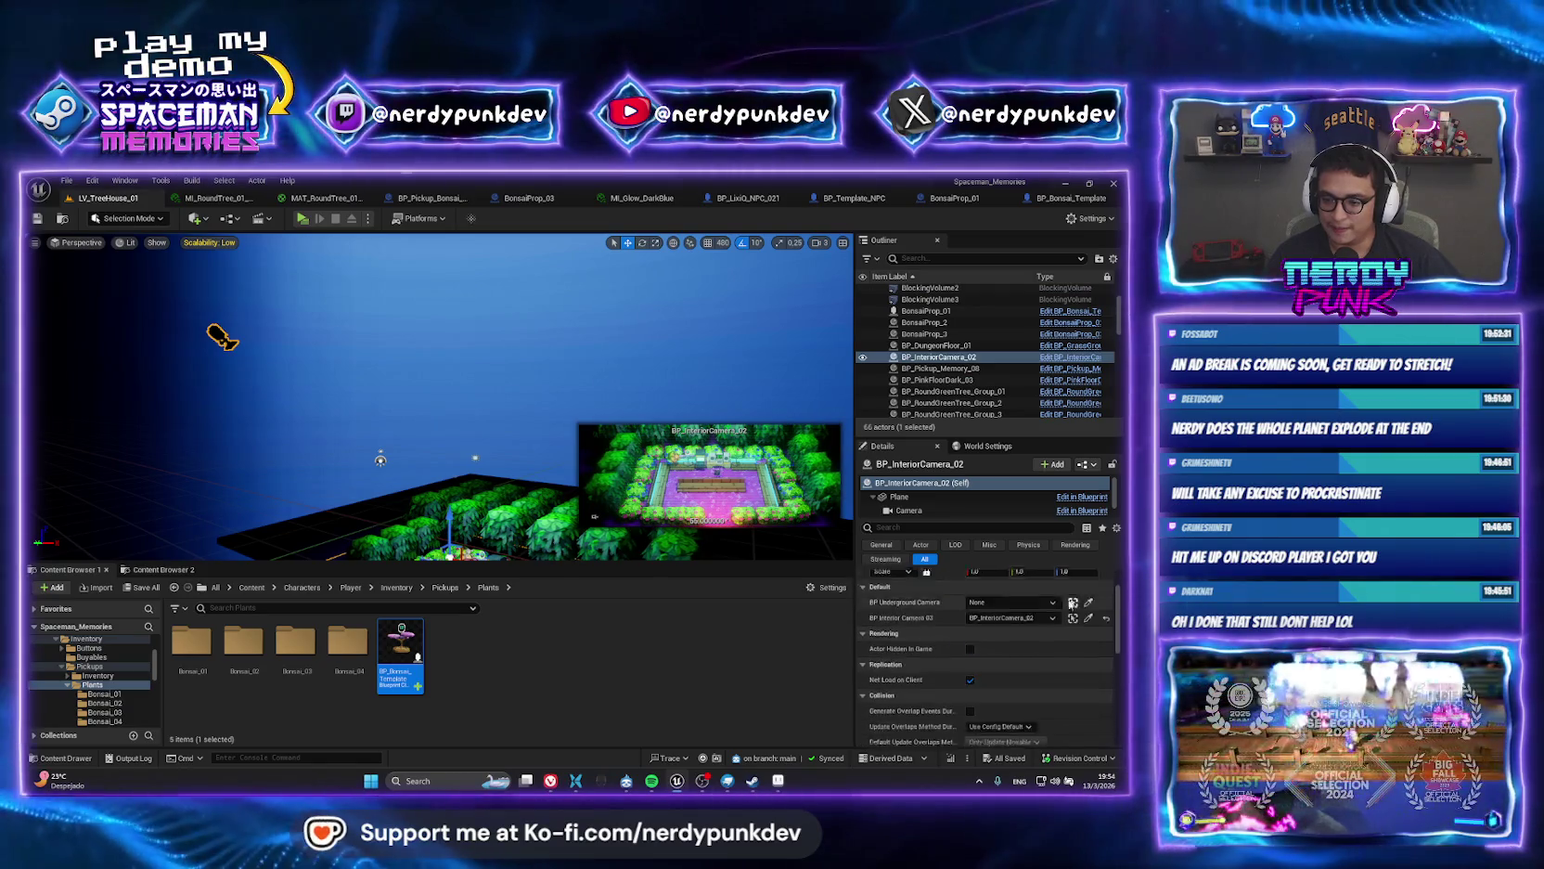
scroll(1065, 640, up, 2)
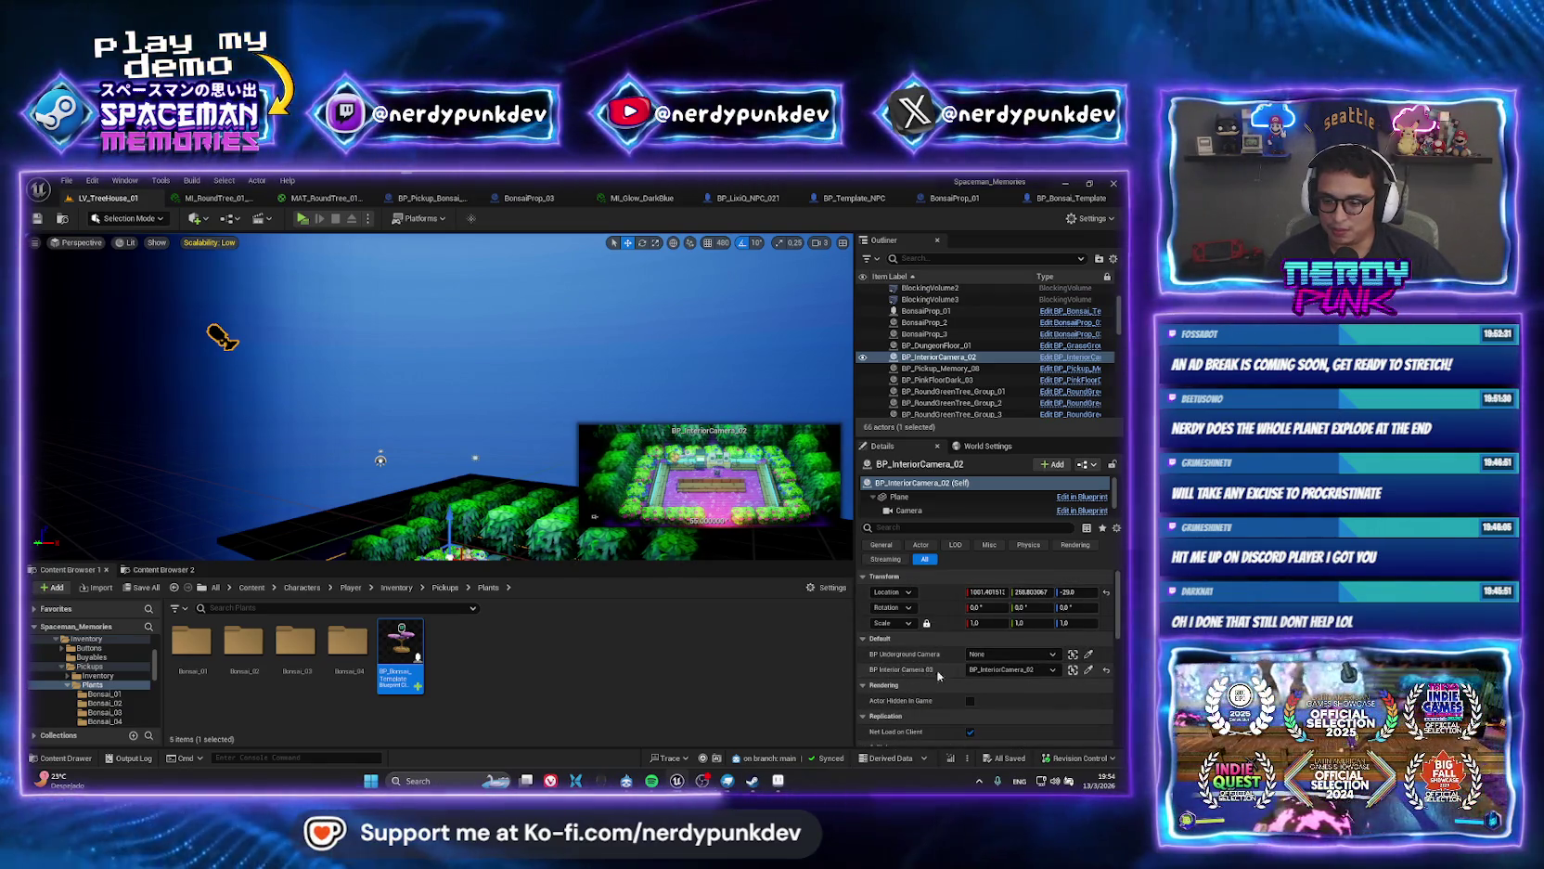
Reopen BP_Bonsai_Template's event graph at the camera reset logic.
double_click(401, 651)
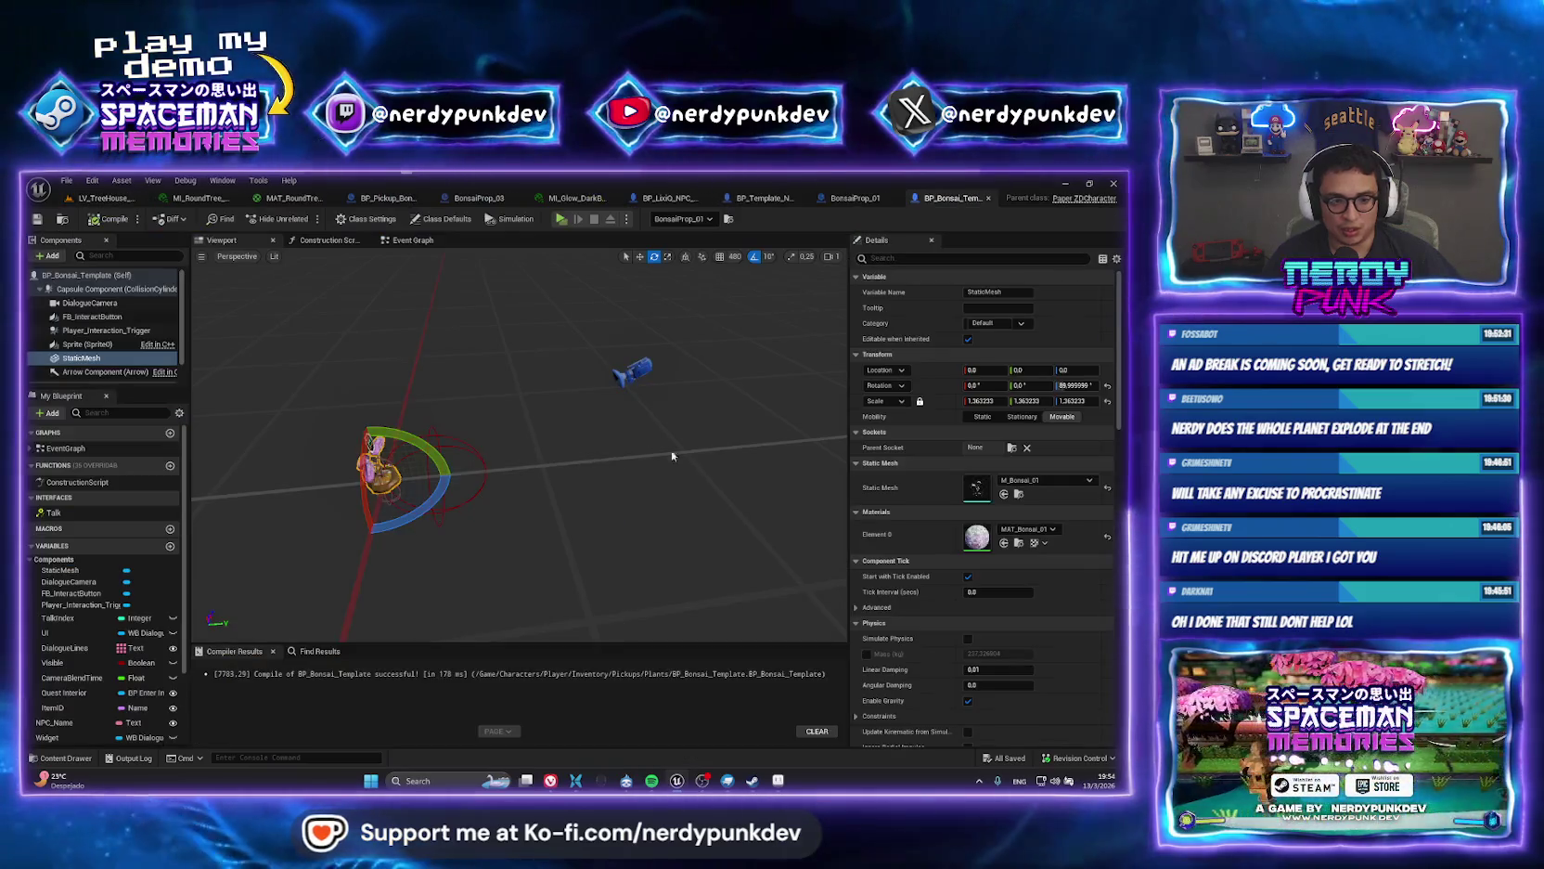
click(405, 238)
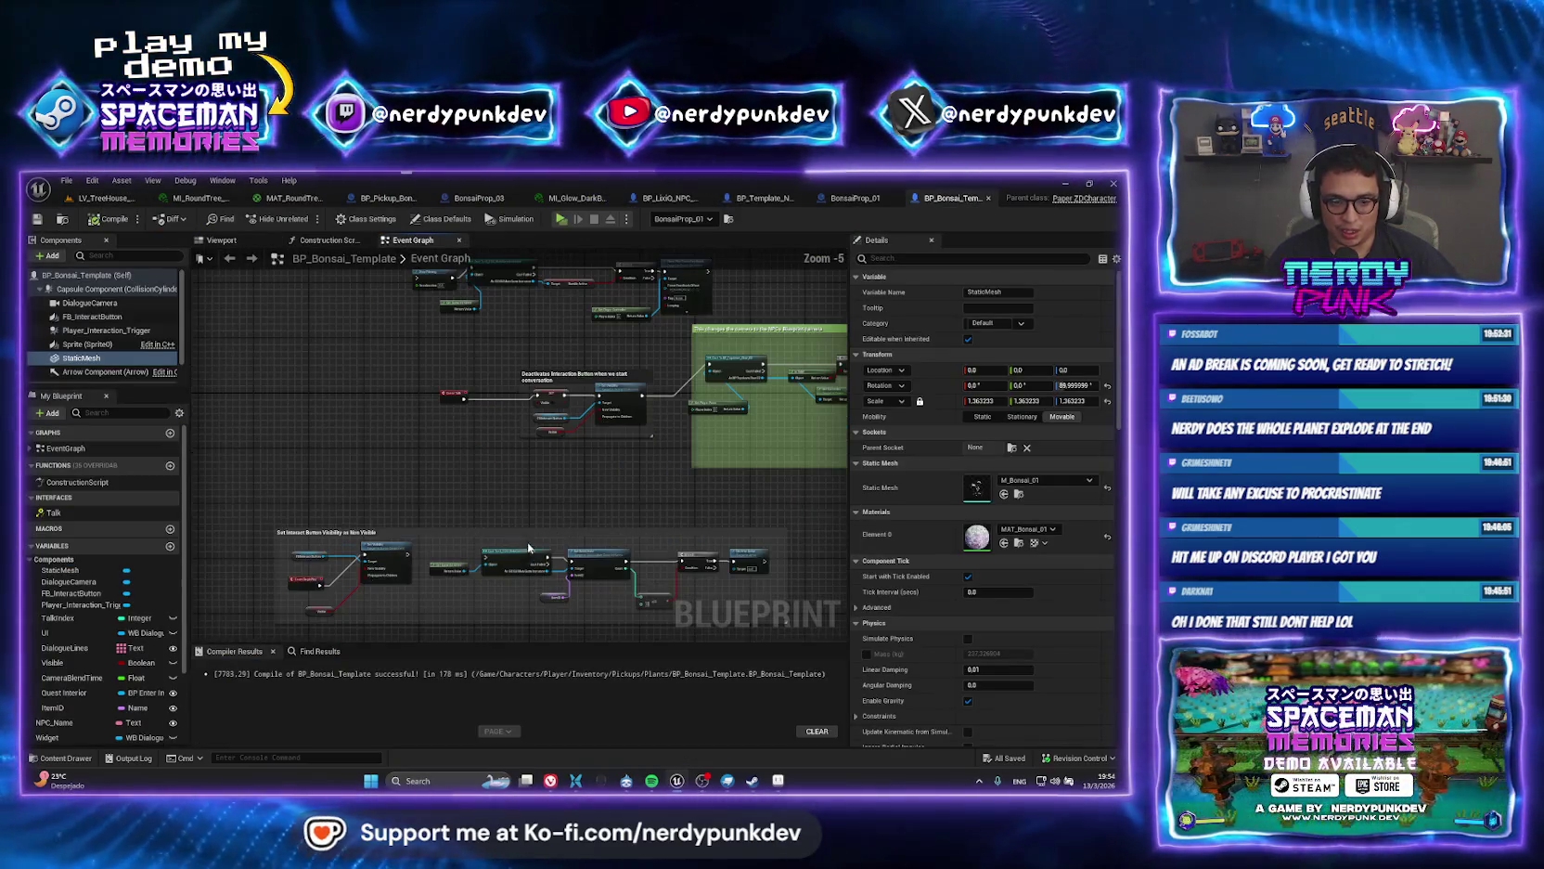
mouse_move(643, 432)
mouse_down()
mouse_move(513, 557)
mouse_move(458, 522)
mouse_move(306, 483)
mouse_up()
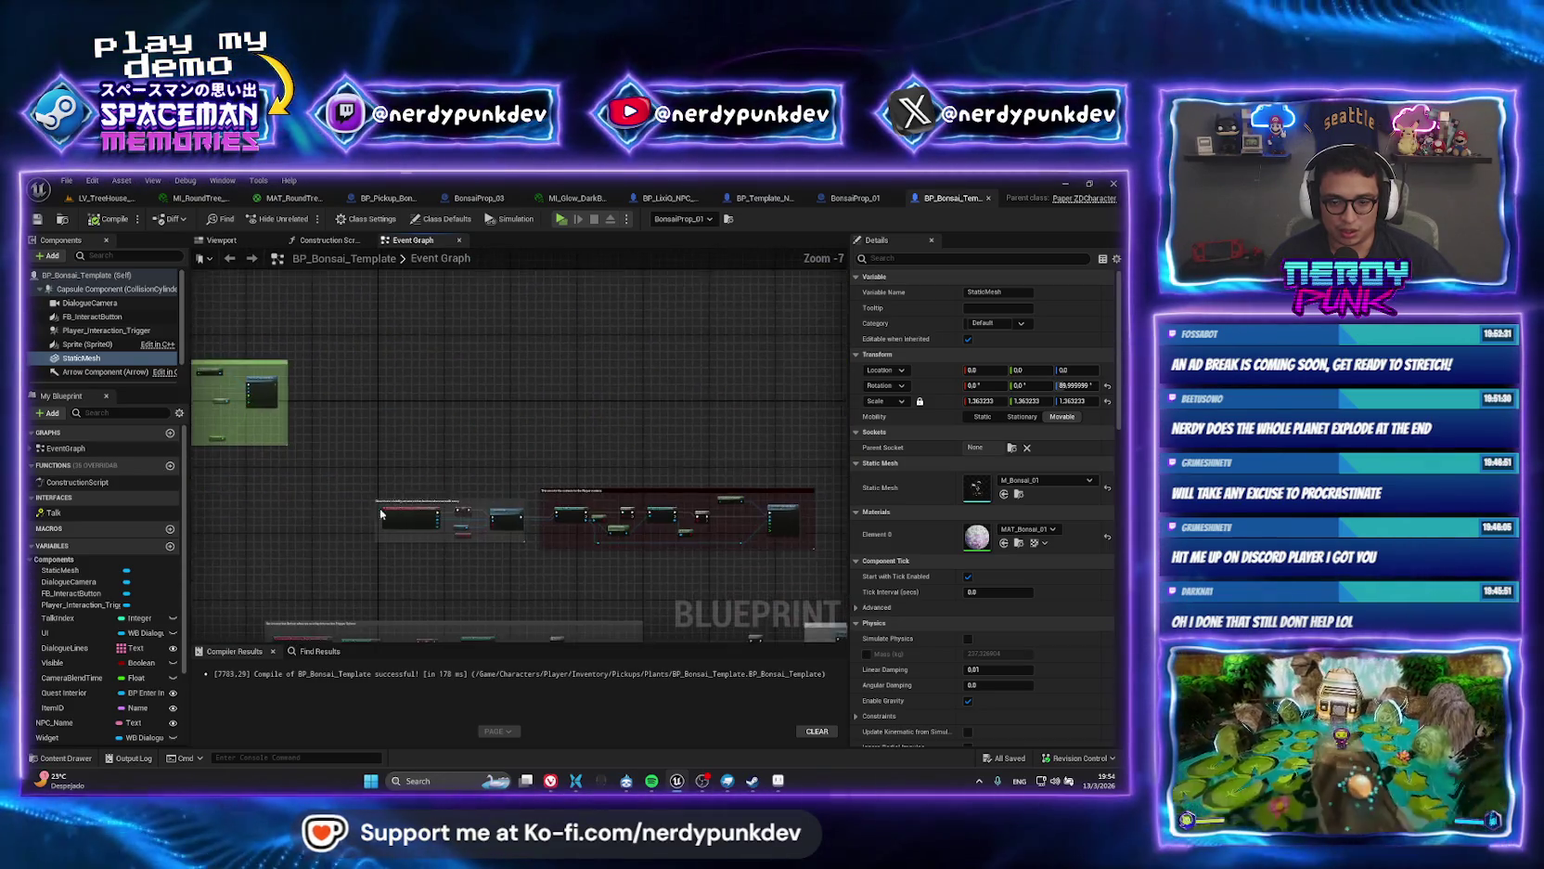
scroll(609, 485, up, 1)
drag(609, 484, 304, 420)
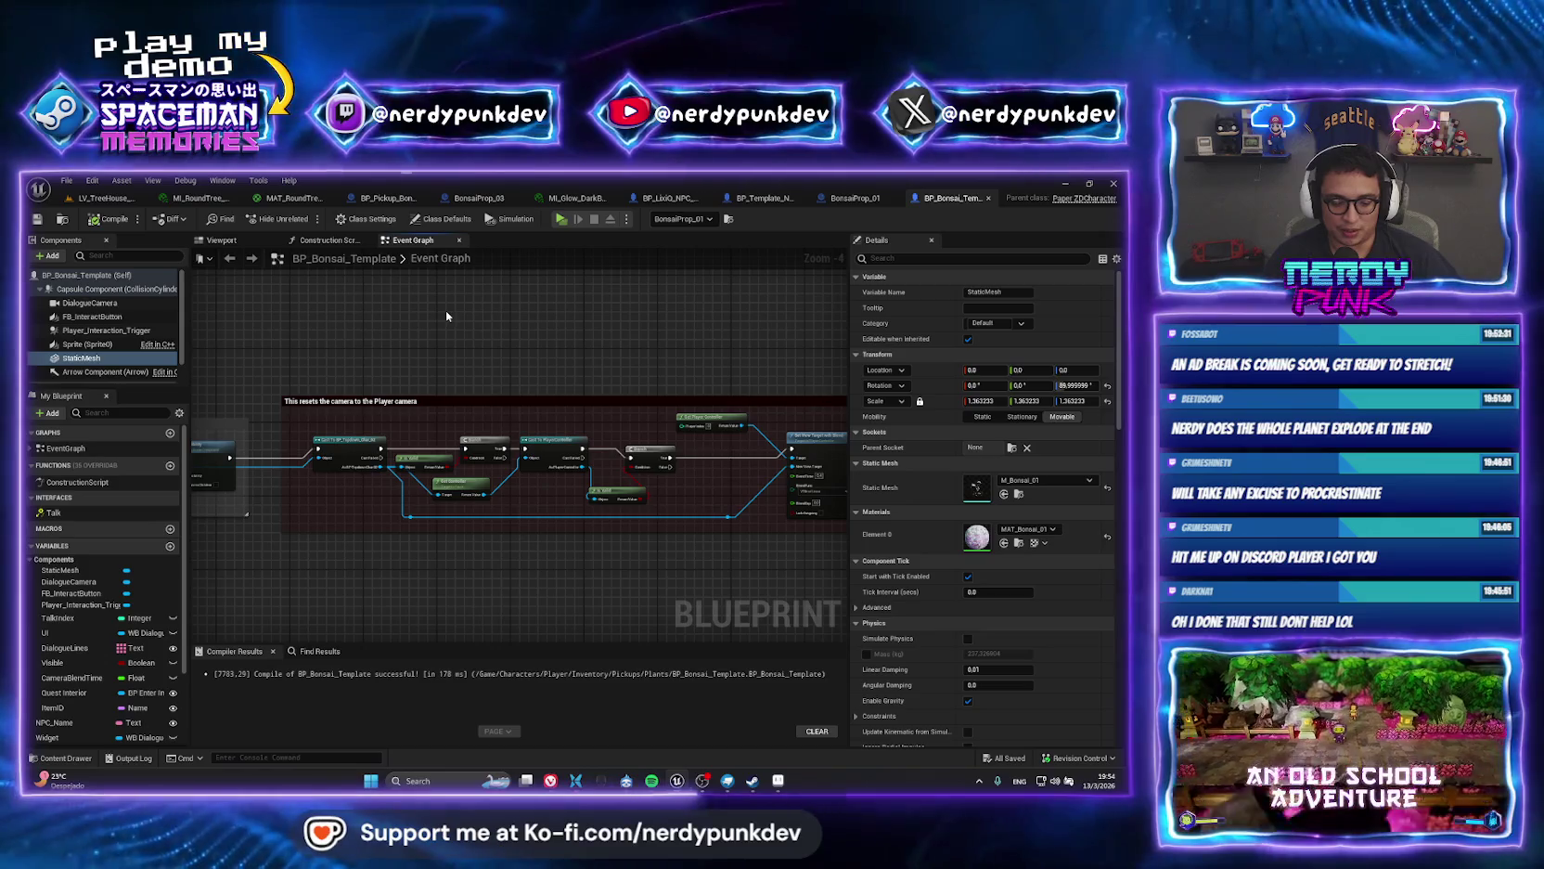
drag(522, 323, 327, 309)
scroll(365, 426, up, 3)
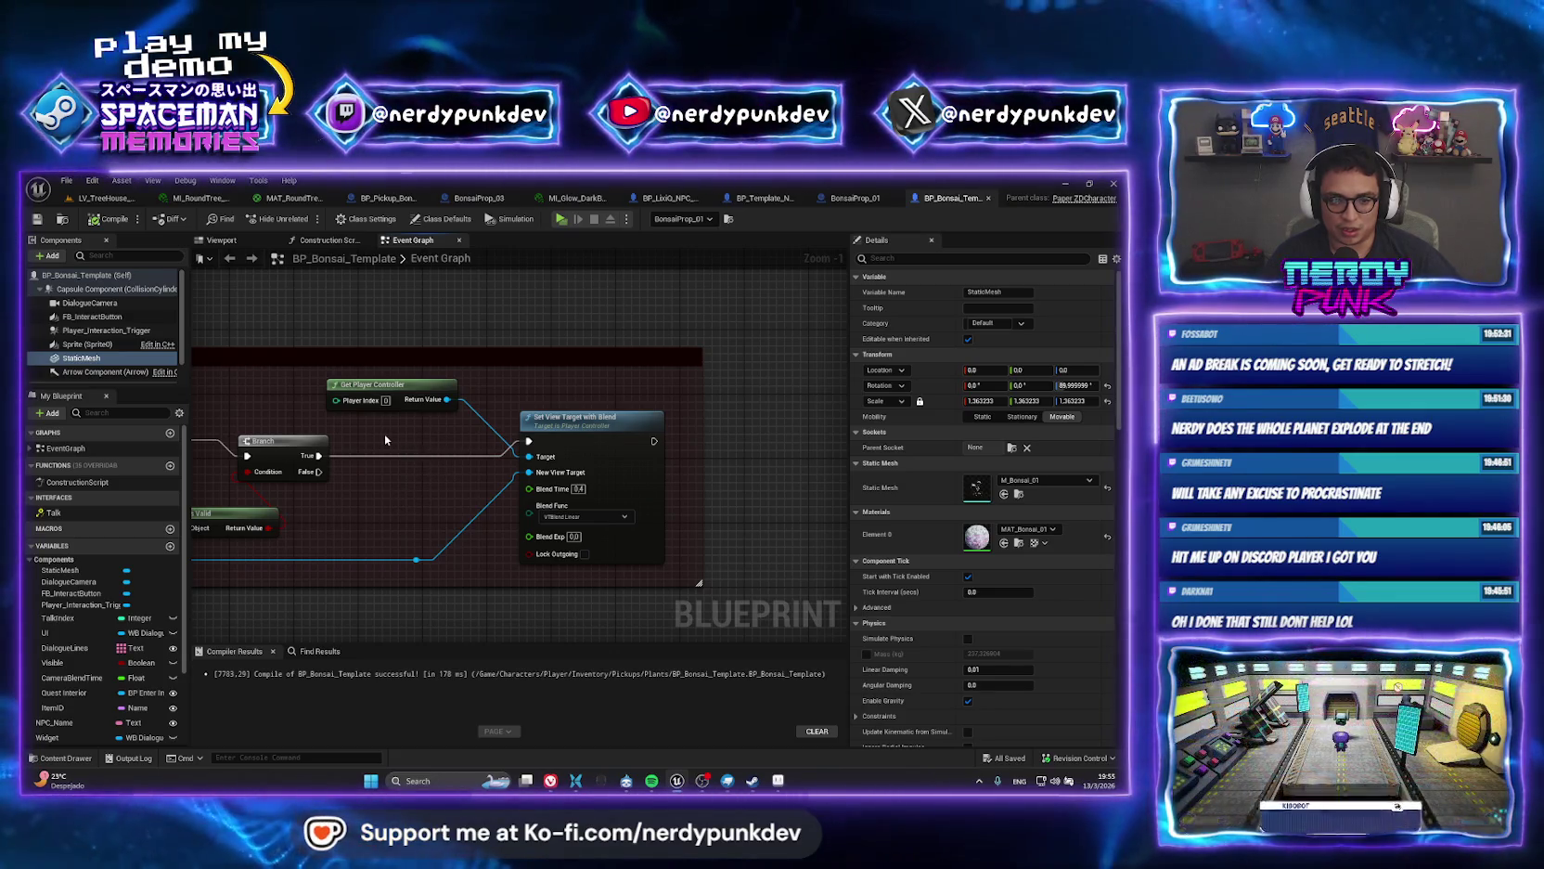
Delete the Get Player Controller node and add a new IndoorCamera variable.
drag(385, 439, 448, 452)
click(445, 397)
key(Delete)
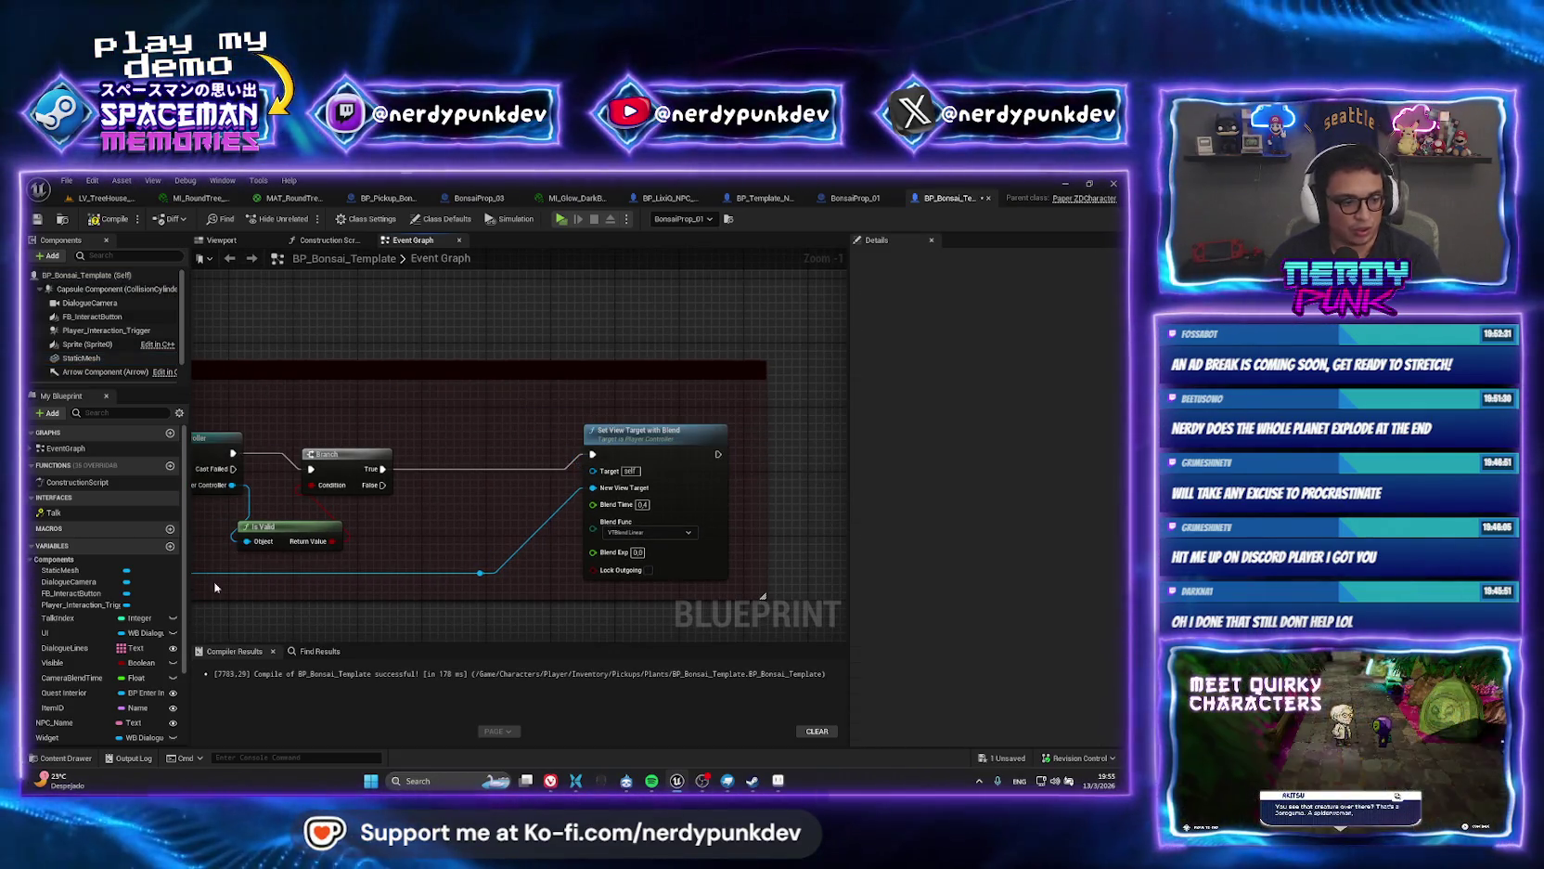
scroll(78, 713, down, 2)
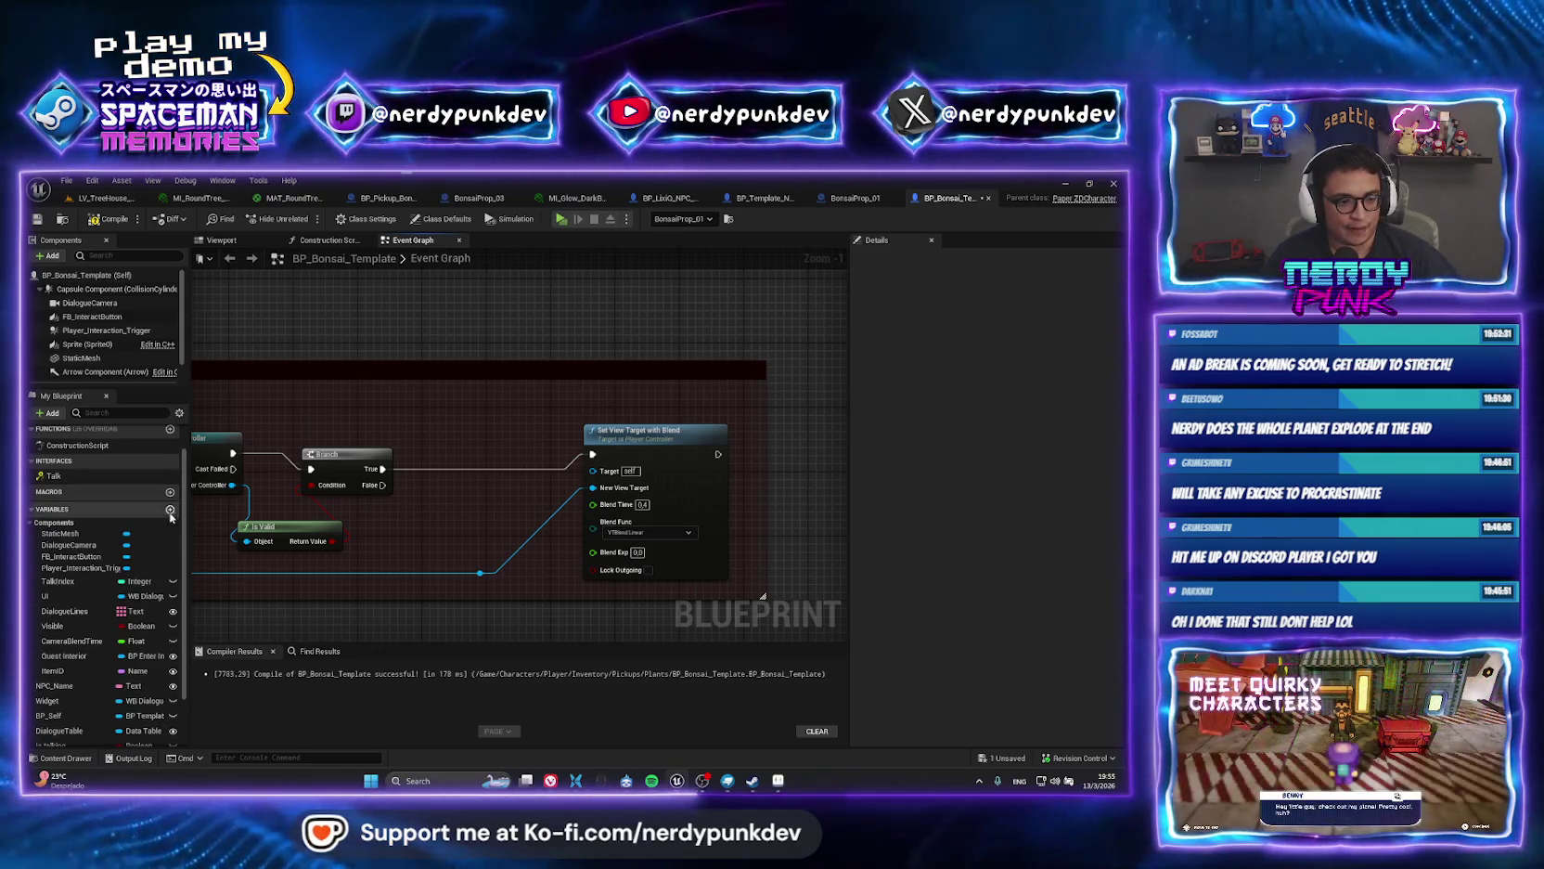
click(170, 509)
text(IndoorCamera)
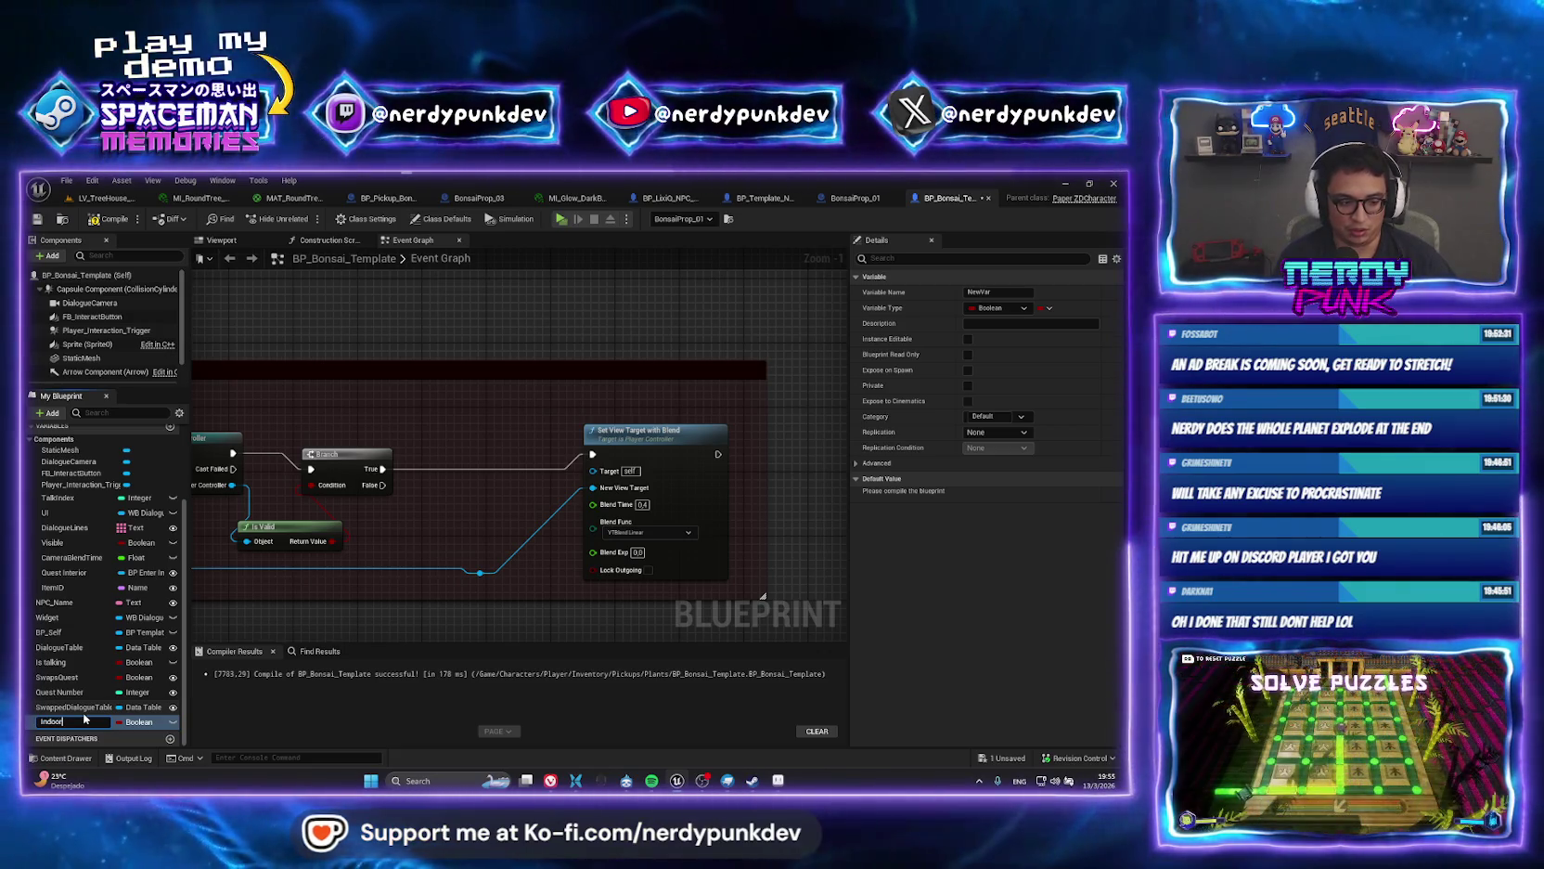
Change IndoorCamera to an object reference type and compile the blueprint.
click(141, 722)
text(object)
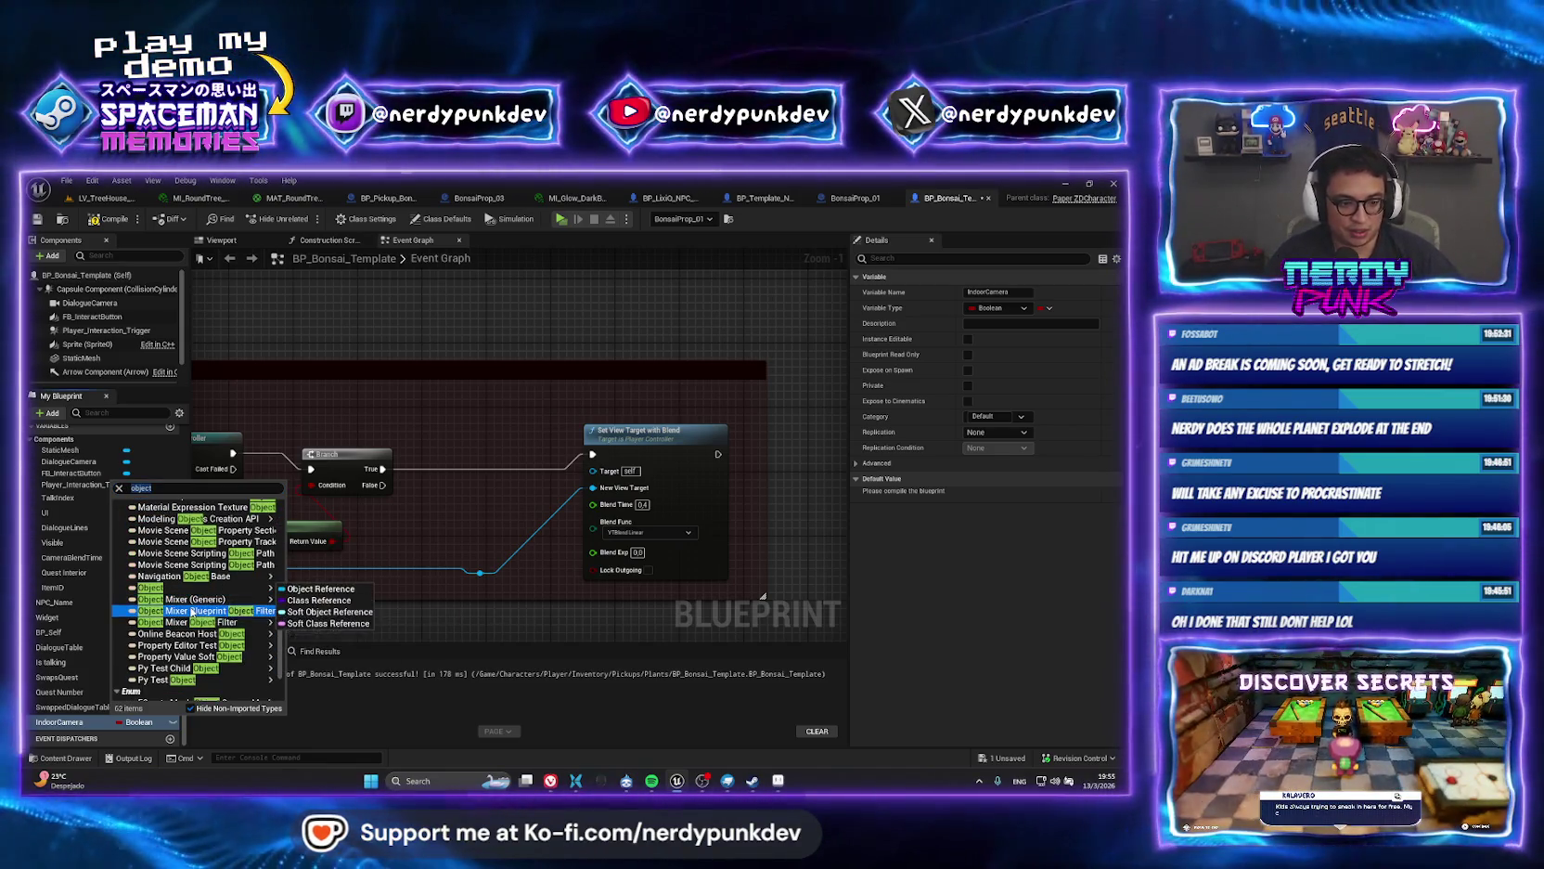
mouse_move(202, 590)
scroll(202, 570, down, 5)
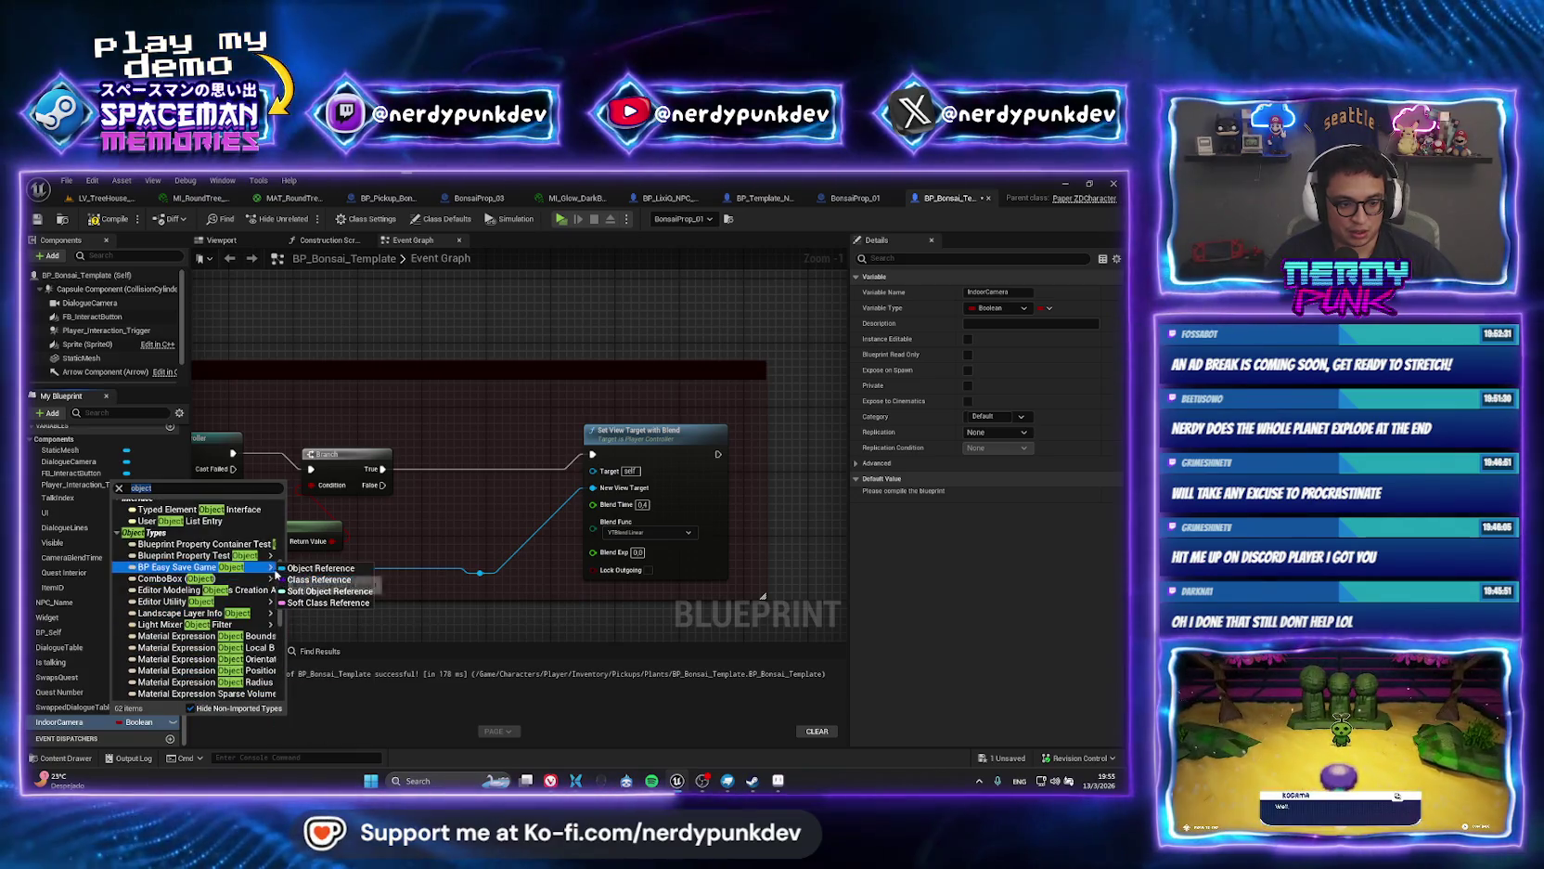
scroll(202, 555, down, 1)
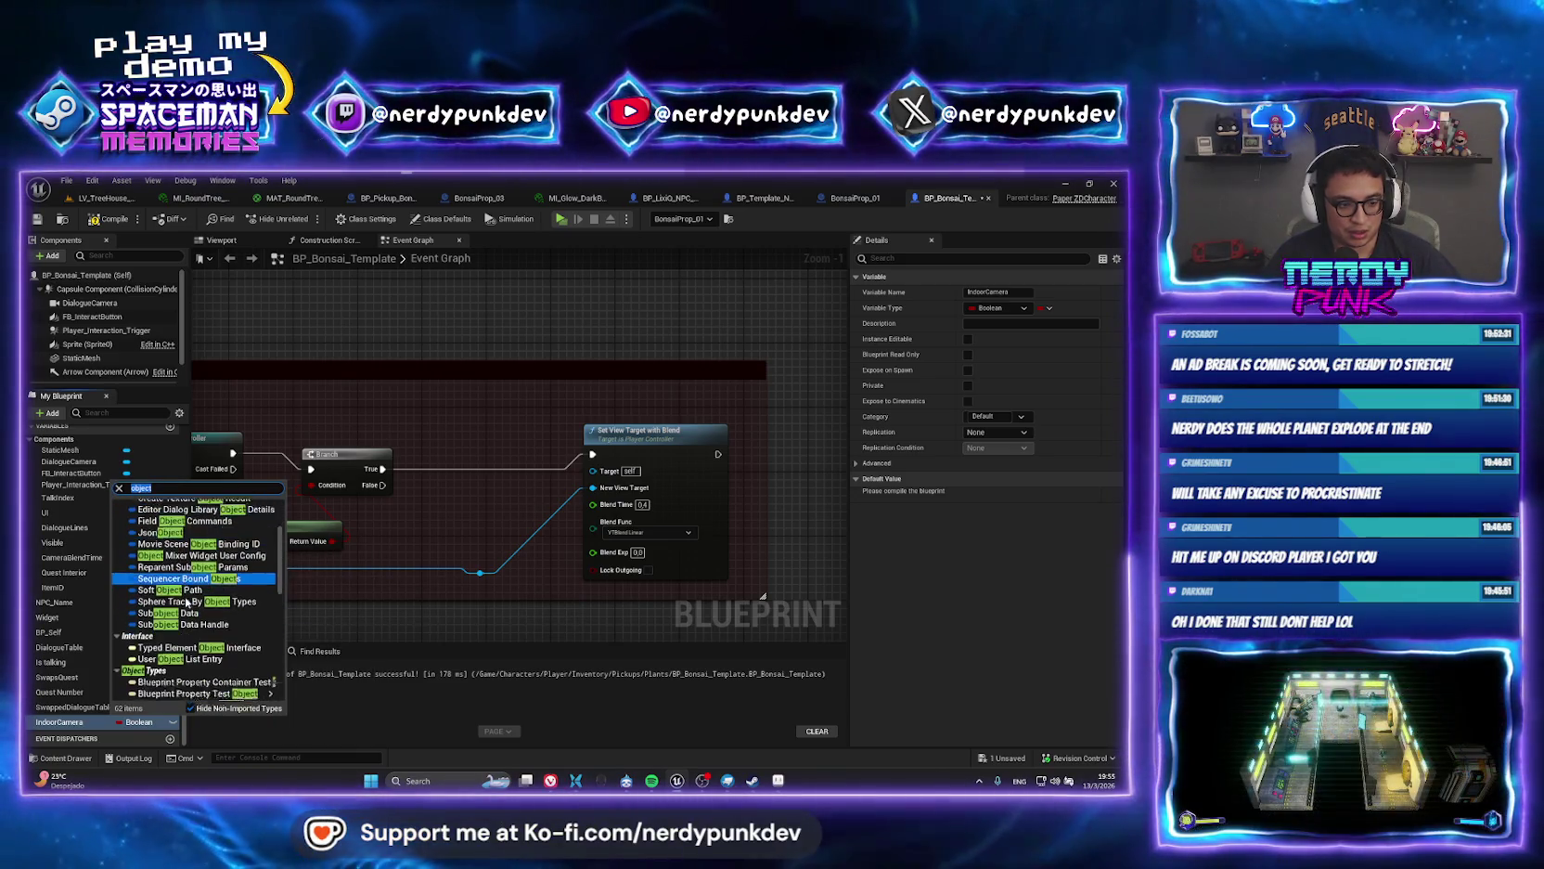
scroll(214, 649, down, 10)
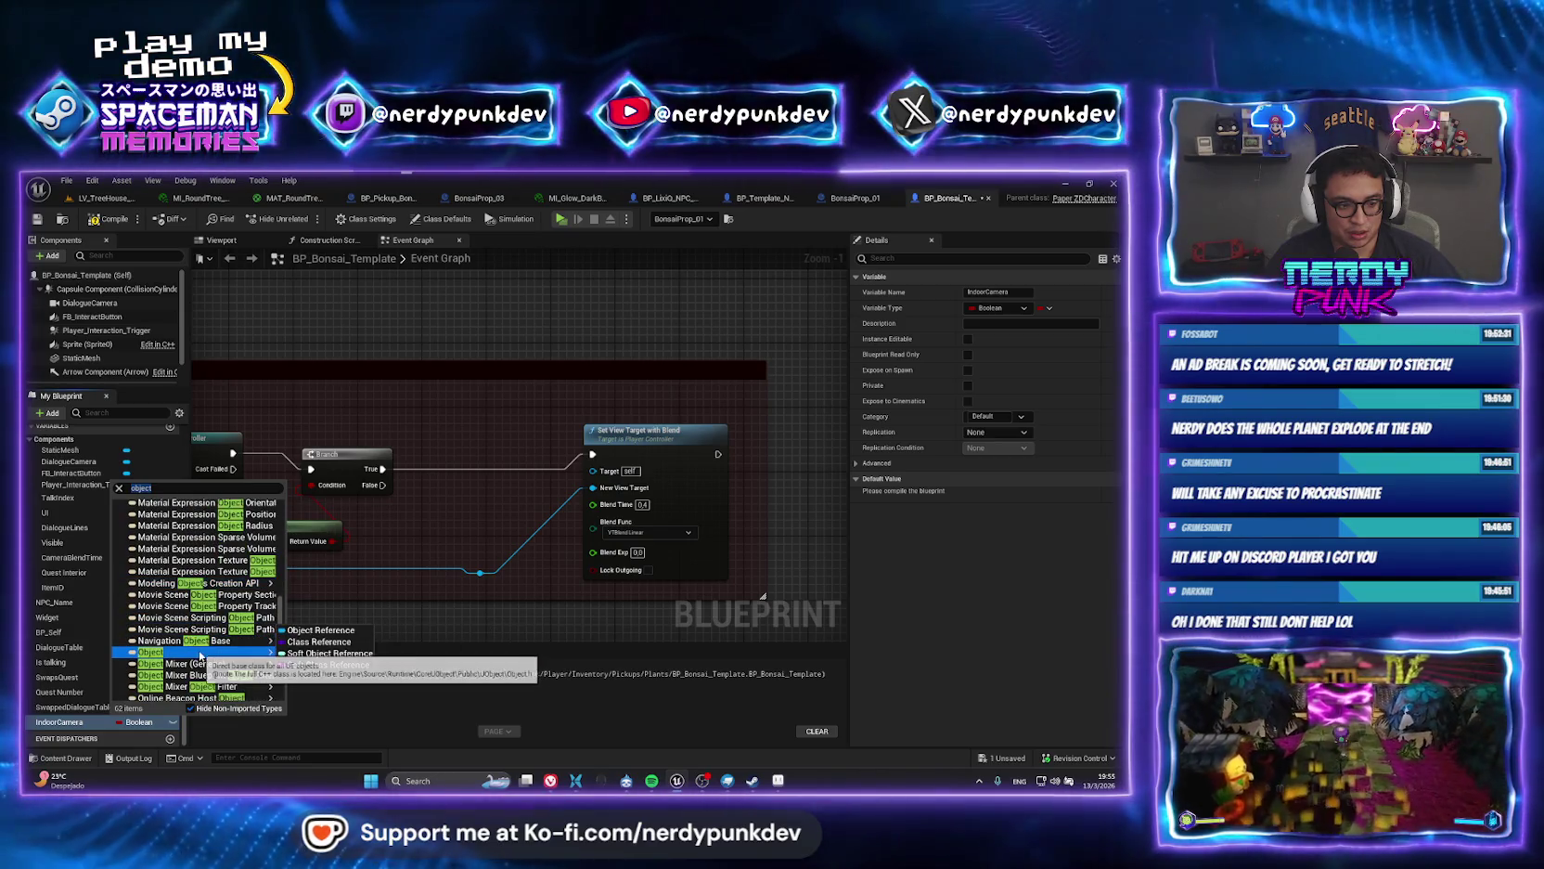
click(303, 631)
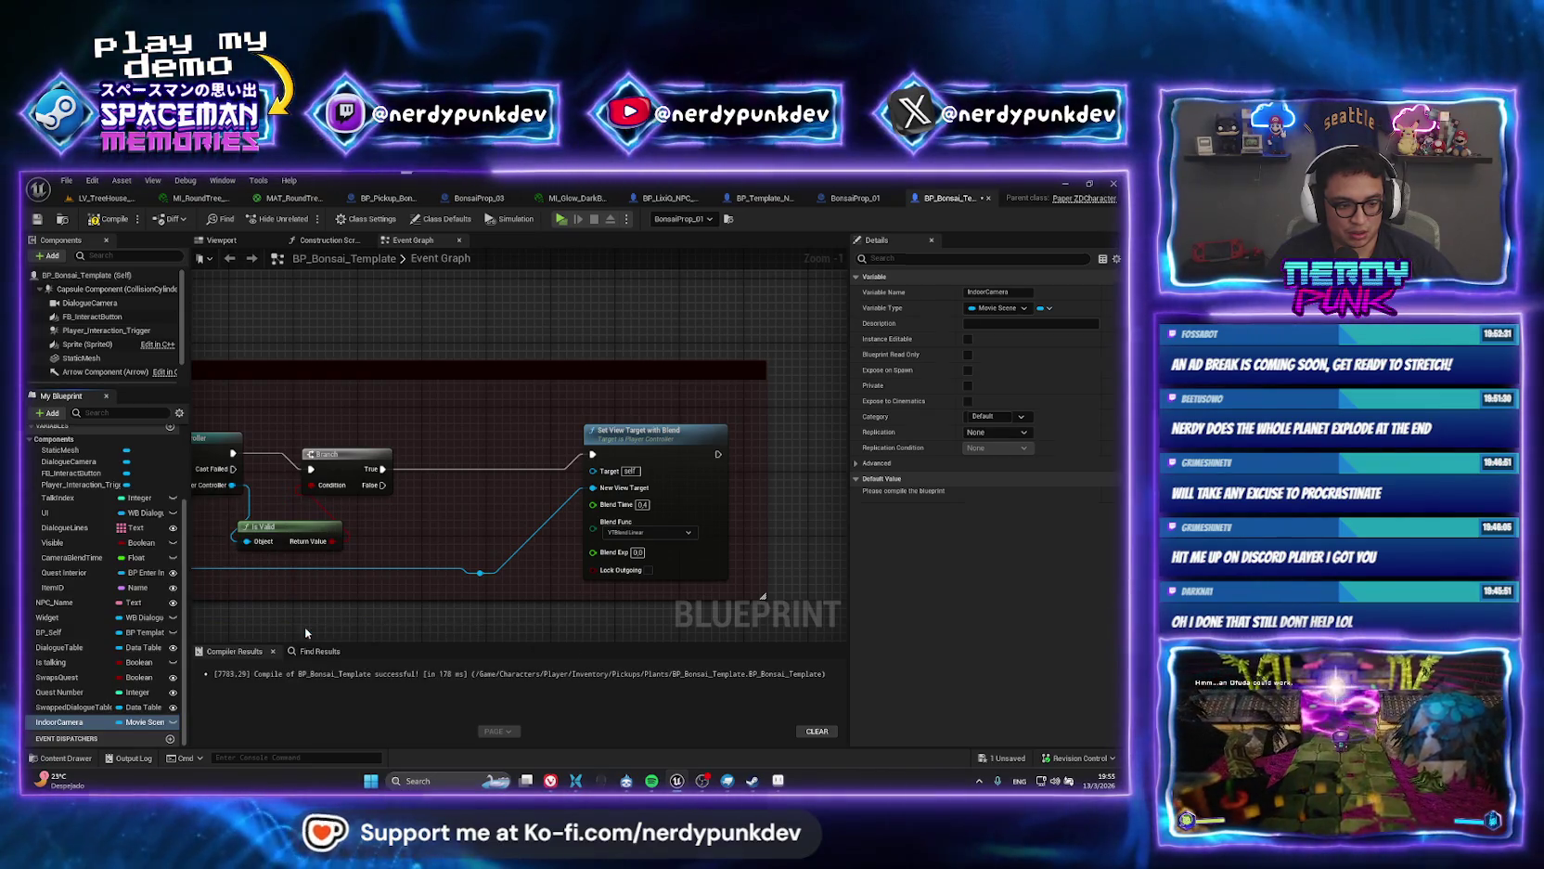
click(114, 218)
Make IndoorCamera an Actor object reference and recompile BP_Bonsai_Template.
click(172, 721)
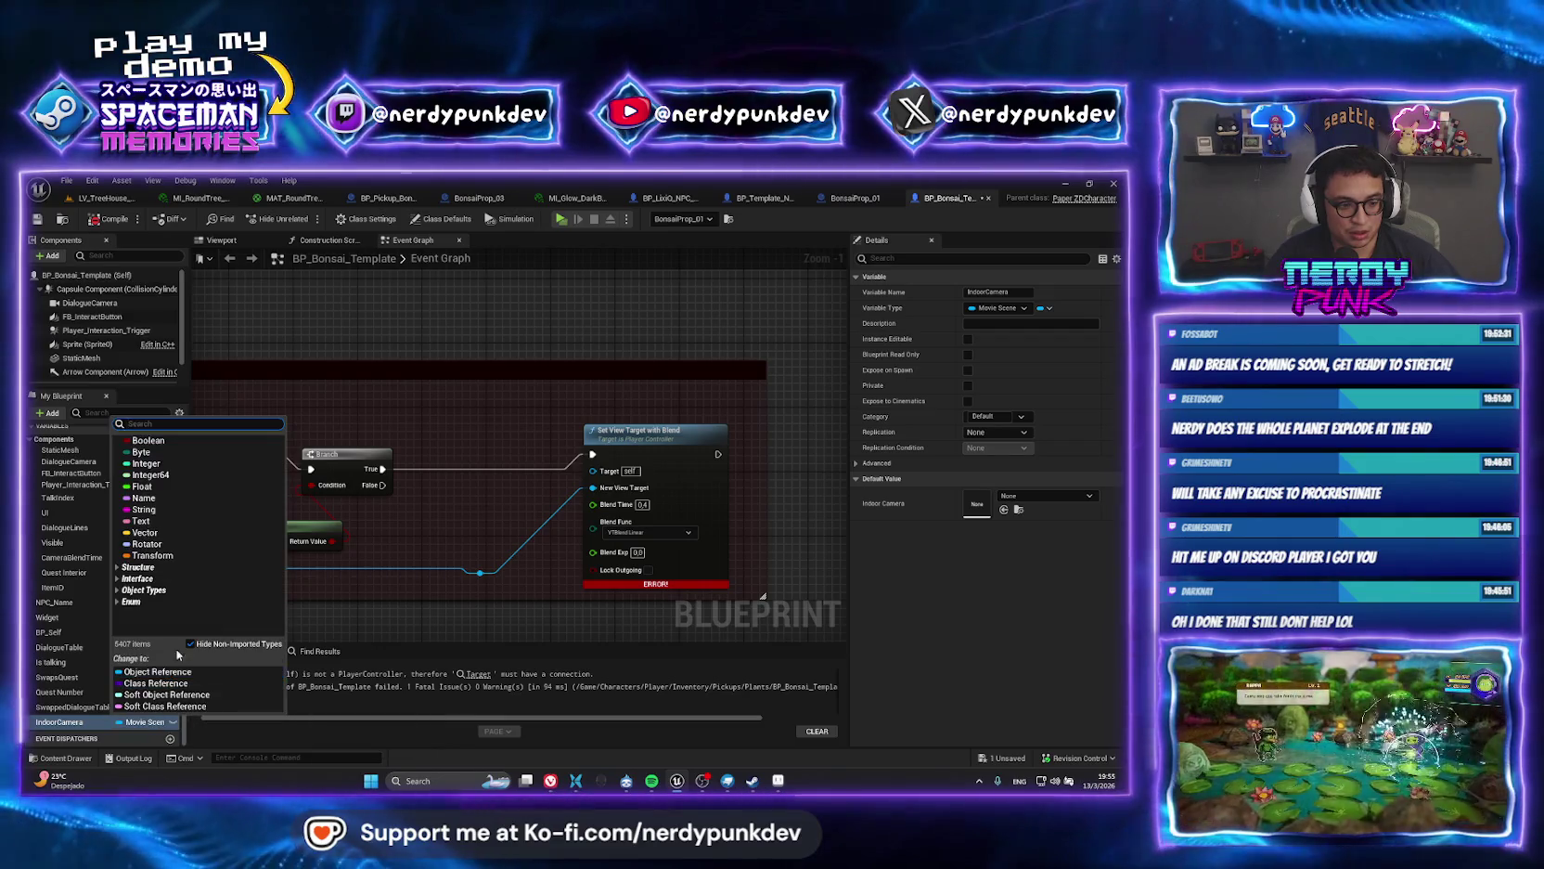
click(155, 678)
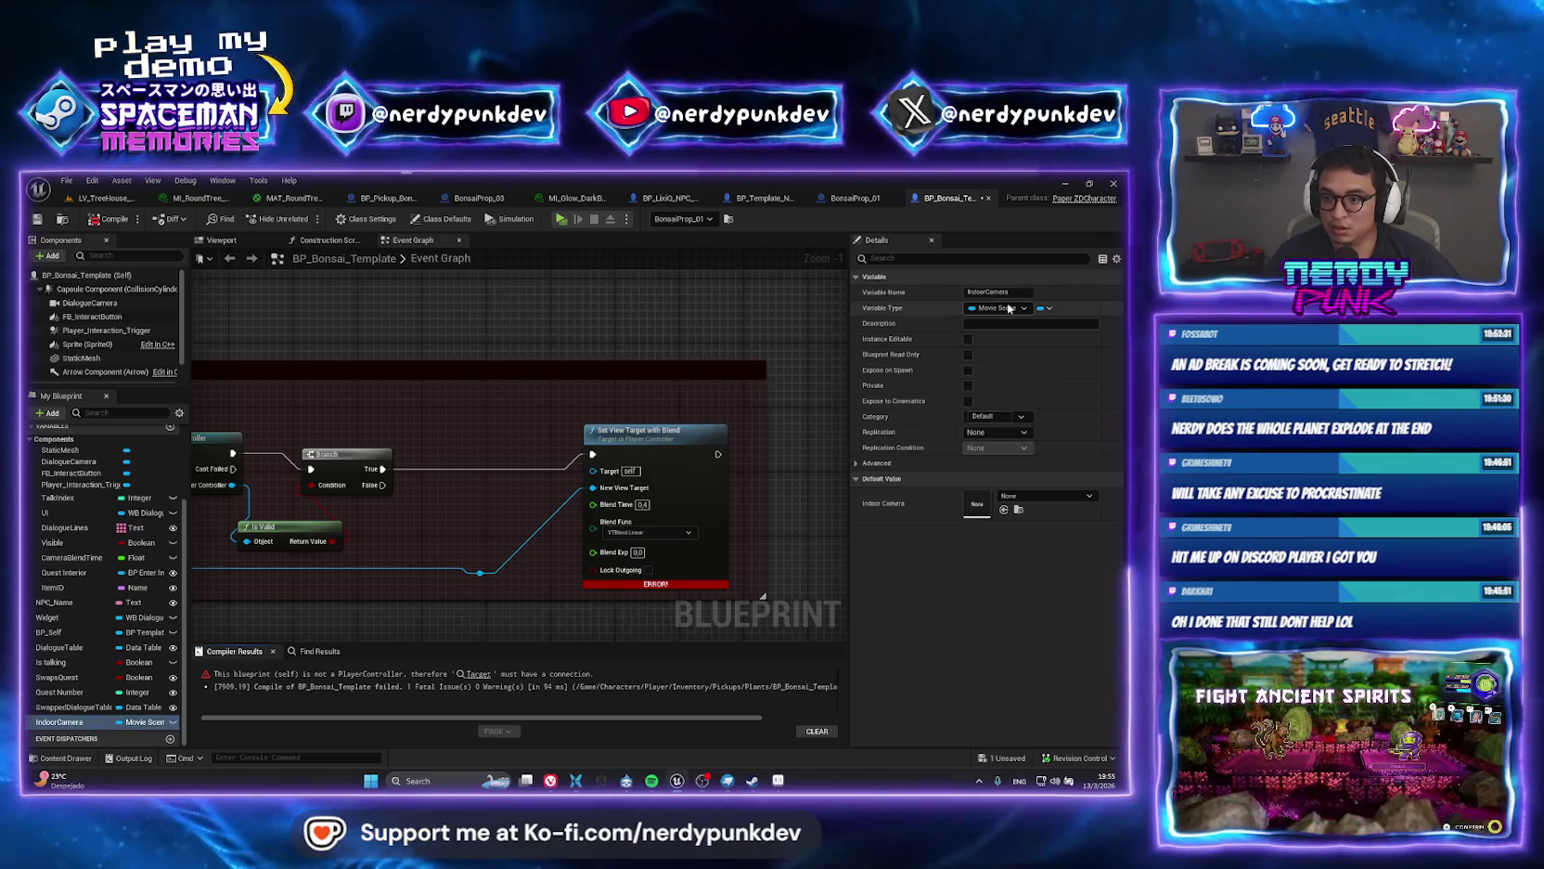
click(998, 307)
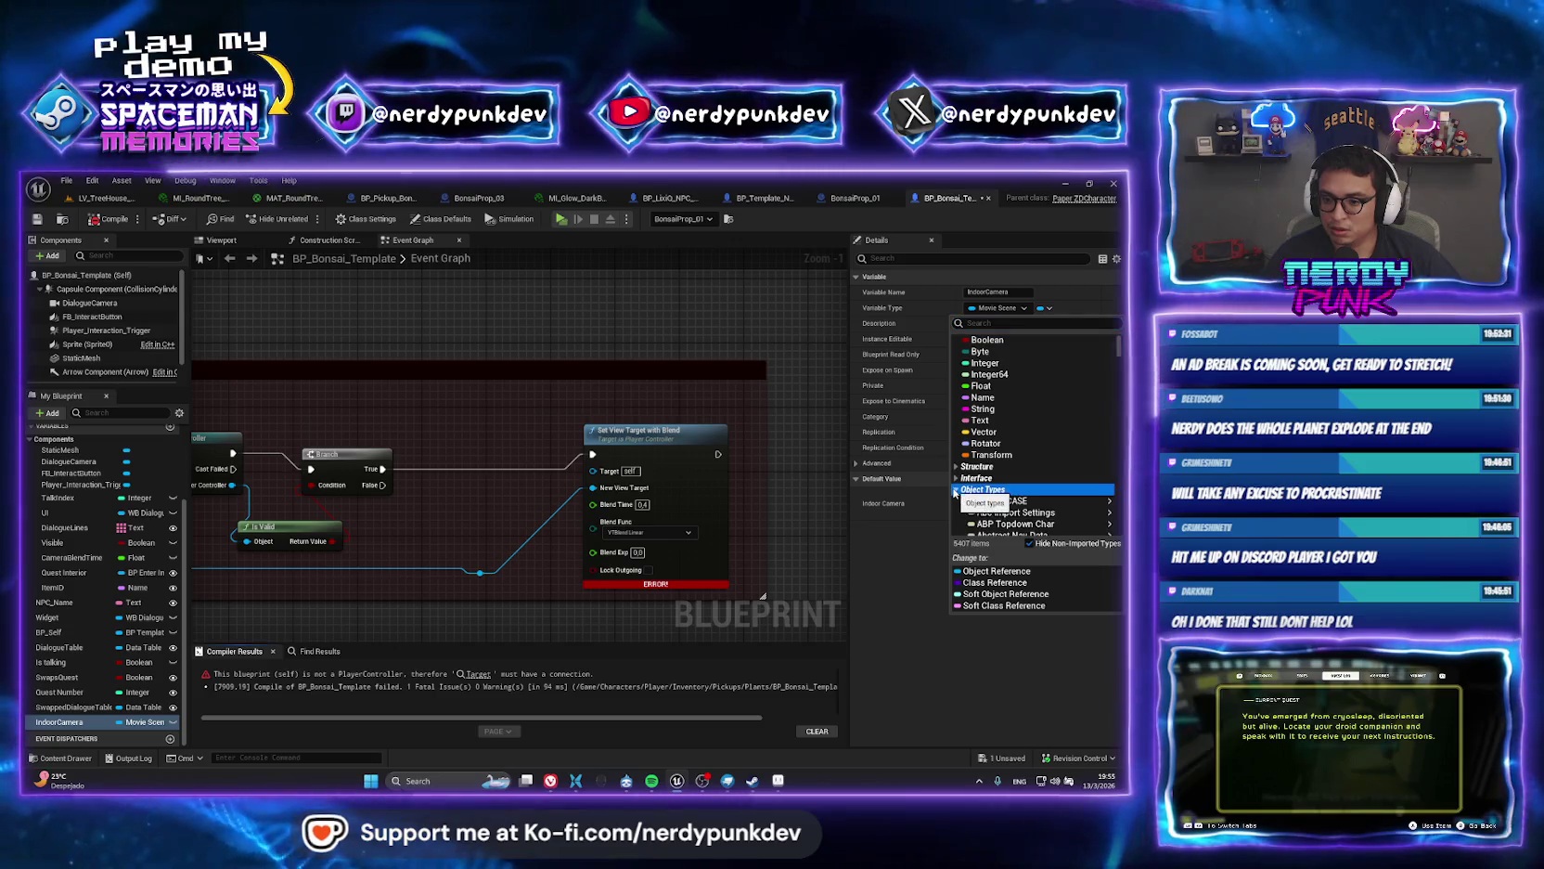
click(981, 489)
scroll(1025, 501, down, 2)
scroll(1027, 504, down, 2)
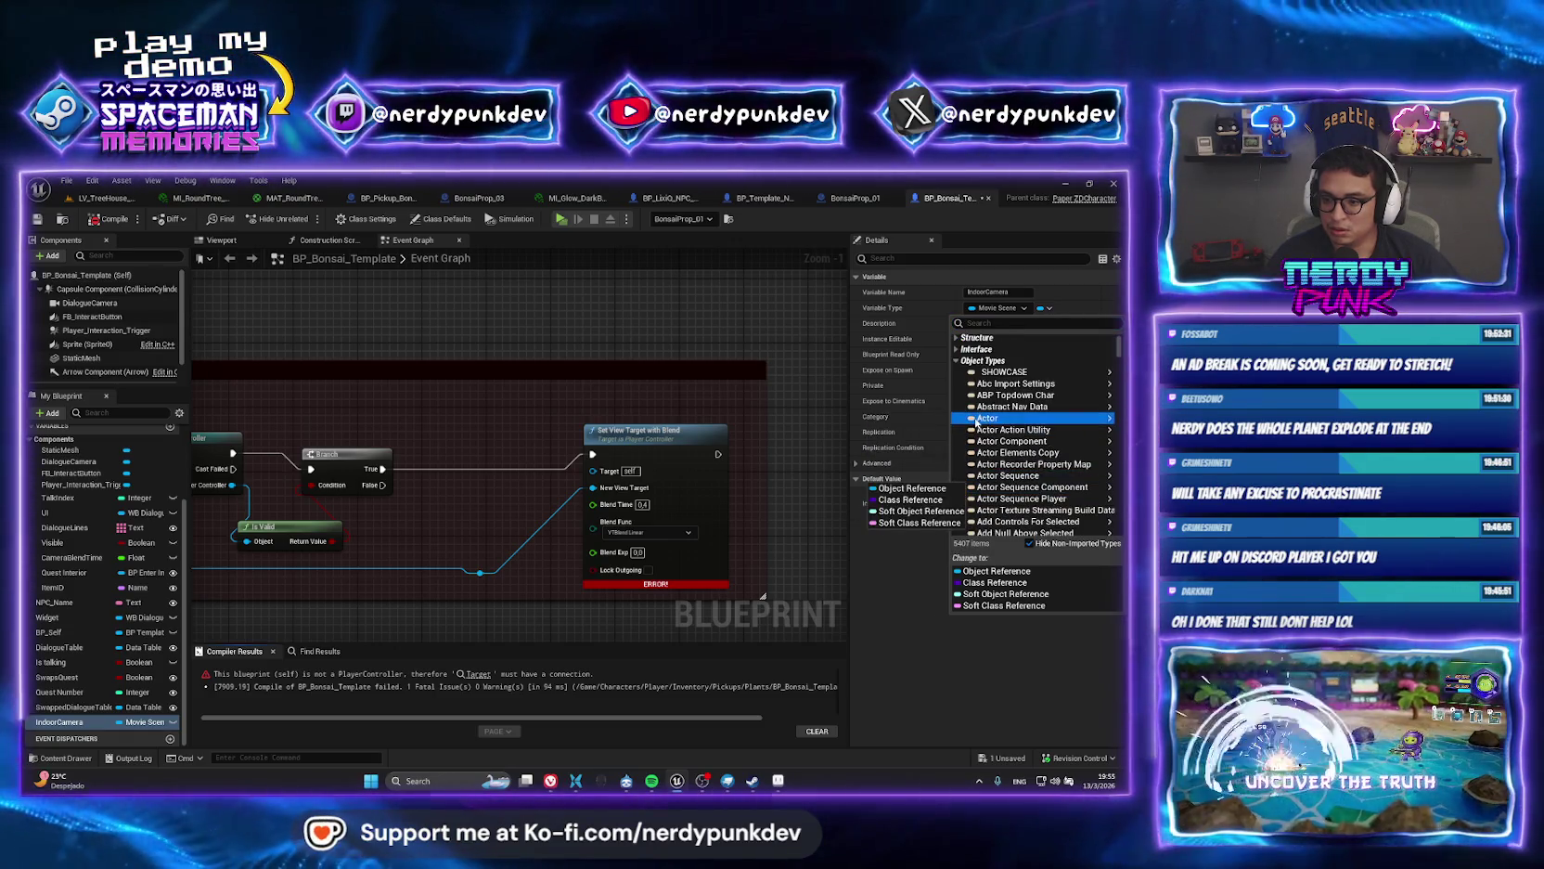
mouse_move(993, 418)
click(877, 420)
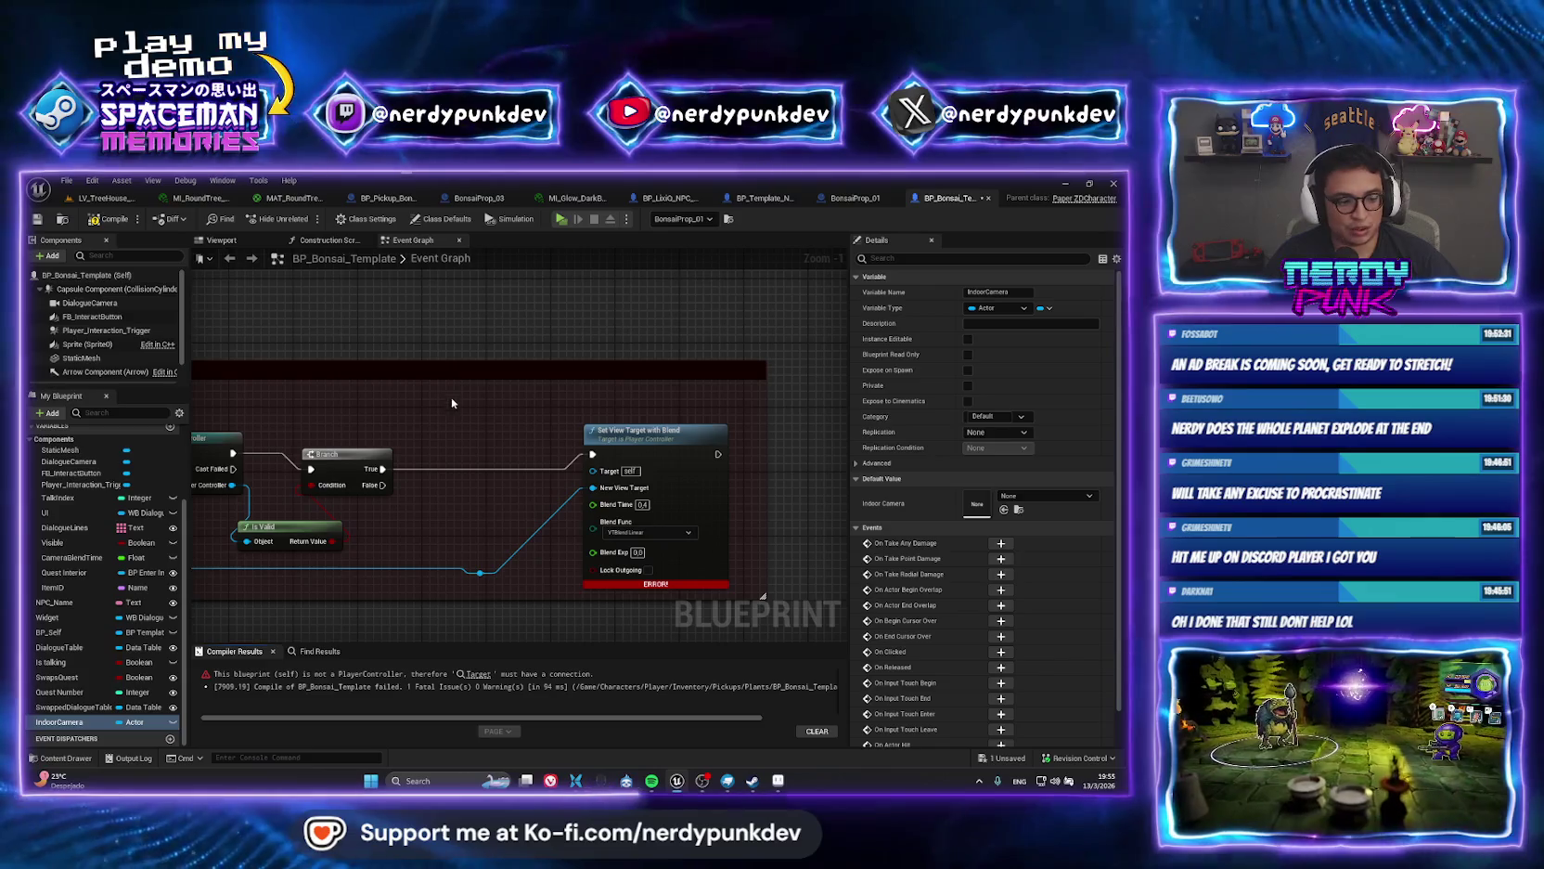
click(108, 219)
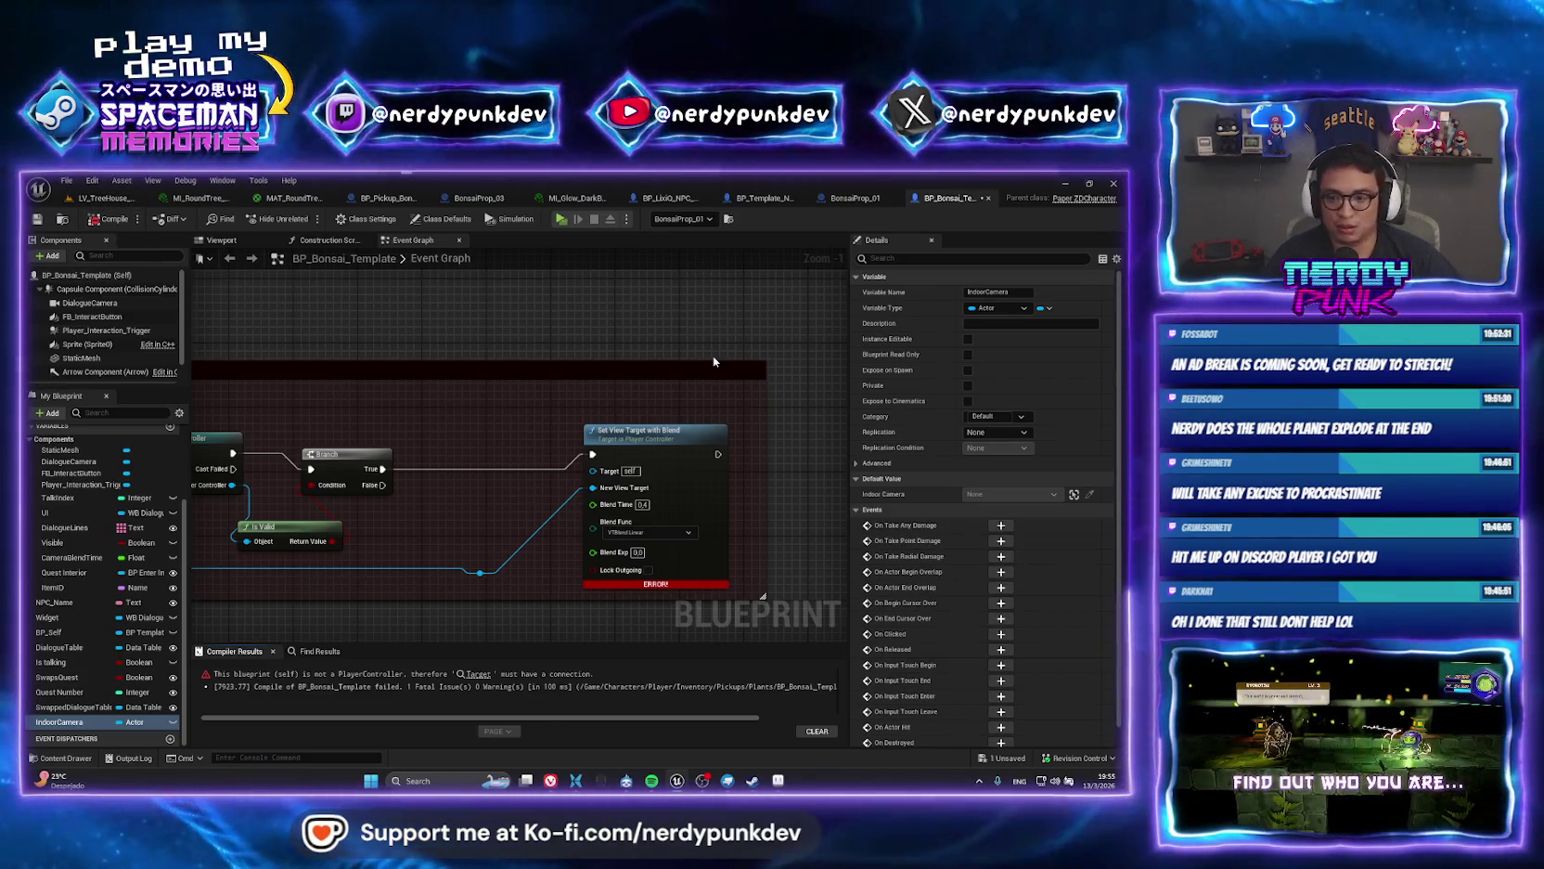
scroll(423, 523, down, 2)
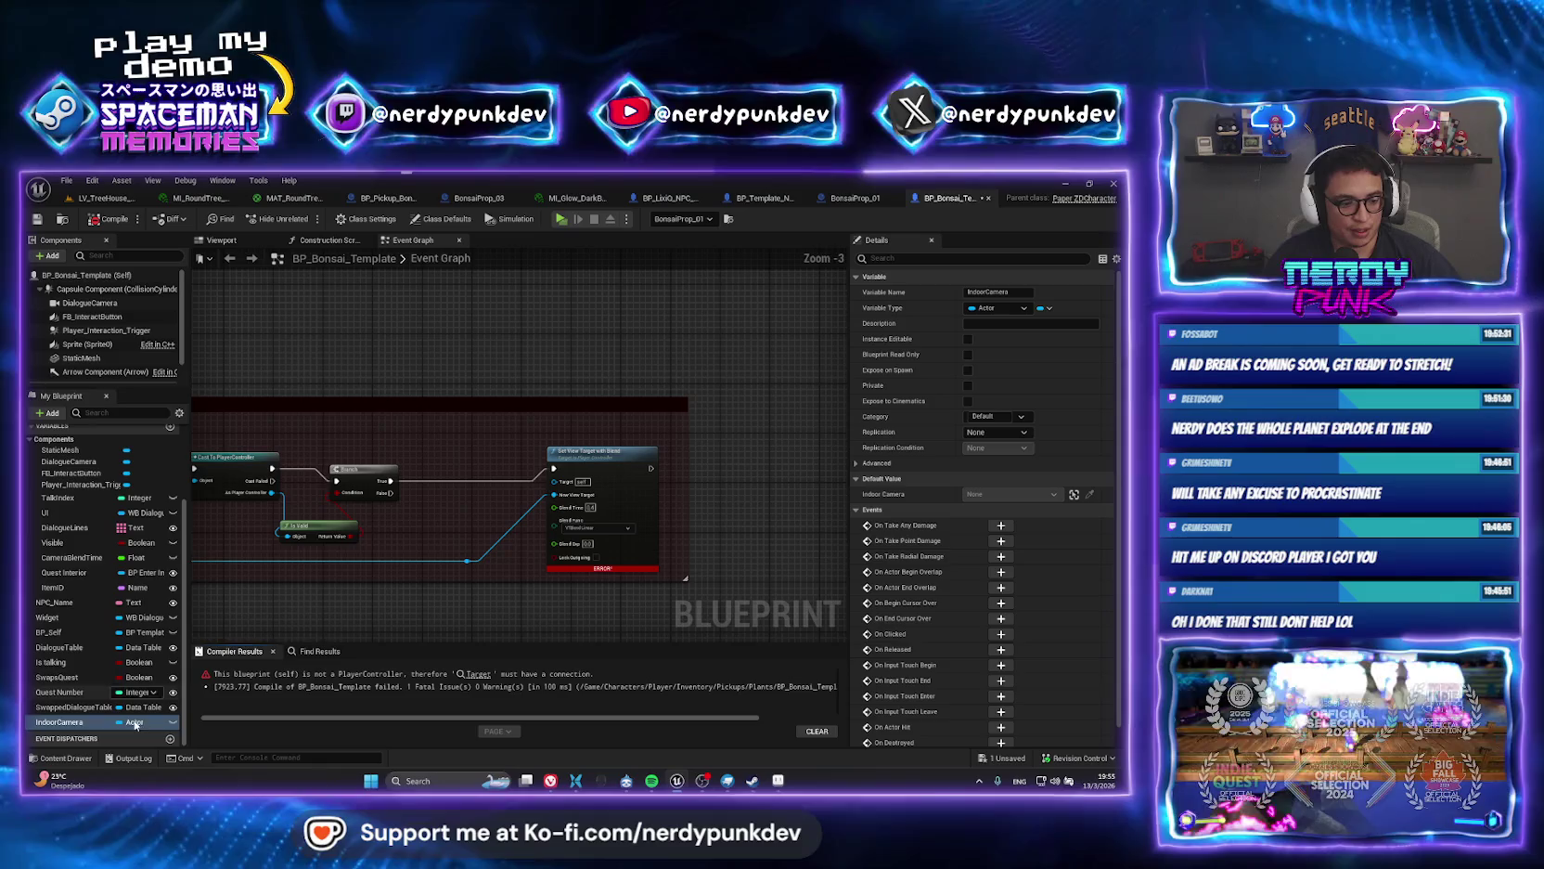
Place an Indoor Camera getter and wire it toward Set View Target with Blend.
drag(543, 545, 489, 521)
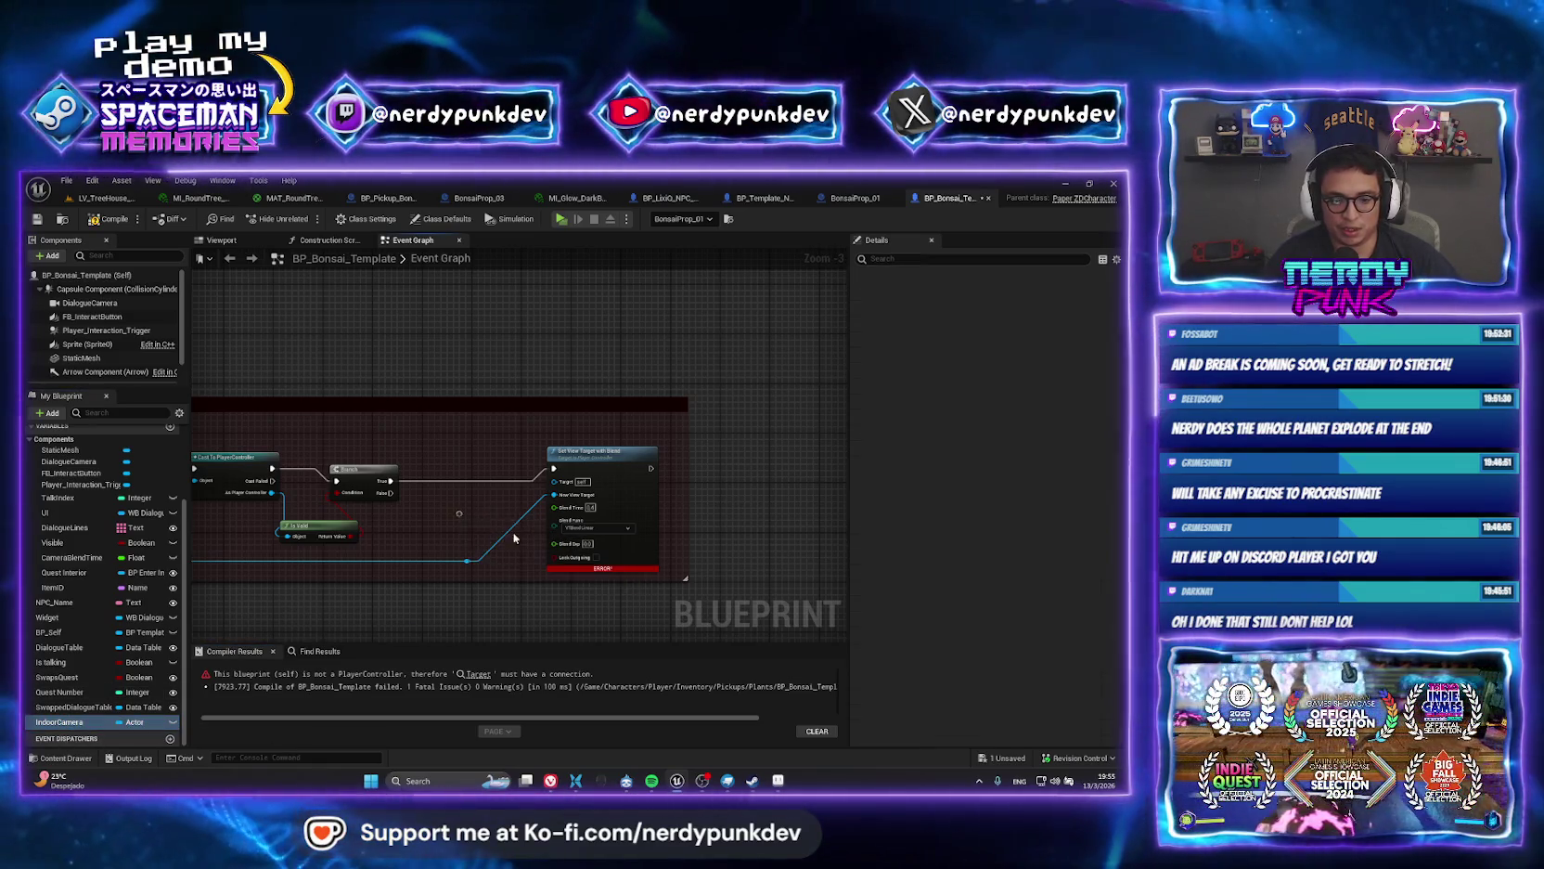
scroll(507, 512, up, 3)
drag(582, 475, 578, 483)
click(517, 448)
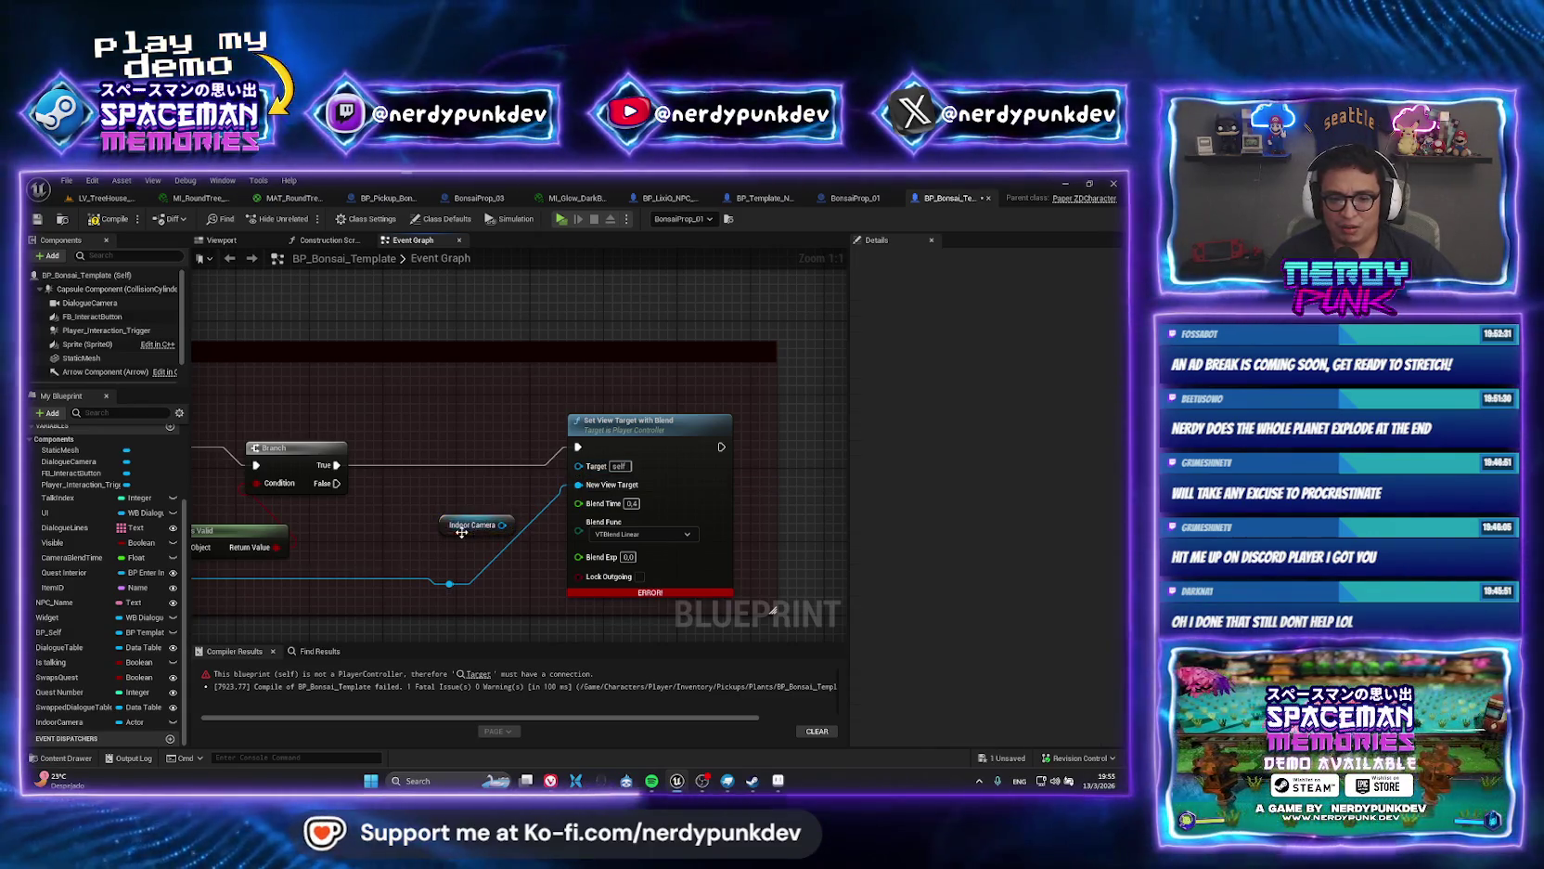
drag(462, 532, 434, 504)
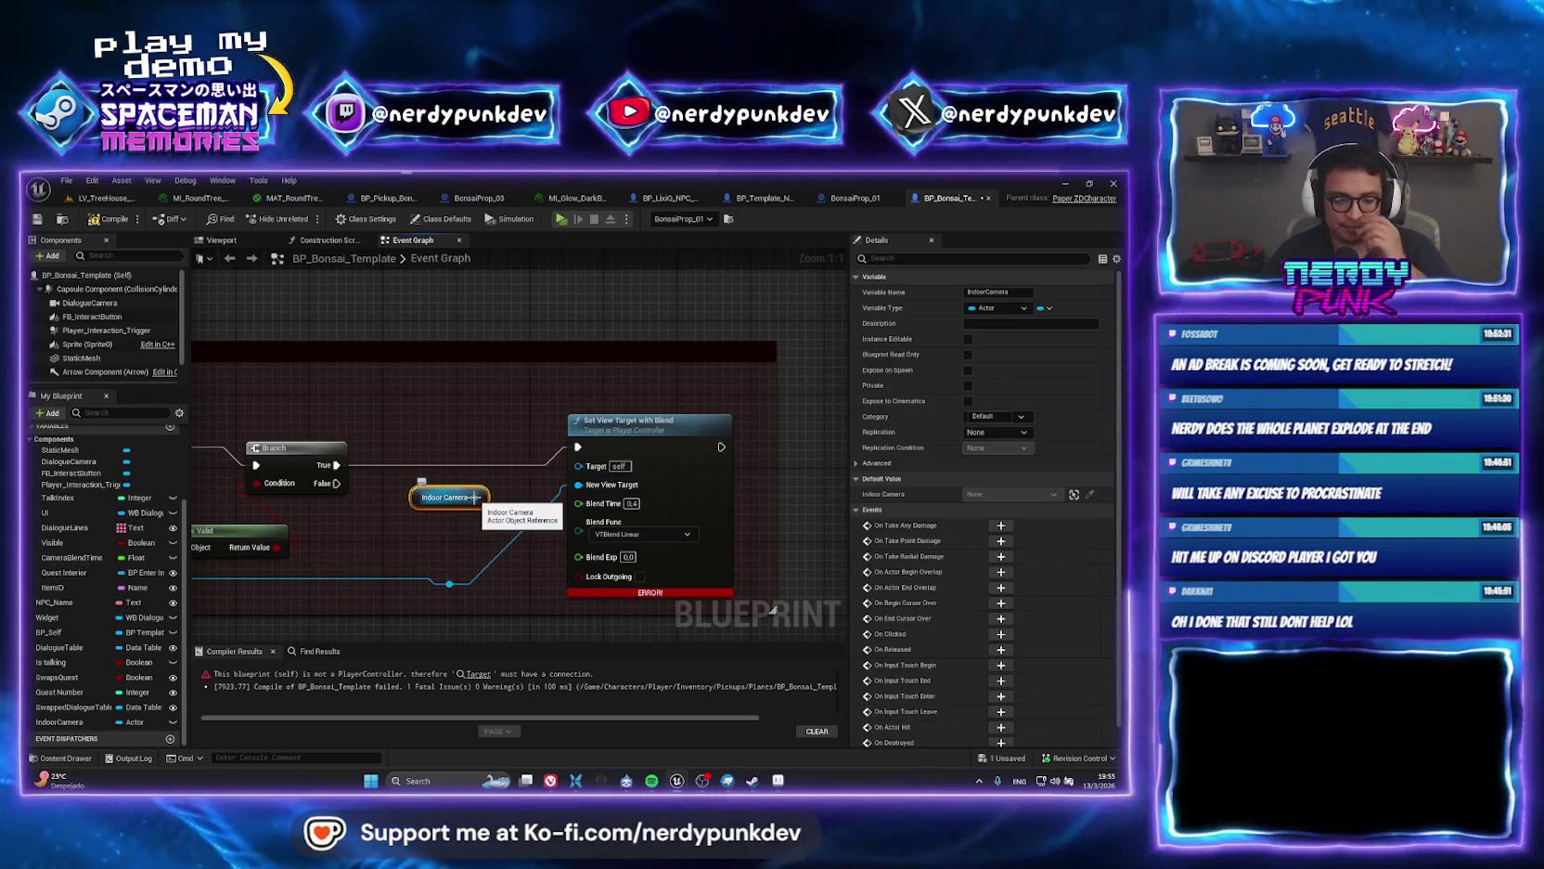
Search the camera's actions for 'get' and 'set view' without adding nodes, then return to LV_TreeHouse_01.
drag(506, 470, 505, 471)
text(get)
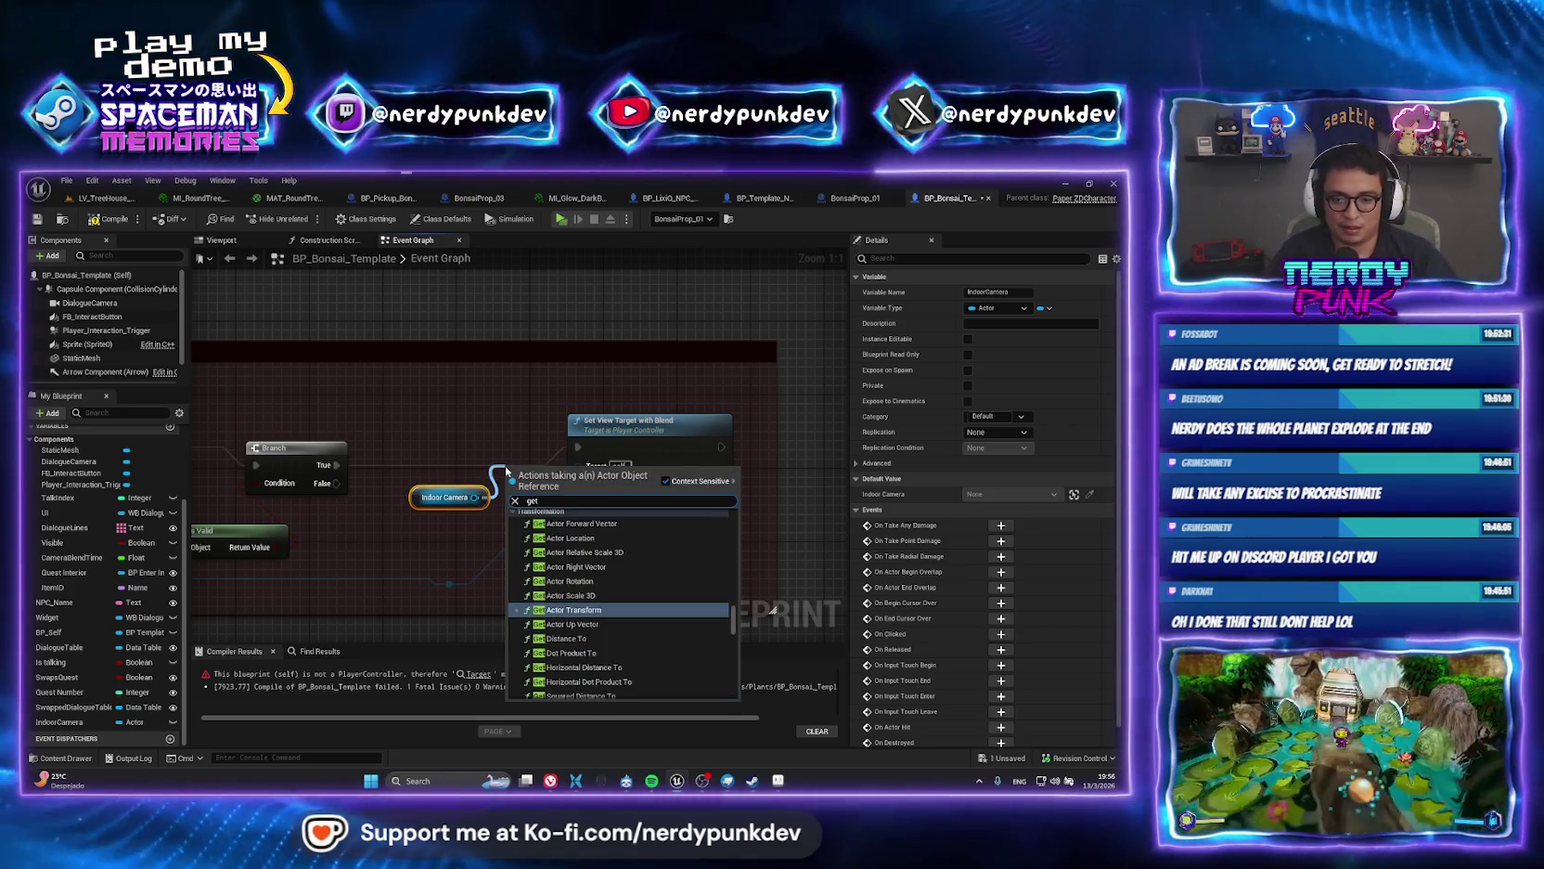
click(586, 397)
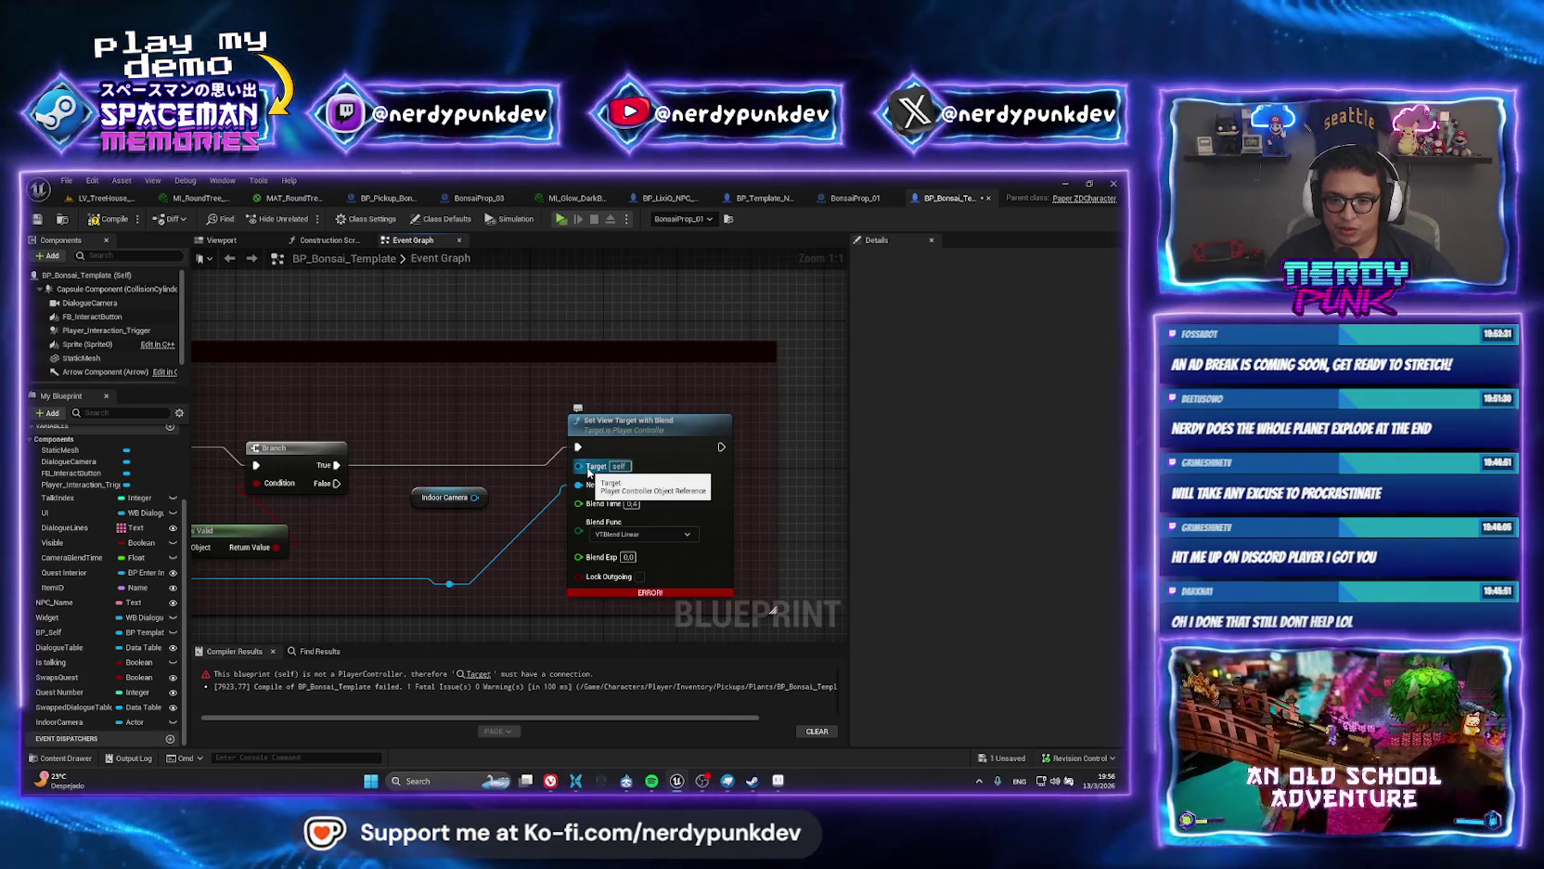
click(577, 477)
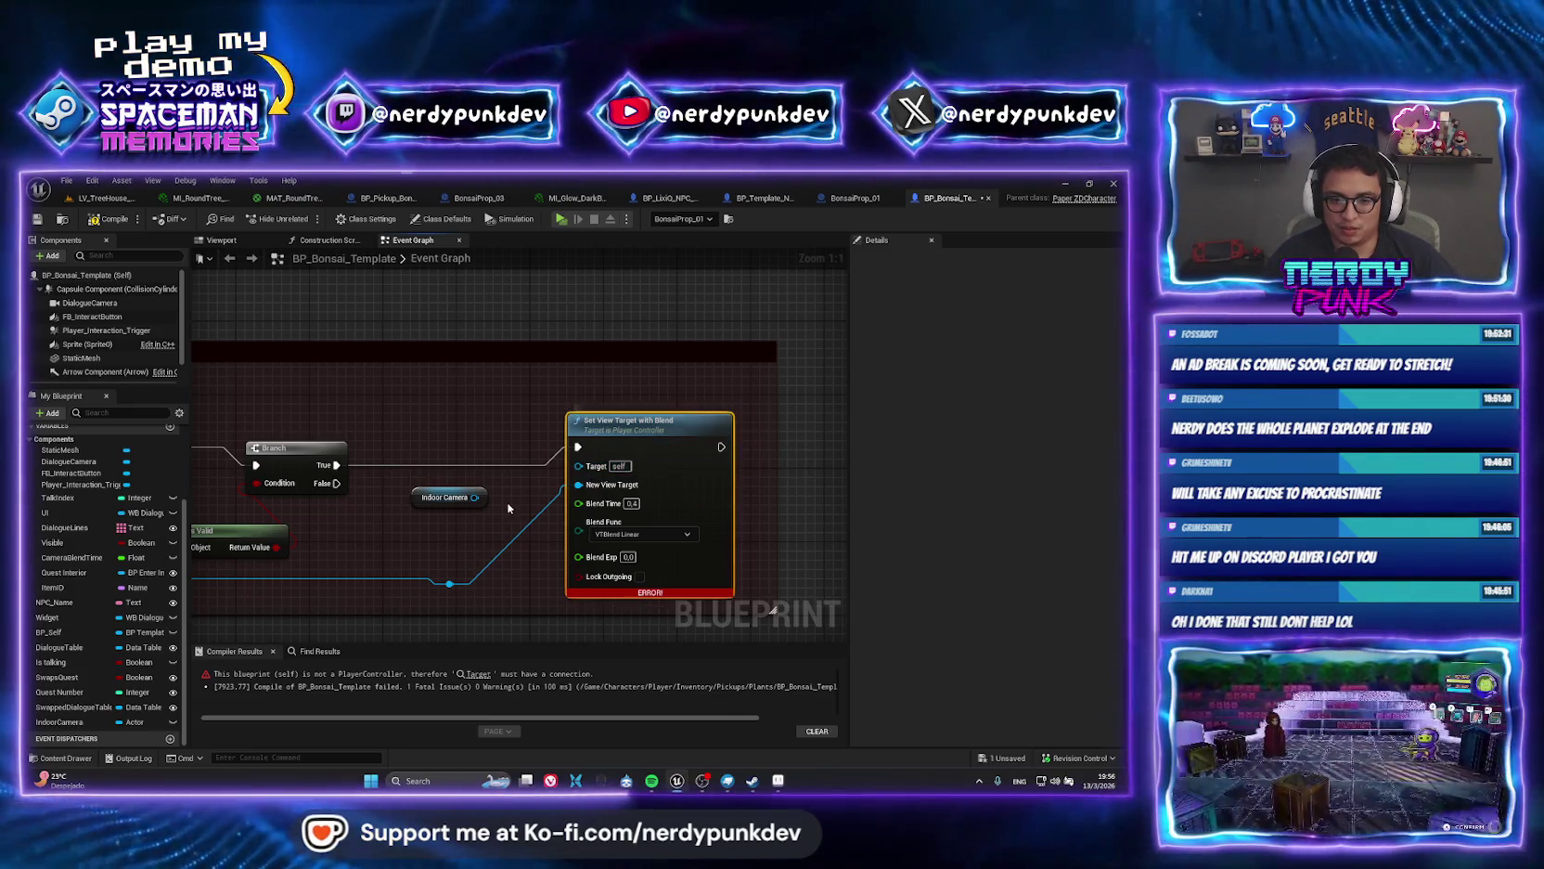
drag(475, 496, 507, 418)
text(g)
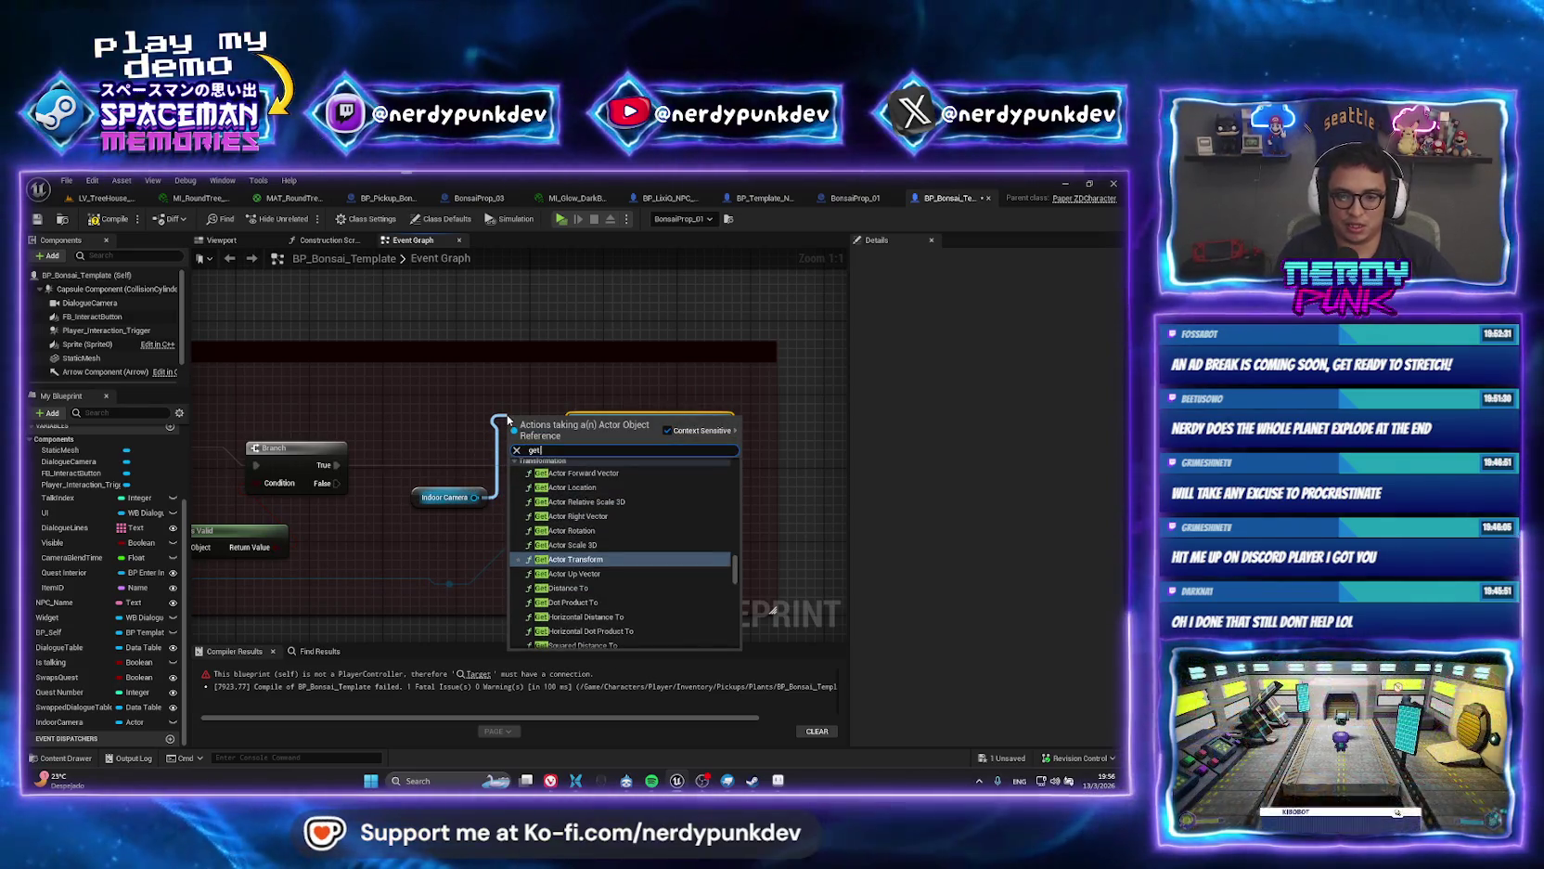
key(BackSpace)
text(set view)
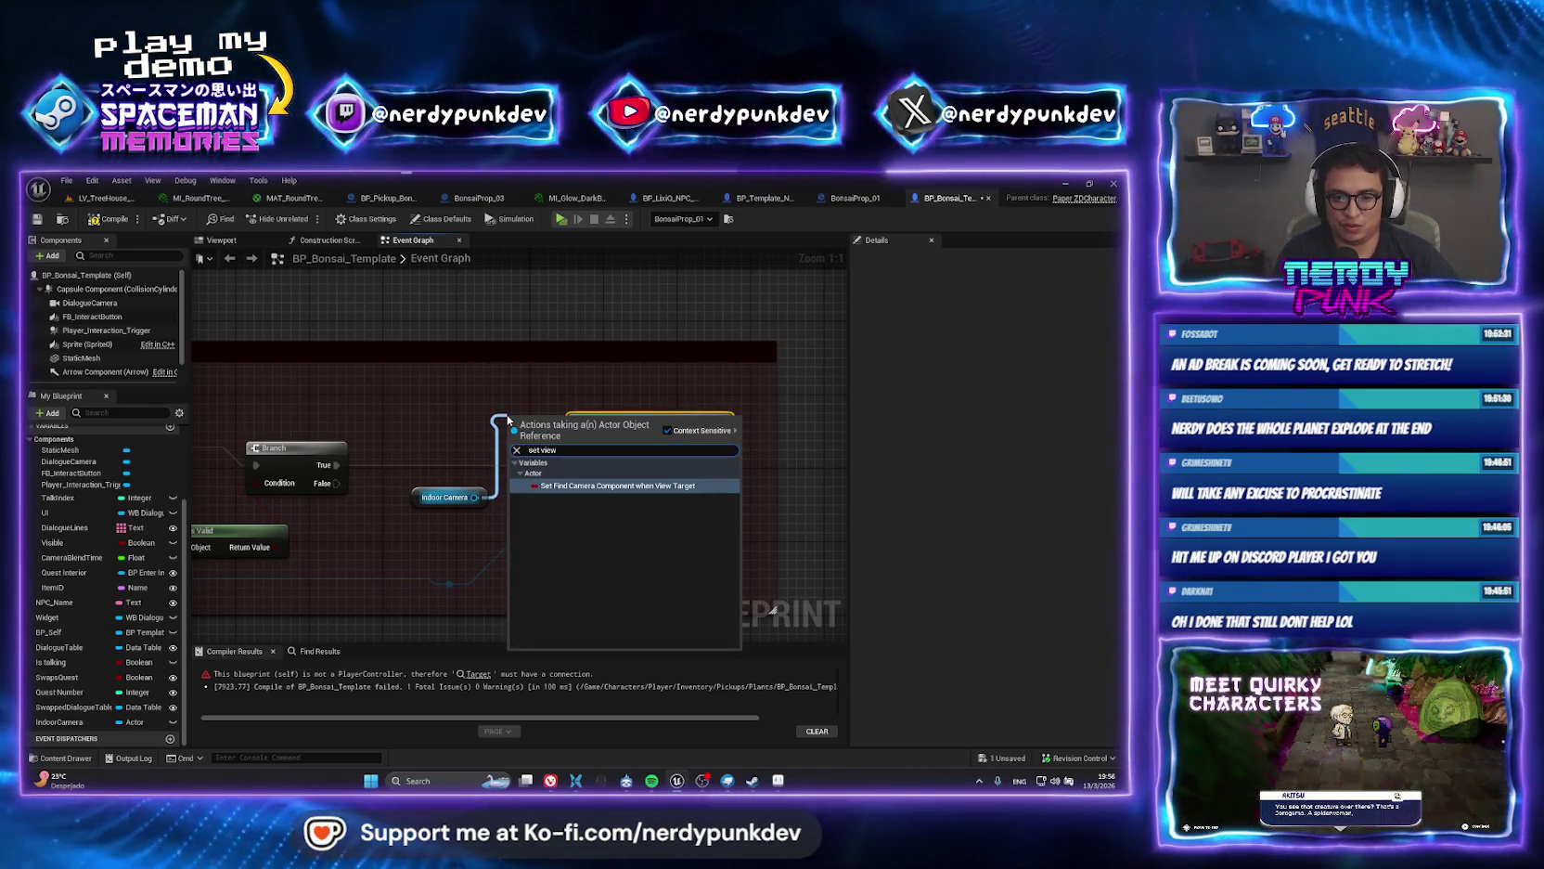
click(463, 392)
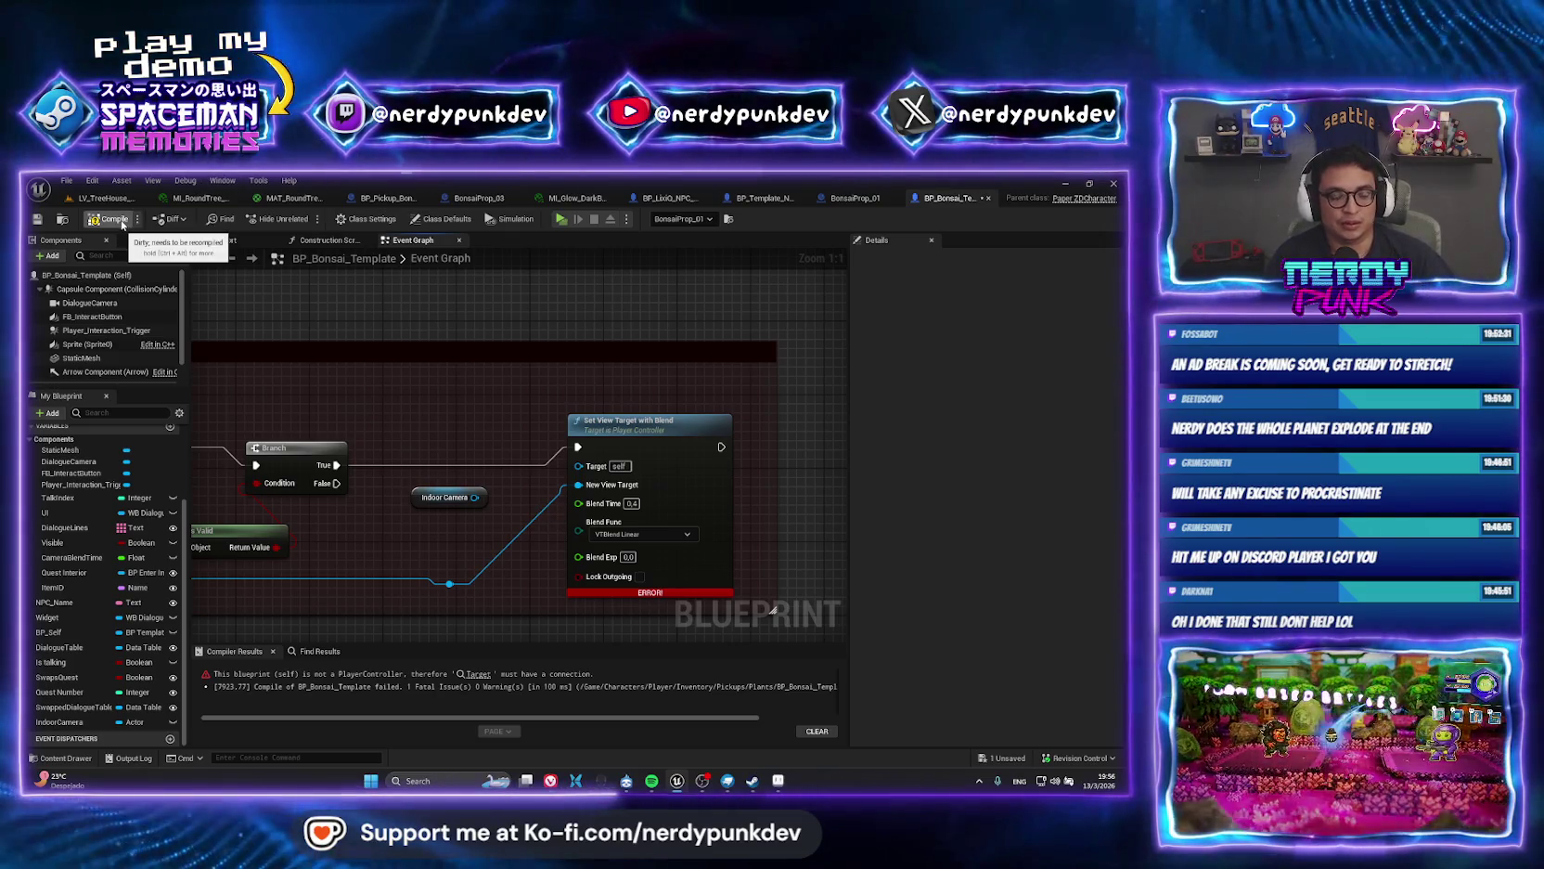
click(104, 197)
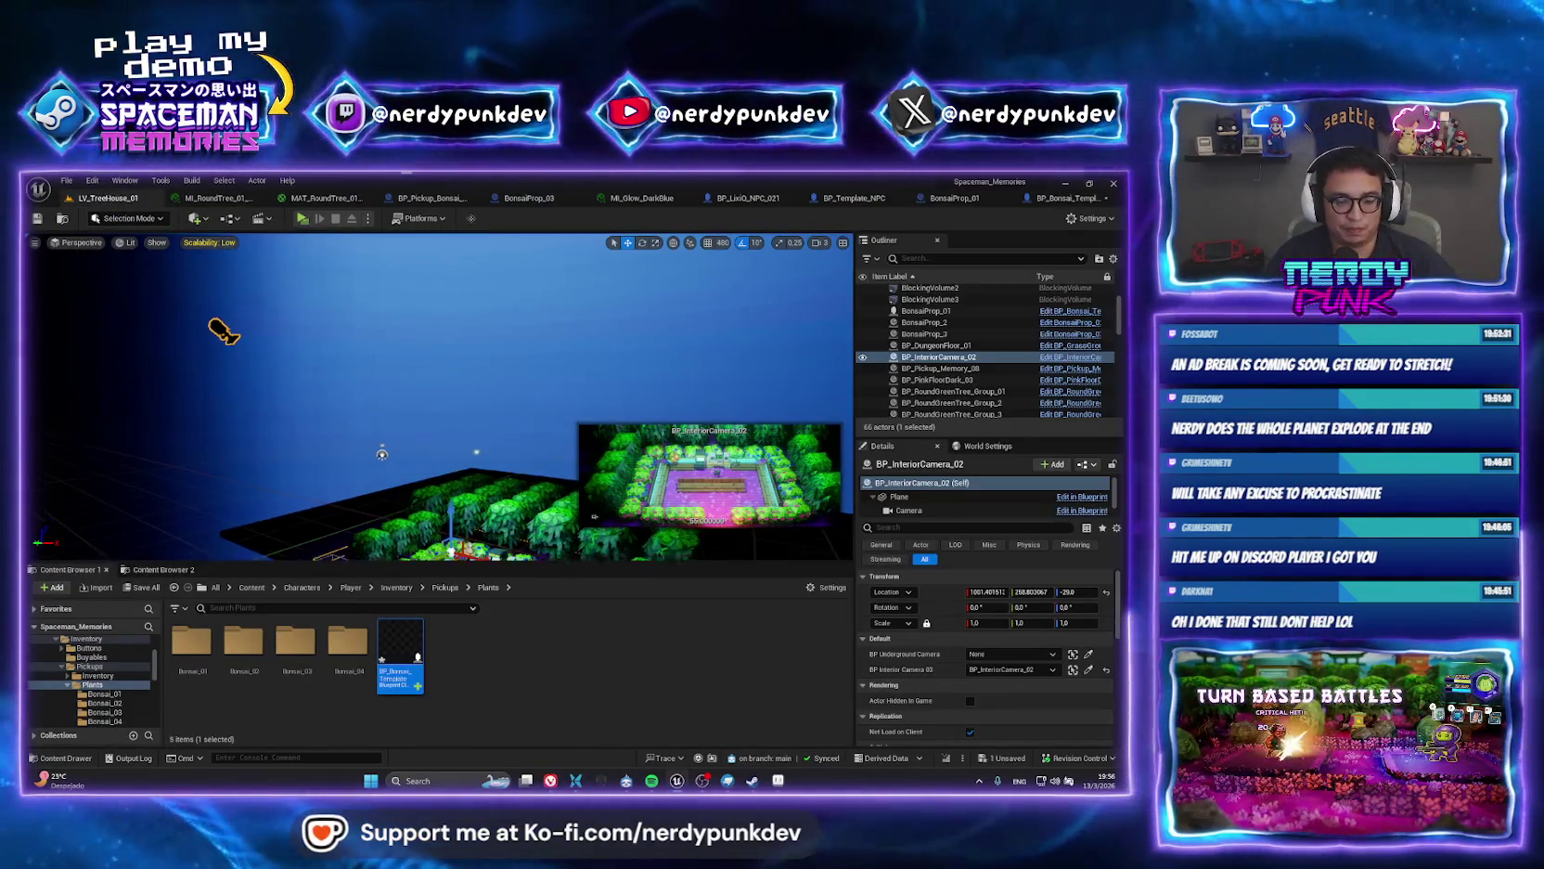
Browse from BP_InteriorCamera_02 to its blueprint asset, then return to BP_Bonsai_Template.
drag(222, 331, 346, 249)
click(347, 249)
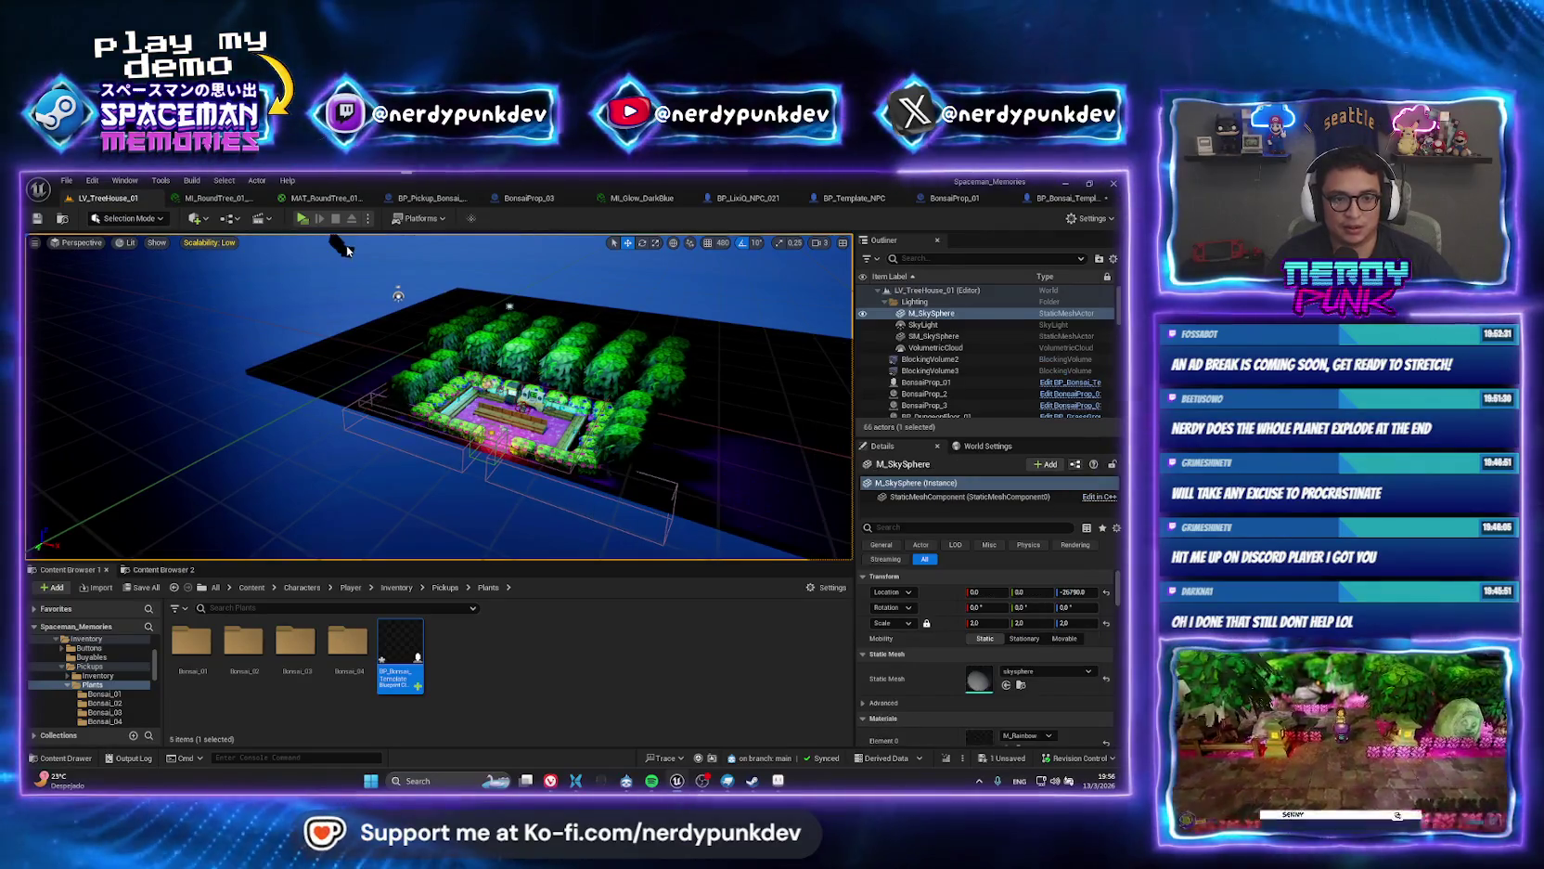
click(342, 246)
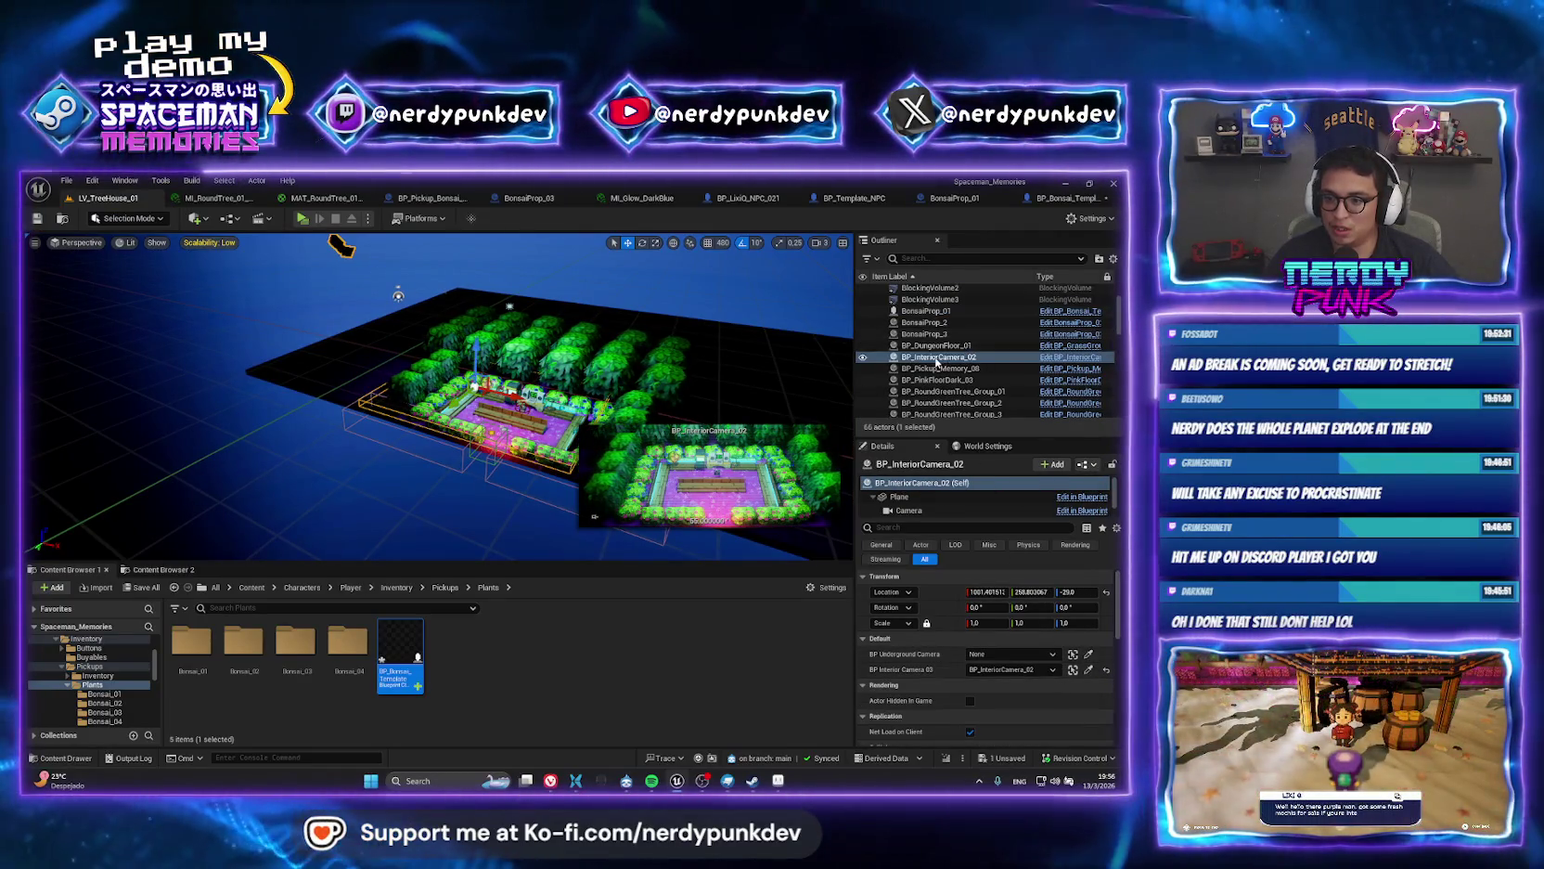
right_click(937, 362)
click(956, 717)
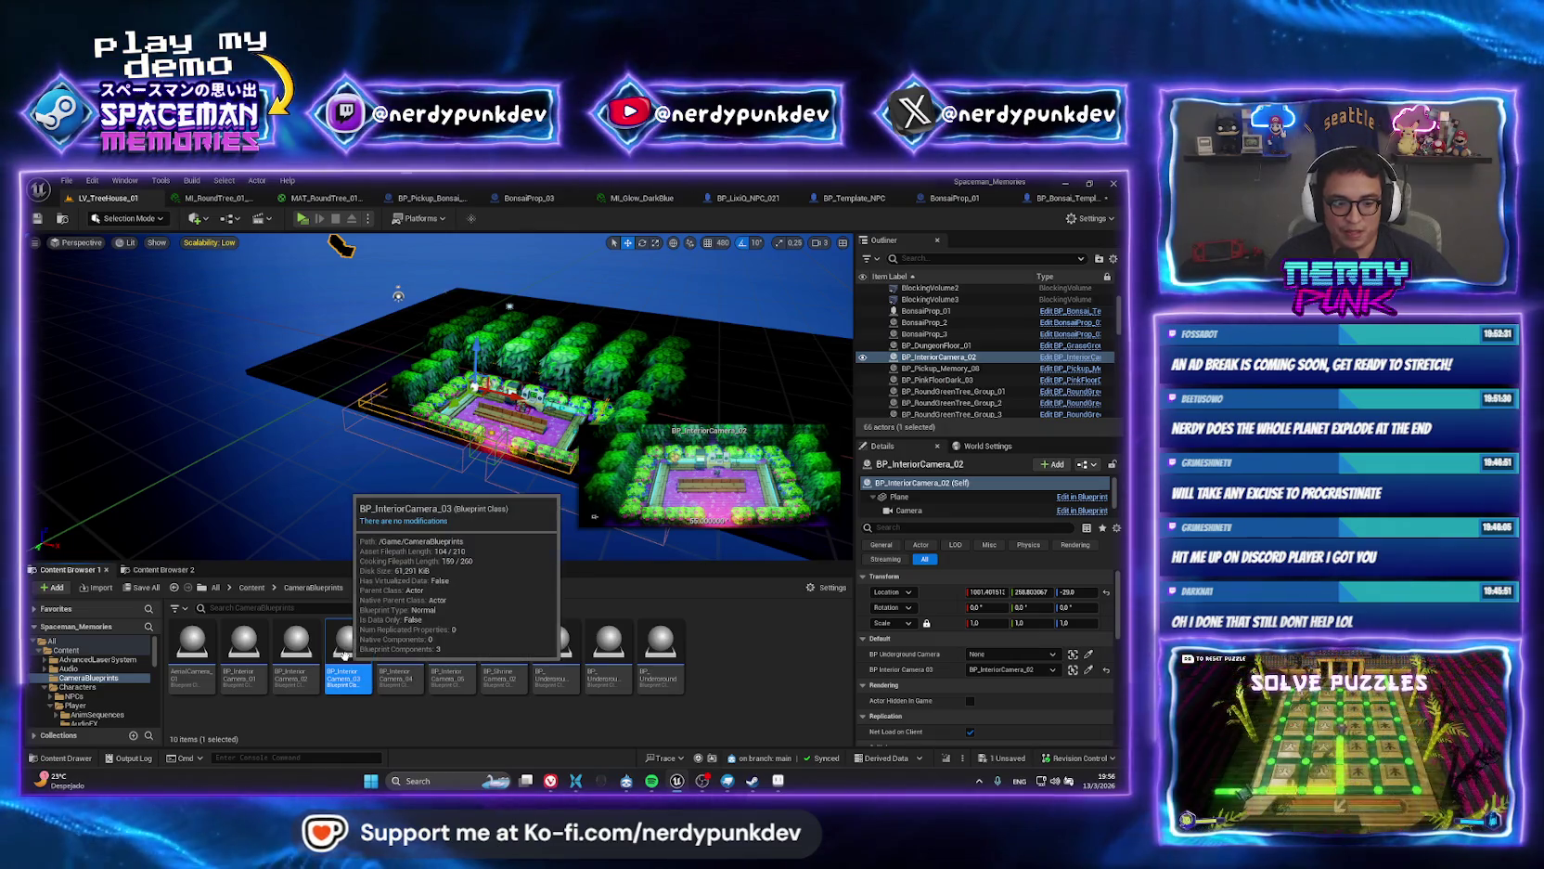
click(1071, 198)
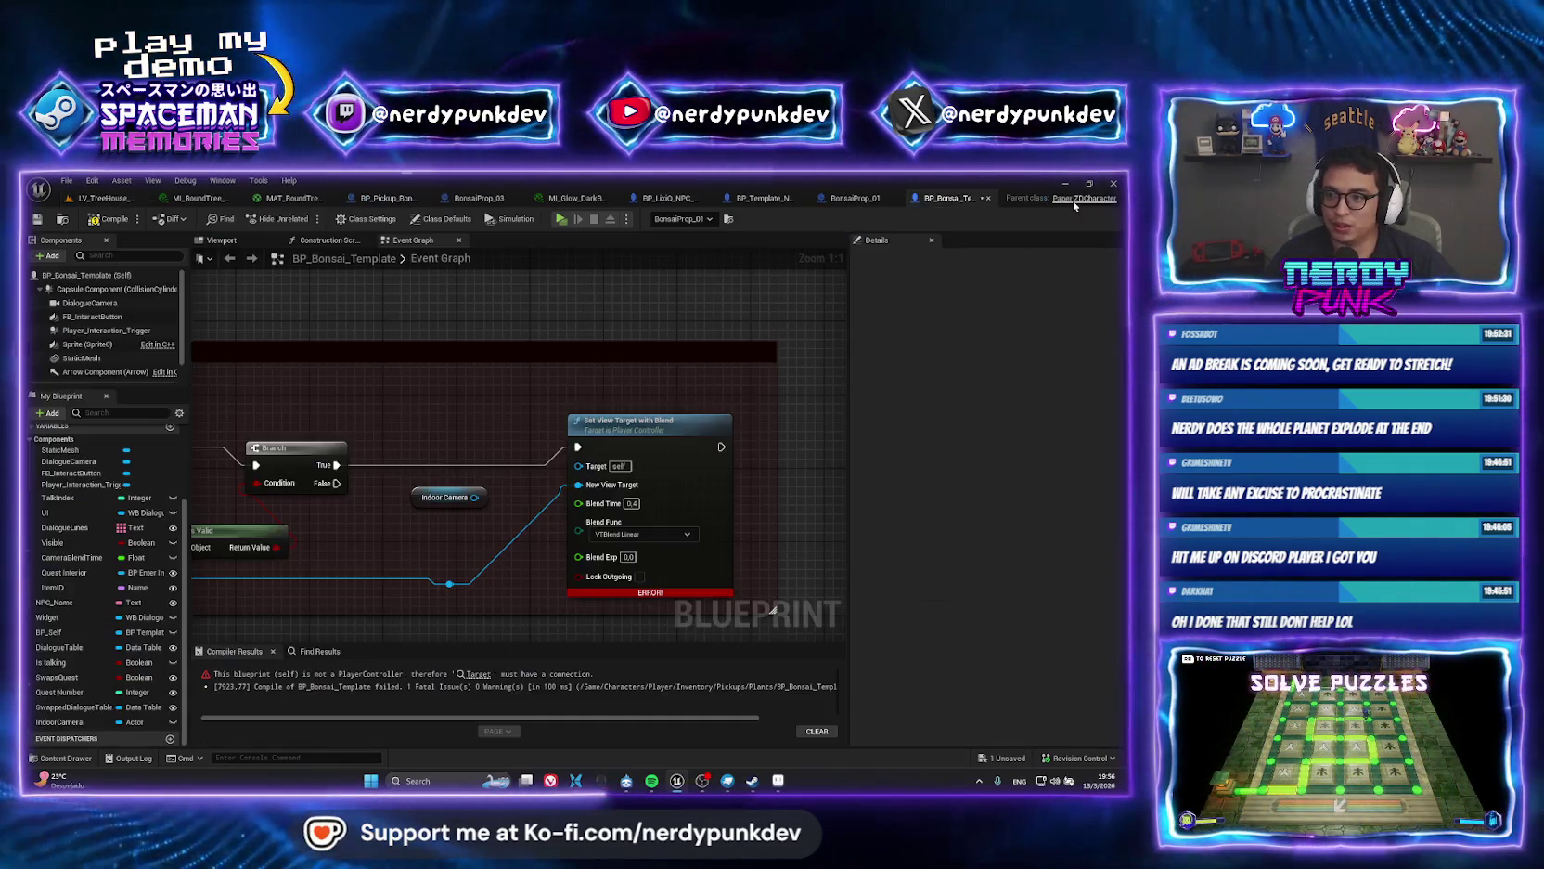
Search 'bp_interi', set IndoorCamera to a BP Interior Camera 03 Object Reference, and confirm.
click(130, 722)
text(bp_inter)
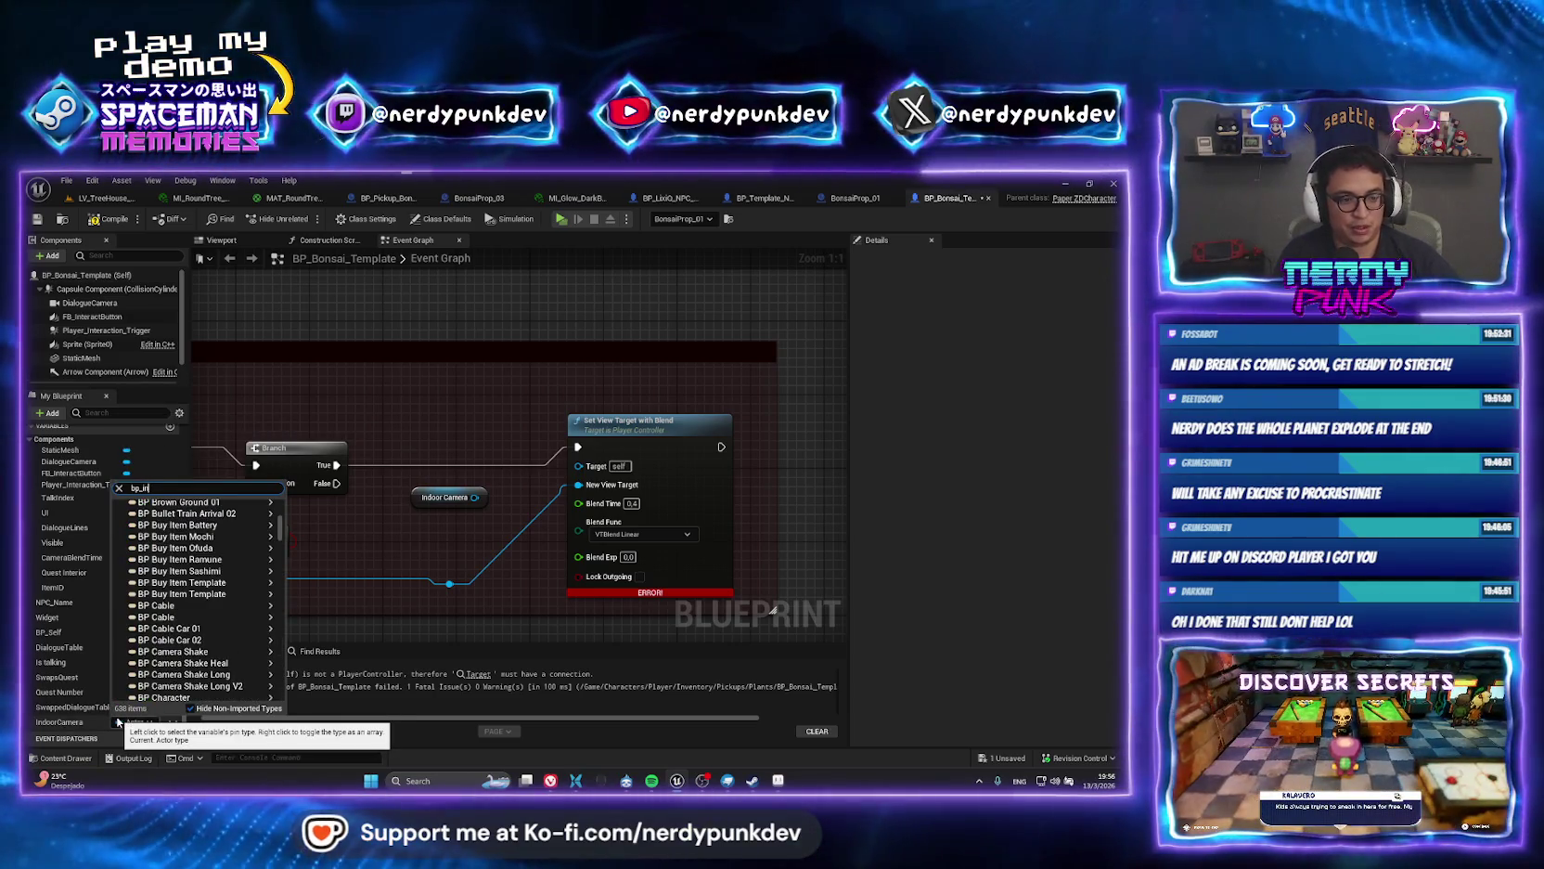
text(i)
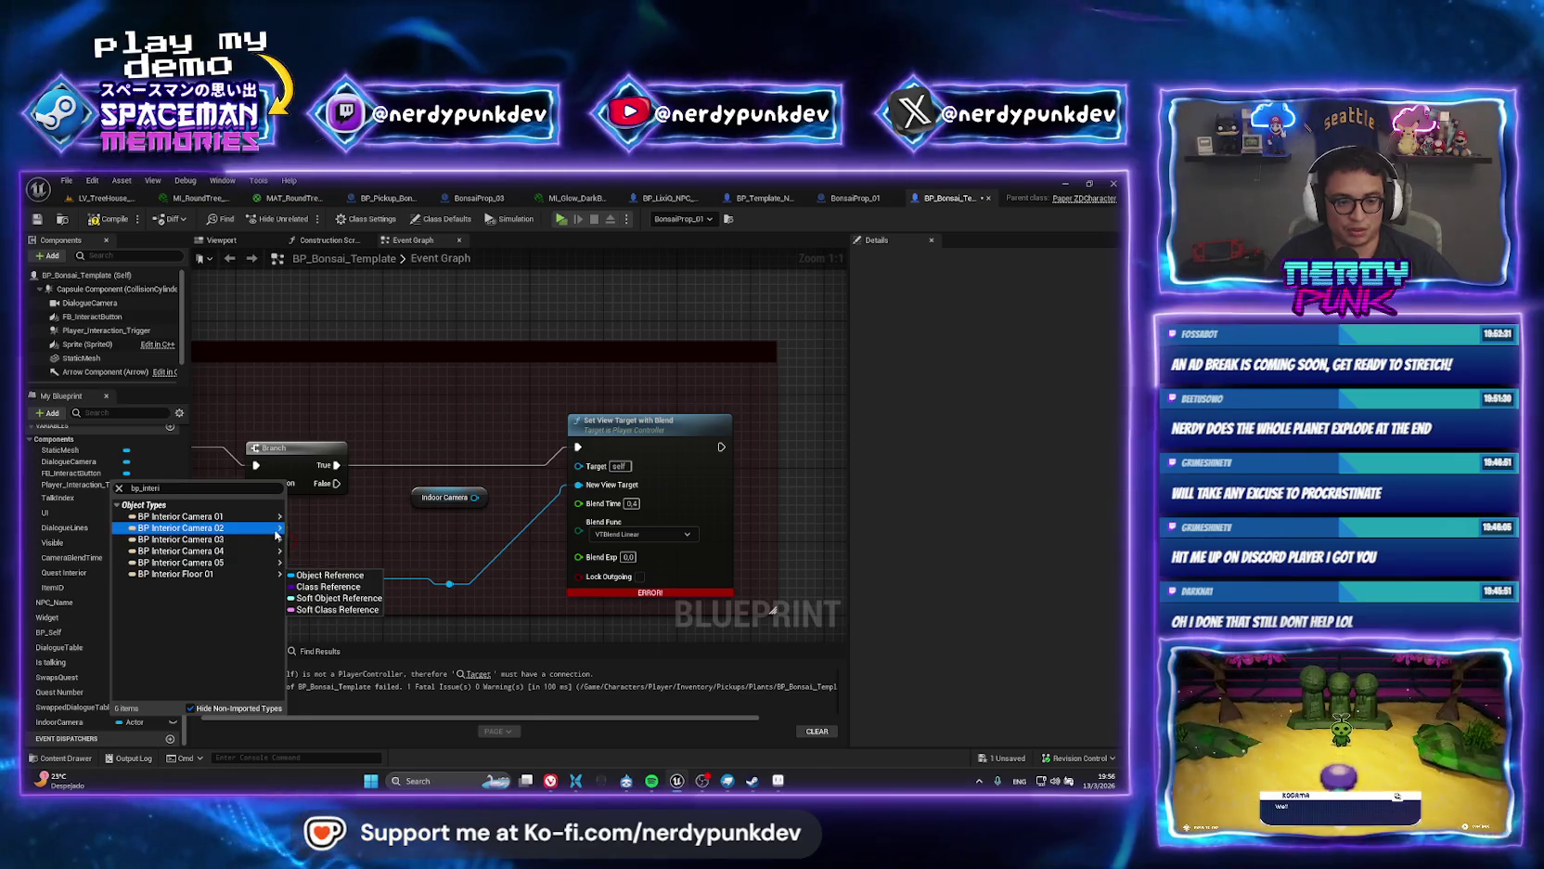
mouse_move(228, 542)
click(330, 540)
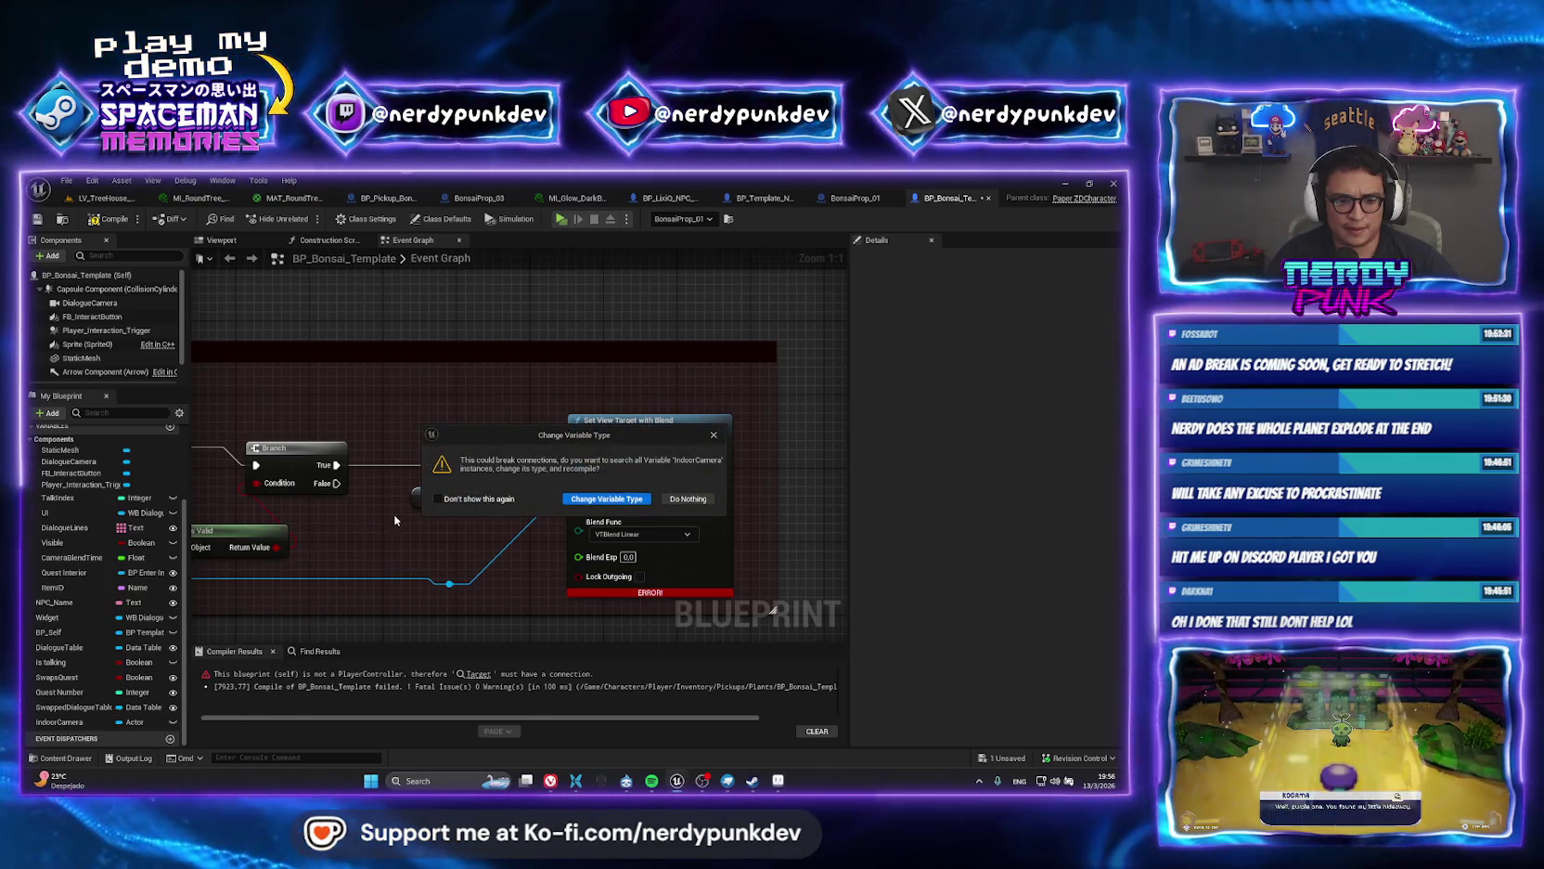
click(584, 501)
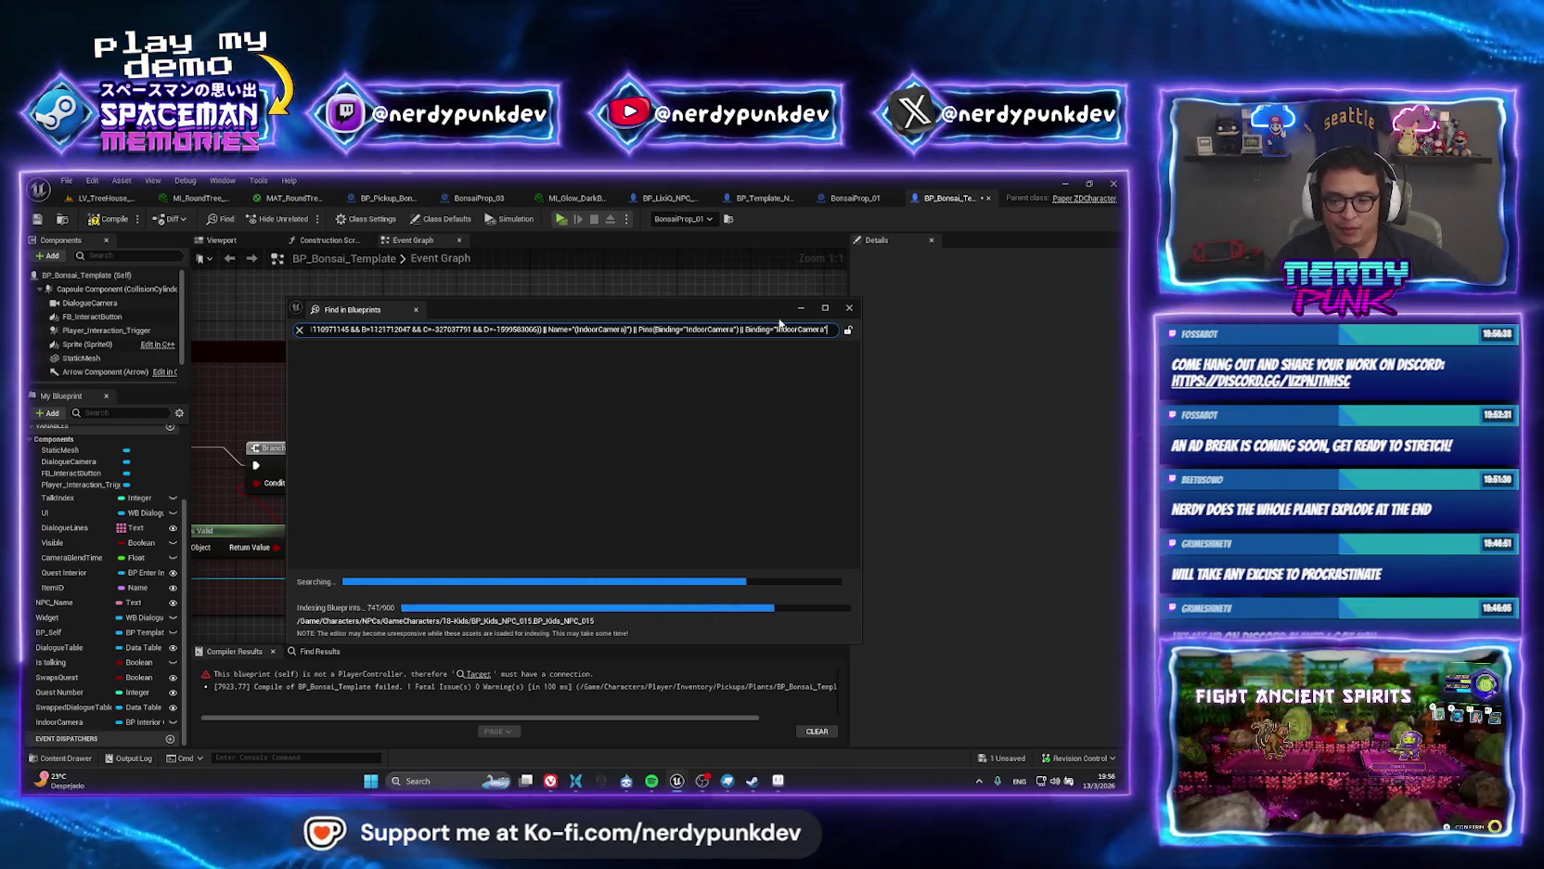
click(850, 309)
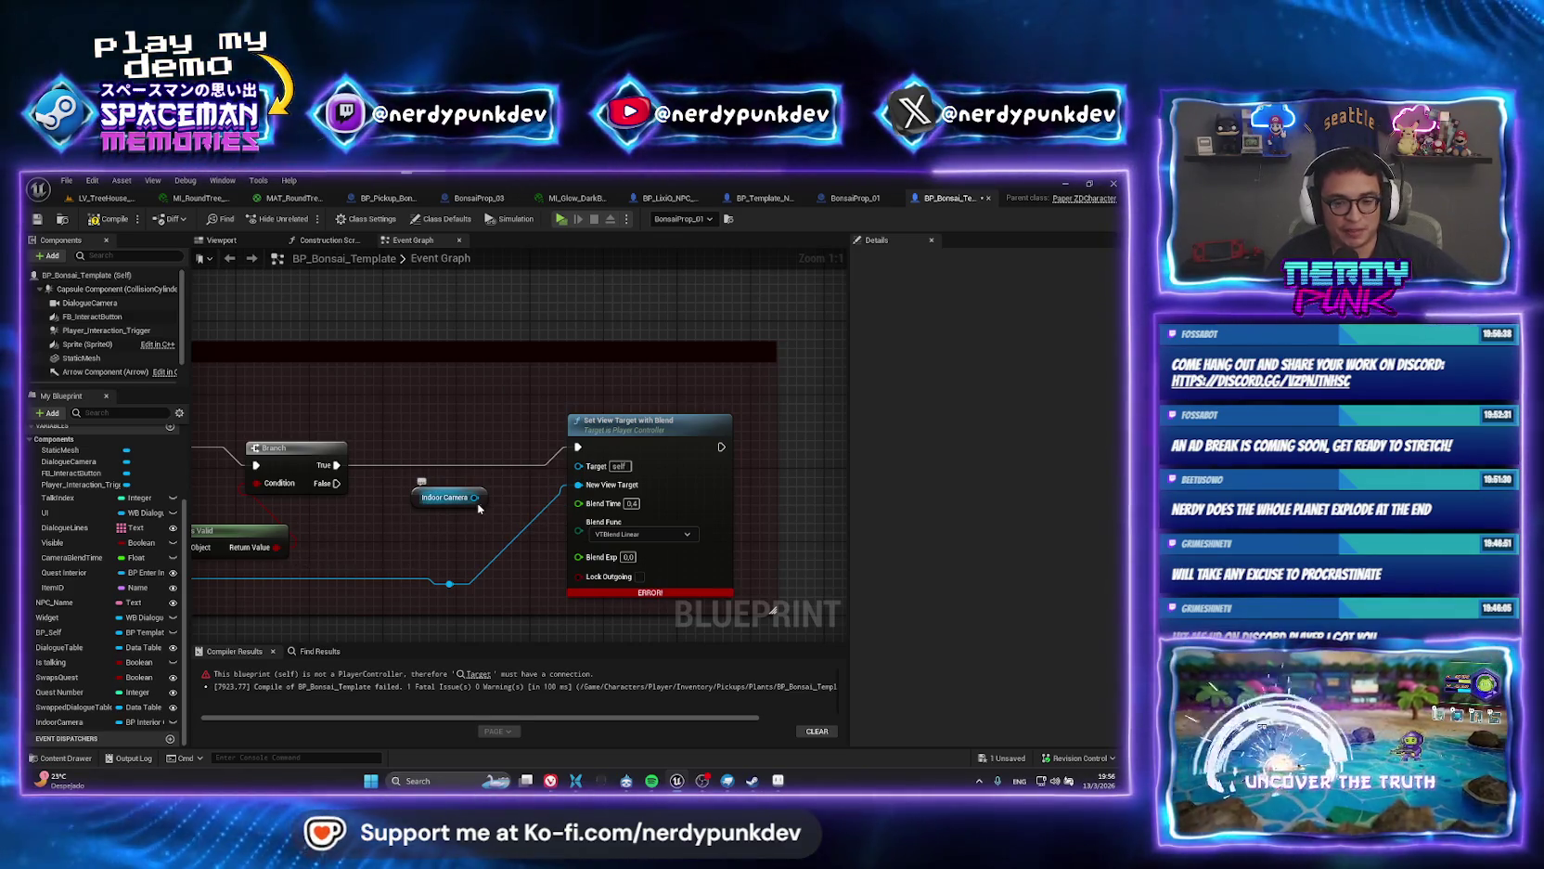
mouse_move(474, 497)
mouse_down()
mouse_move(495, 526)
mouse_move(536, 479)
mouse_up()
text(set vie)
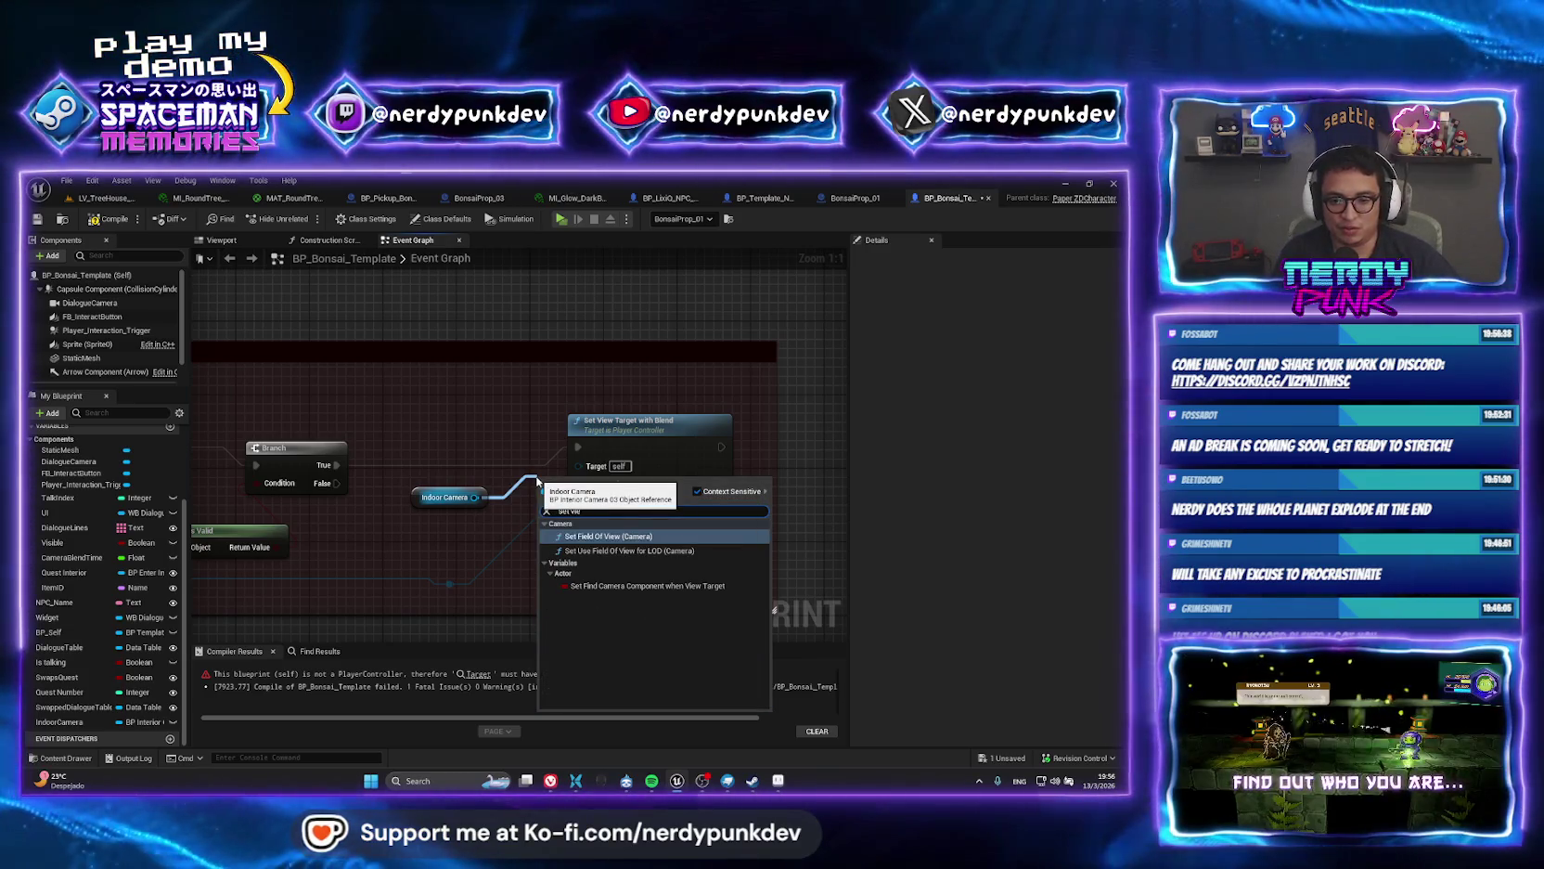
click(486, 421)
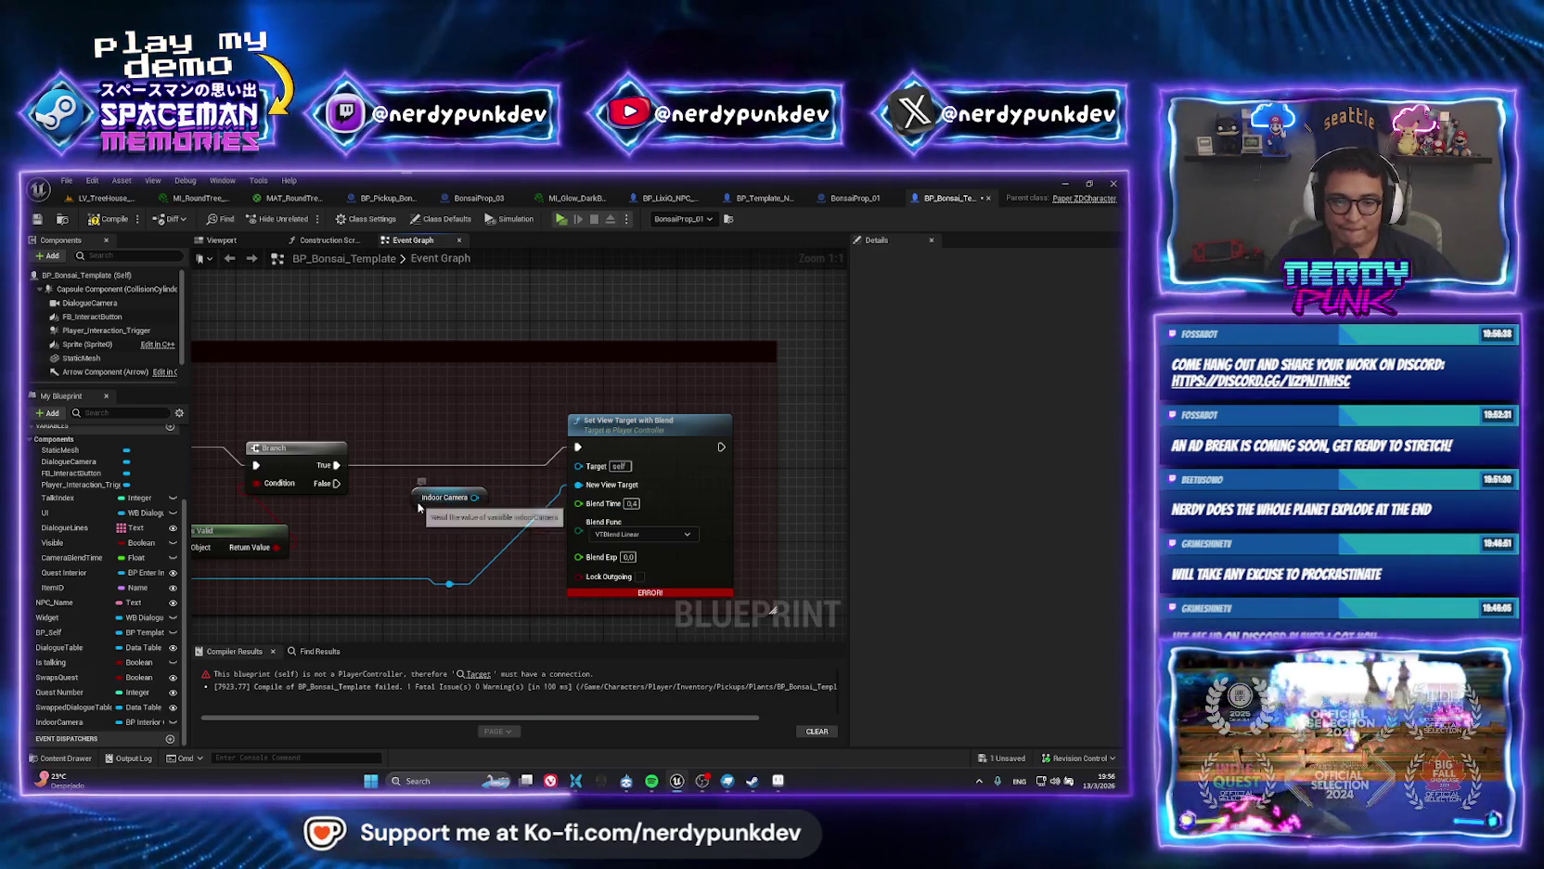
drag(459, 498, 445, 535)
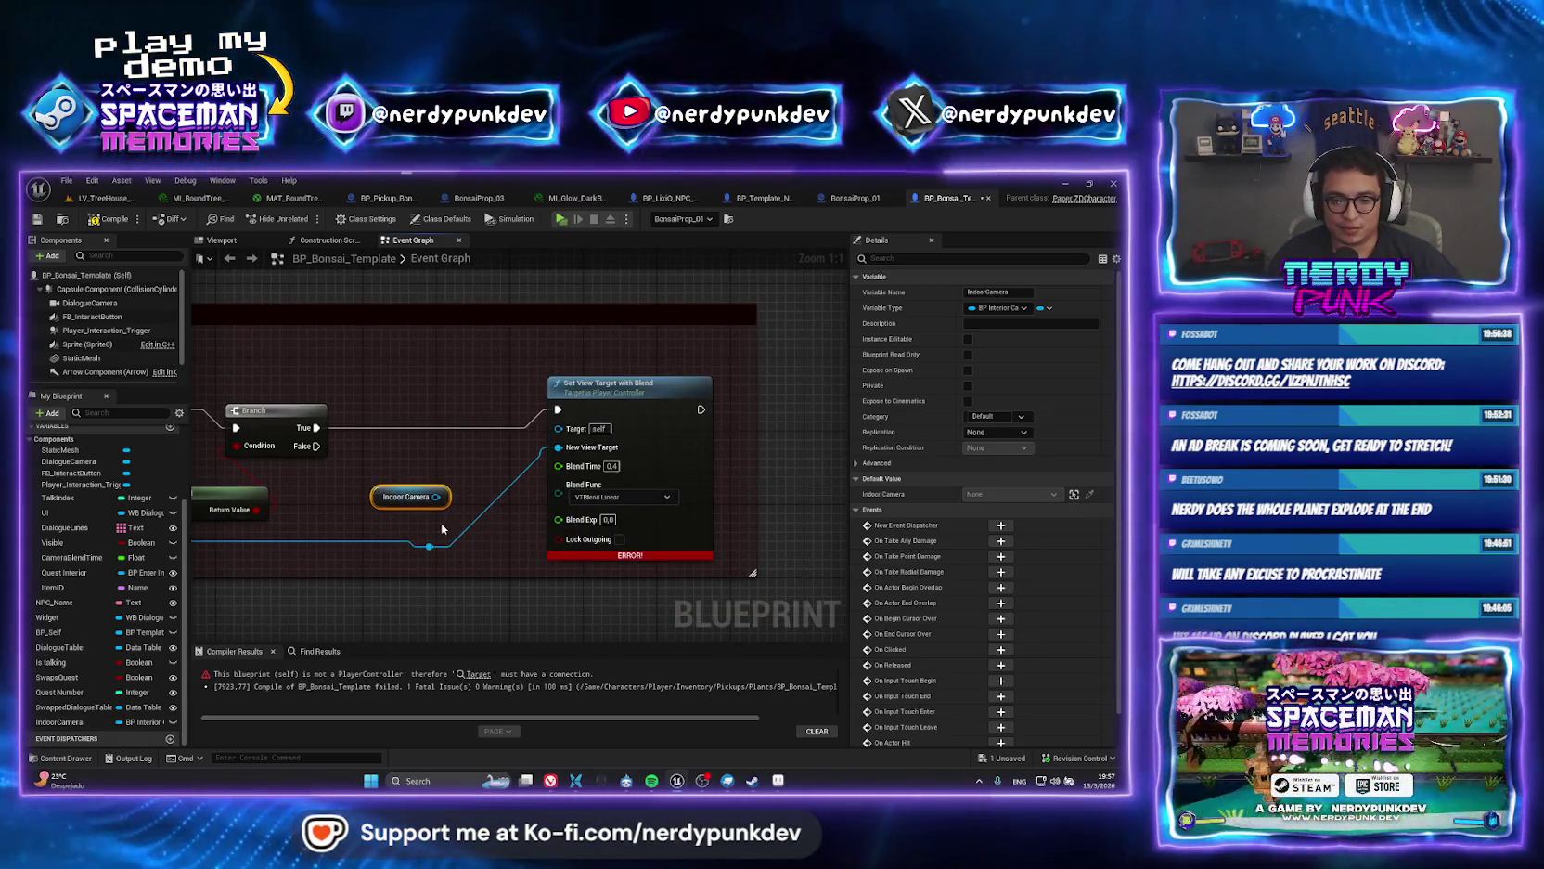
scroll(663, 432, down, 5)
scroll(664, 433, up, 5)
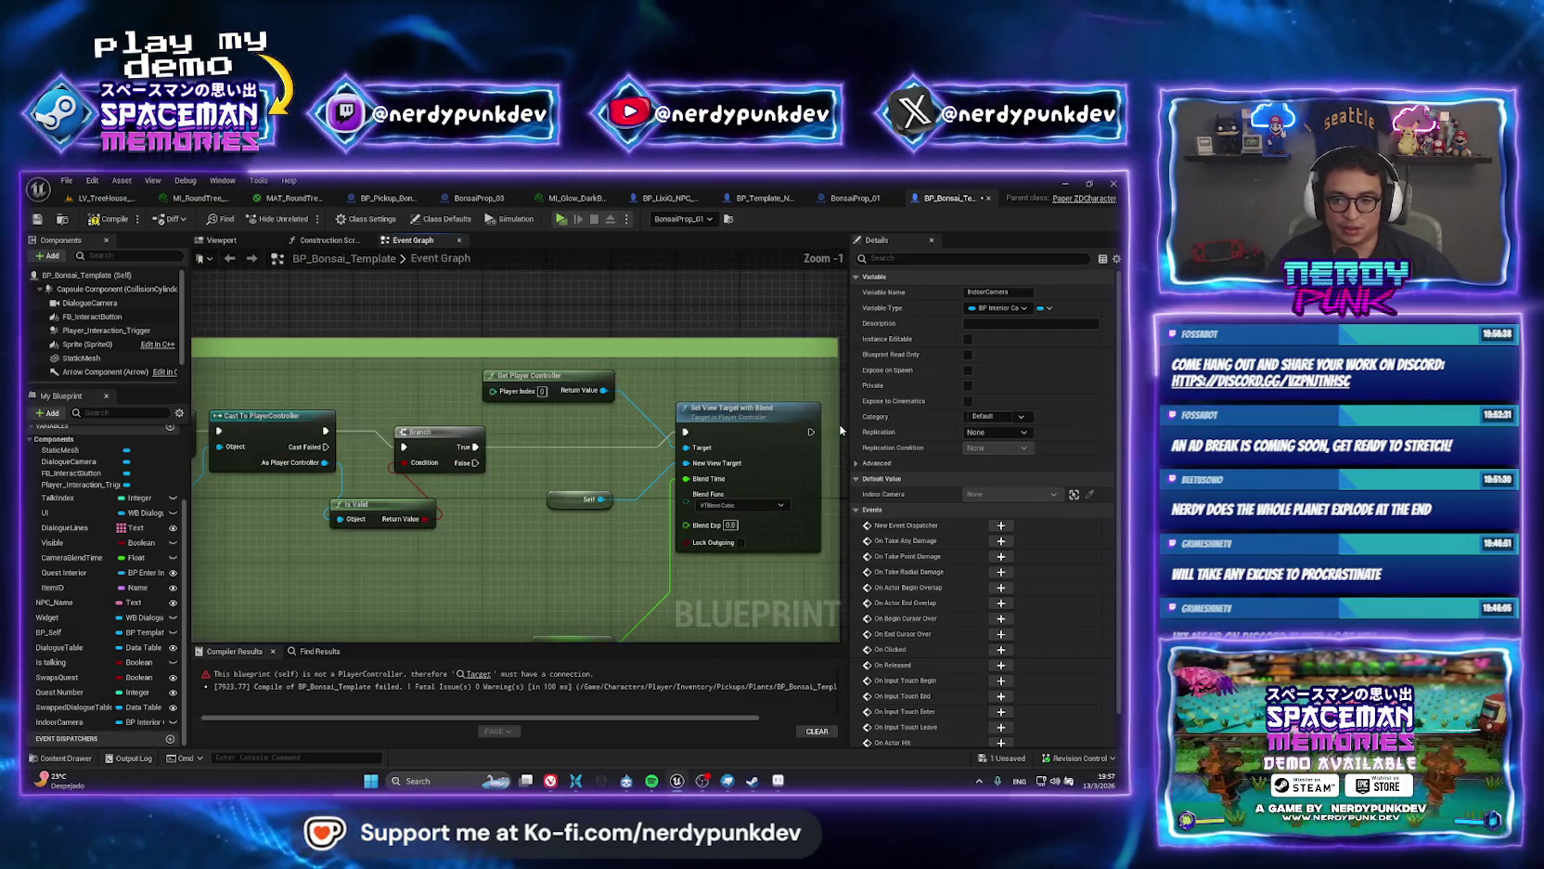
drag(763, 437, 482, 385)
scroll(659, 502, down, 1)
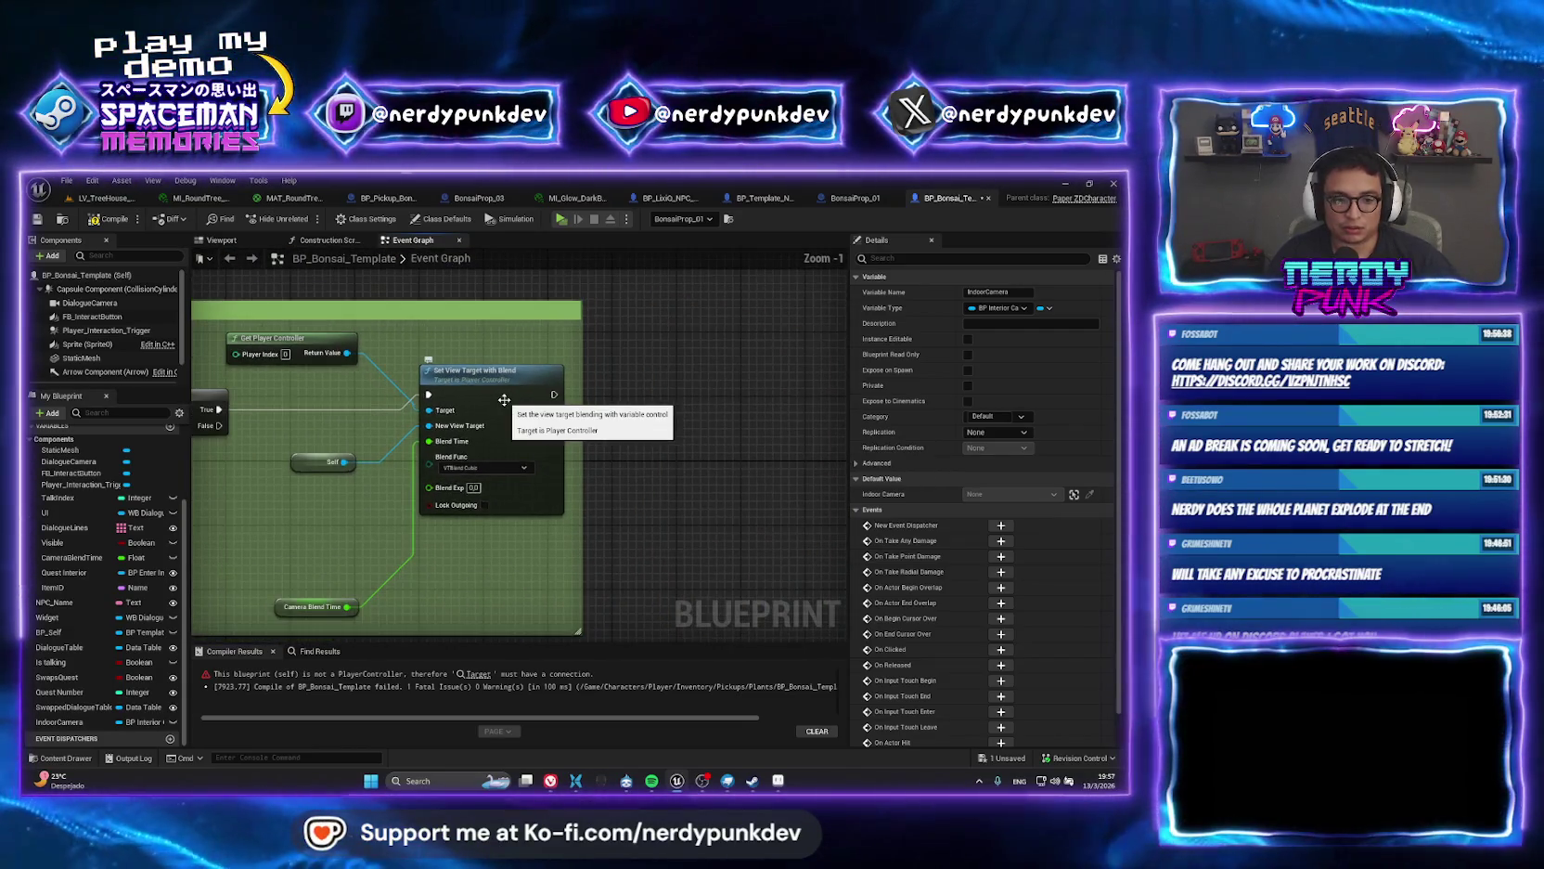
click(657, 497)
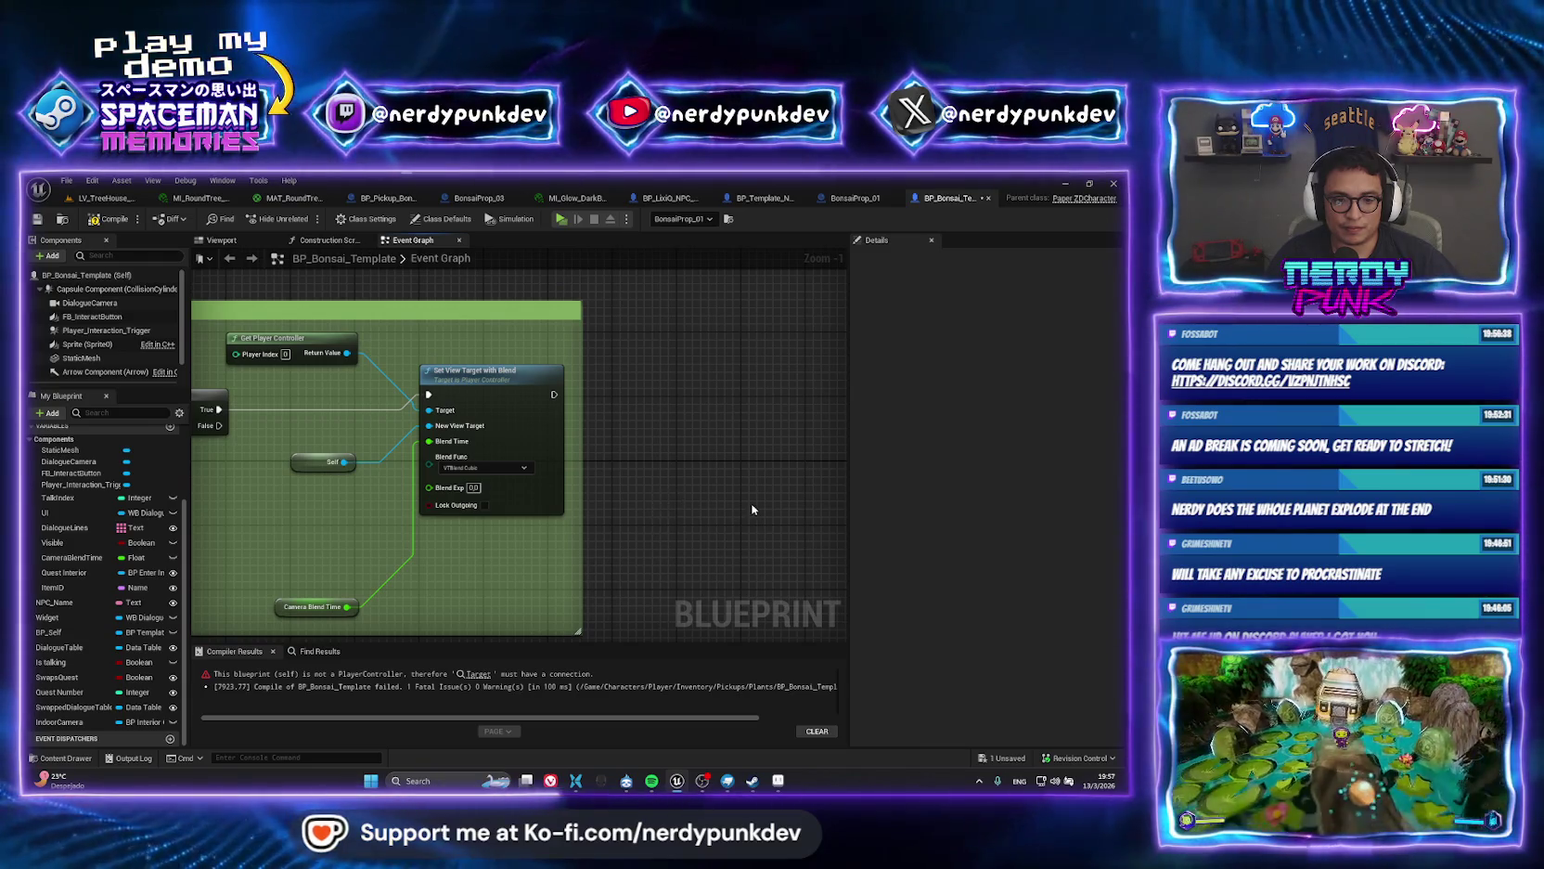
drag(664, 501, 1008, 695)
scroll(519, 519, up, 1)
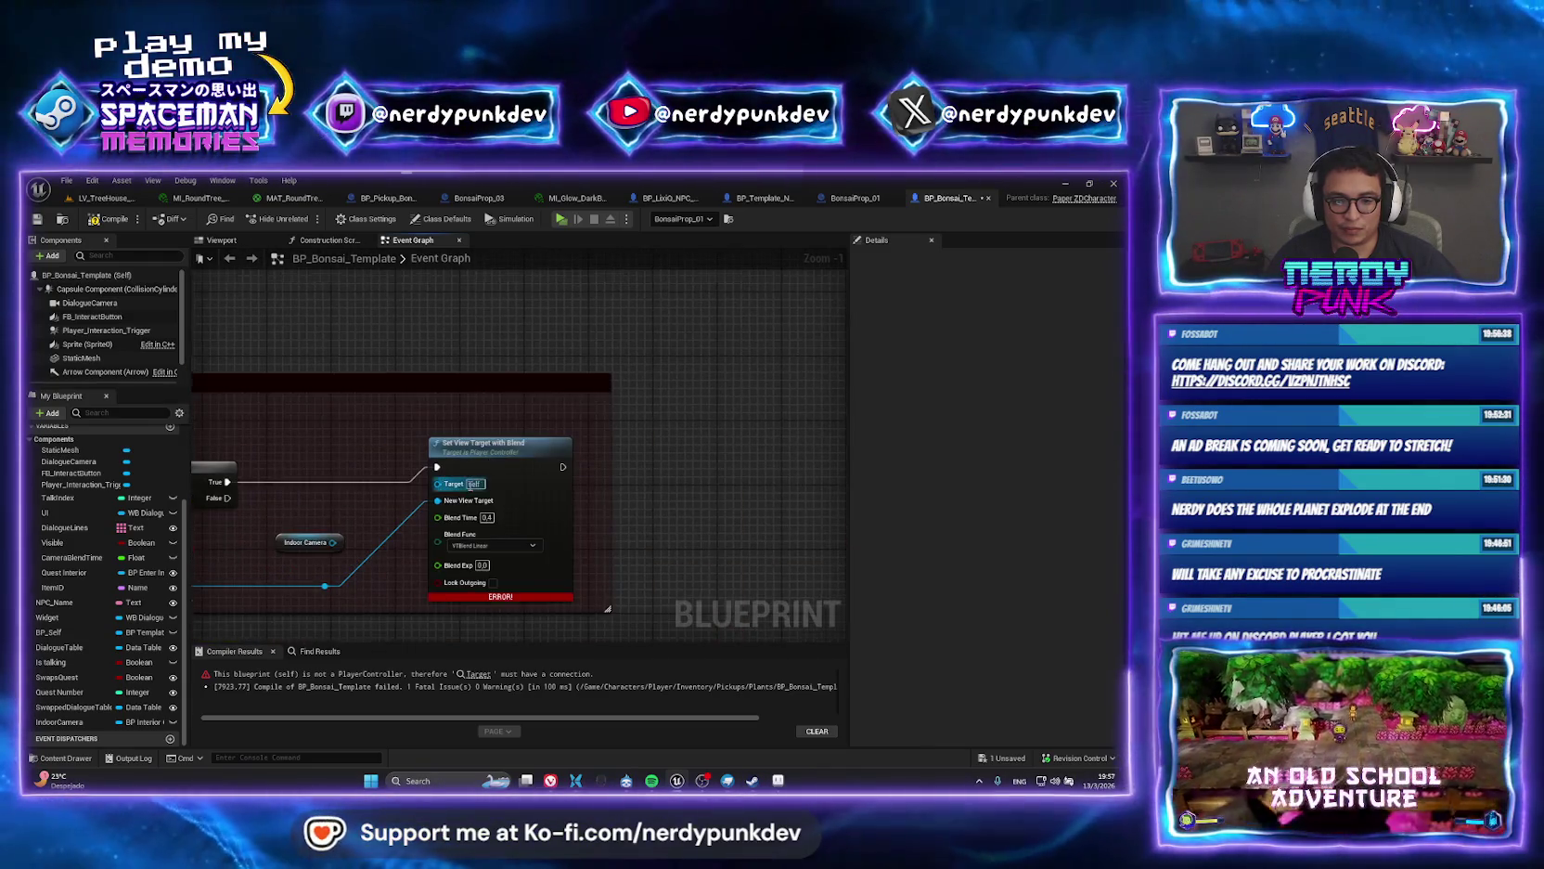
mouse_move(520, 520)
mouse_down()
mouse_move(557, 390)
mouse_move(661, 469)
mouse_move(746, 473)
mouse_up()
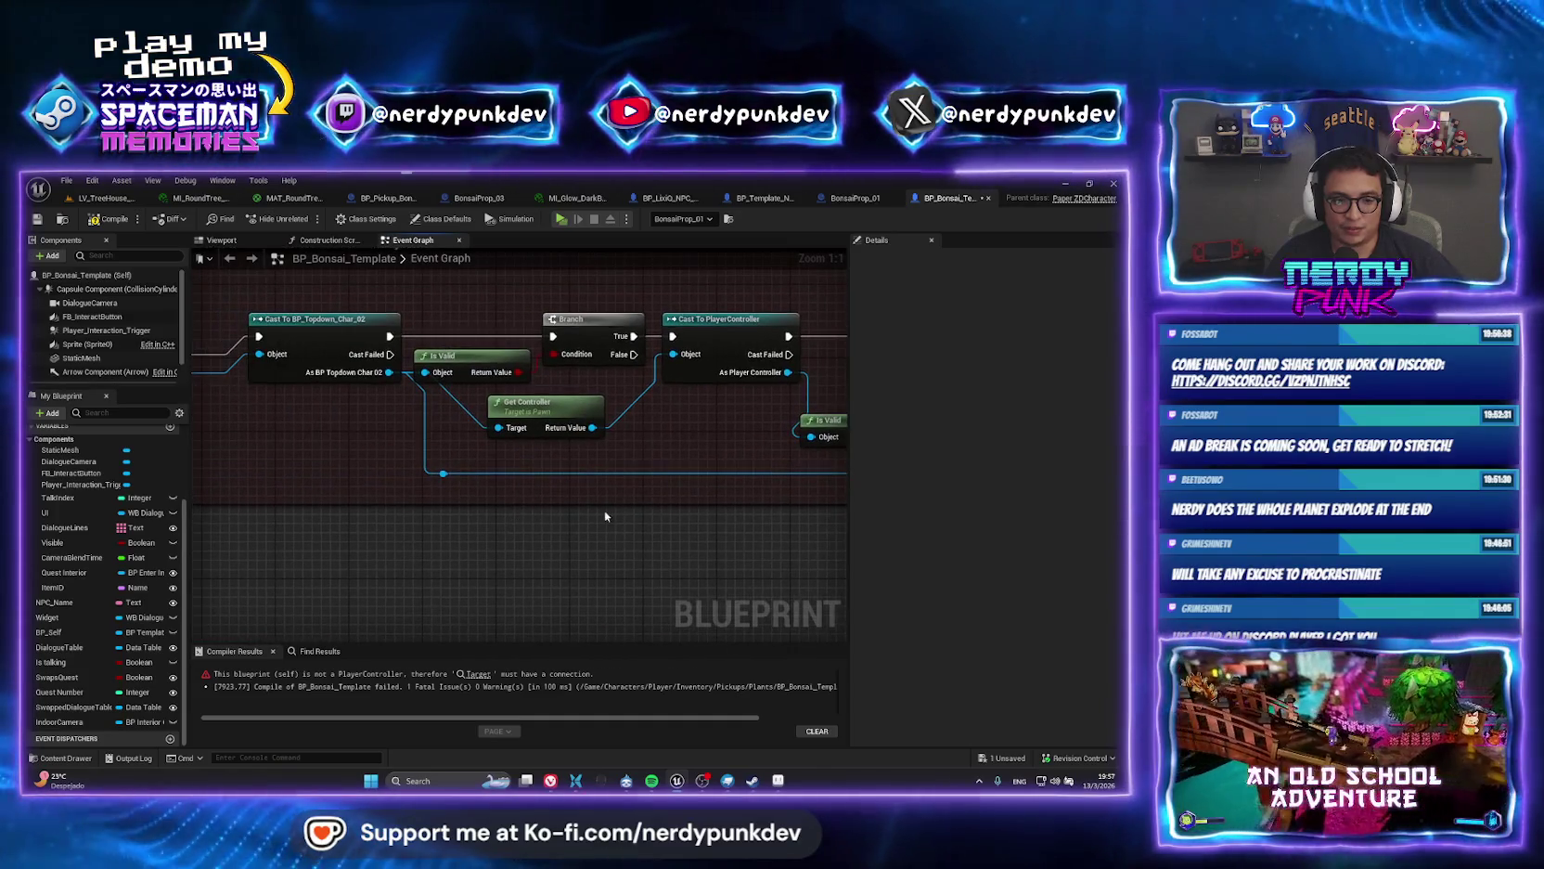
Filter IndoorCamera's type list for 'tor' and 'actor', closing it without changes.
drag(612, 515, 503, 522)
click(139, 721)
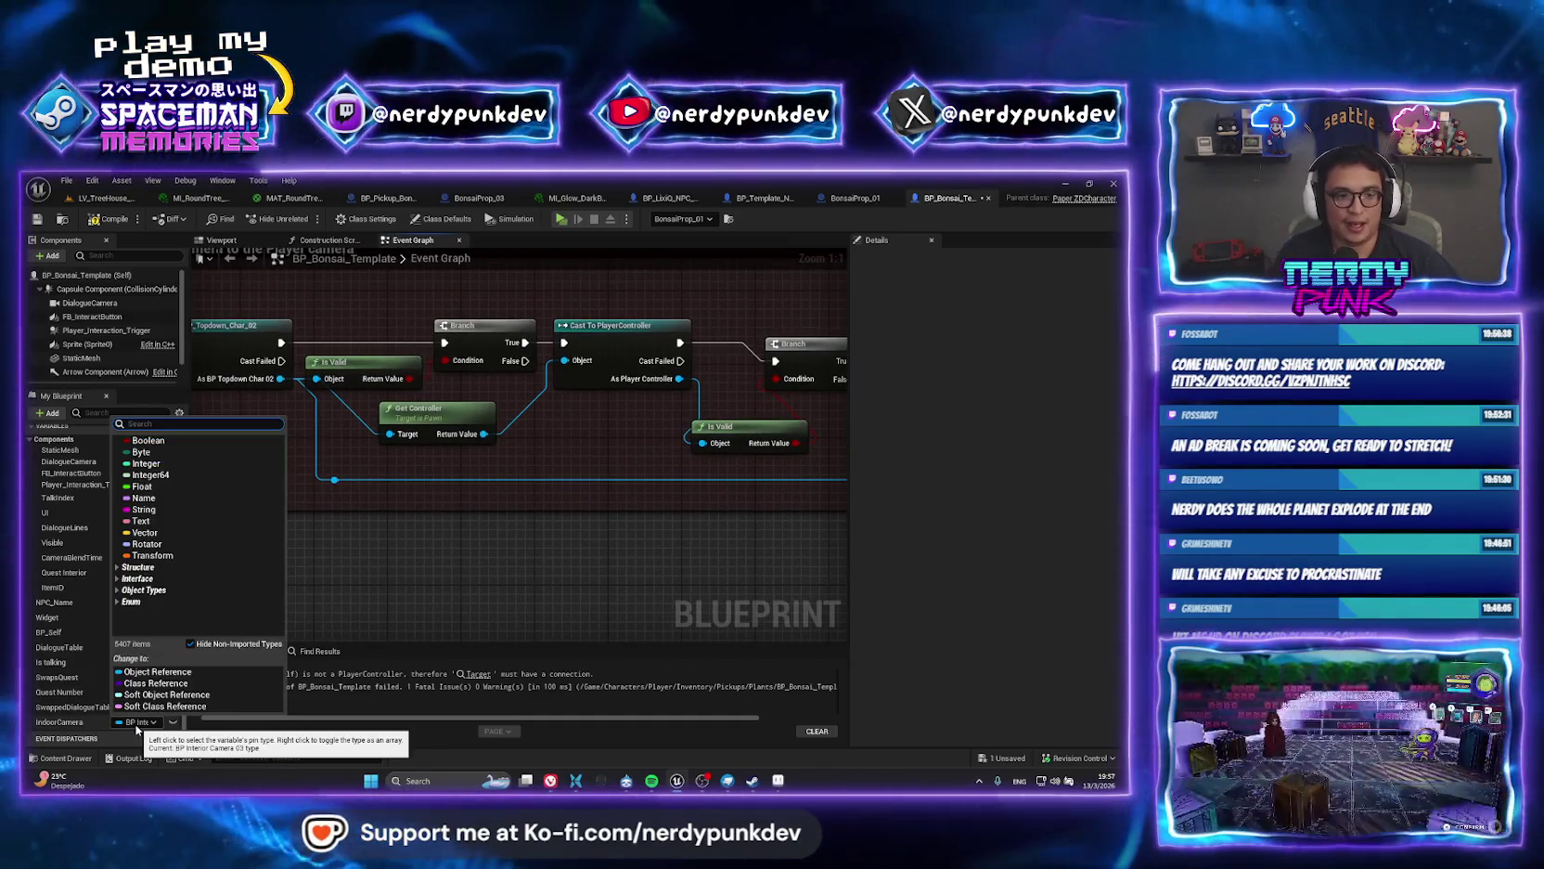
text(intor)
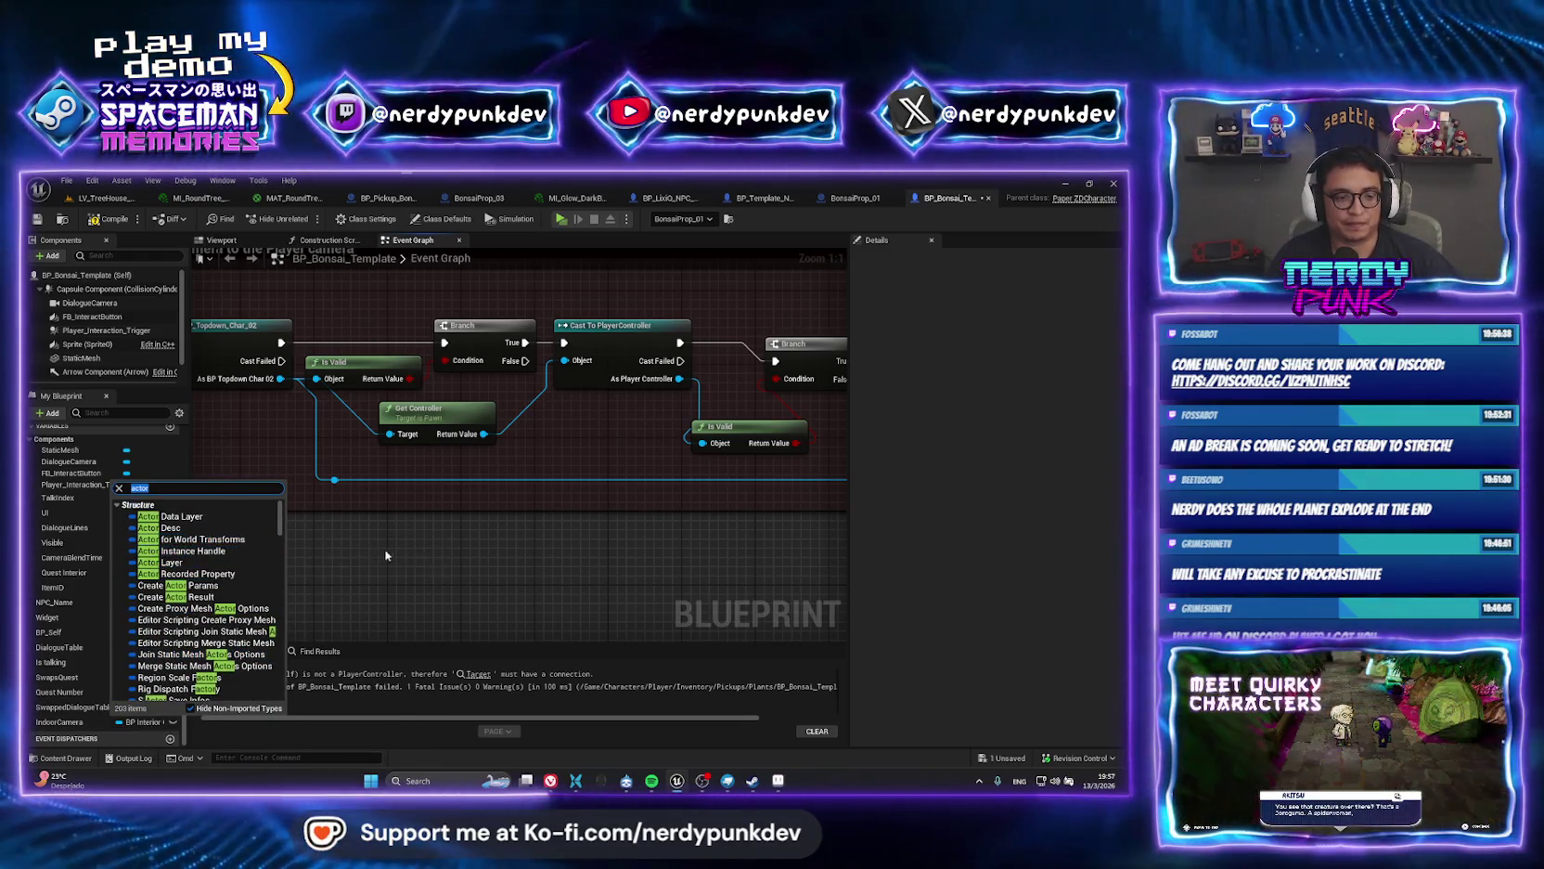
click(589, 571)
mouse_move(588, 572)
mouse_down()
mouse_move(166, 596)
mouse_move(72, 623)
mouse_up()
click(140, 721)
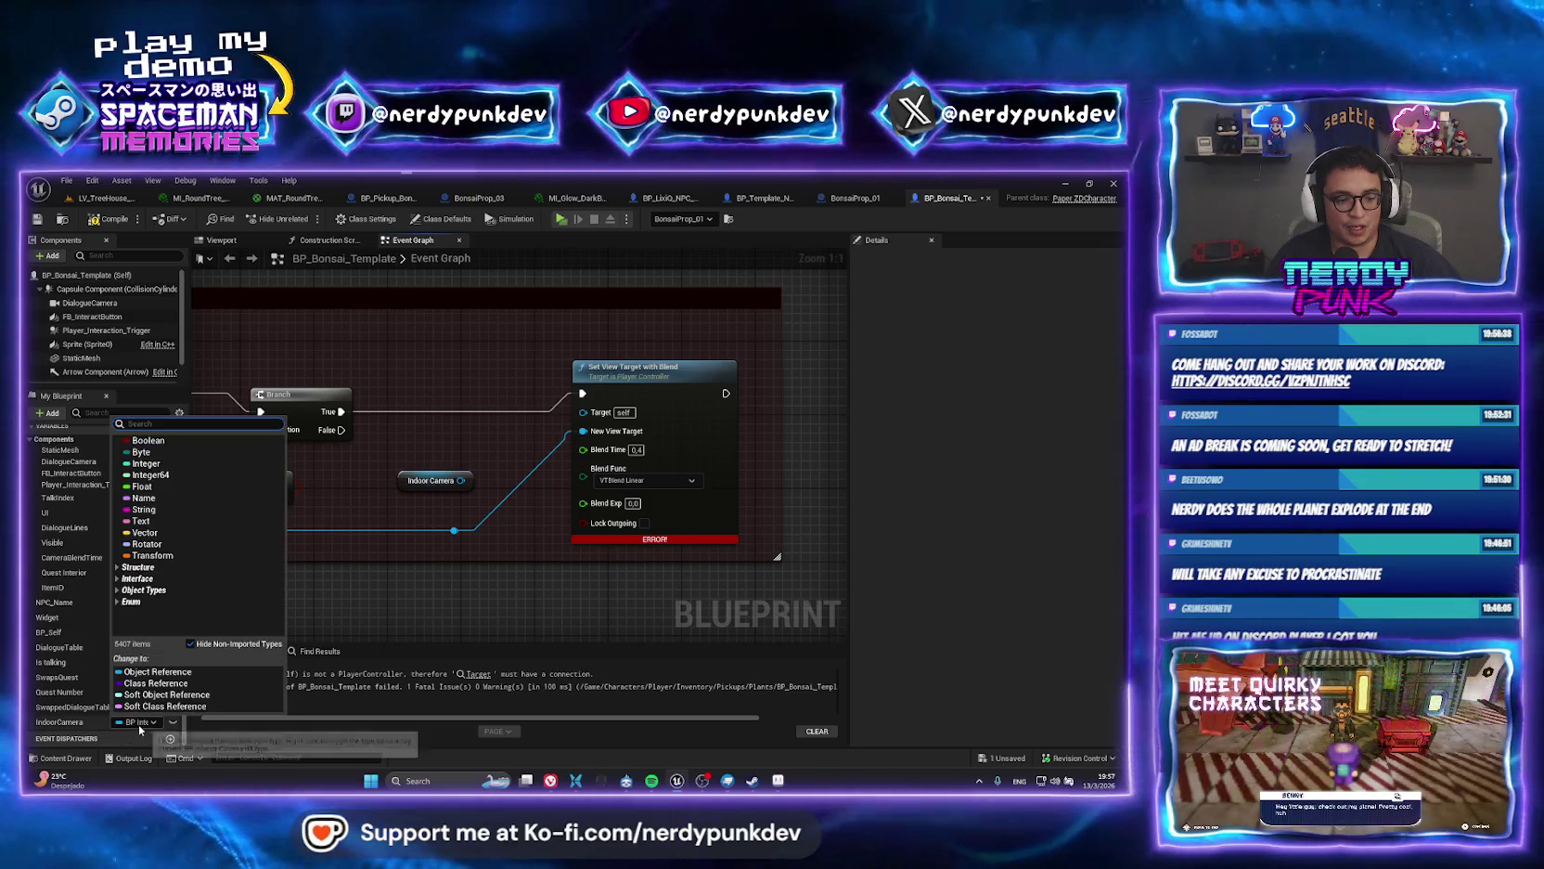
text(actor)
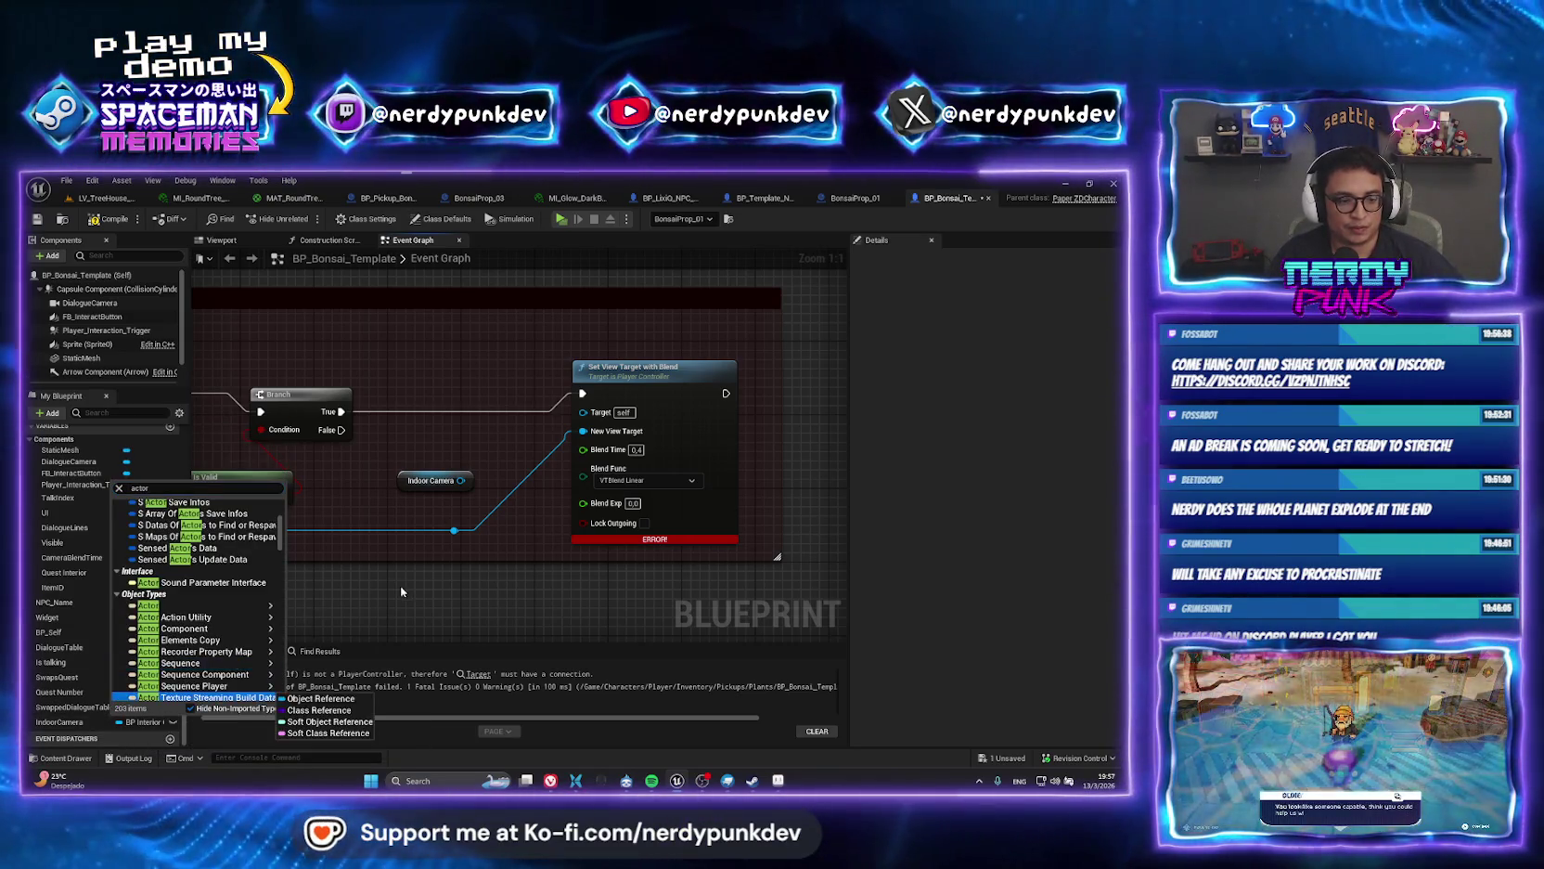
click(158, 735)
Set IndoorCamera to an Actor reference and confirm the variable type change.
click(140, 723)
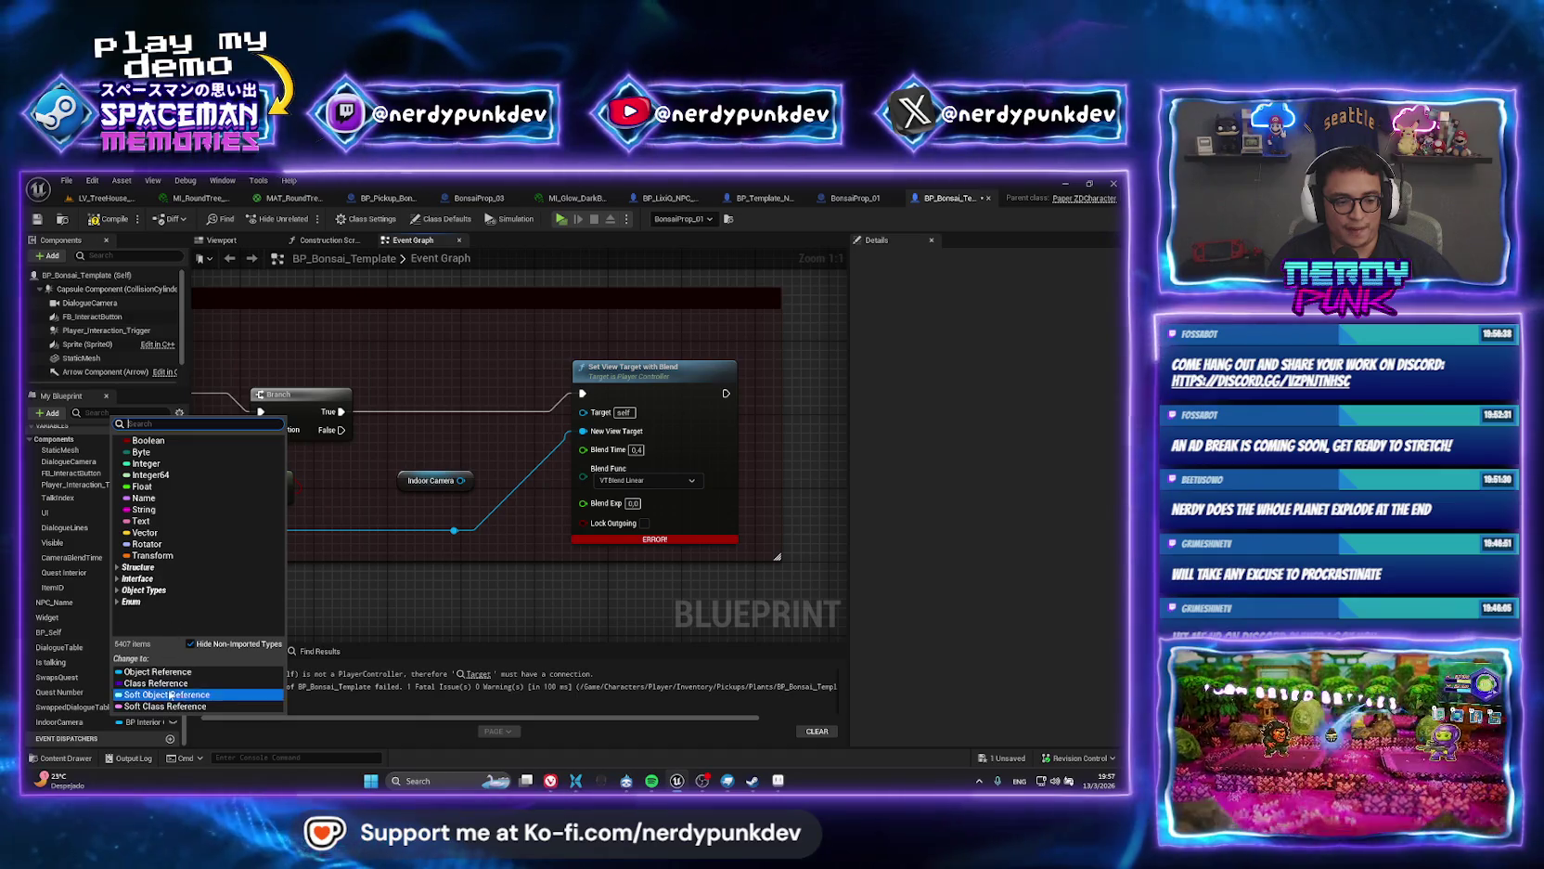
click(140, 590)
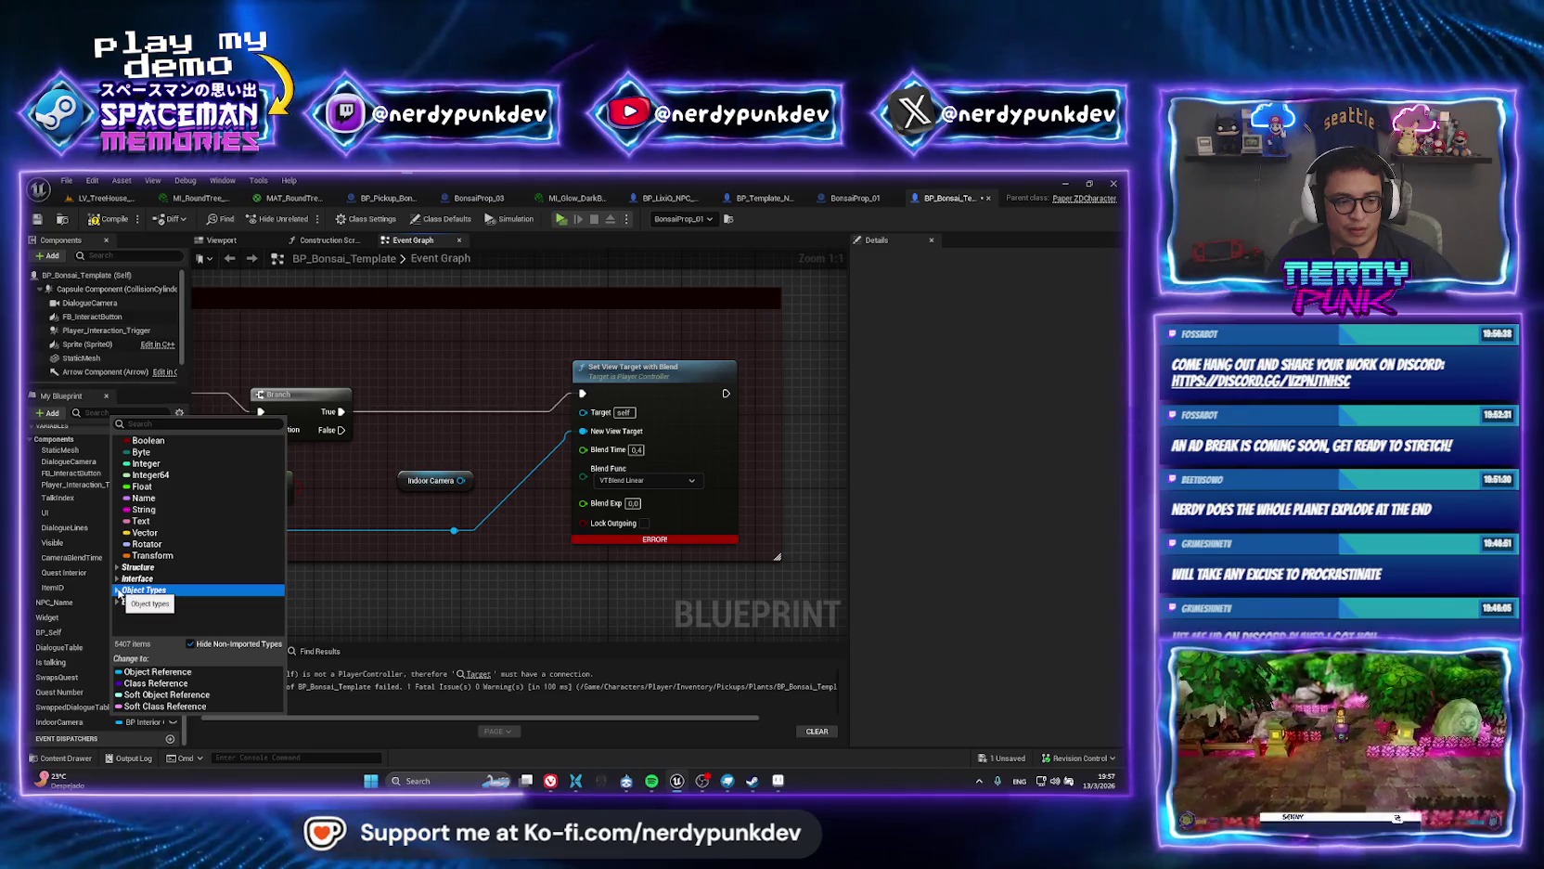
click(126, 590)
text(acto)
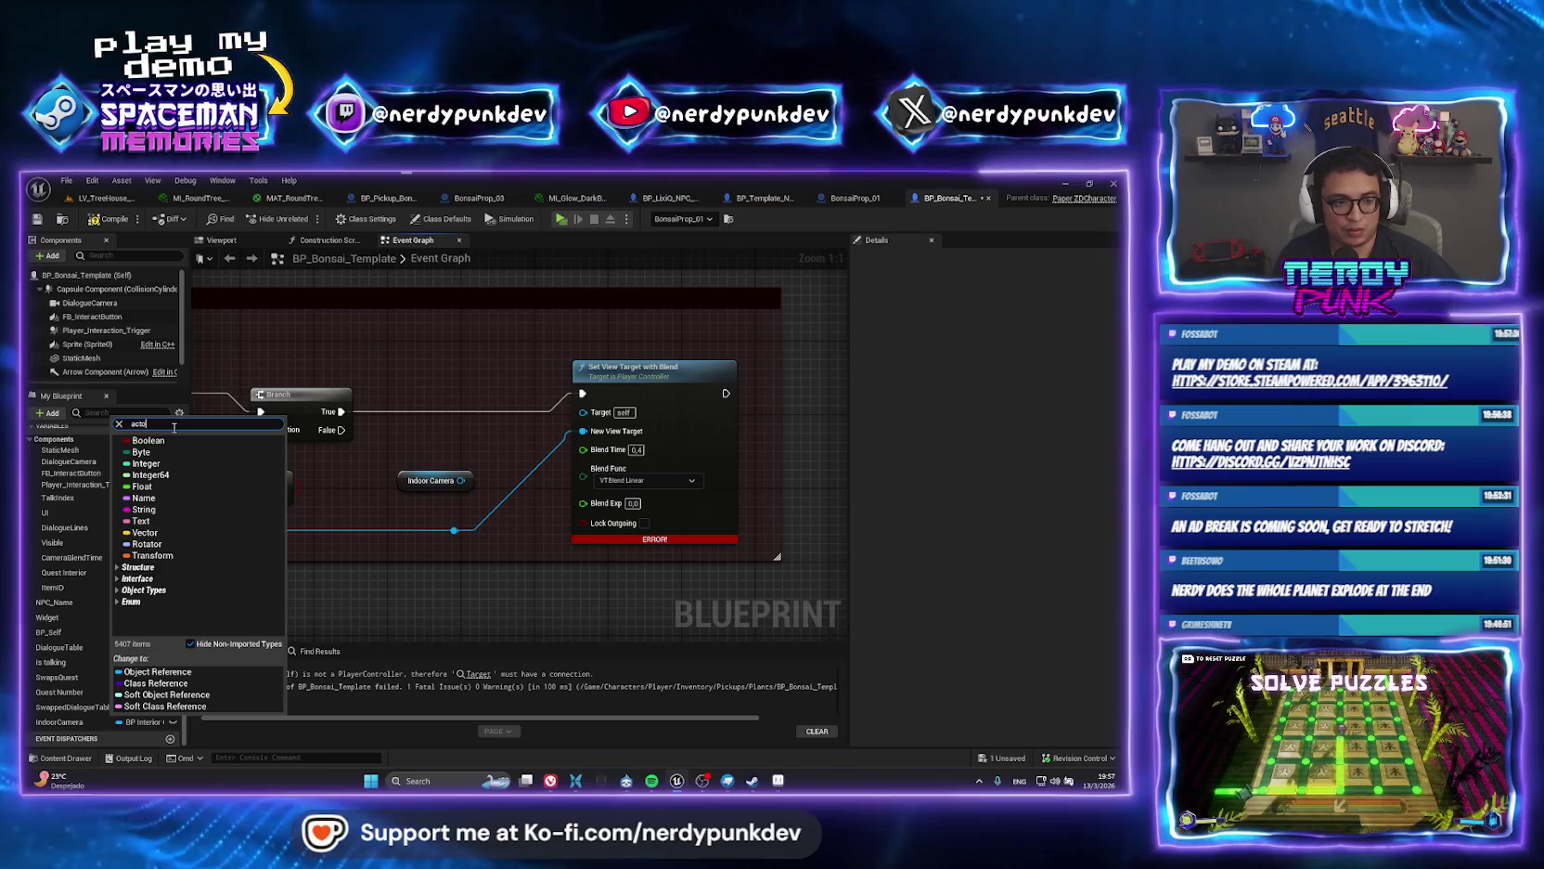
text(r)
scroll(194, 501, up, 2)
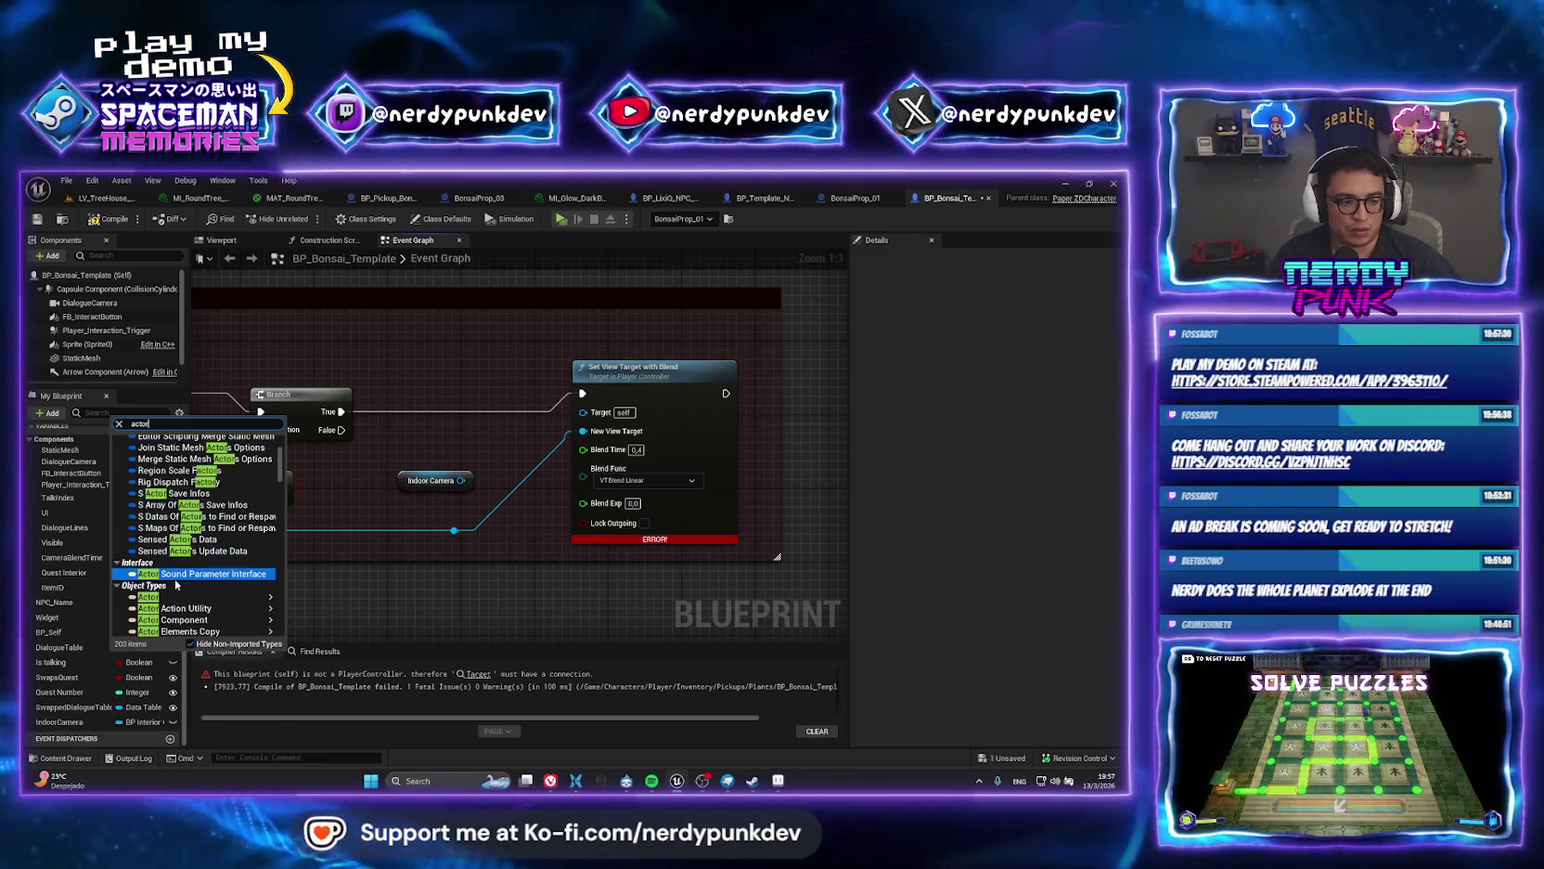
mouse_move(232, 596)
click(314, 610)
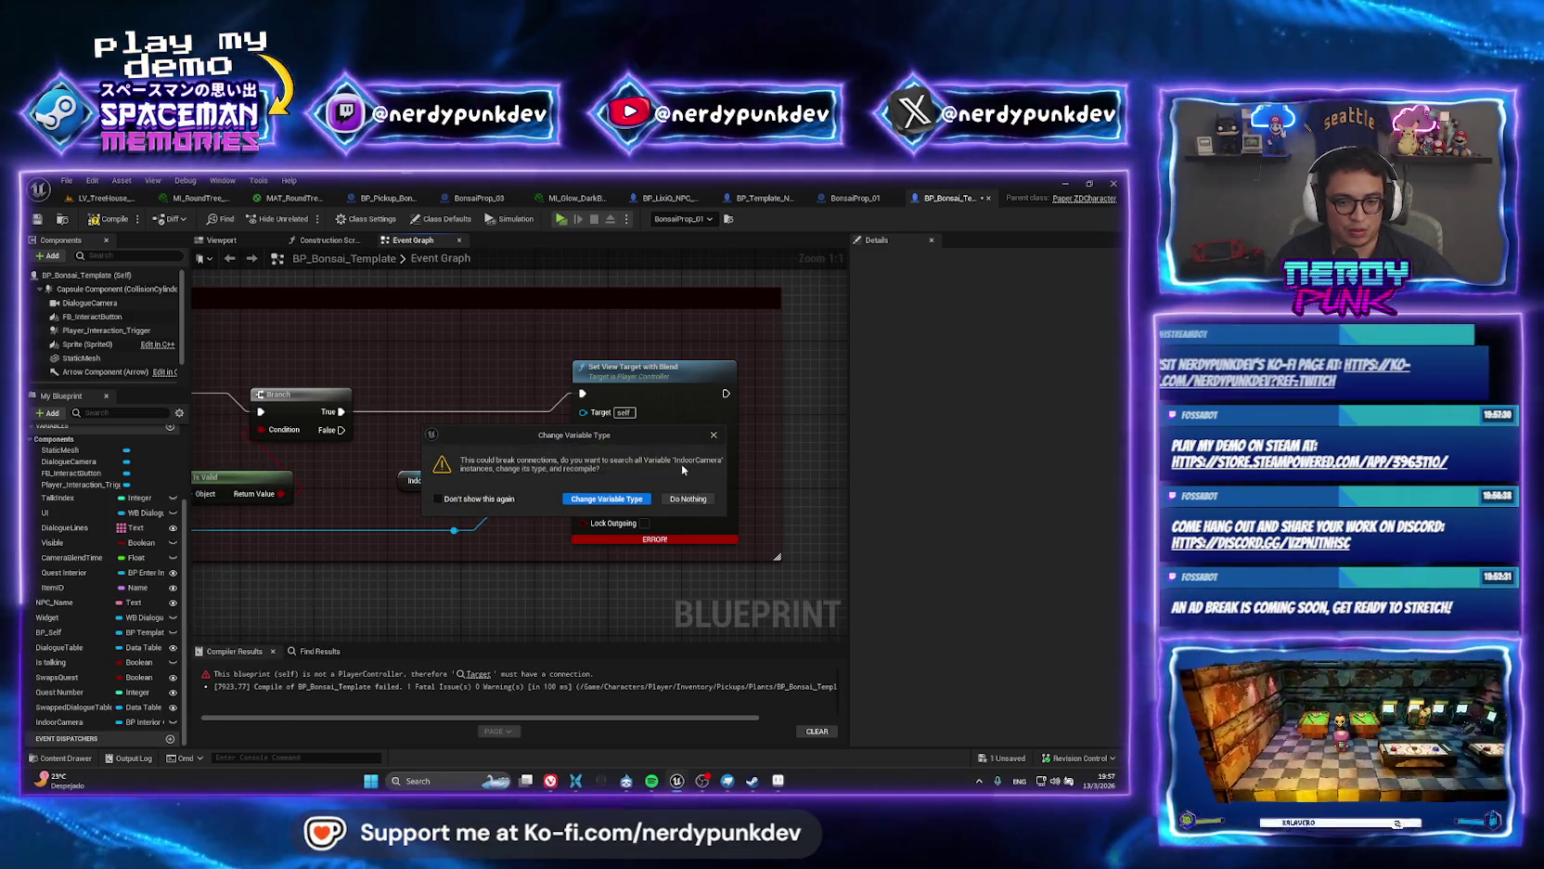
click(572, 500)
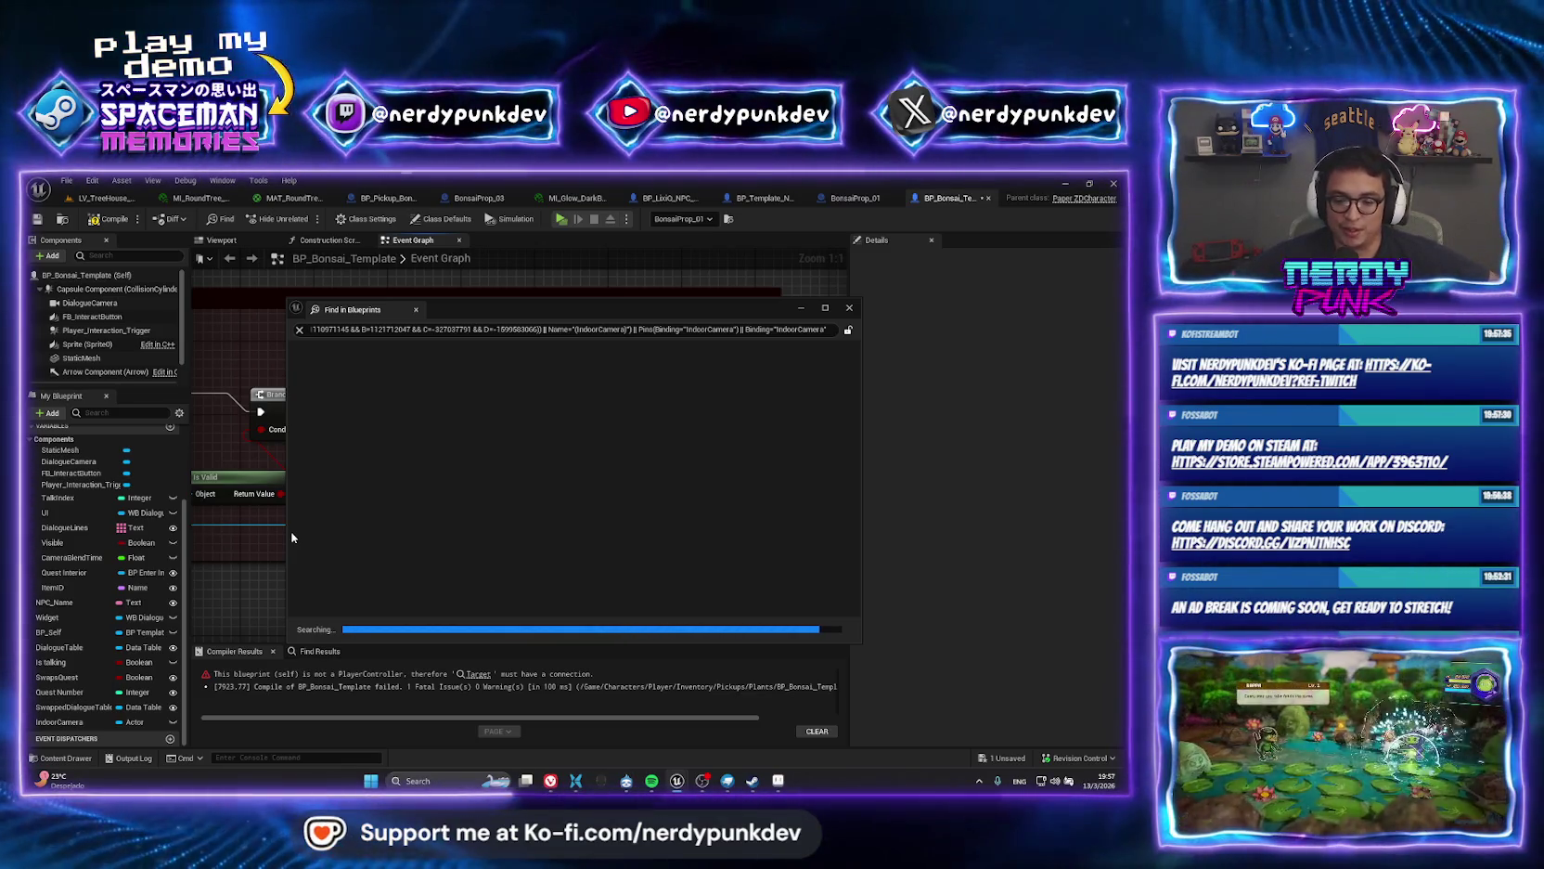
Break the Indoor Camera link into Set View Target with Blend's New View Target pin.
double_click(627, 490)
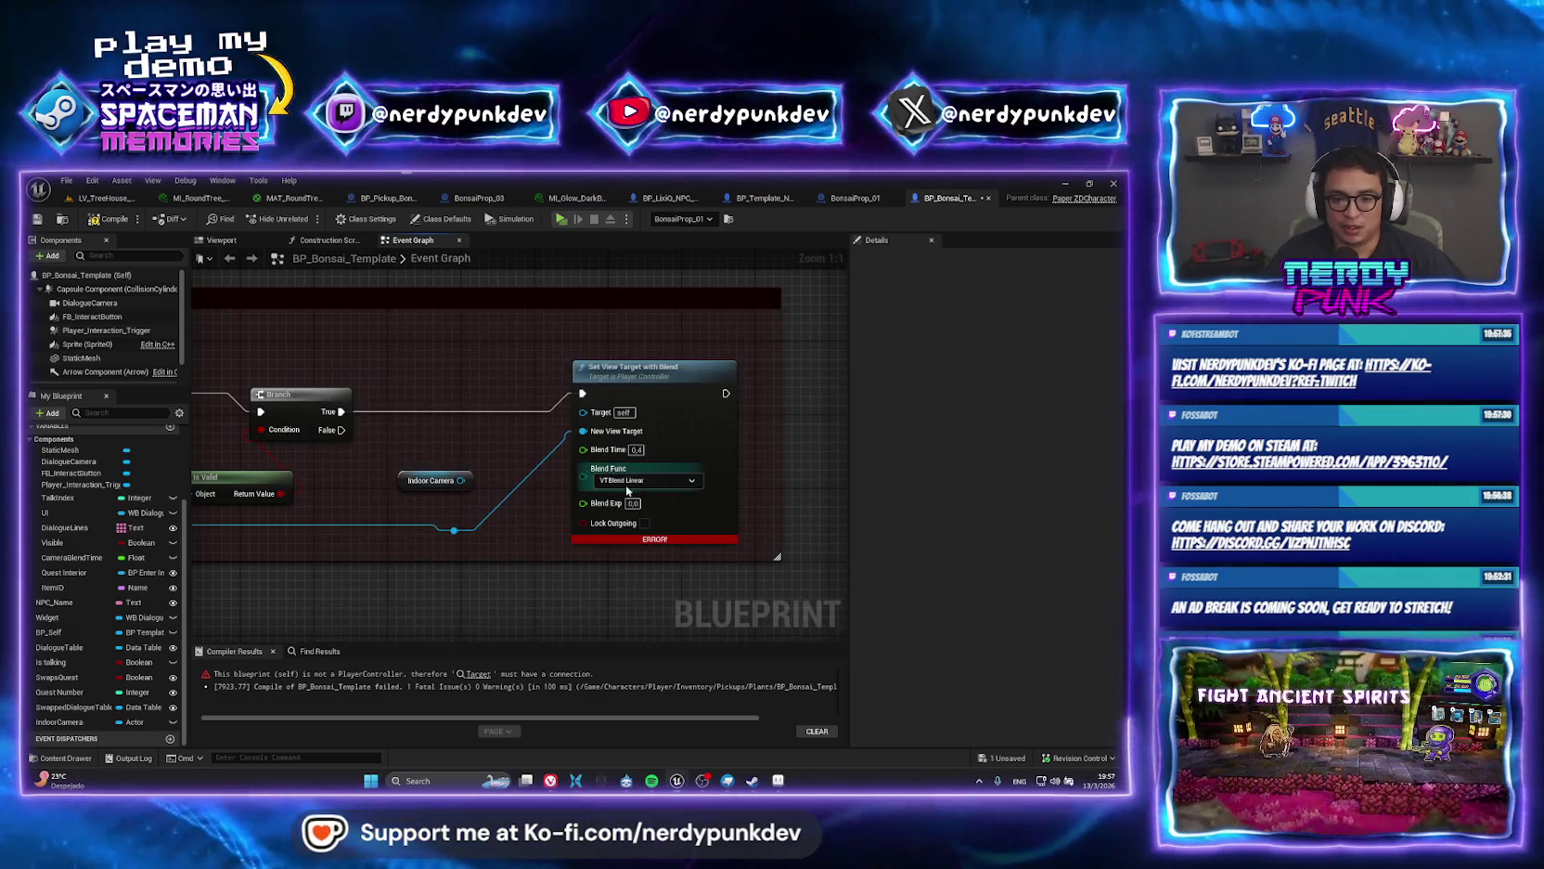
right_click(594, 442)
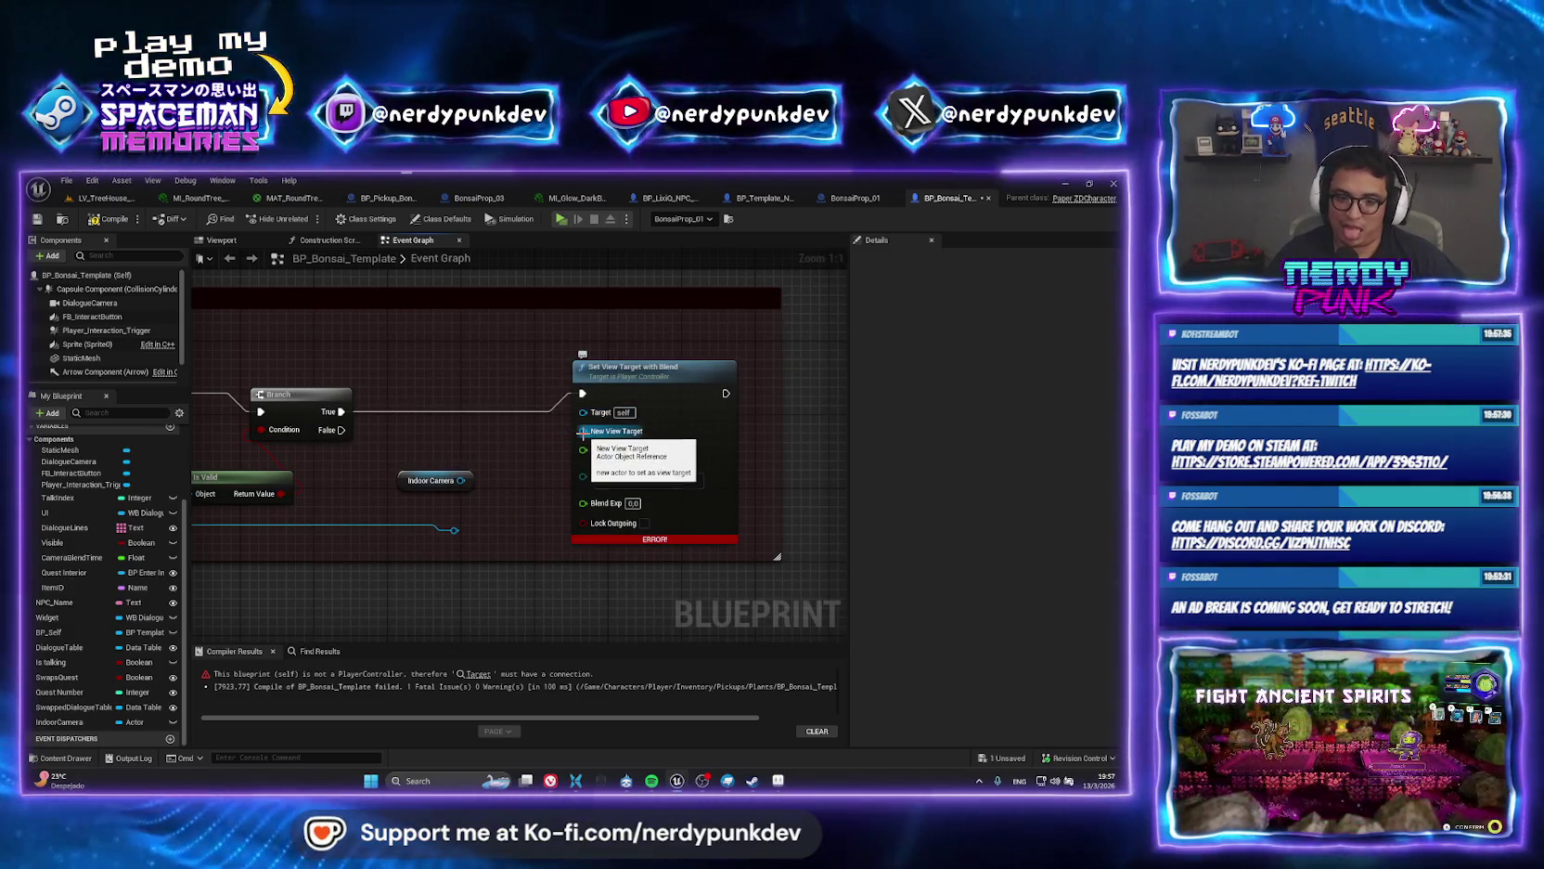
click(640, 455)
drag(450, 471, 573, 441)
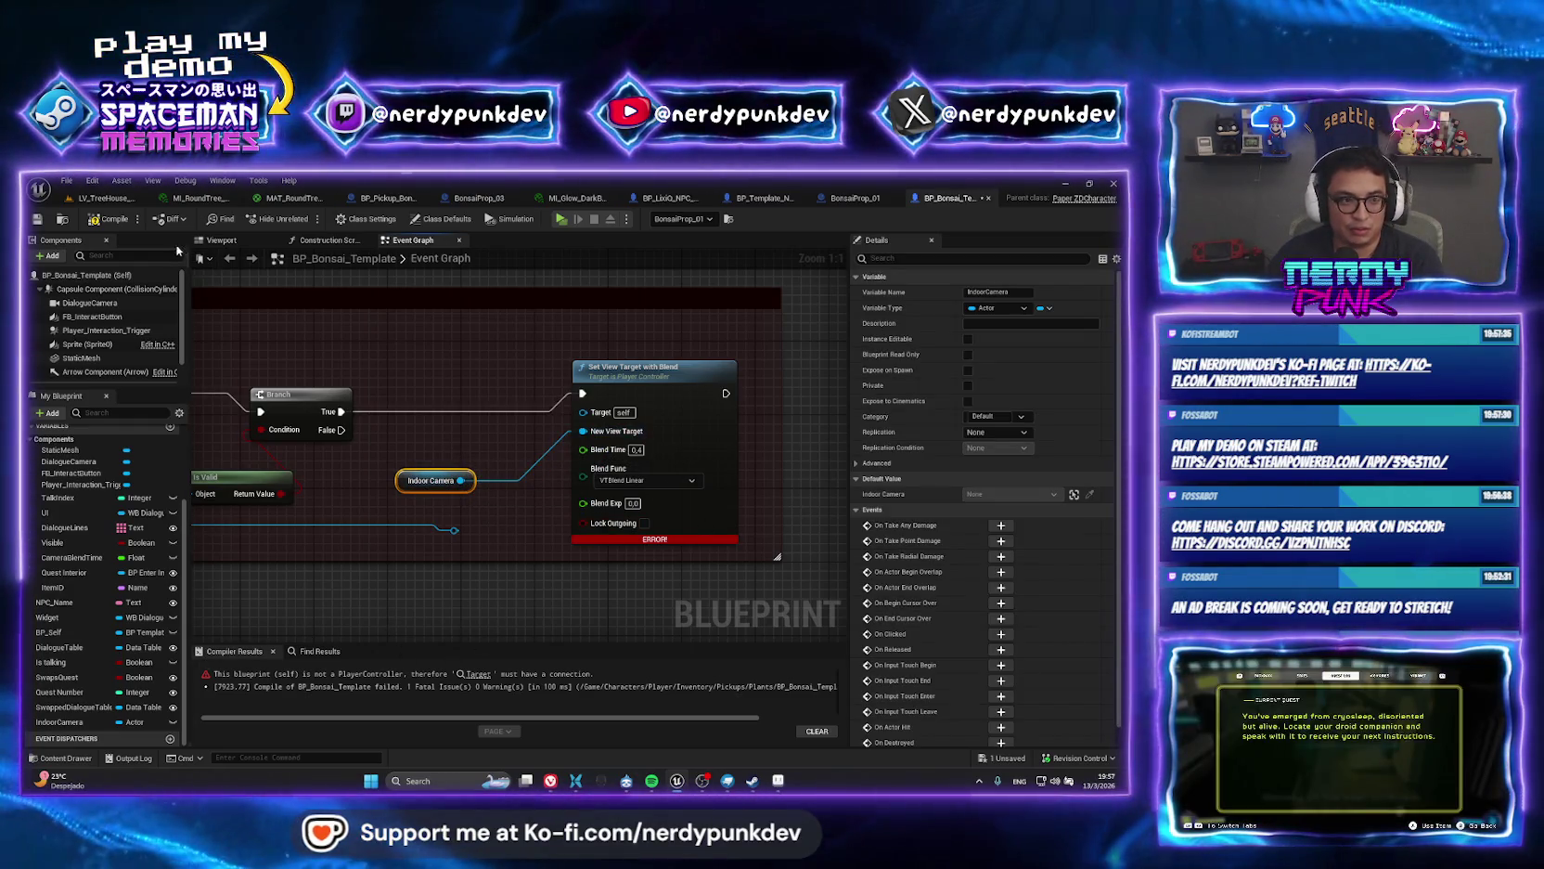
click(355, 509)
Delete the Cast, Branch, Is Valid and Get Controller nodes inside the camera-reset comment.
scroll(356, 509, down, 3)
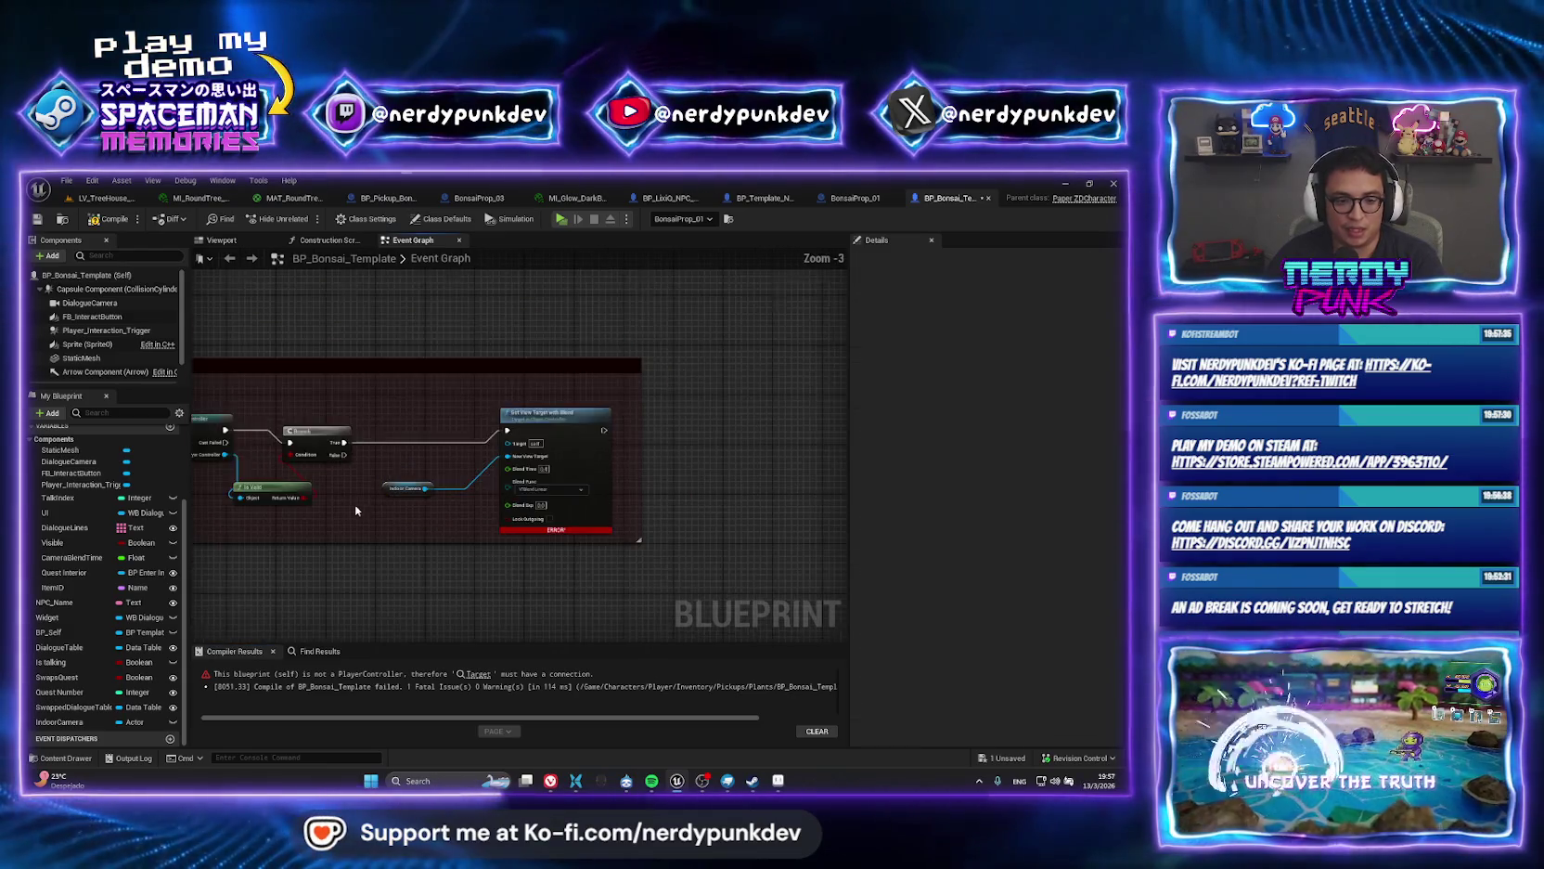
scroll(354, 504, up, 1)
mouse_move(354, 504)
mouse_down()
mouse_move(518, 479)
mouse_move(481, 408)
mouse_up()
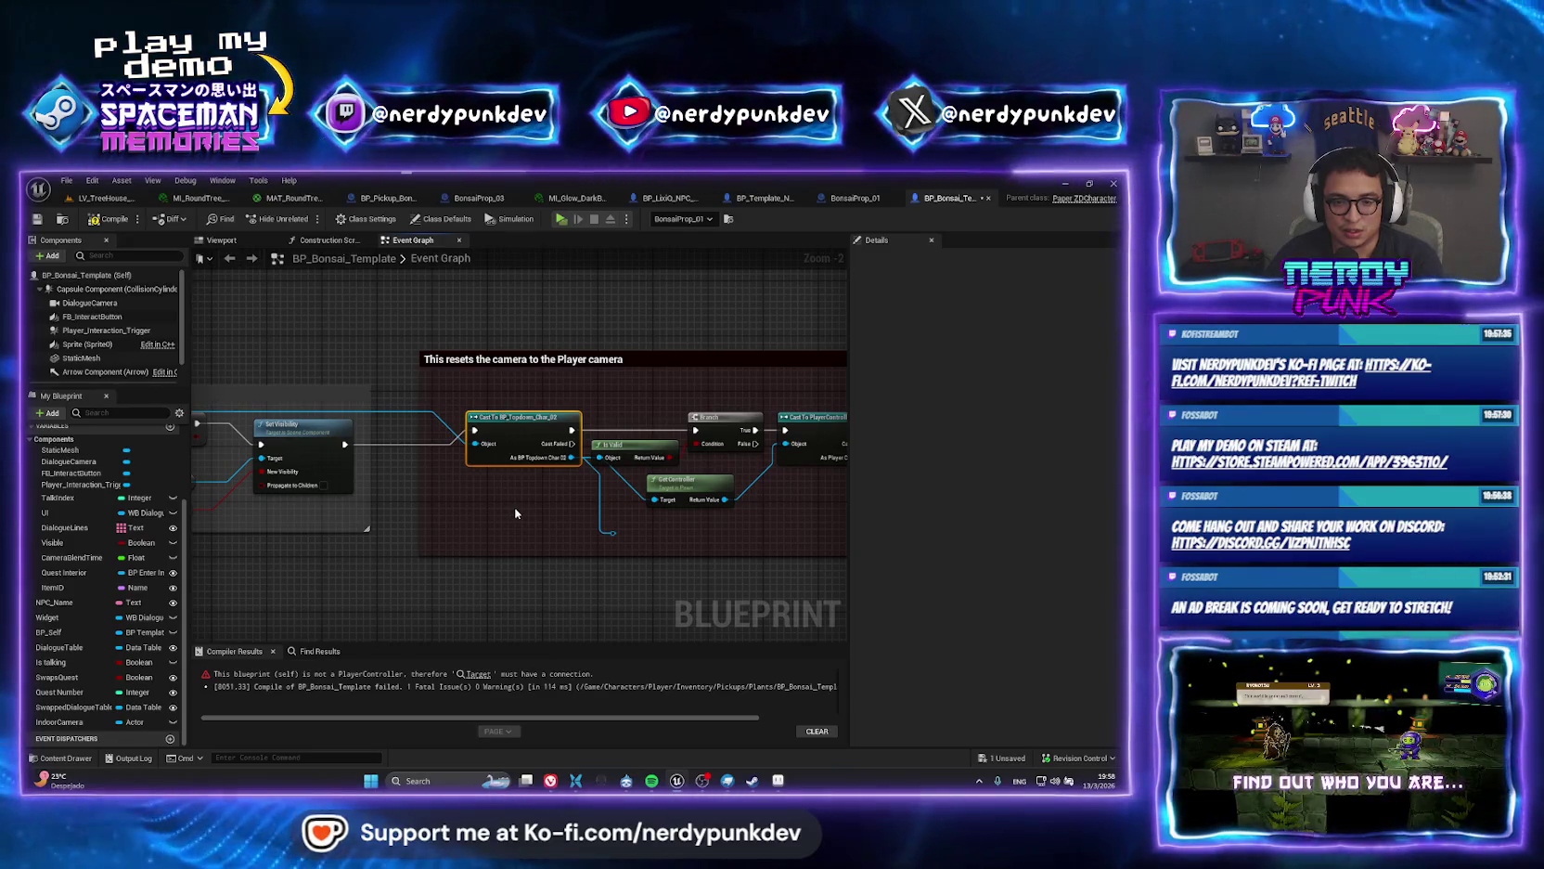
drag(585, 520, 430, 497)
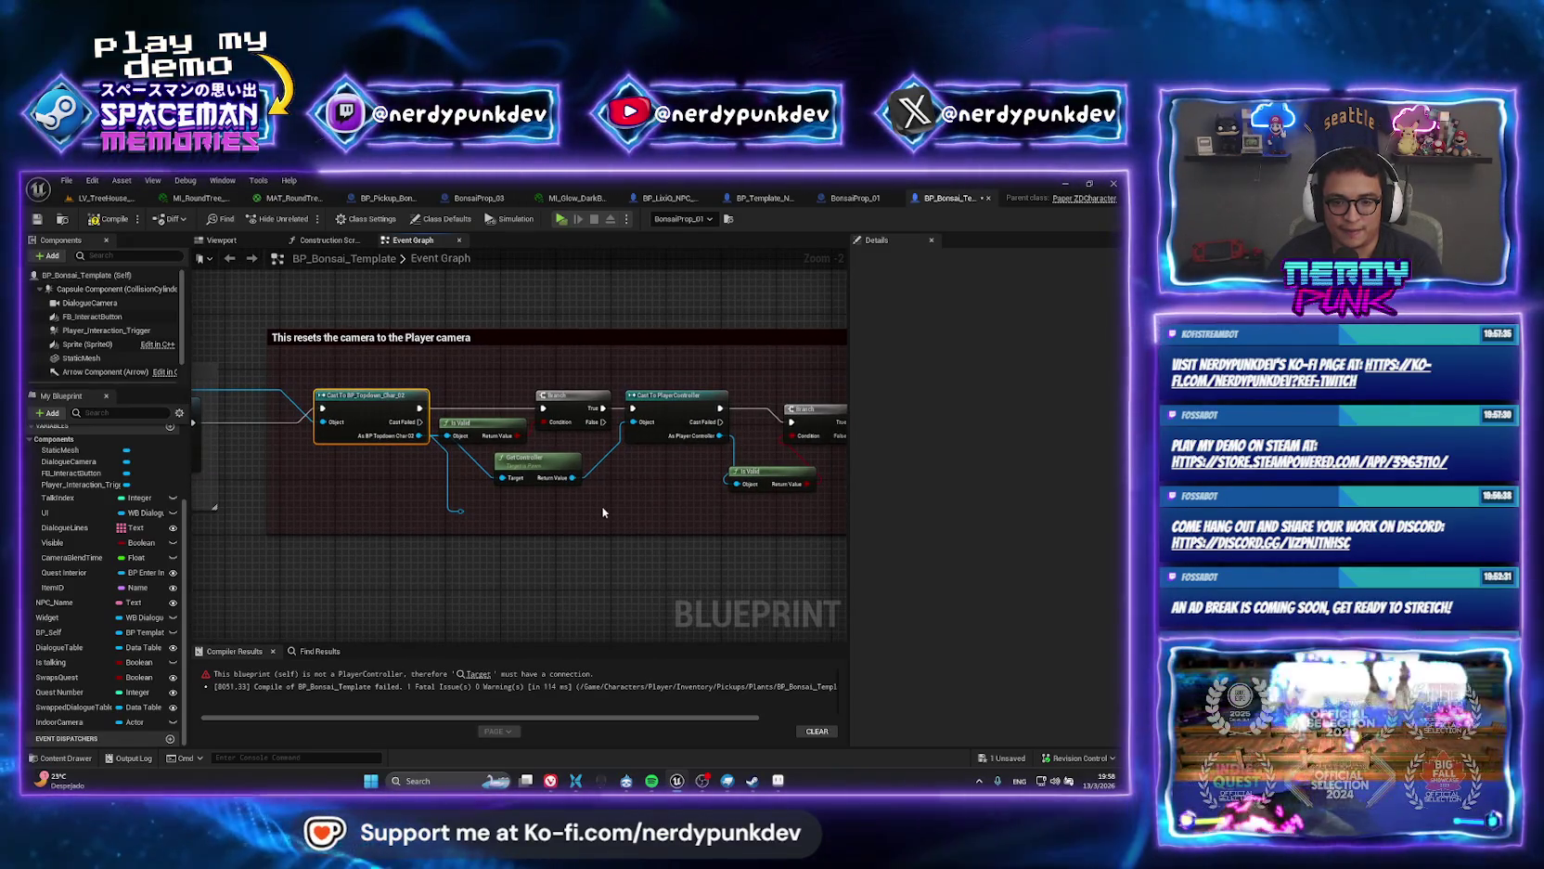
drag(709, 512, 475, 534)
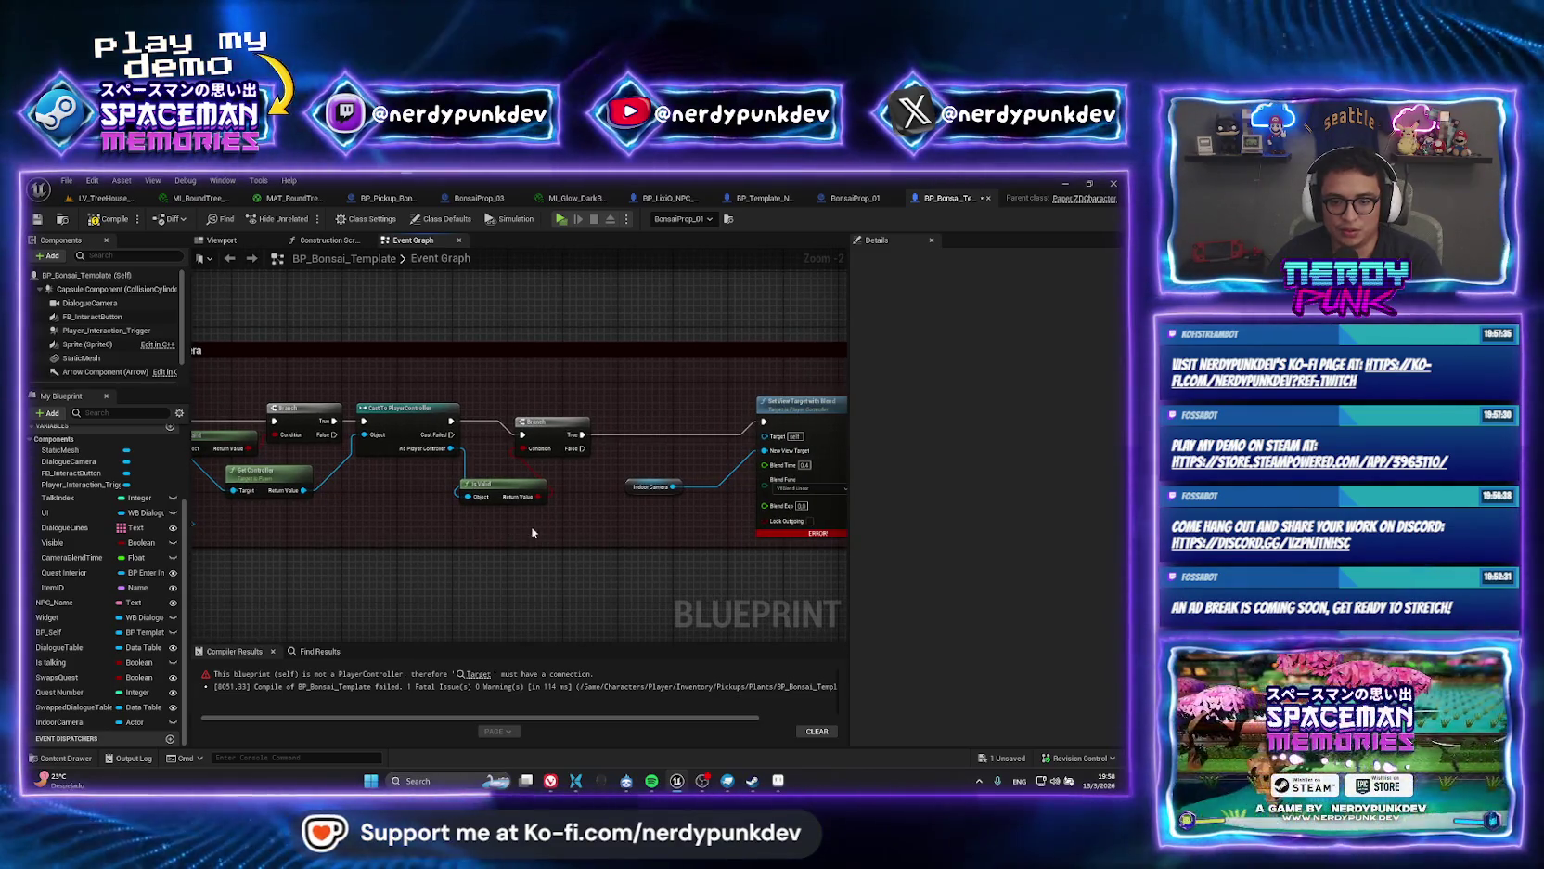
mouse_move(572, 526)
mouse_down()
mouse_move(241, 538)
mouse_move(204, 557)
mouse_move(313, 575)
mouse_move(325, 417)
mouse_move(353, 422)
mouse_up()
key(Delete)
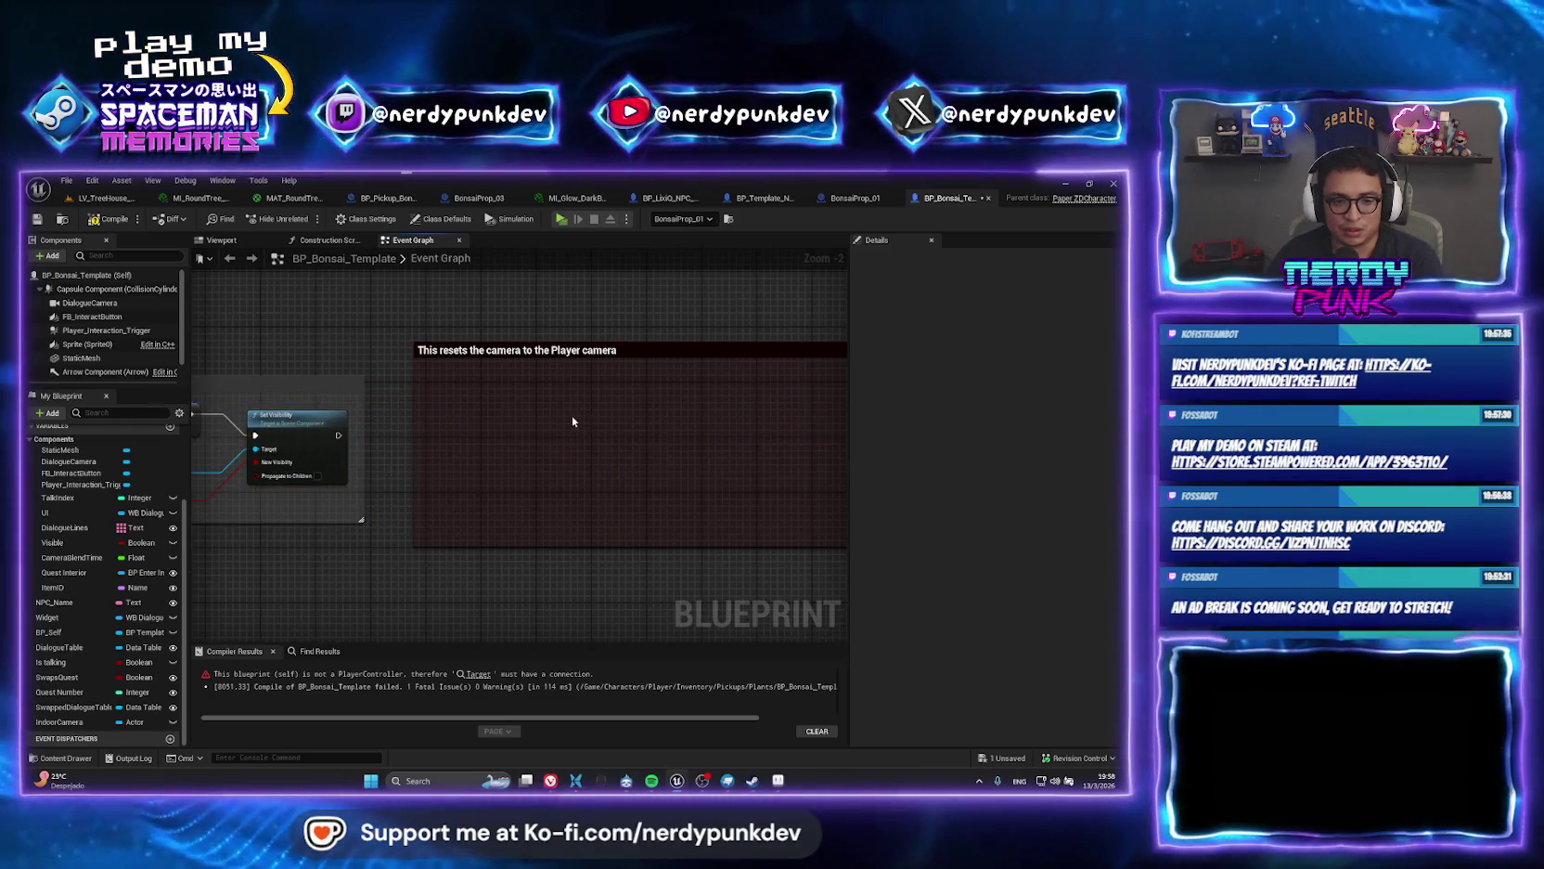
Shift the camera nodes left, wire Set Visibility into Set View Target with Blend, and compile.
scroll(352, 422, down, 1)
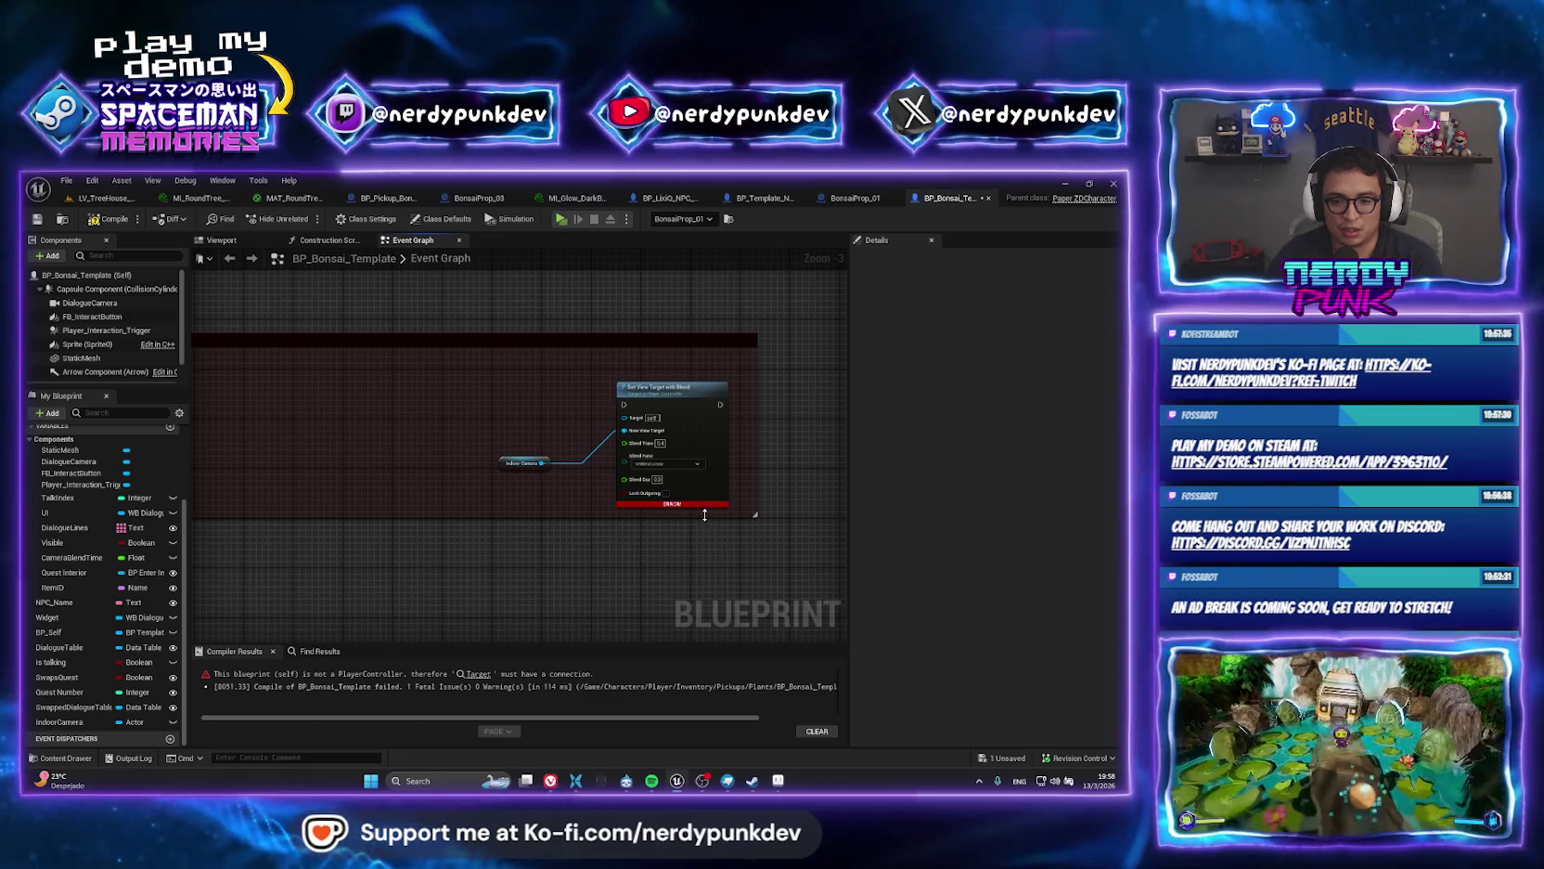
click(112, 225)
drag(605, 419, 496, 475)
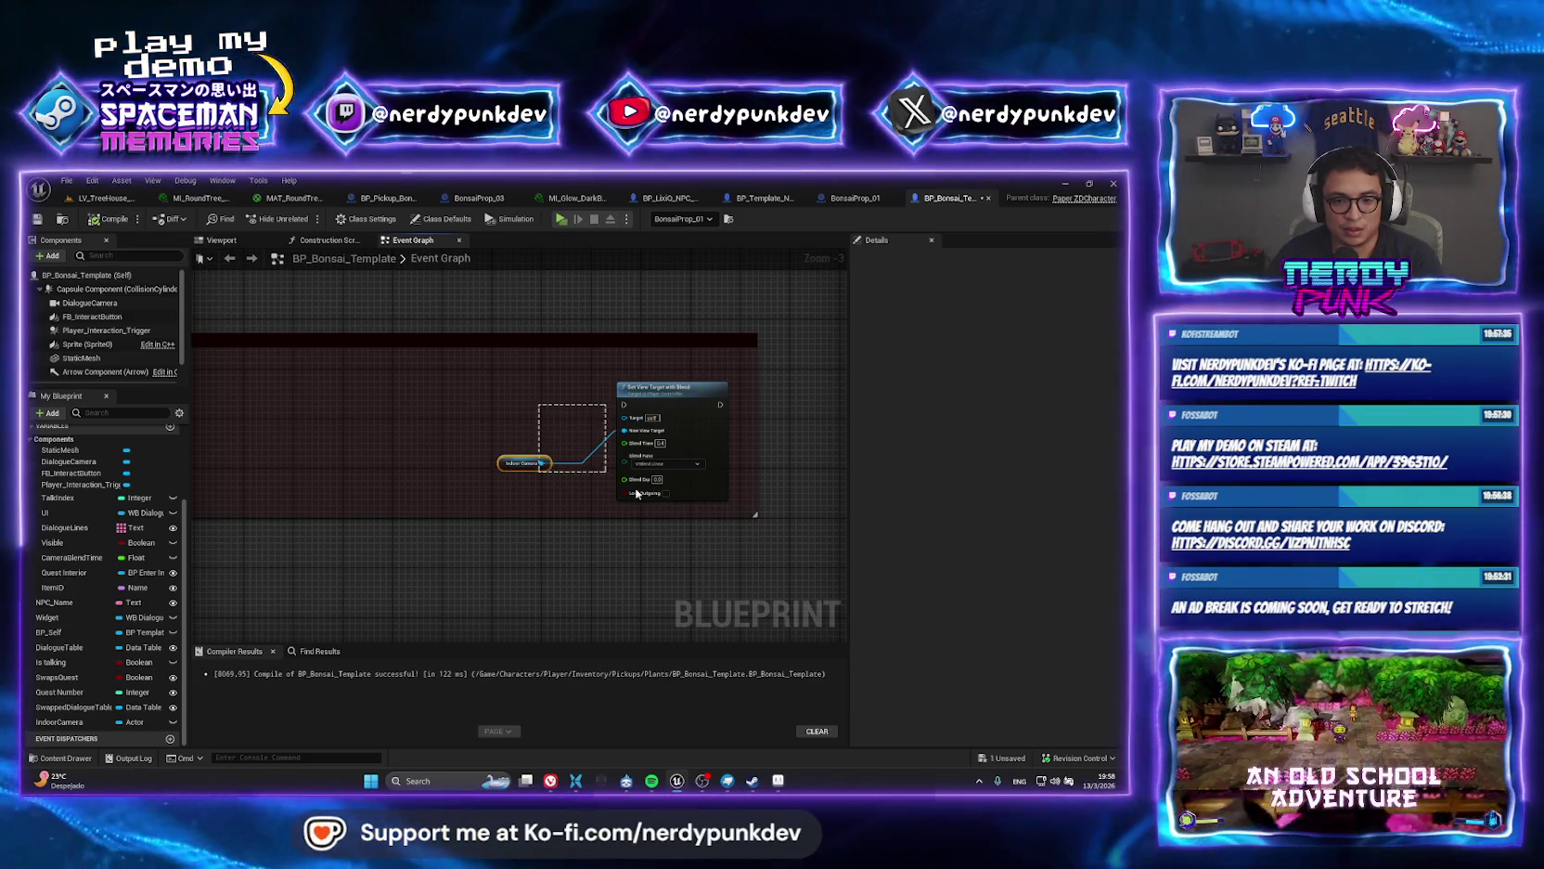
mouse_move(616, 410)
mouse_down()
mouse_move(463, 388)
mouse_move(500, 375)
mouse_up()
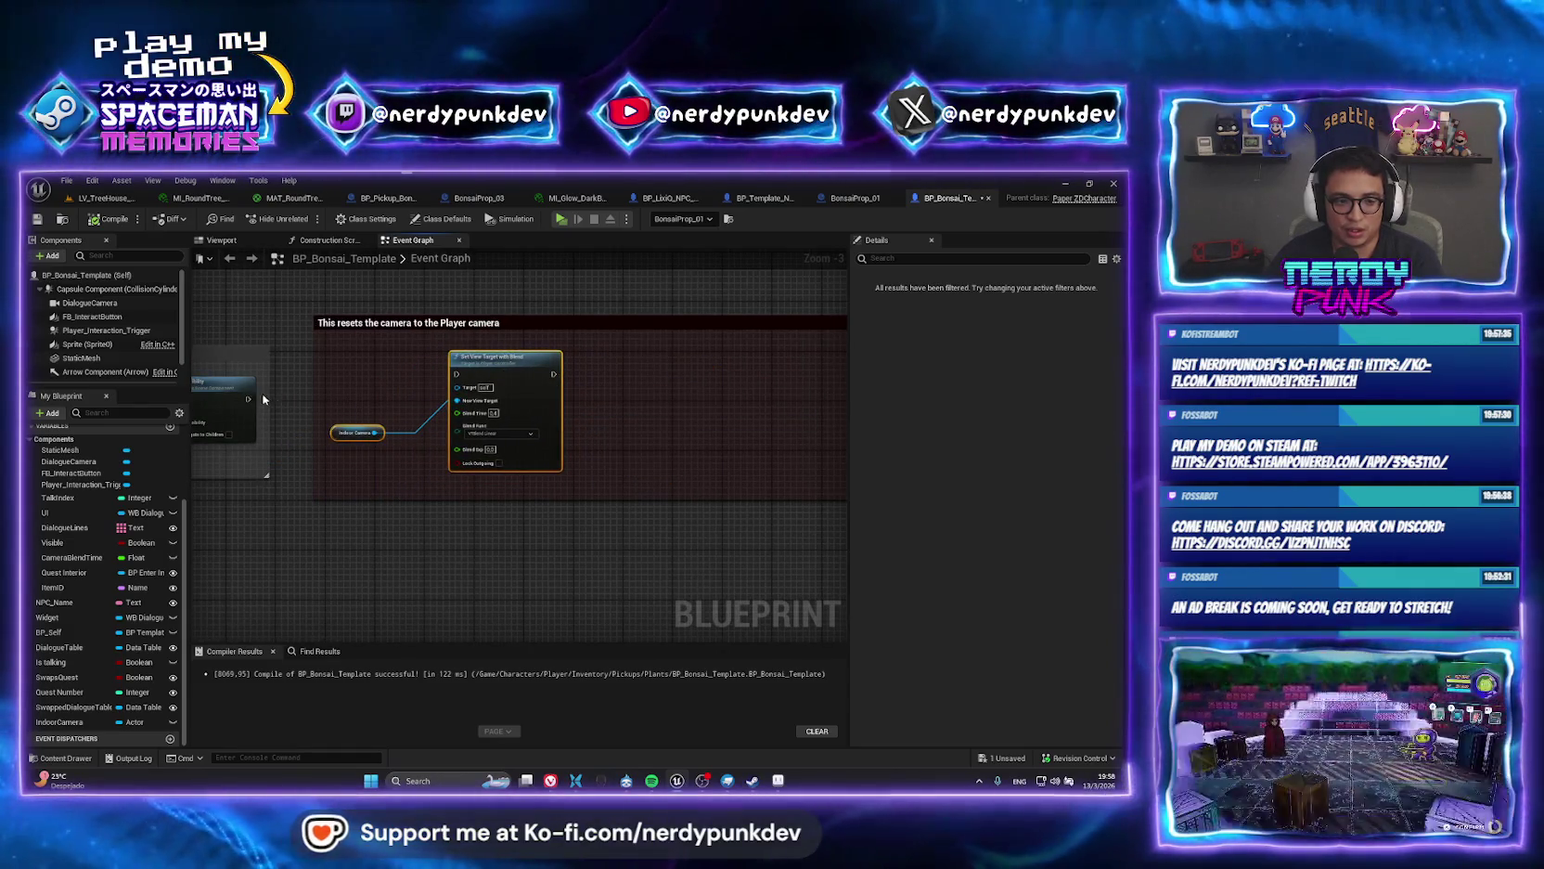
drag(249, 399, 458, 375)
click(111, 219)
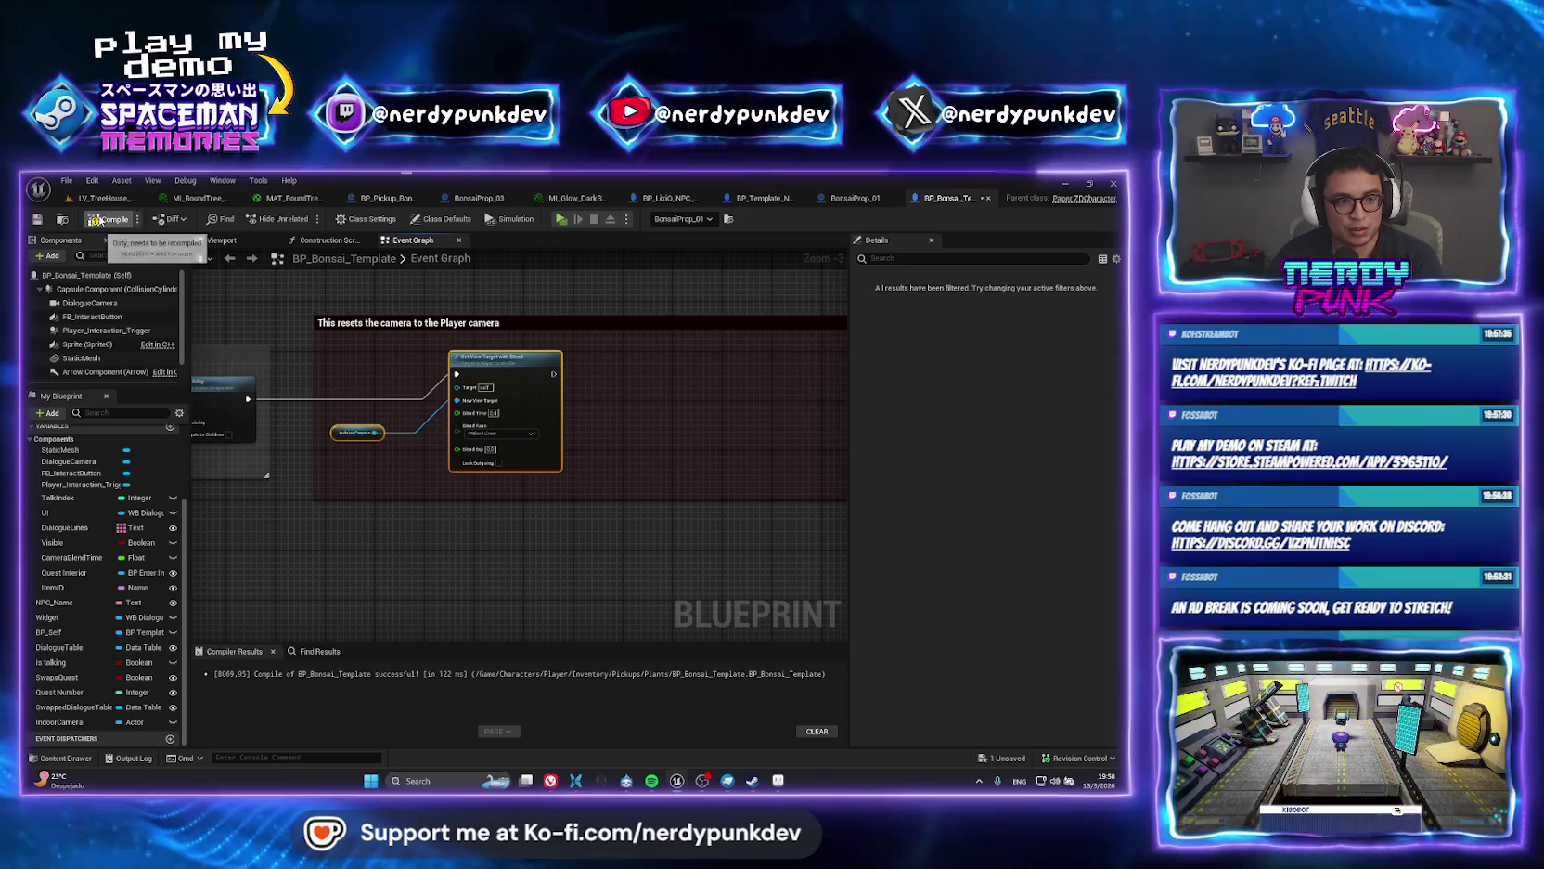
scroll(429, 427, up, 3)
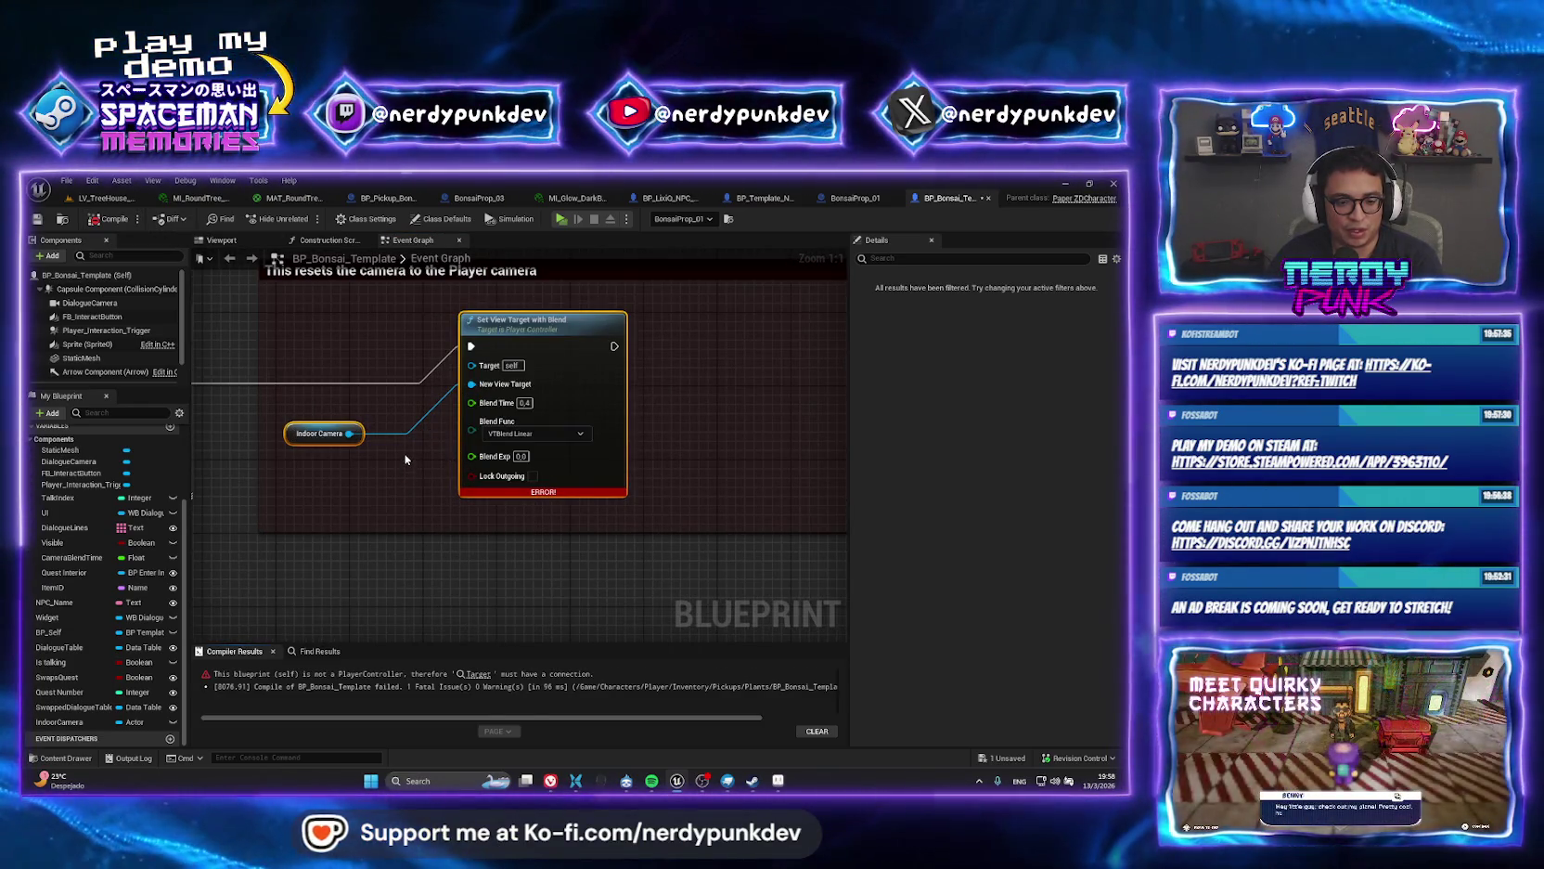
click(585, 354)
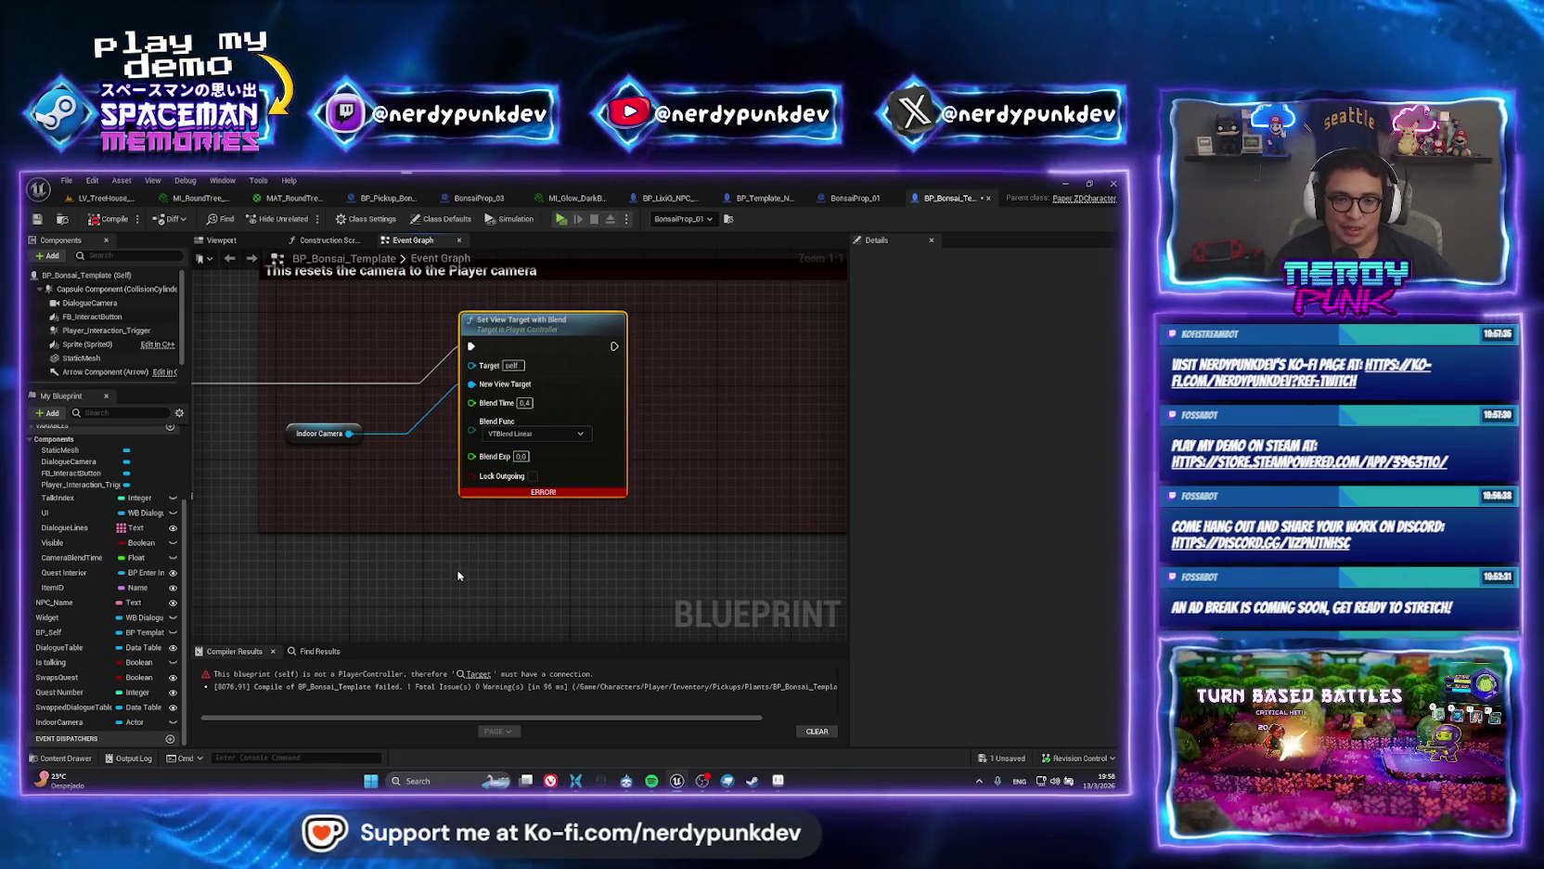
Search the graph's action menu for 'set view tar', then close it without adding a node.
right_click(428, 537)
text(set v)
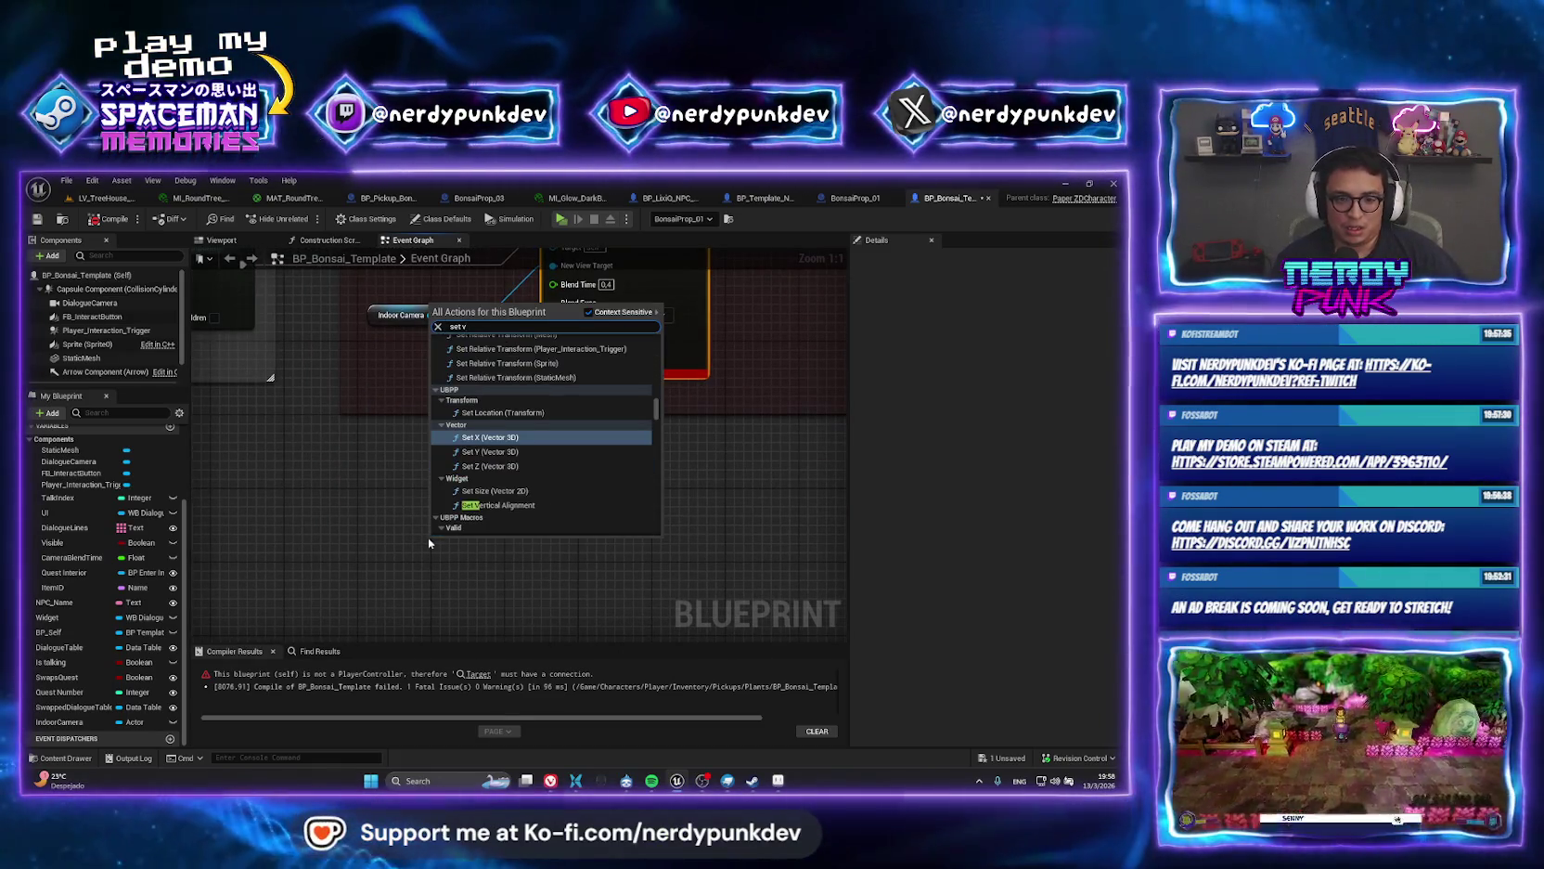
text(iew)
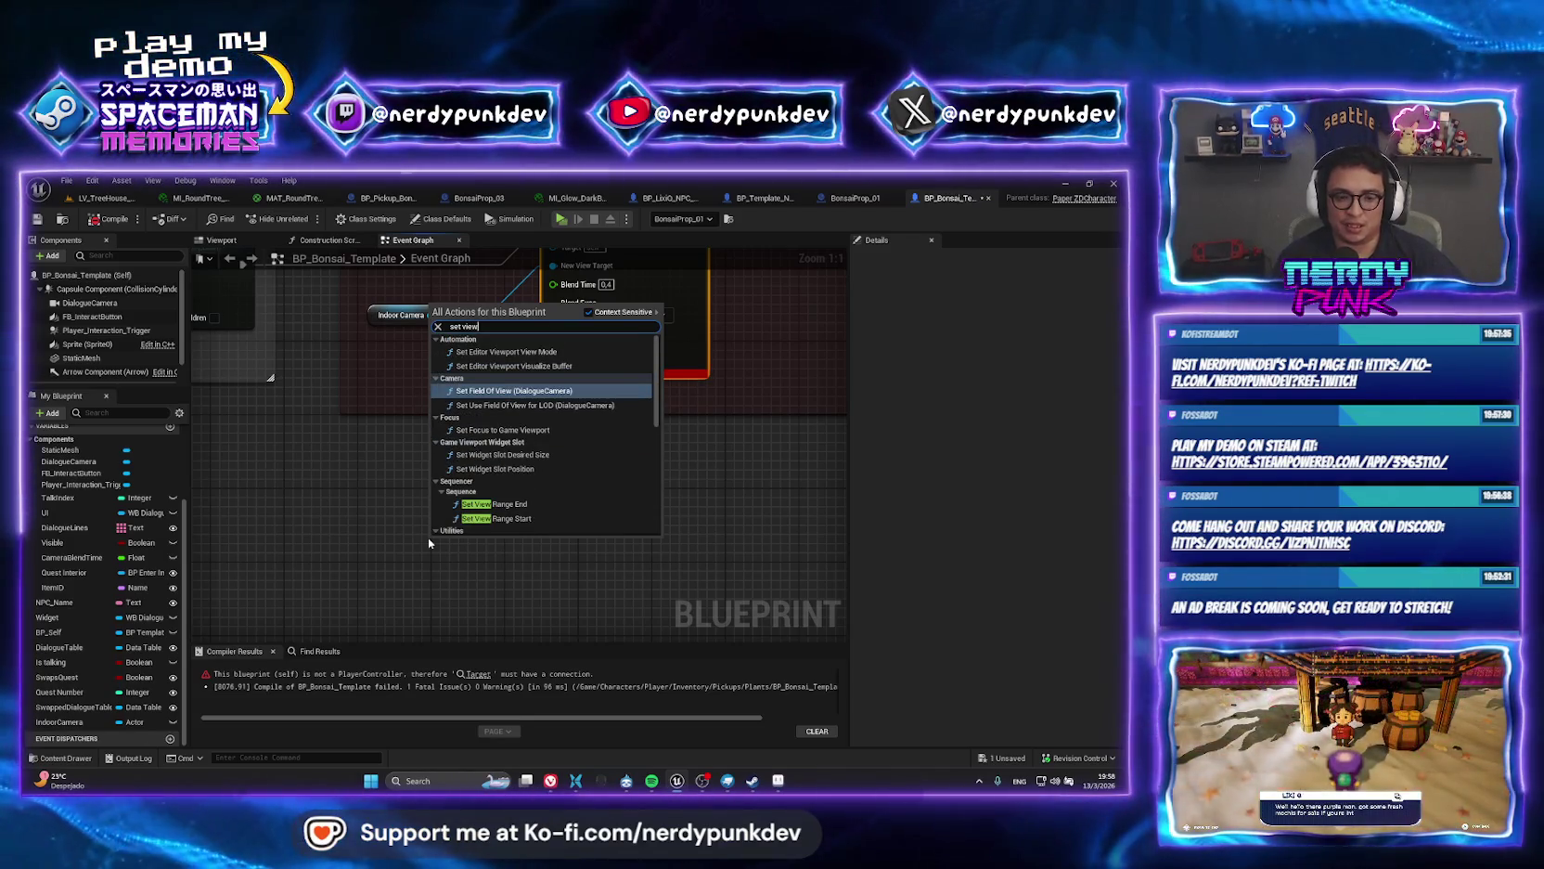
text( tar)
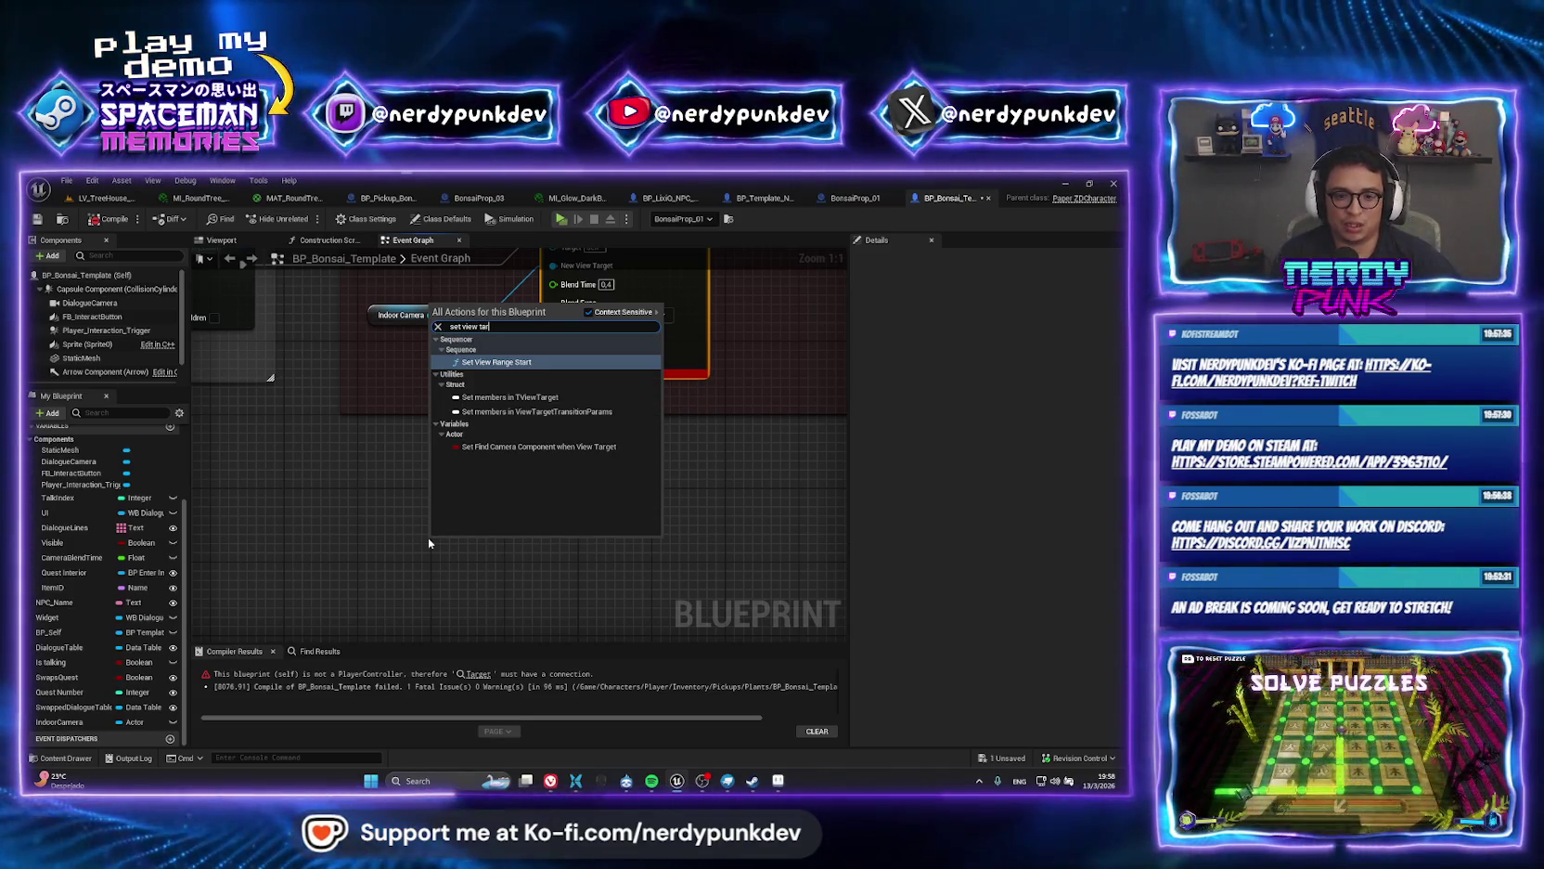
key(BackSpace)
key(BackSpace)
key(BackSpace)
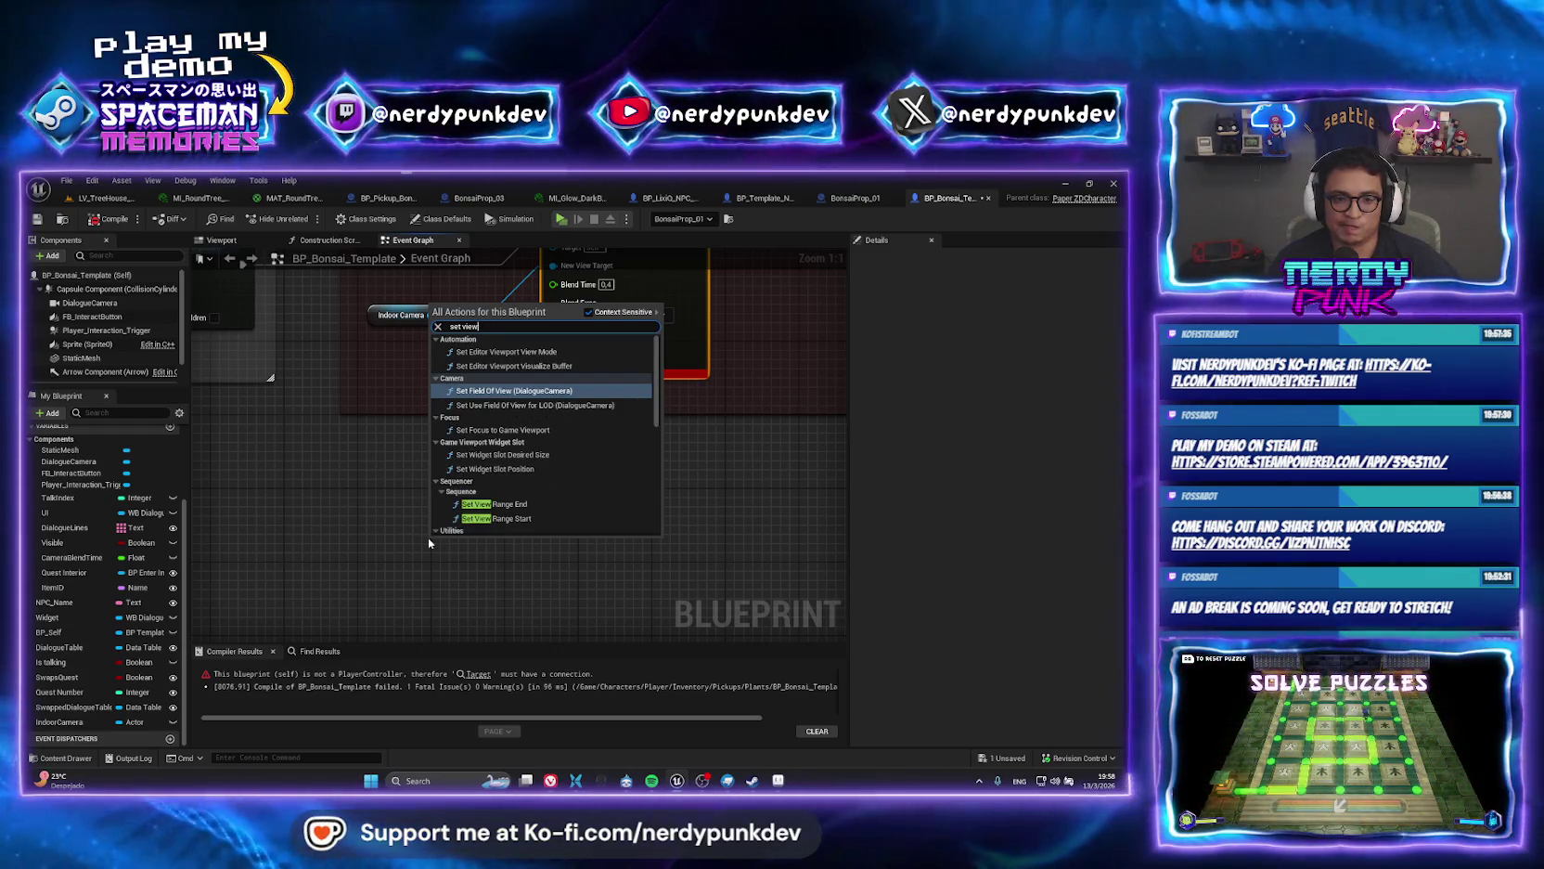
click(367, 435)
drag(499, 388, 433, 508)
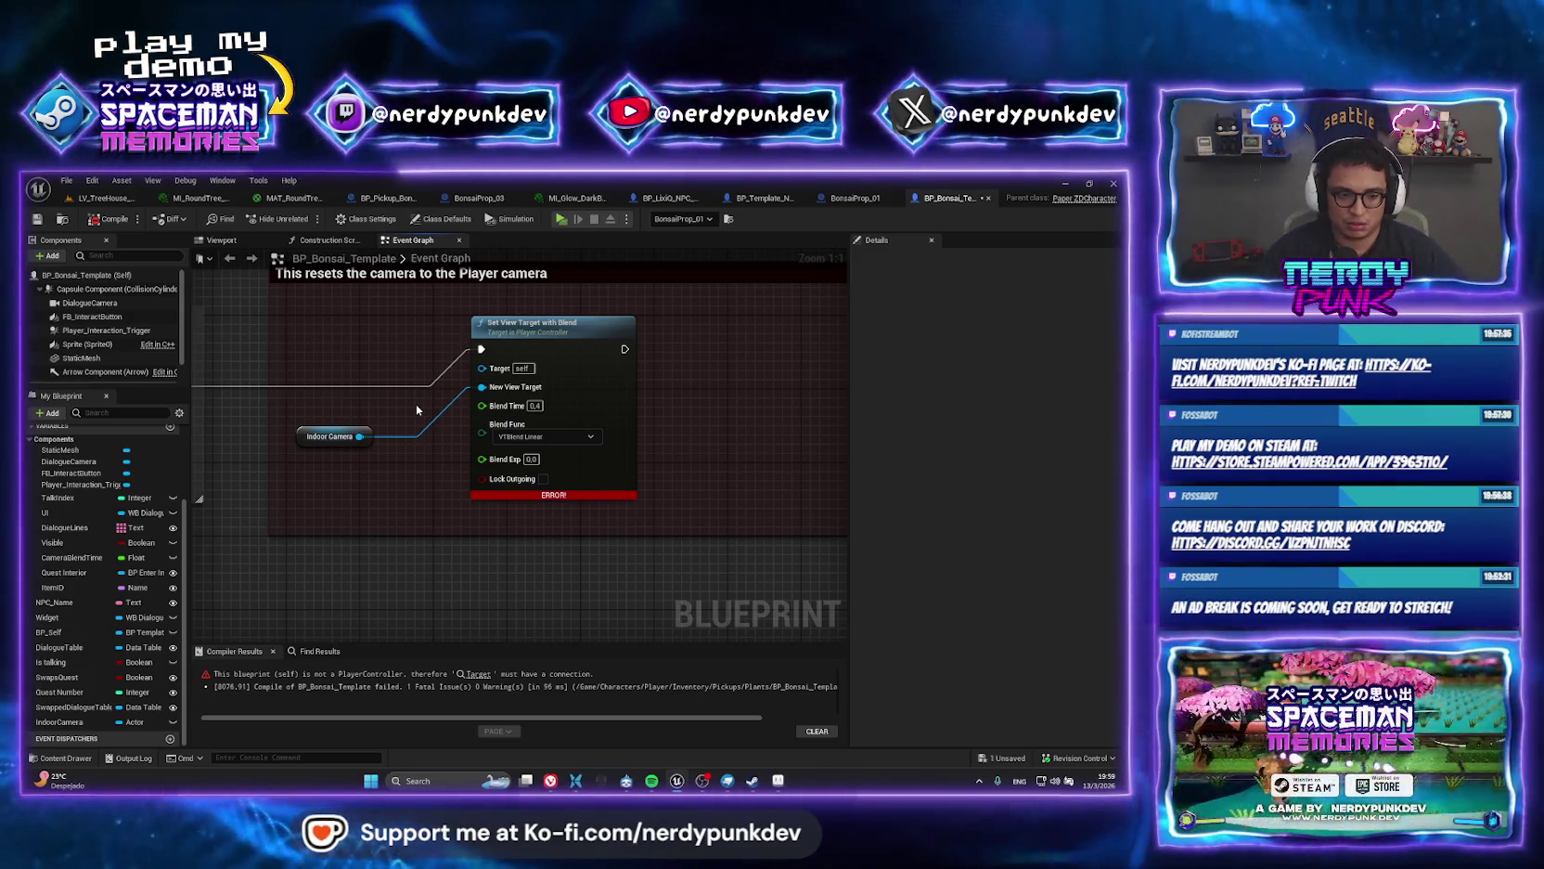
In BonsaiProp_01's graph, search nodes for 'set view tar' and 'target view', then open the browser assistant.
click(872, 202)
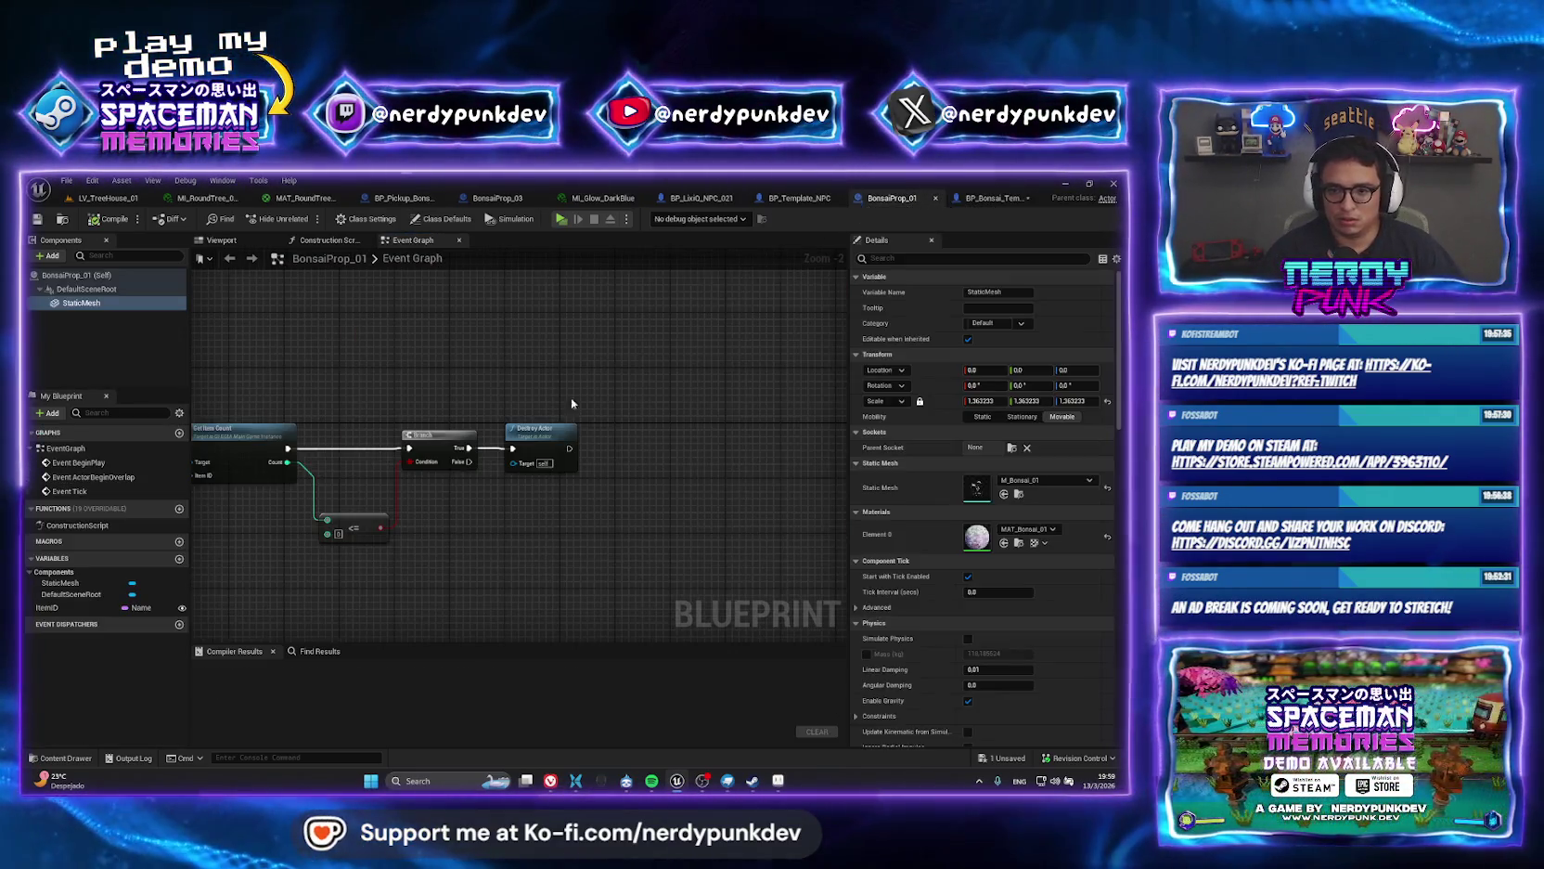
right_click(461, 558)
text(set view tar)
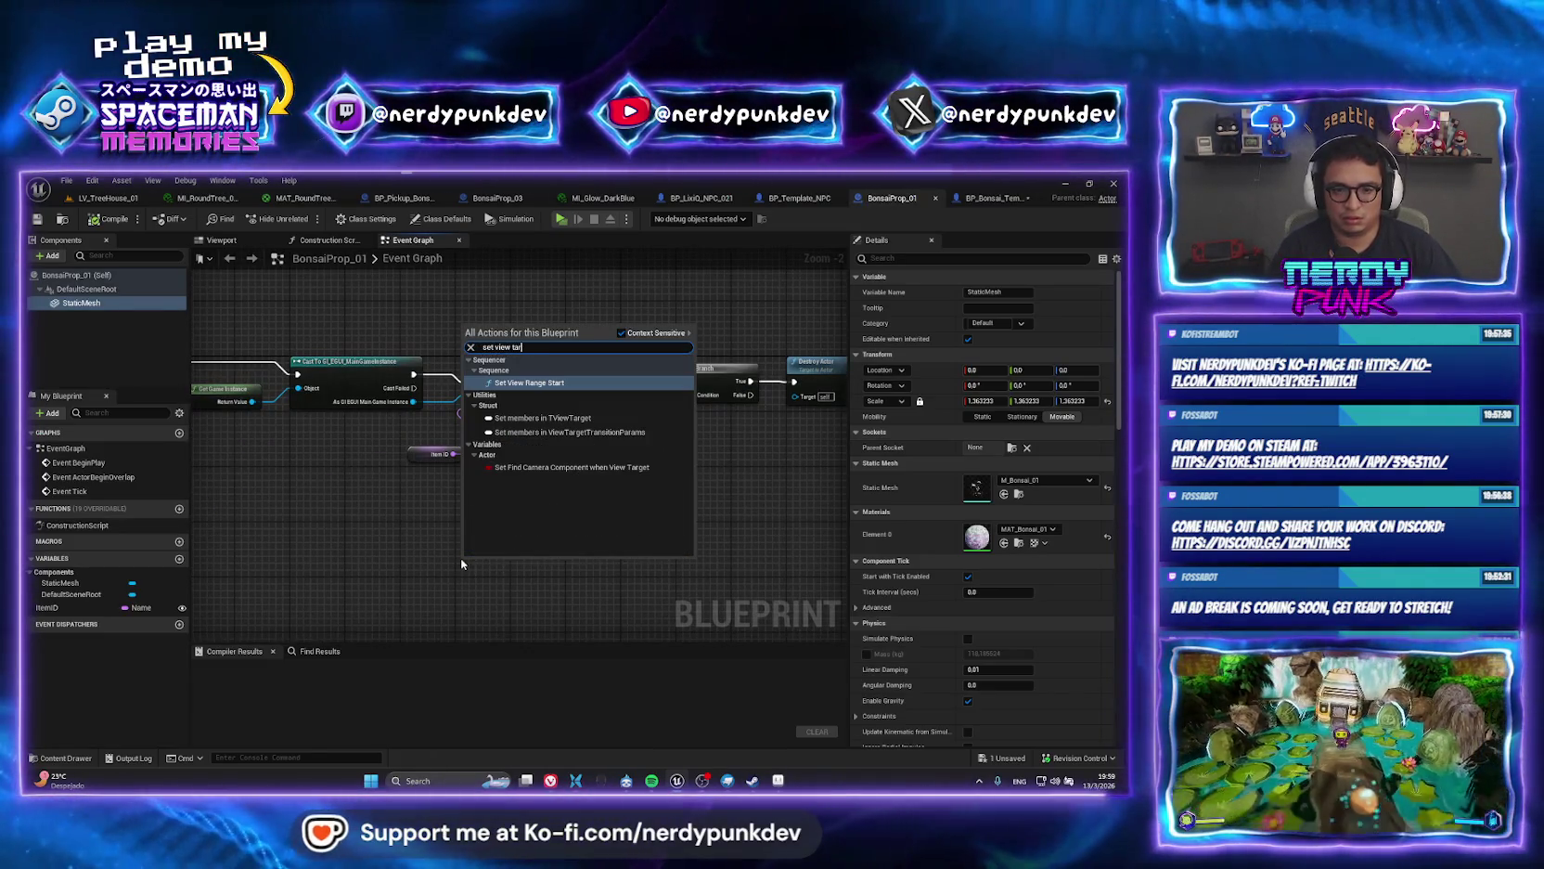
key(BackSpace)
key(BackSpace)
key(BackSpace)
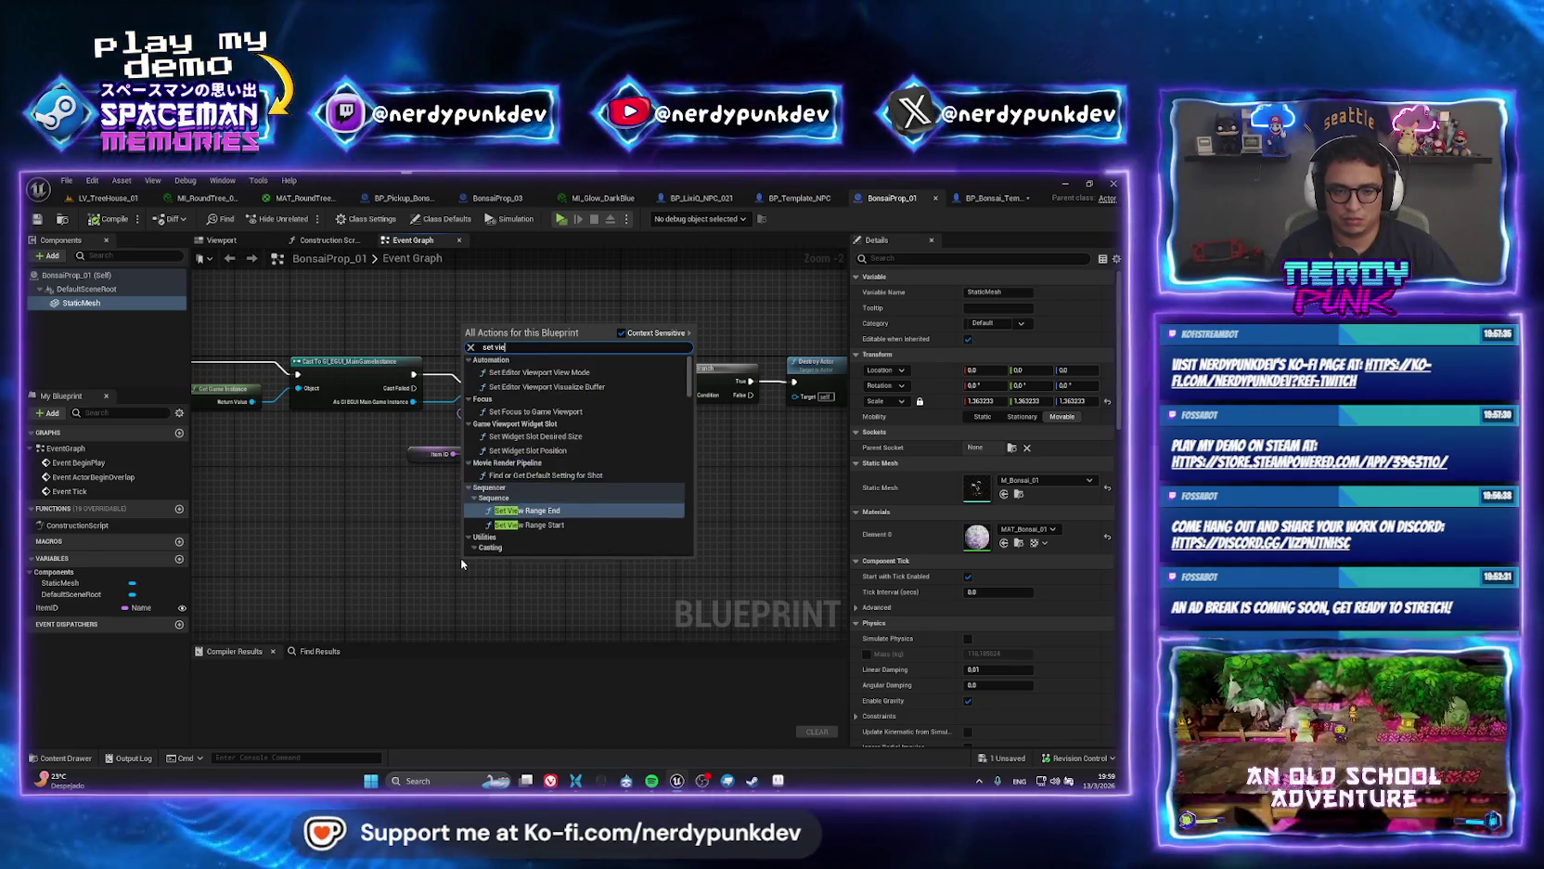
text(targ)
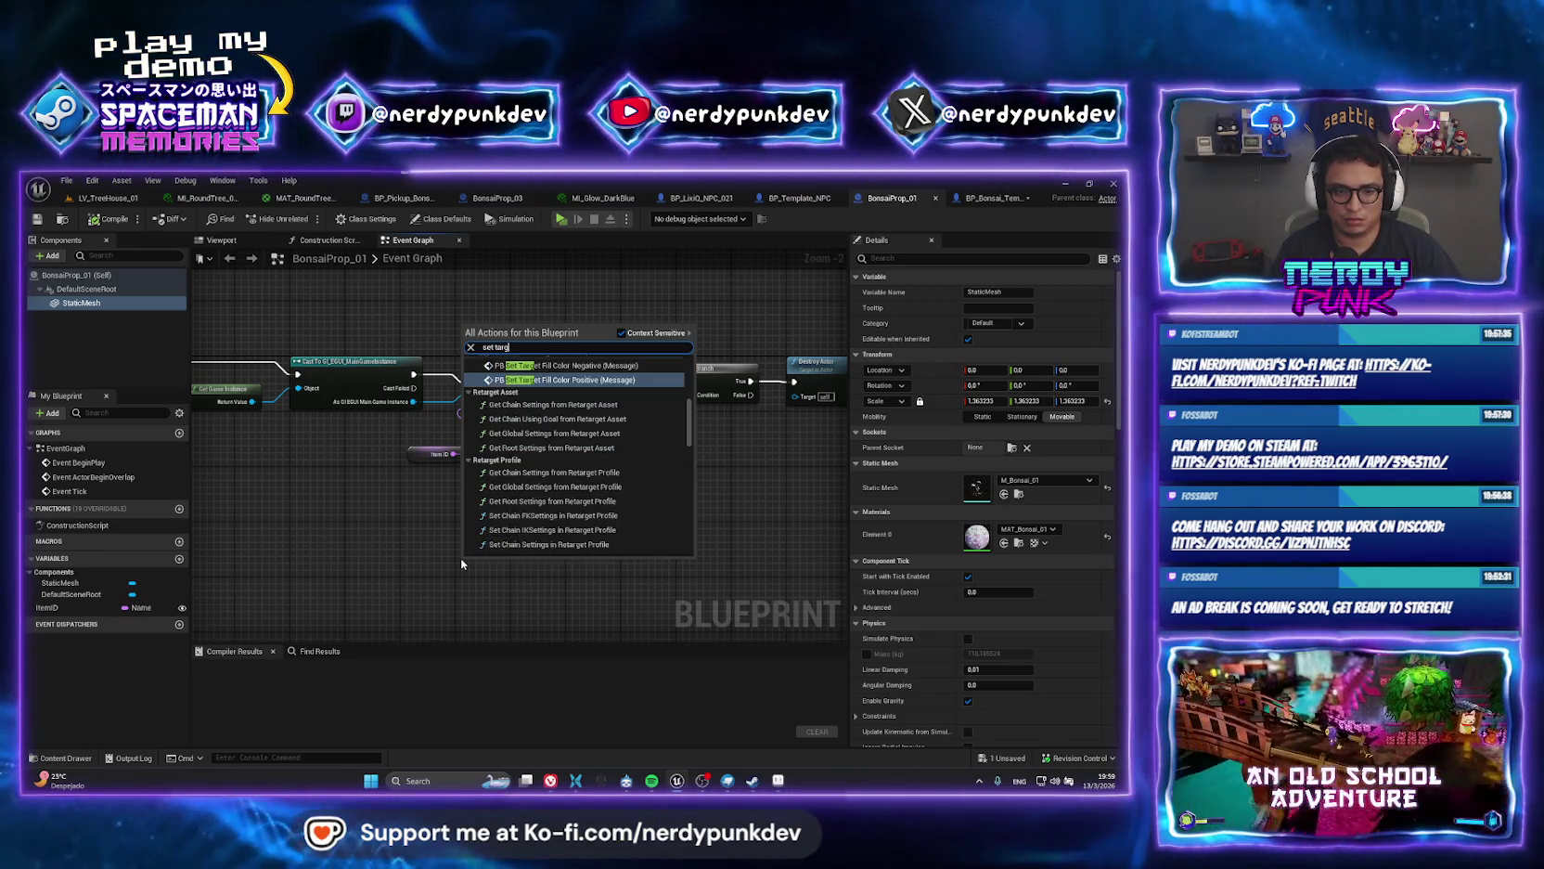
text(et view)
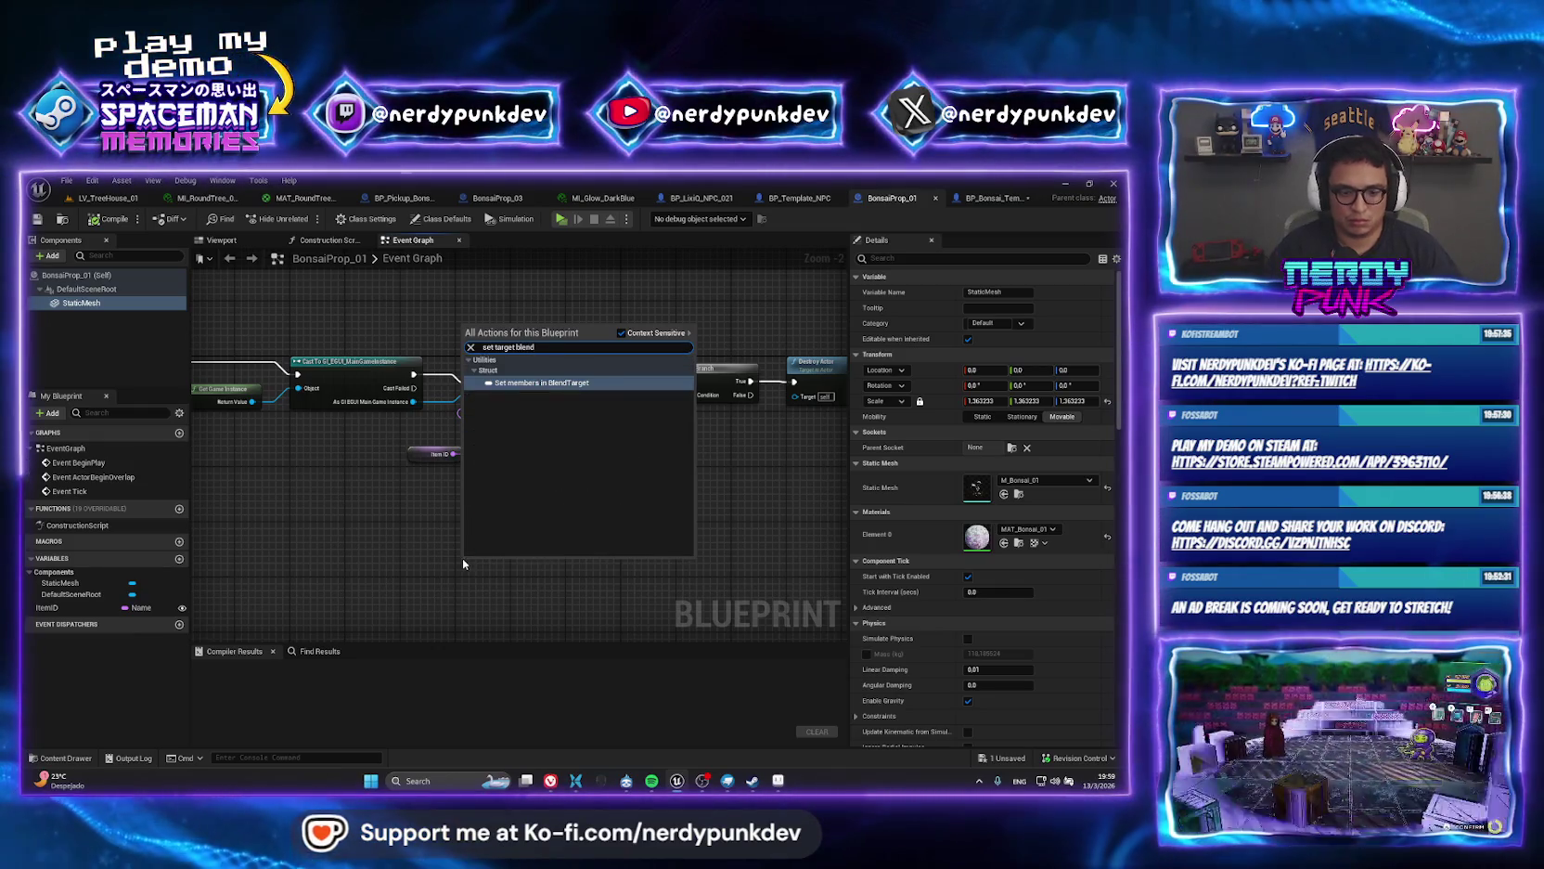
key(Escape)
mouse_move(550, 782)
click(597, 718)
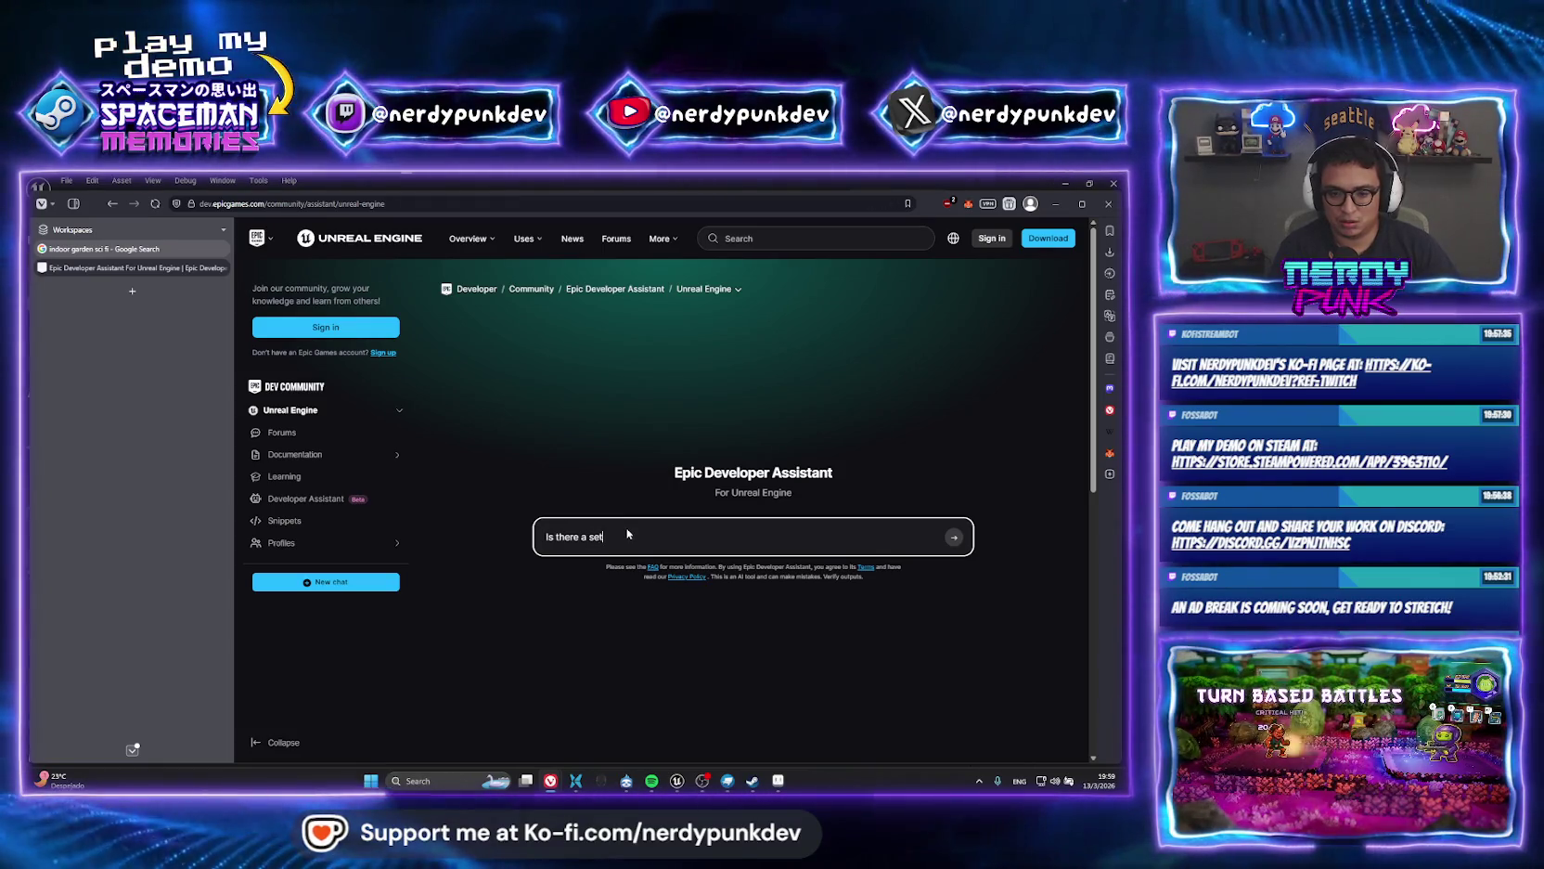
Ask the assistant whether Set View Target with Blend works on a non-character target, and read the answer.
text( view target )
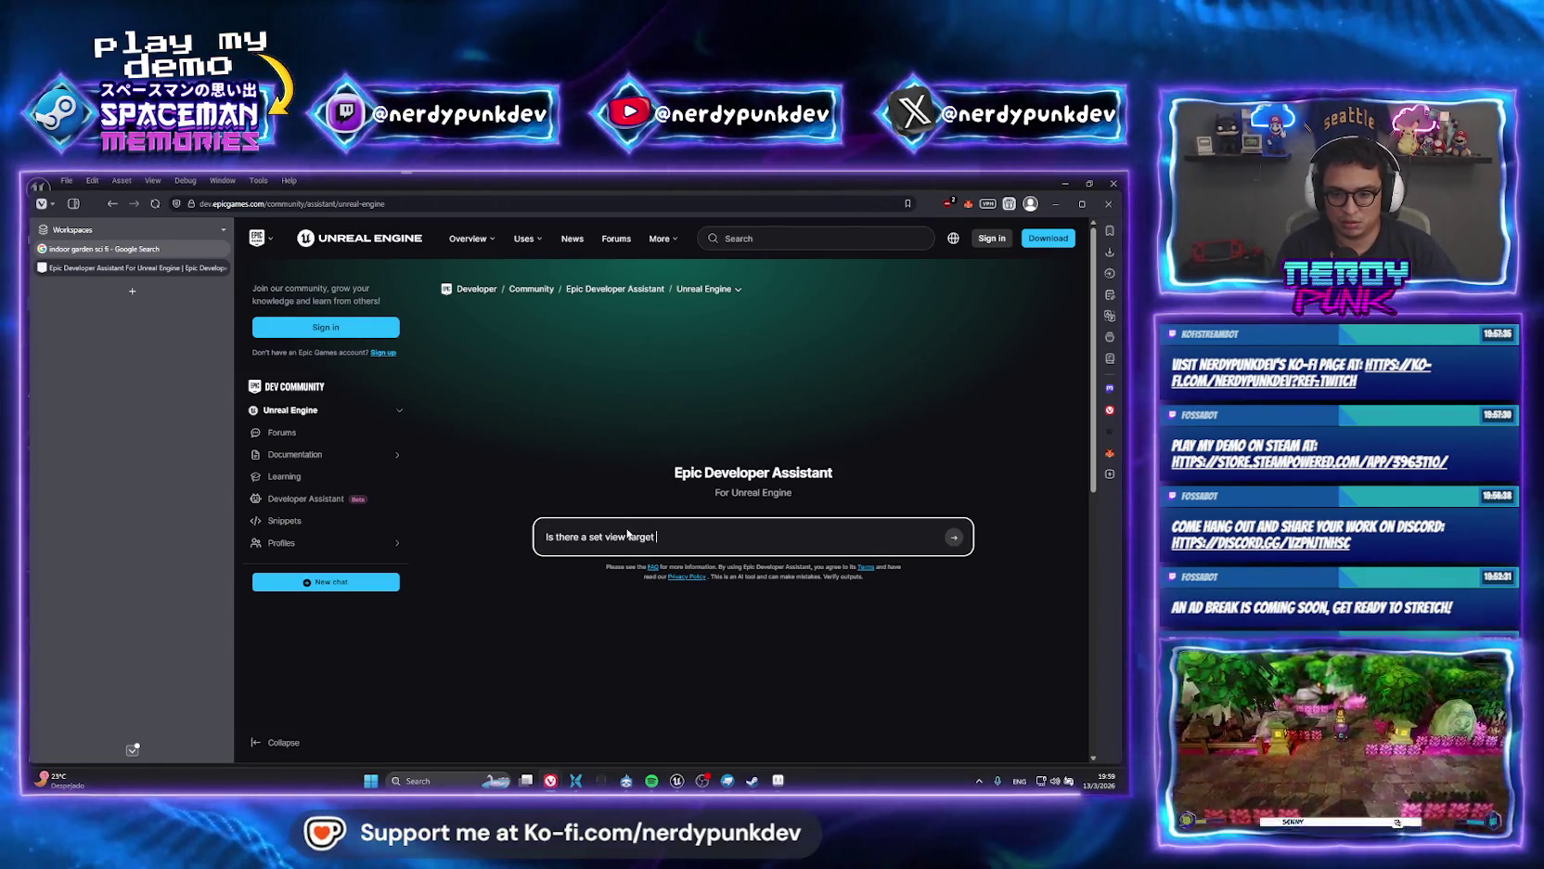
text(with blend node for something that isnt a)
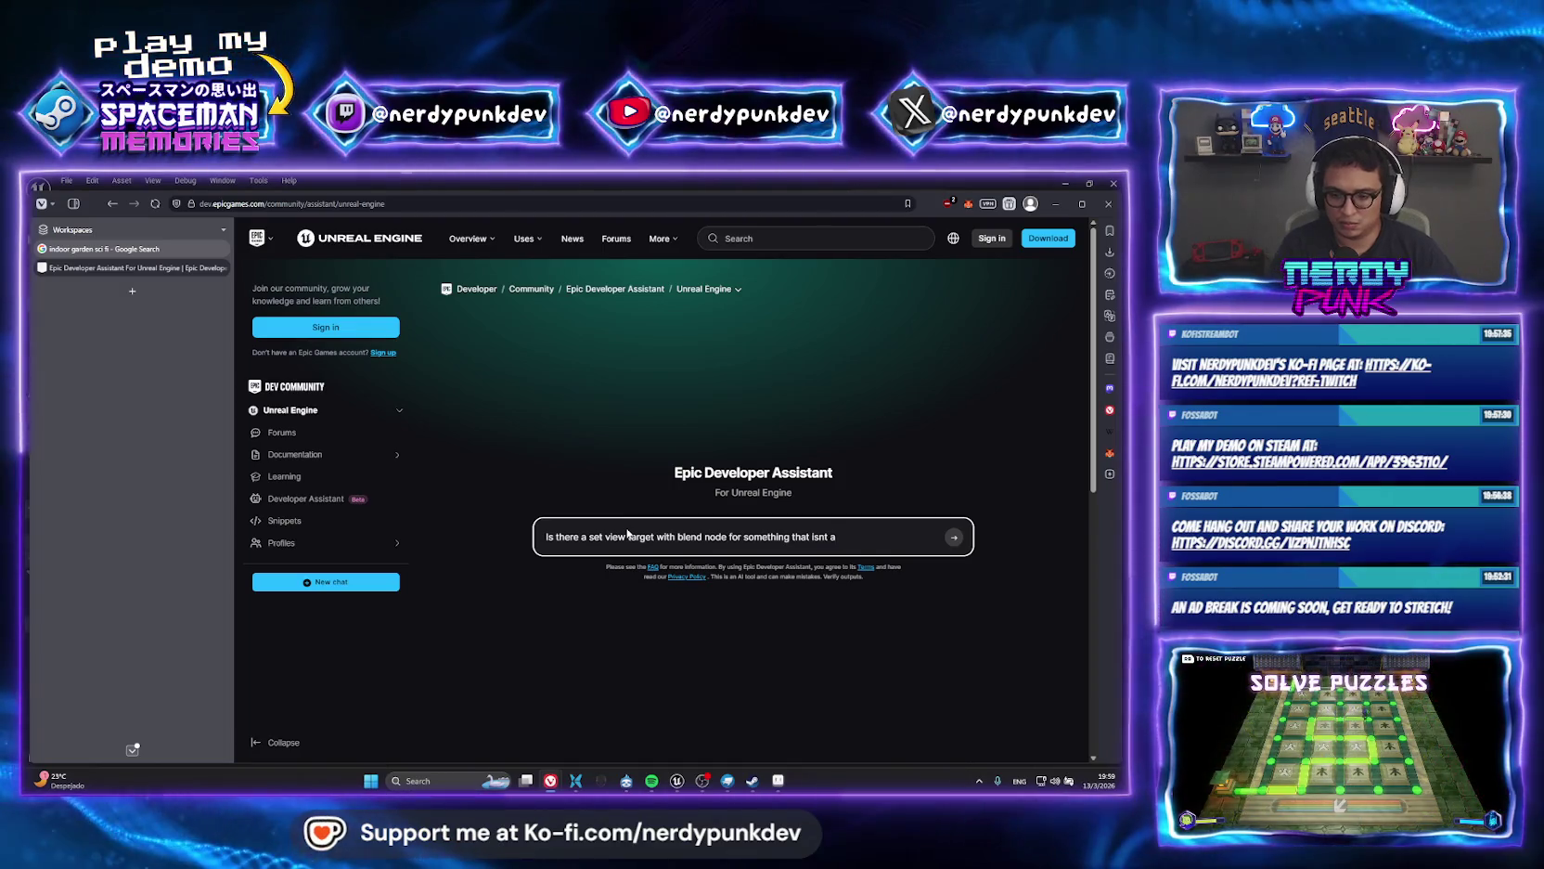
text(ter)
key(Return)
scroll(936, 416, down, 2)
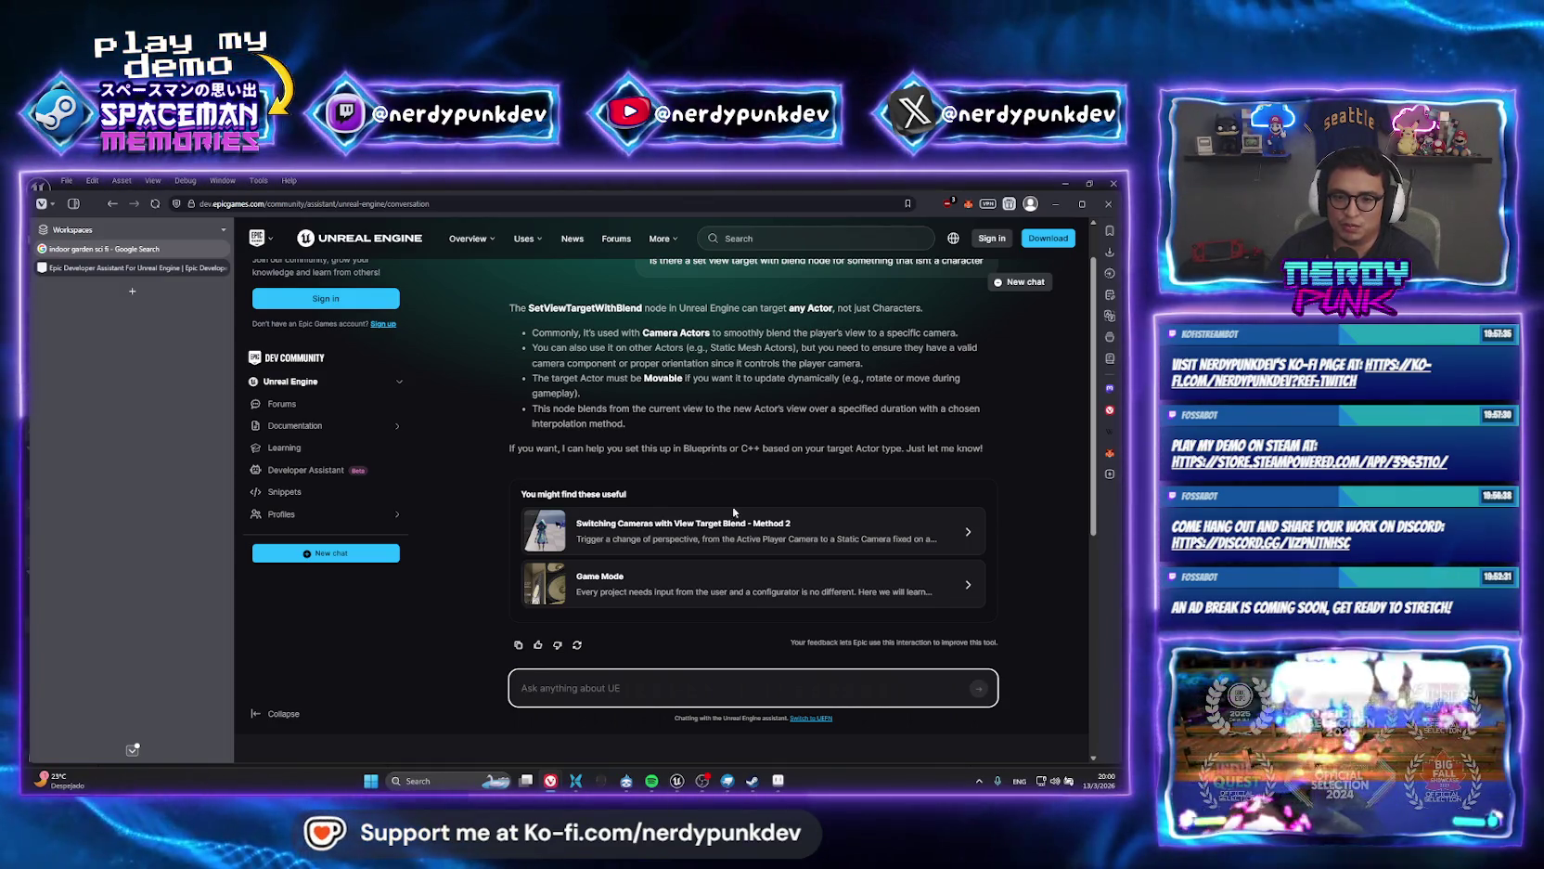
Pan along the bonsai blueprint's camera-reset chain out to Destroy Actor and back.
click(683, 778)
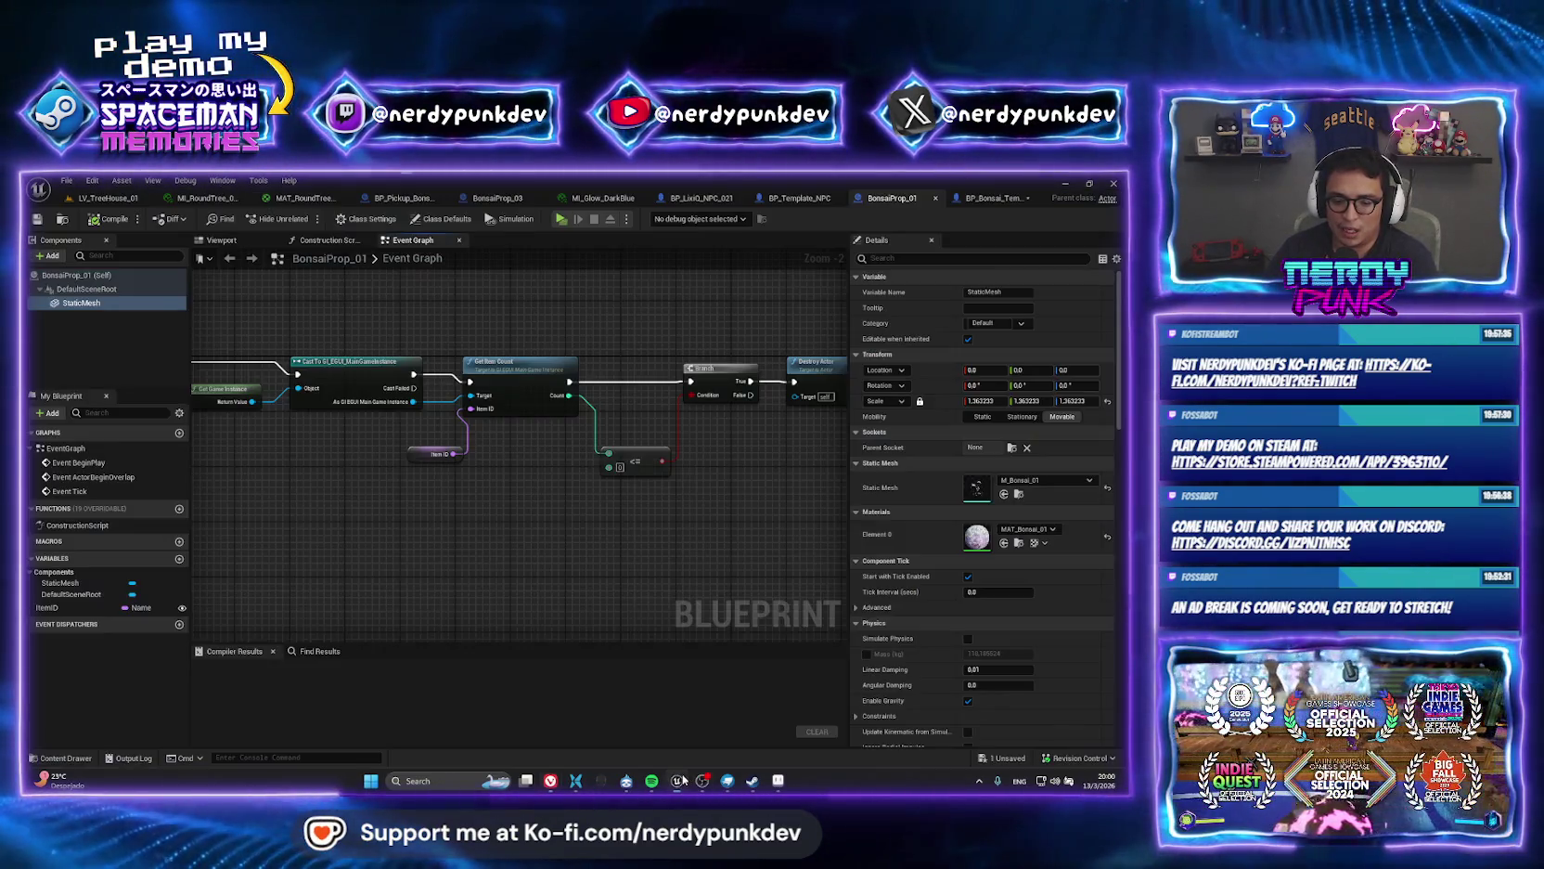
drag(743, 436, 376, 464)
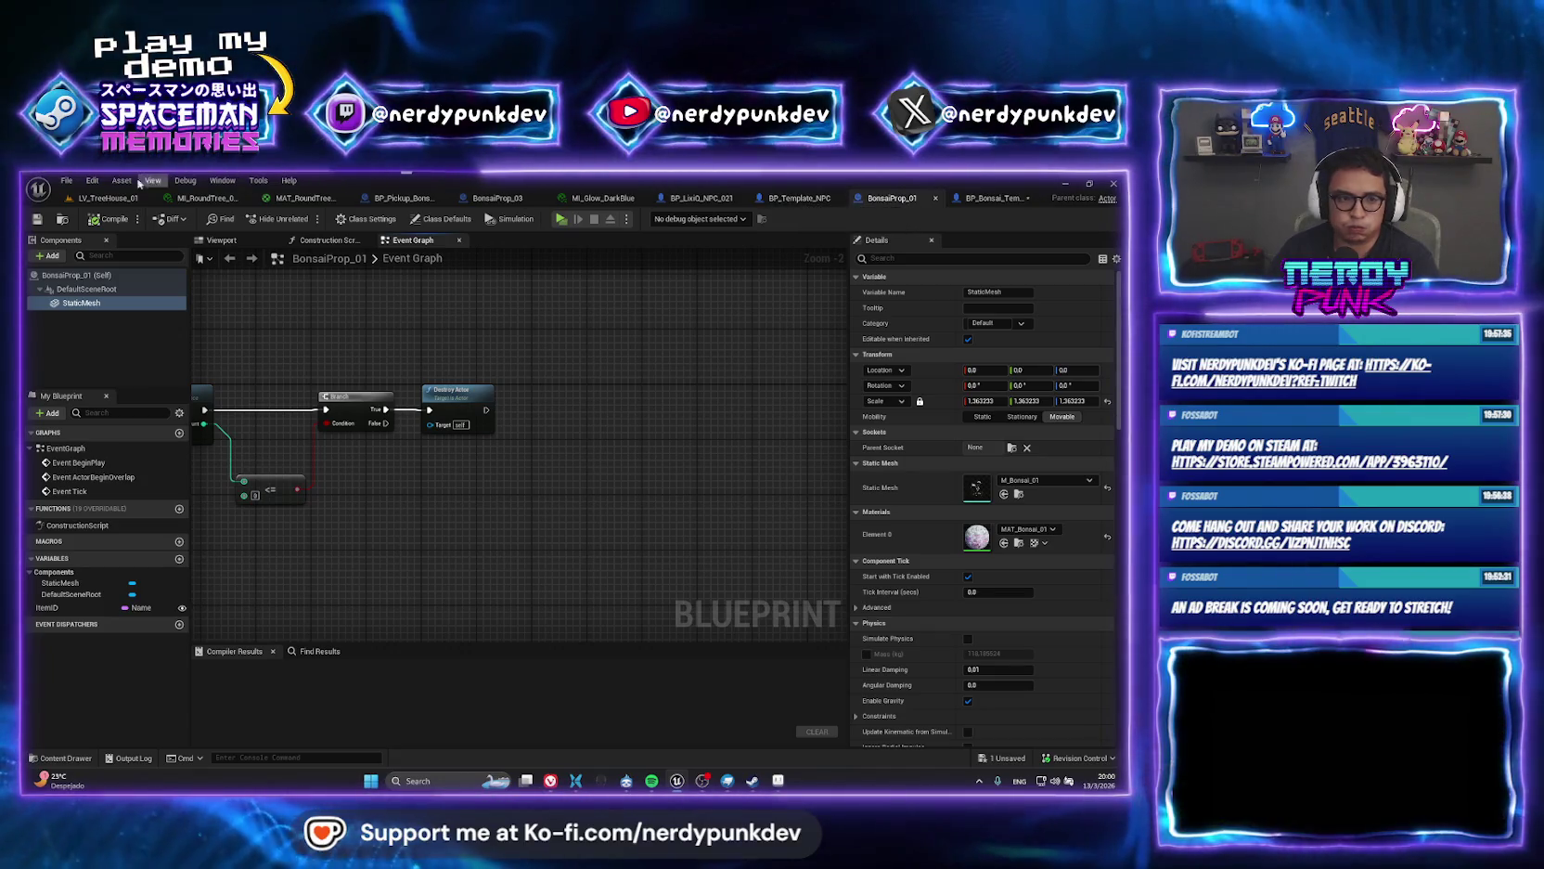
drag(232, 321, 502, 337)
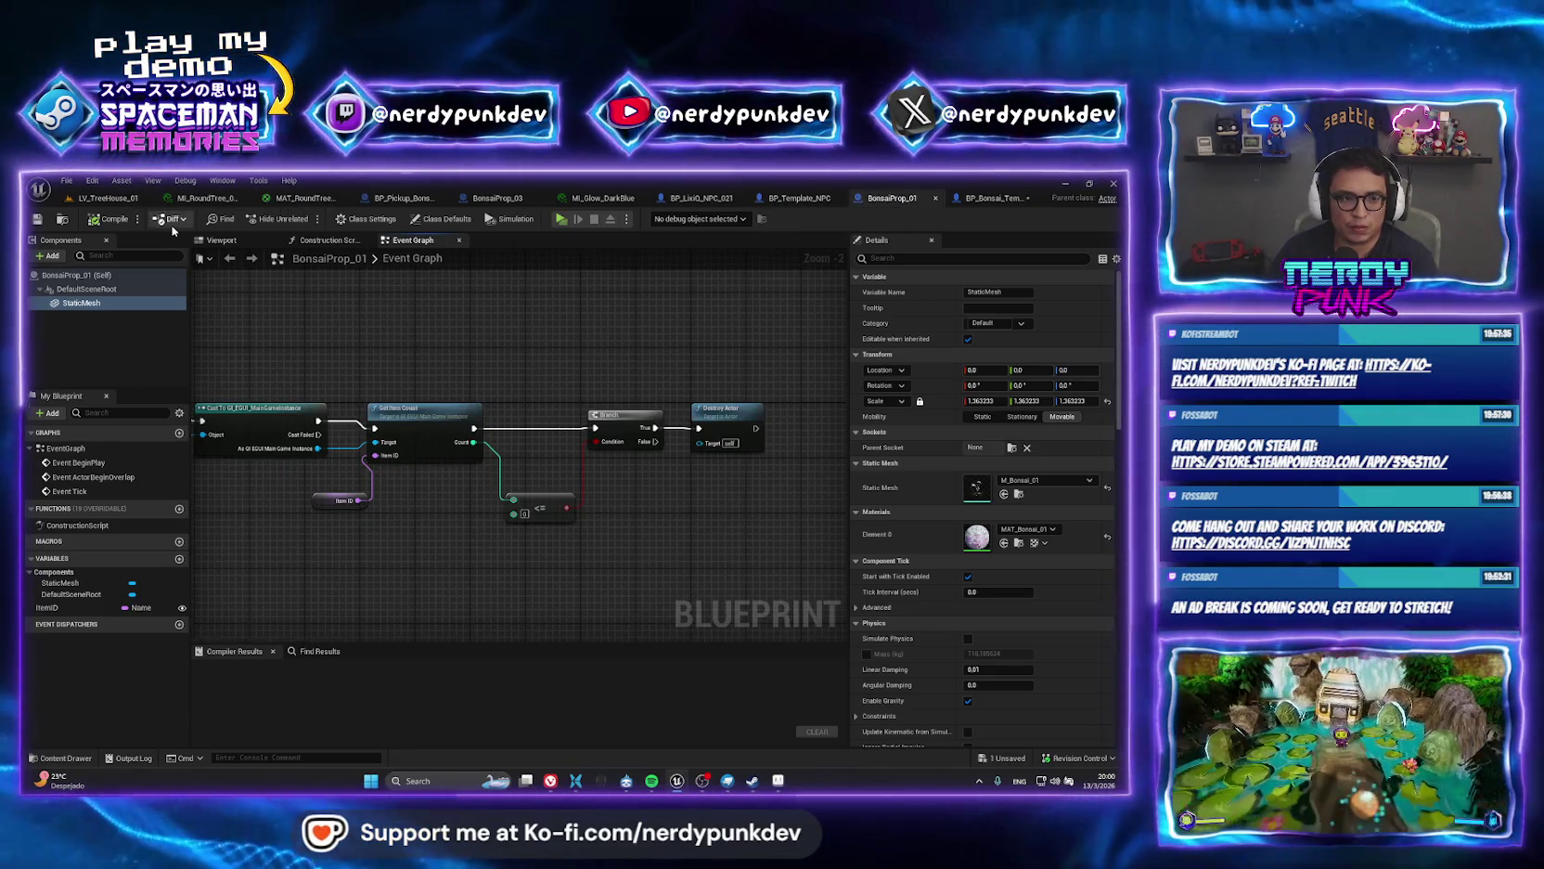
Edit BP_InteriorCamera_02's blueprint from the Outliner and review its Set View Target with Blend setup.
click(116, 200)
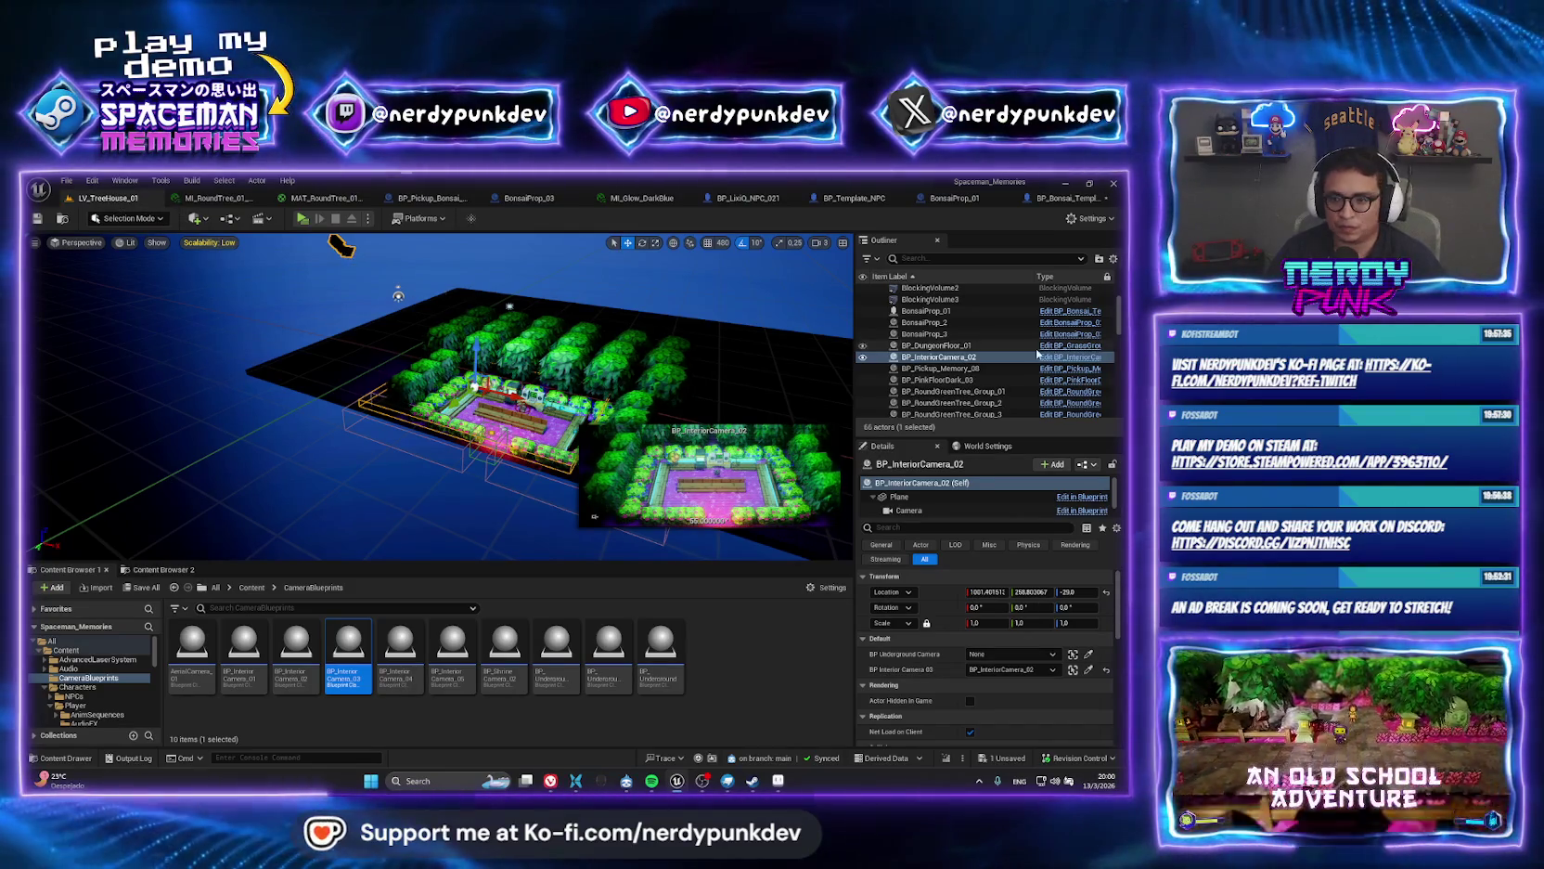
right_click(937, 357)
click(984, 387)
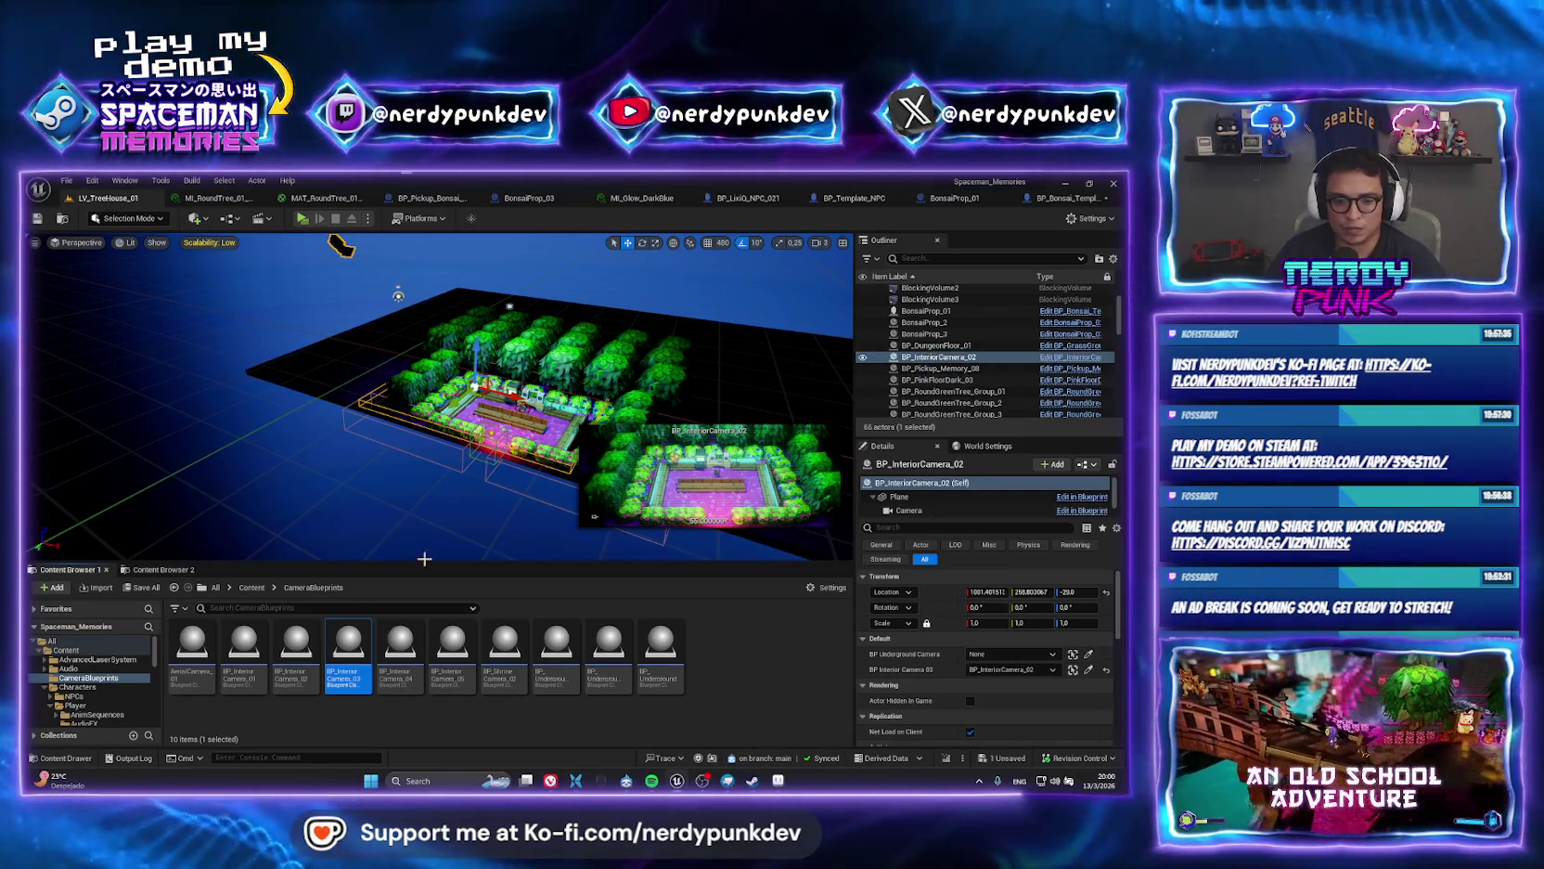
scroll(389, 516, down, 2)
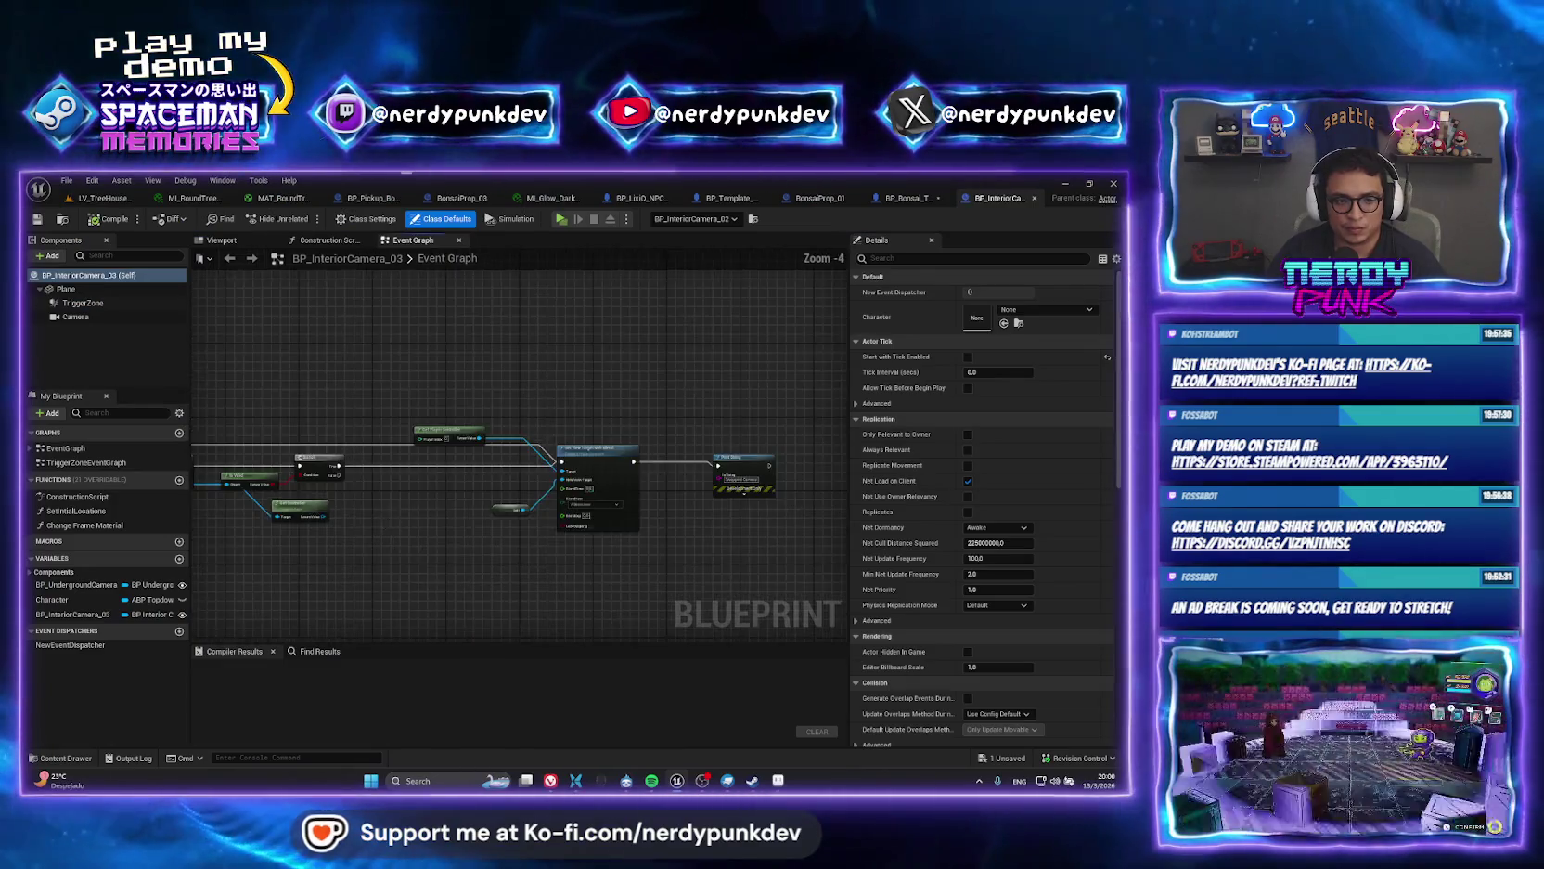
scroll(436, 386, up, 1)
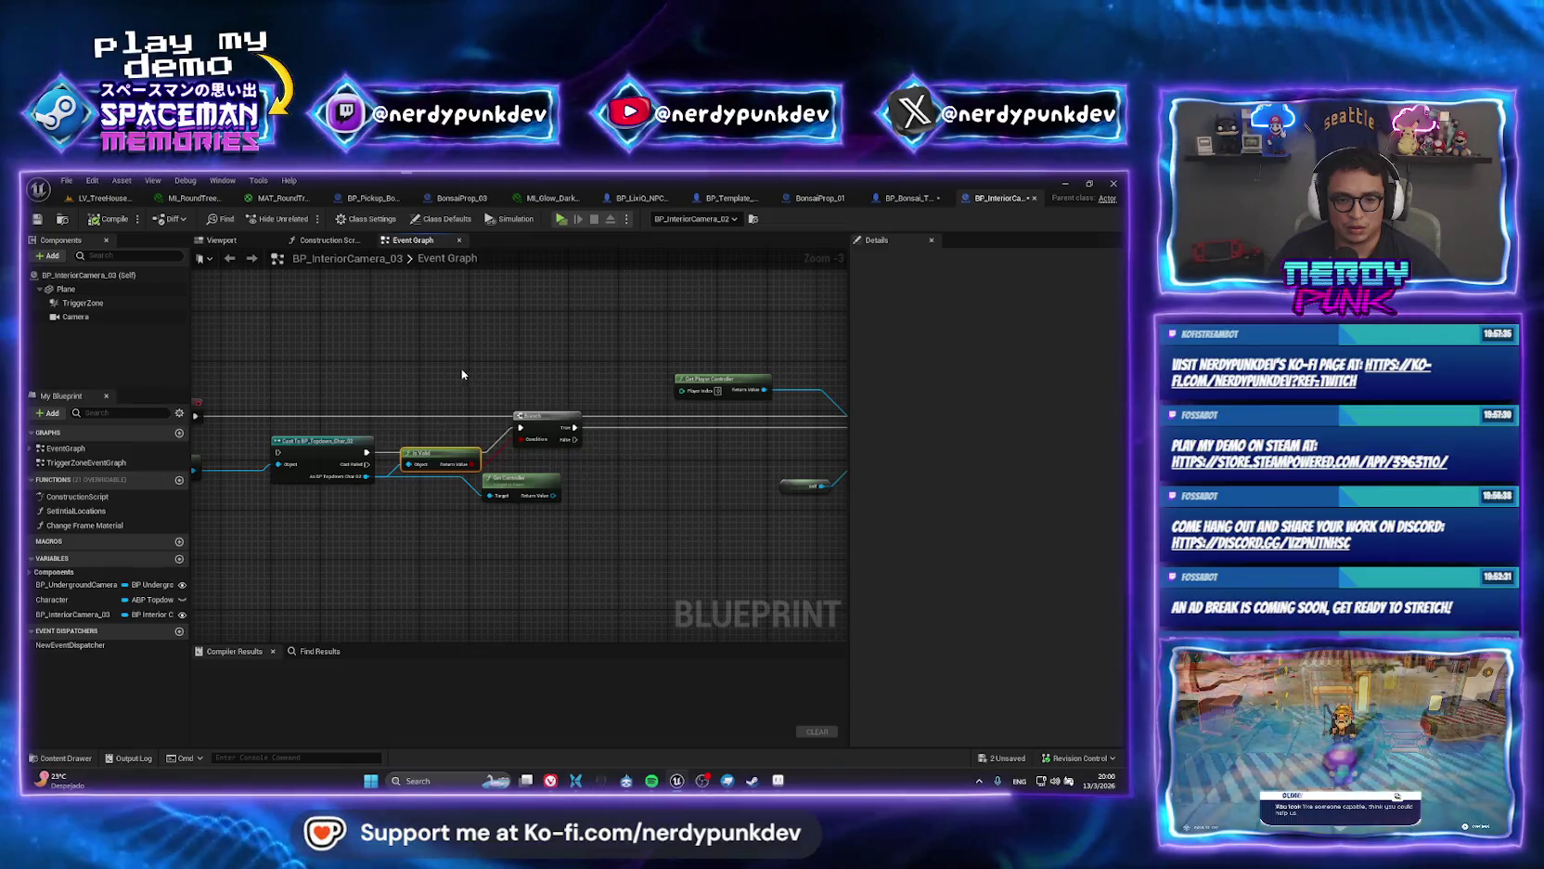
drag(798, 390, 613, 392)
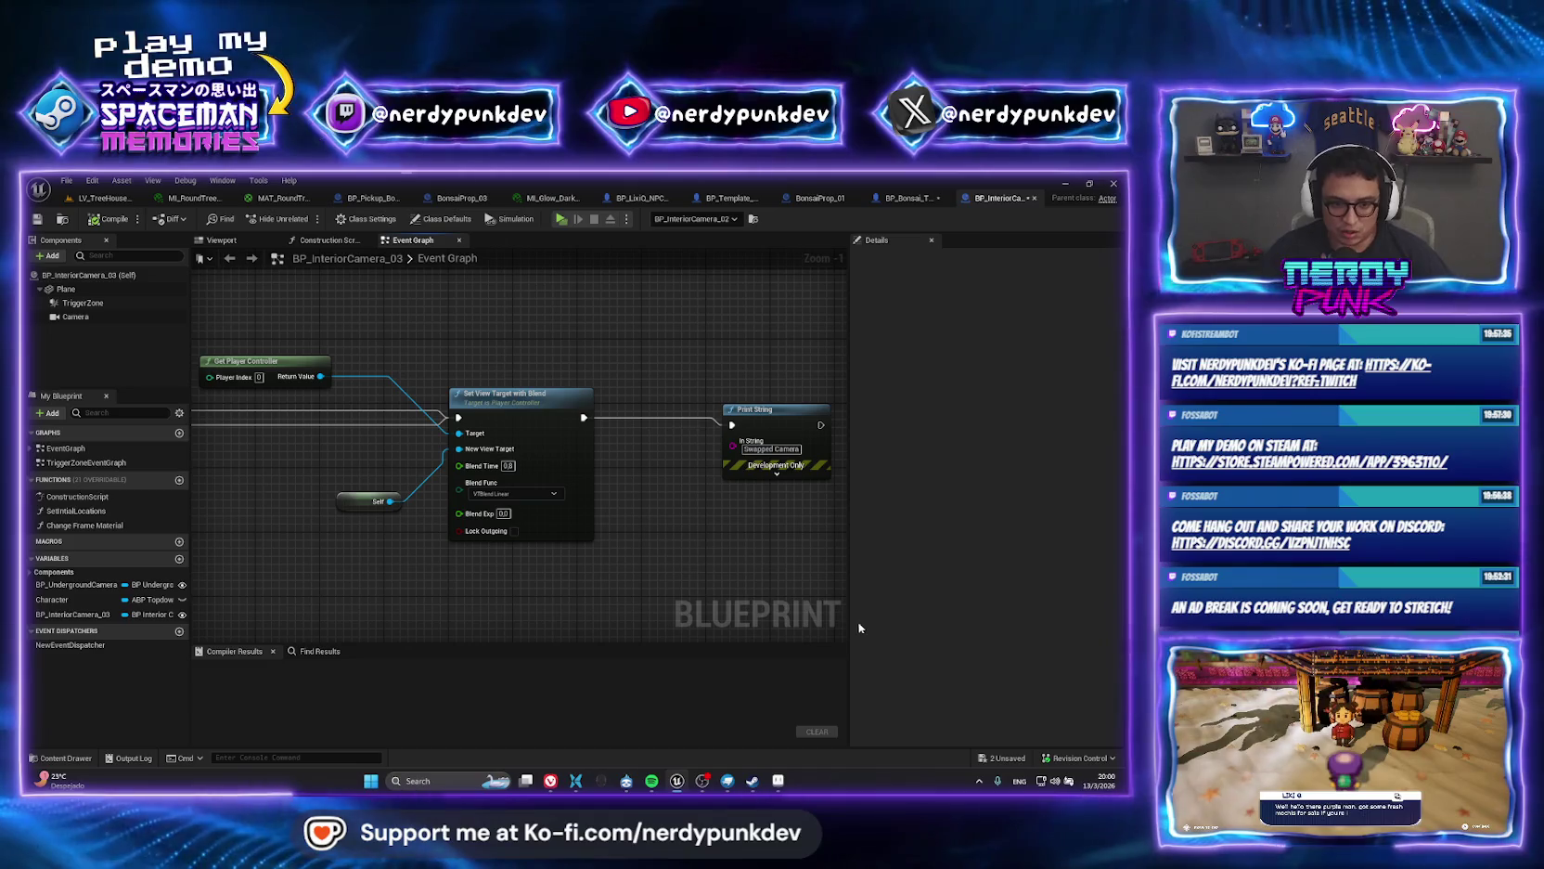
key(Home)
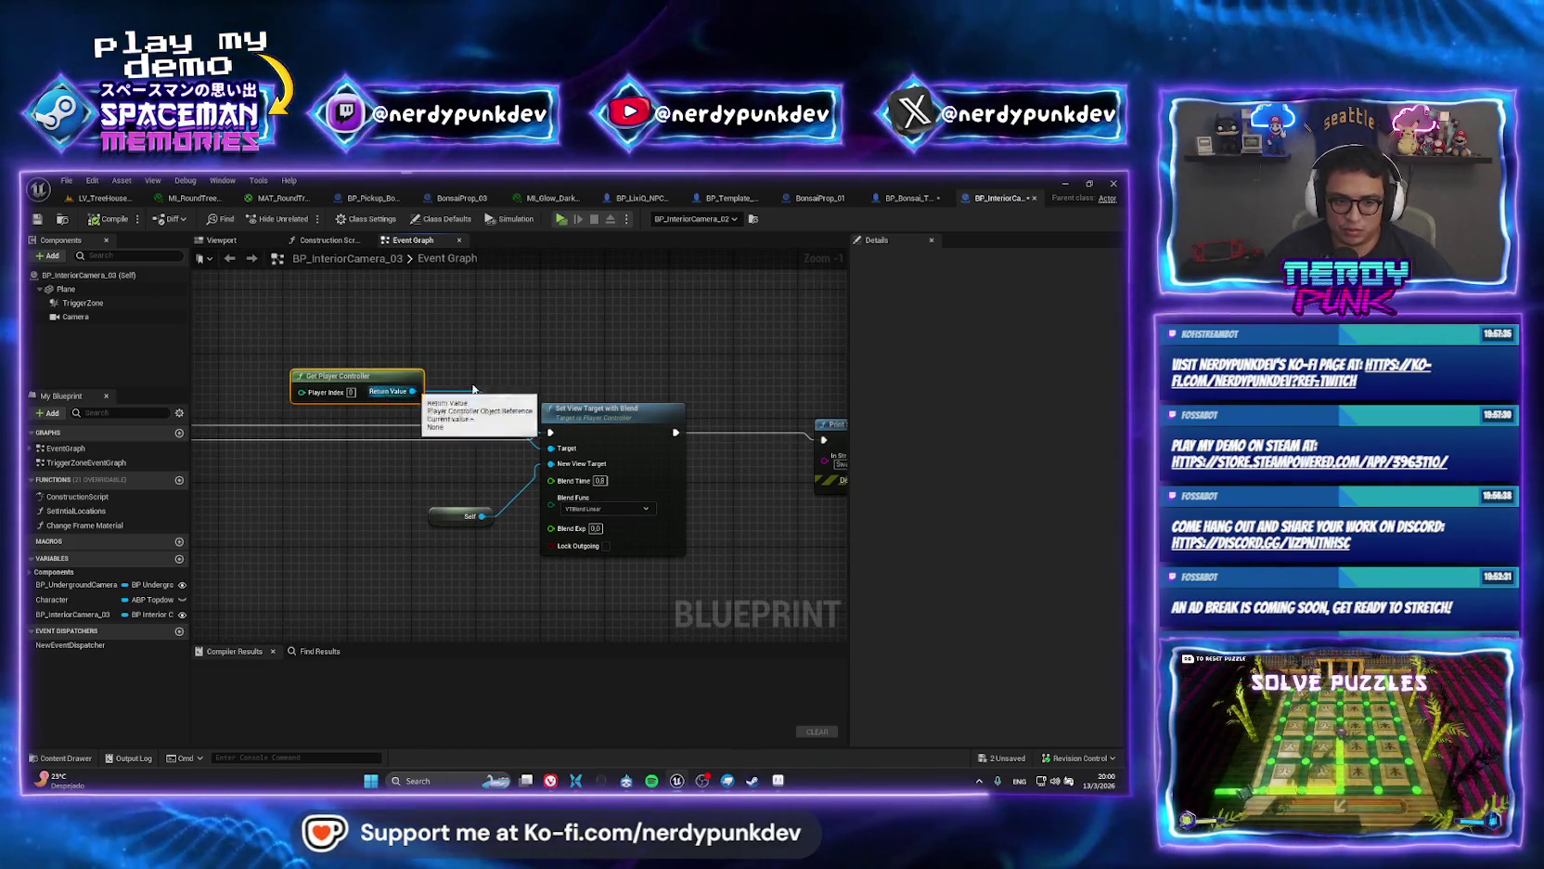
click(908, 198)
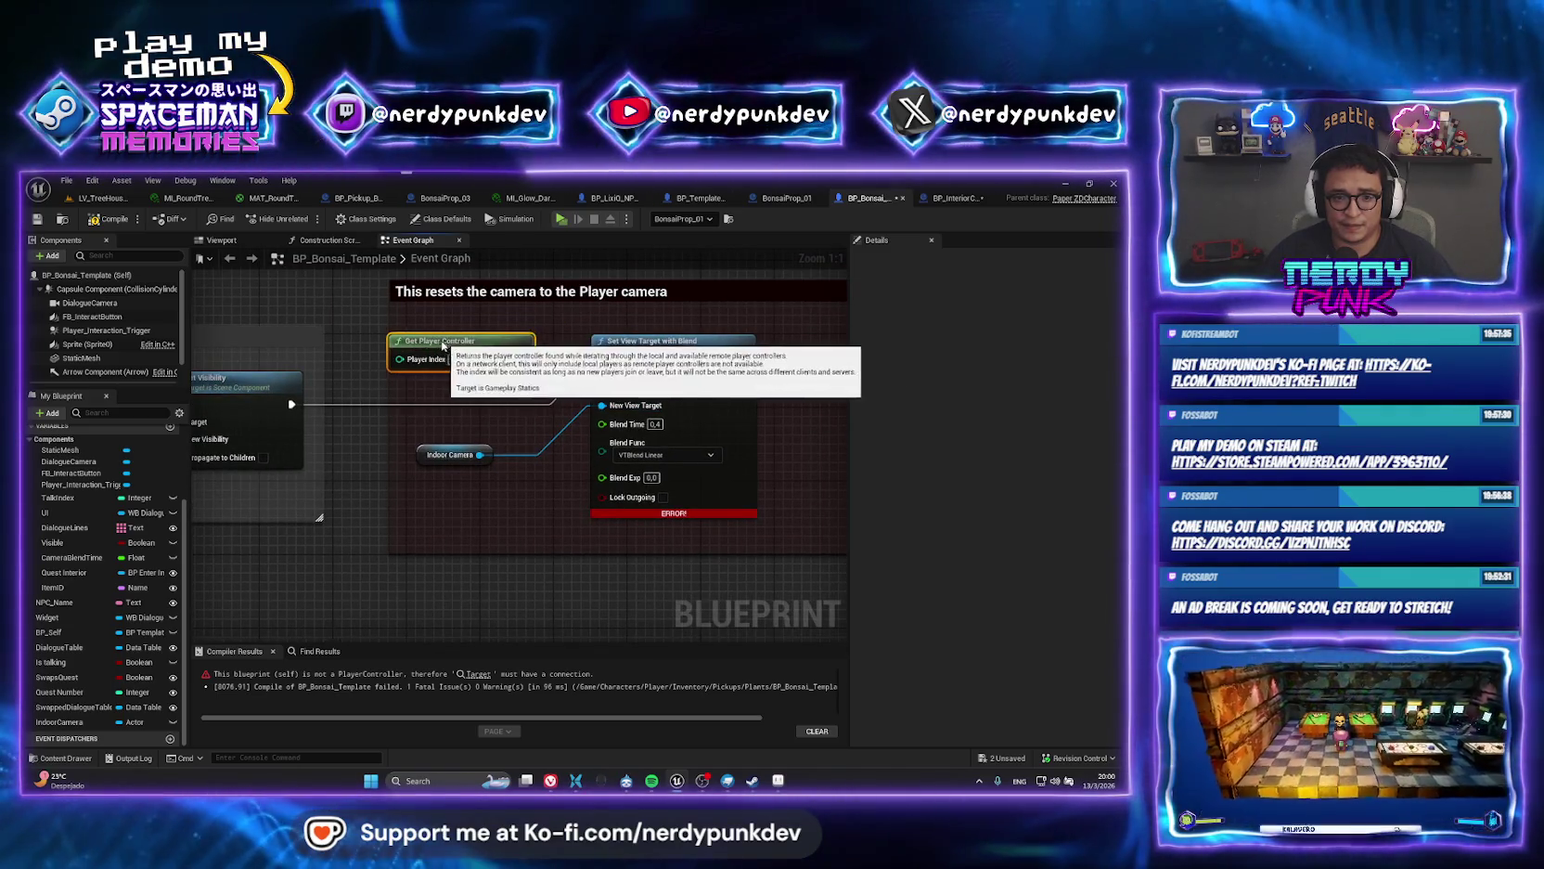
Wire Get Player Controller into the blend's Target, recompile, and make Indoor Camera Instance Editable.
drag(443, 347, 602, 384)
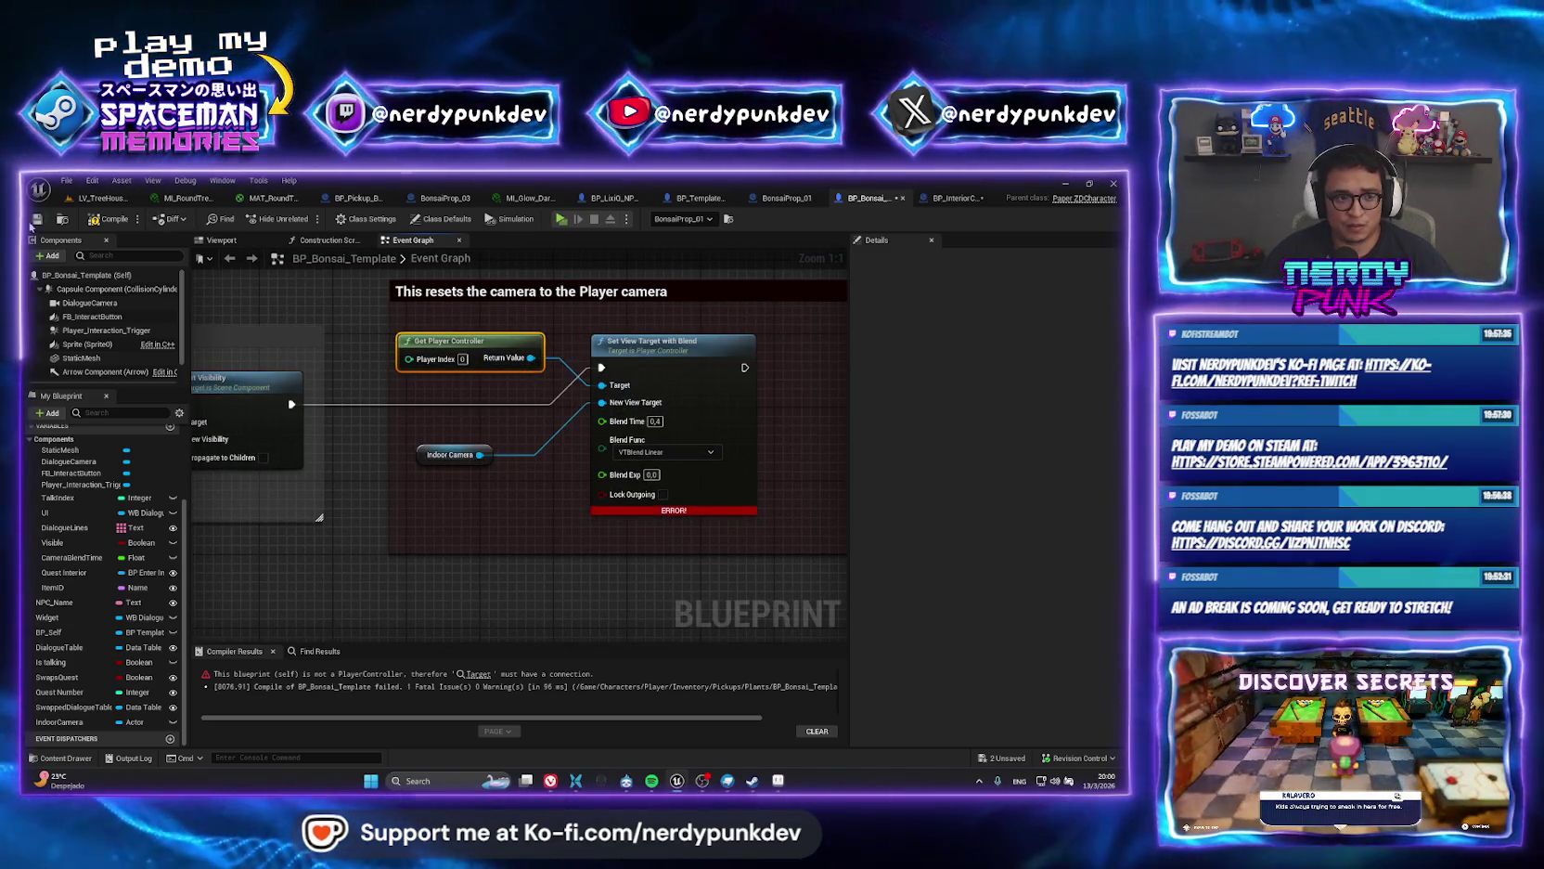
click(108, 219)
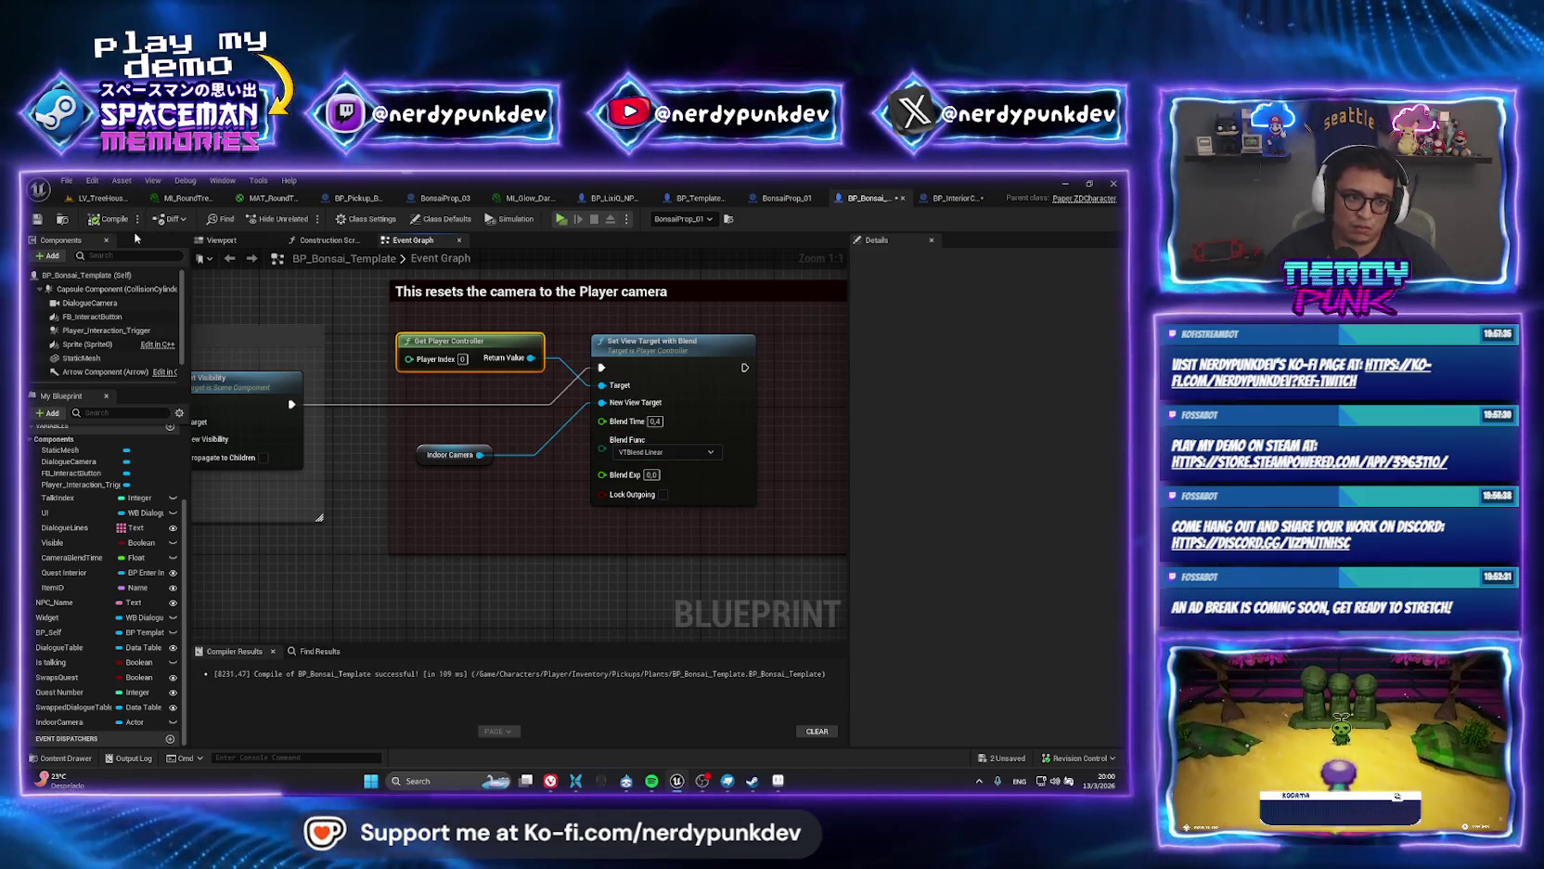
key(F7)
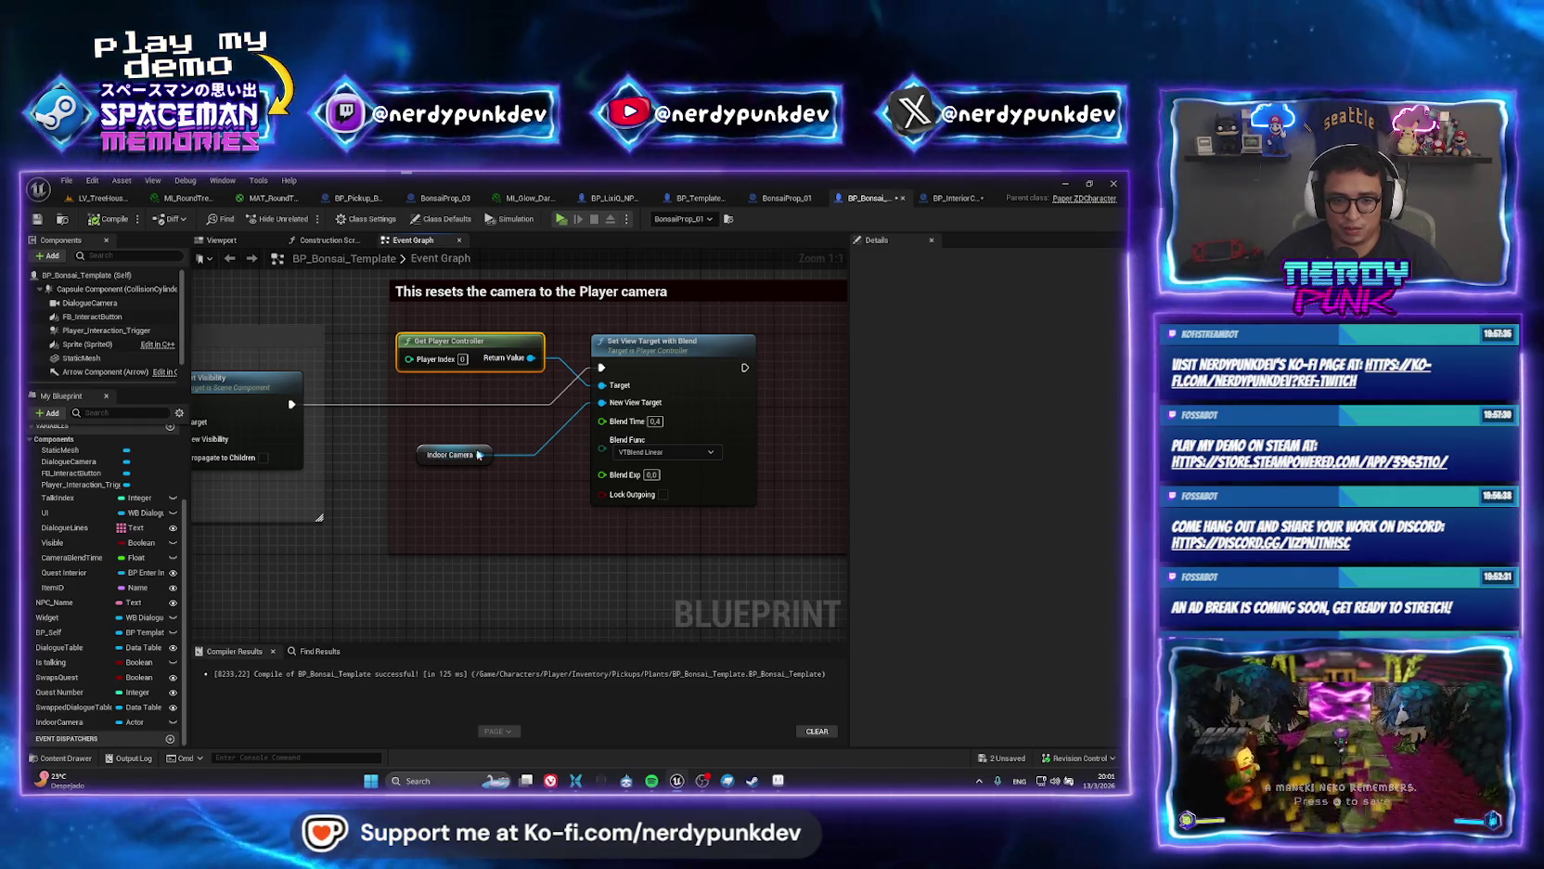
click(429, 453)
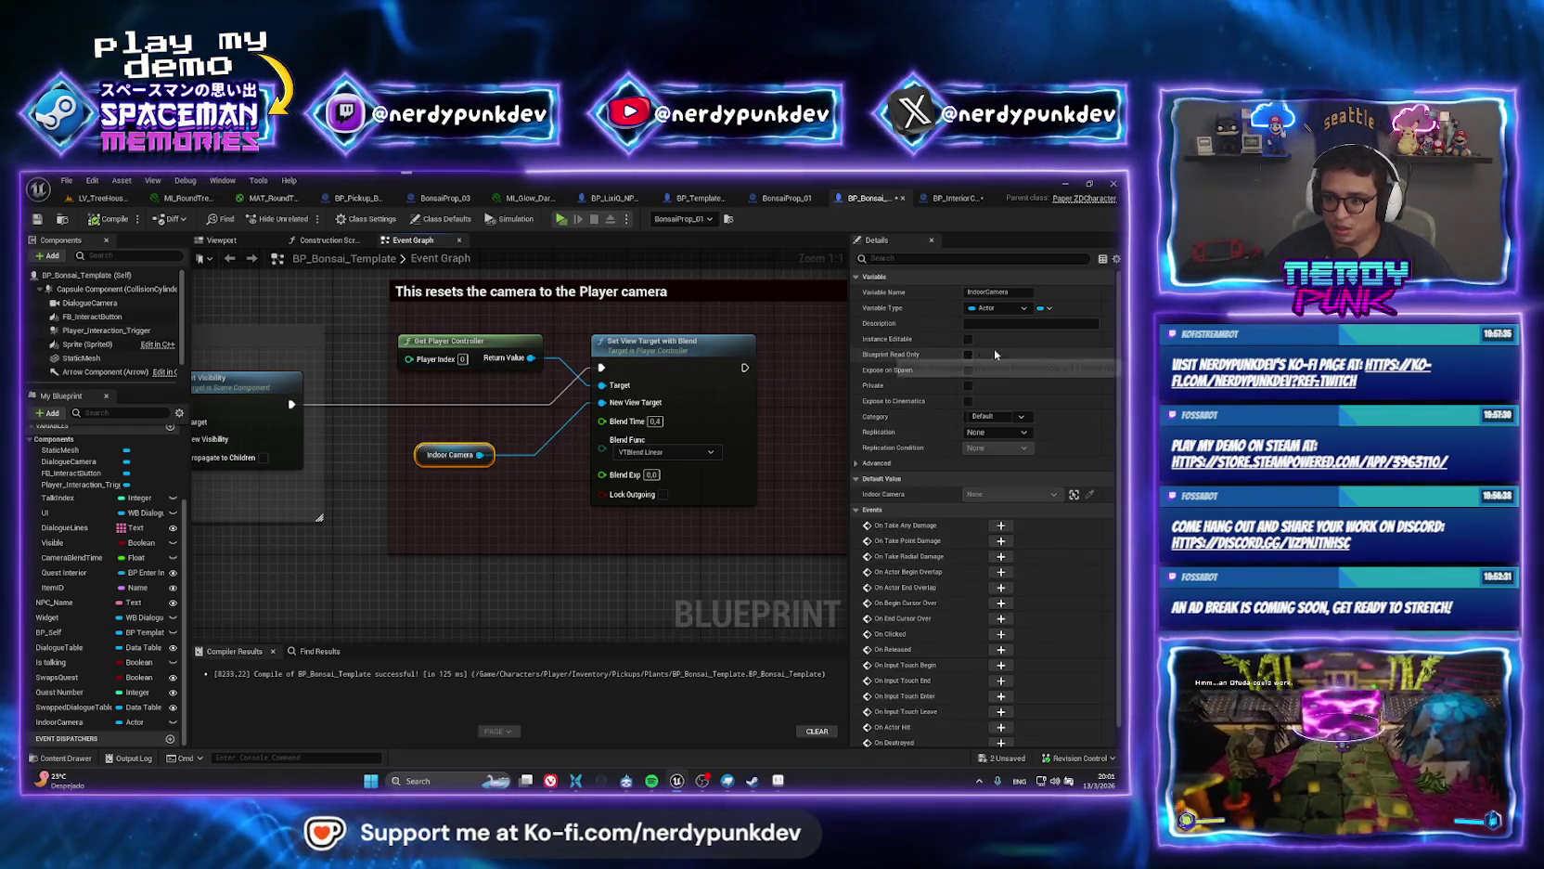
click(968, 339)
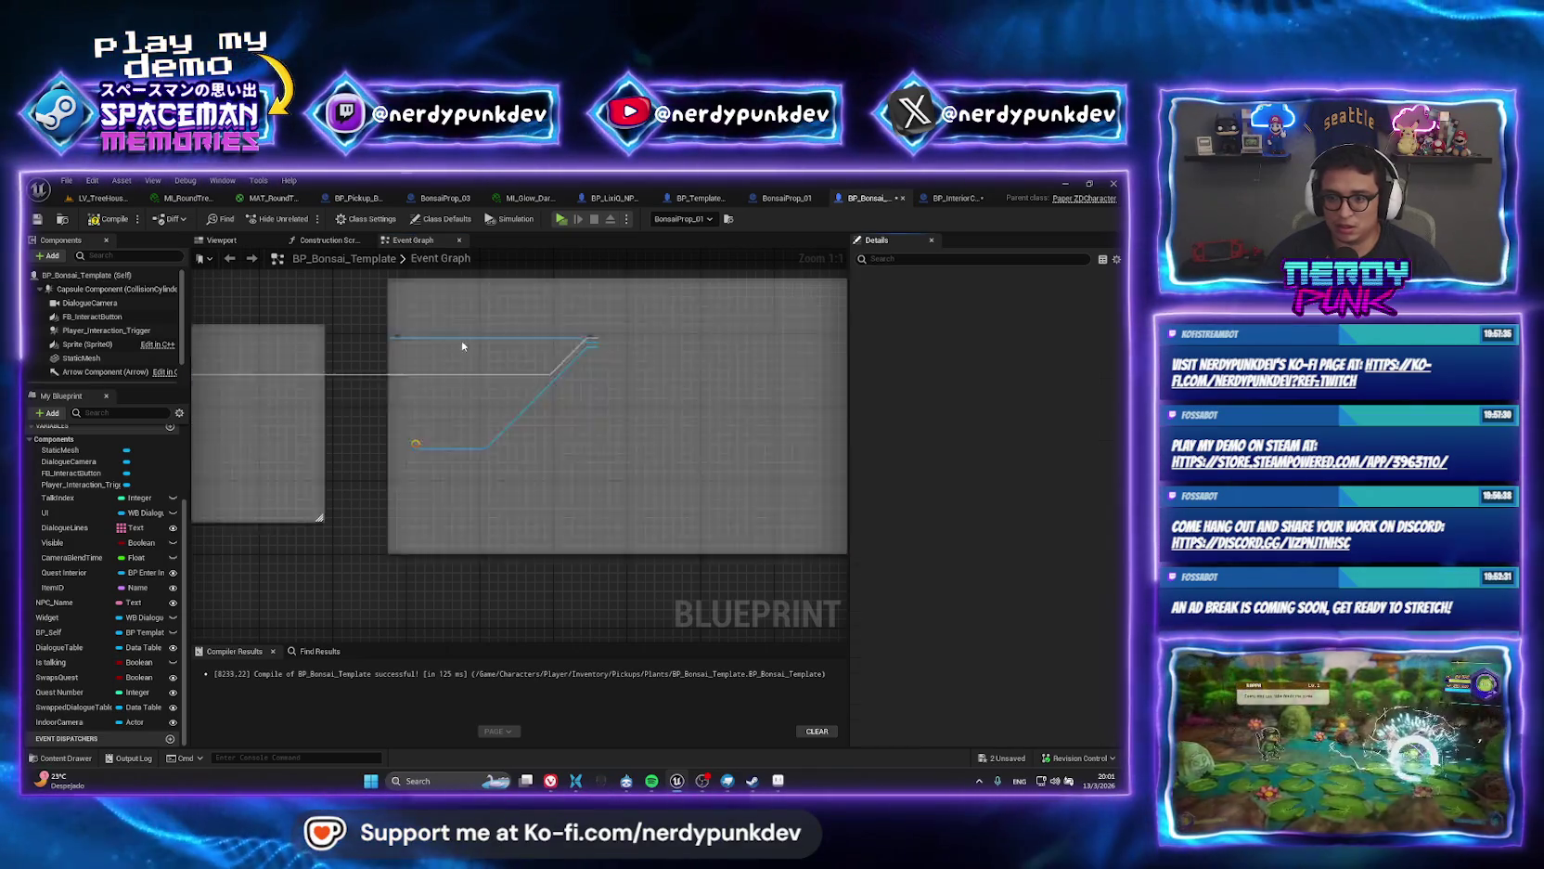
Select BonsaiProp_01 in LV_TreeHouse_01 and pick BP_InteriorCamera_02 as its Indoor Camera.
click(102, 198)
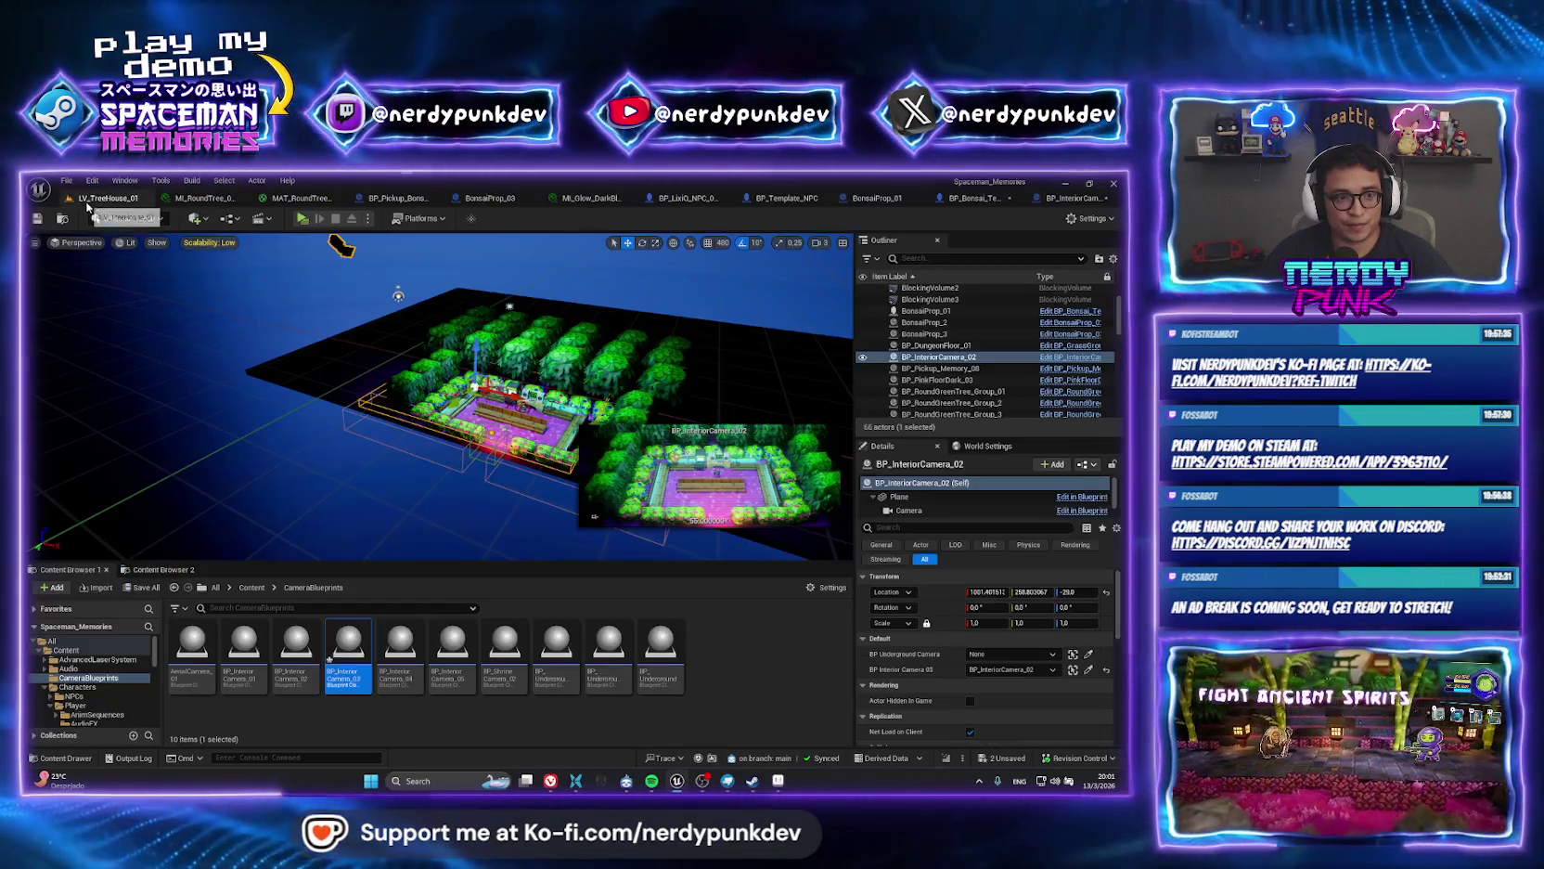
key(f)
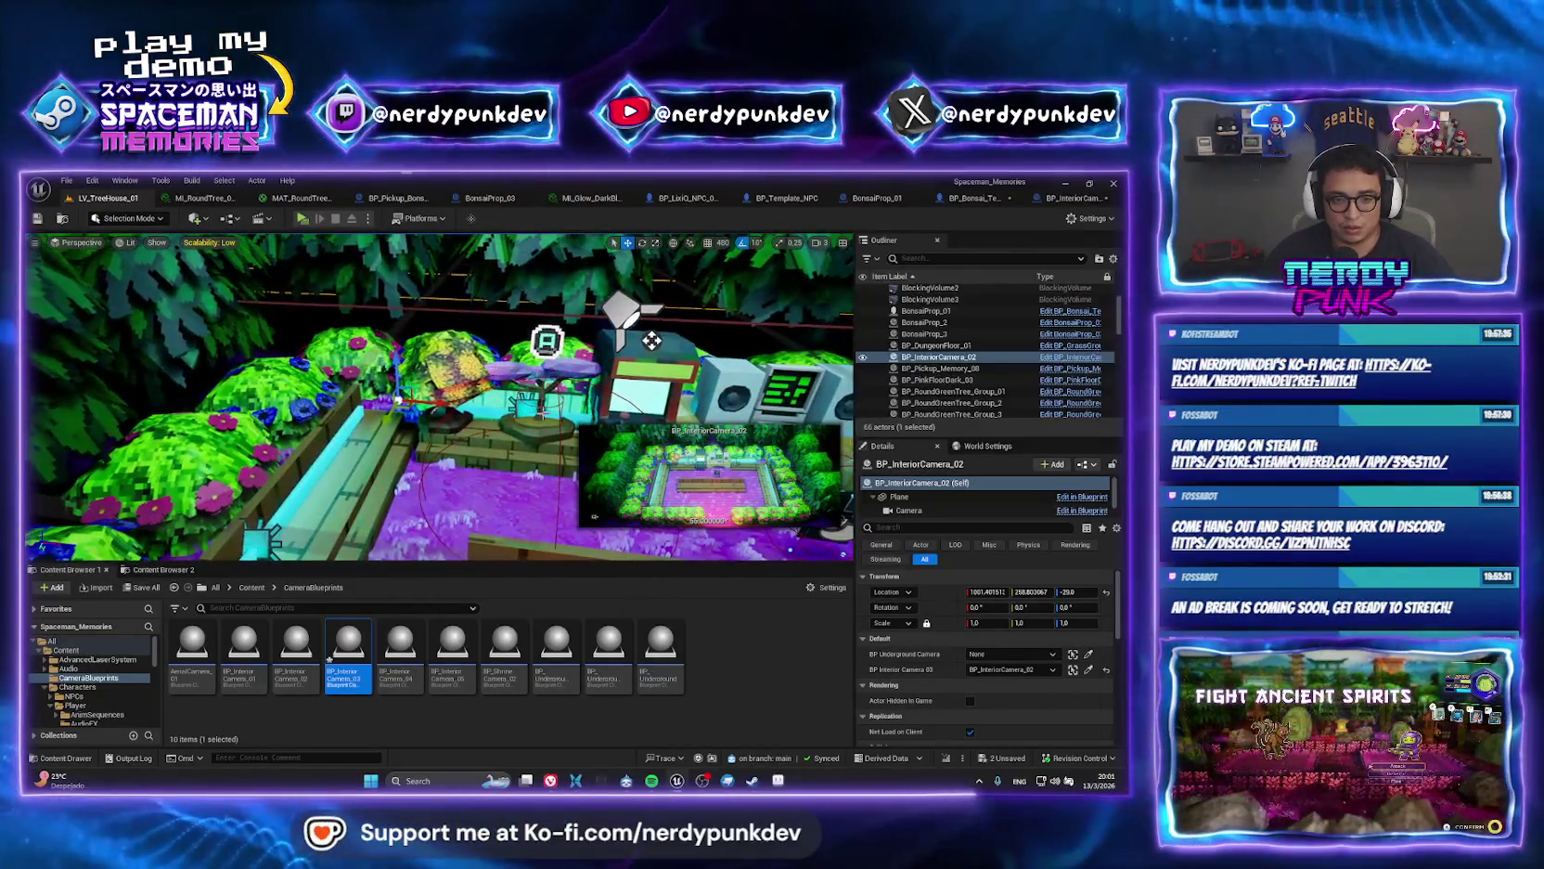
click(533, 426)
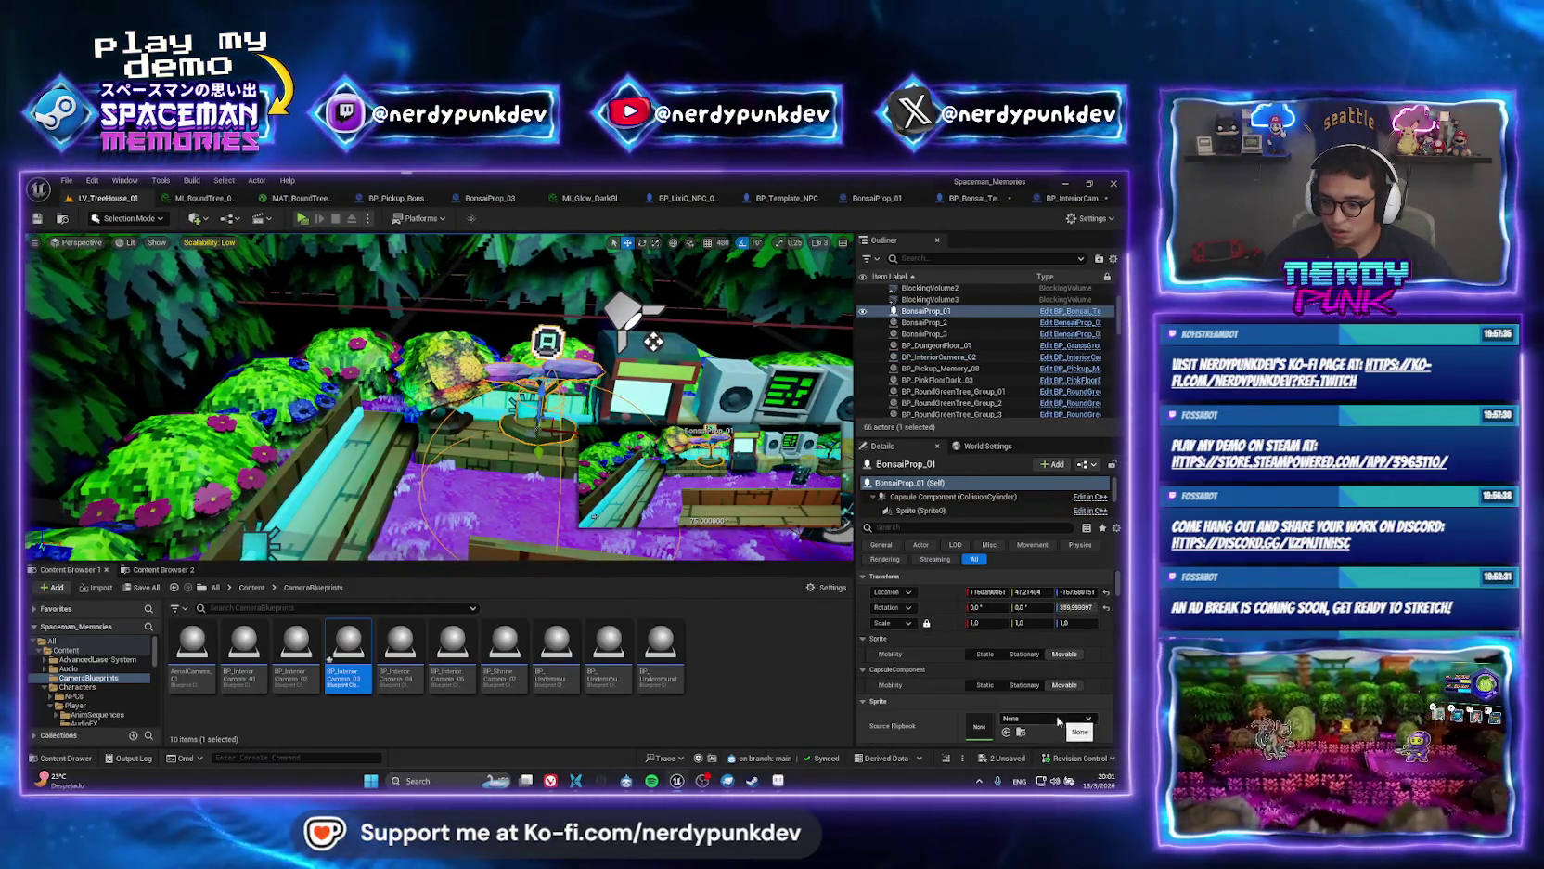
scroll(1098, 692, down, 10)
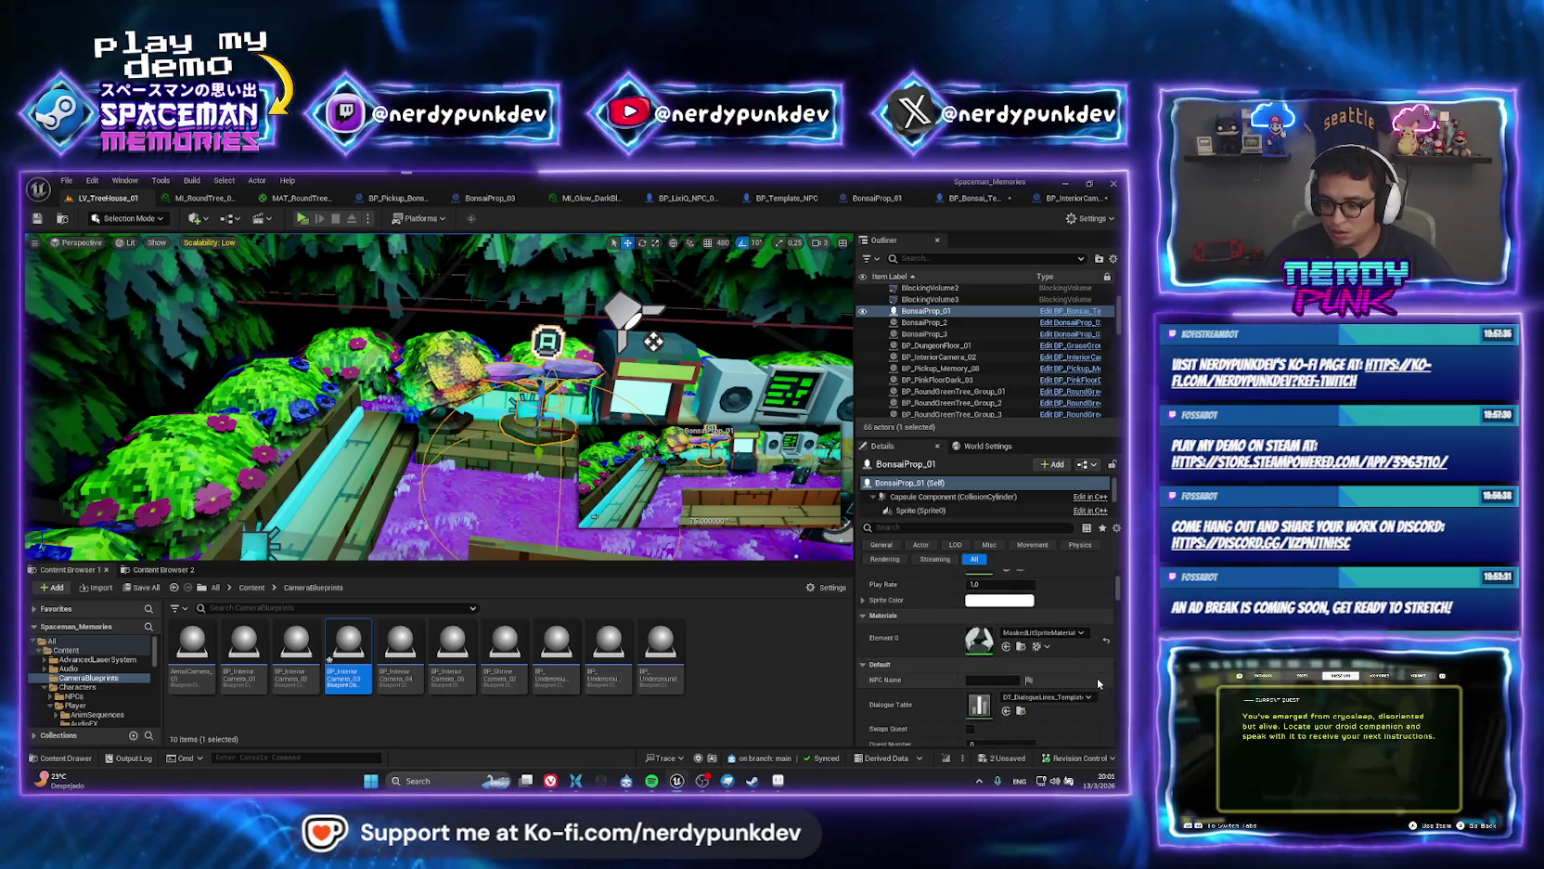
scroll(1093, 691, down, 2)
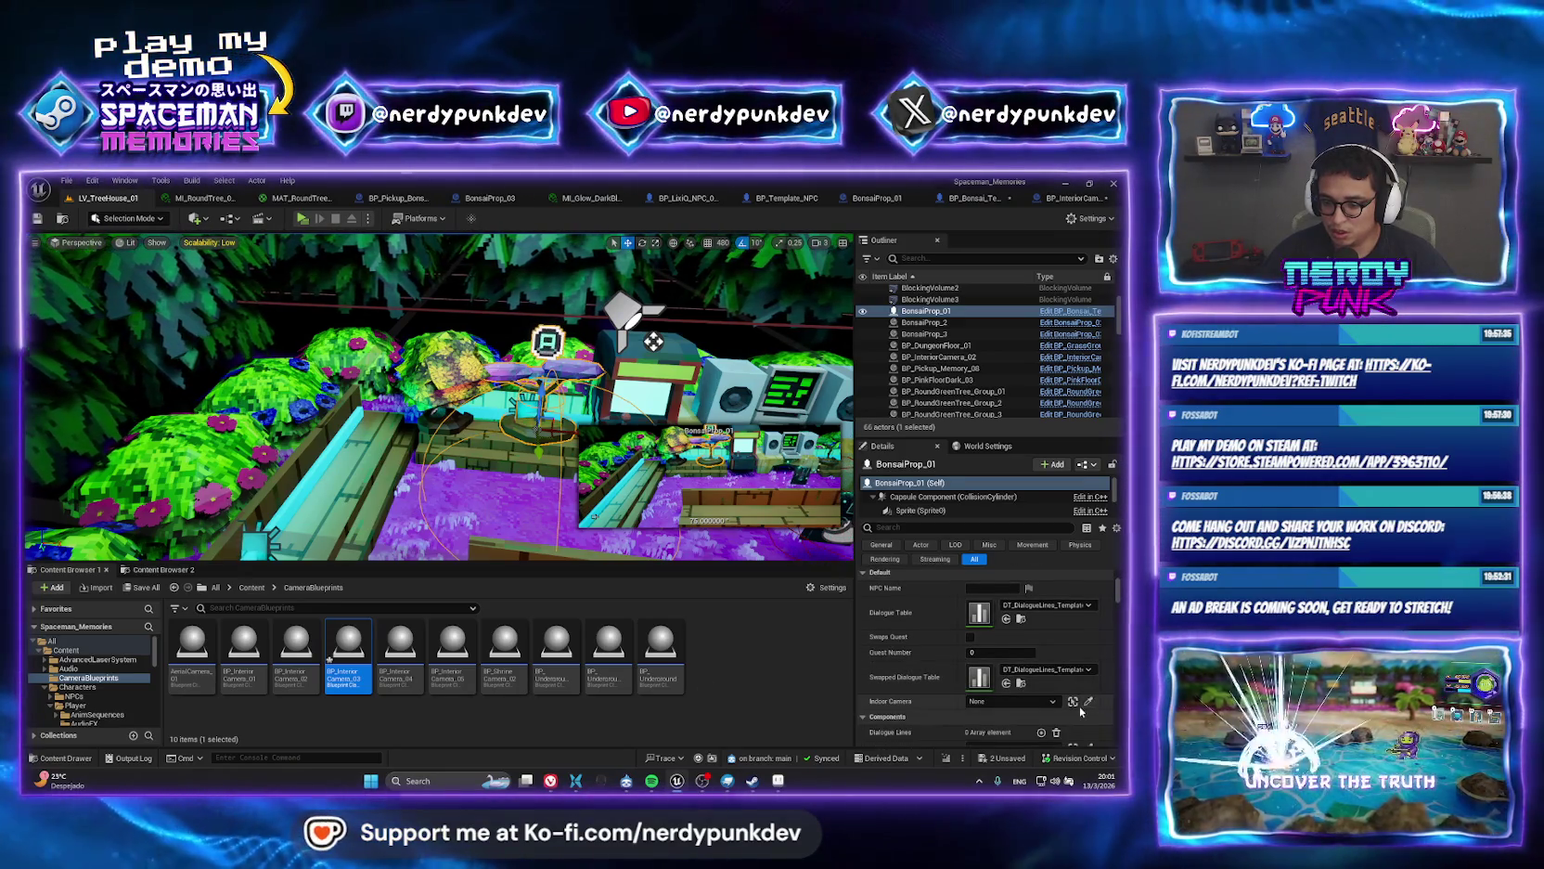
click(1090, 703)
scroll(357, 283, down, 10)
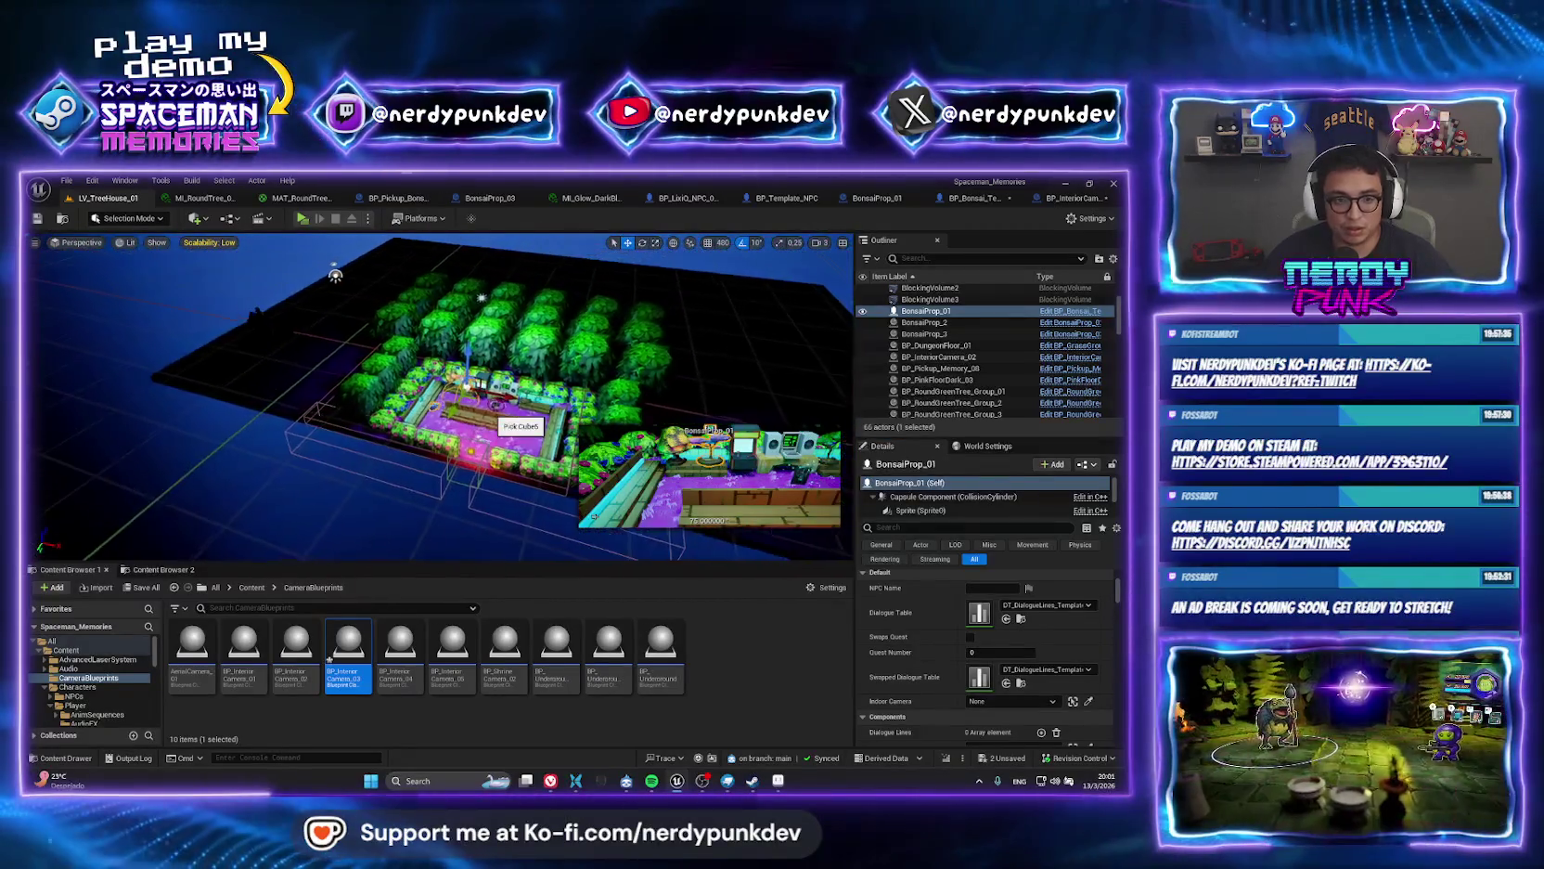
mouse_move(357, 283)
mouse_down()
mouse_move(348, 334)
mouse_move(306, 292)
mouse_move(463, 393)
mouse_move(371, 482)
mouse_move(271, 525)
mouse_move(271, 464)
mouse_up()
scroll(271, 525, up, 4)
scroll(271, 525, up, 3)
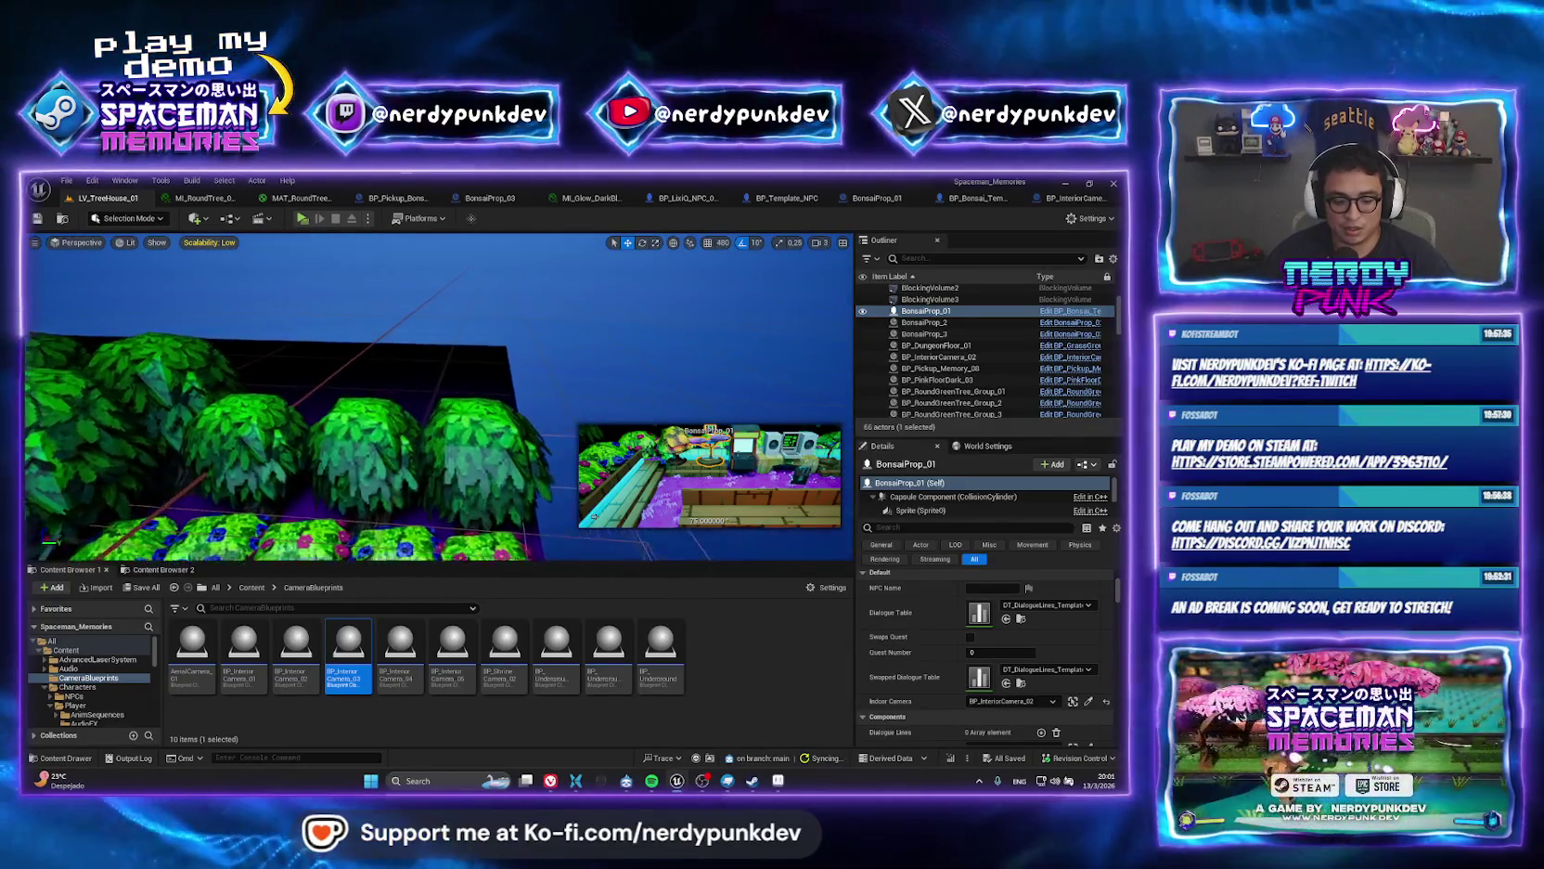
click(304, 221)
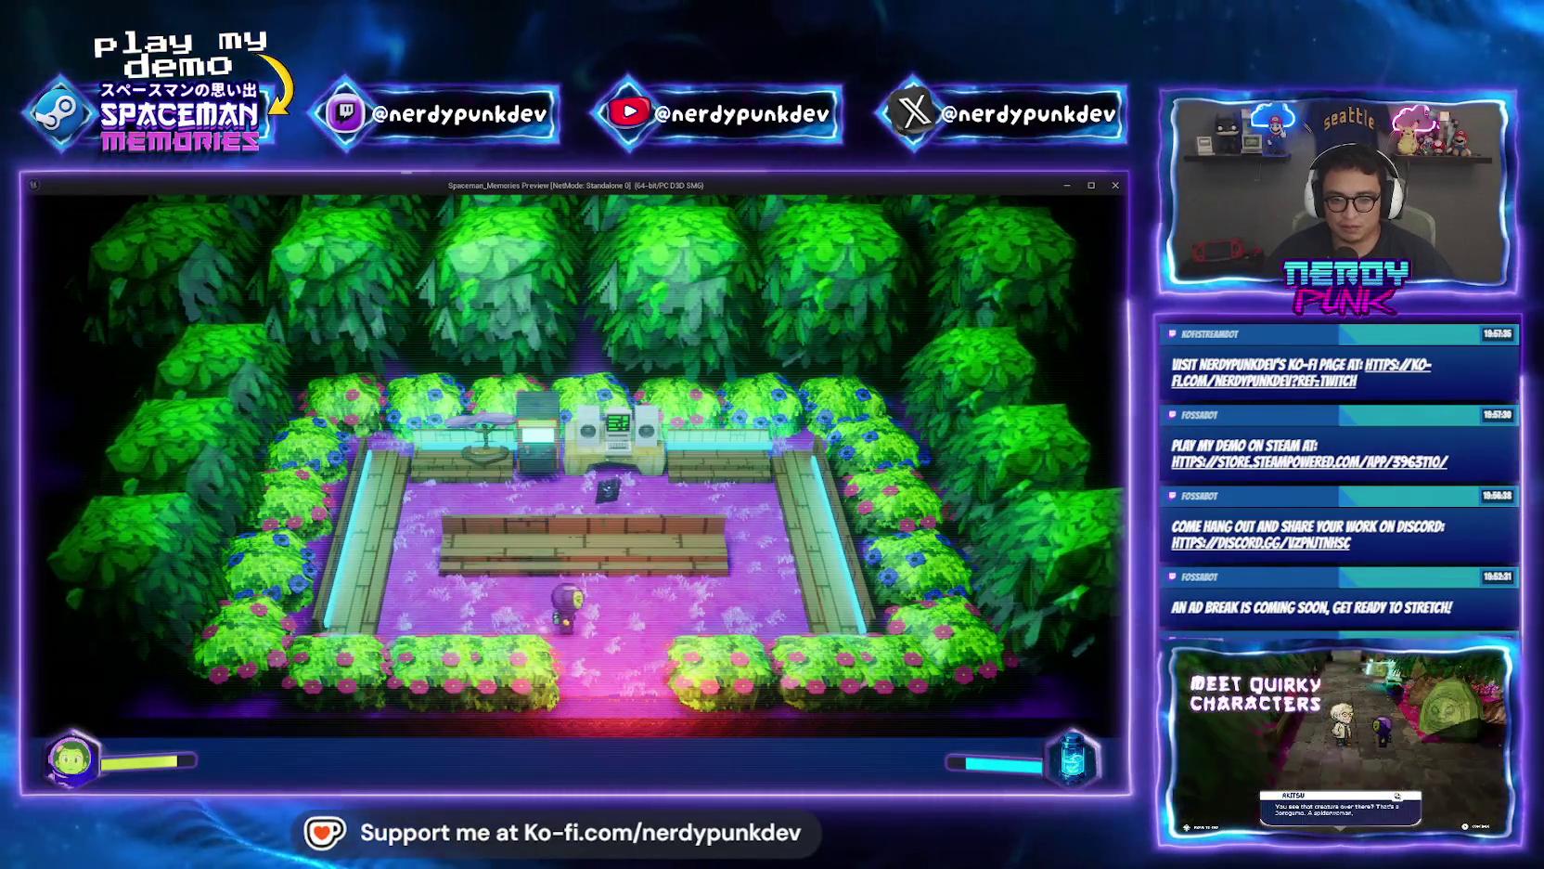
key(Escape)
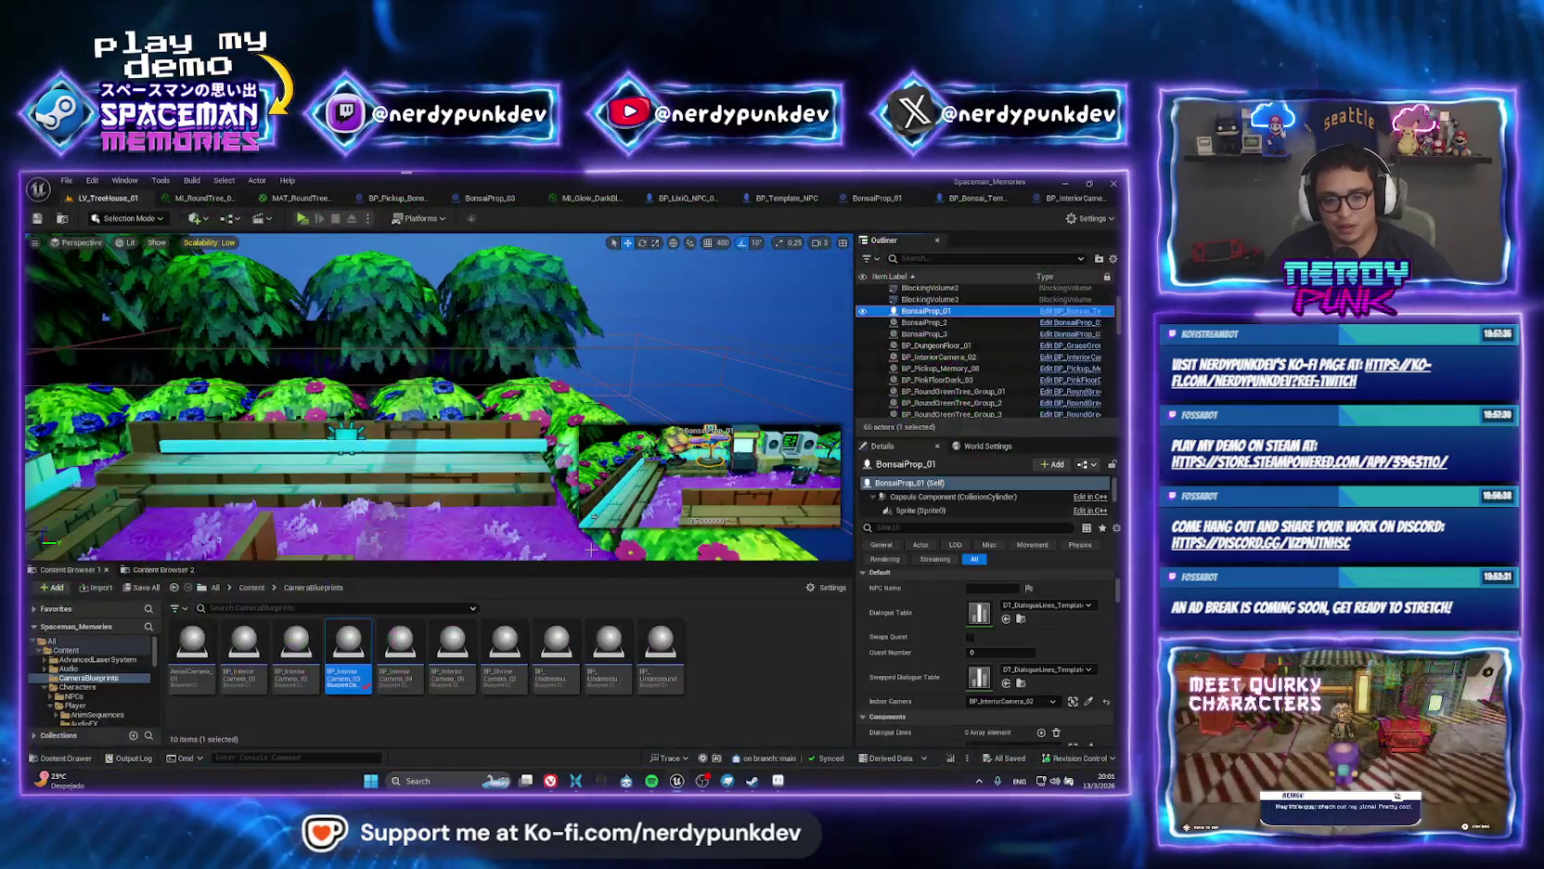
key(alt+Tab)
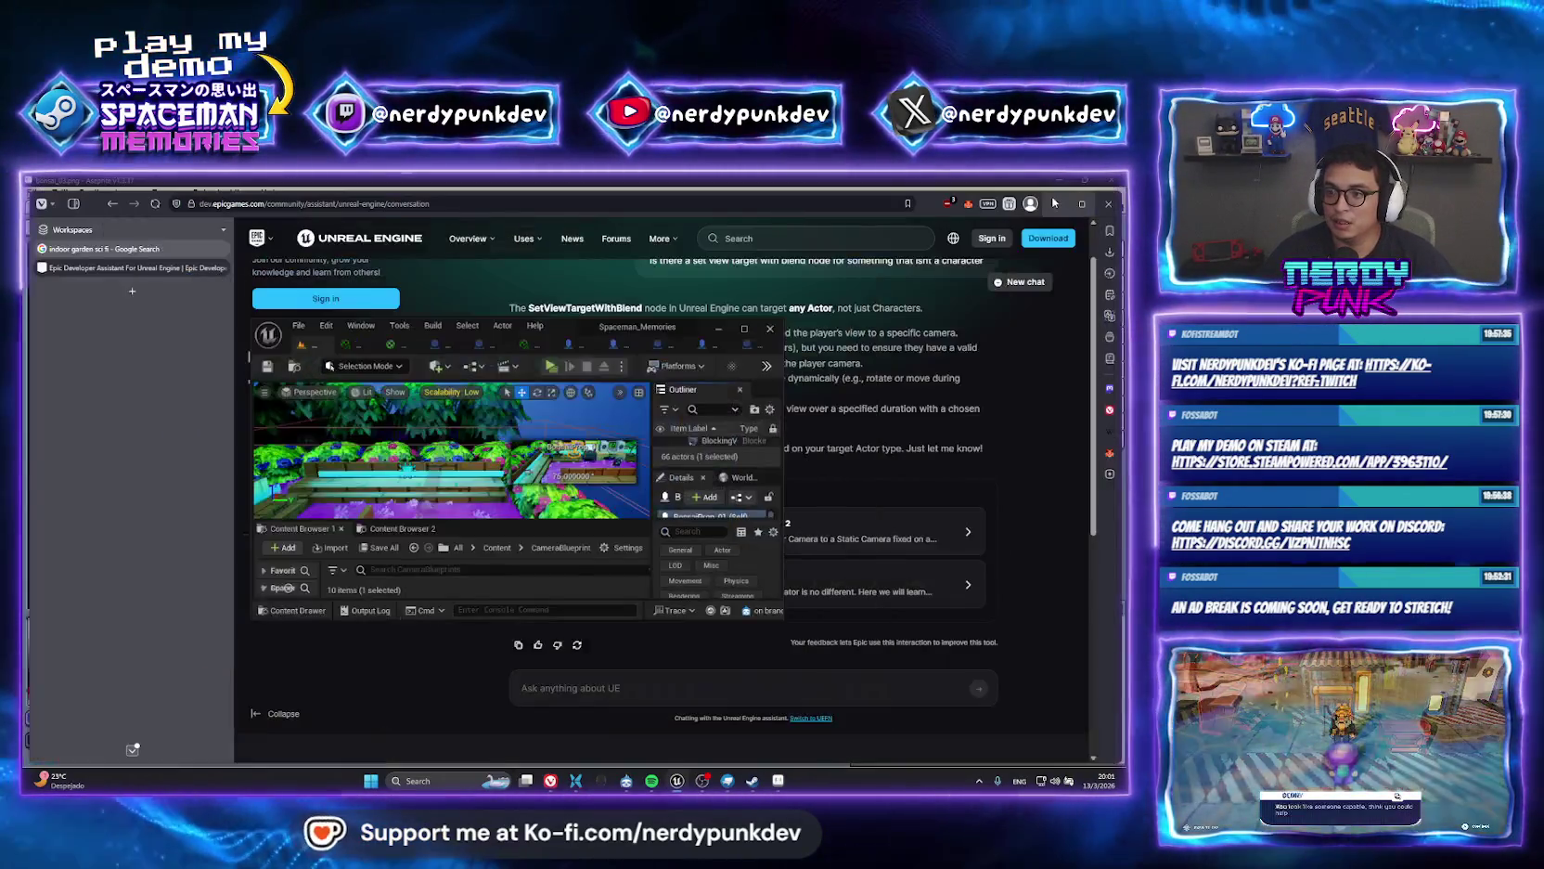
key(alt+Tab)
Check the bonsai camera reset's Blend Exp and the default value of BP_Template_NPC's CameraBlendTime variable.
click(965, 208)
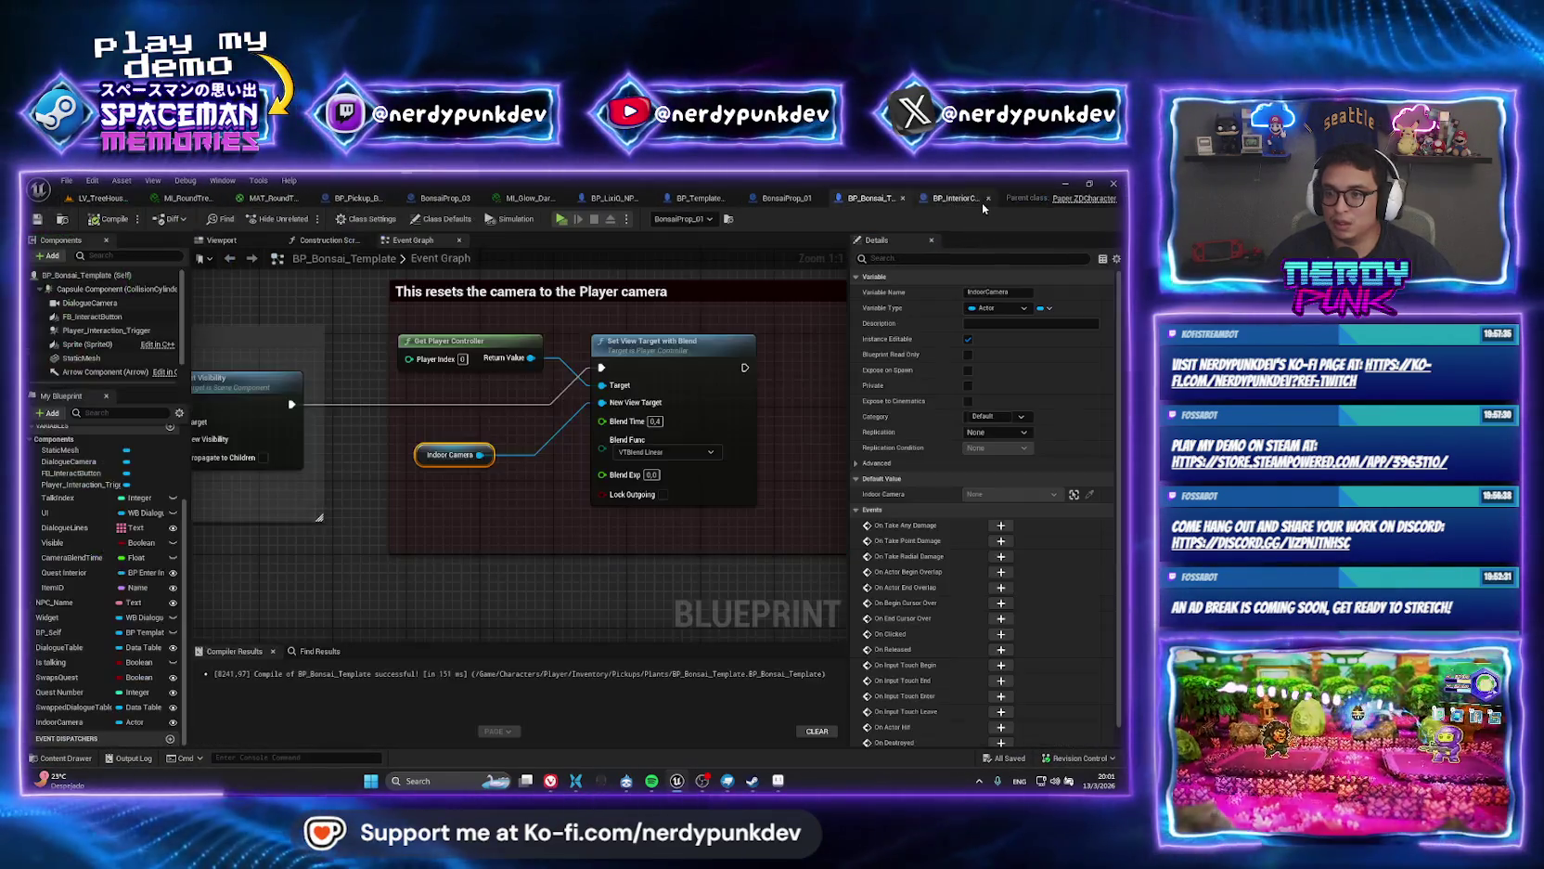
click(652, 474)
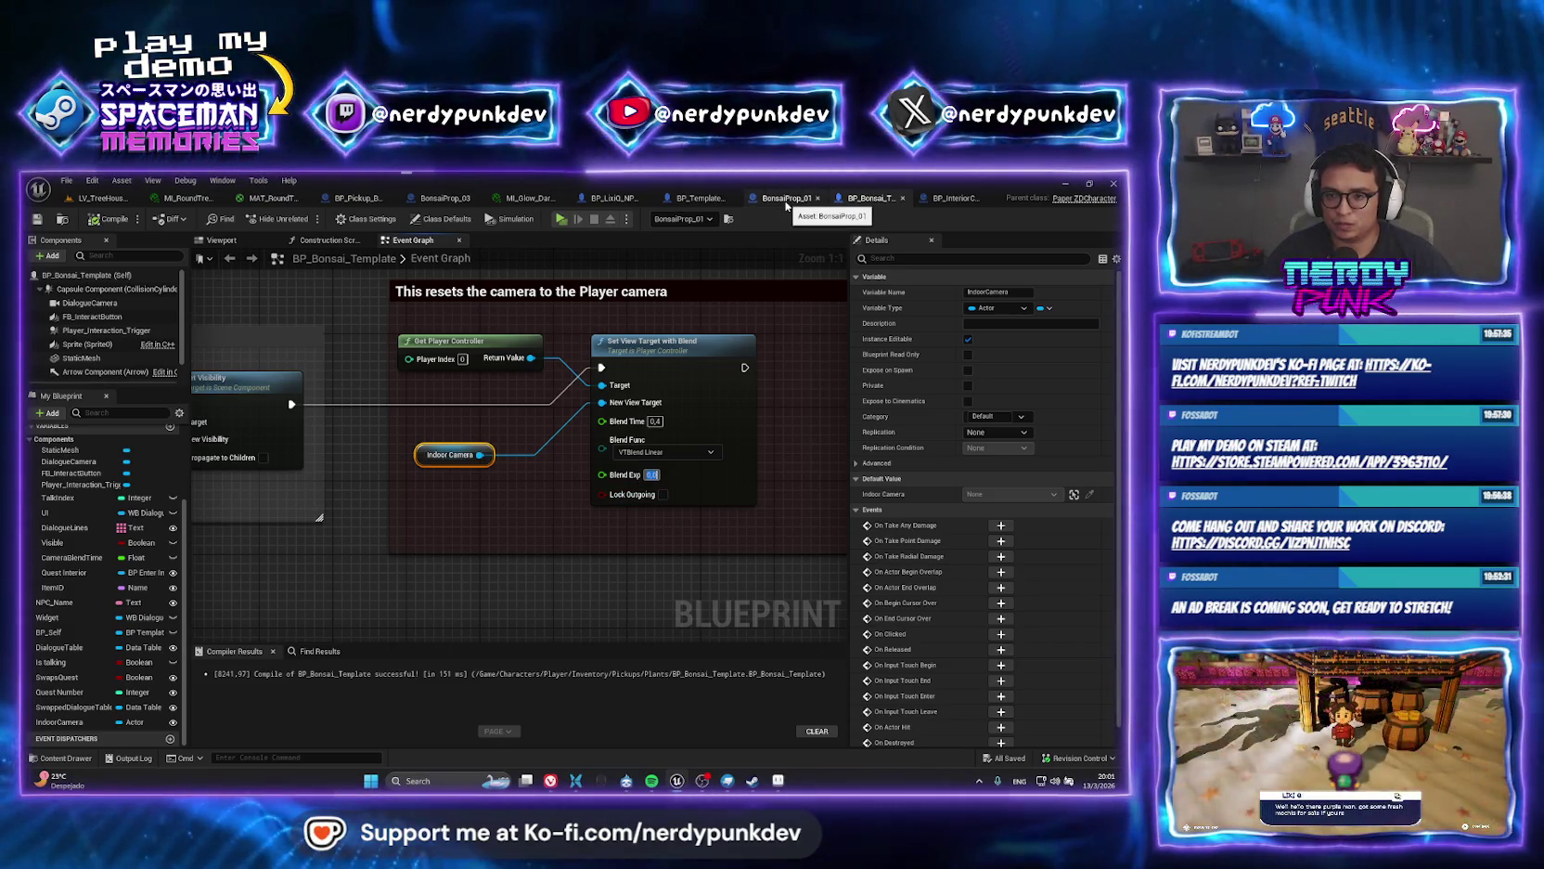
click(697, 201)
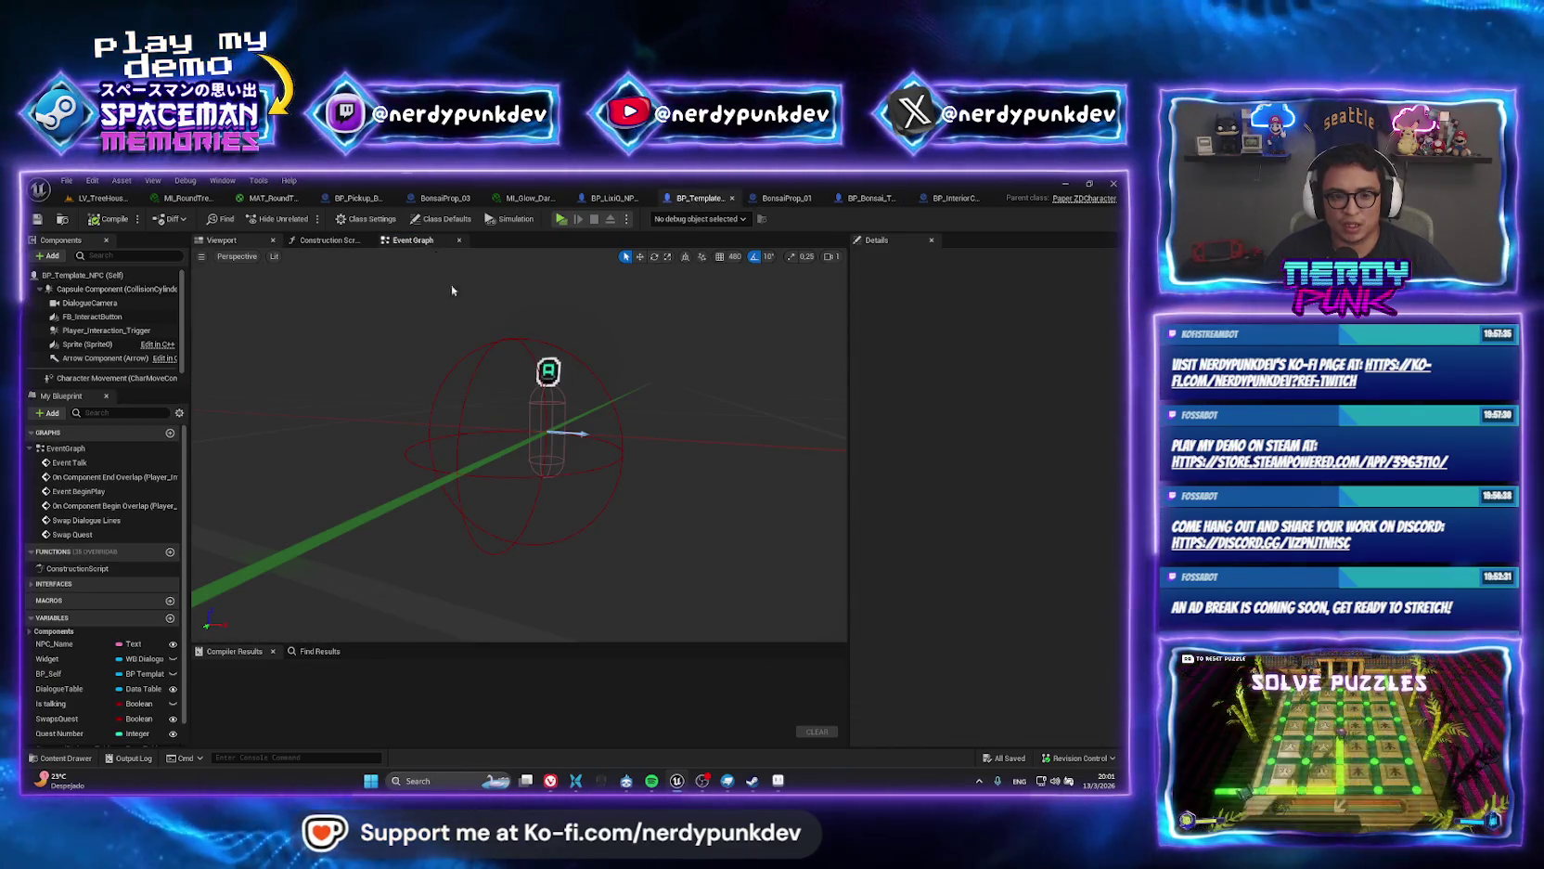
click(413, 239)
scroll(538, 478, down, 2)
scroll(538, 477, up, 3)
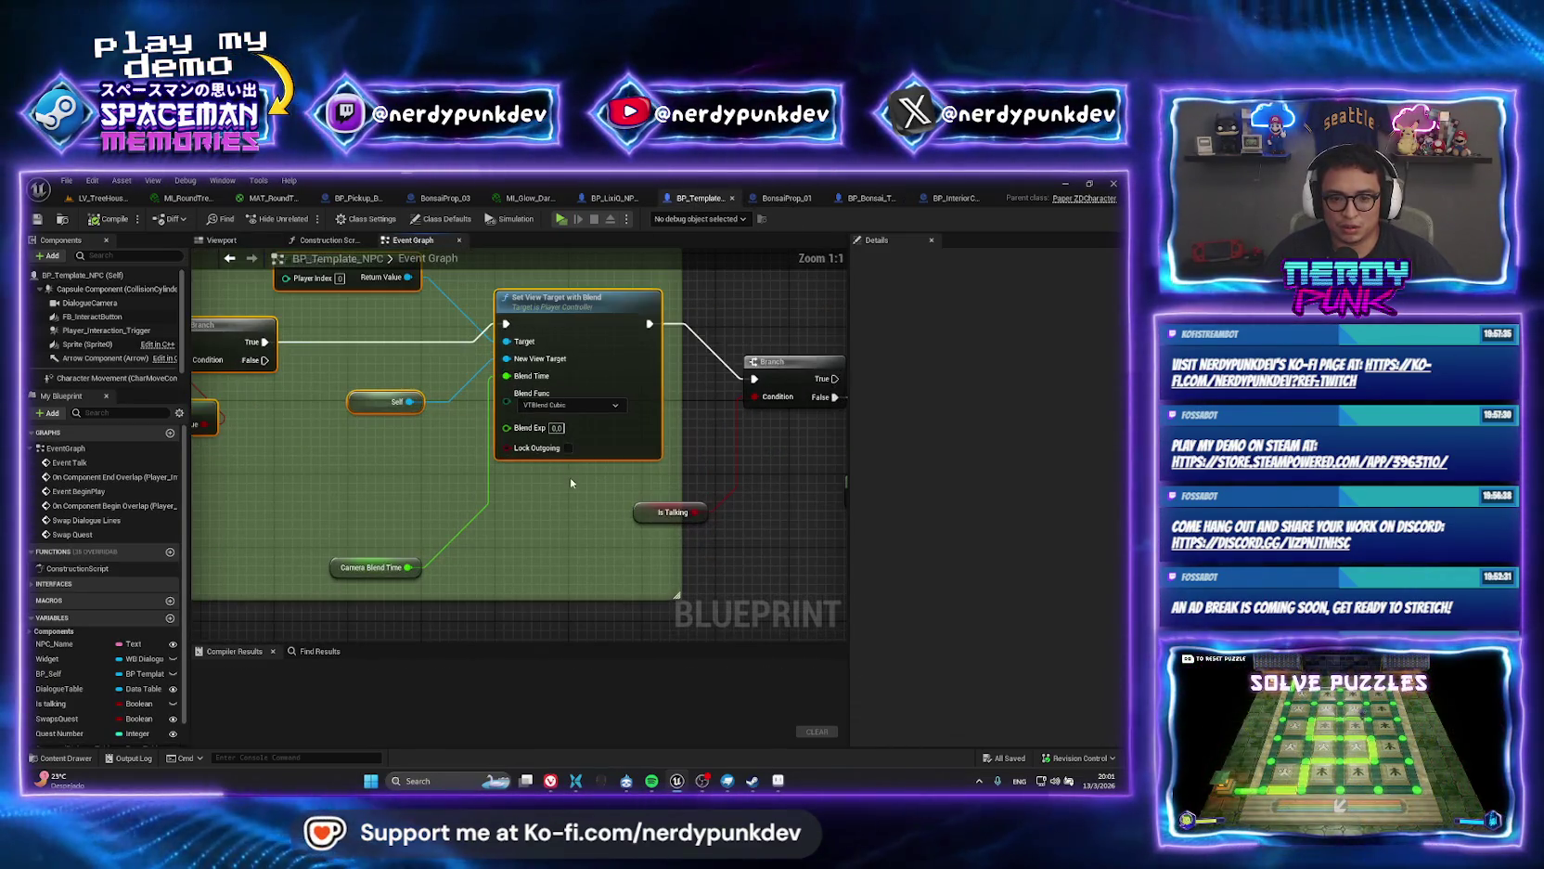
click(574, 494)
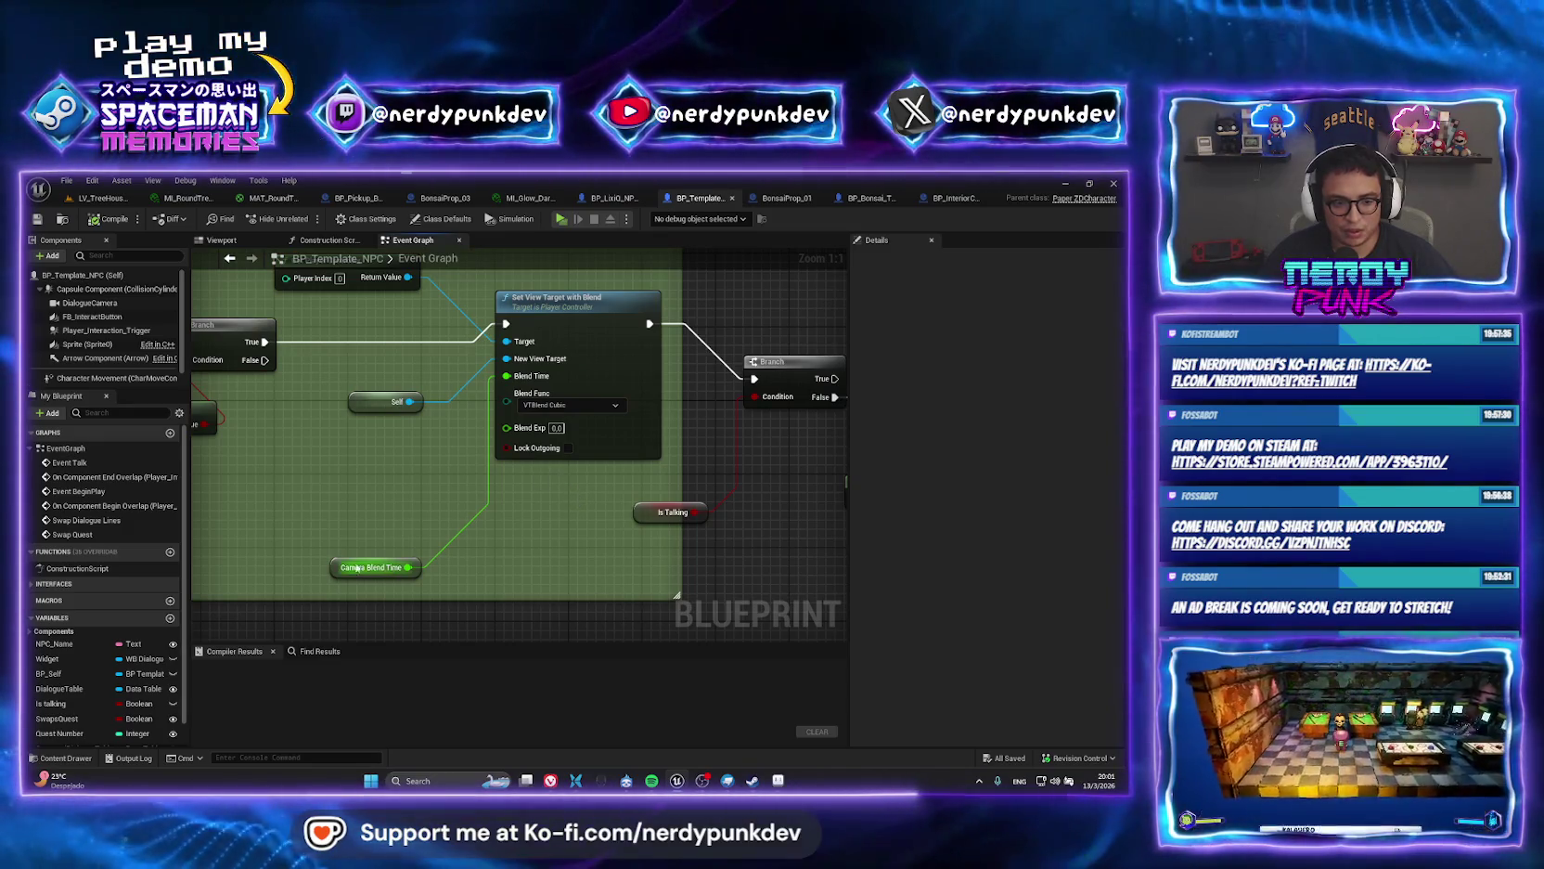
click(371, 567)
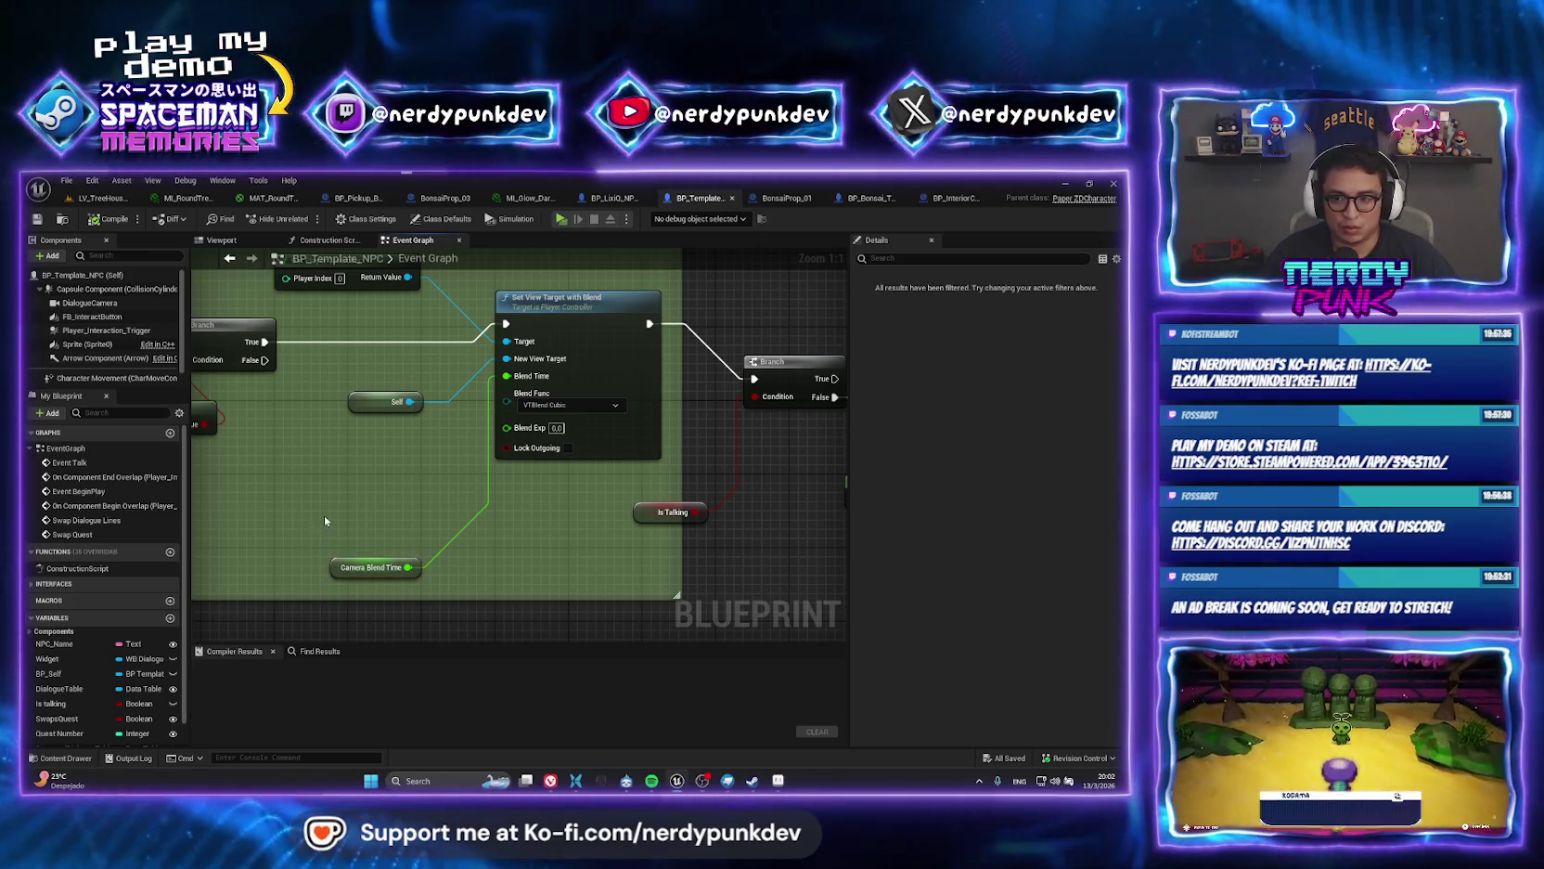
click(325, 520)
click(332, 570)
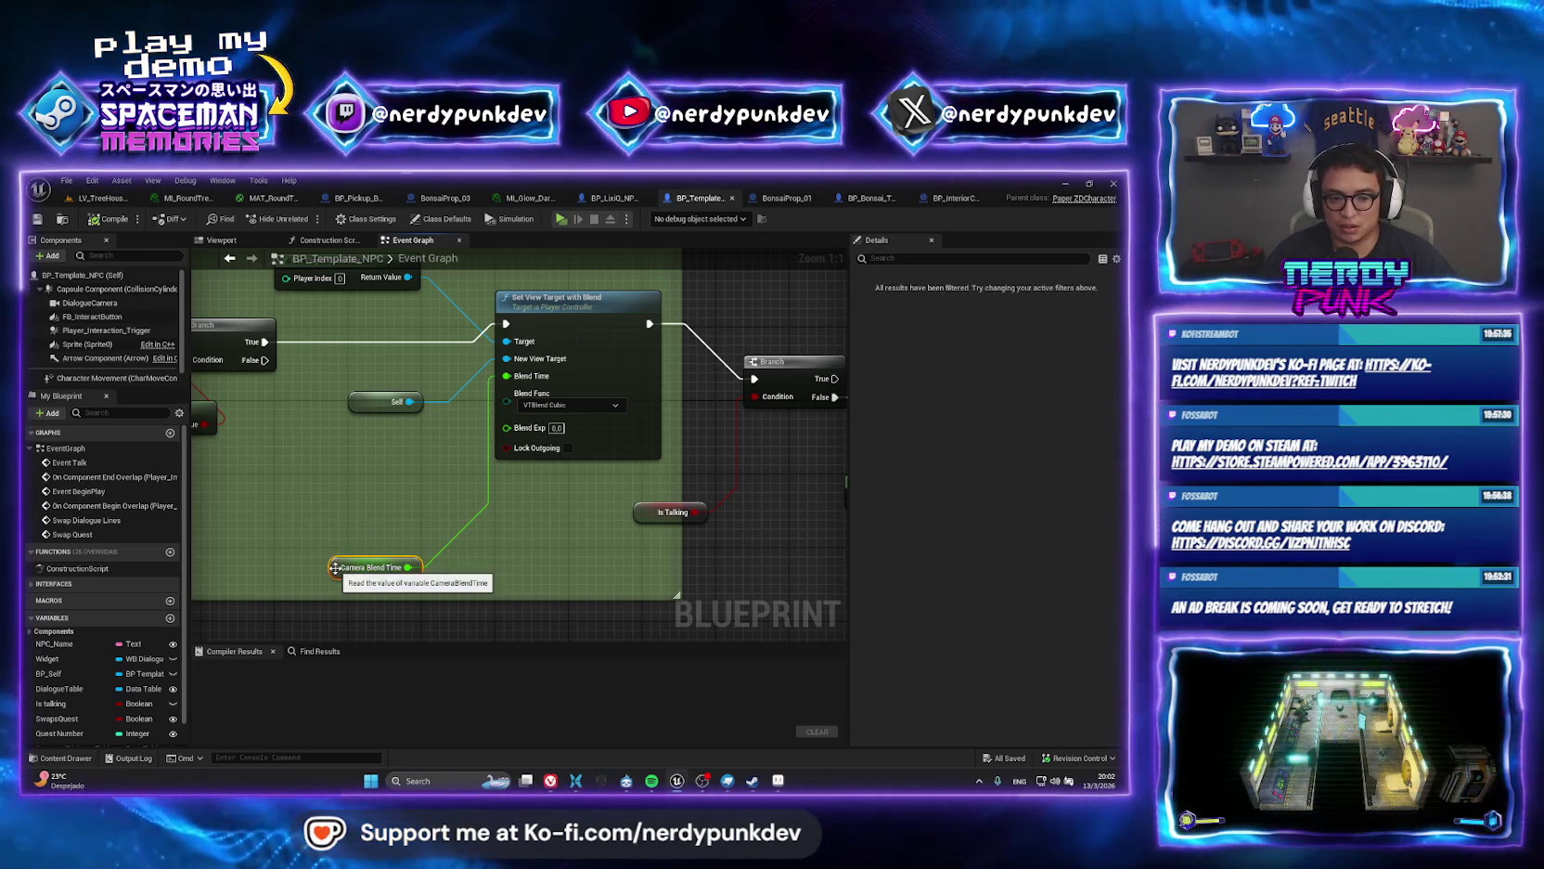
scroll(114, 460, down, 1)
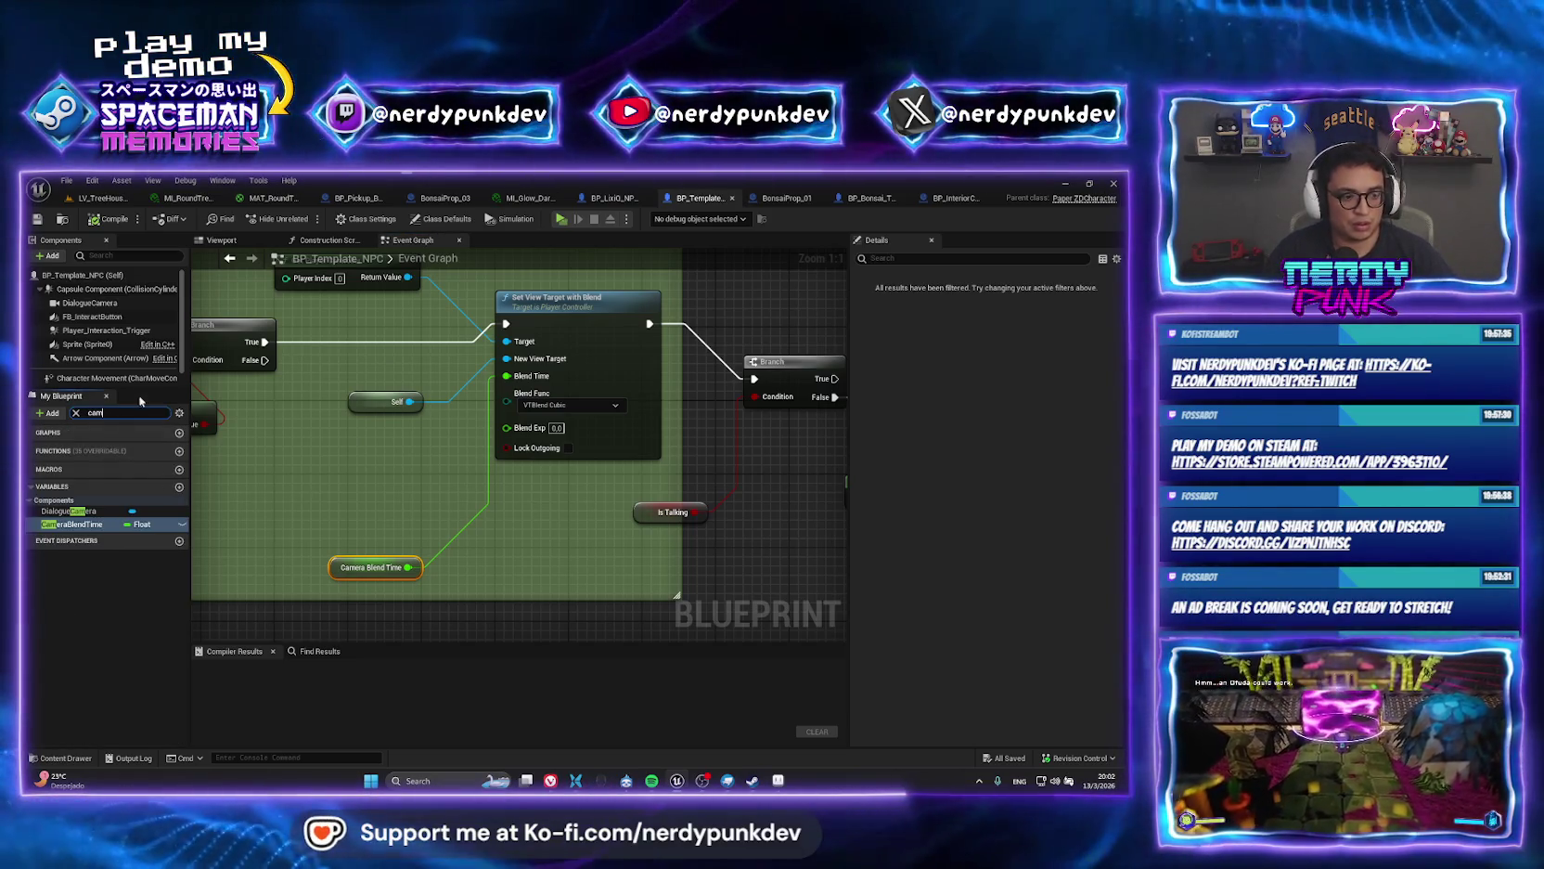
click(87, 525)
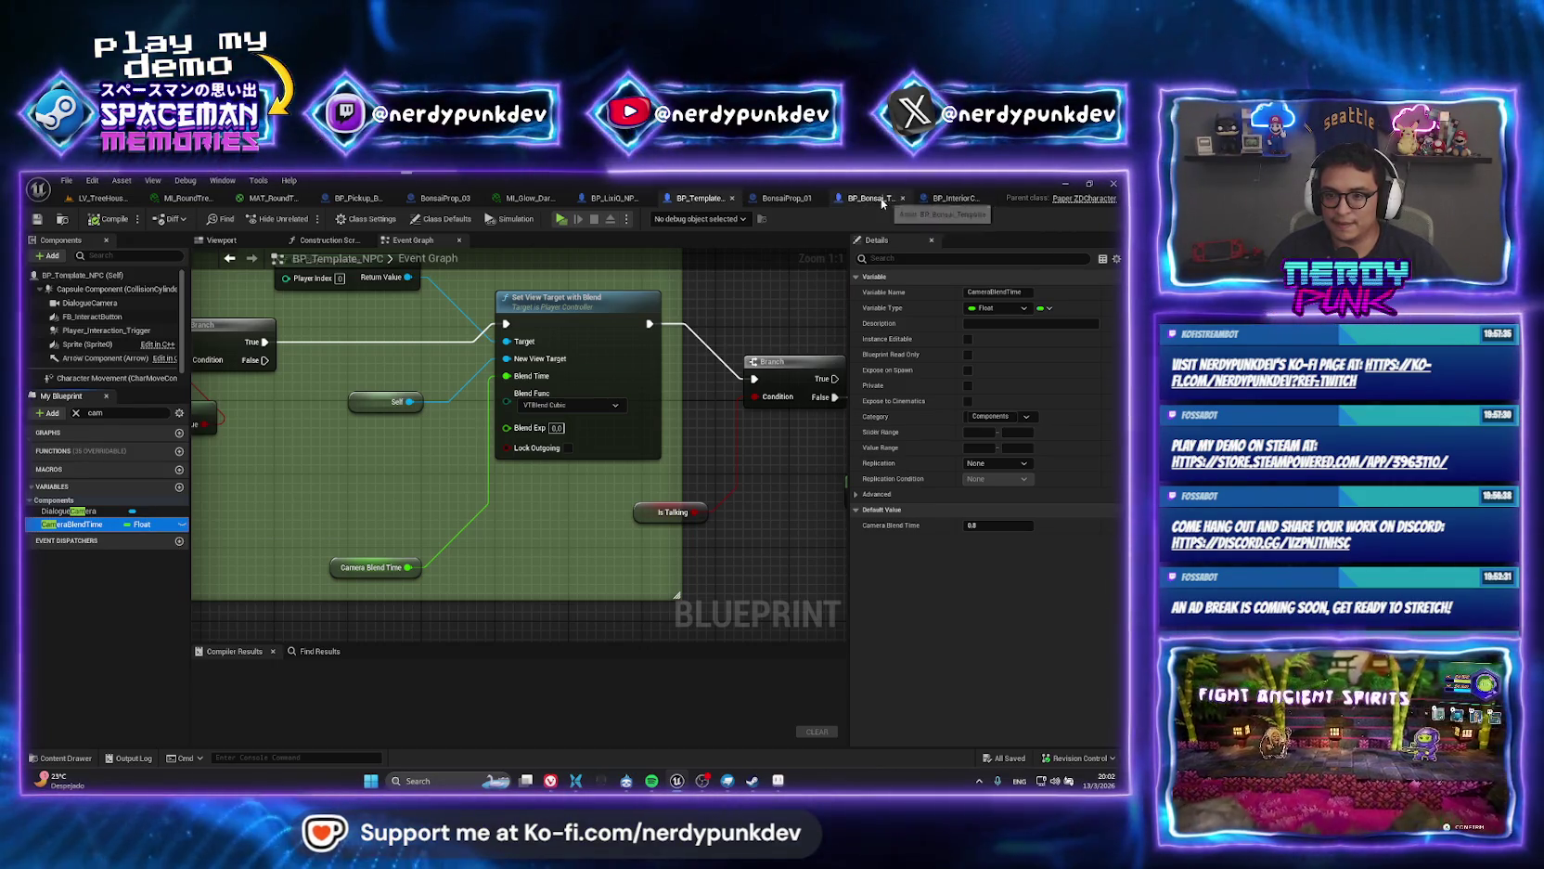
Play-test the tree house level in a preview window.
click(870, 198)
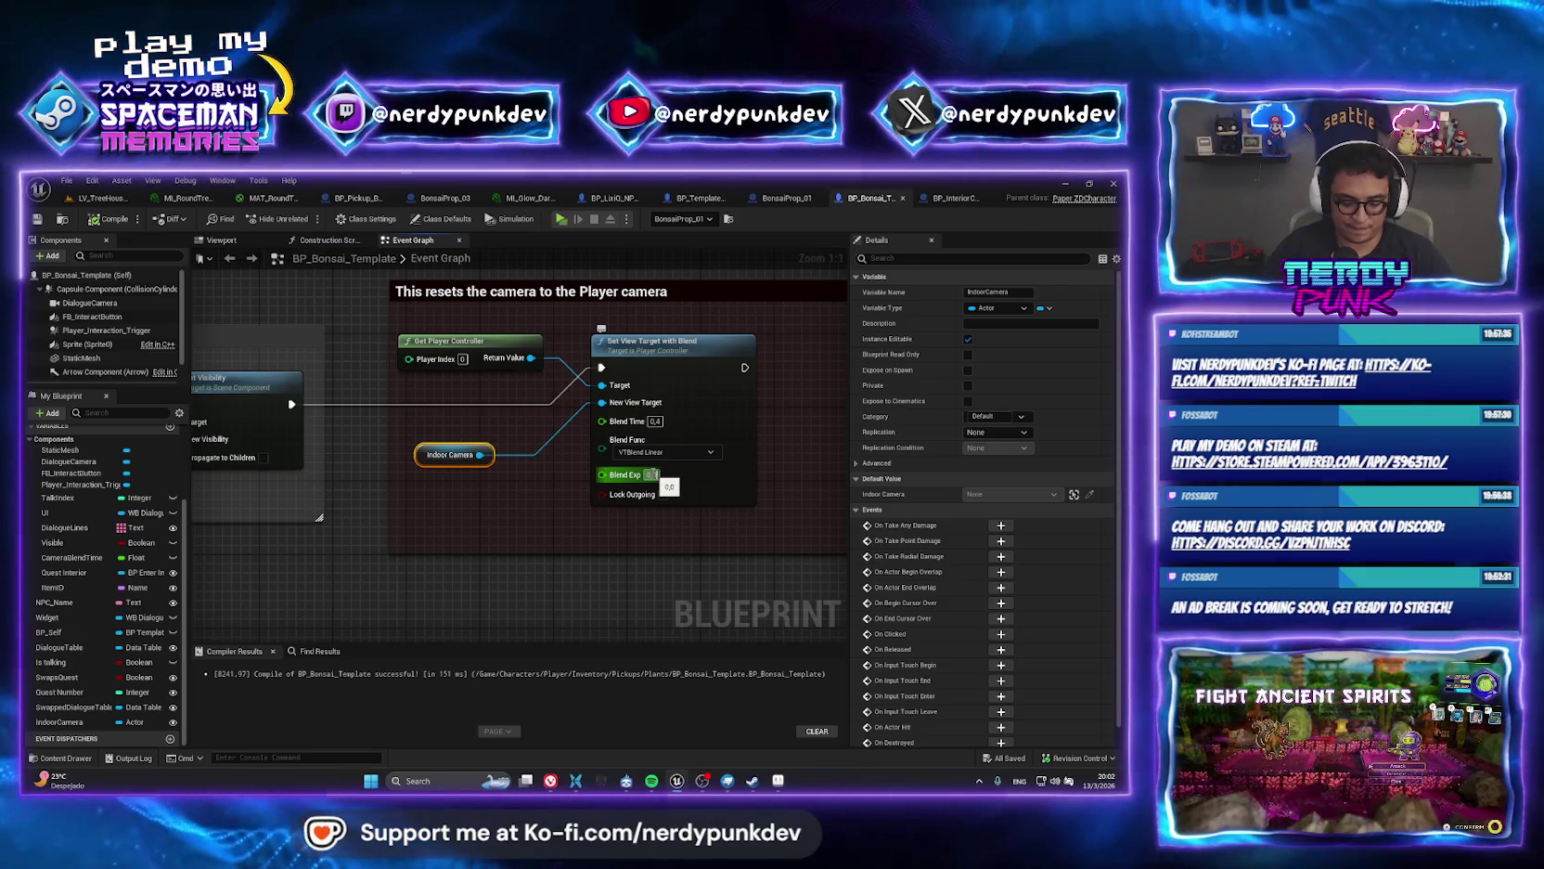
click(100, 198)
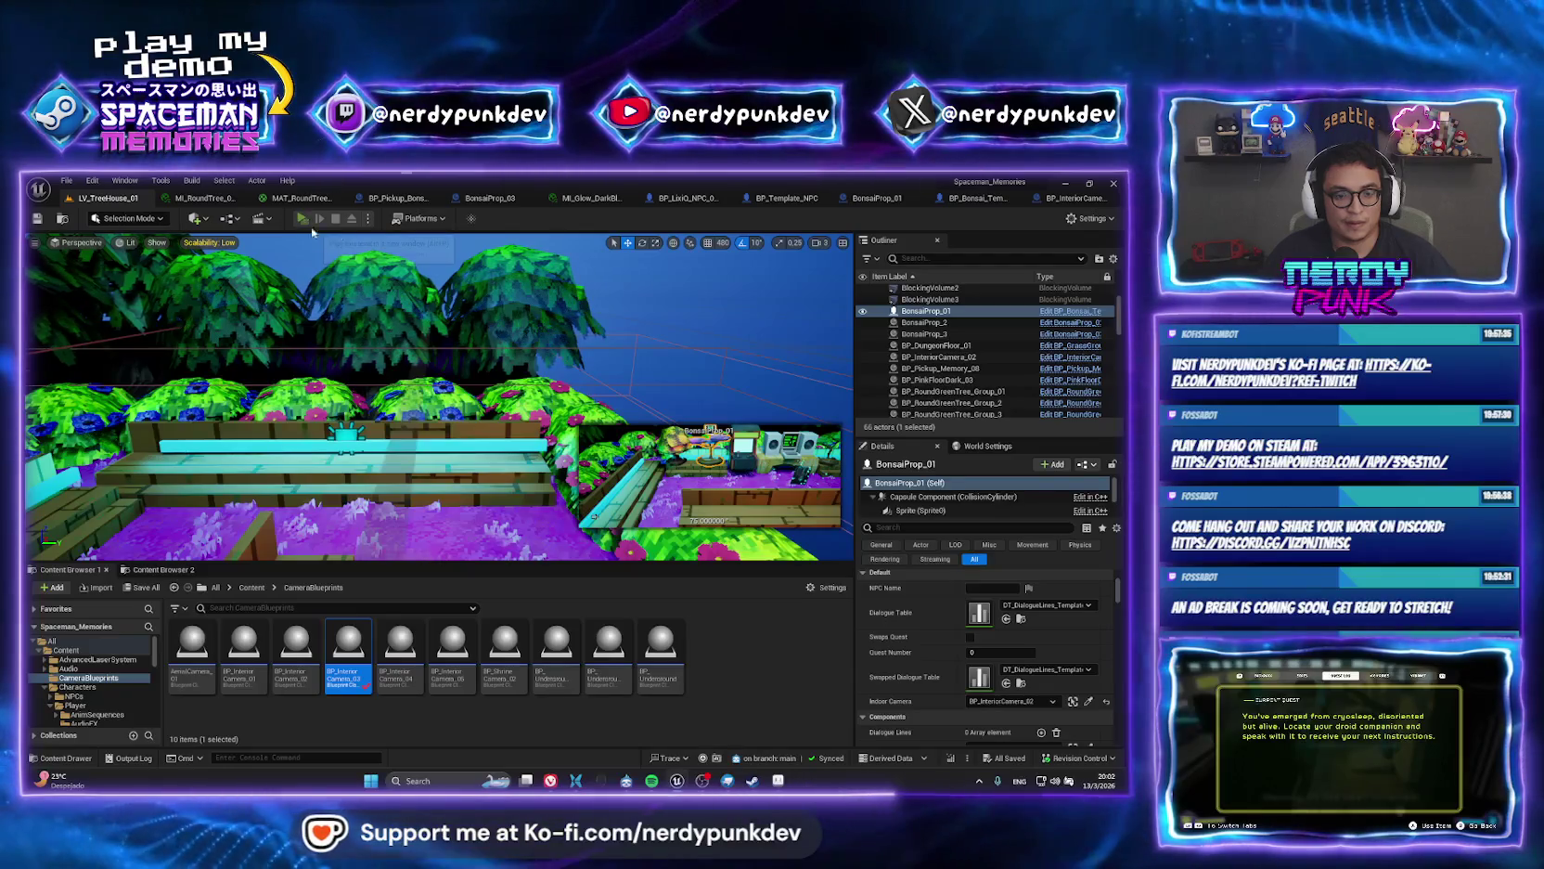
click(303, 219)
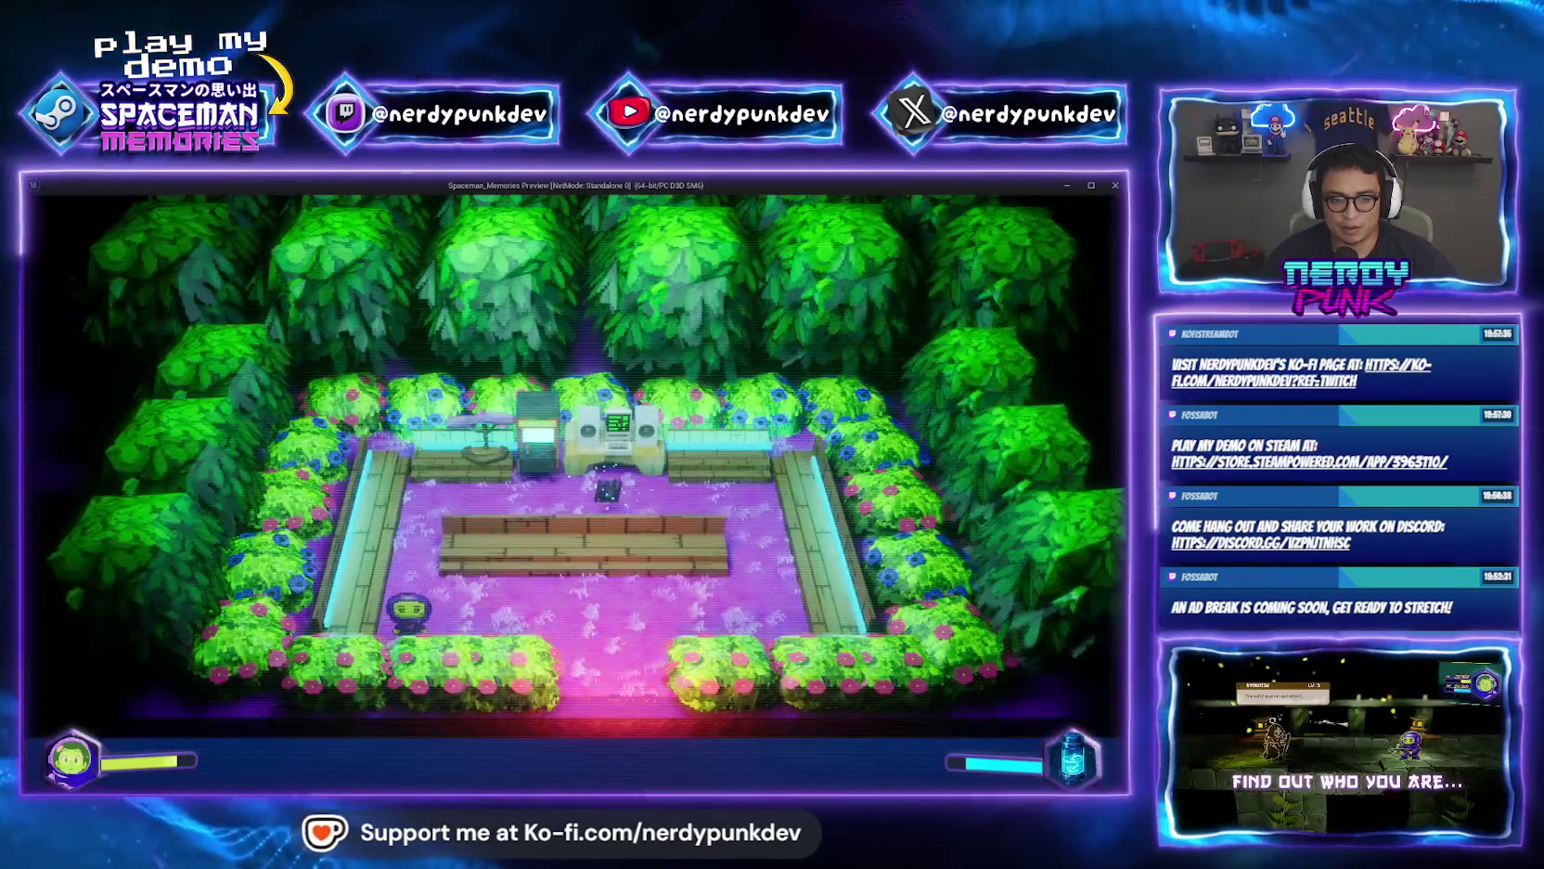
Stop the play-test and set the bonsai camera reset's Blend Exp to 2.
key(Escape)
click(350, 644)
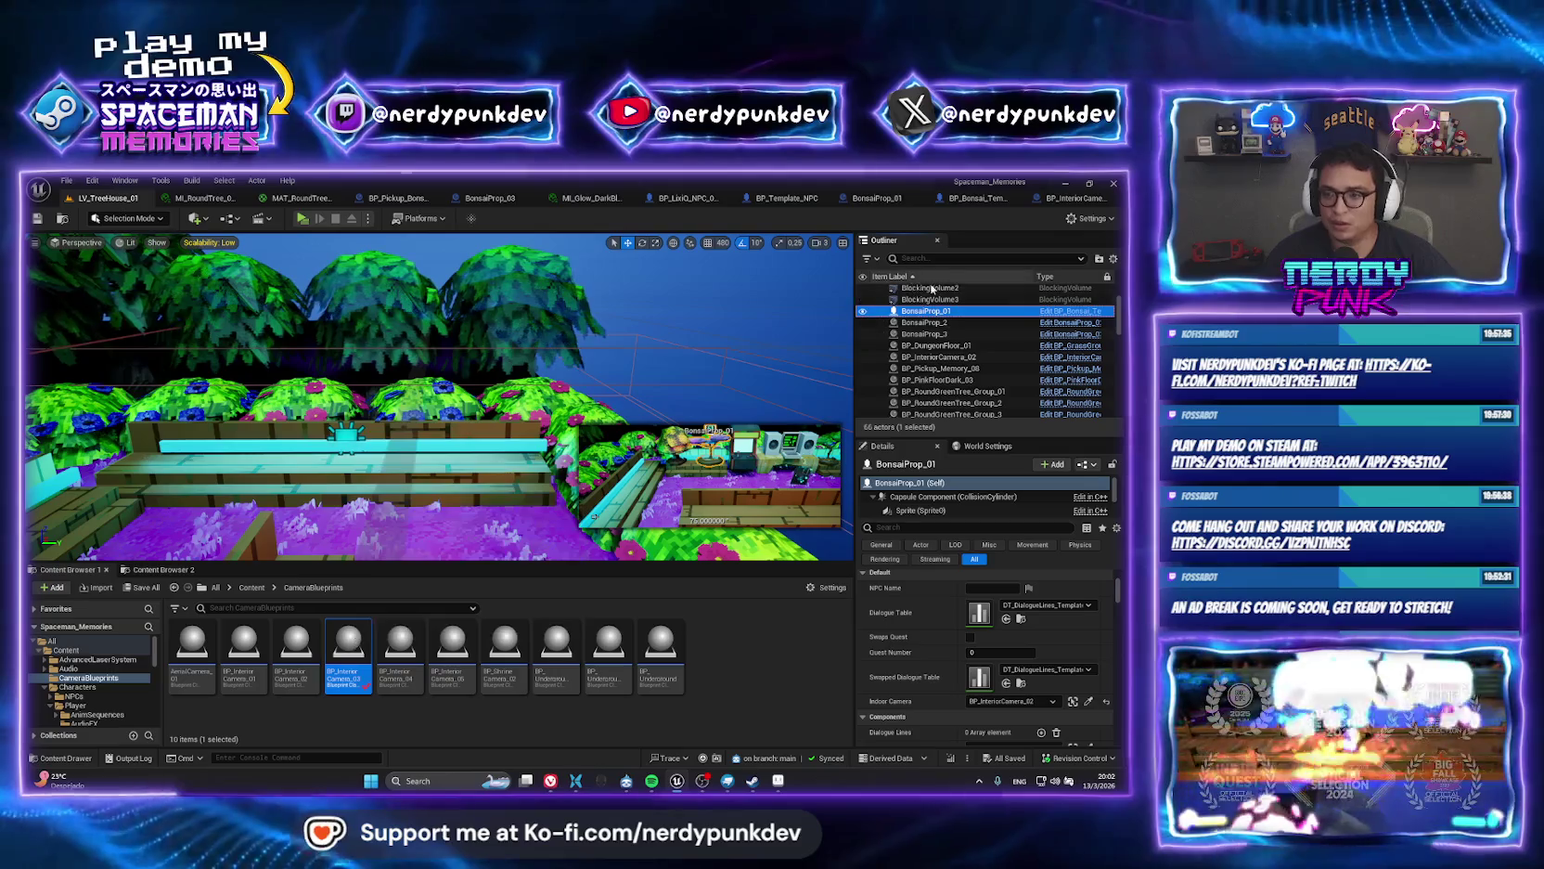
click(974, 198)
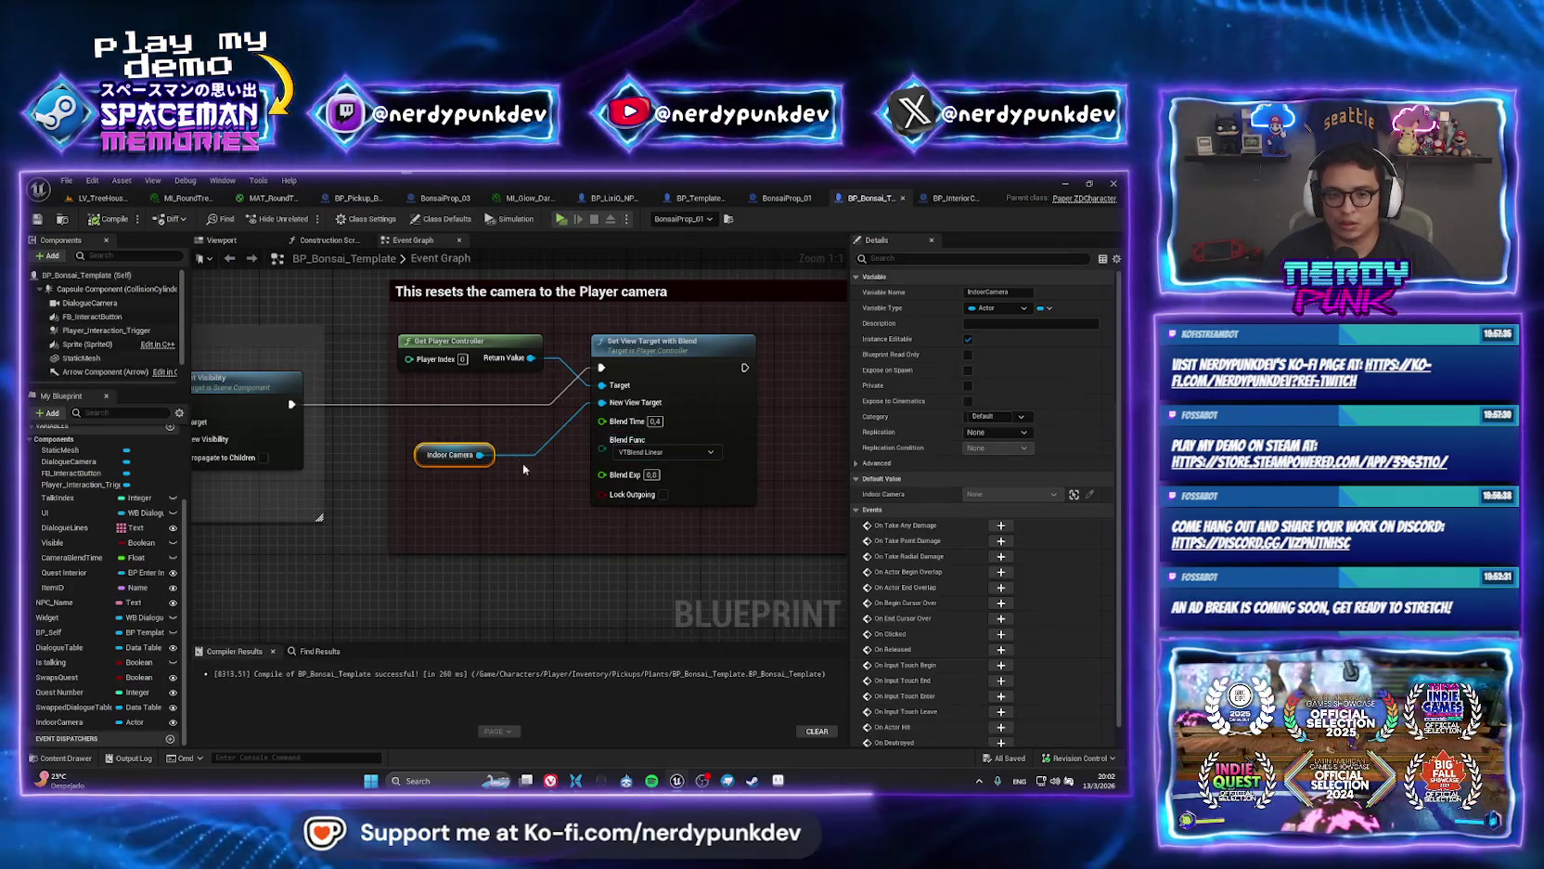
click(653, 475)
text(3)
key(BackSpace)
text(2)
key(Return)
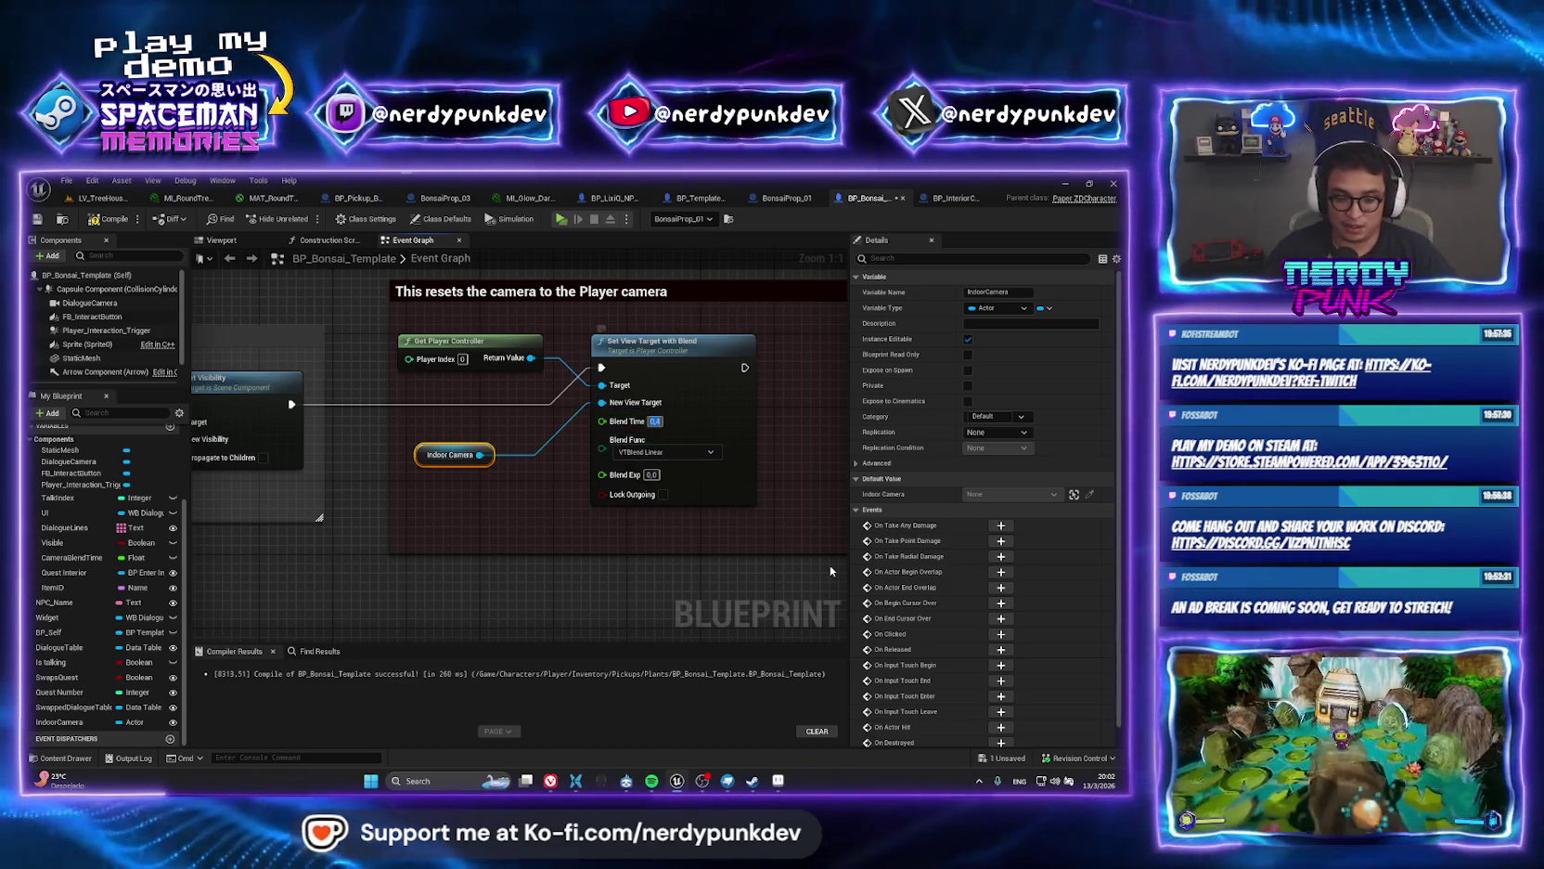
Set the Blend Time to 0,1, save BP_Bonsai_Template, and play-test the level.
text(0)
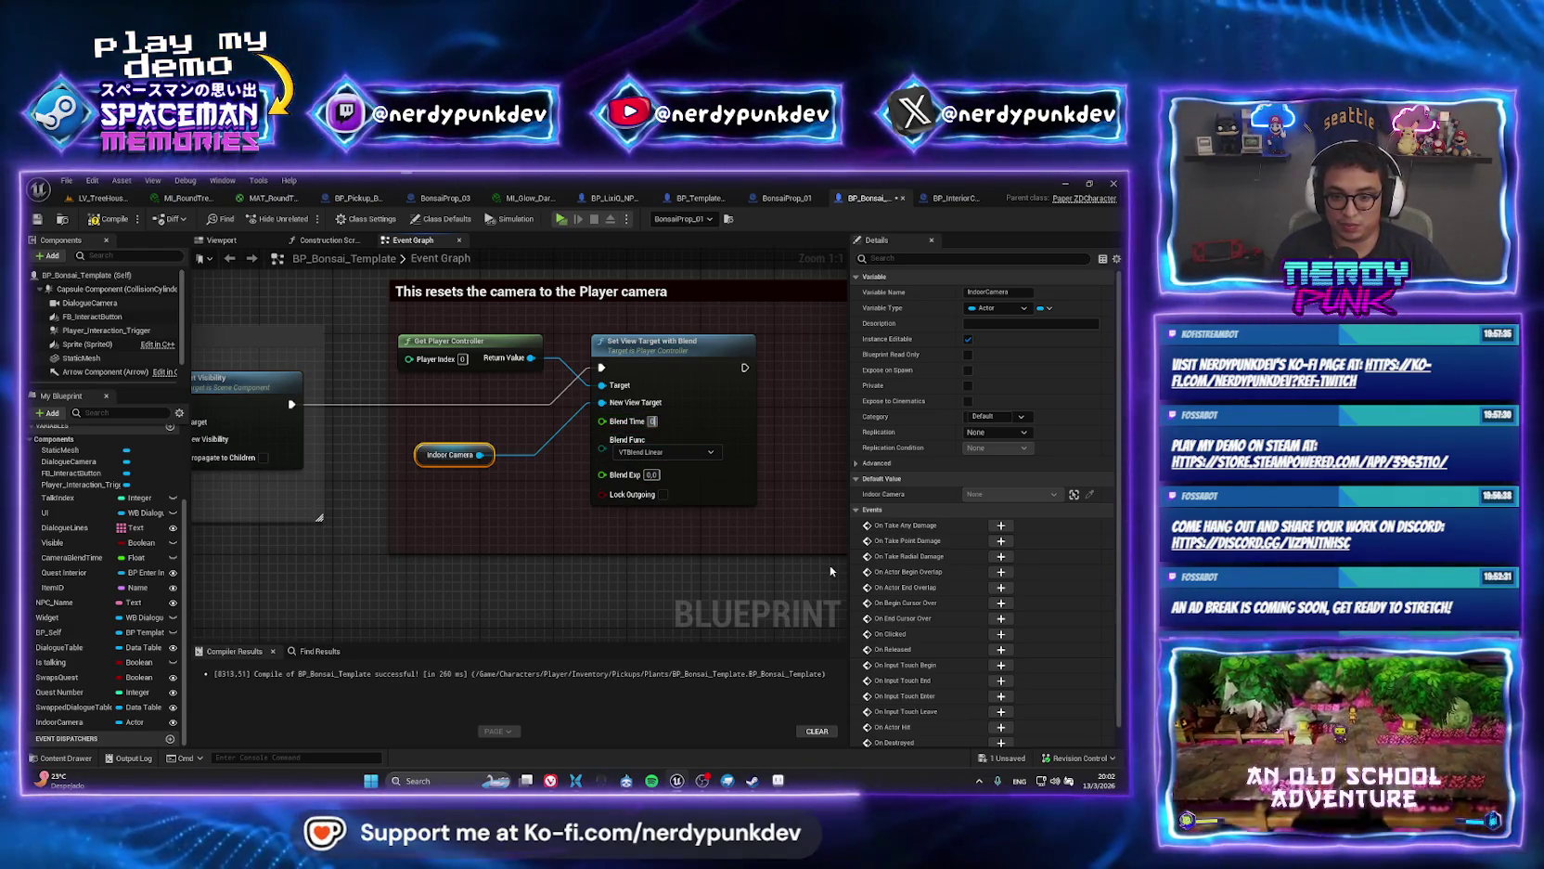
text(,1)
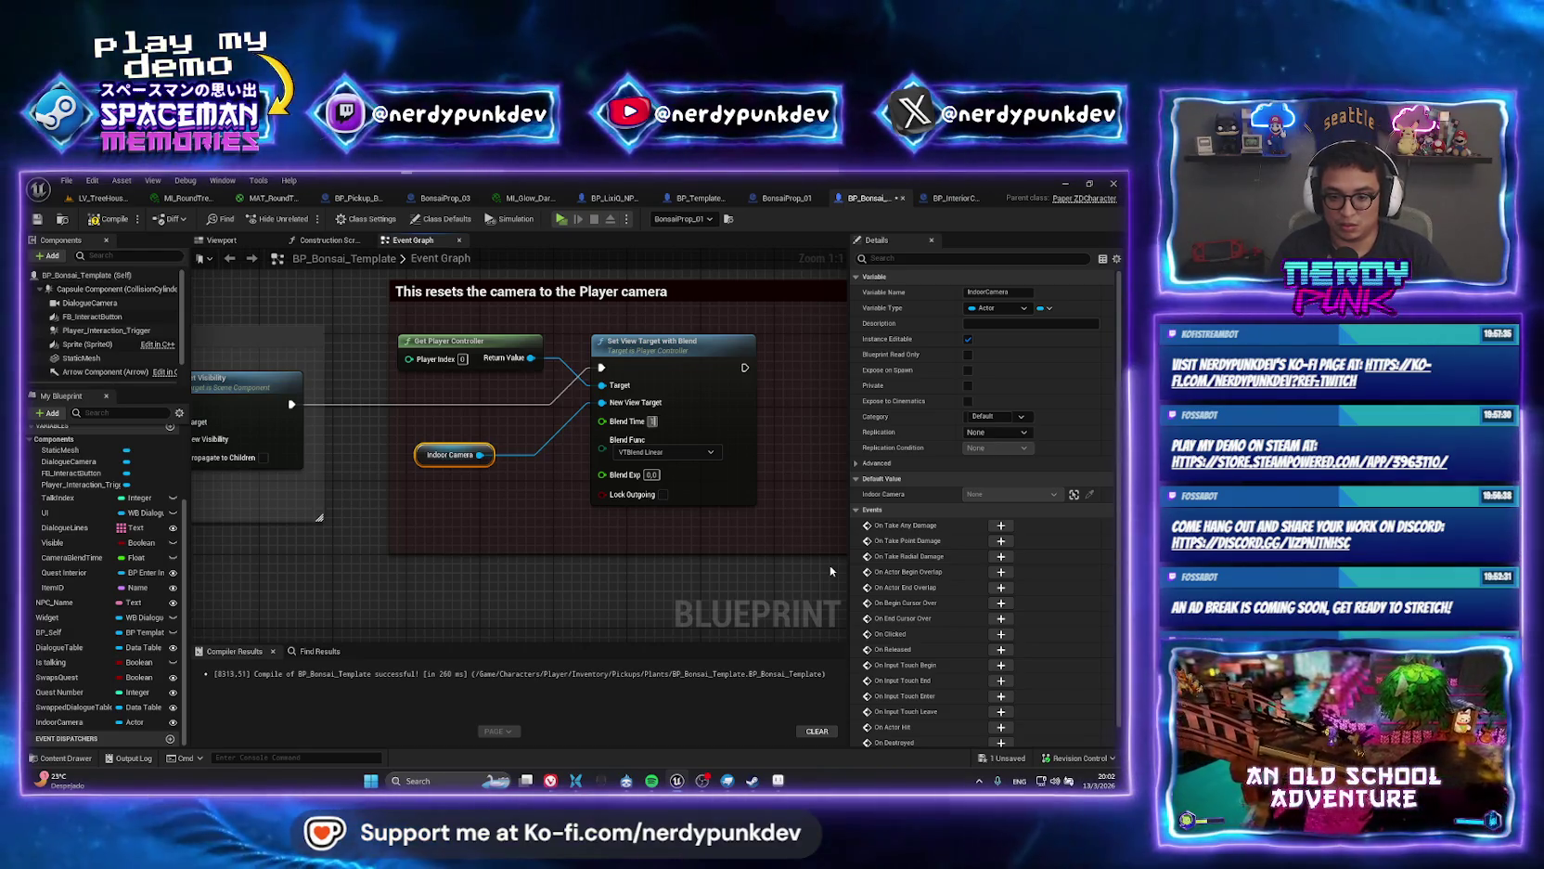
key(Return)
key(ctrl+s)
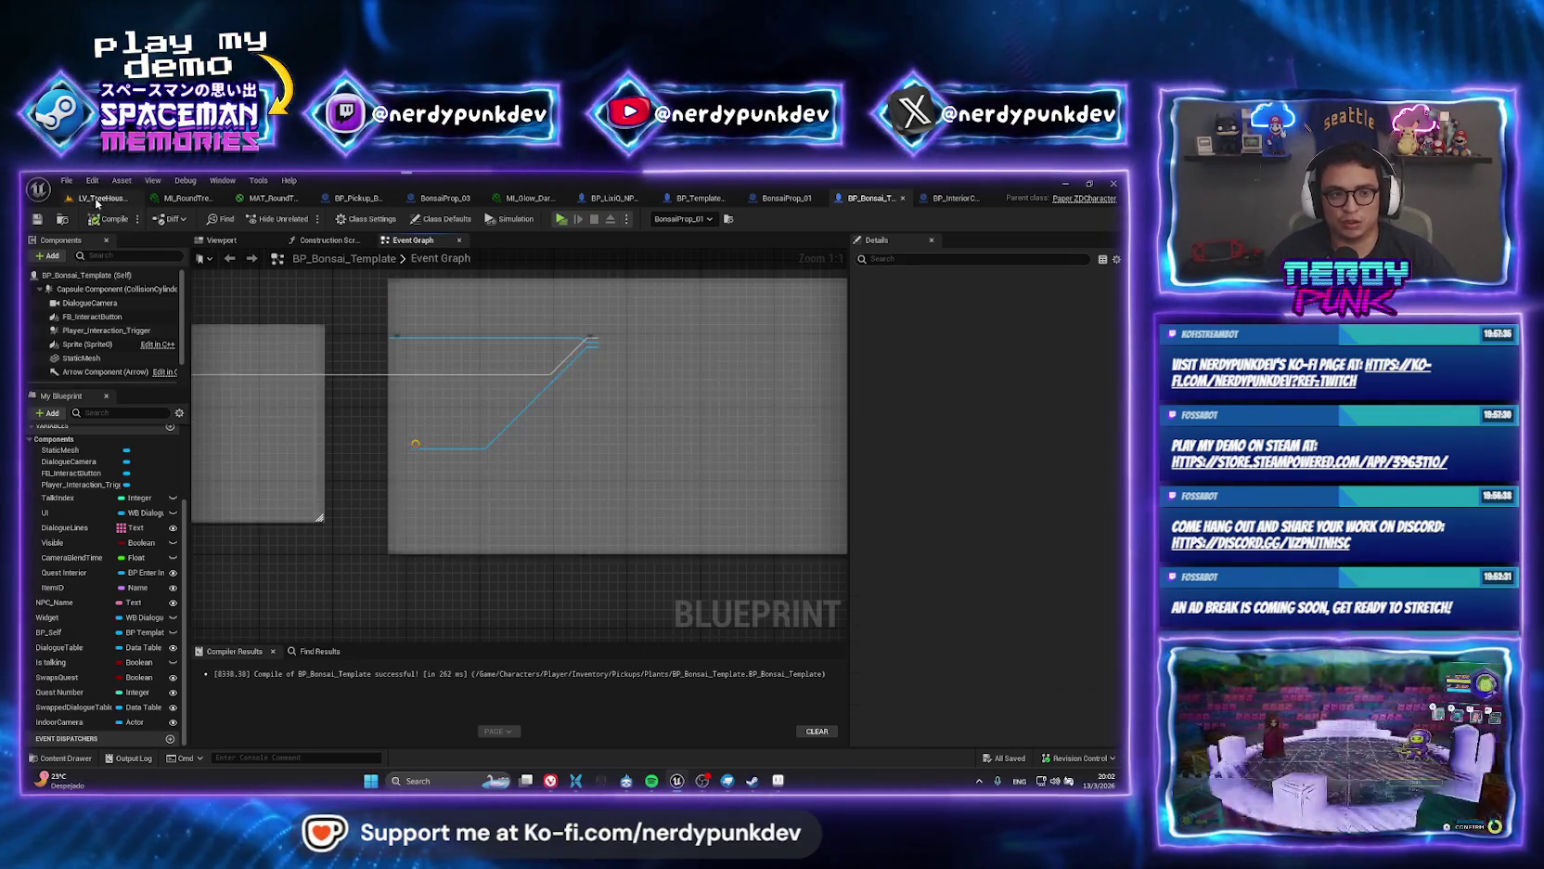
click(97, 198)
key(alt+p)
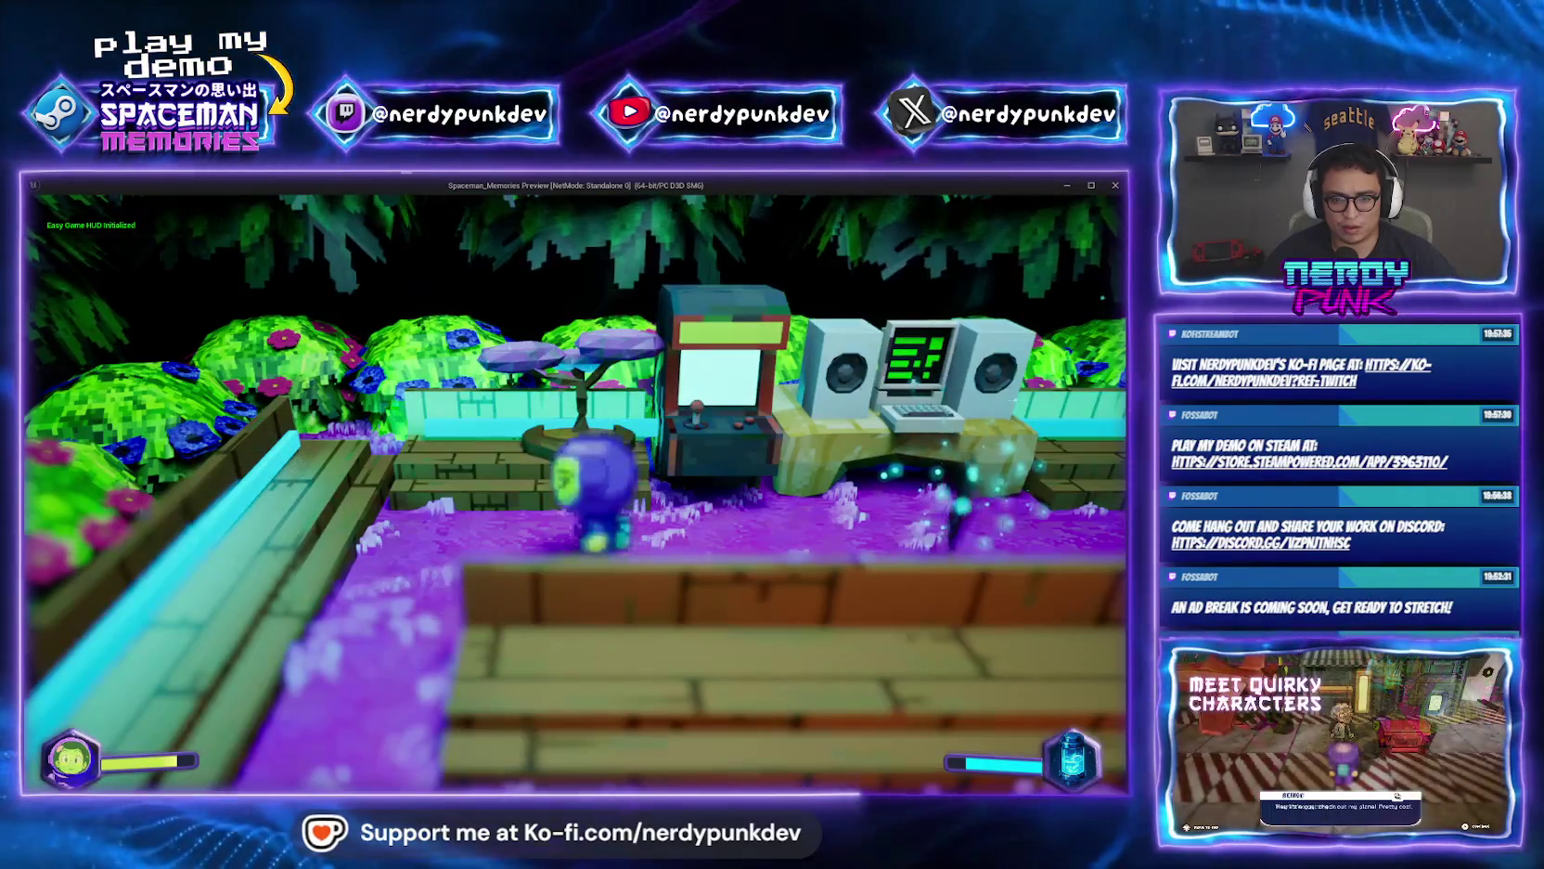
Stop the play-test, set Blend Time 0.1 with VTBlend Cubic, and compile BP_Bonsai_Template.
key(Escape)
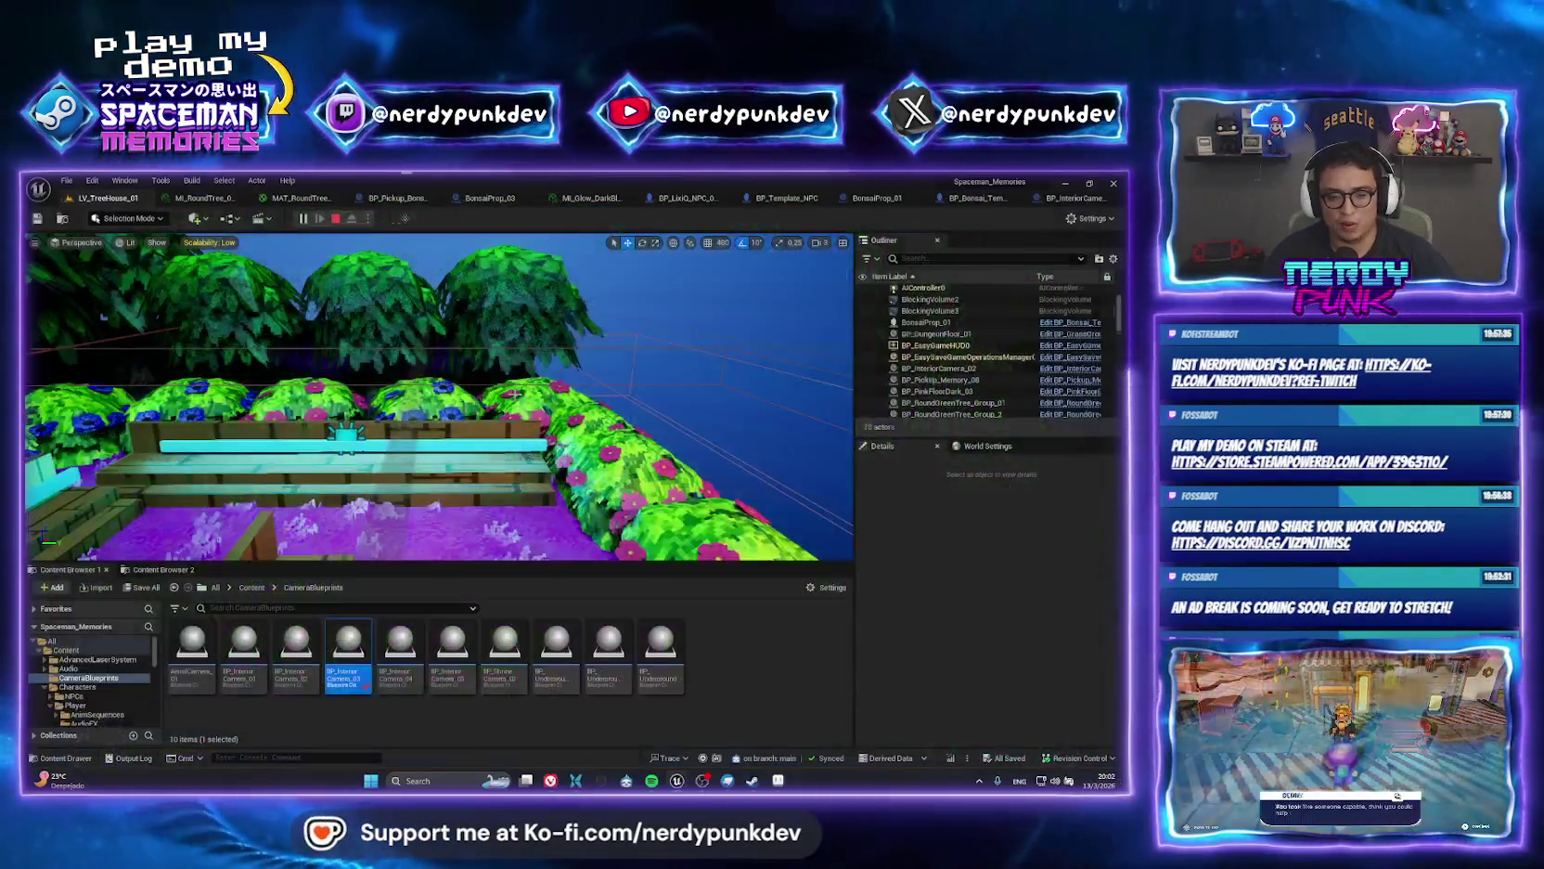
click(970, 197)
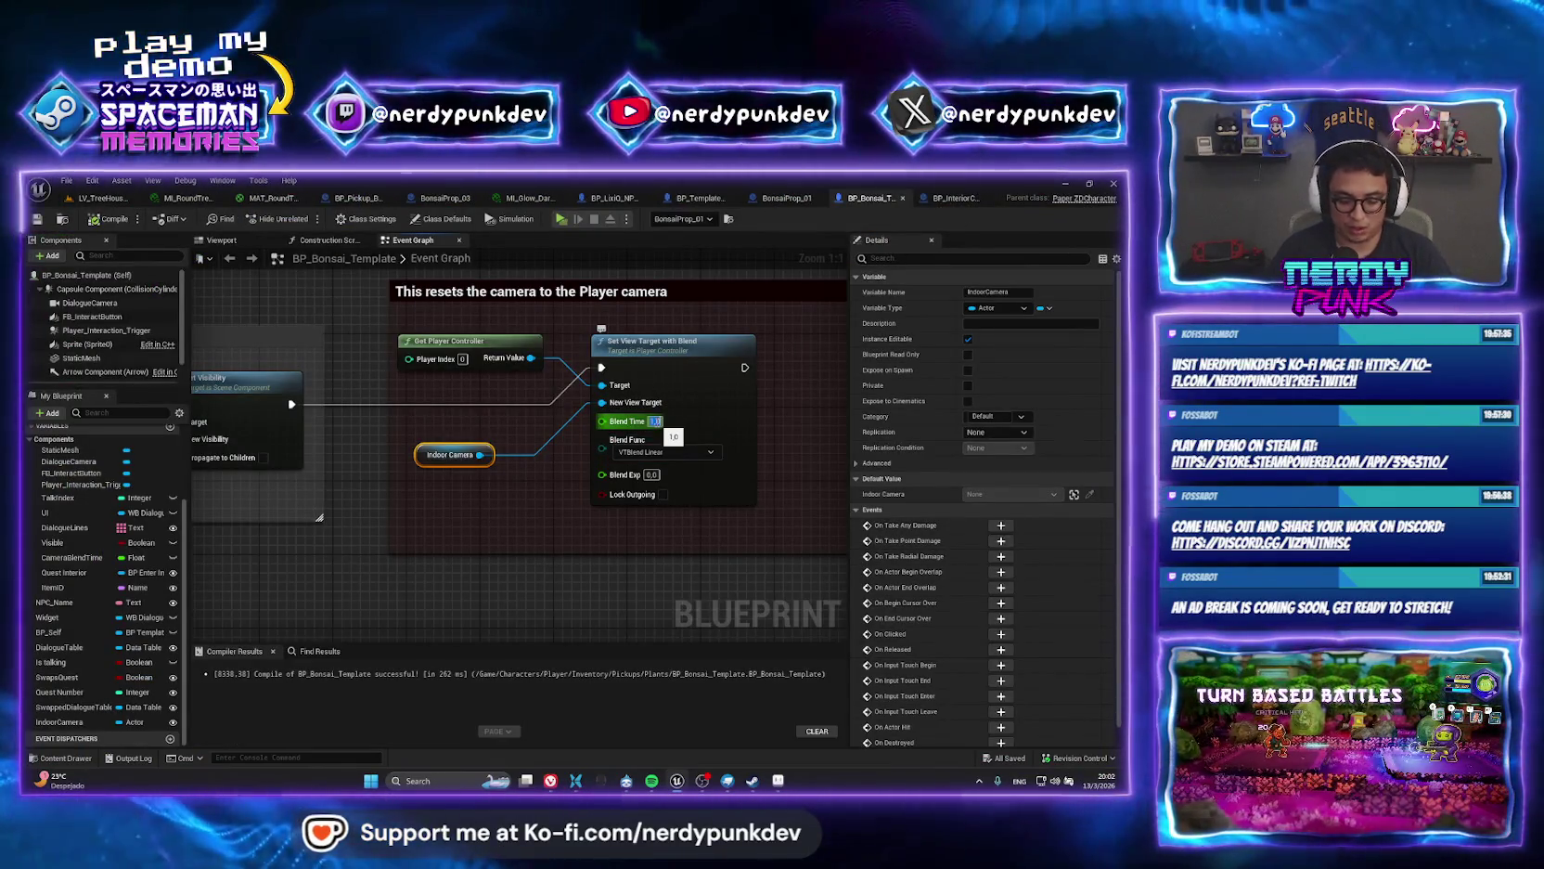
text(0.1)
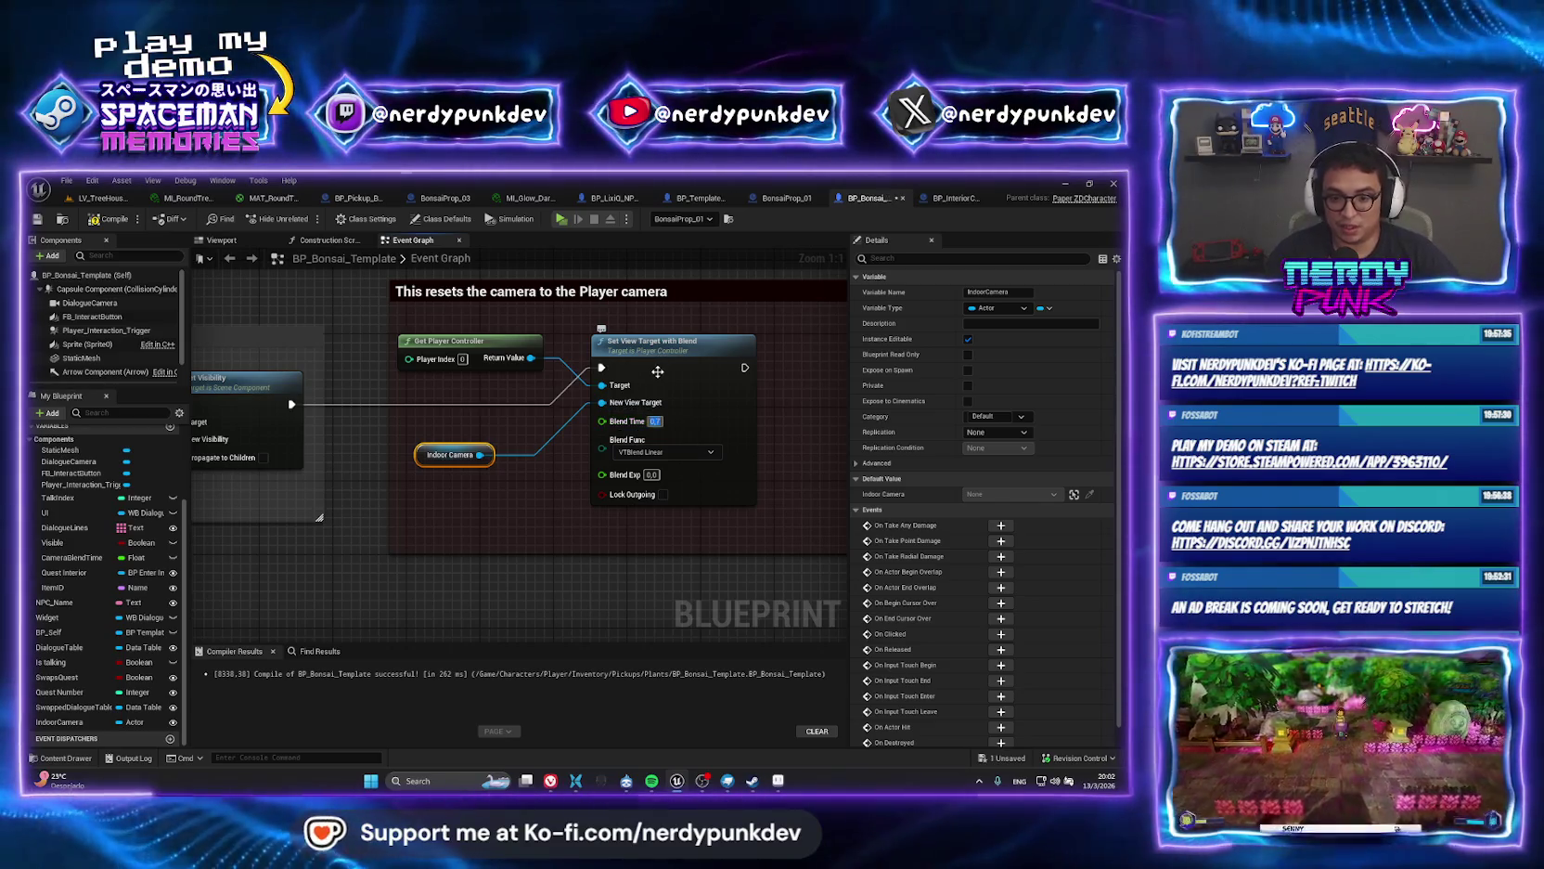
click(676, 452)
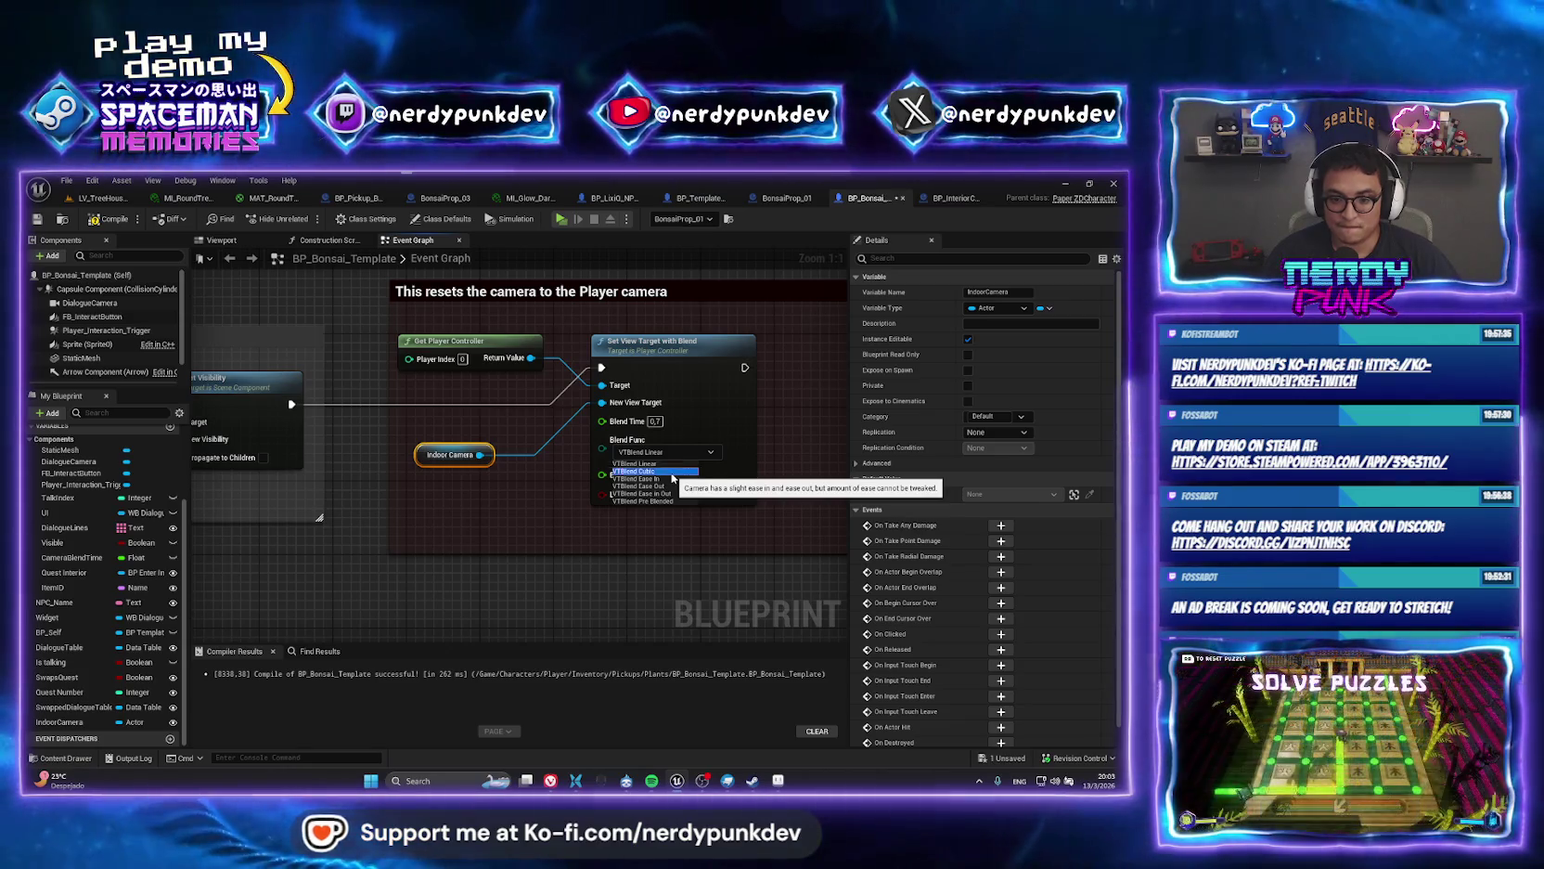
click(672, 472)
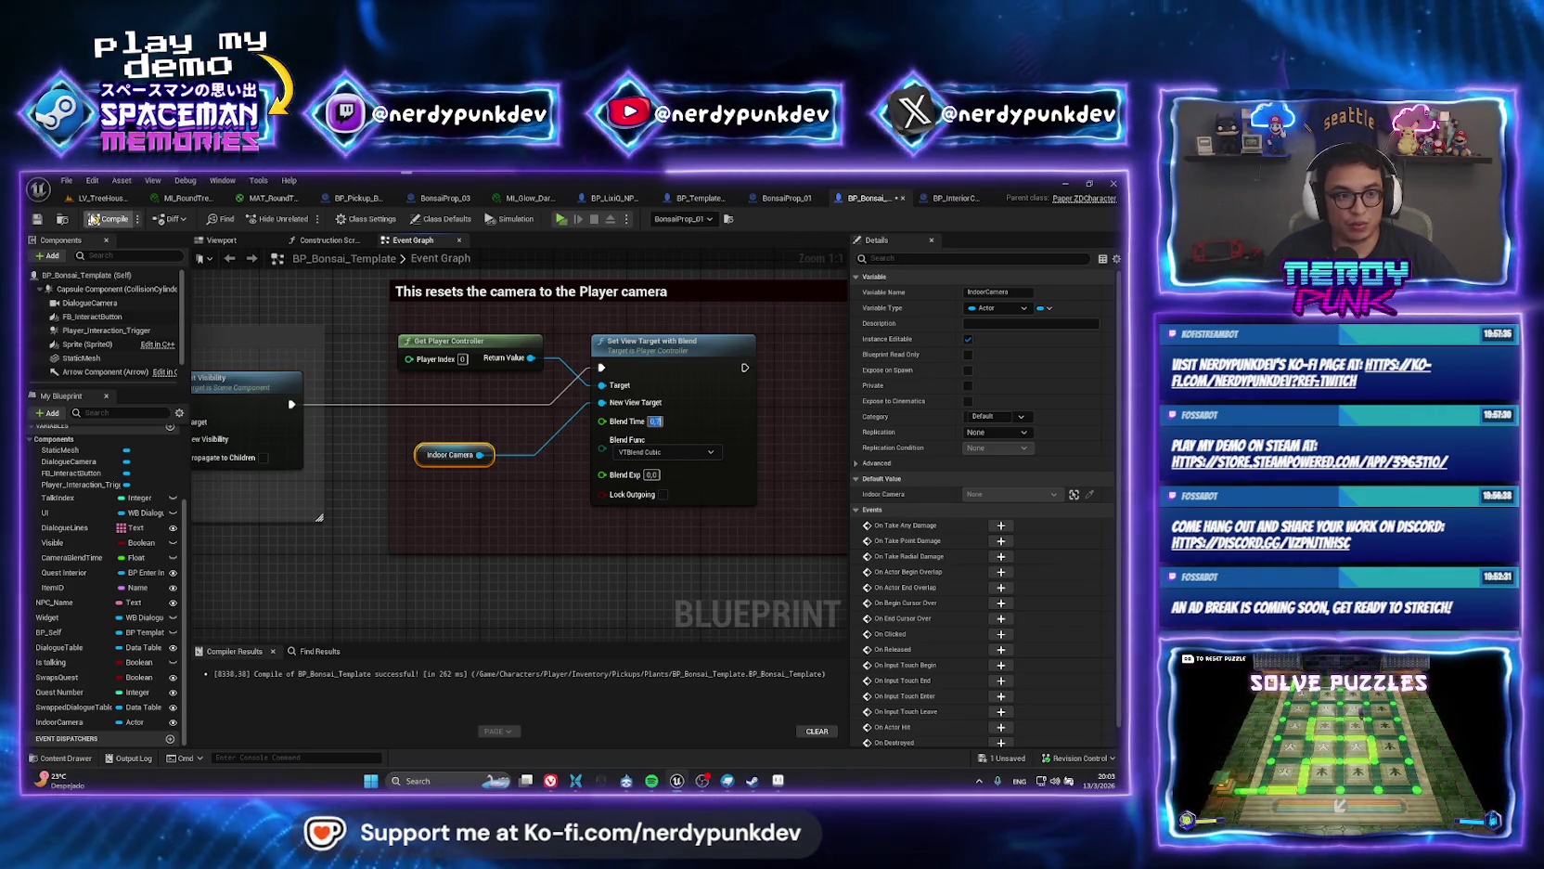
click(108, 211)
Play-test the tree house level again.
click(703, 199)
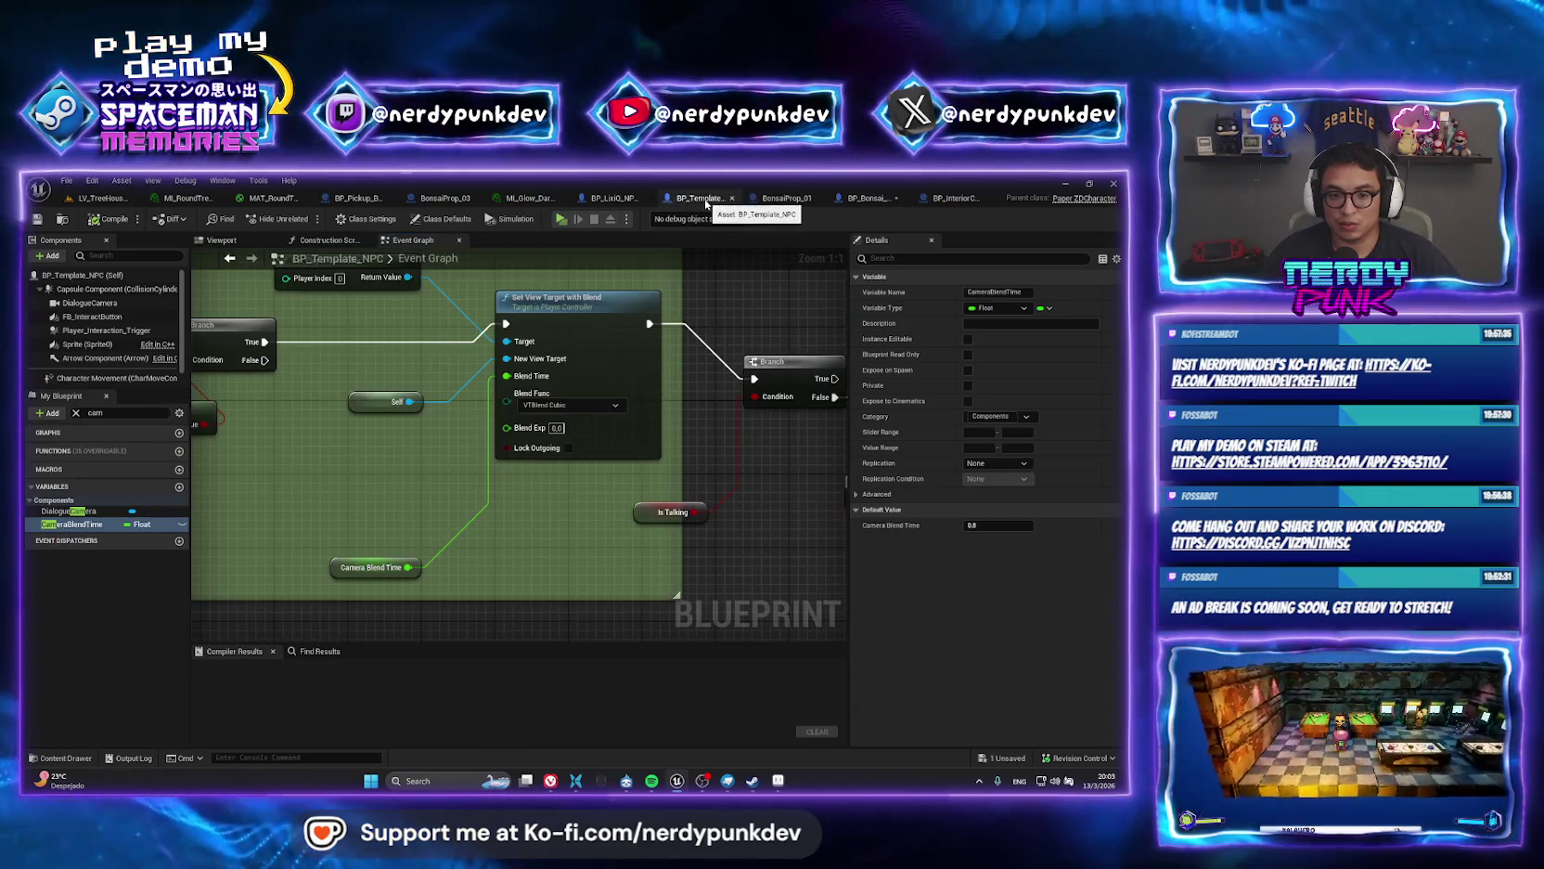
click(102, 198)
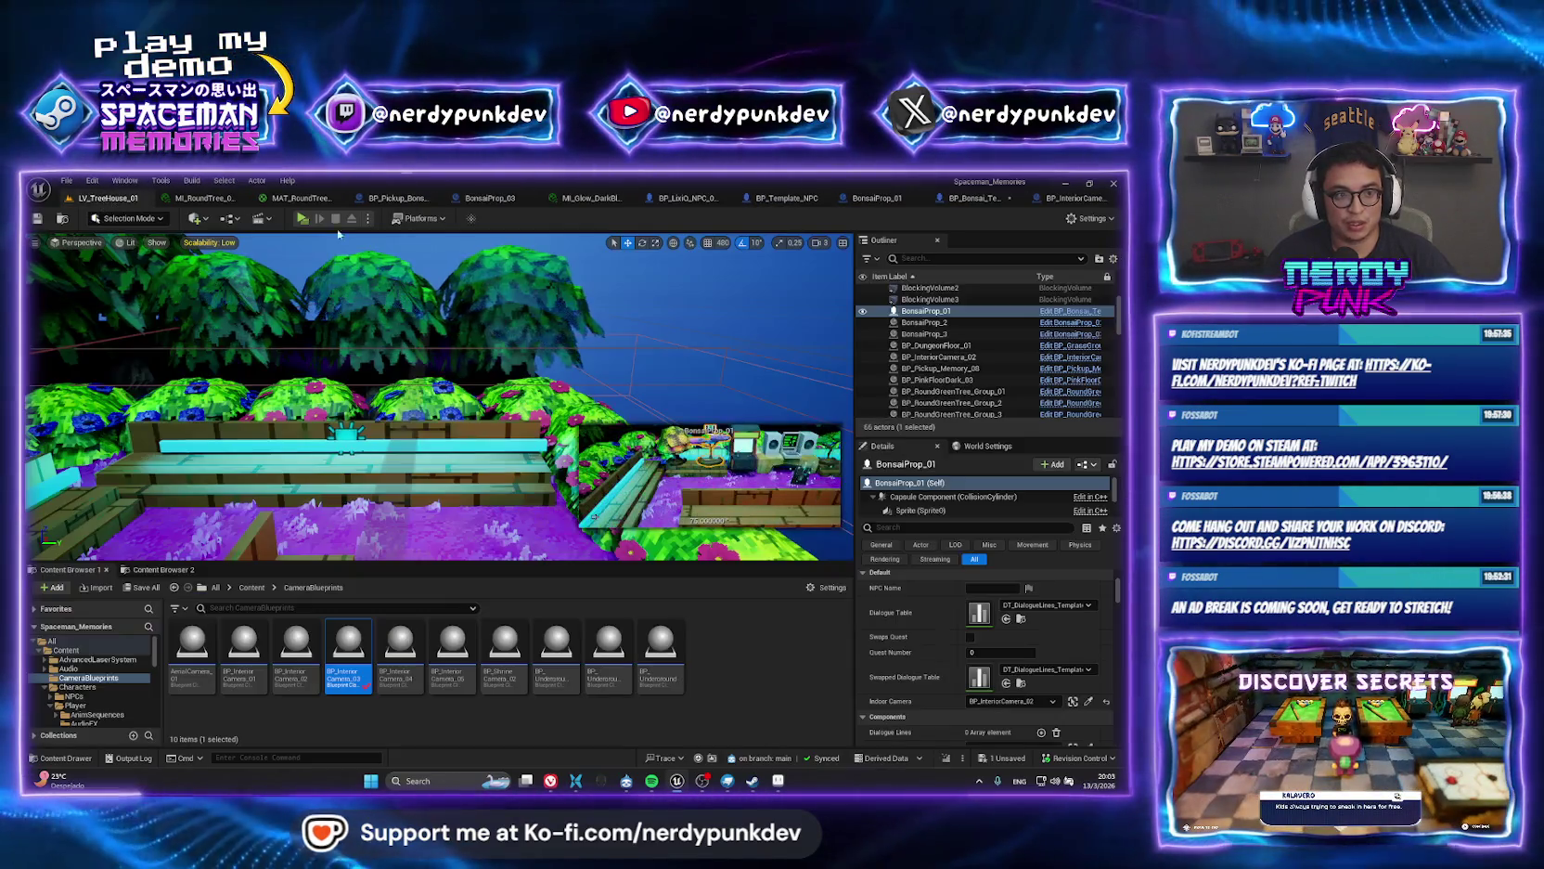
click(301, 219)
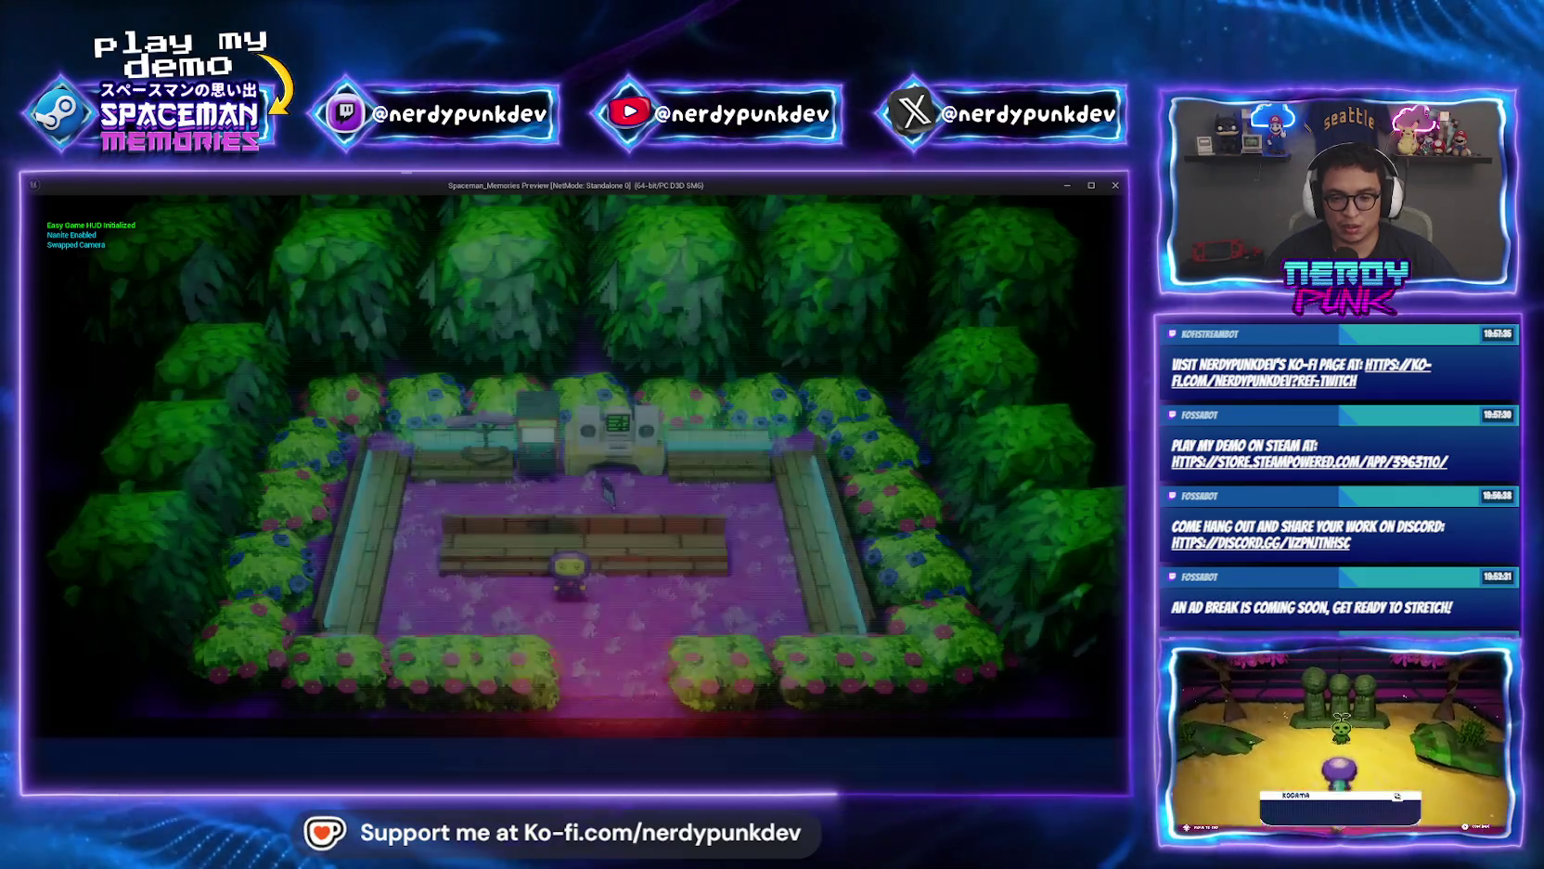
Walk the character to the bonsai table and away again to test the camera blend.
key(a)
key(w)
key(d)
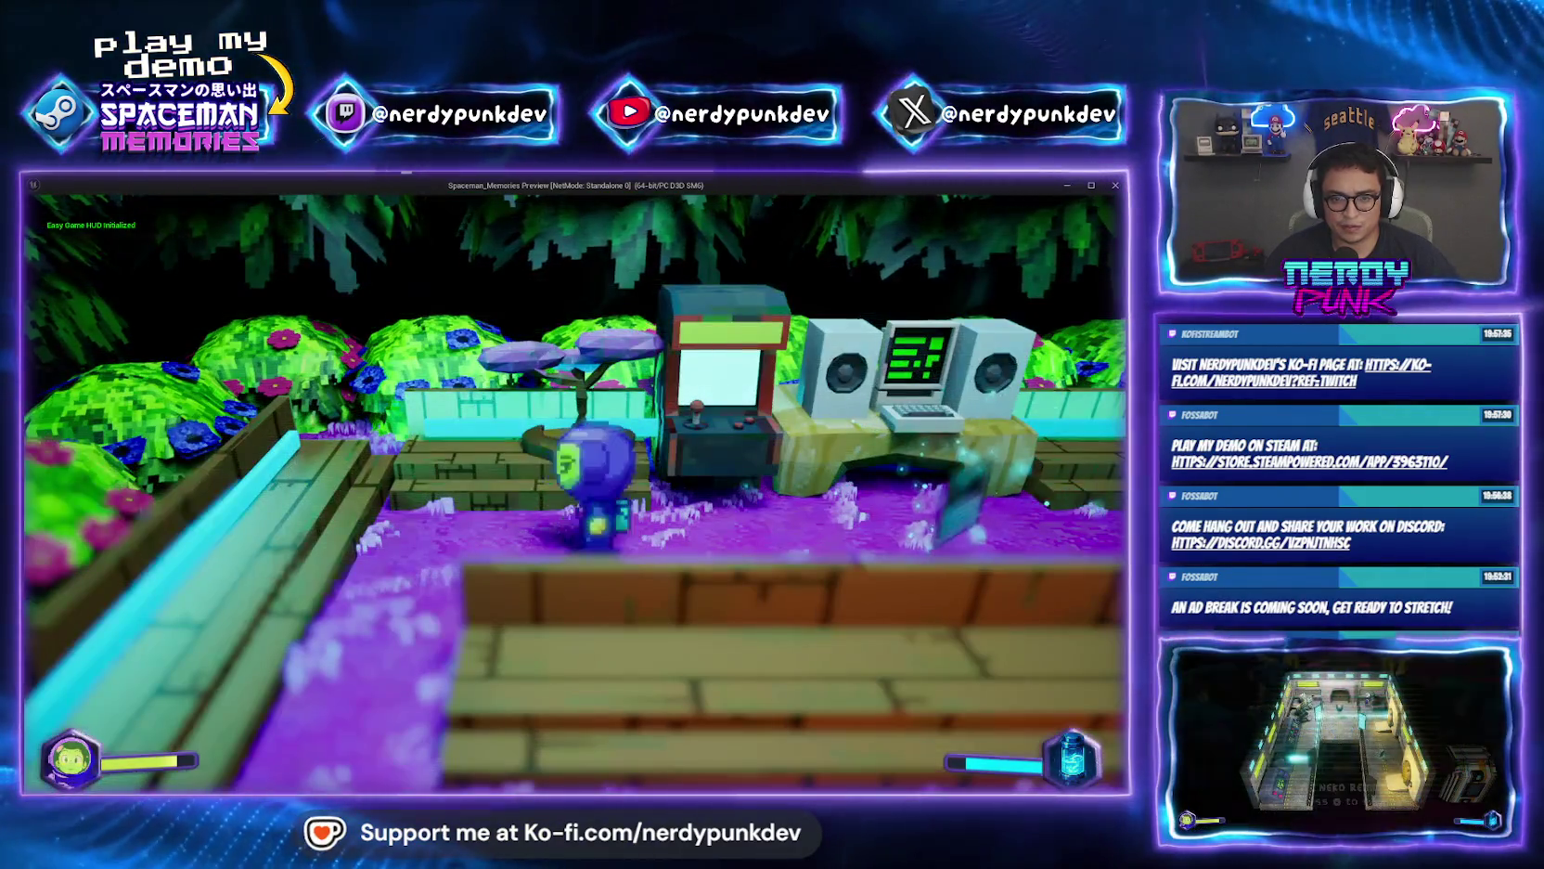
key(a)
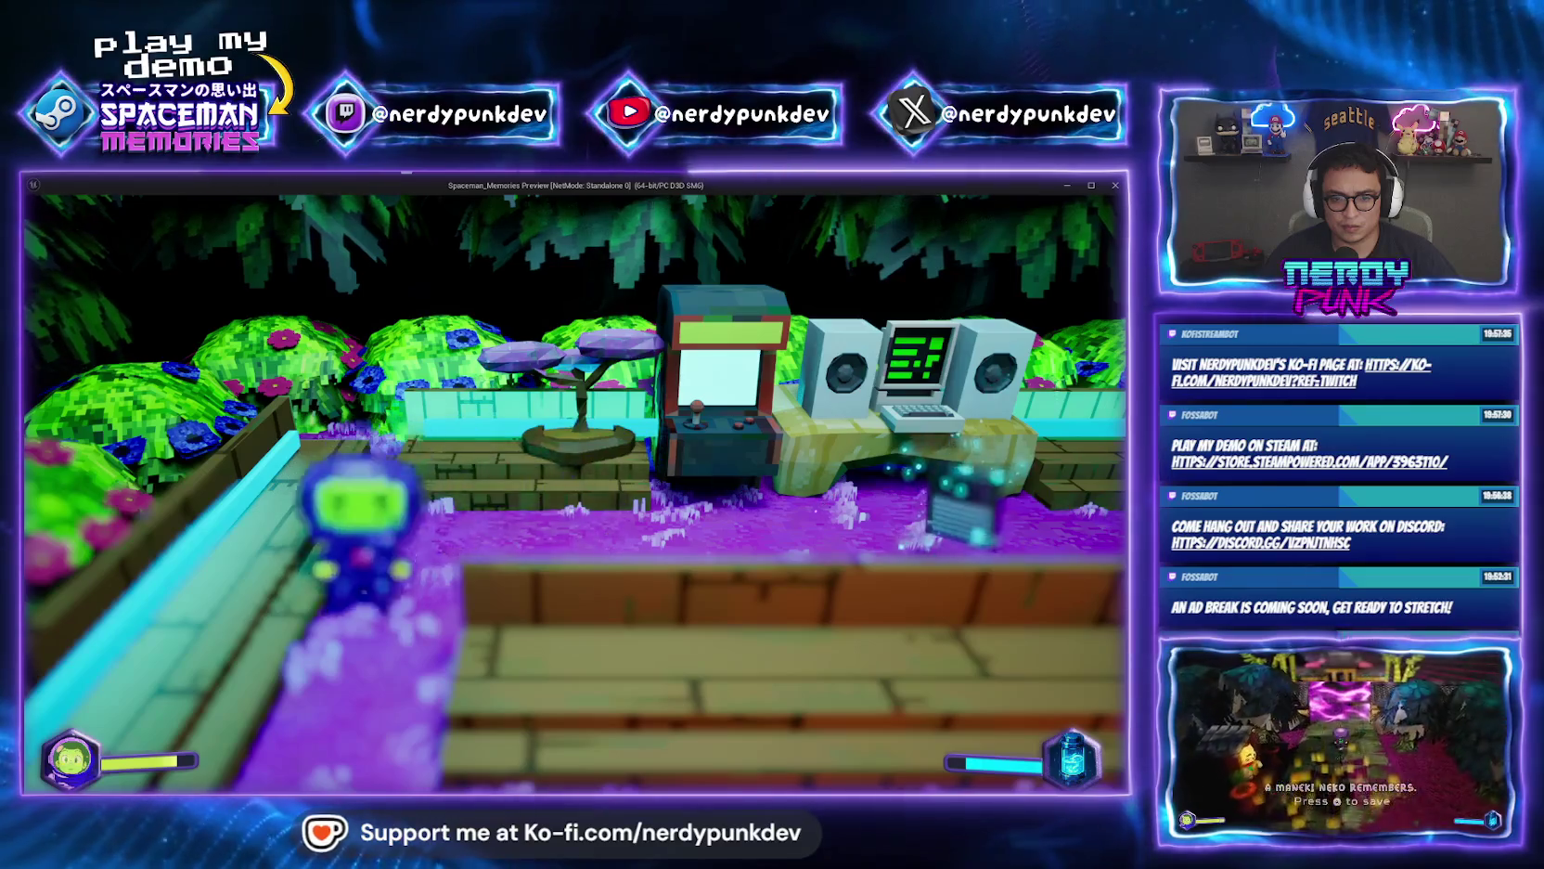
key(s)
key(d)
key(w)
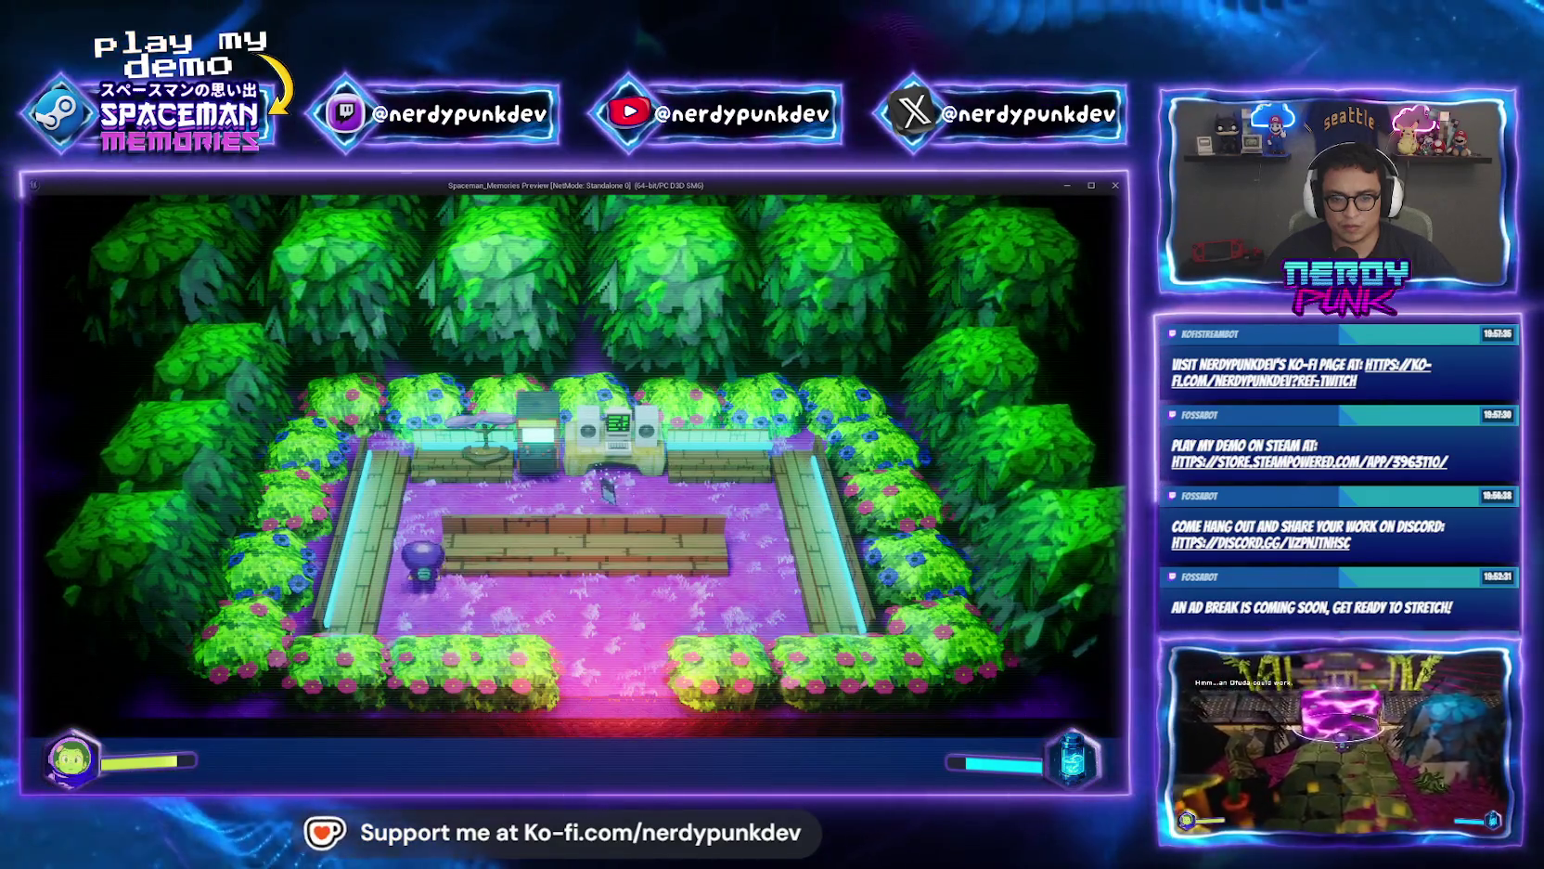
Walk the character across the room, stop the play-test, and frame BonsaiProp_01.
key(s)
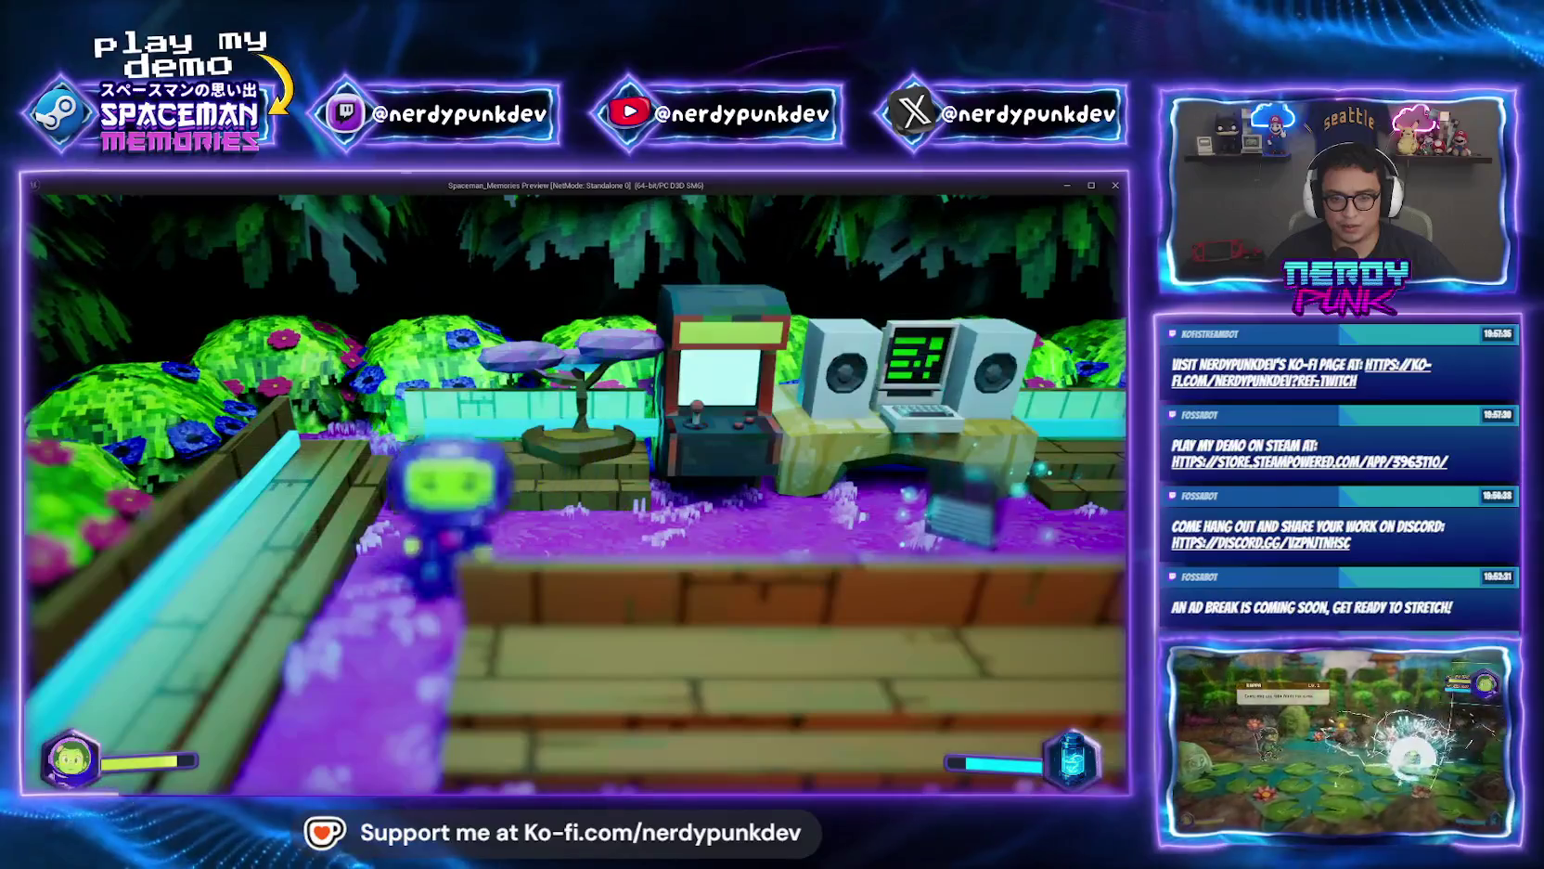
key(d)
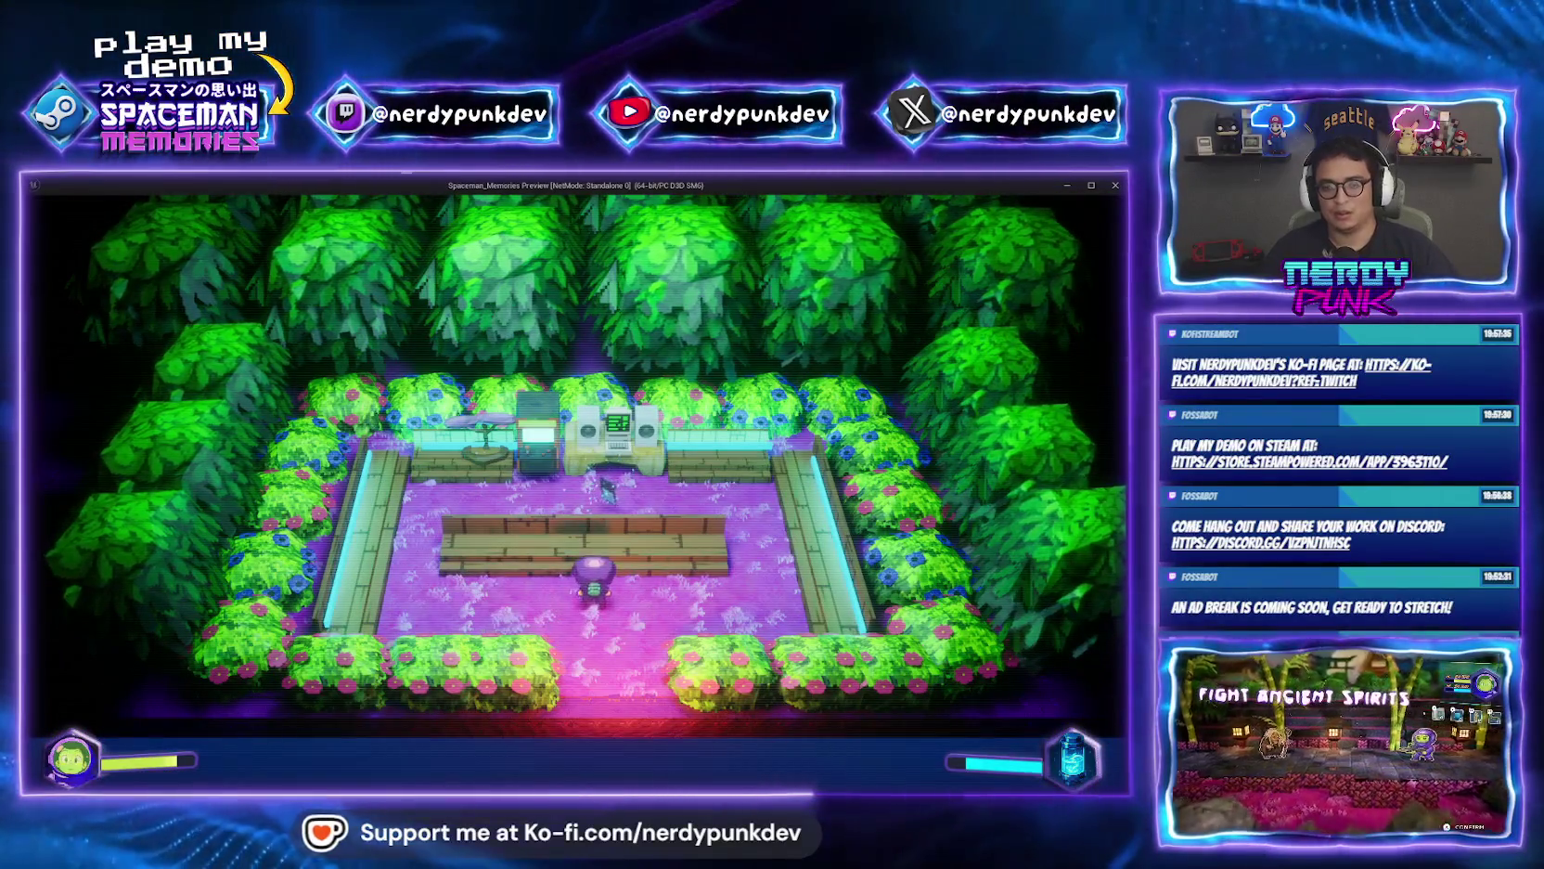
key(Escape)
key(f)
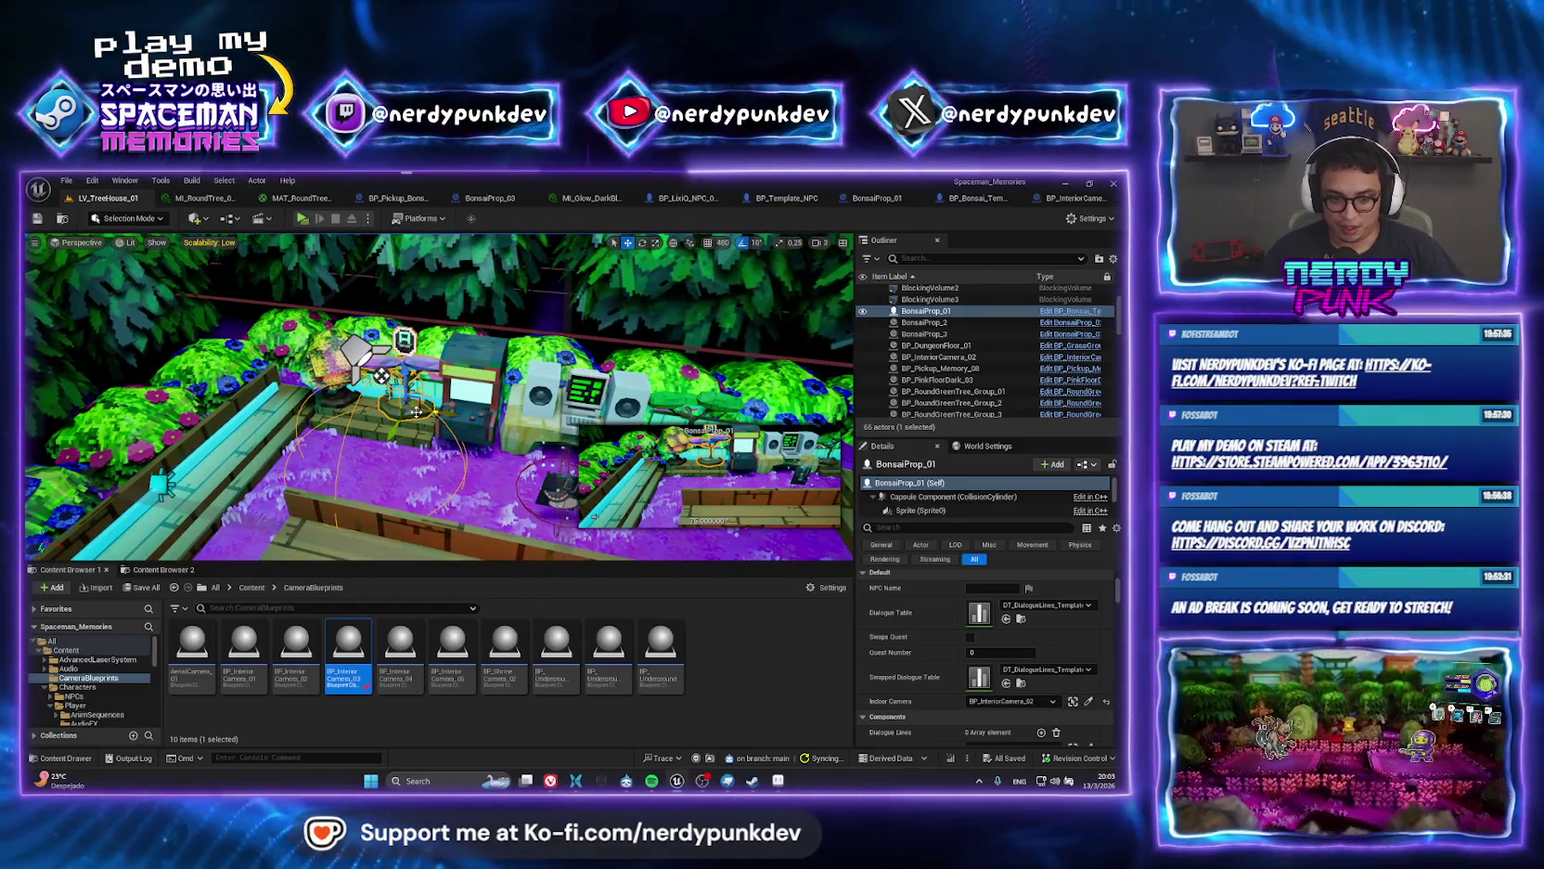
Locate MAT_Bonsai_01 in Plants > Bonsai_01, enable Two Sided, and apply the change.
right_click(937, 310)
click(965, 334)
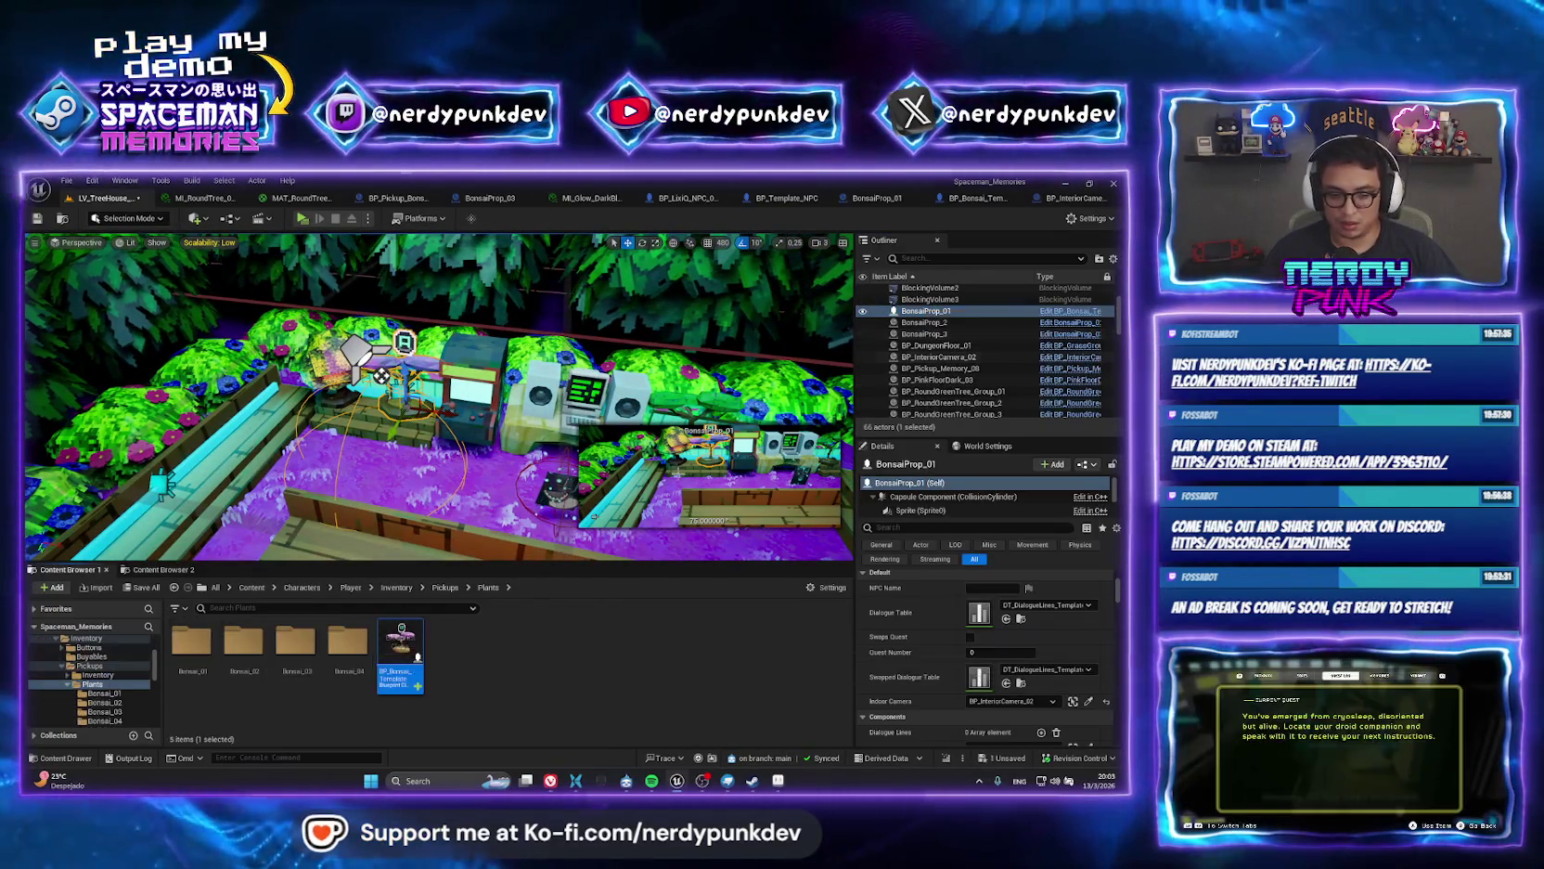
double_click(191, 643)
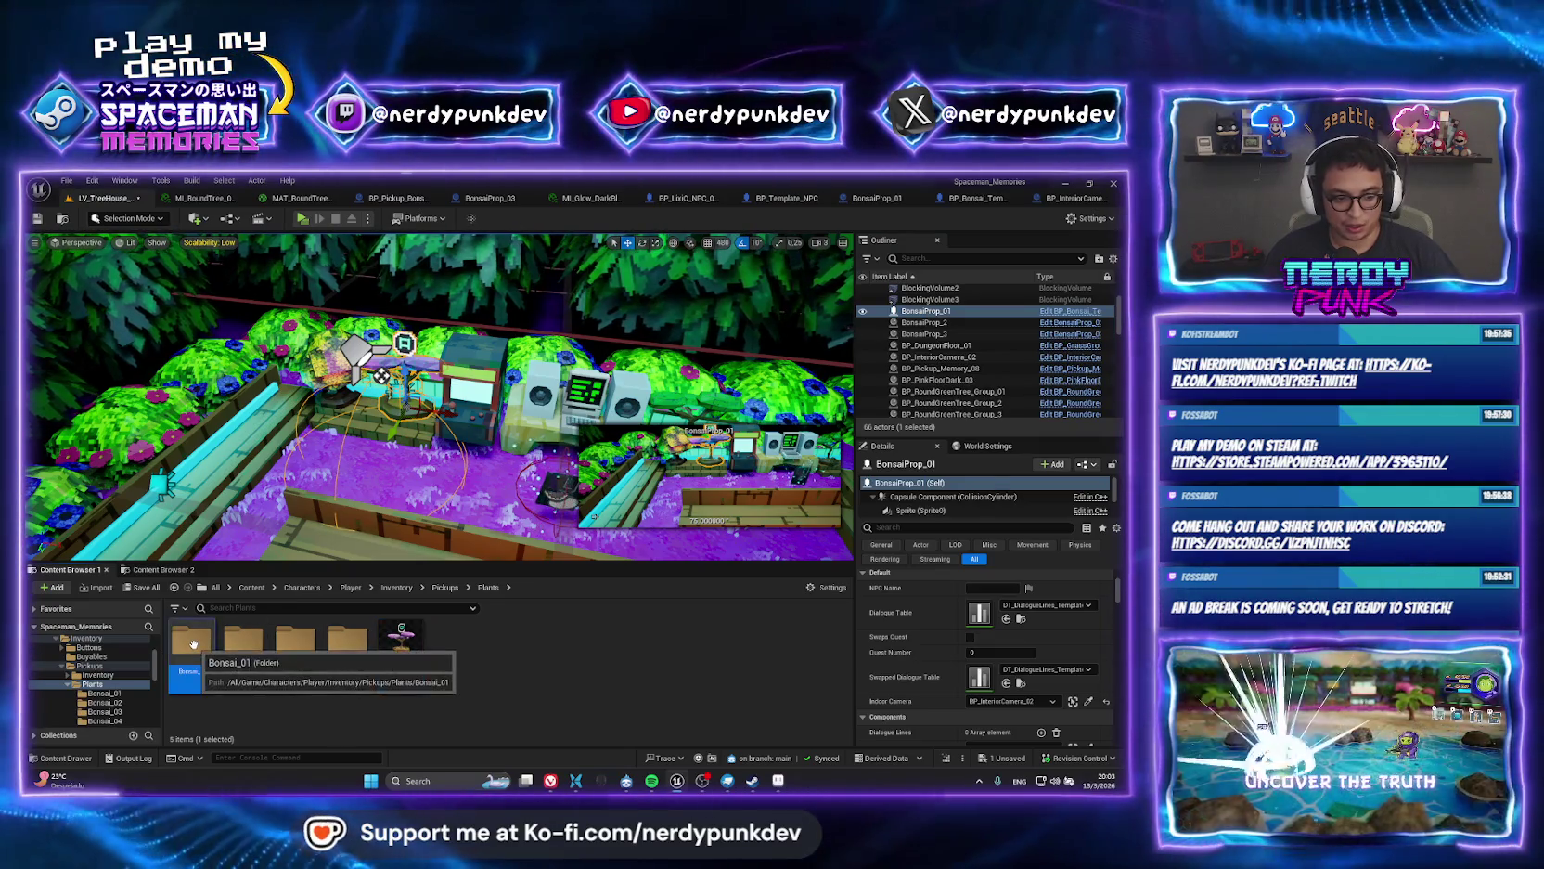
double_click(348, 642)
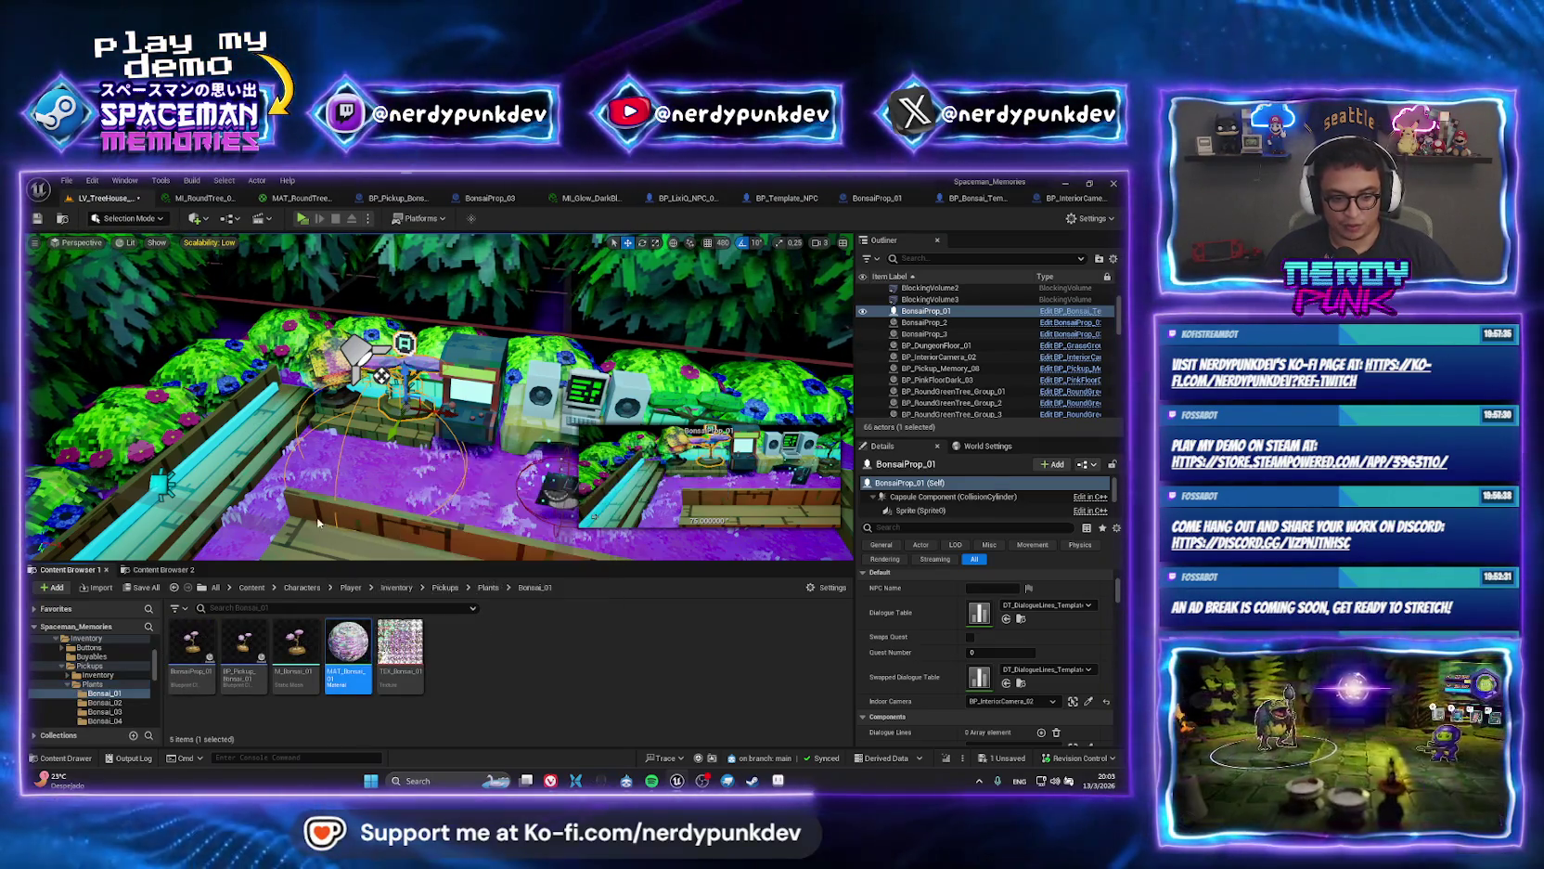
text(two side)
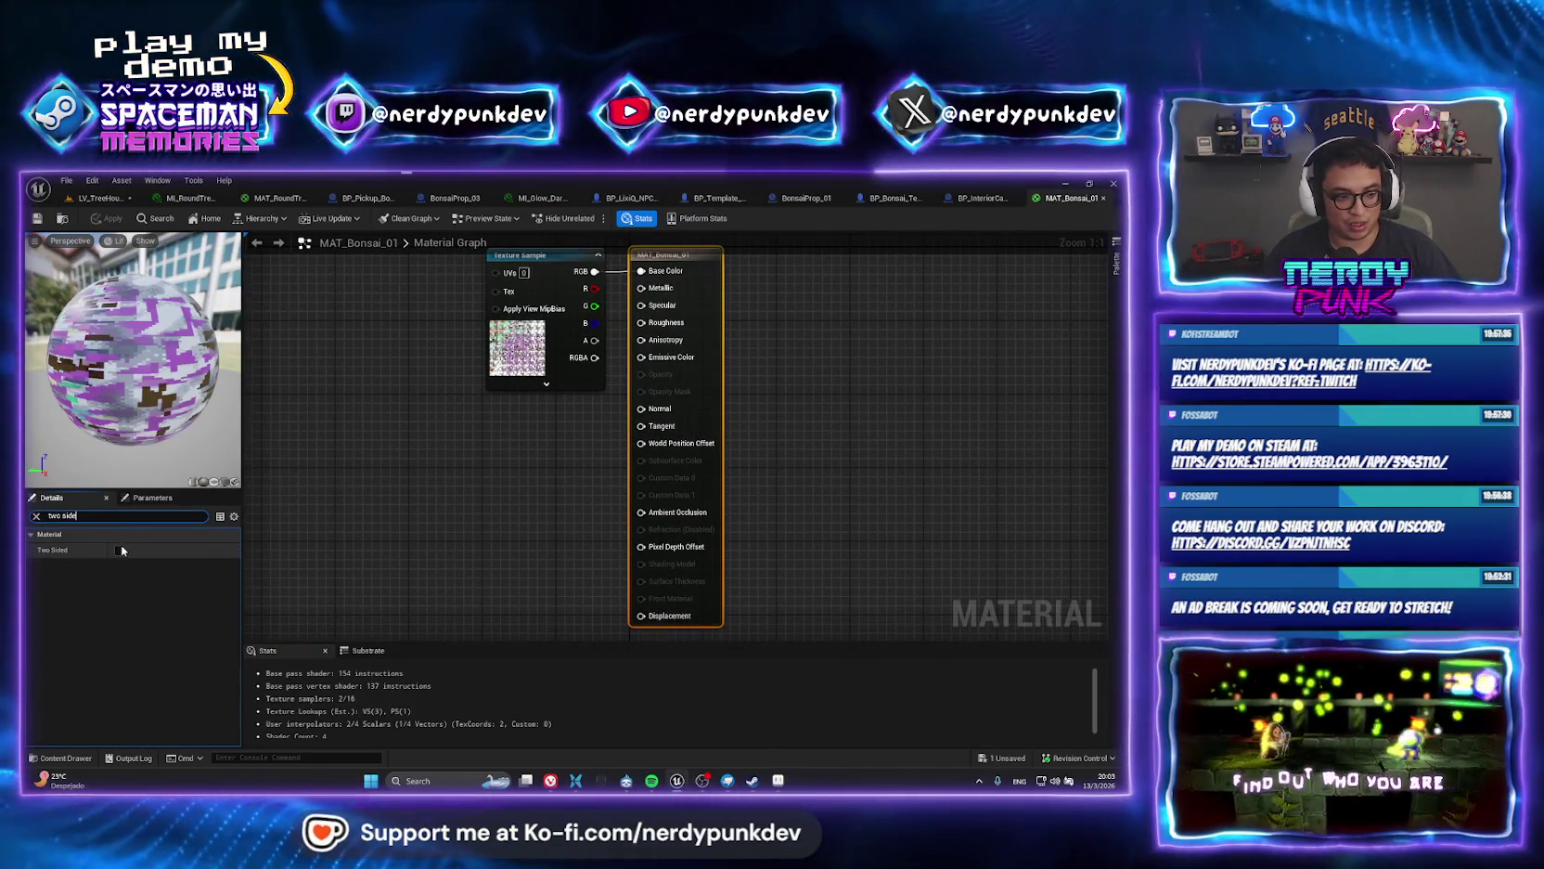
click(118, 549)
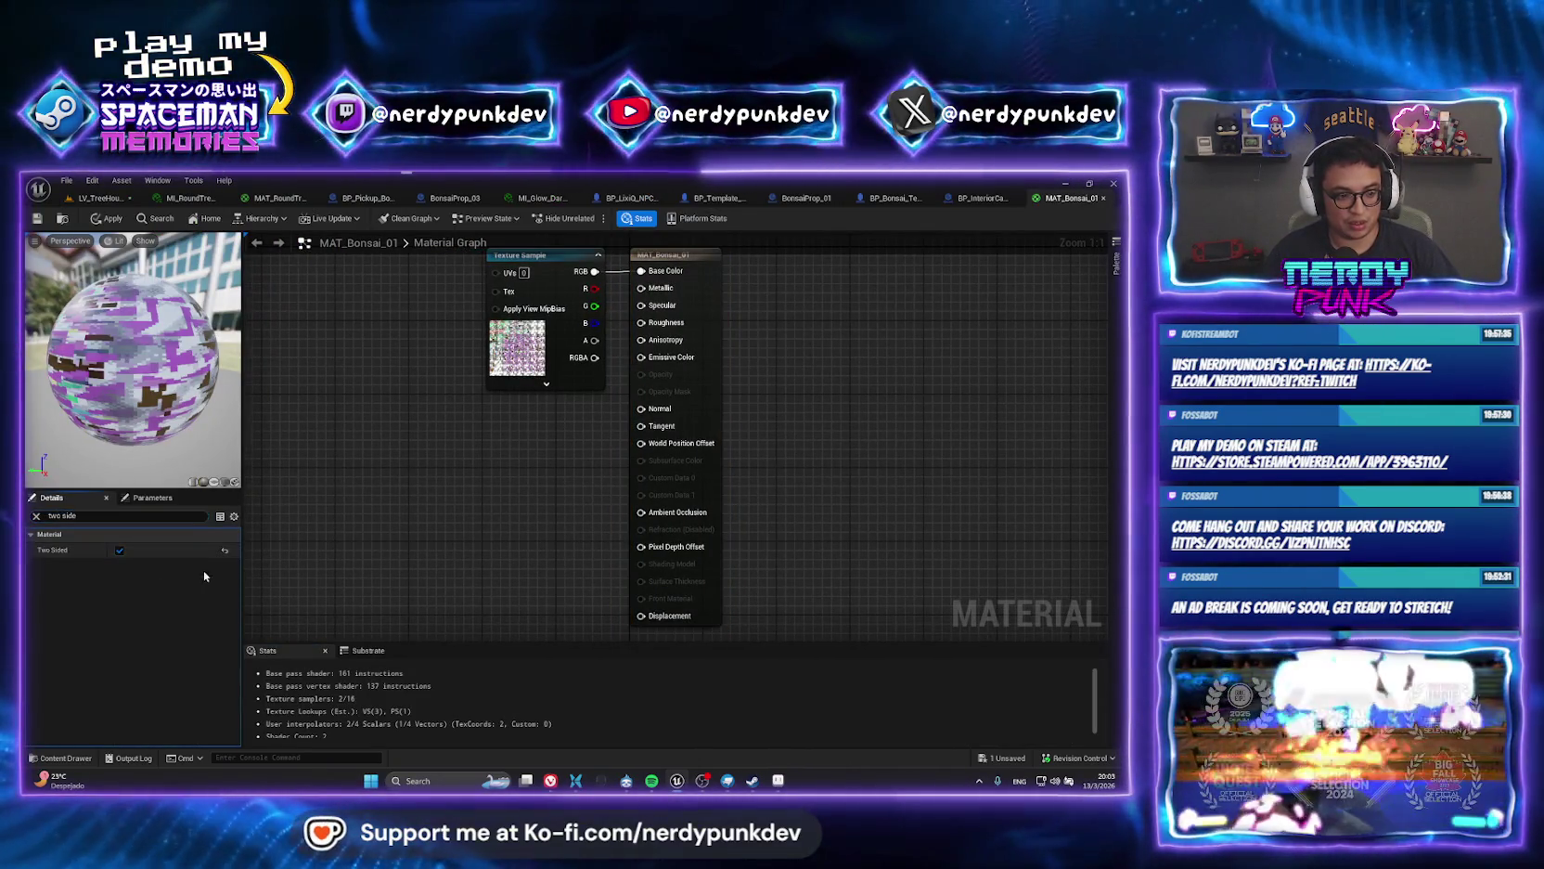
click(106, 219)
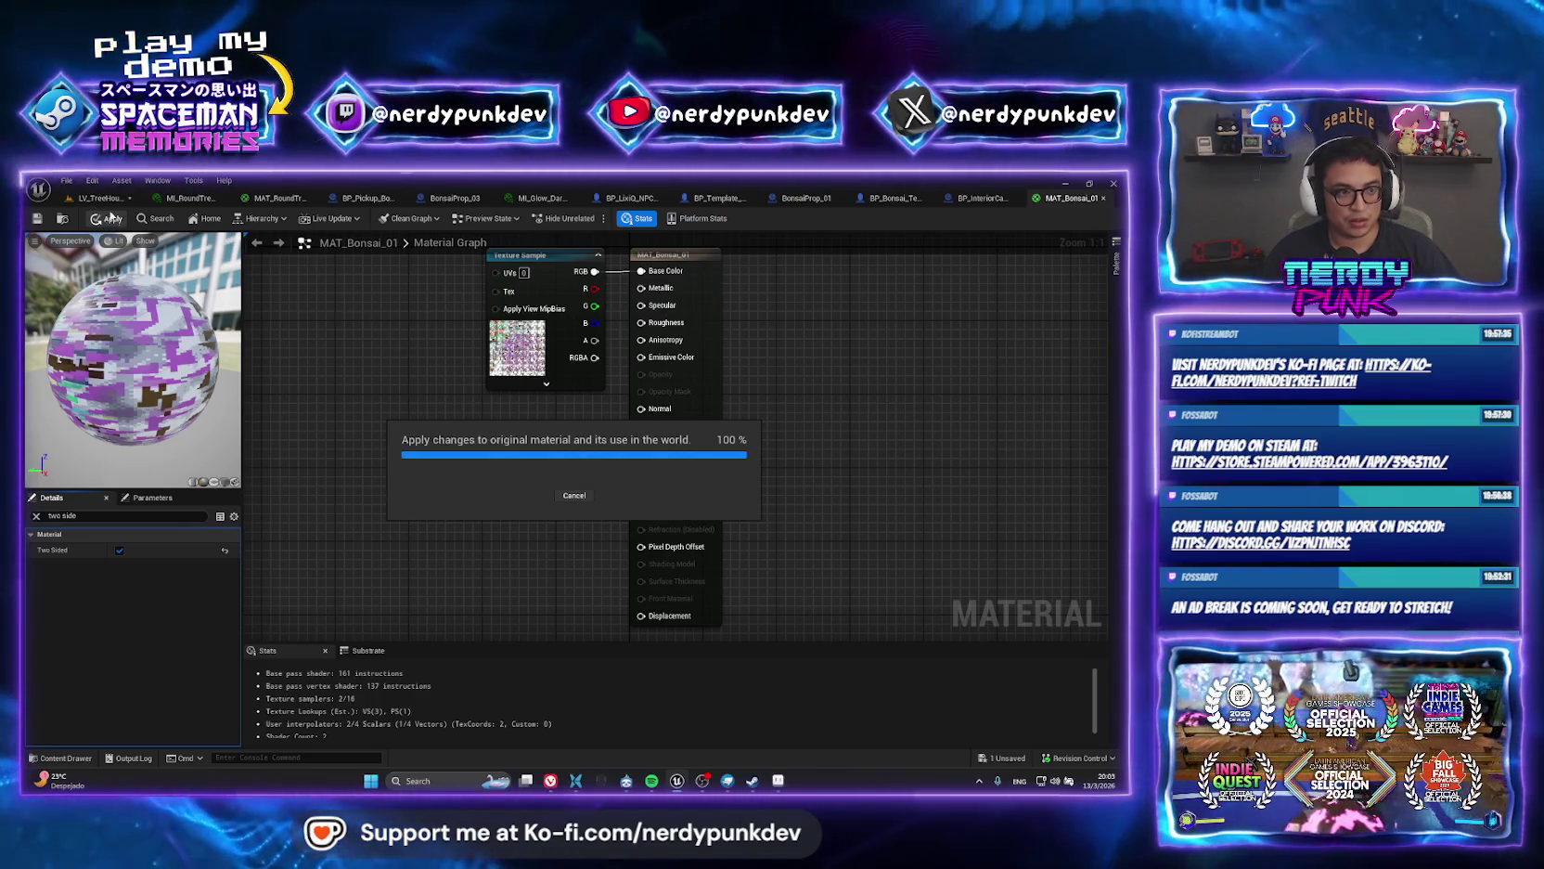
Check the two-sided bonsai in the level, then save all unsaved assets.
click(100, 198)
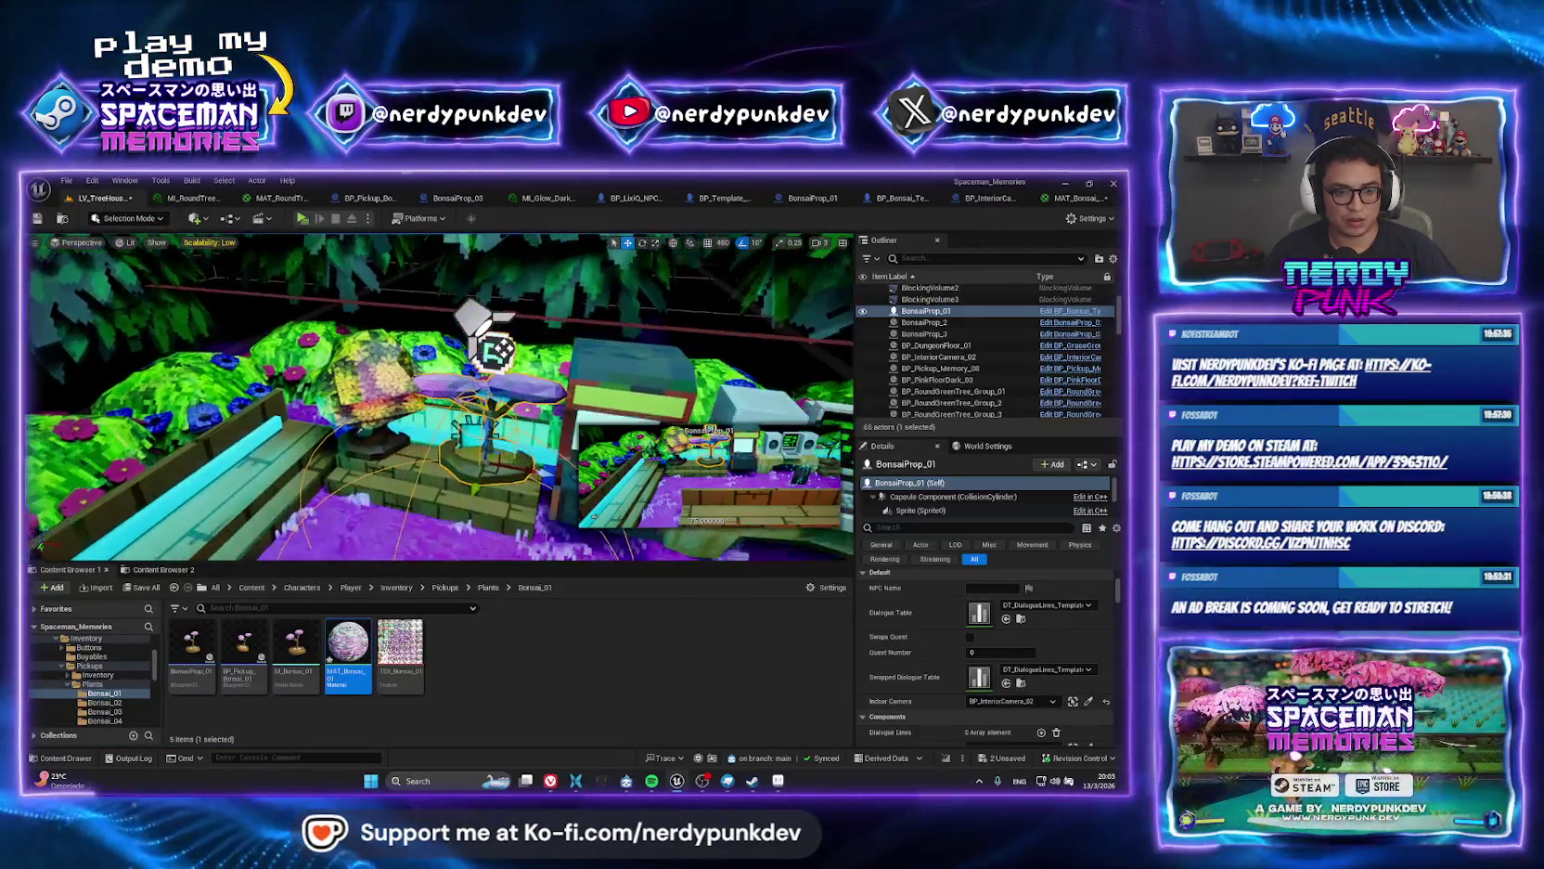
key(f)
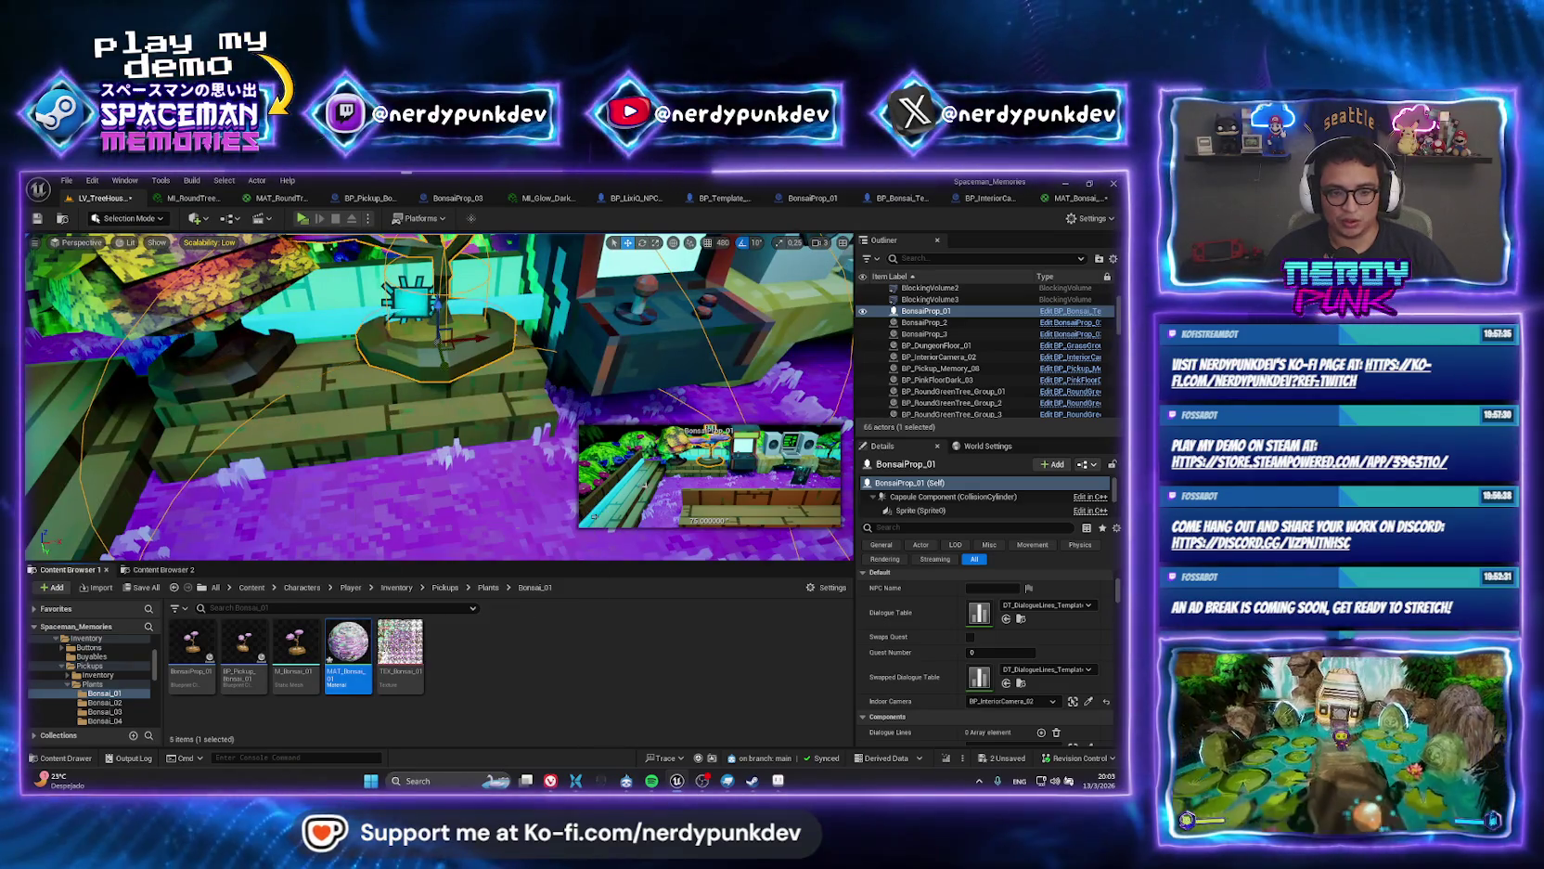
double_click(363, 620)
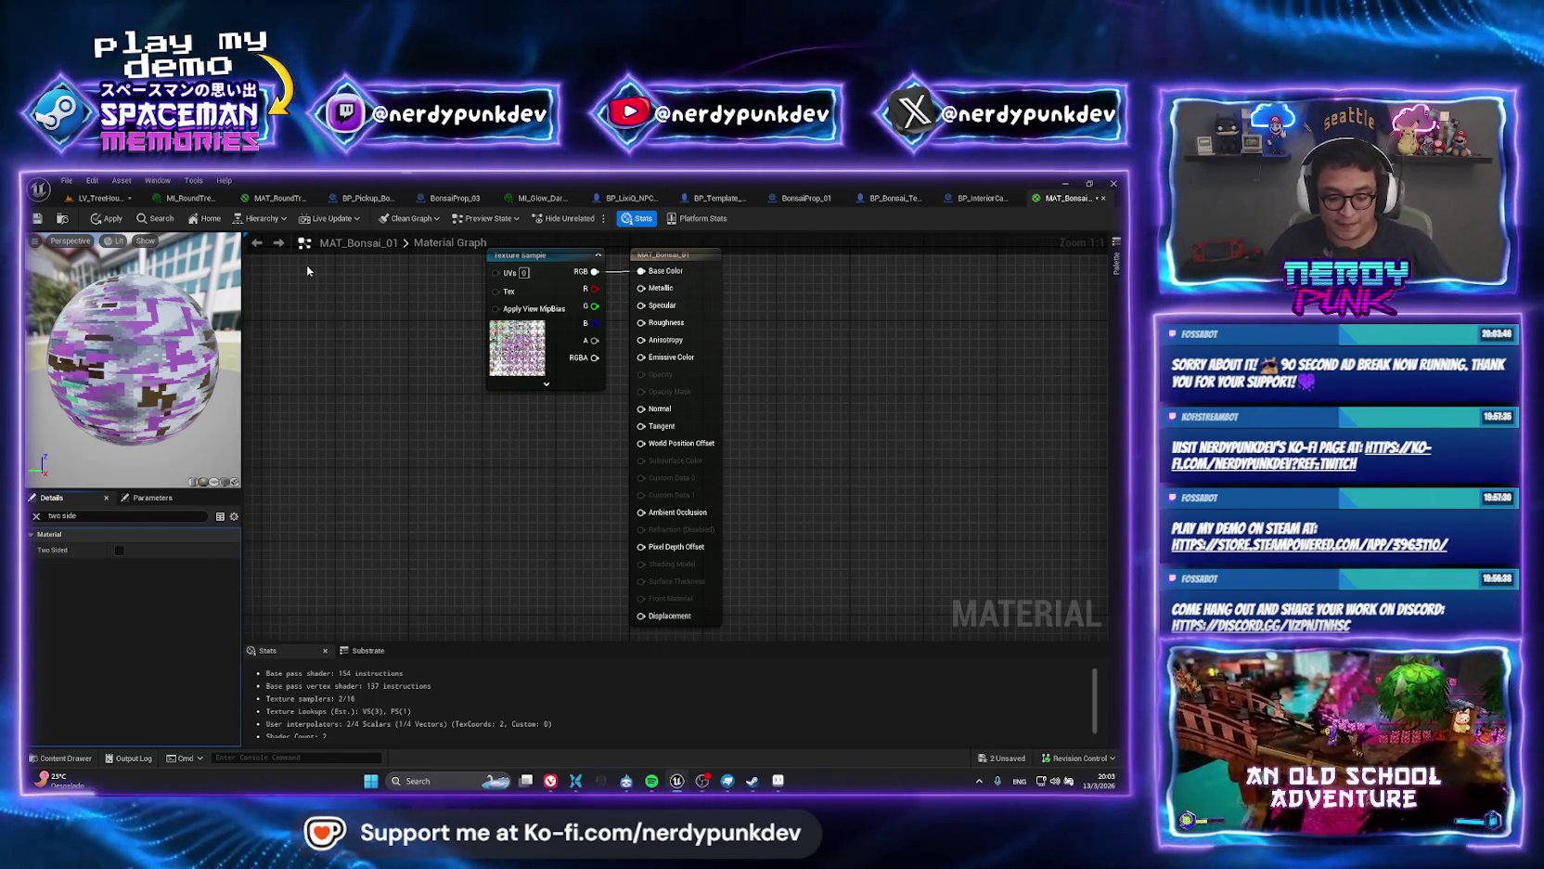
click(98, 197)
key(ctrl+shift+s)
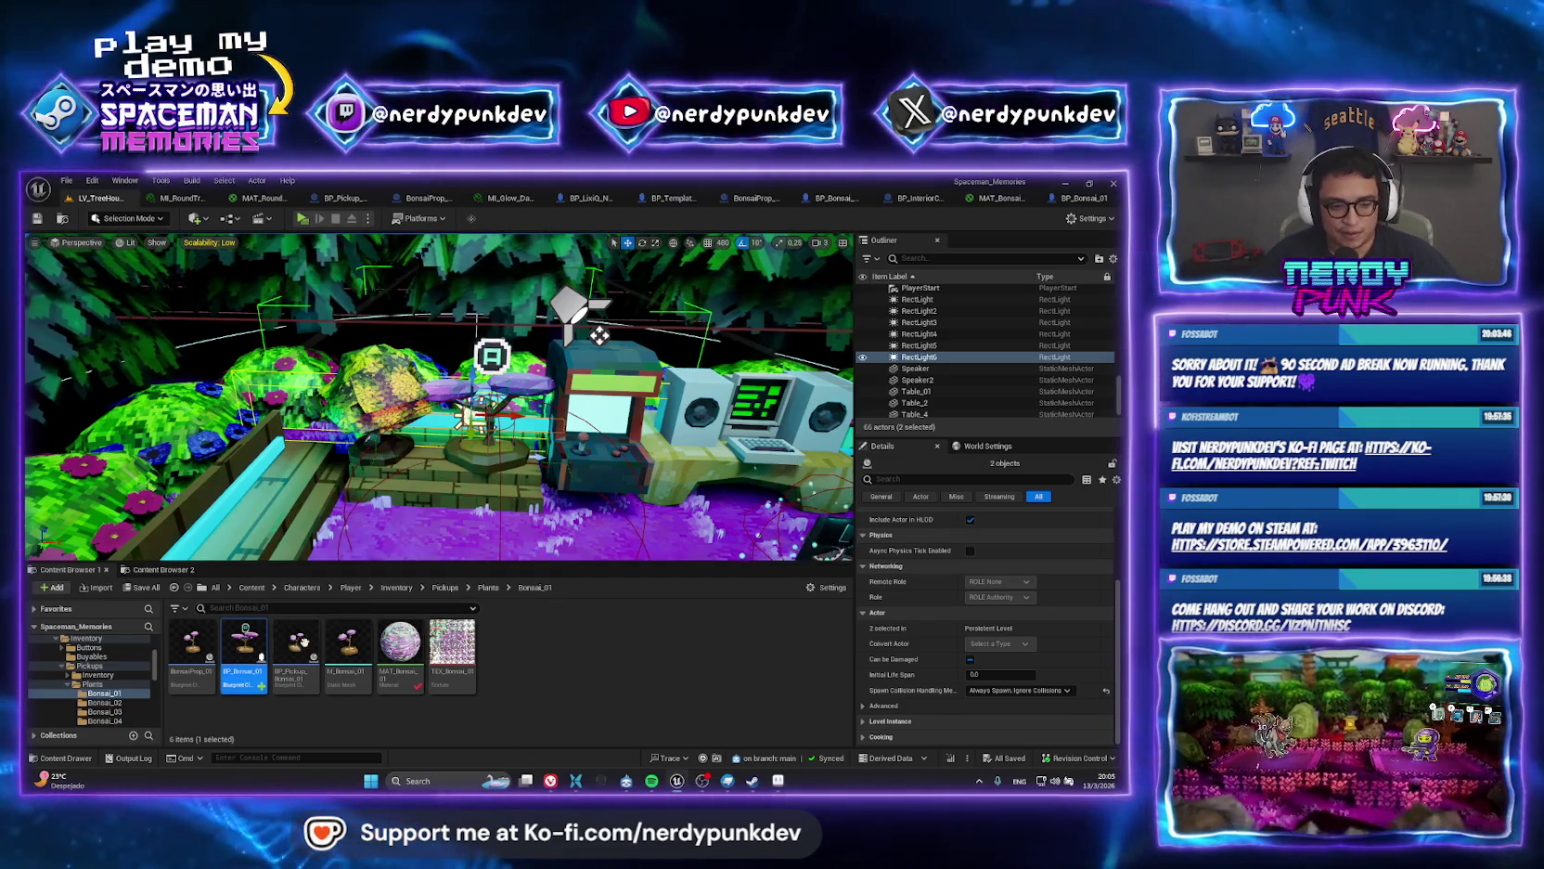
Paste BP_Bonsai_Template into the Bonsai_03 folder and rename the copy BP_Bonsai_03.
click(506, 587)
click(520, 640)
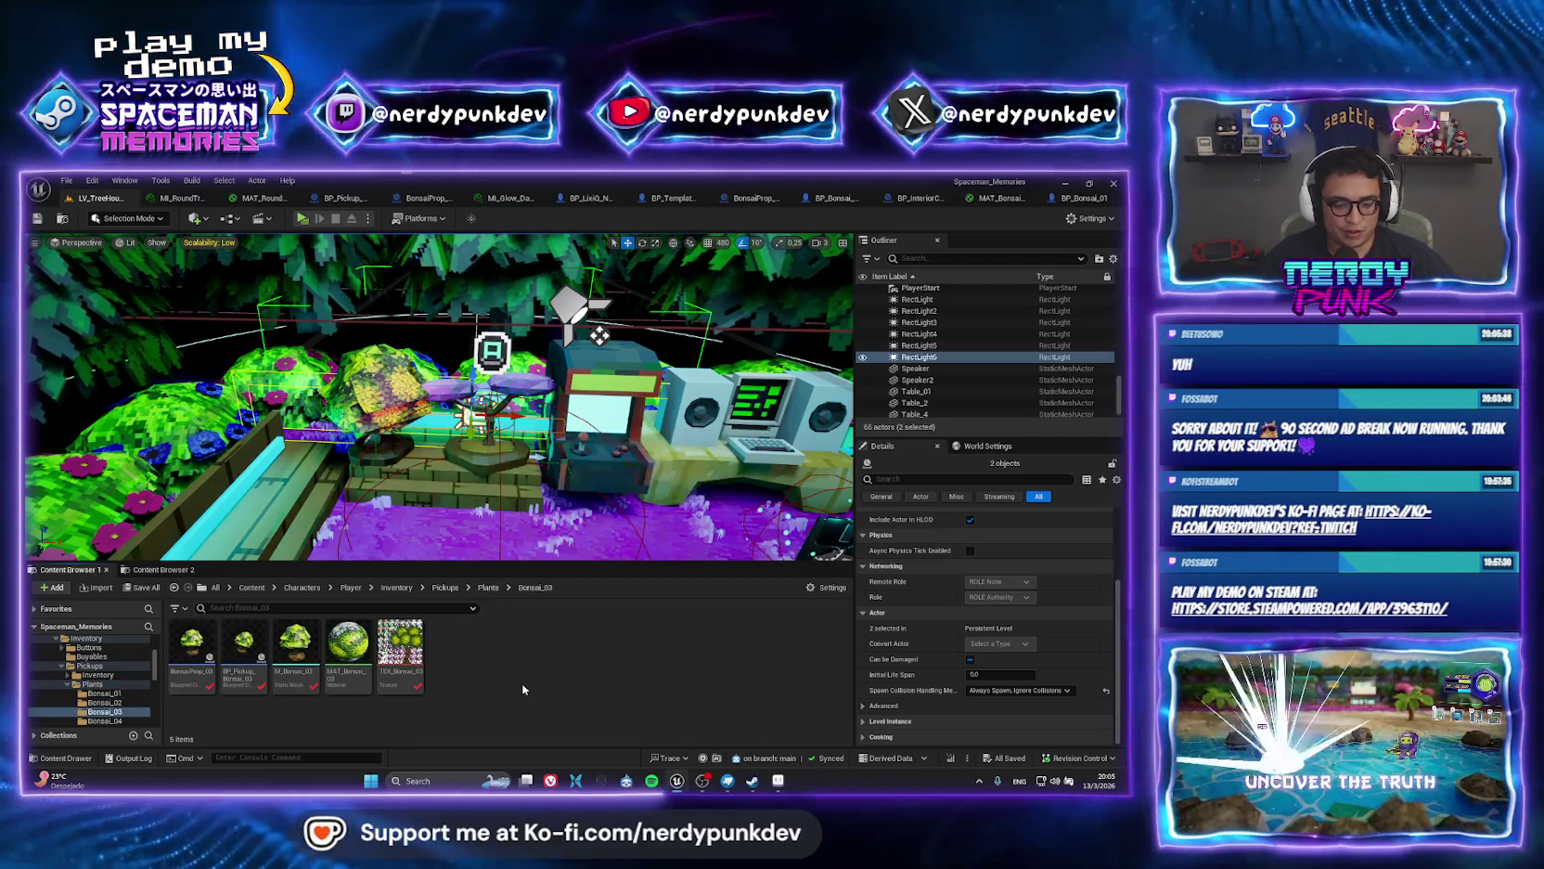
key(ctrl+v)
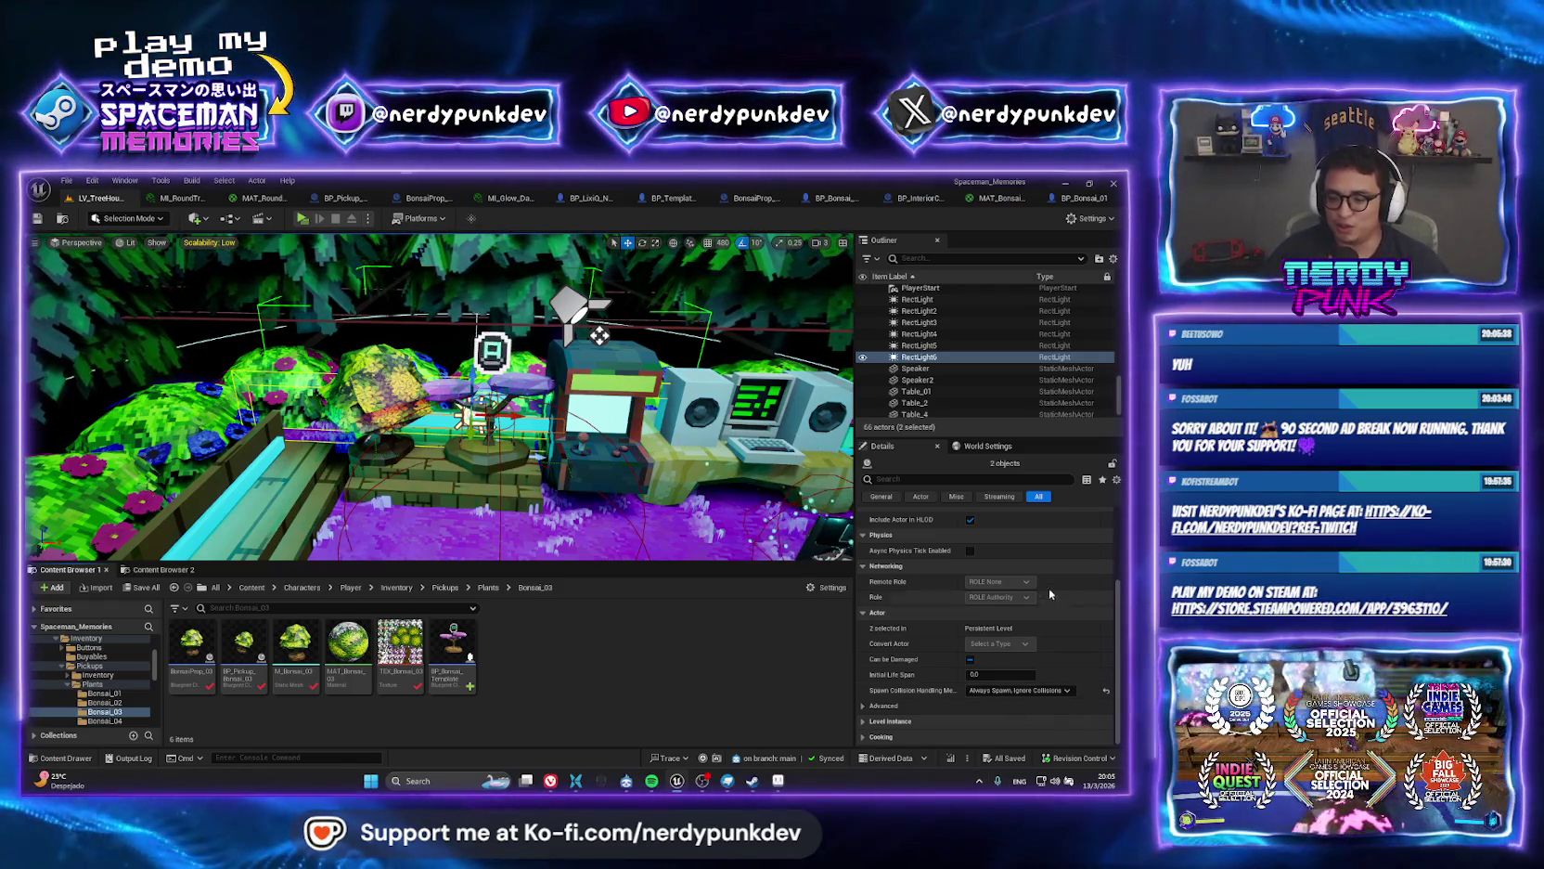
scroll(1050, 594, up, 5)
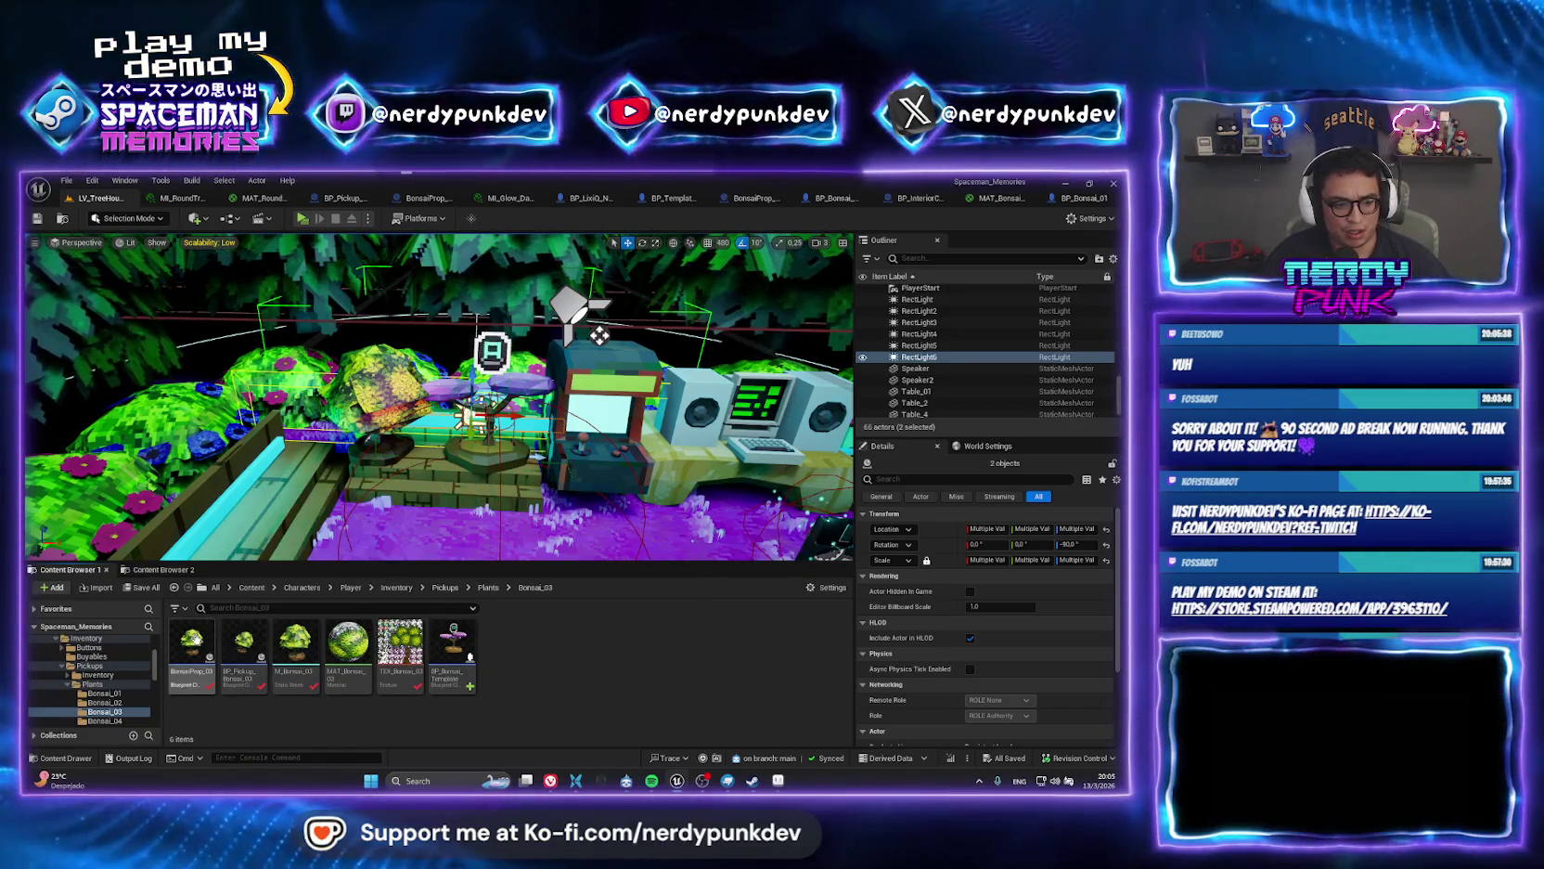
right_click(454, 634)
click(500, 413)
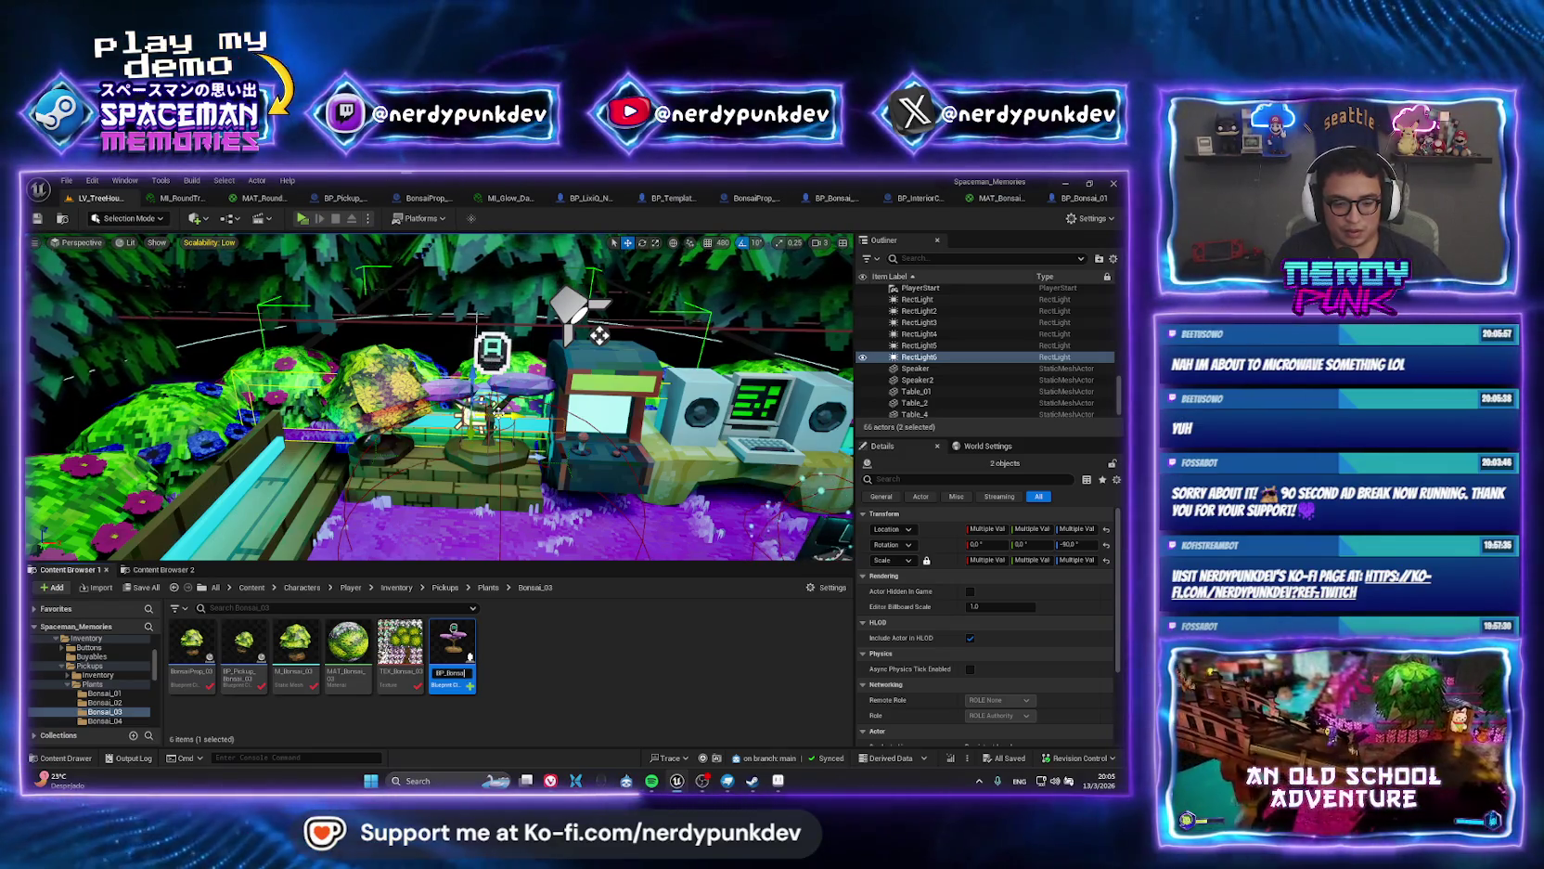
text(_03)
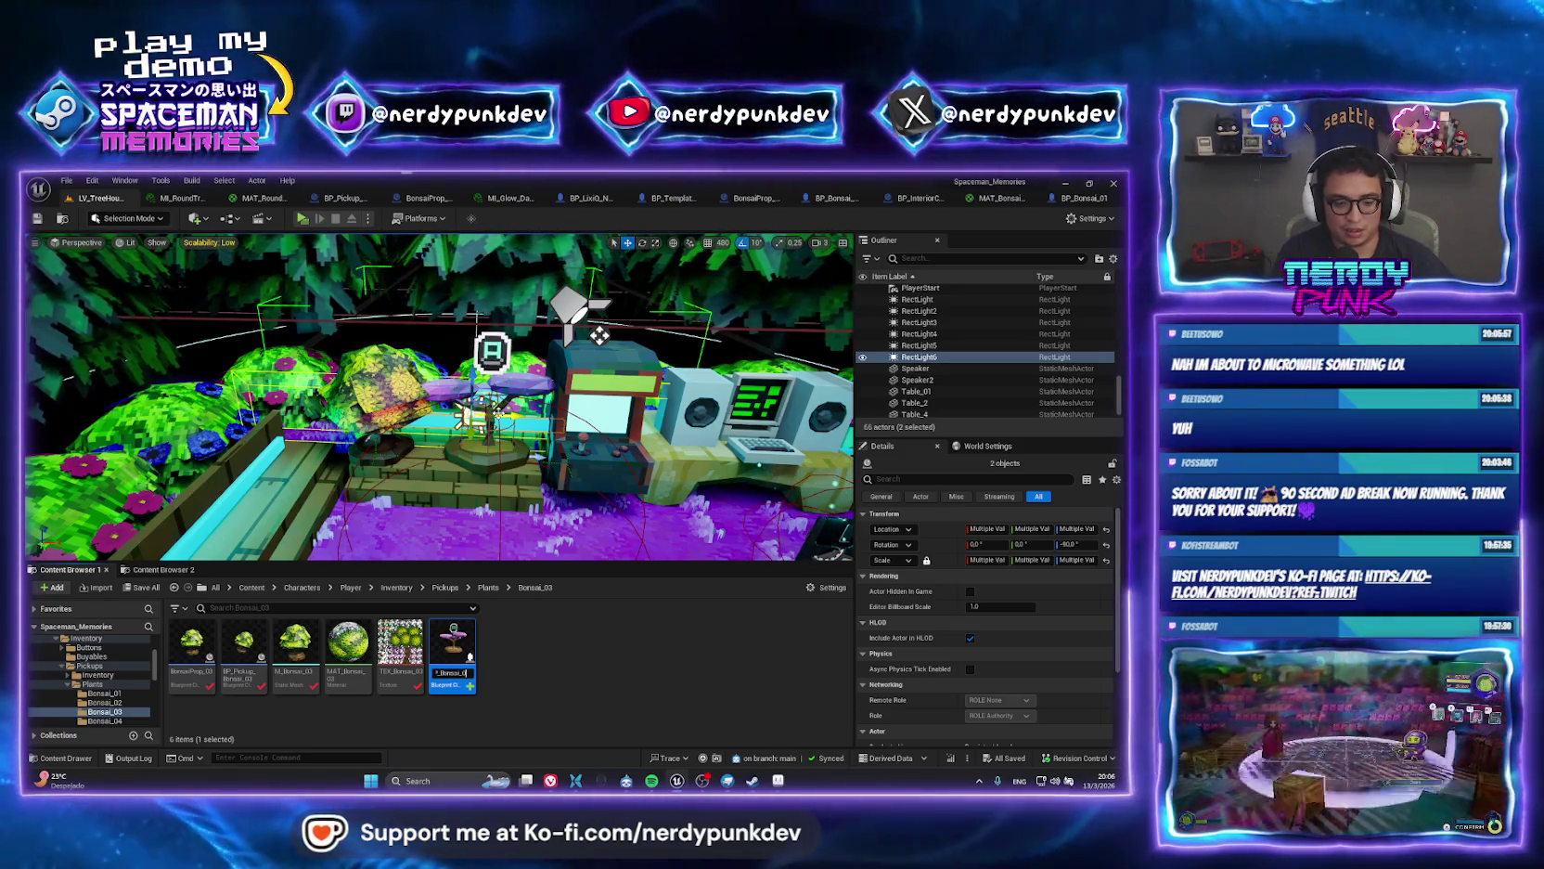
key(Return)
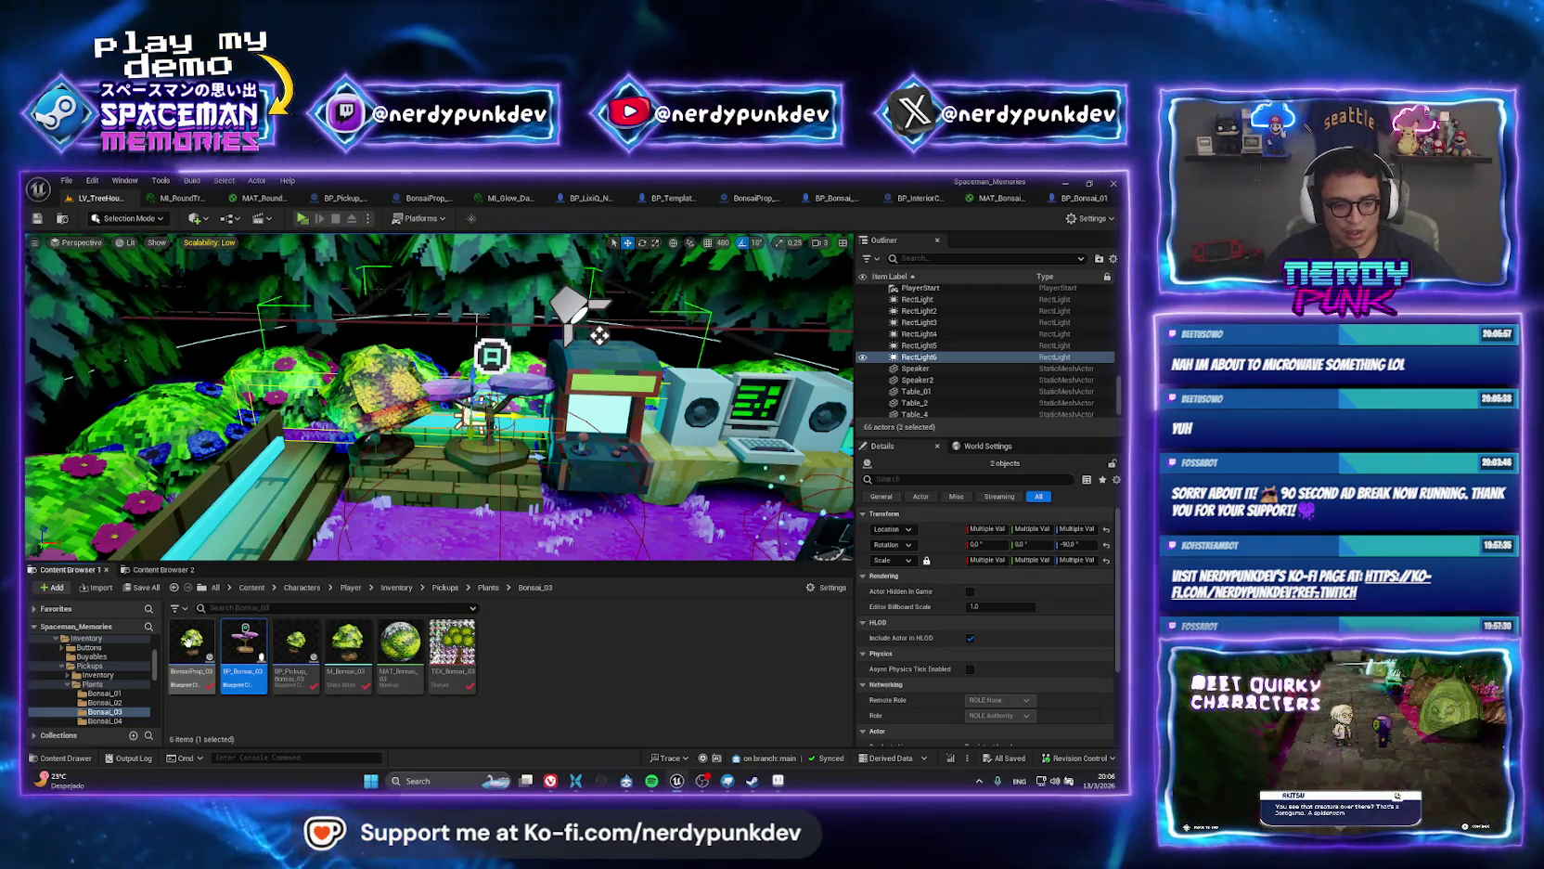
Inspect the StaticMesh component settings of the BonsaiProp_03 blueprint.
double_click(188, 641)
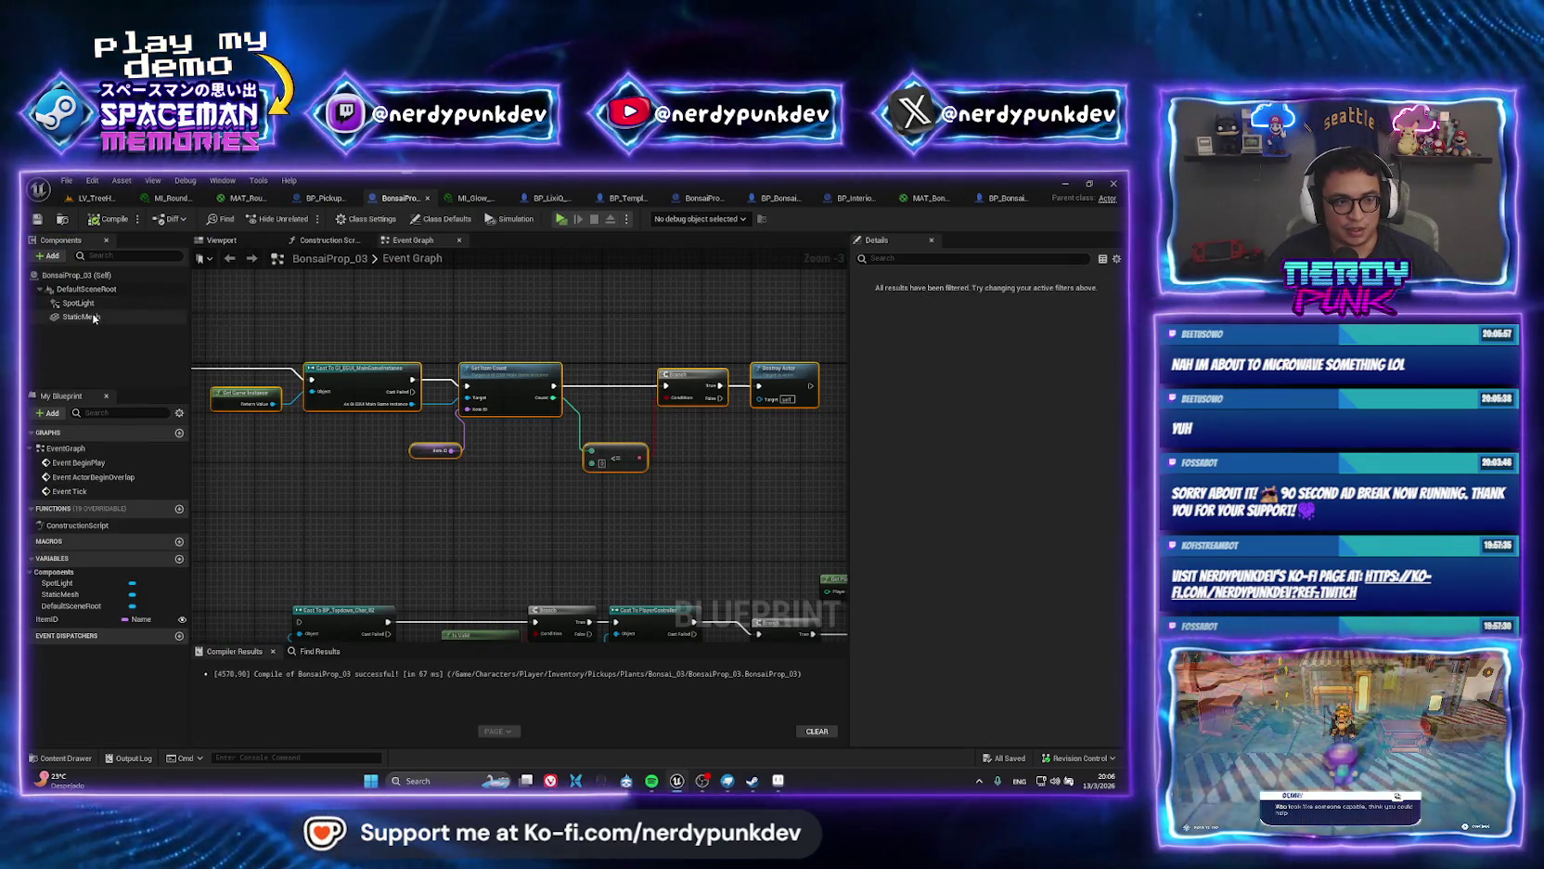
click(84, 316)
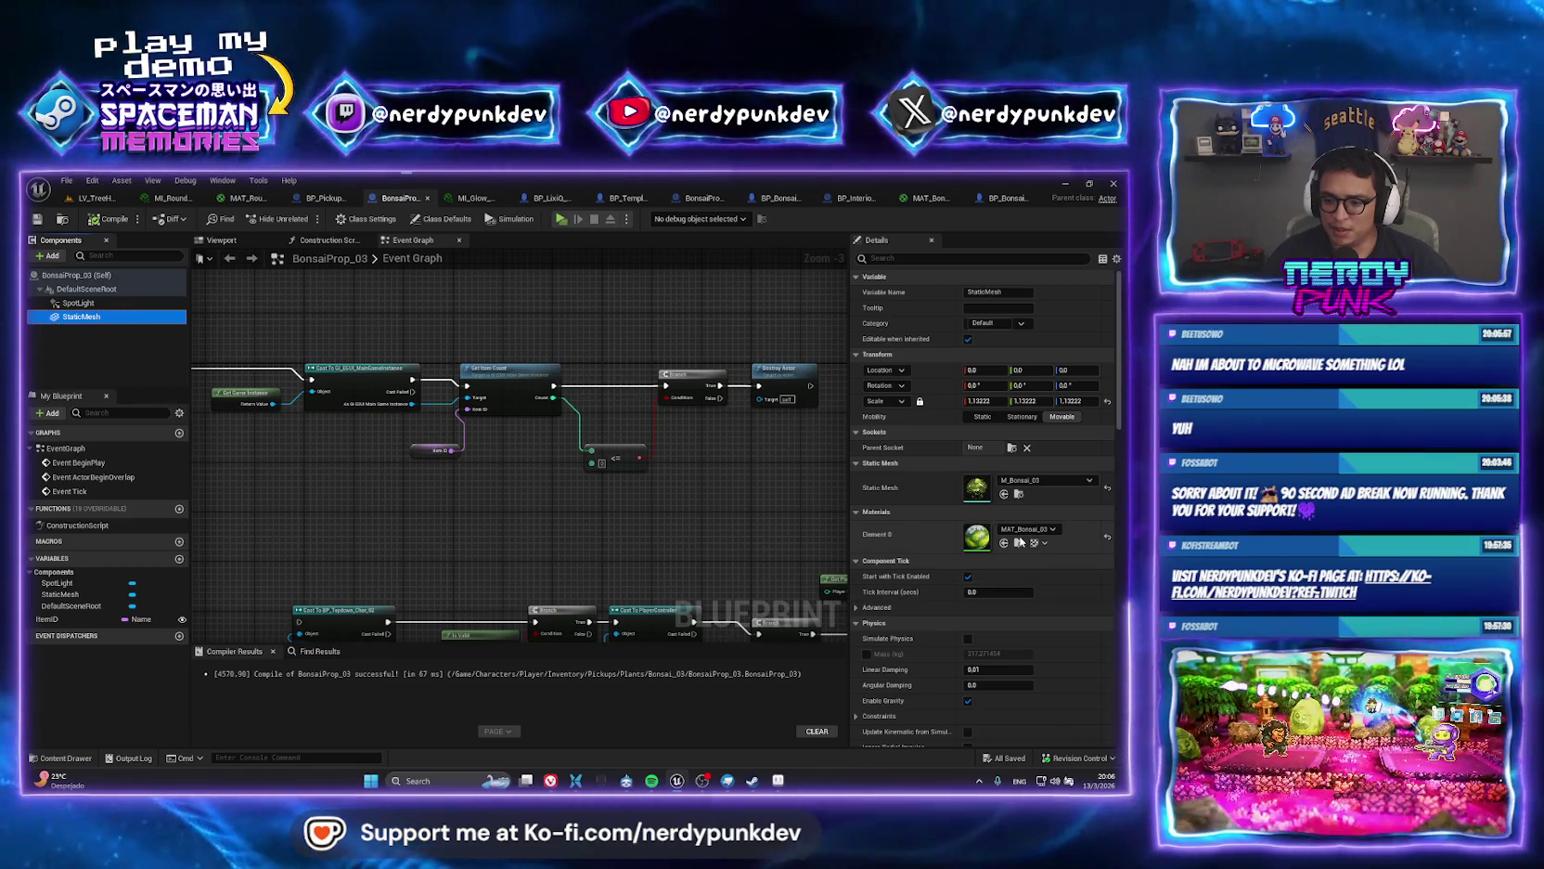
click(95, 197)
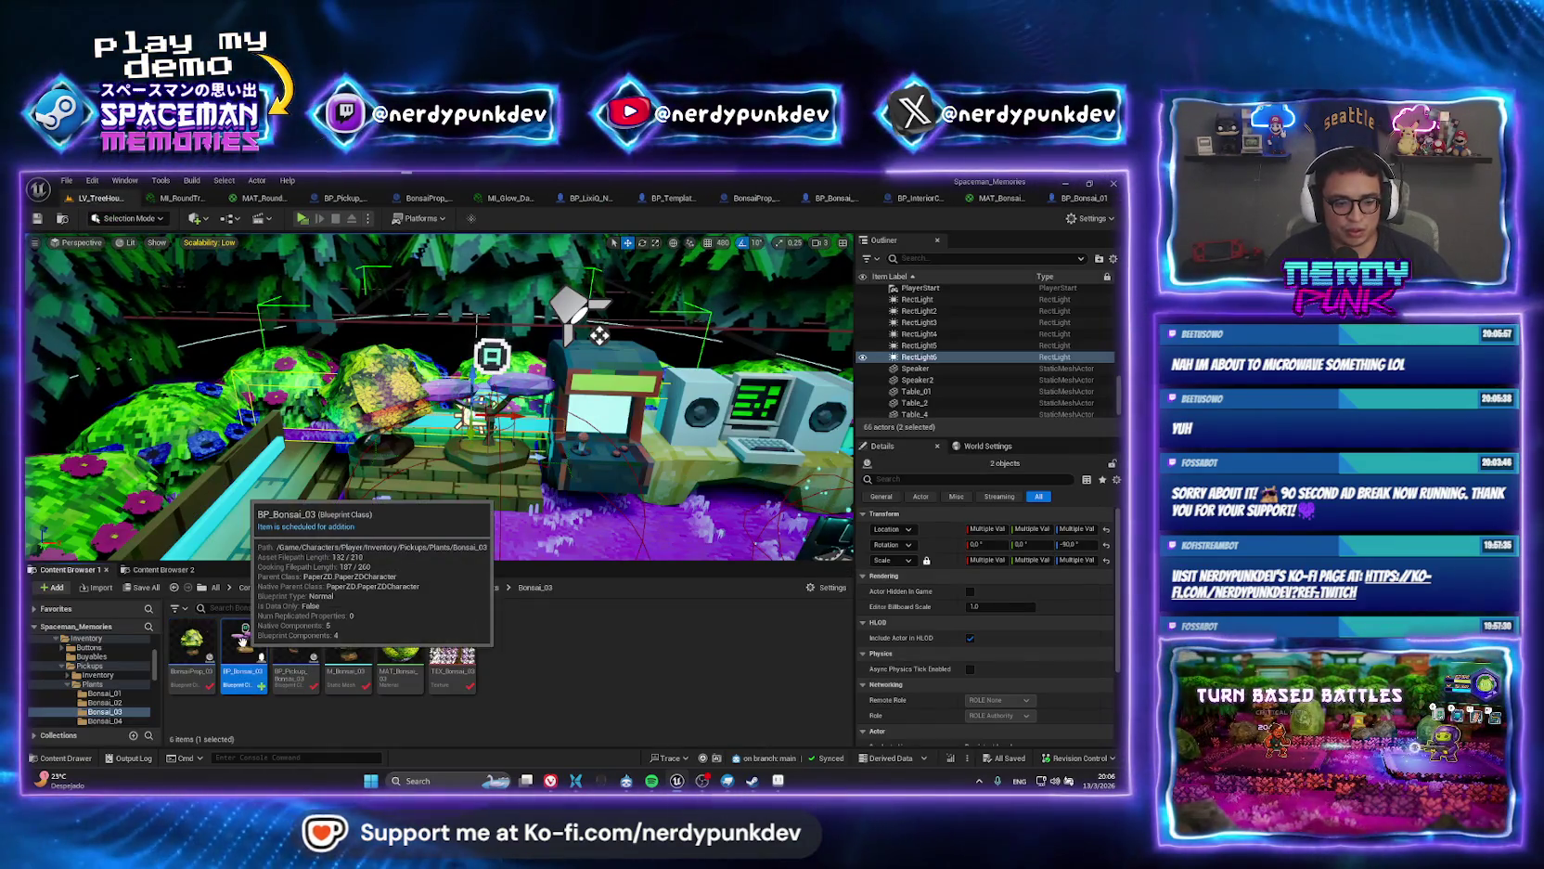
Set BP_Bonsai_03's StaticMesh to M_Bonsai_03 and compile the blueprint.
double_click(244, 645)
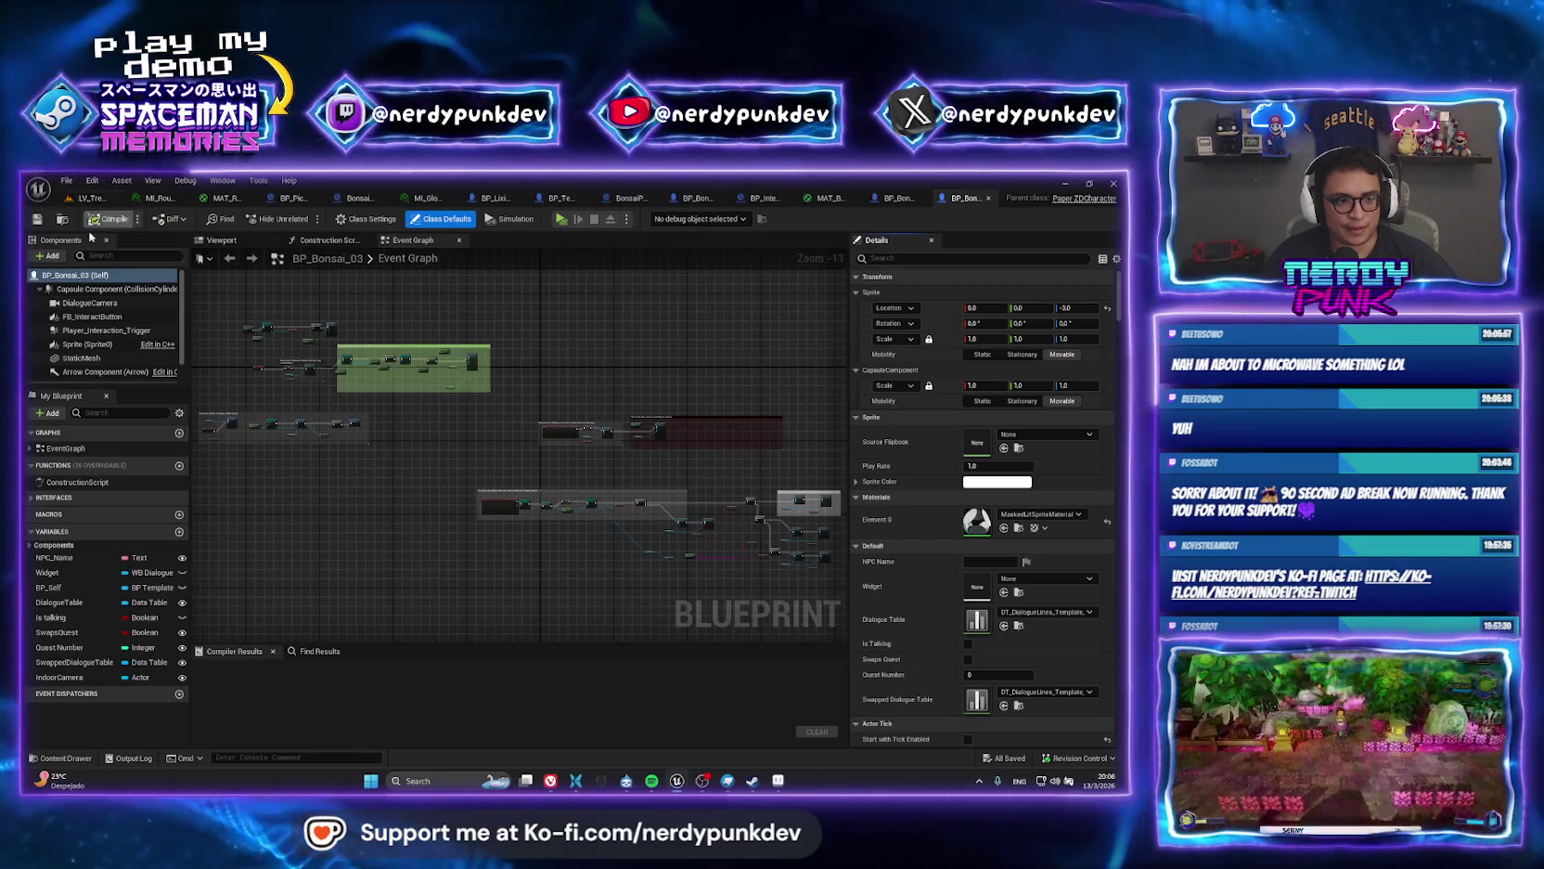
click(82, 357)
click(232, 242)
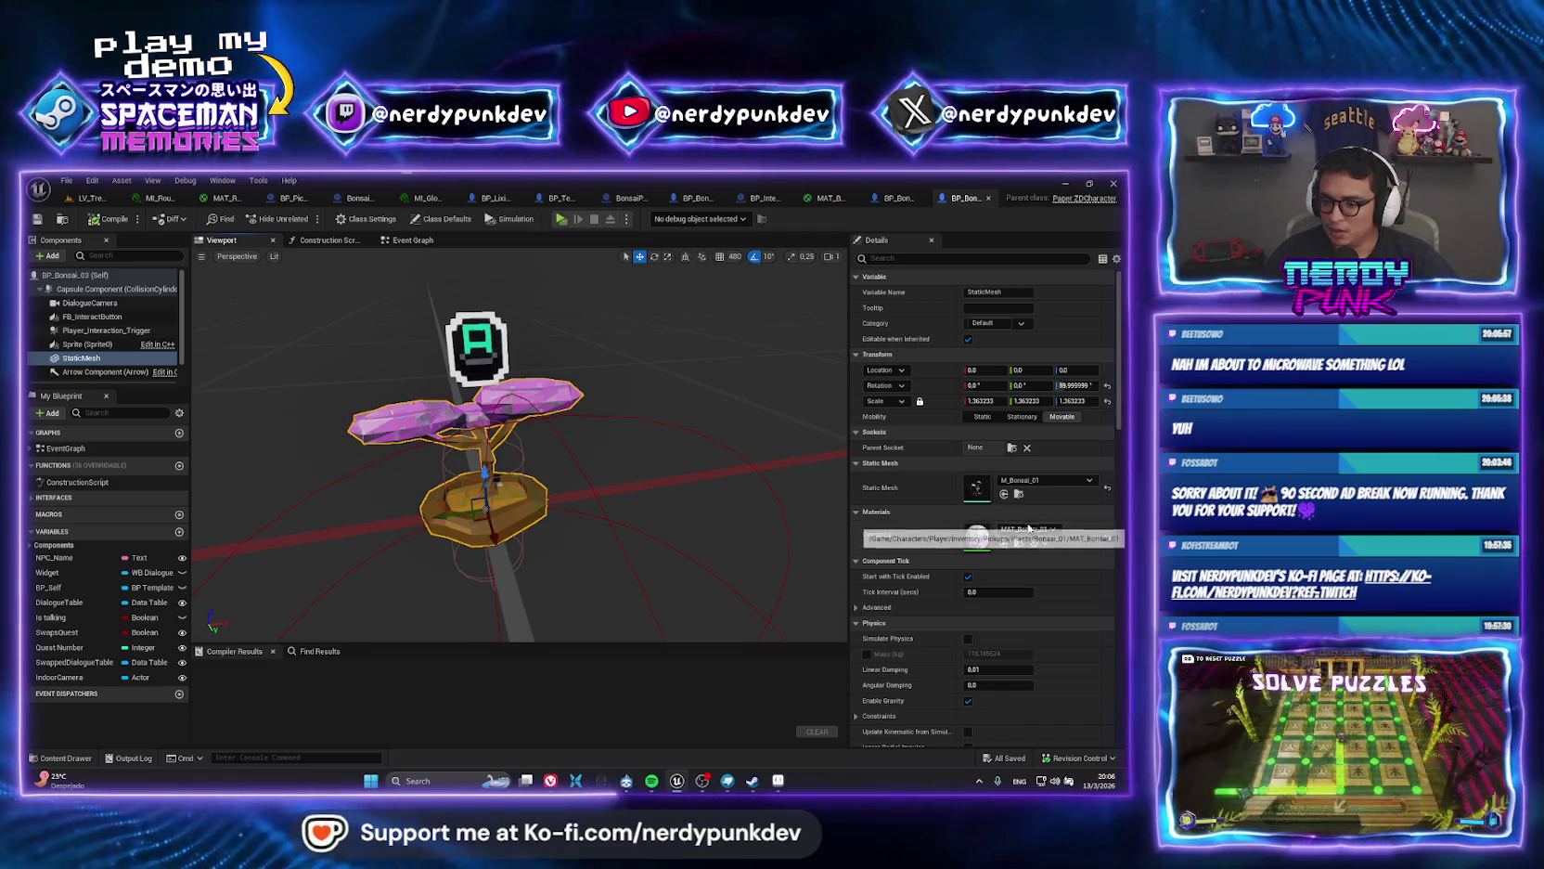
click(1035, 481)
text(onsai)
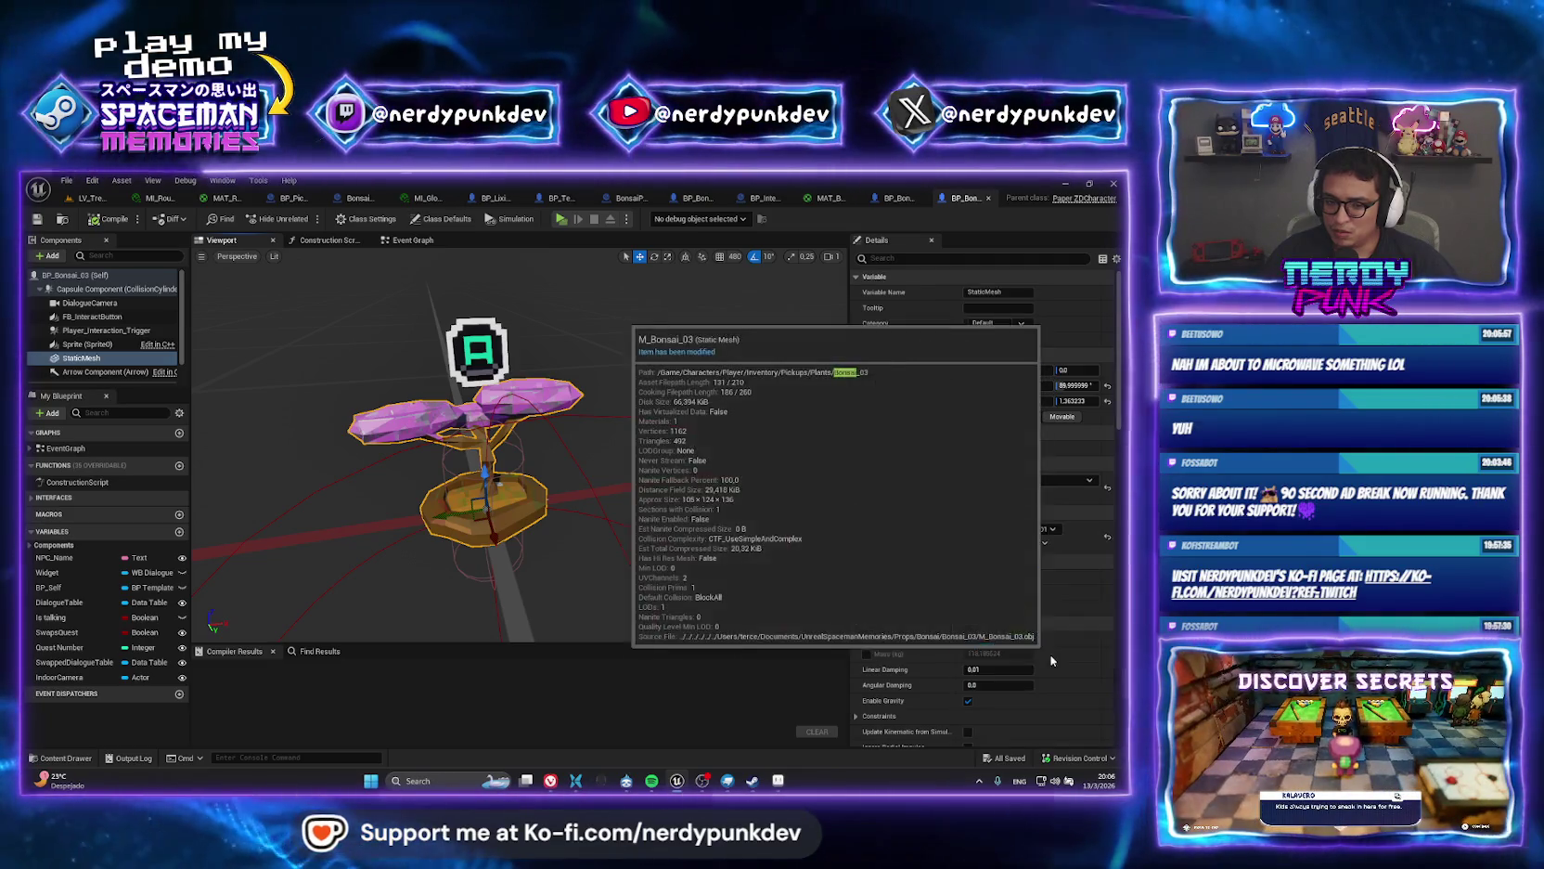
click(1021, 654)
click(97, 220)
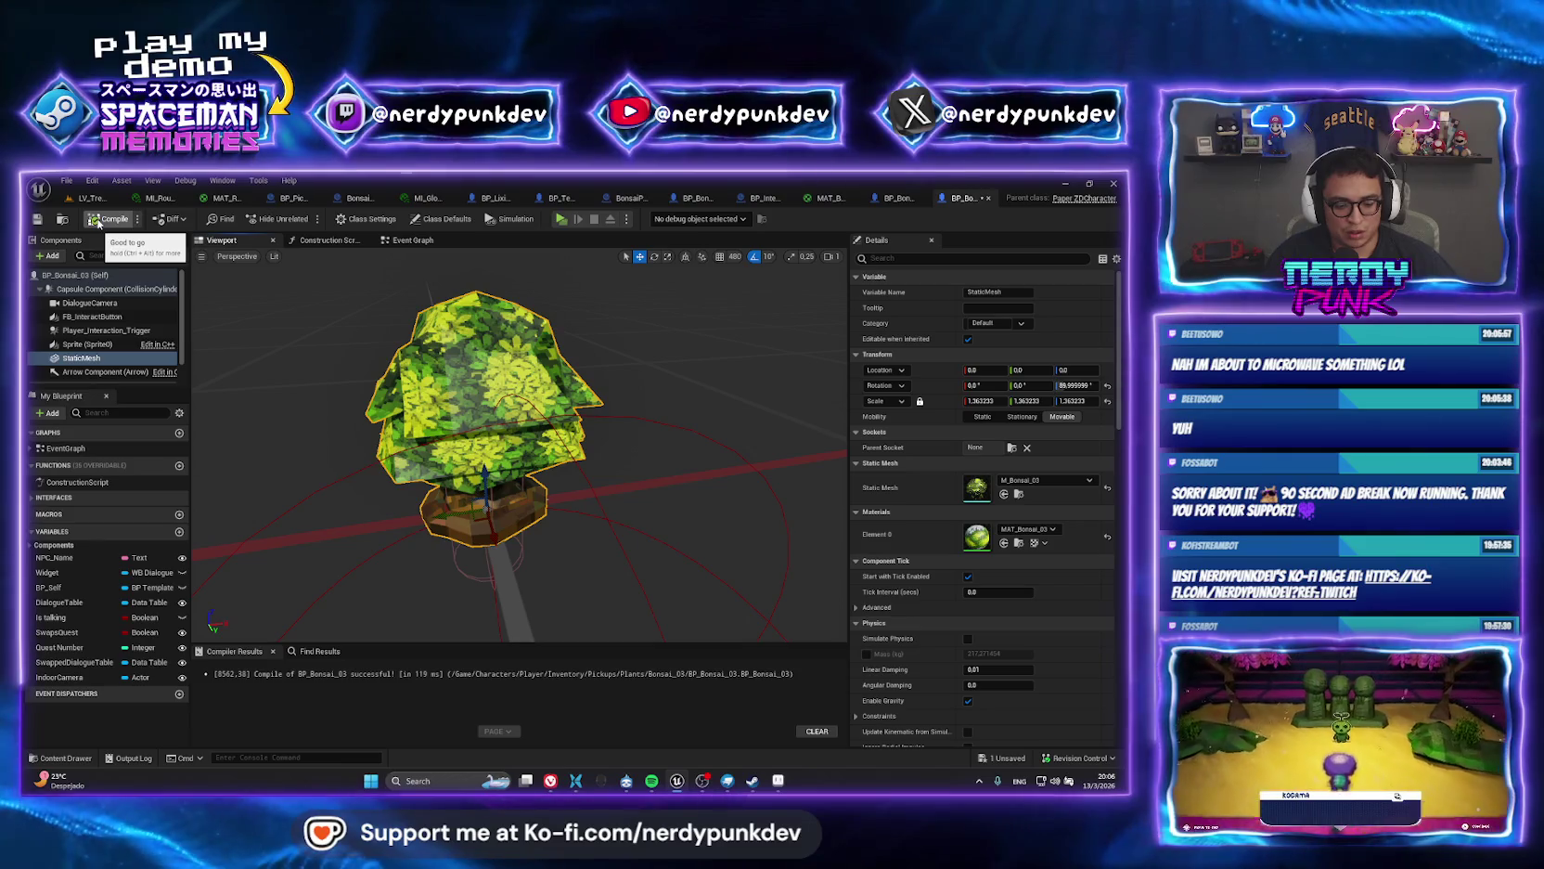
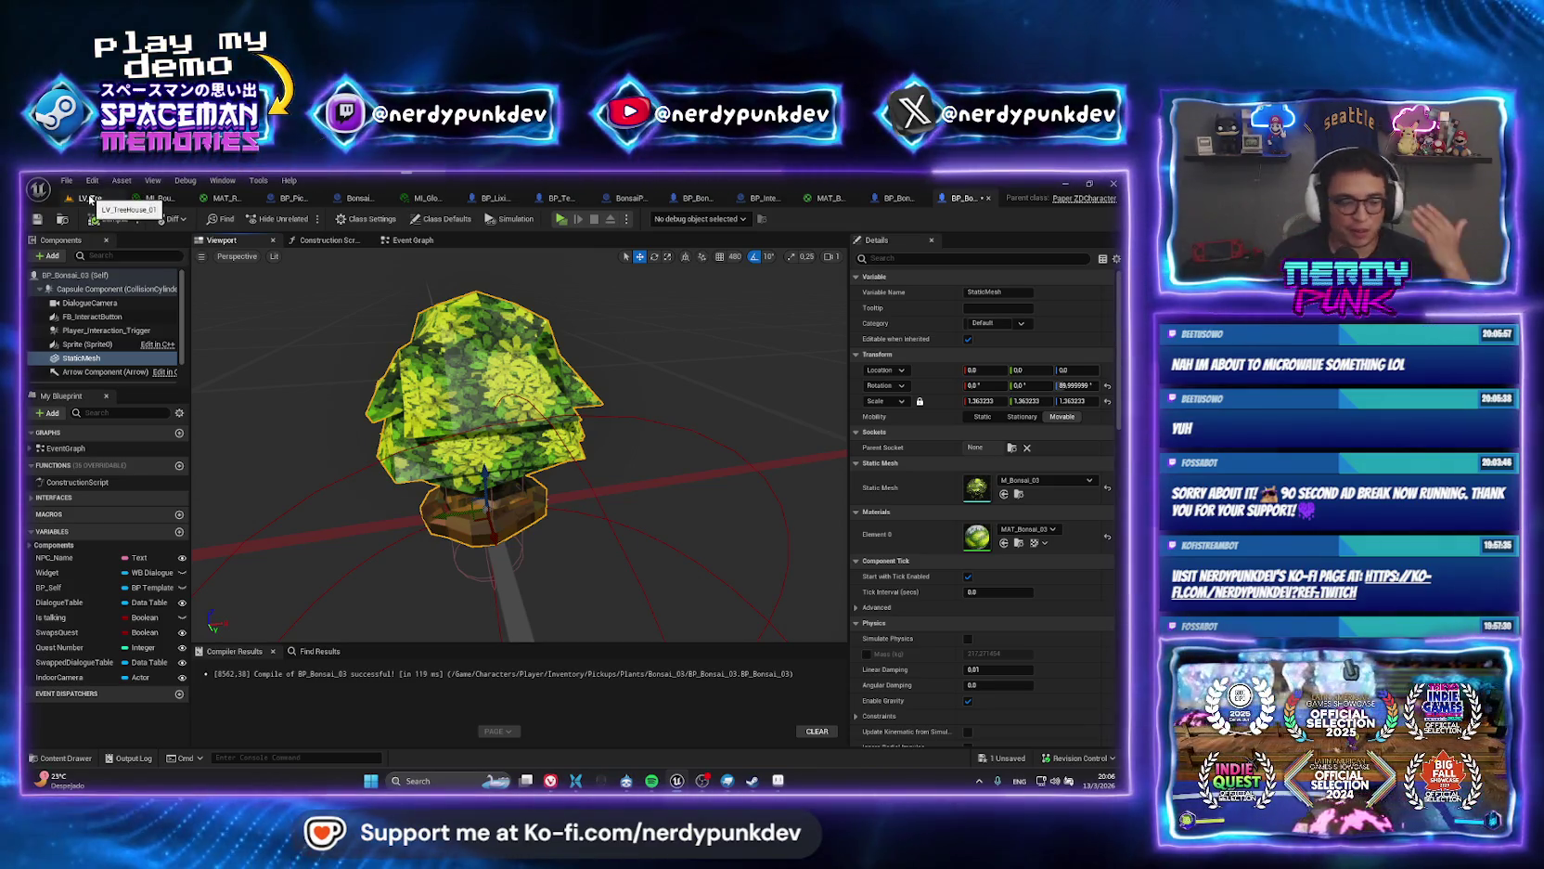
Back in BP_Bonsai_03, expand Components and review ItemID, StaticMesh, DialogueCamera and interaction variables.
click(90, 198)
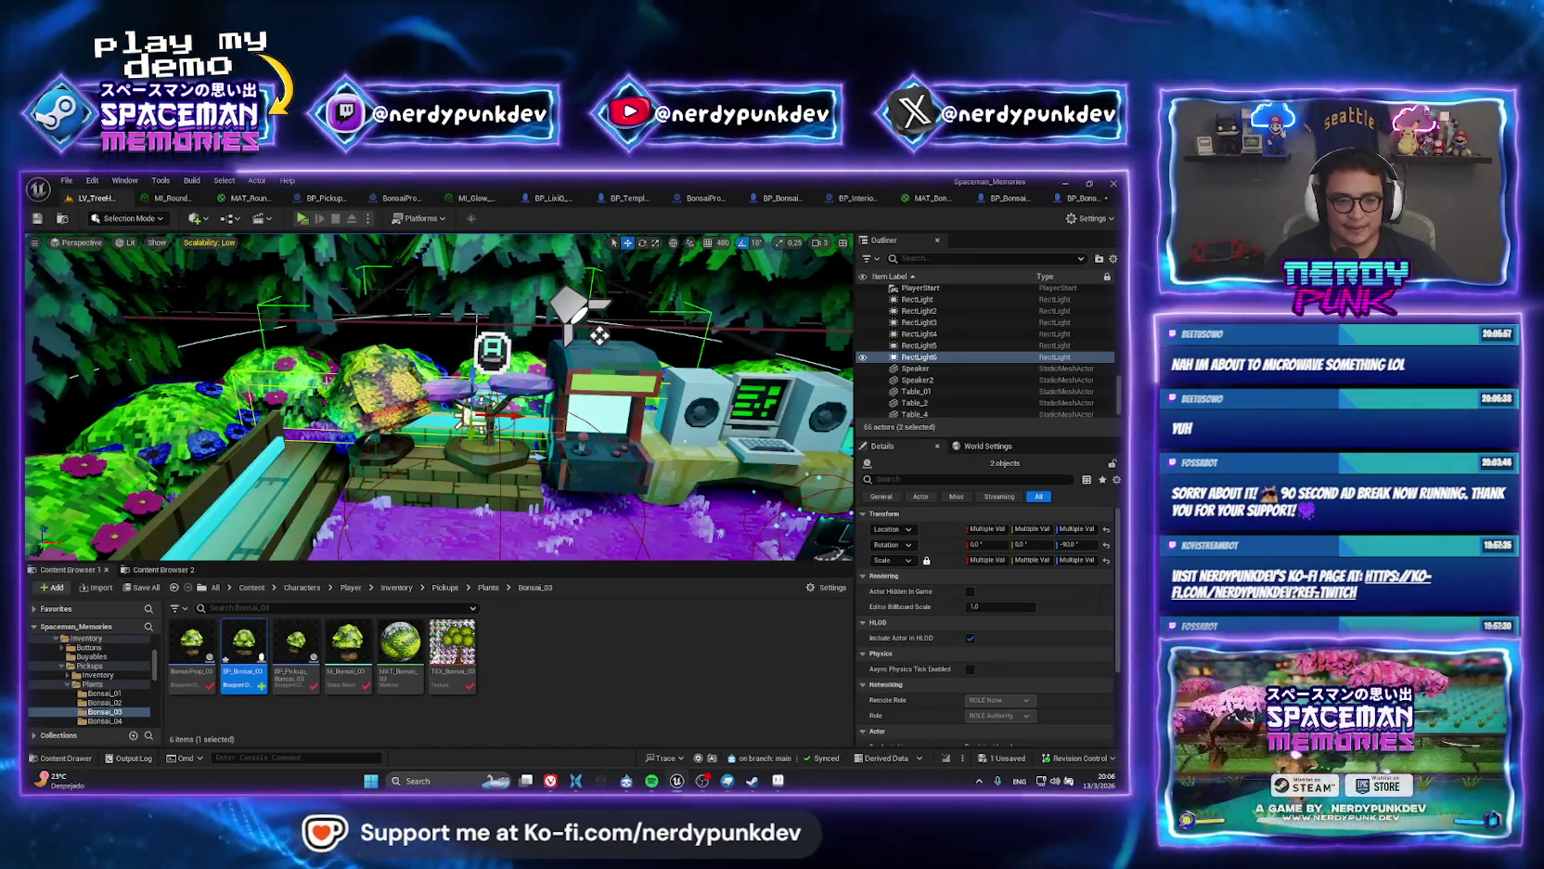
scroll(285, 528, up, 2)
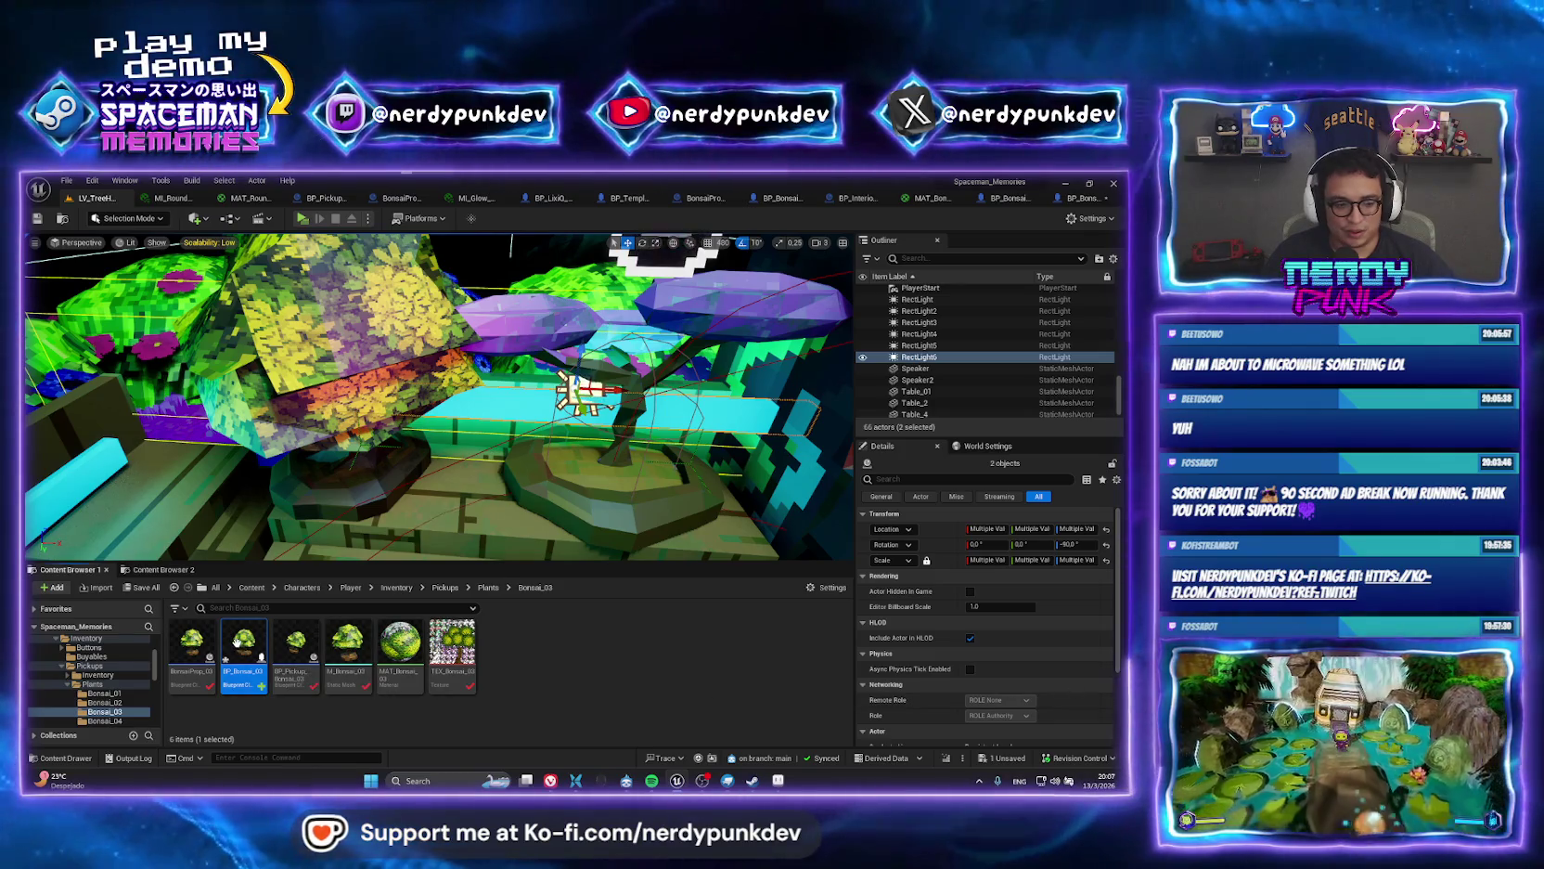
click(1079, 197)
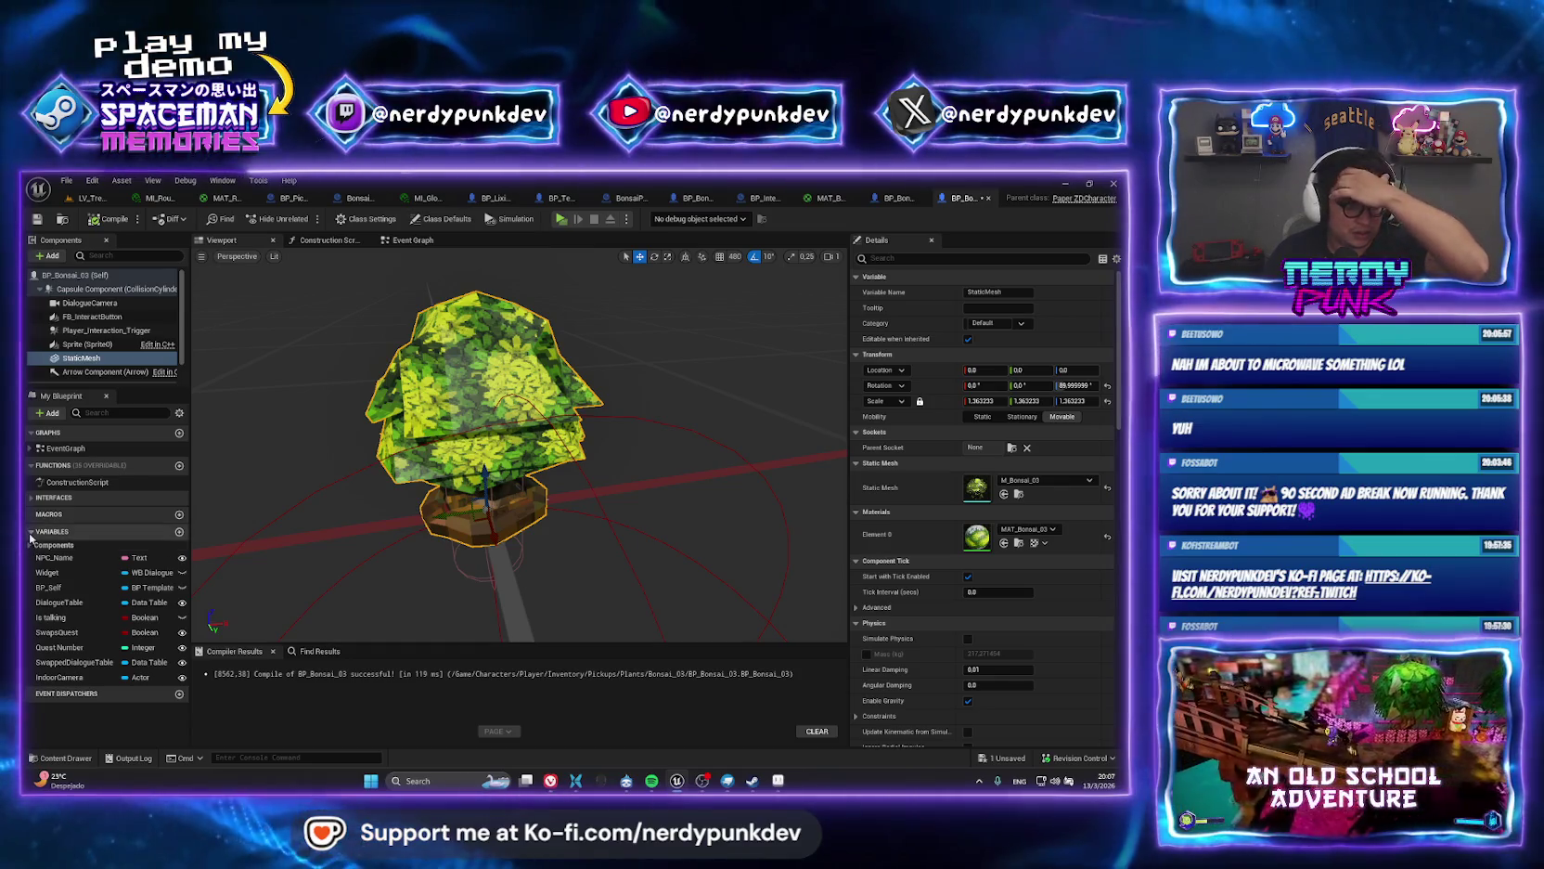
click(29, 546)
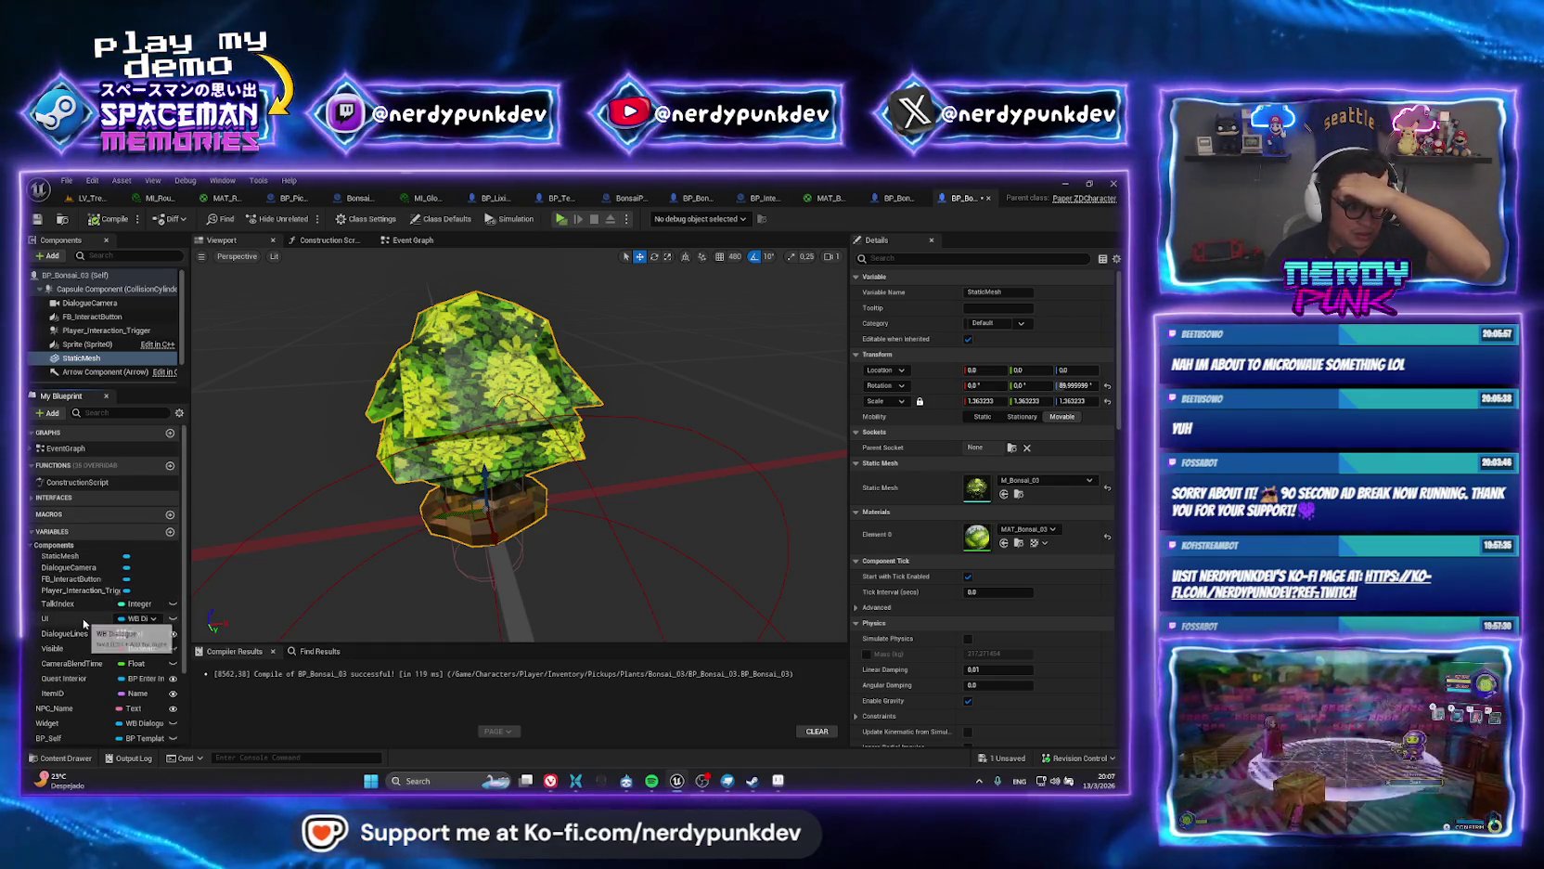
scroll(71, 654, down, 1)
click(73, 659)
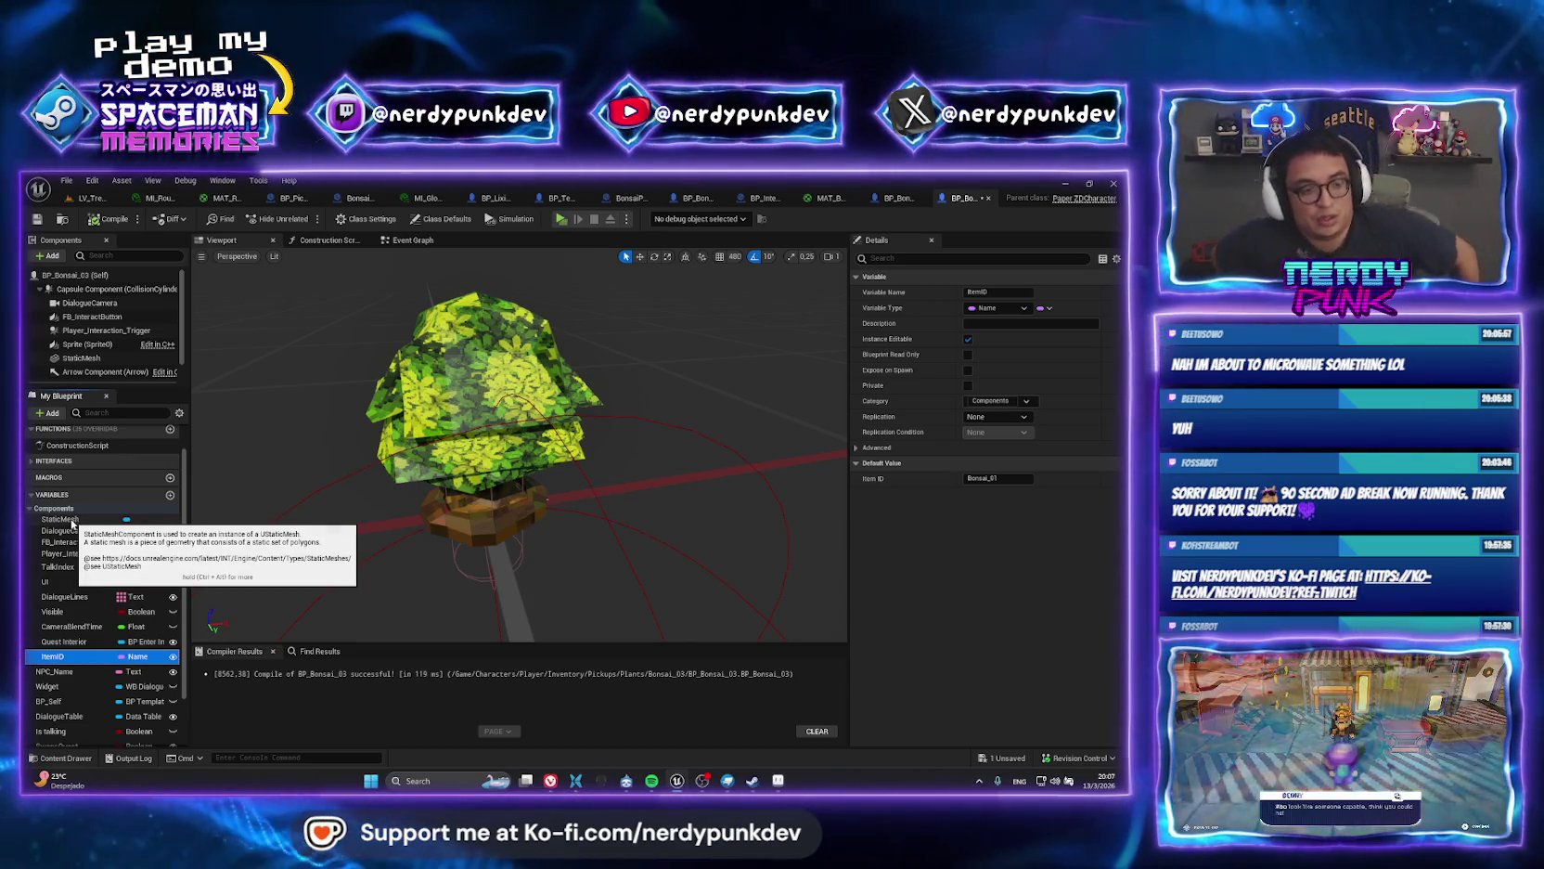
click(72, 519)
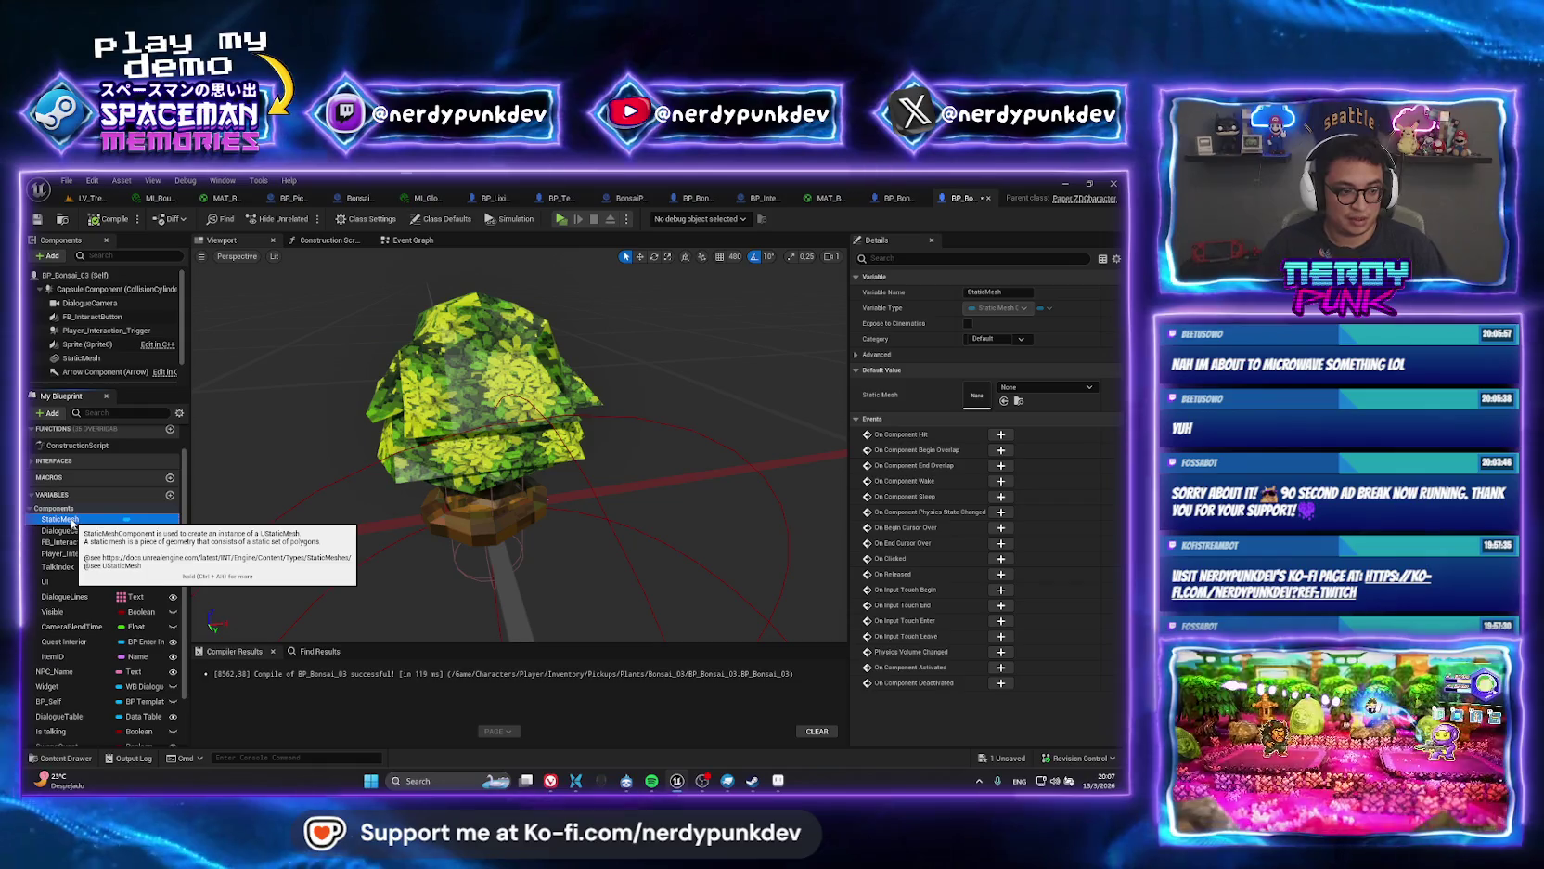
click(76, 530)
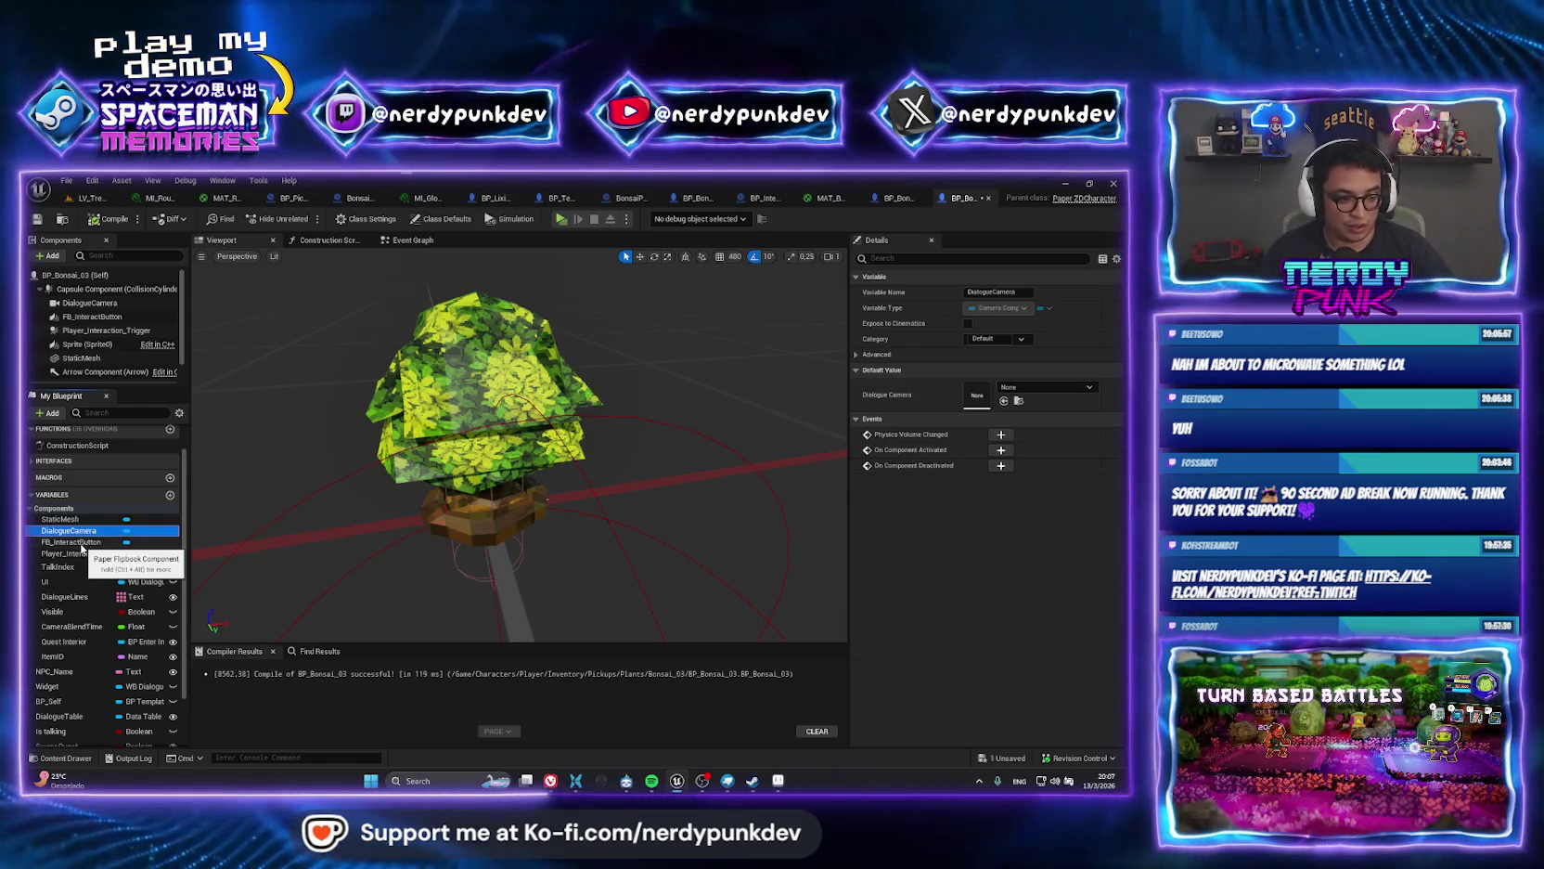
click(84, 553)
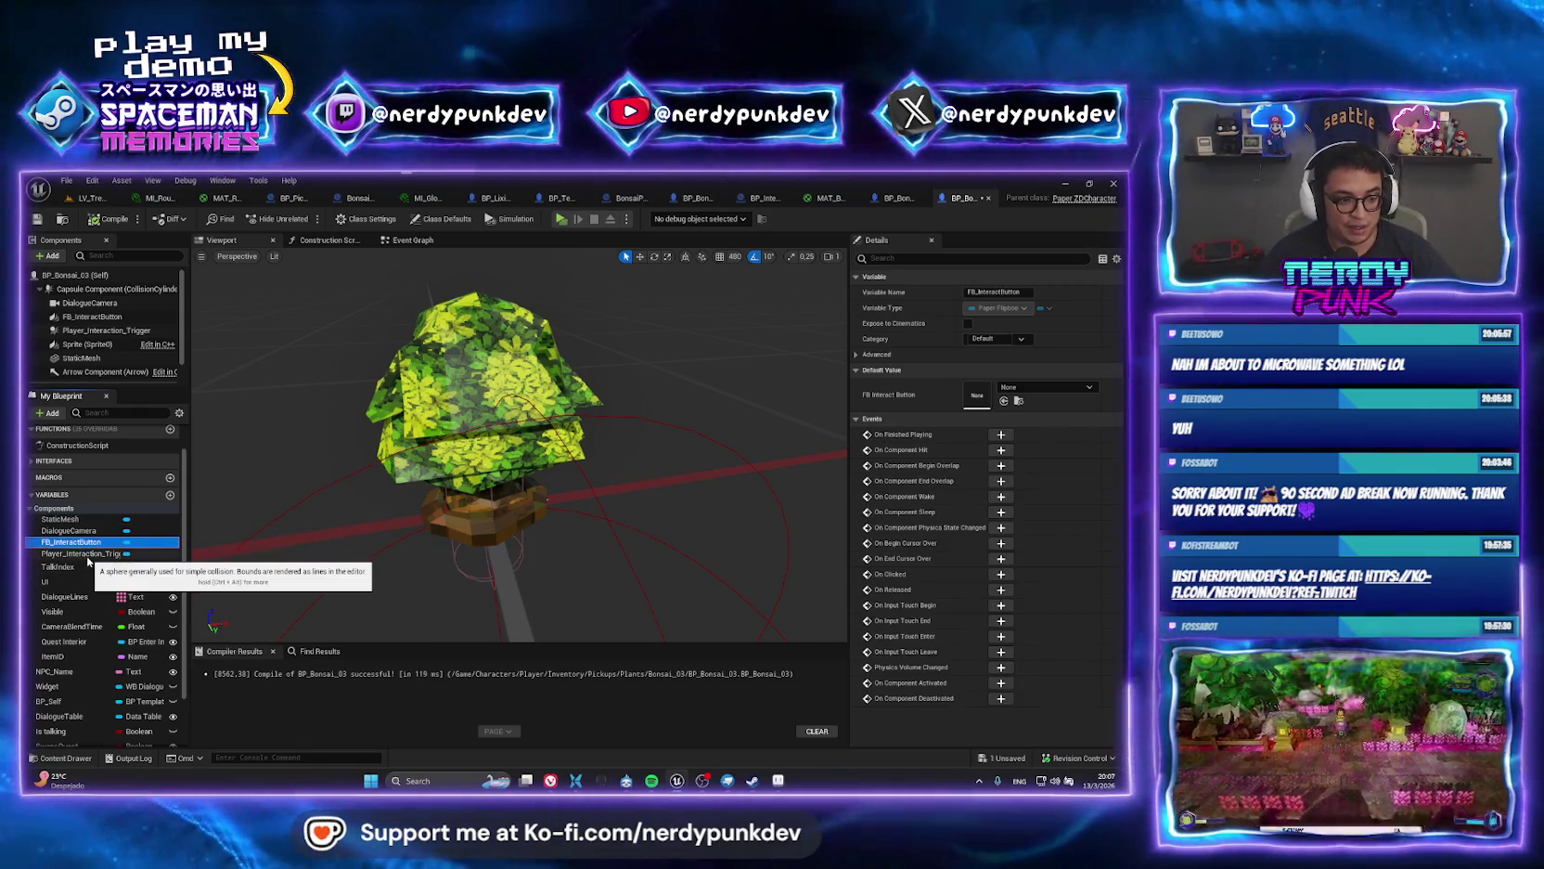
Delete the TalkIndex, UI and DialogueLines variables and return to the treehouse level.
click(65, 567)
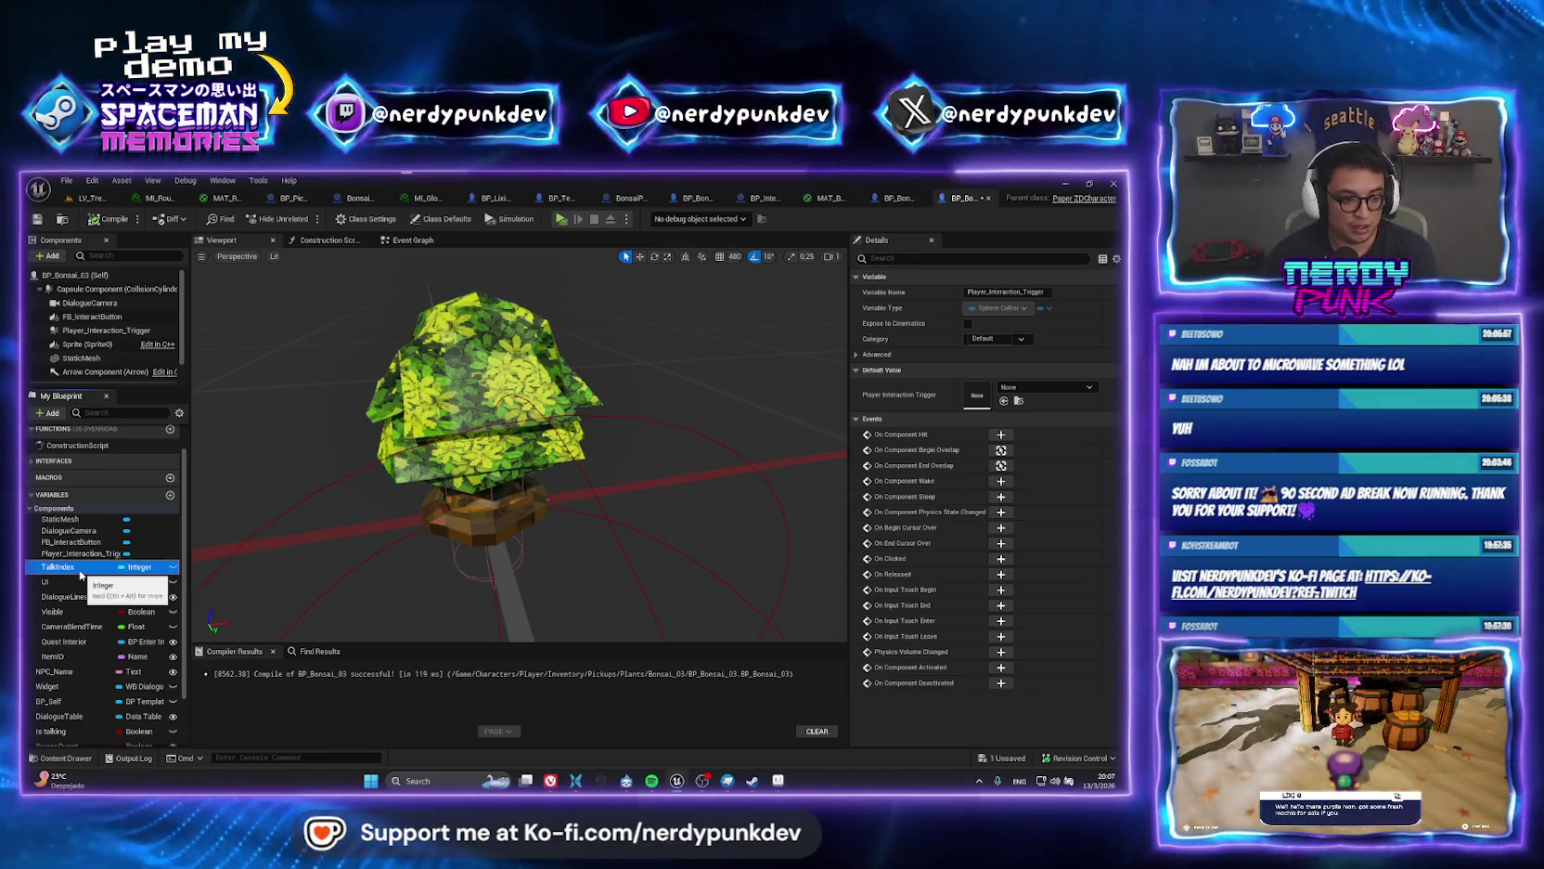
key(Delete)
click(74, 577)
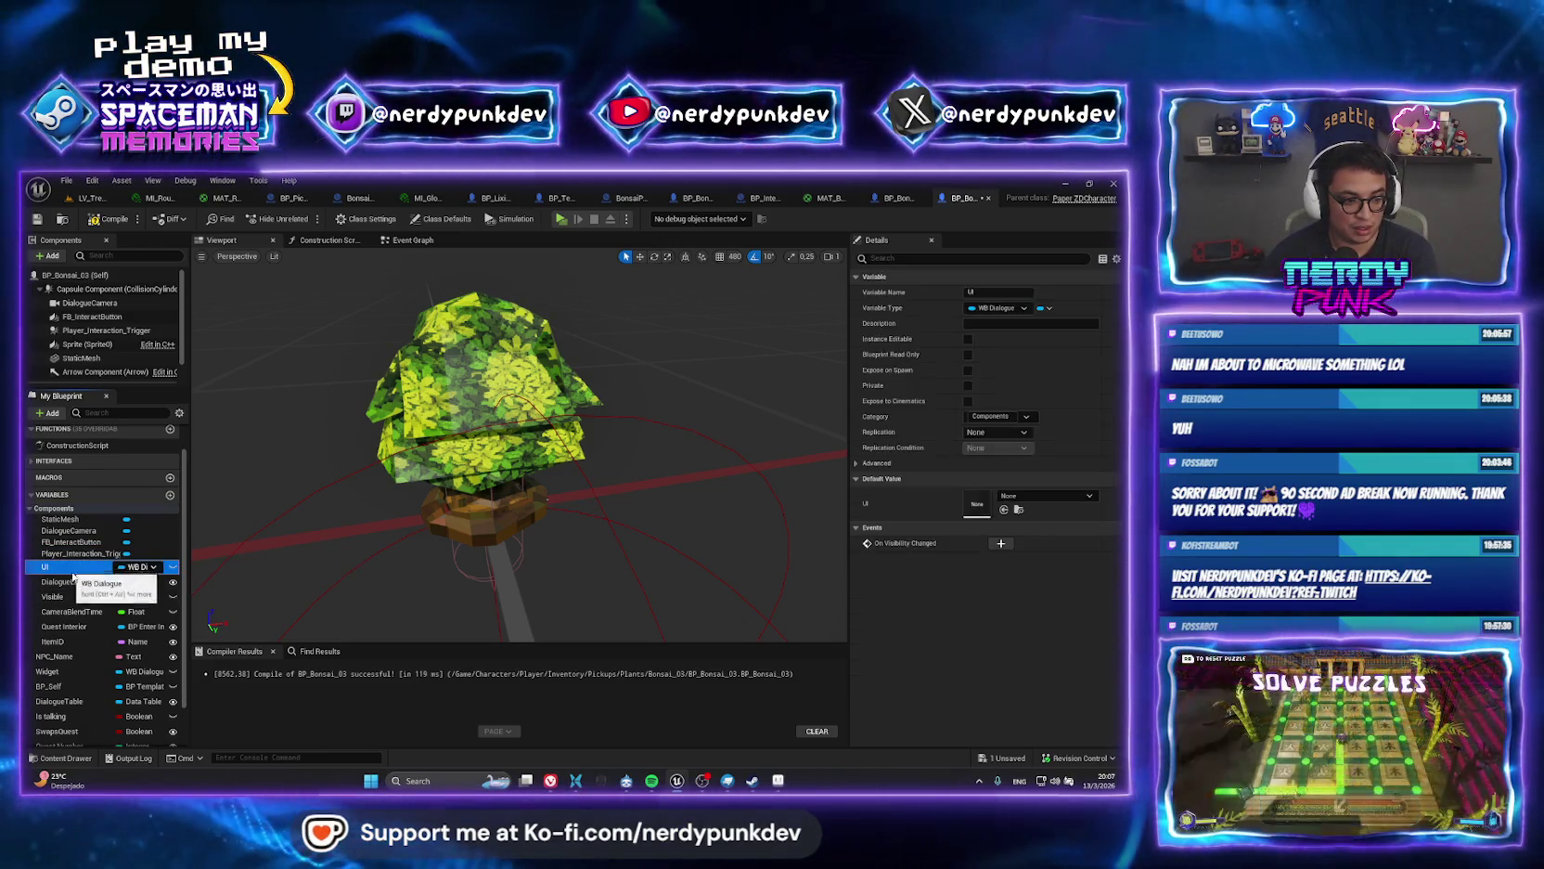
key(Delete)
click(75, 567)
key(Delete)
click(75, 567)
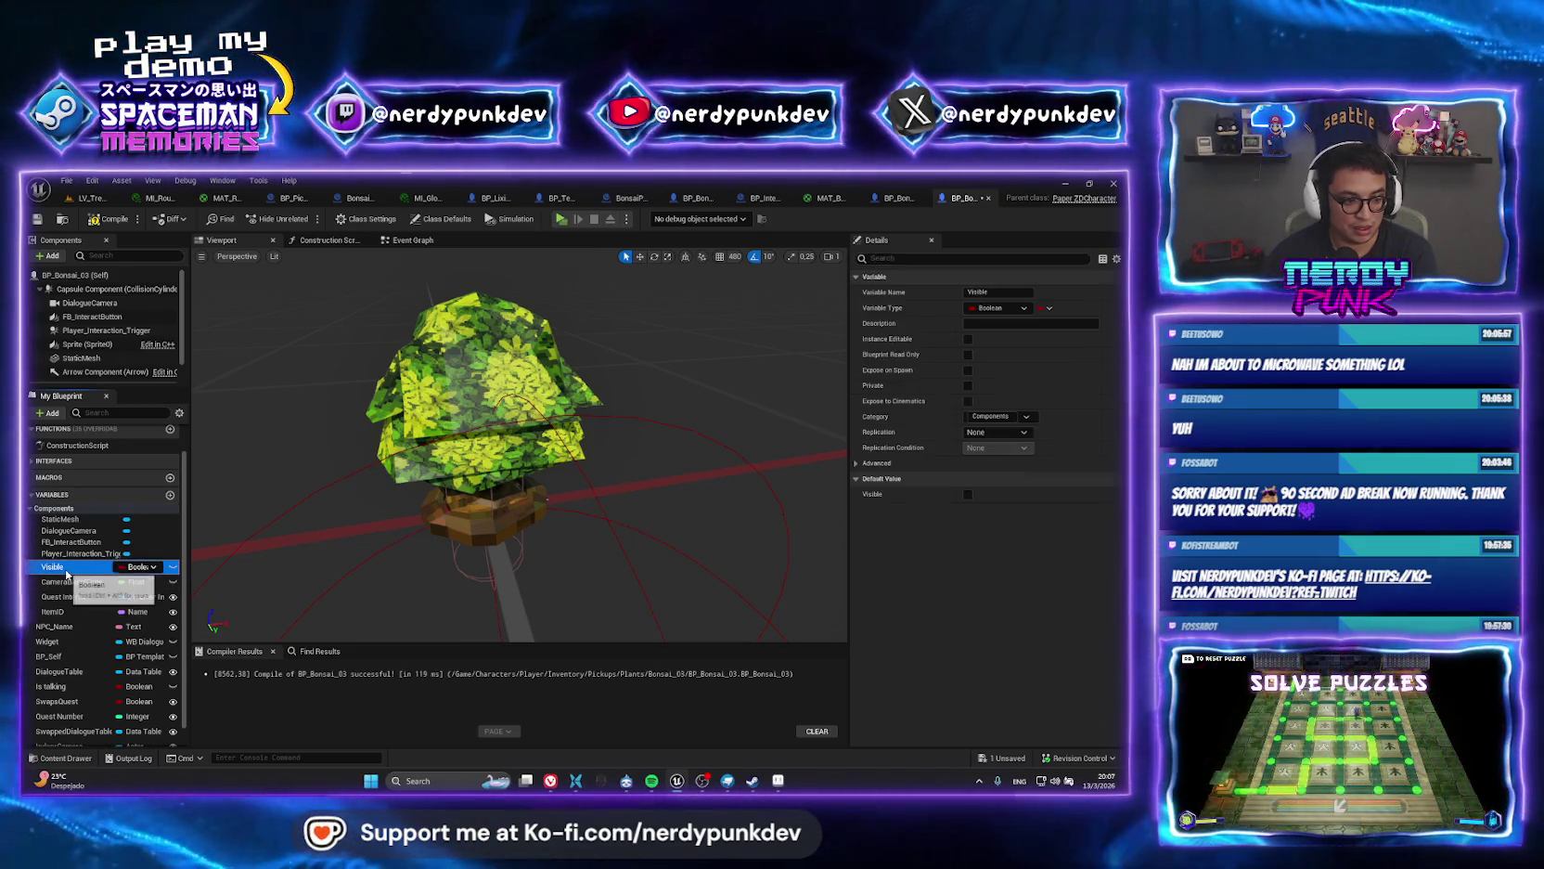
click(91, 199)
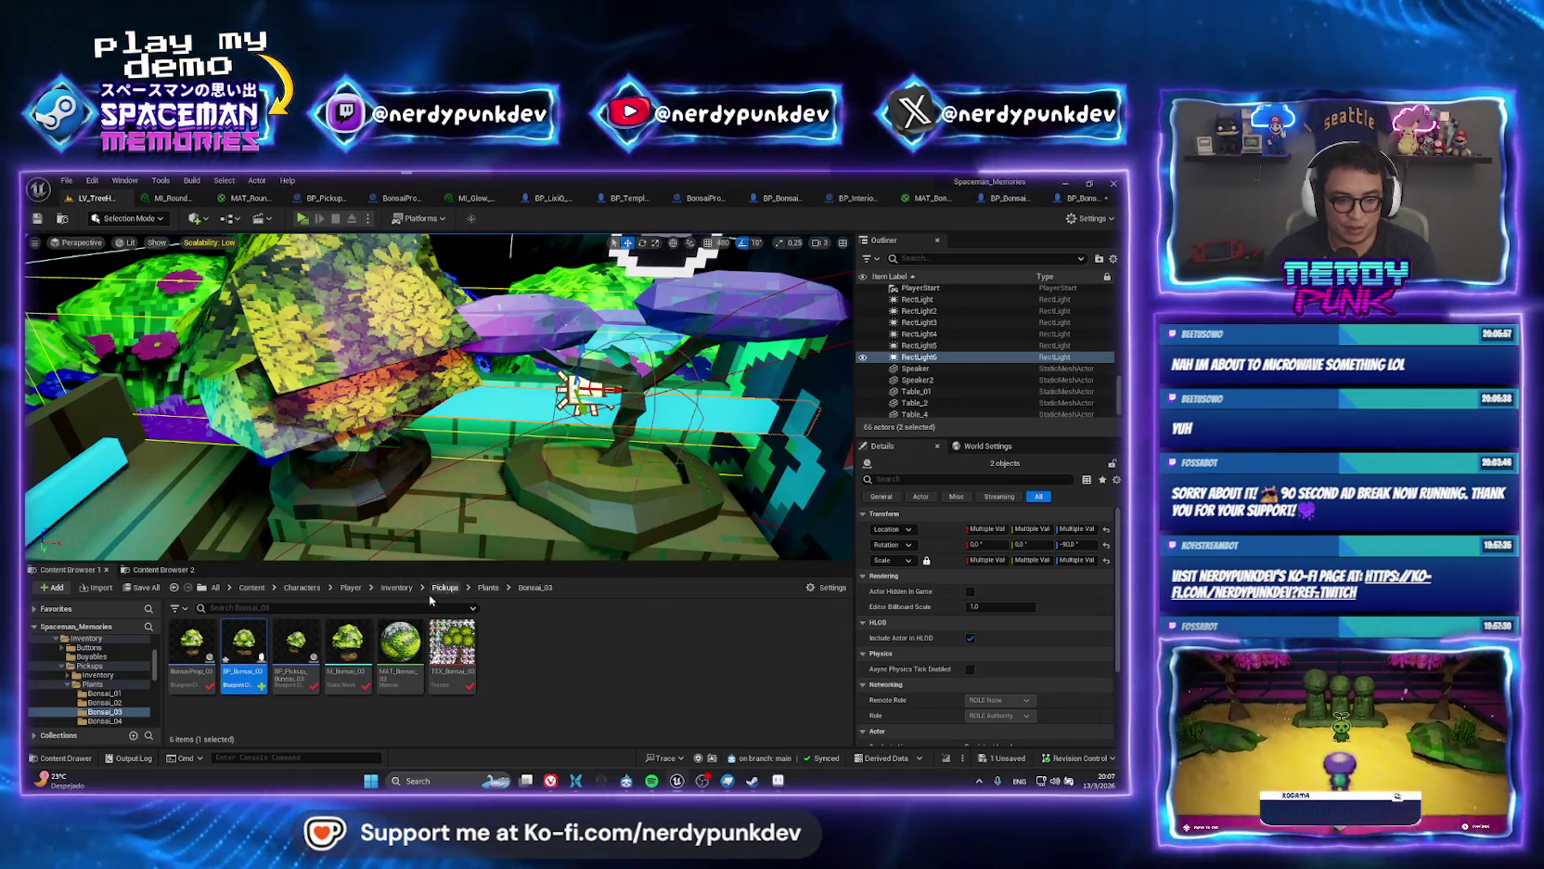
Open BP_Bonsai_Template and delete NPC_Name, DialogueTable, Is talking, SwapsQuest, Quest Number and SwappedDialogueTable.
click(487, 587)
double_click(421, 634)
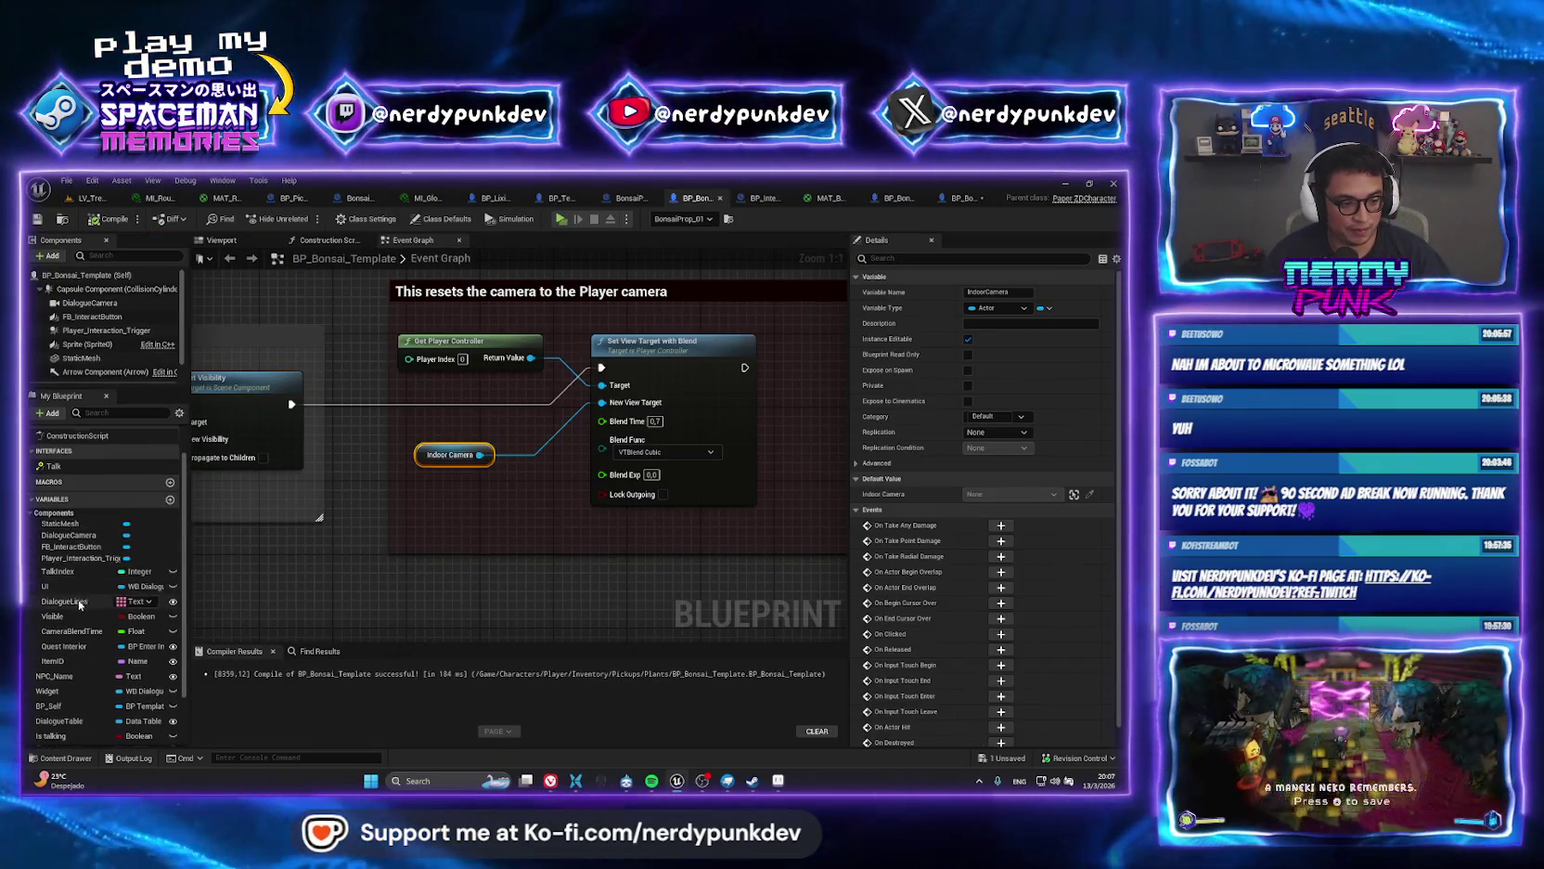
click(65, 602)
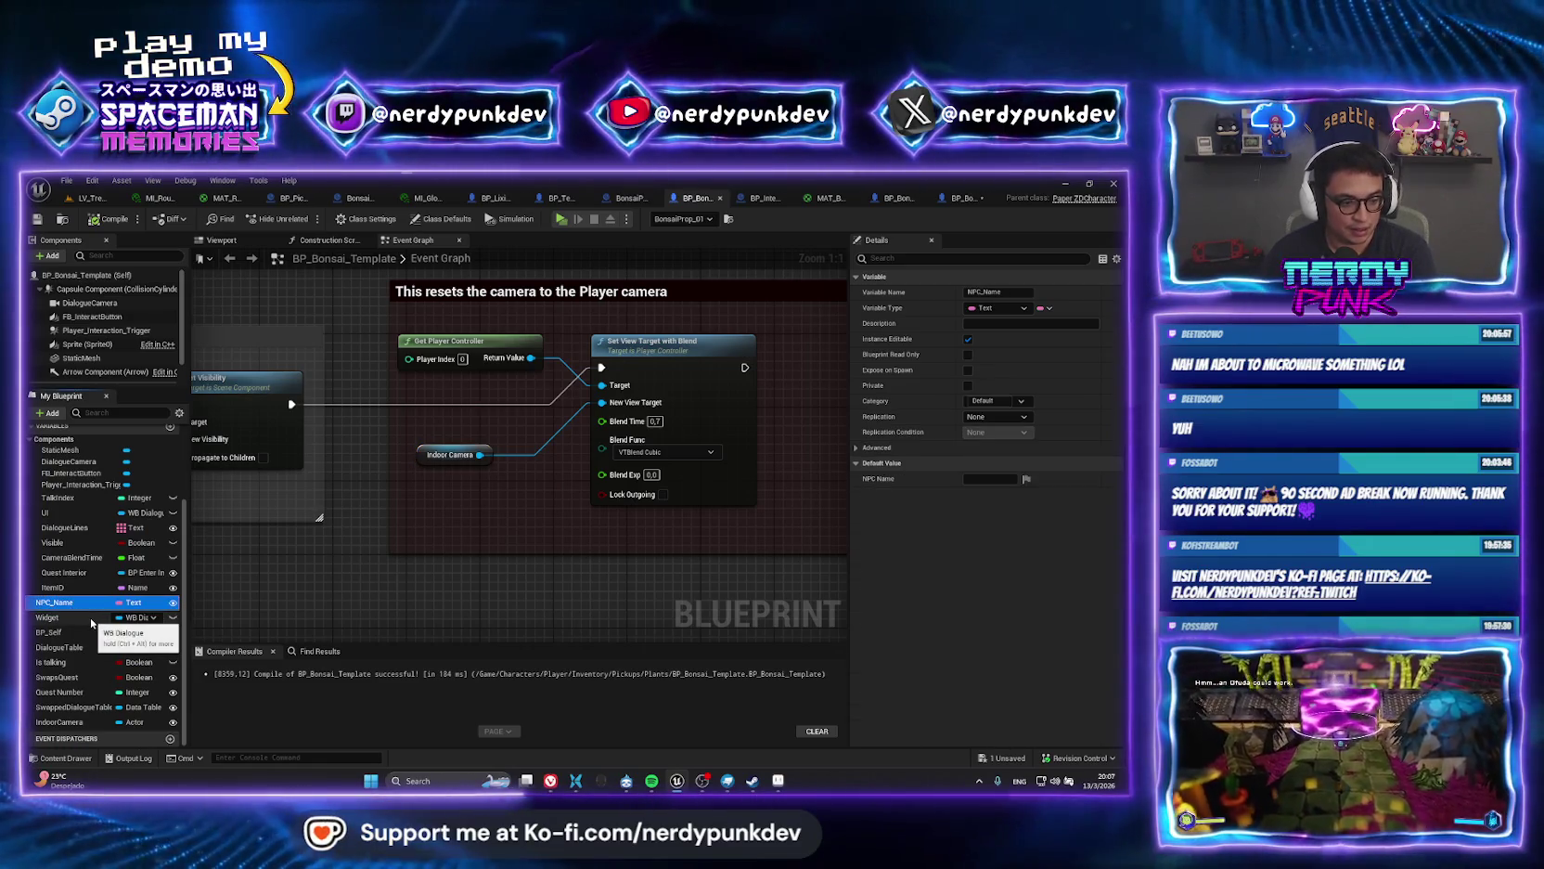
key(Delete)
click(88, 631)
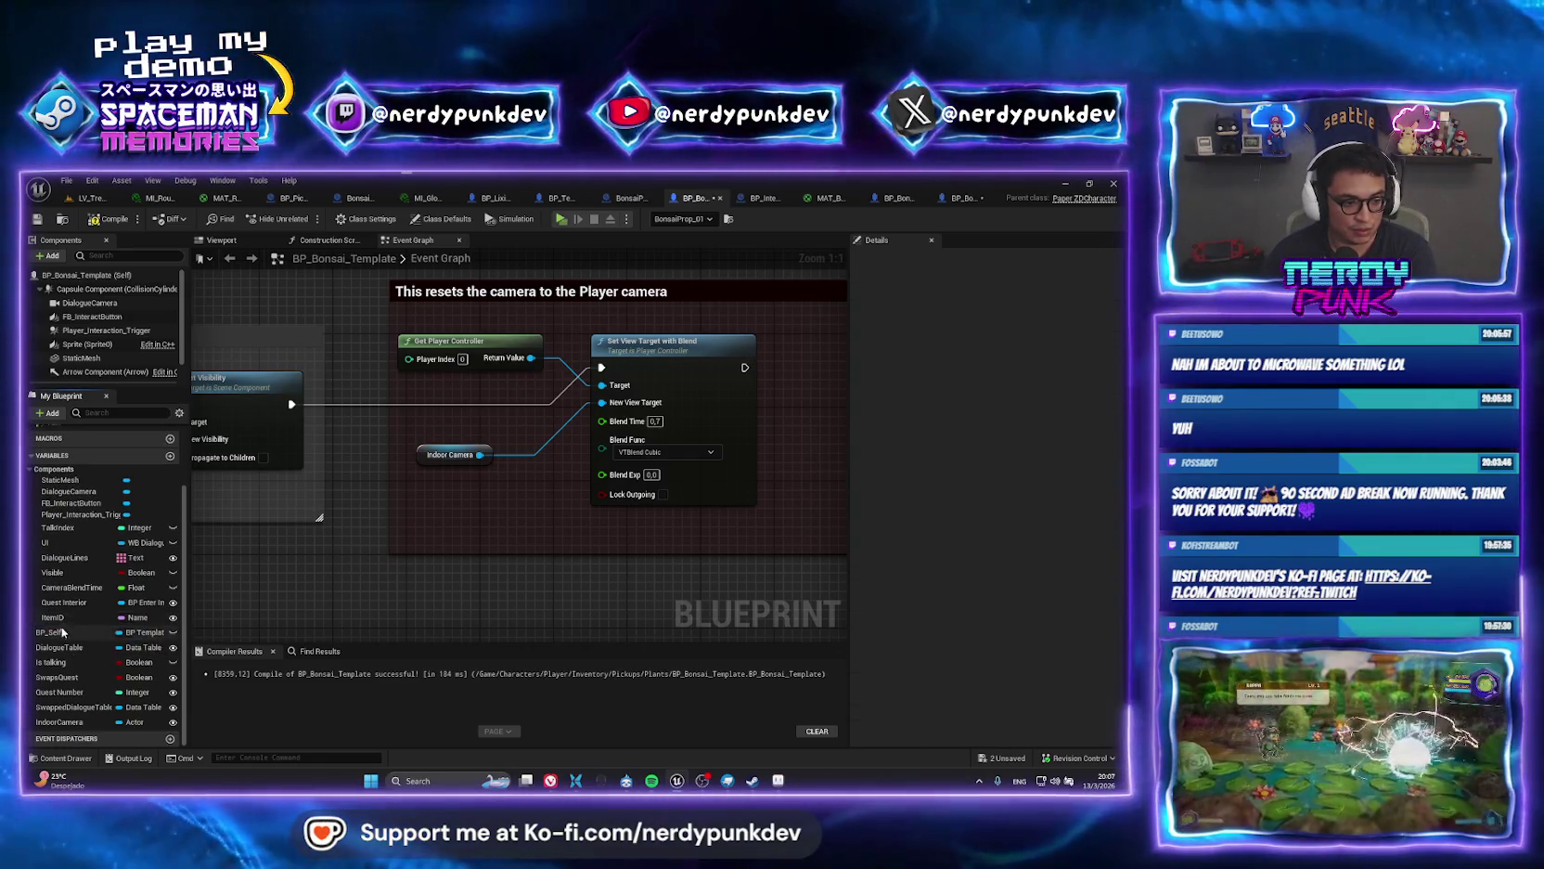
click(93, 648)
key(Delete)
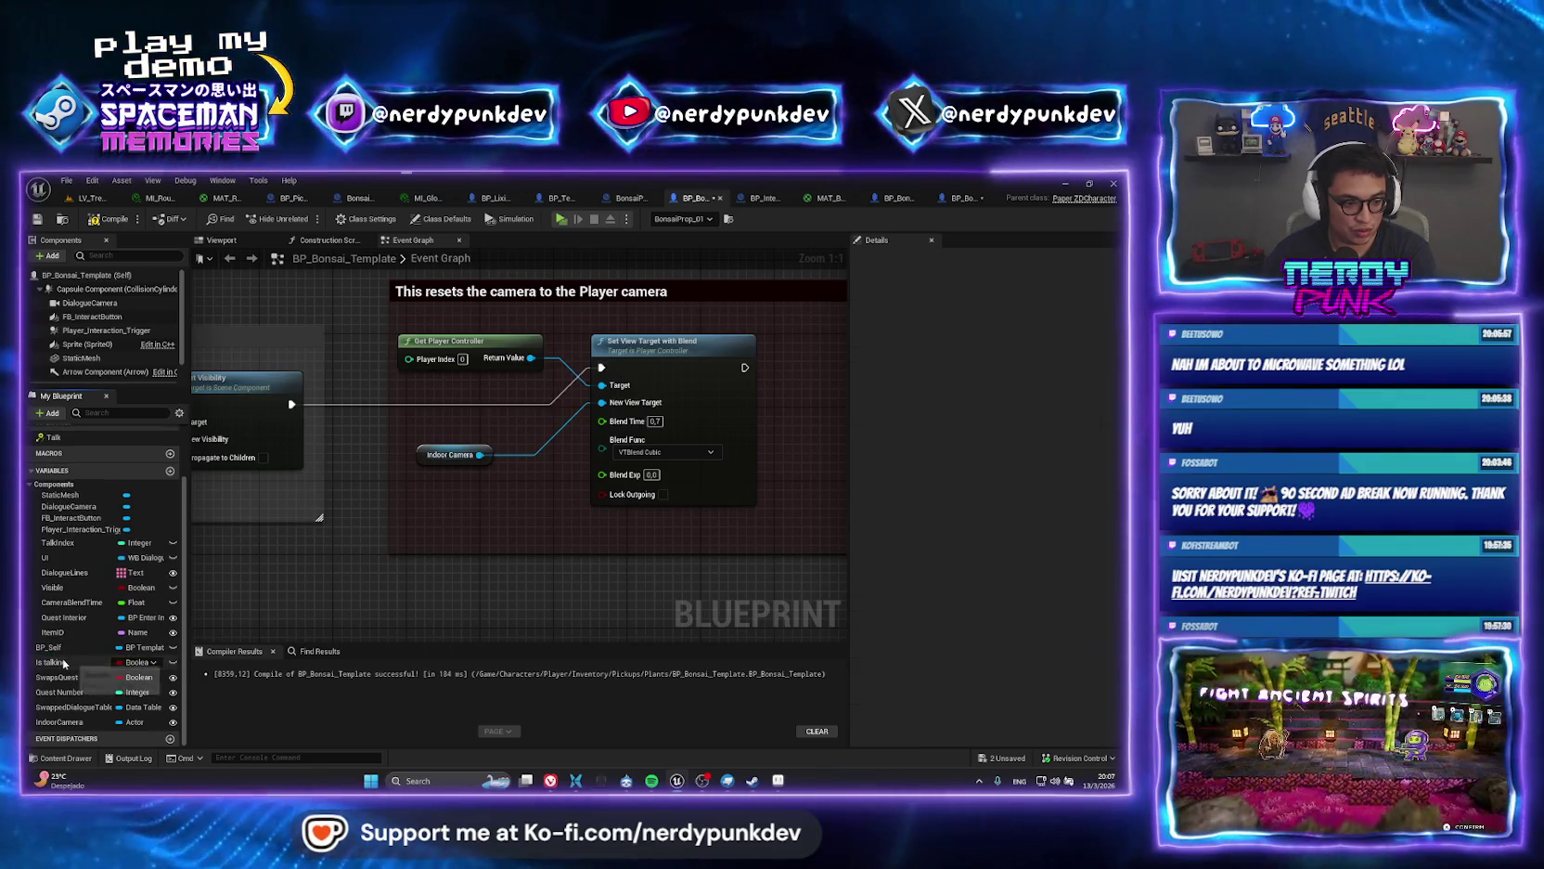
click(84, 662)
key(Delete)
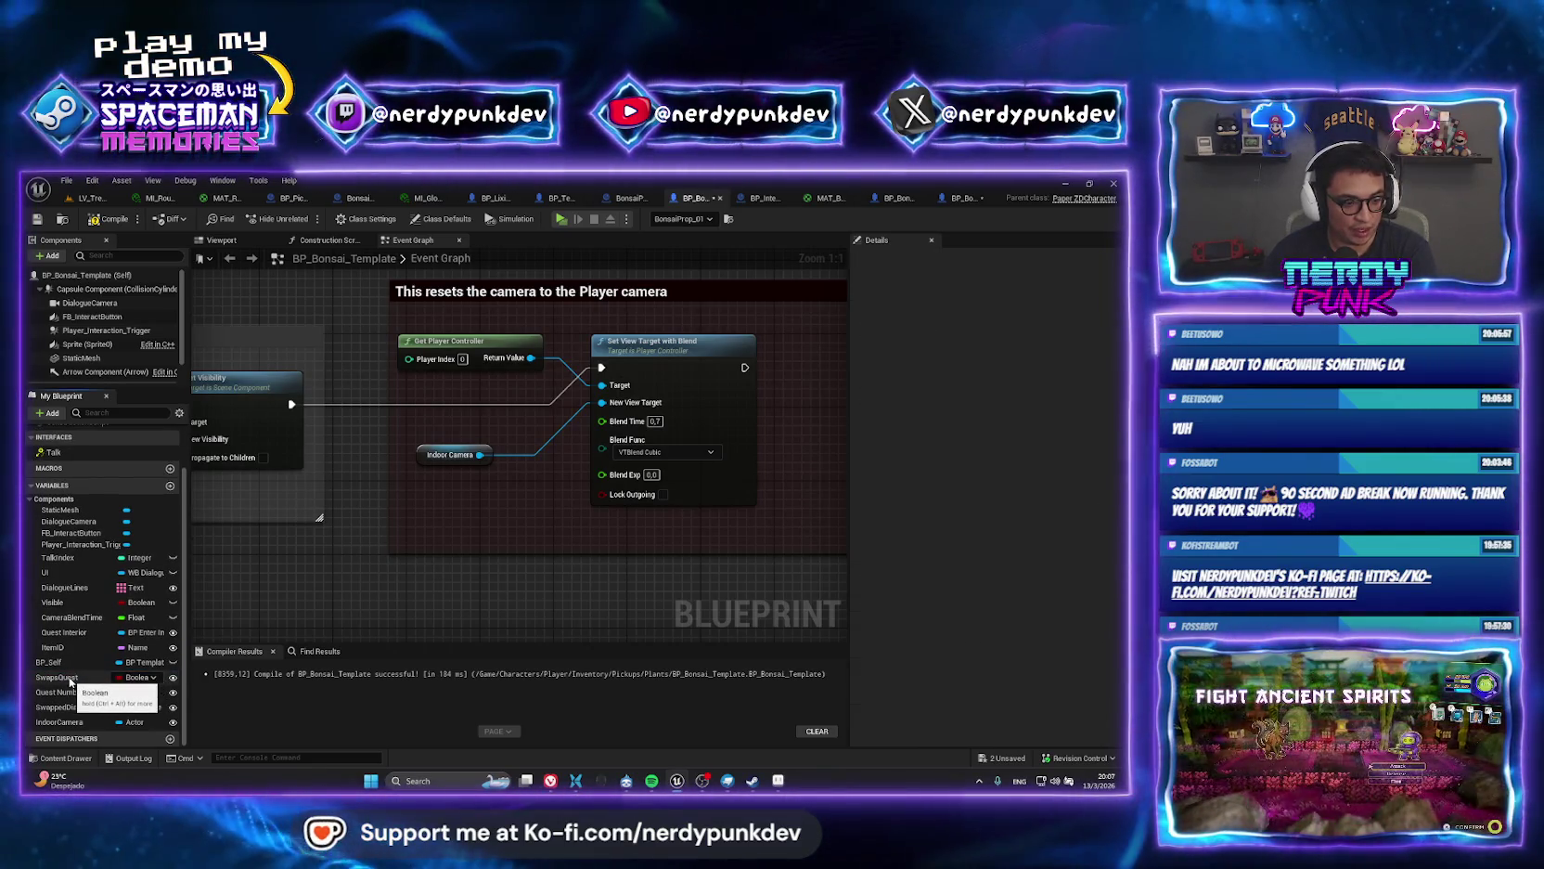
click(70, 678)
key(Delete)
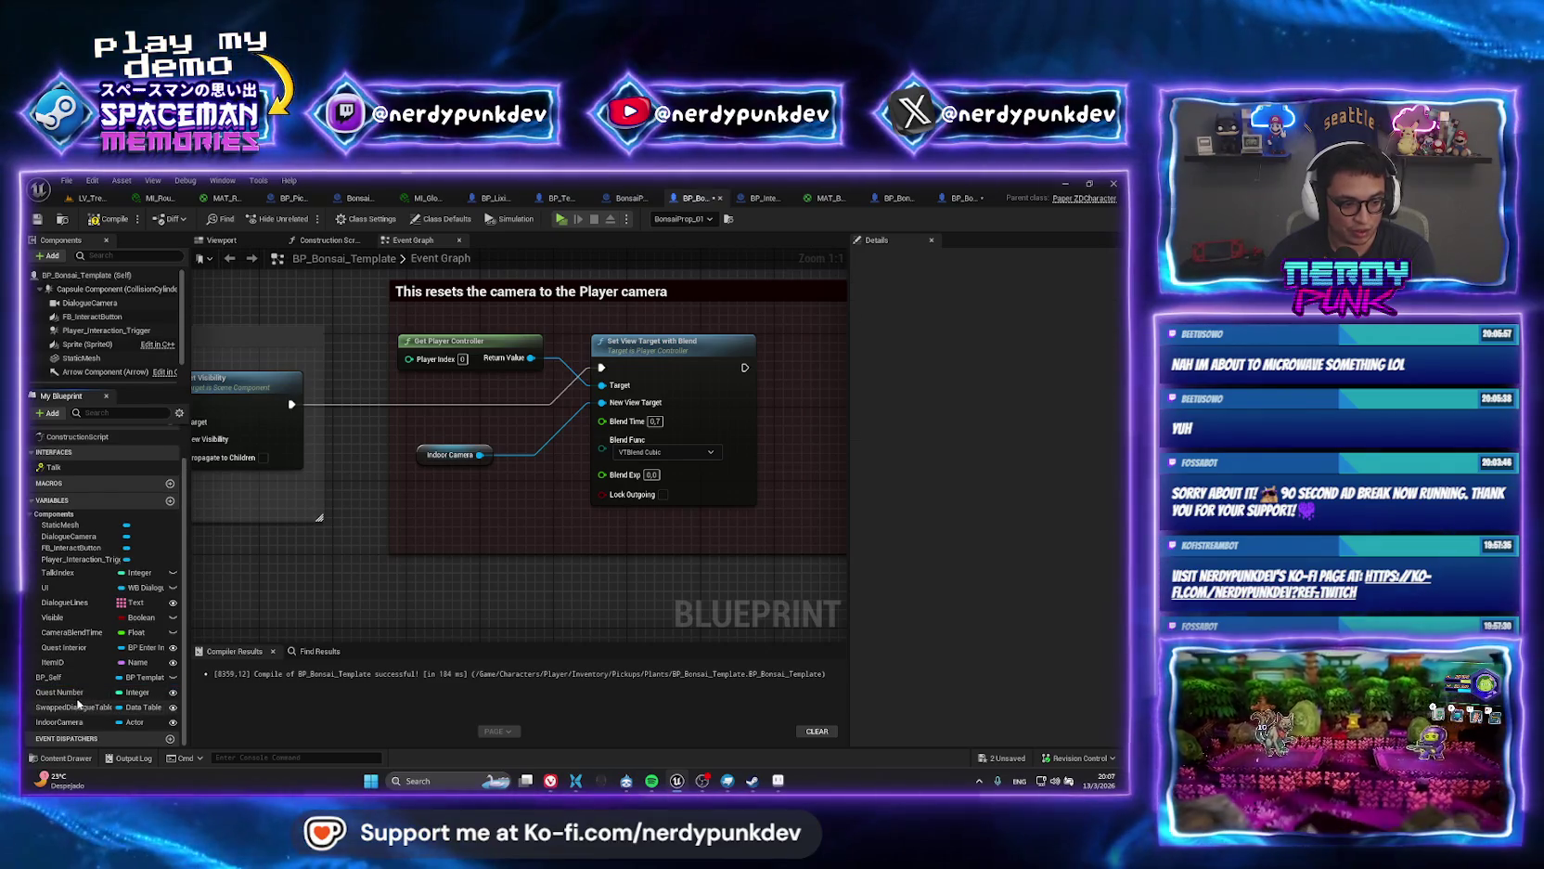
click(78, 693)
key(Delete)
click(60, 710)
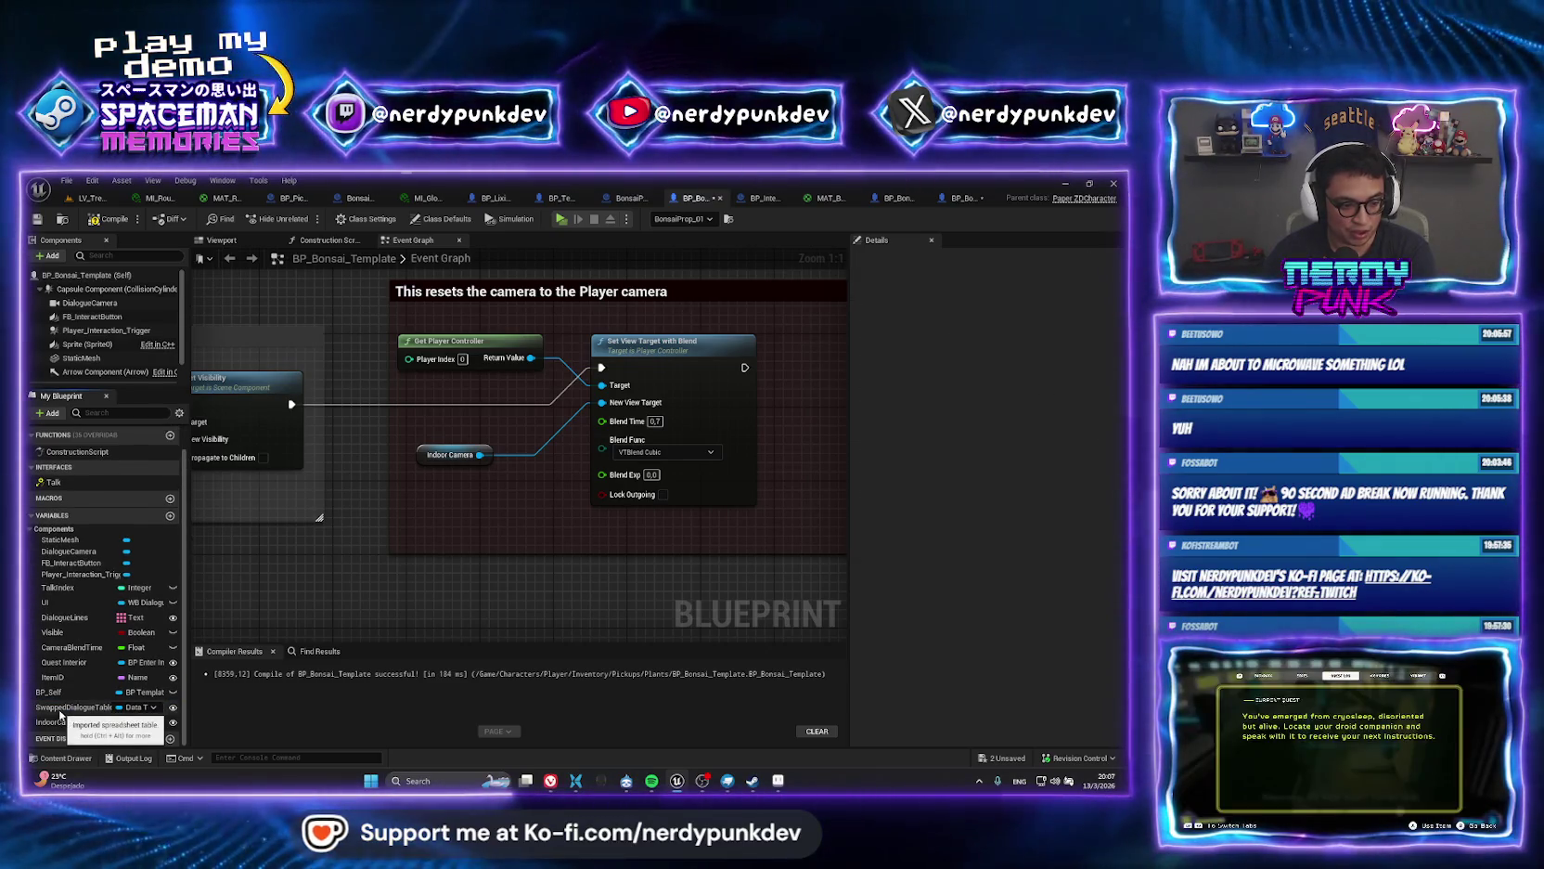
key(Delete)
Delete Quest Interior, DialogueLines, UI and TalkIndex, then return to the treehouse level.
click(60, 708)
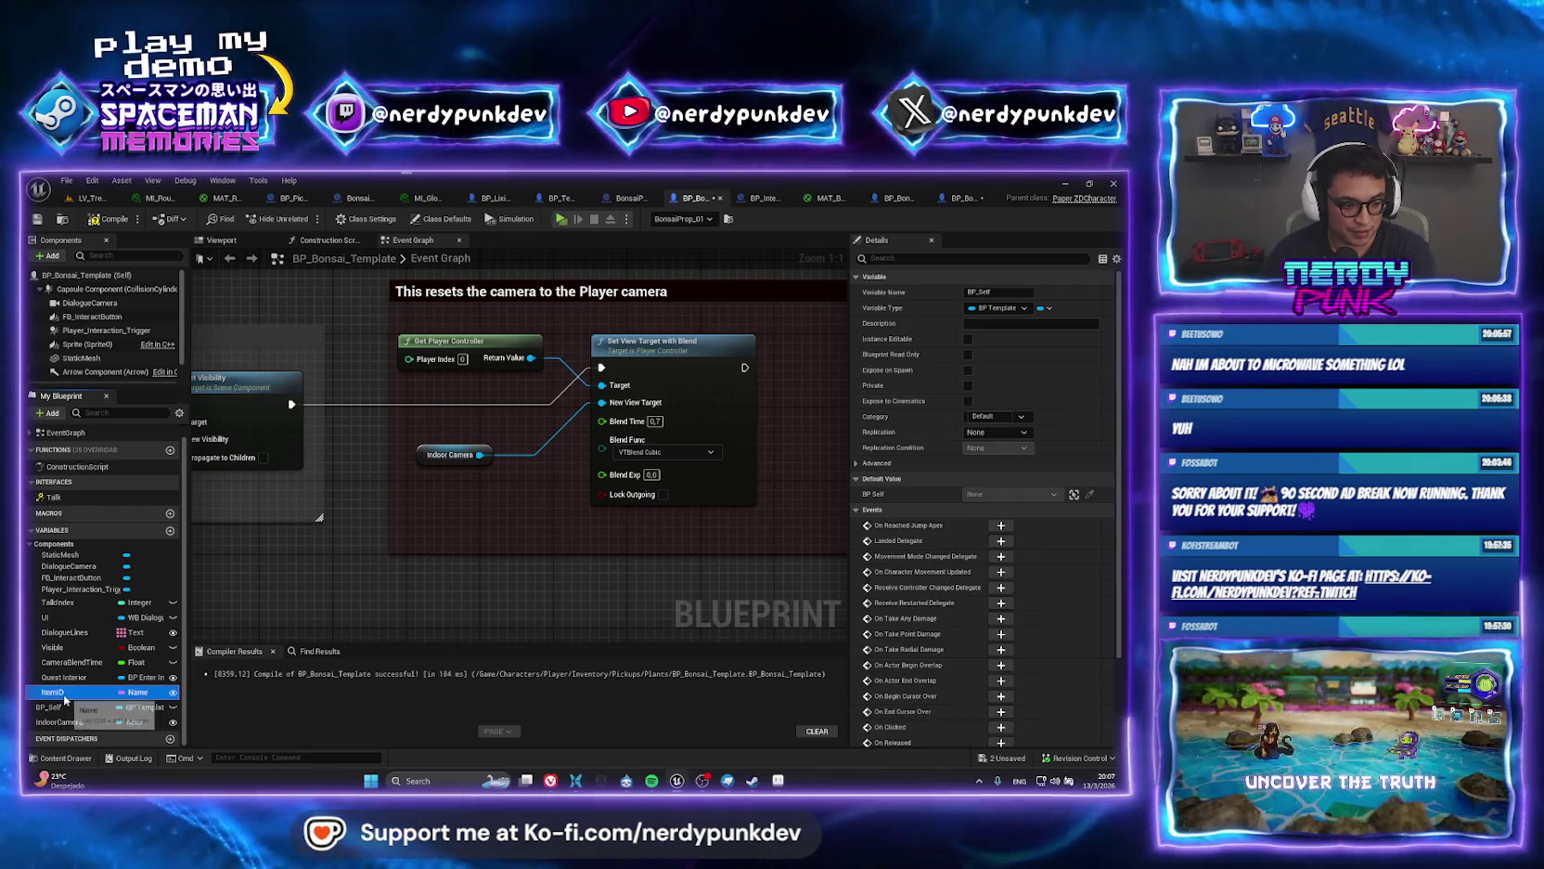
click(67, 678)
key(Delete)
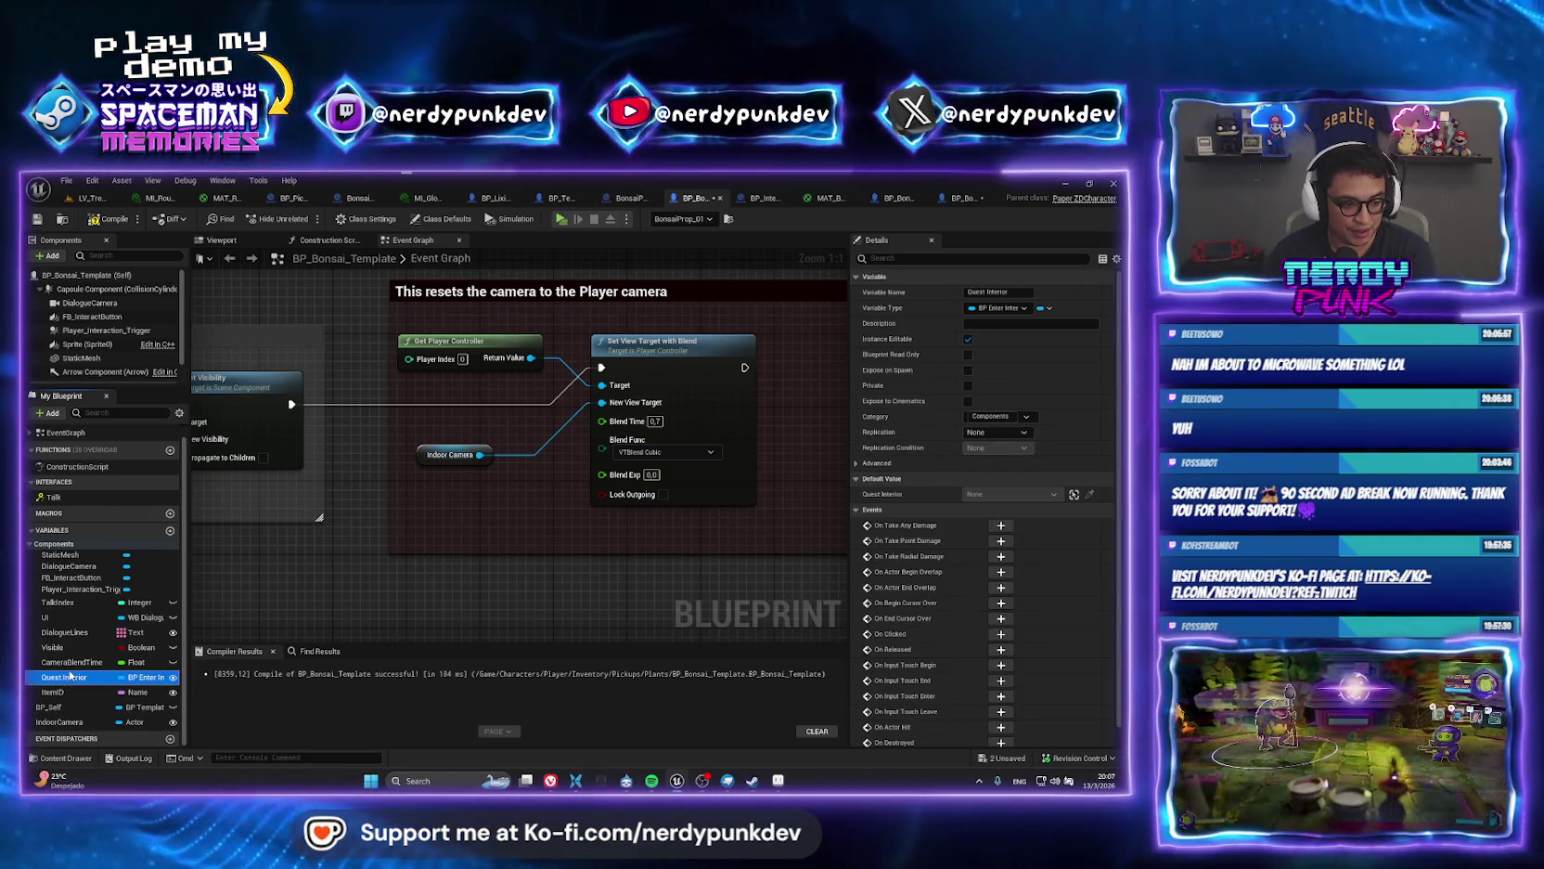
click(67, 677)
click(83, 663)
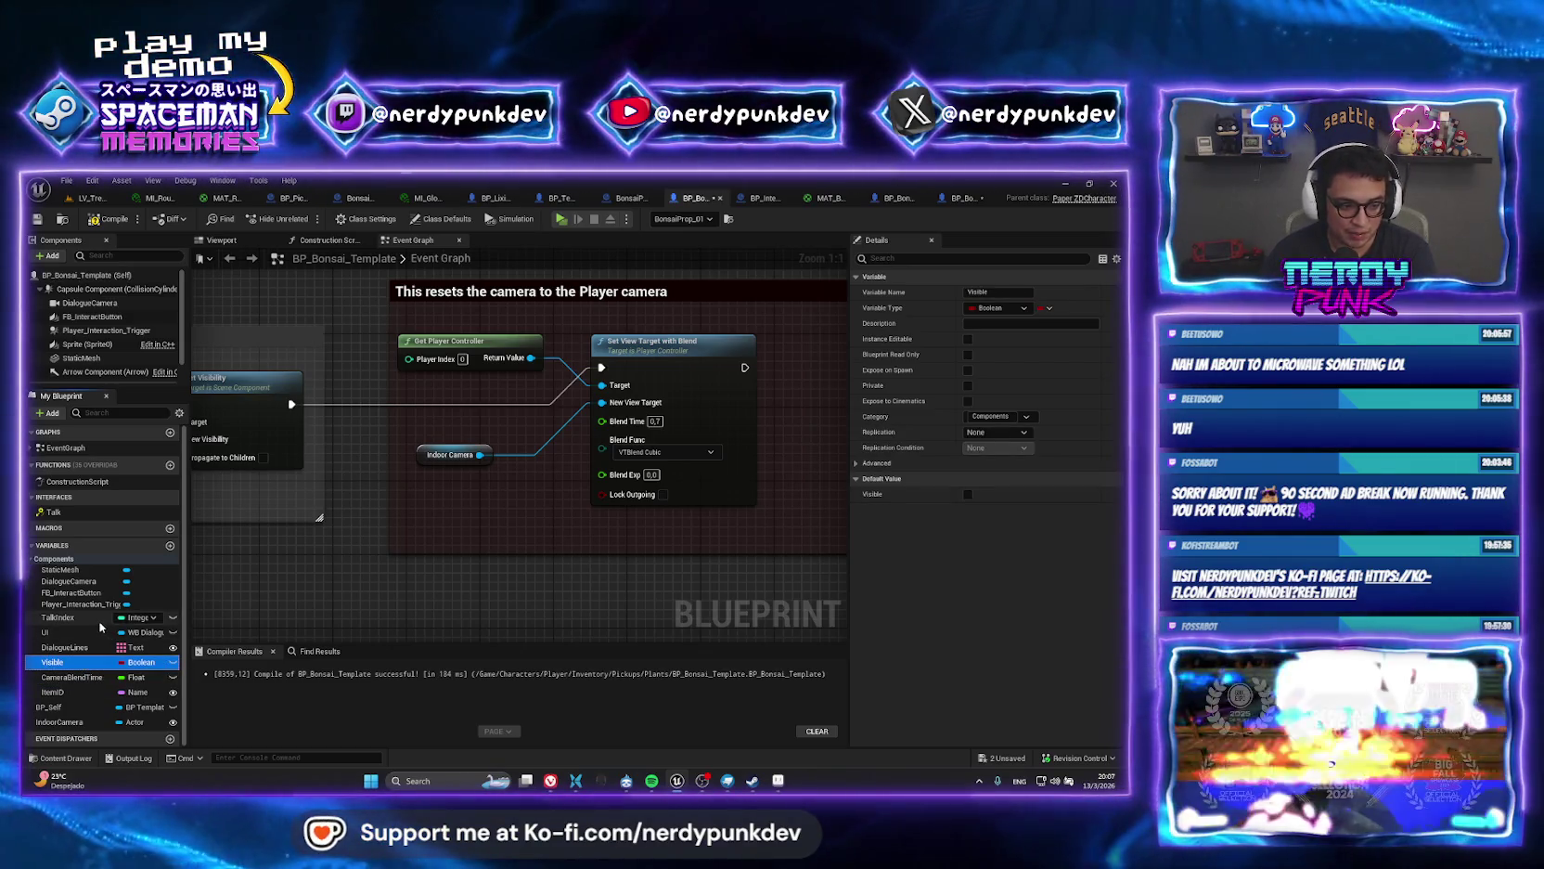
click(73, 646)
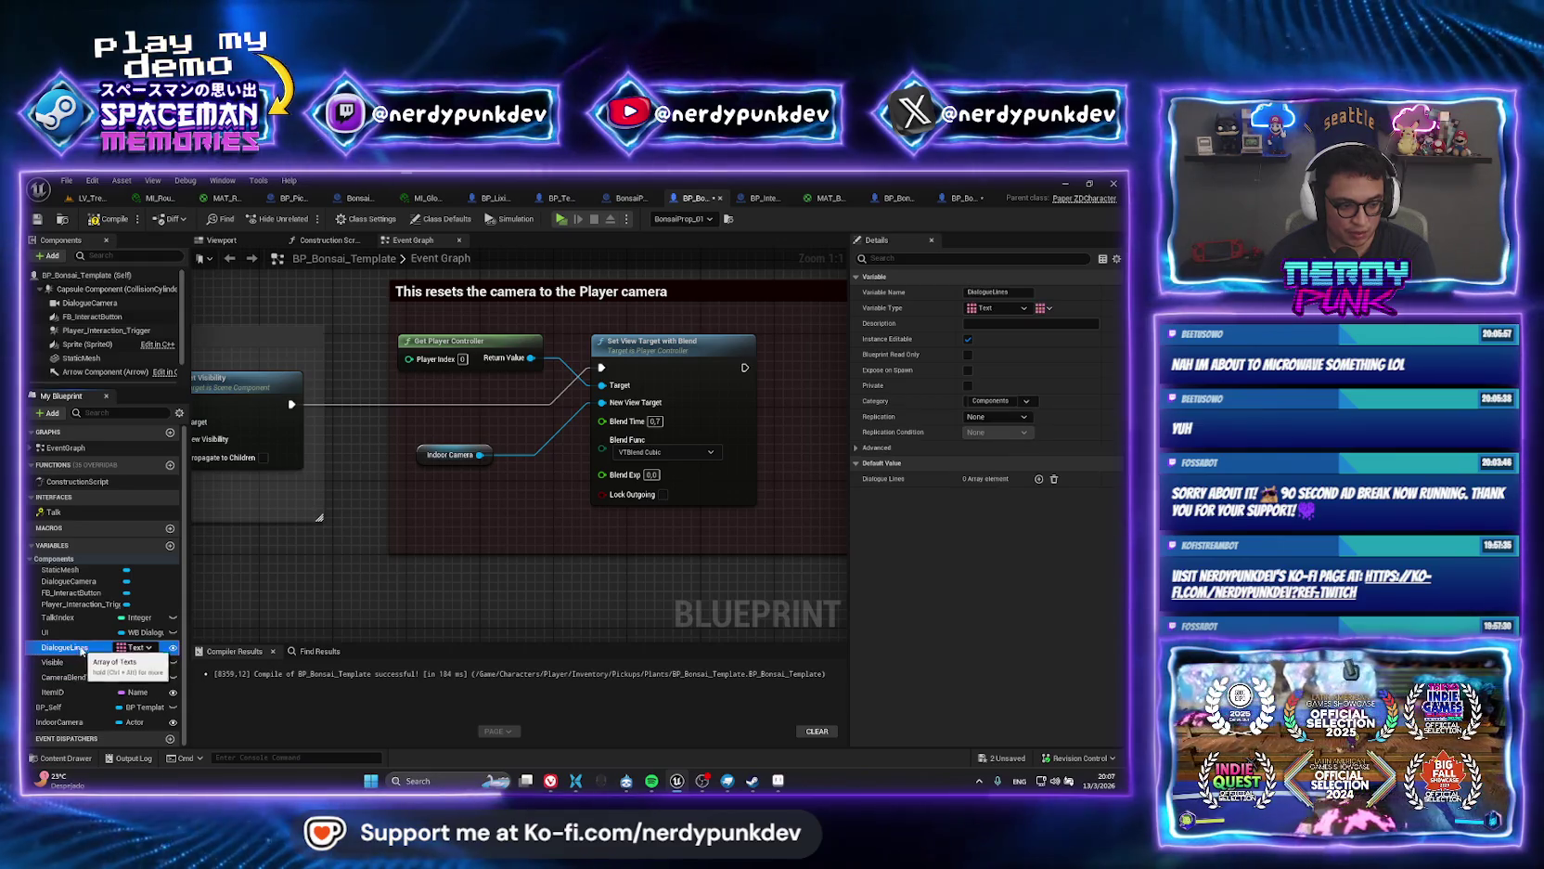
key(Delete)
click(68, 635)
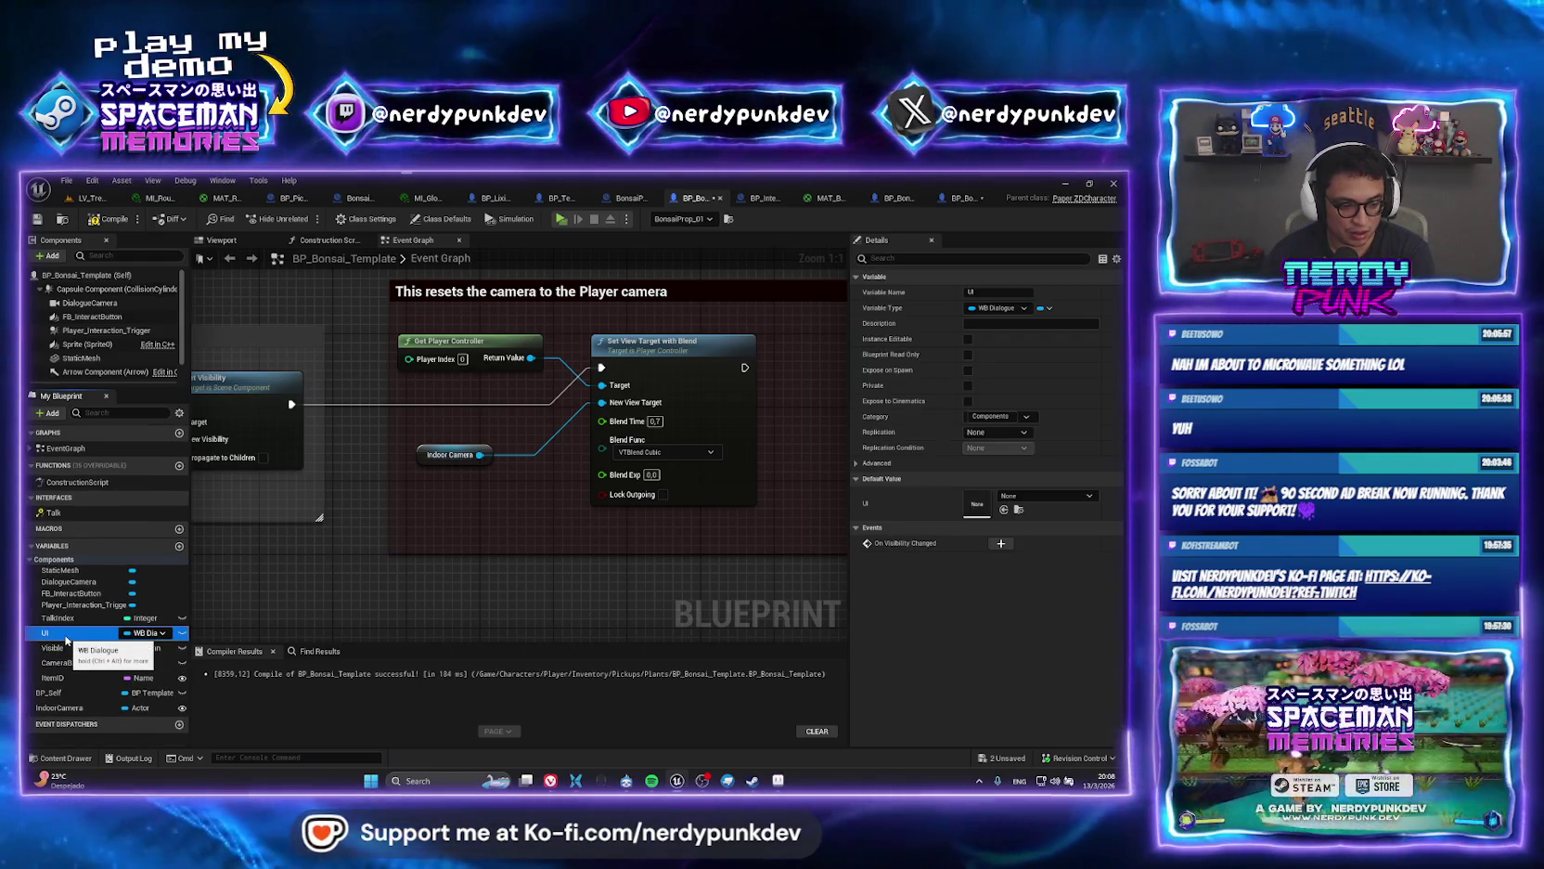
key(Delete)
click(58, 617)
key(Delete)
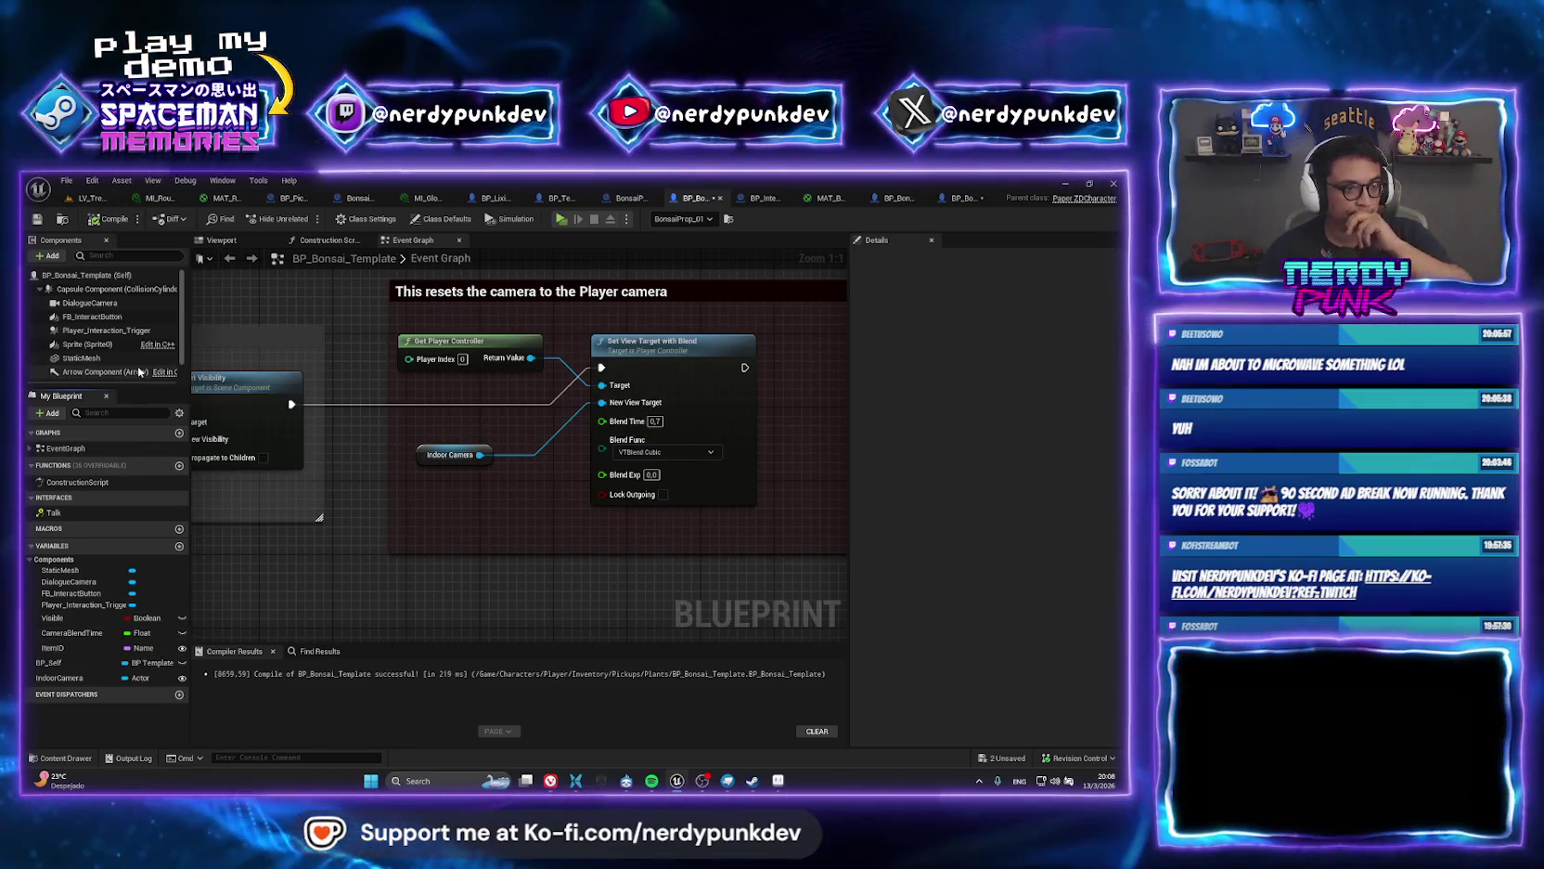
scroll(137, 352, down, 1)
scroll(136, 337, up, 1)
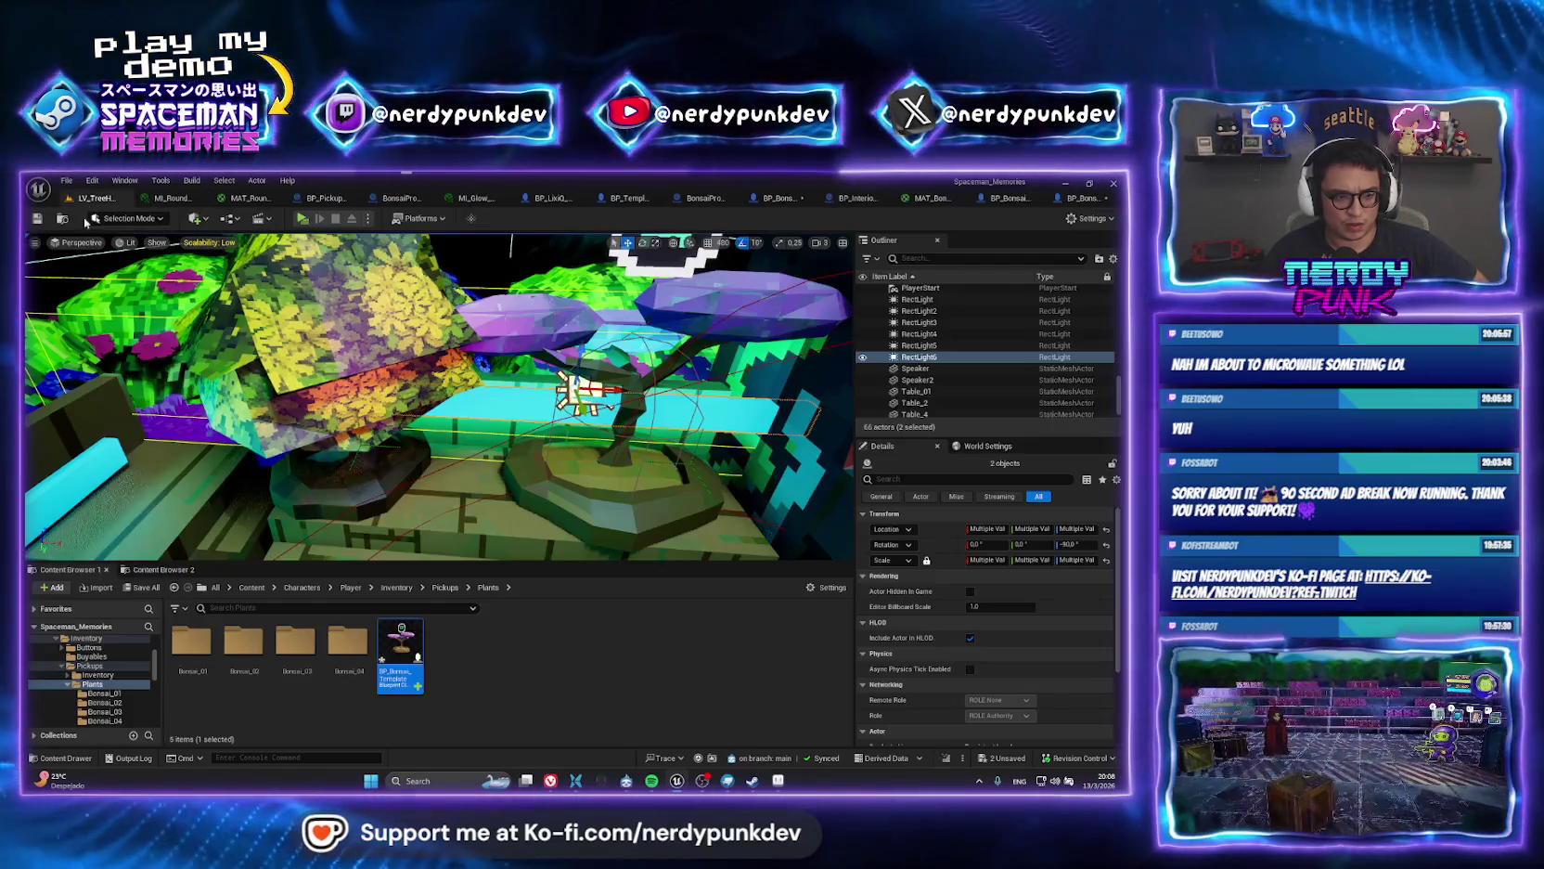
click(90, 198)
Create a child Blueprint of BP_Bonsai_Template in Plants named BP_Bonsai_03.
click(397, 650)
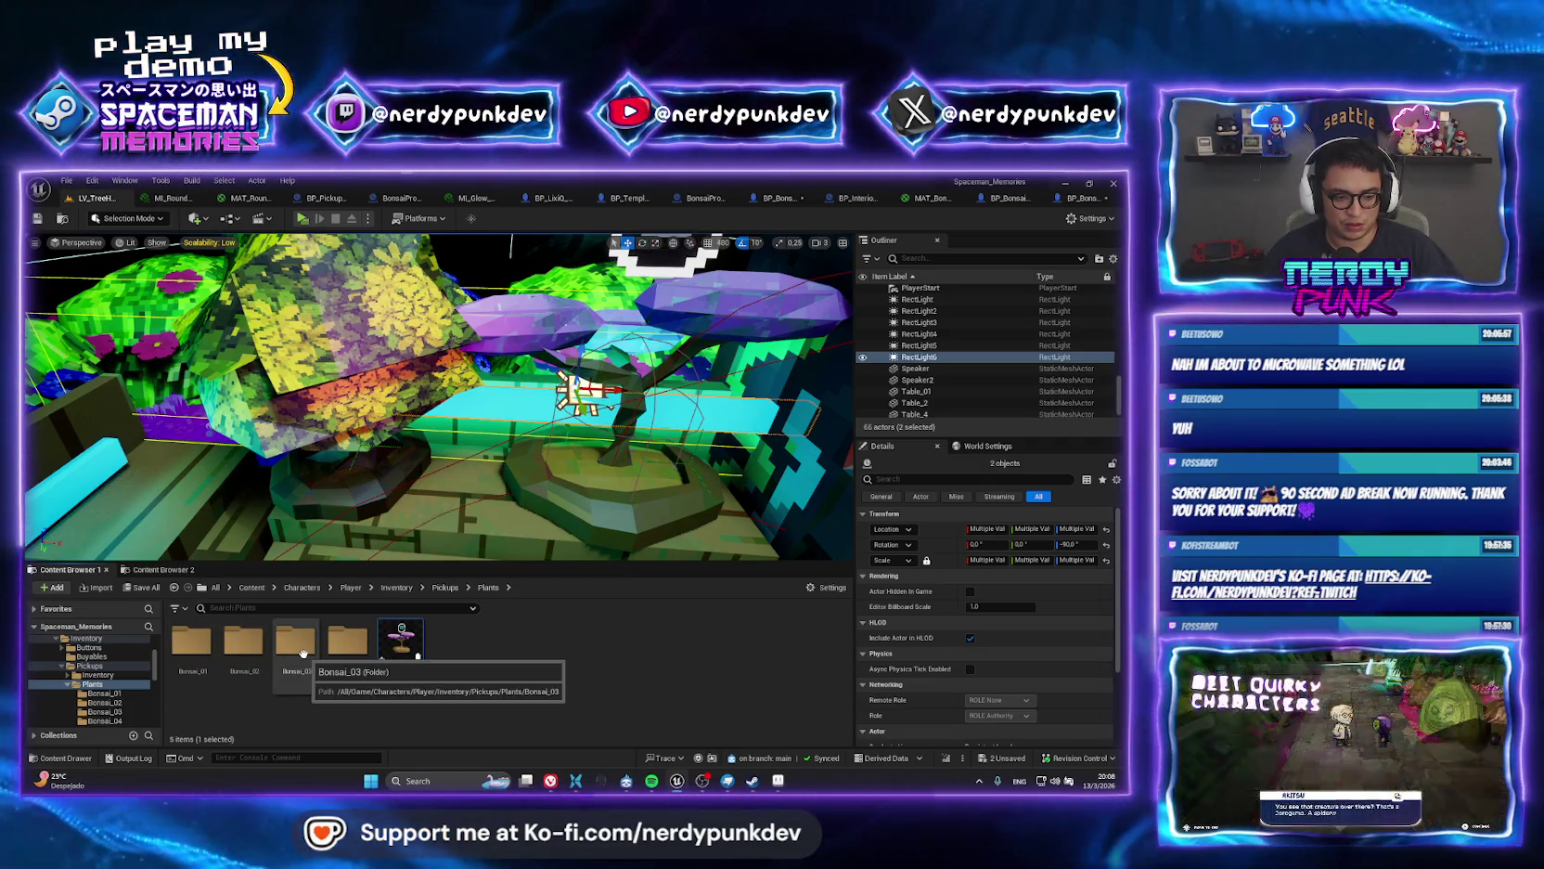
double_click(295, 640)
click(241, 644)
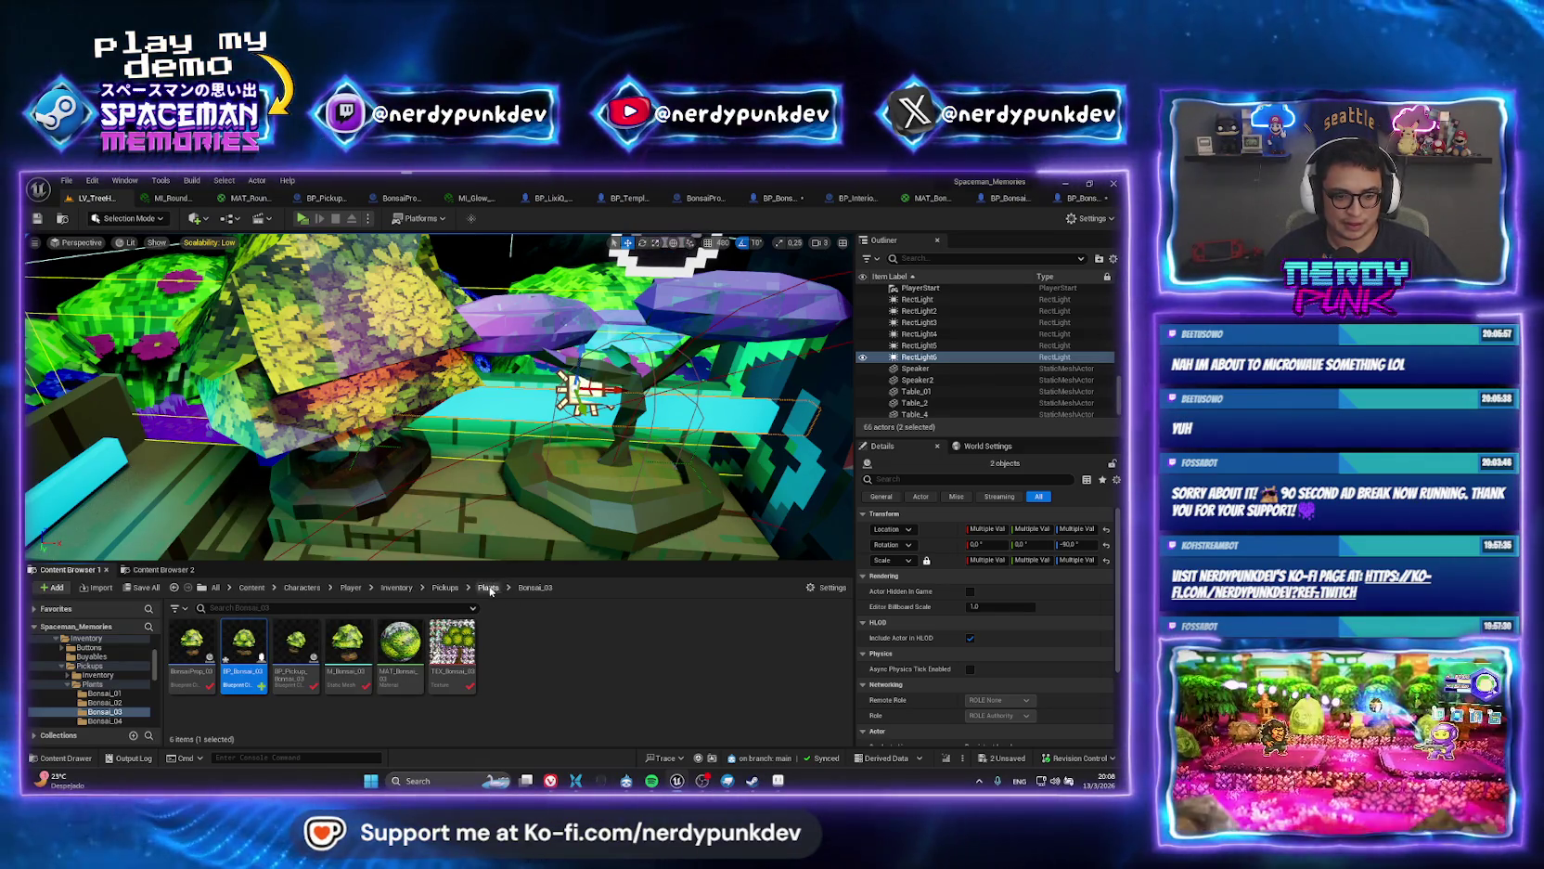
click(490, 588)
right_click(399, 649)
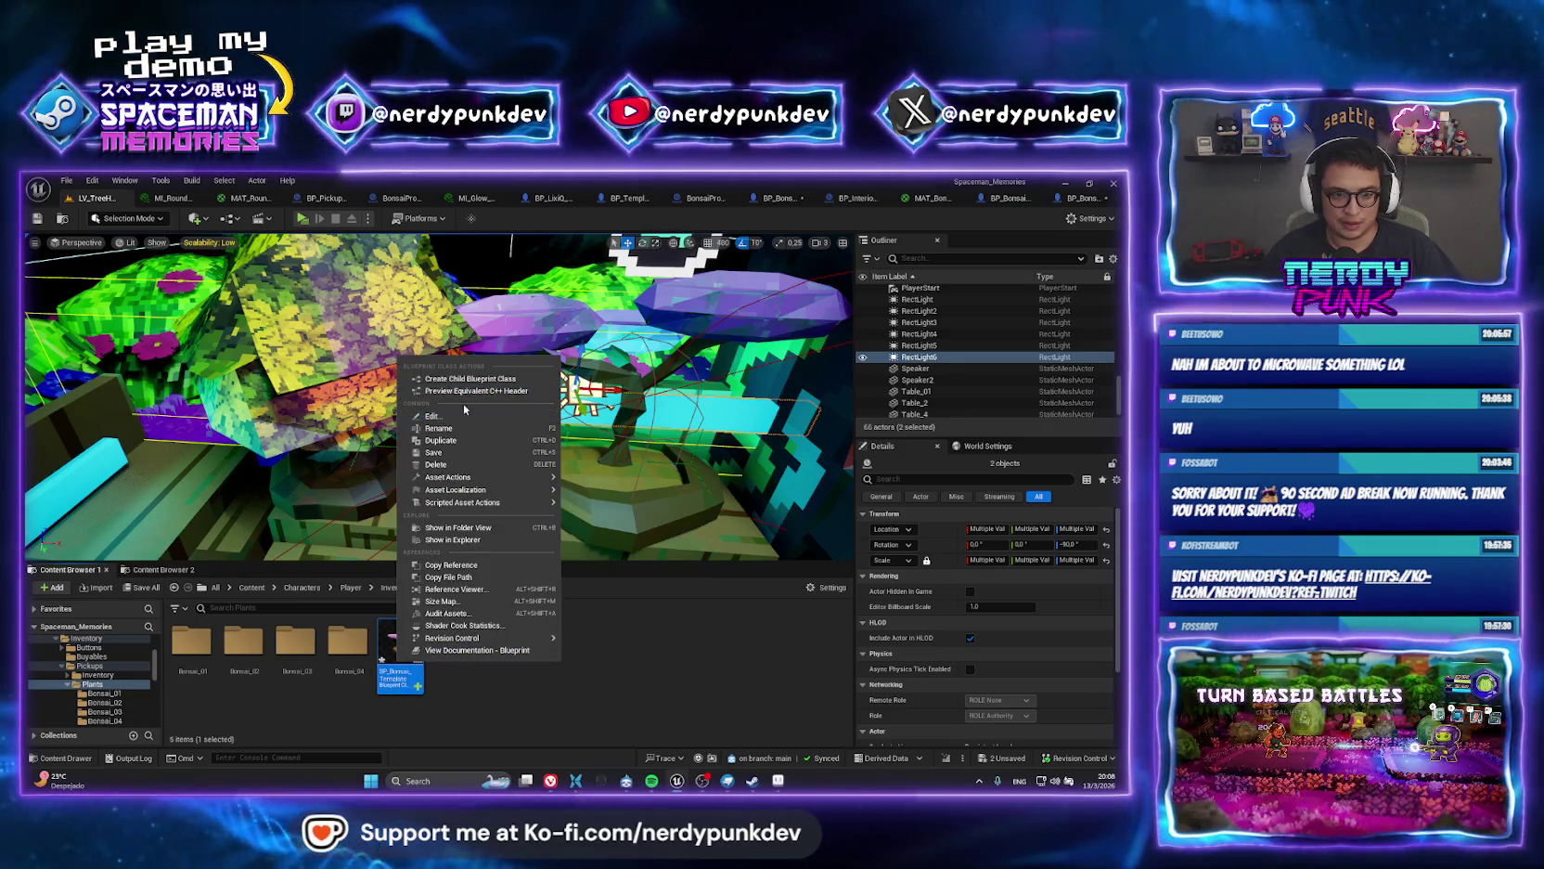
click(469, 379)
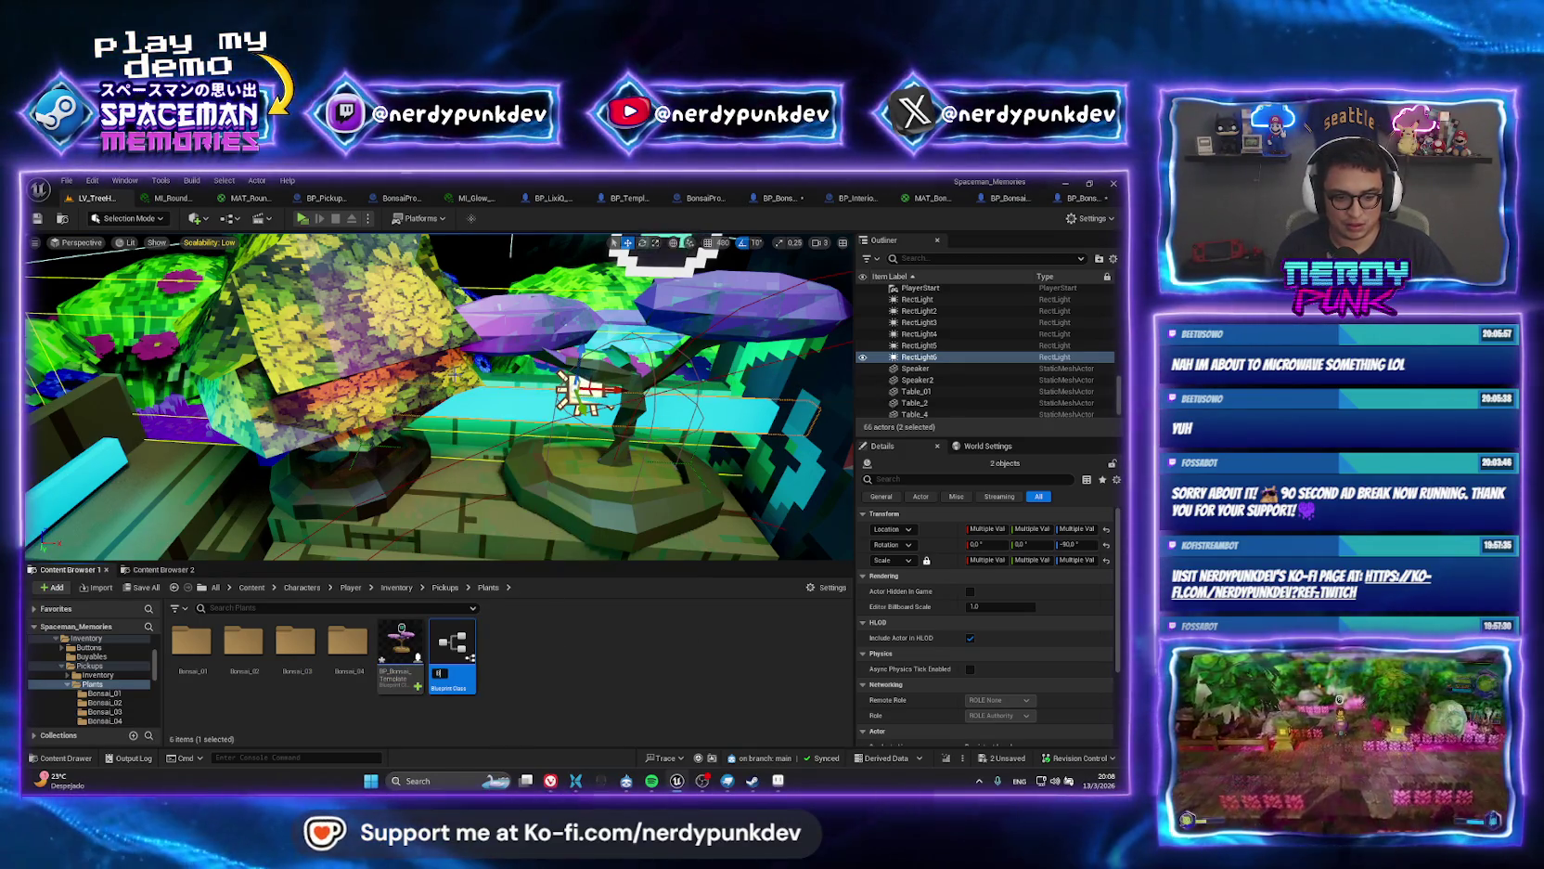
text(BP_Bon)
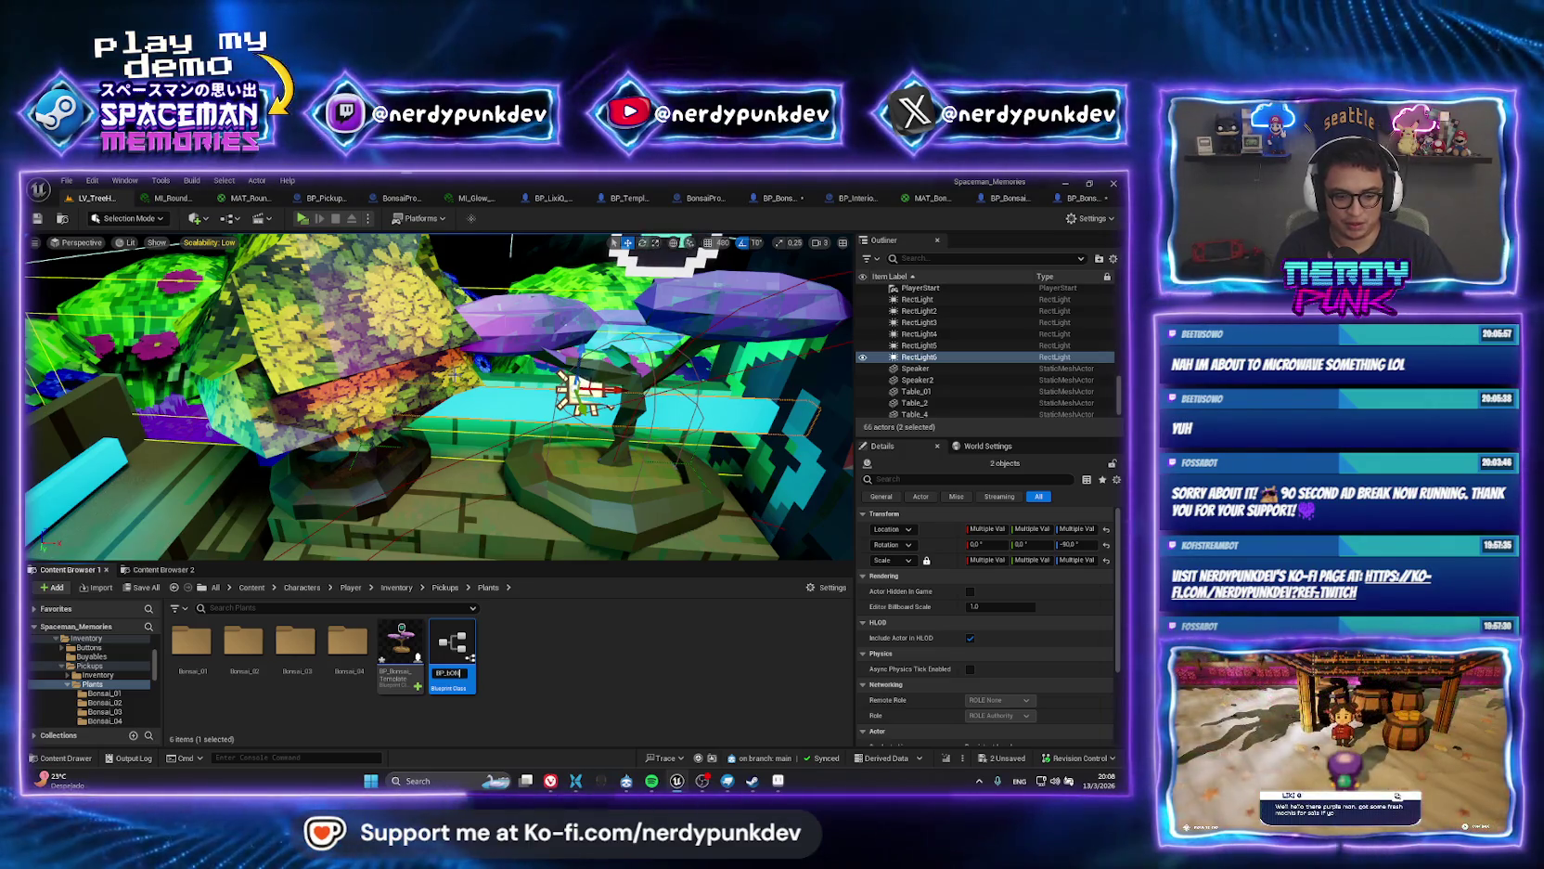
key(BackSpace)
key(BackSpace)
key(BackSpace)
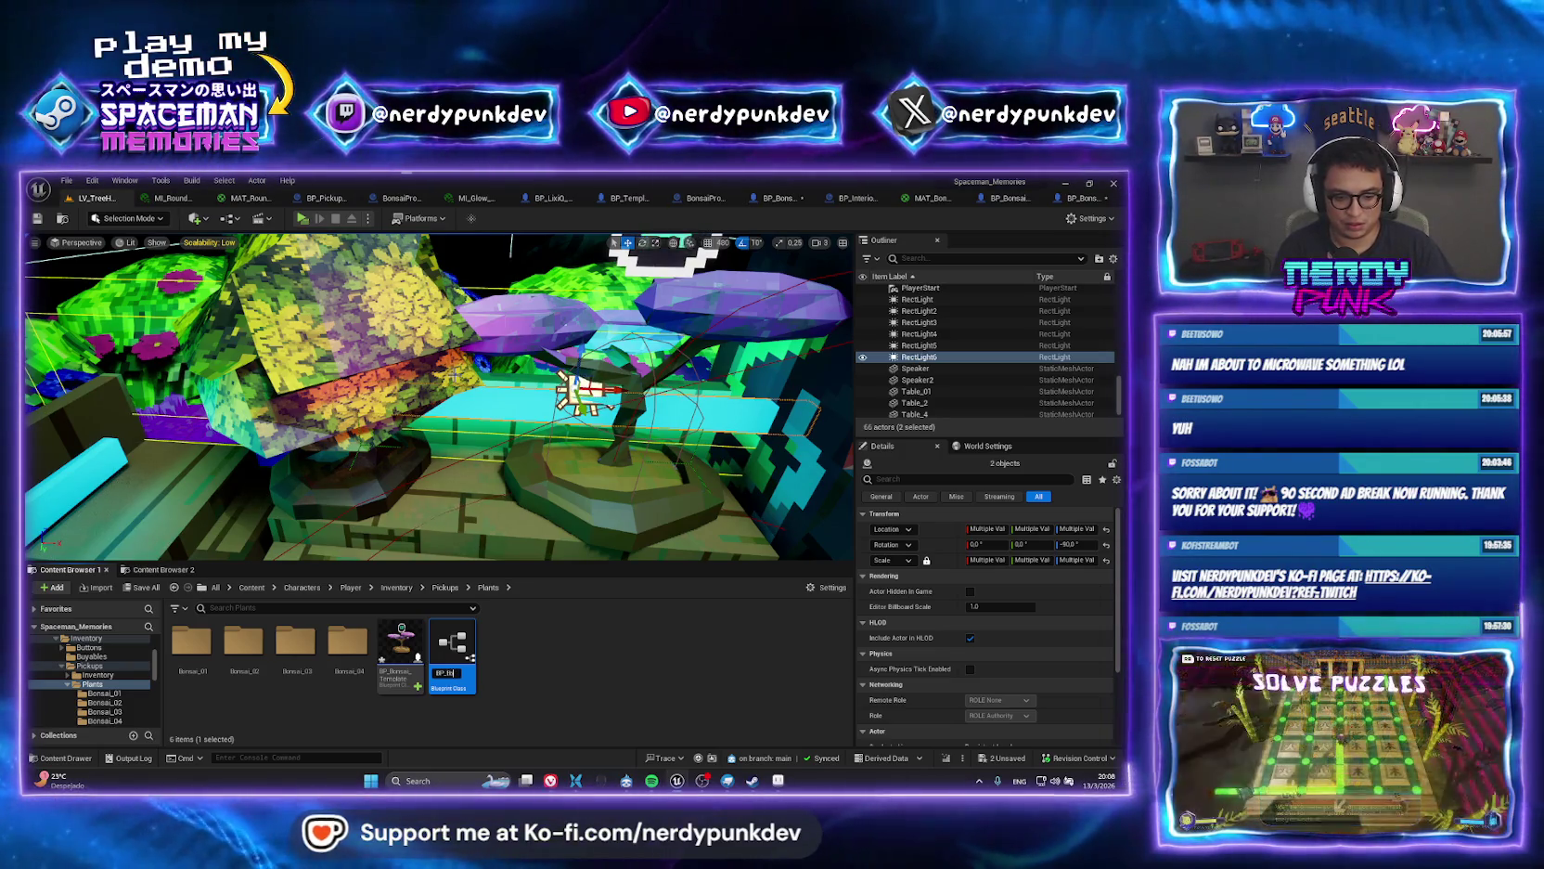
text(onsai_)
key(Return)
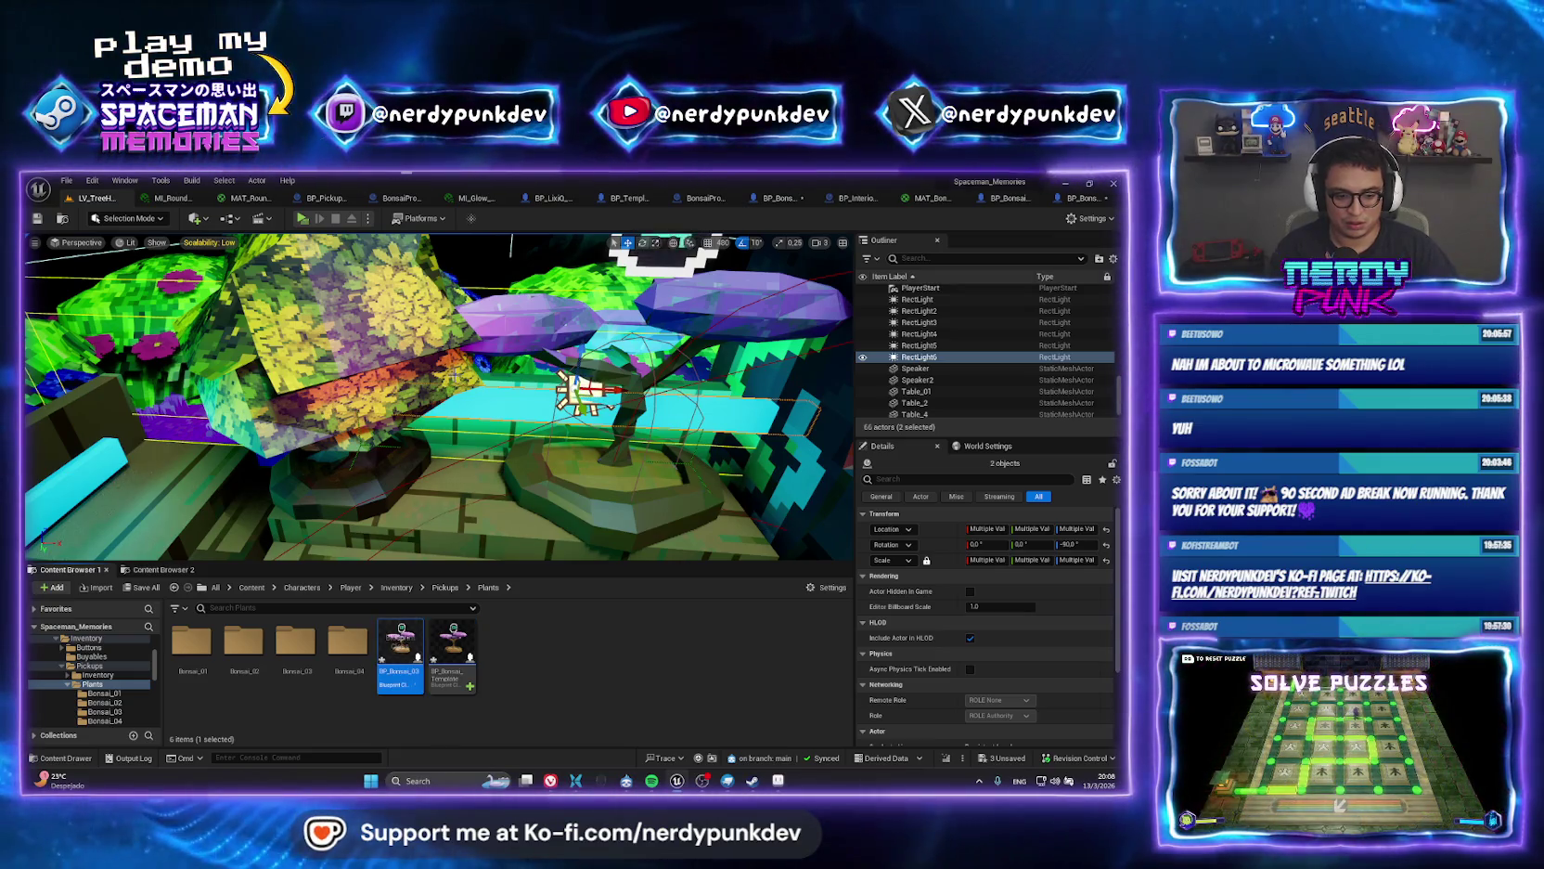
Force-delete the old BP_Bonsai_03 asset from the Bonsai_03 folder.
drag(452, 650, 295, 645)
click(316, 654)
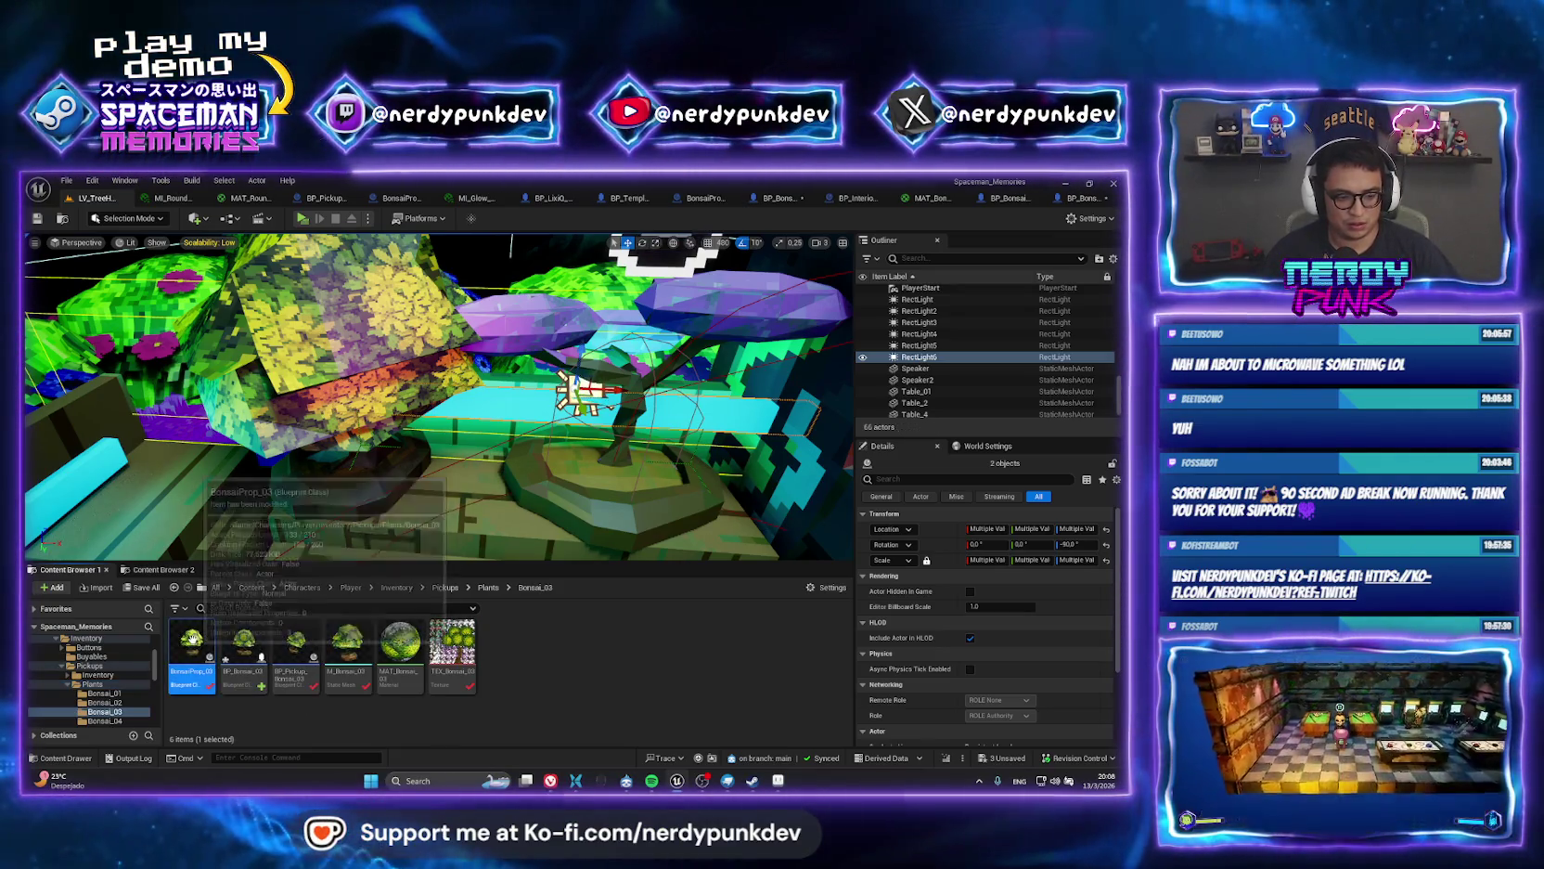
click(248, 645)
right_click(257, 645)
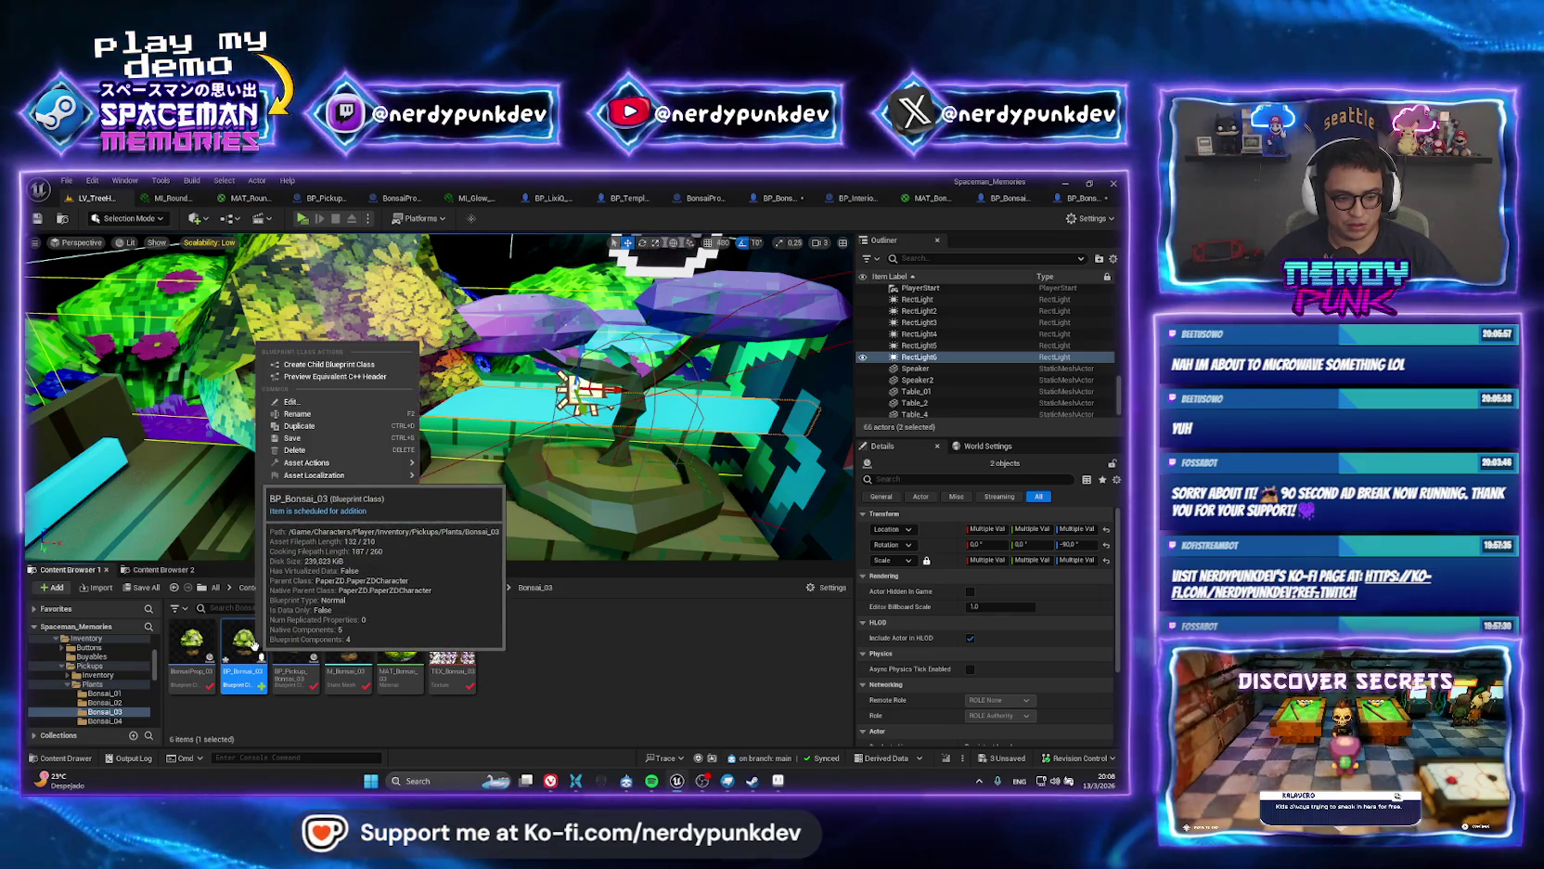
click(315, 446)
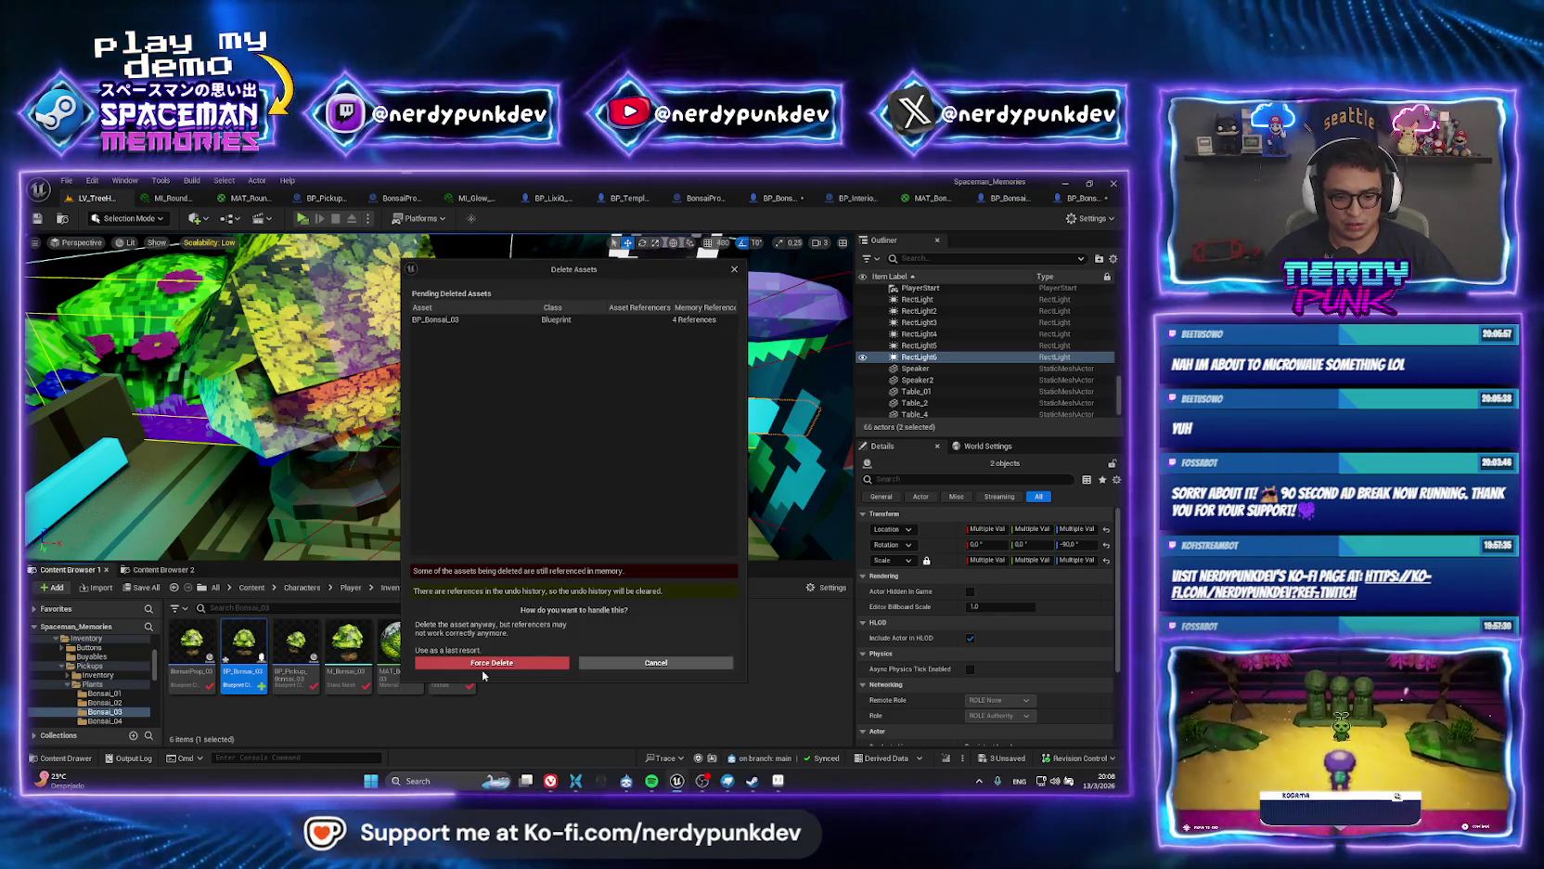
click(480, 667)
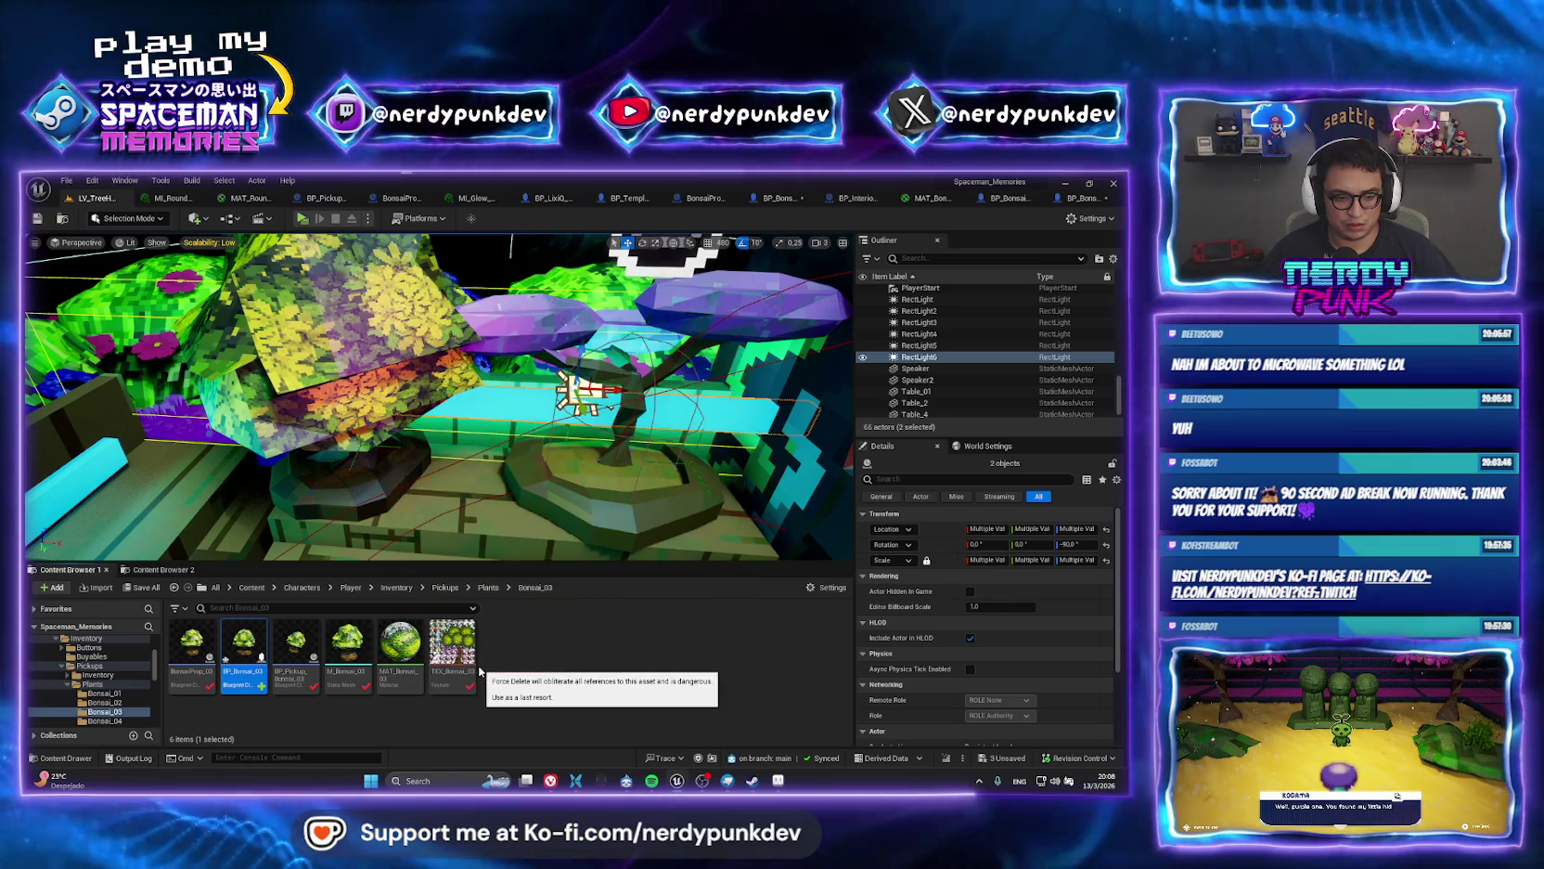
Save all assets in the Bonsai_03 folder.
click(488, 587)
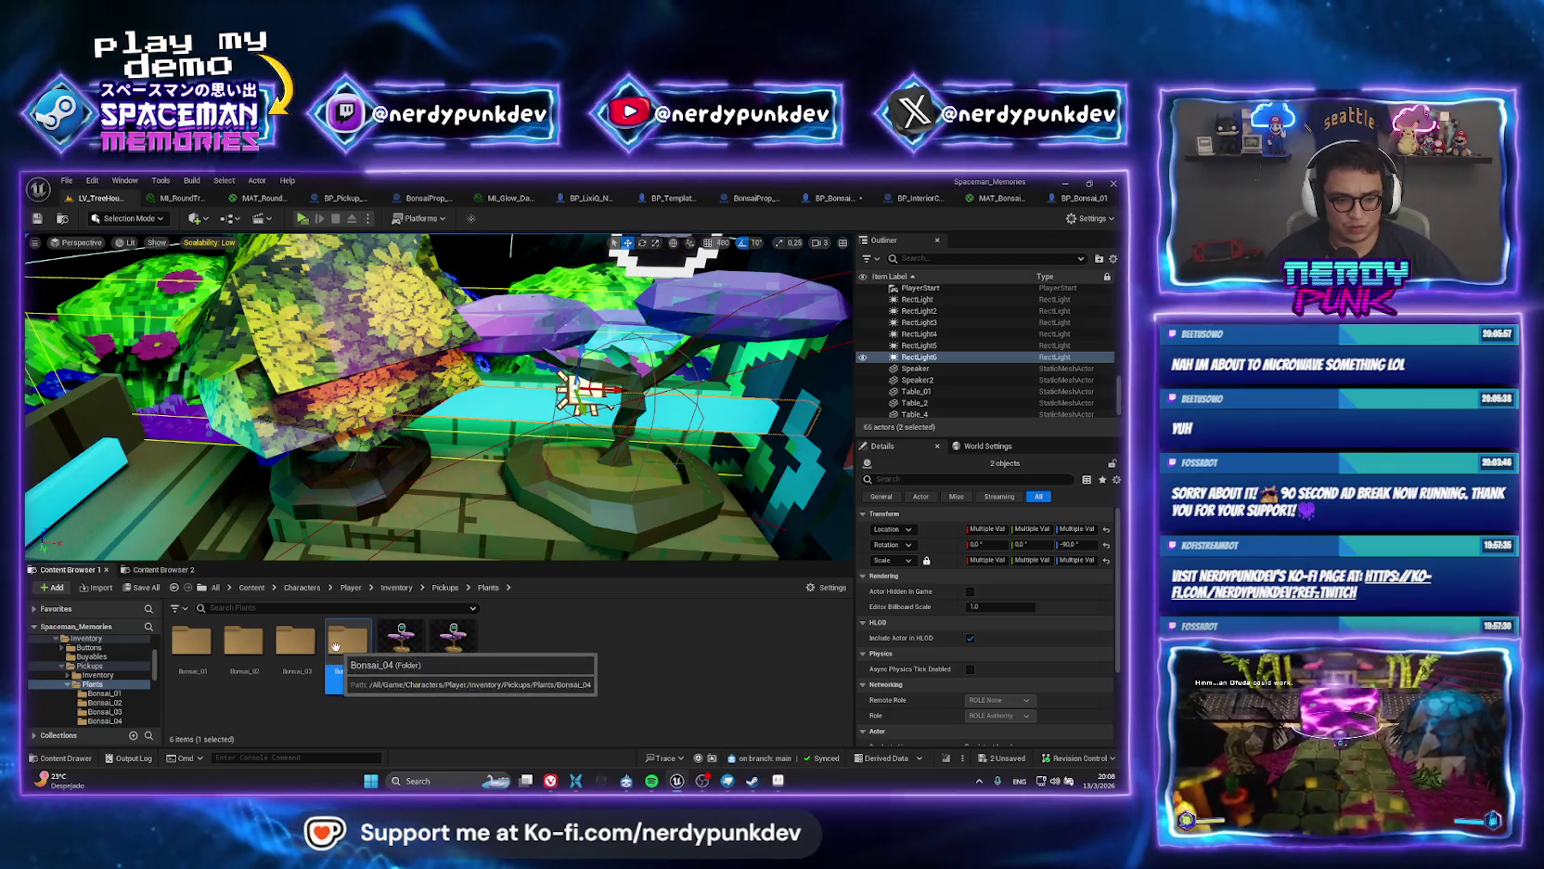
click(307, 644)
right_click(307, 644)
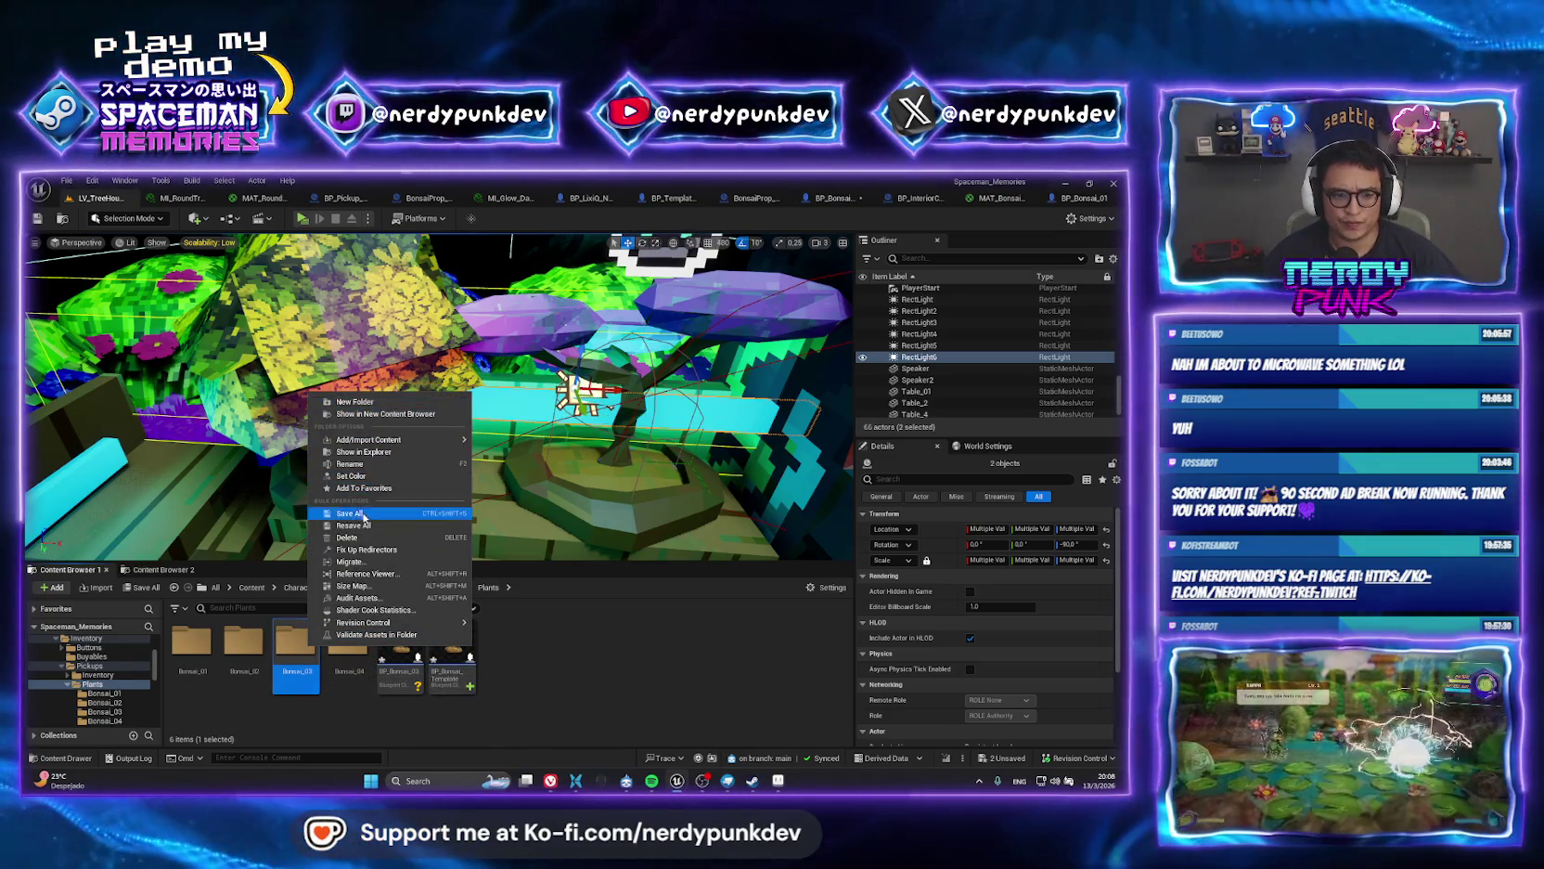
click(360, 537)
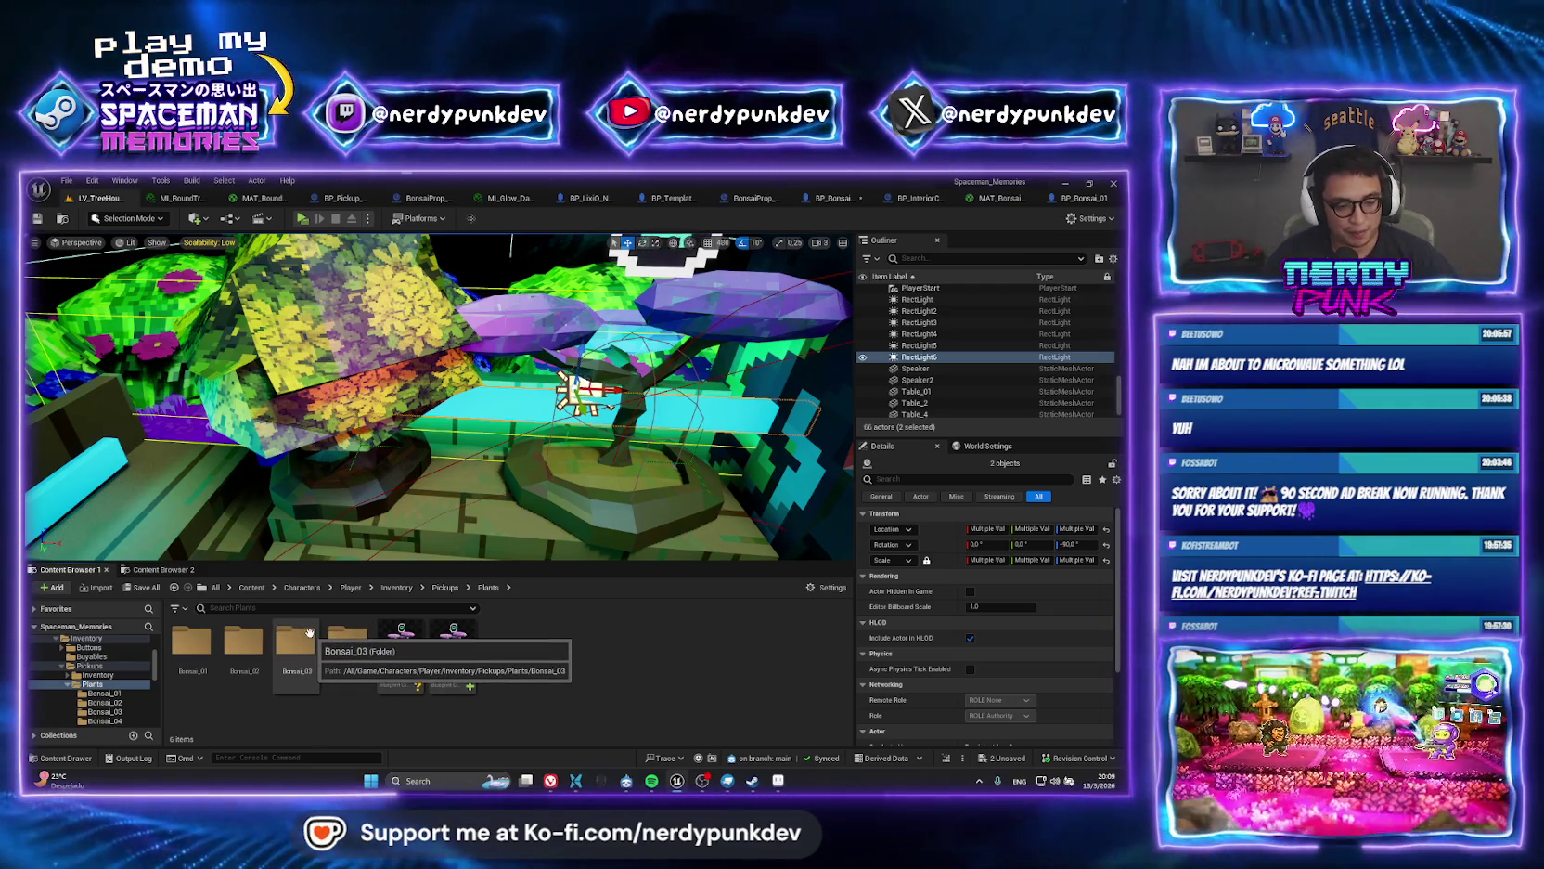
Delete the BonsaiProp_3 actor from the level, keeping the BonsaiProp_03 asset.
double_click(310, 633)
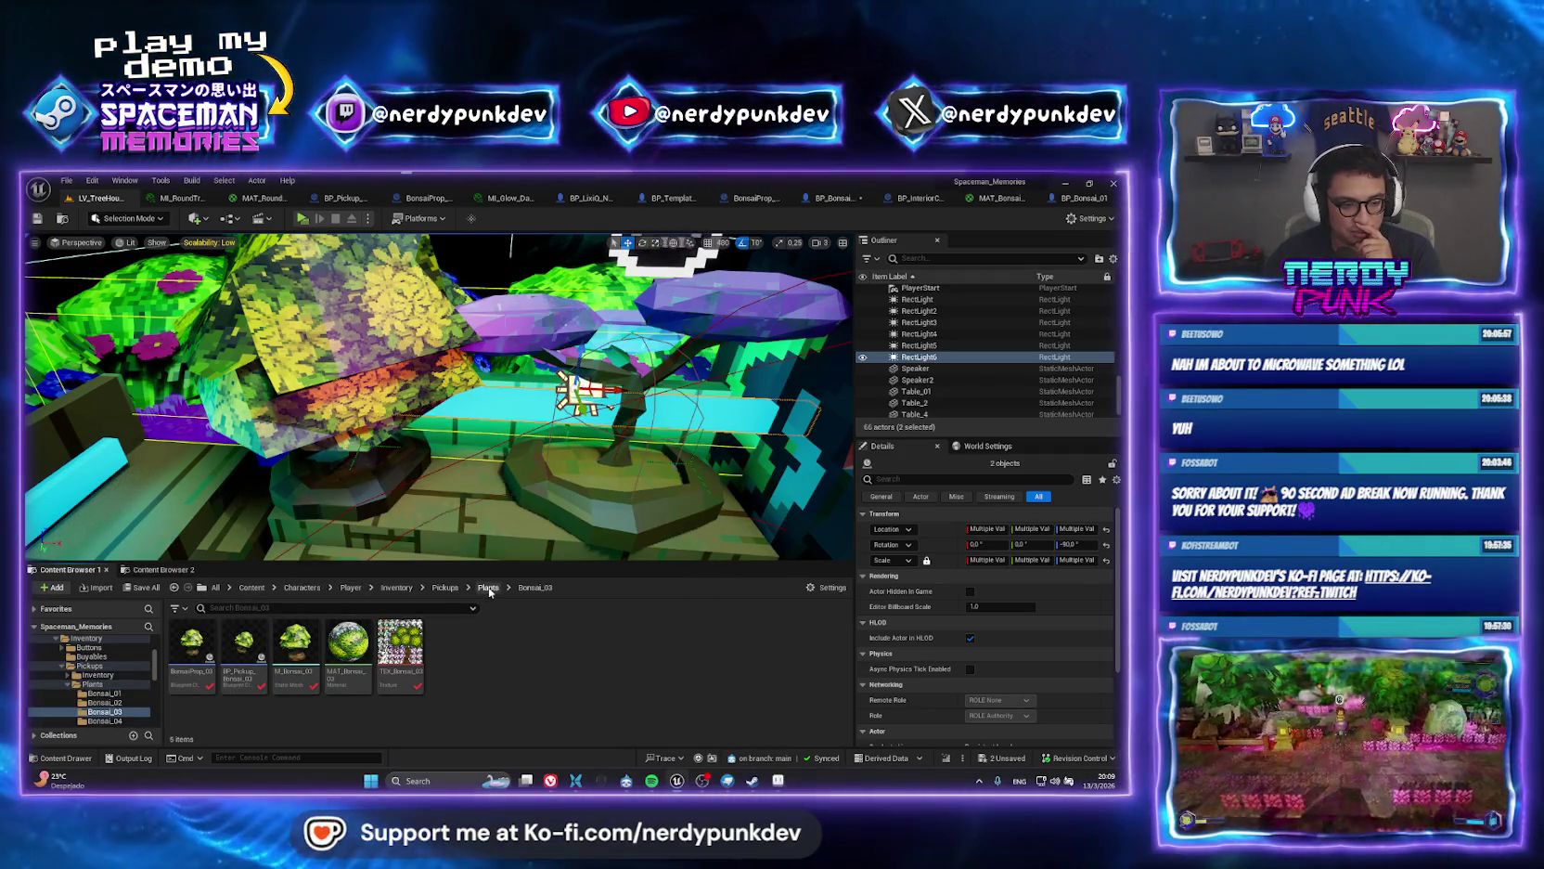
click(353, 469)
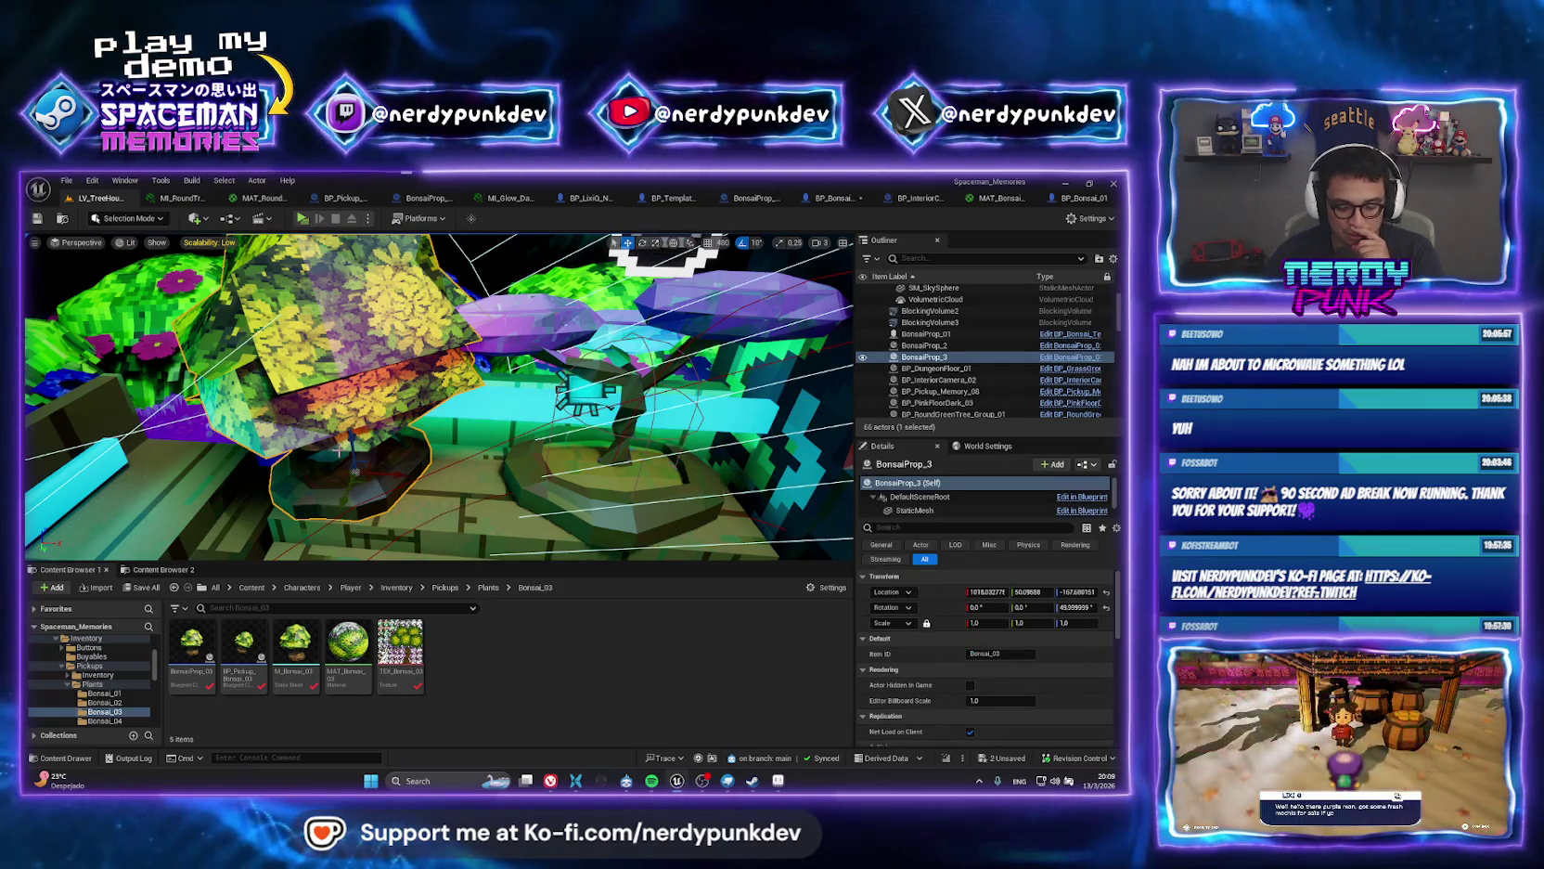
key(Delete)
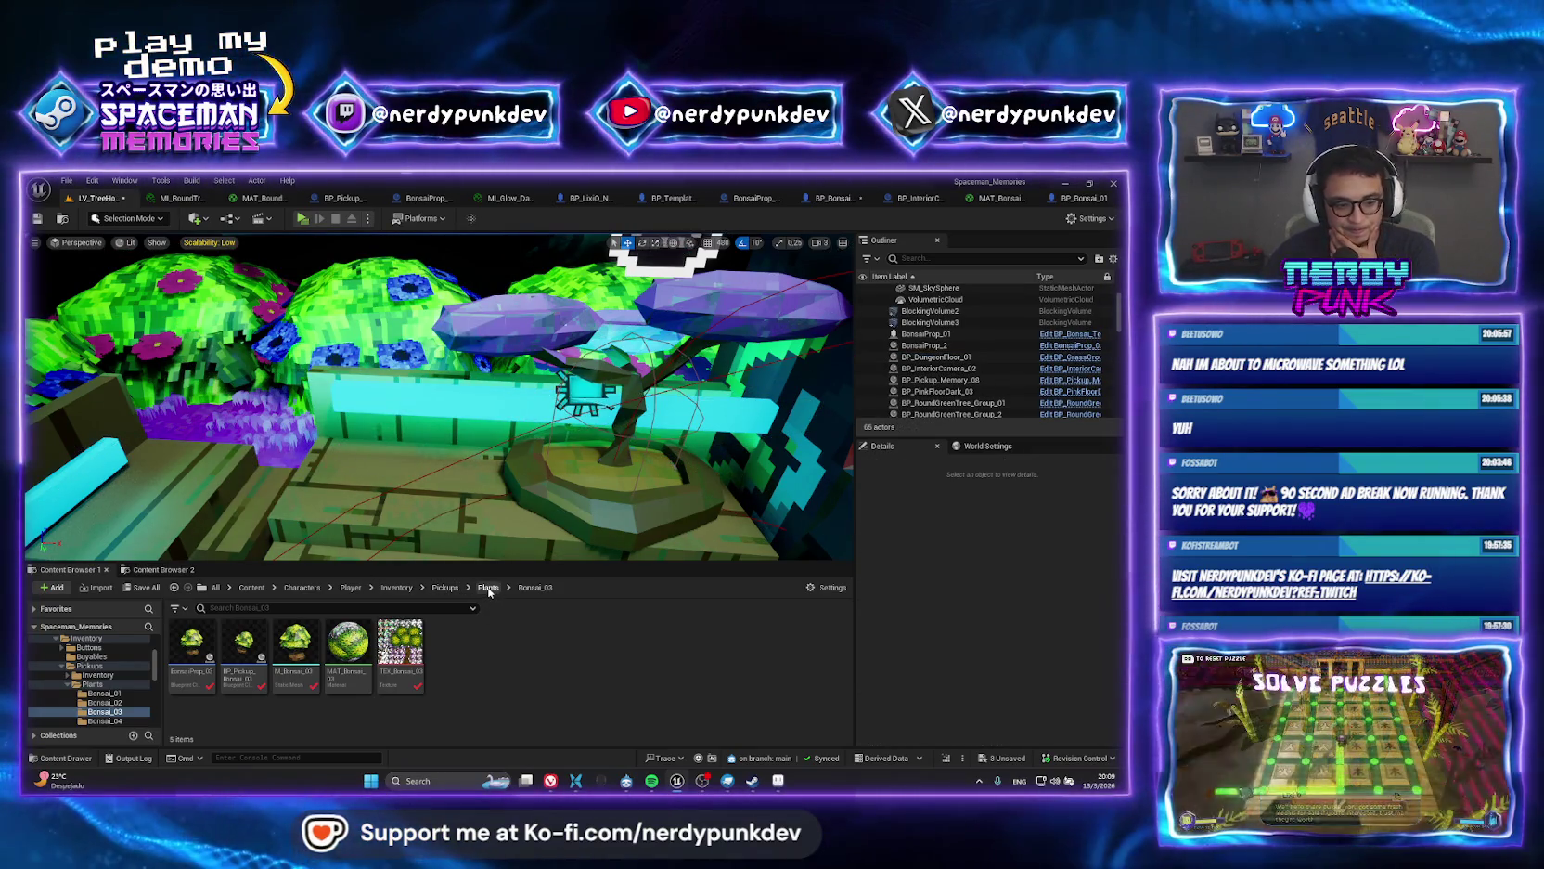
click(184, 655)
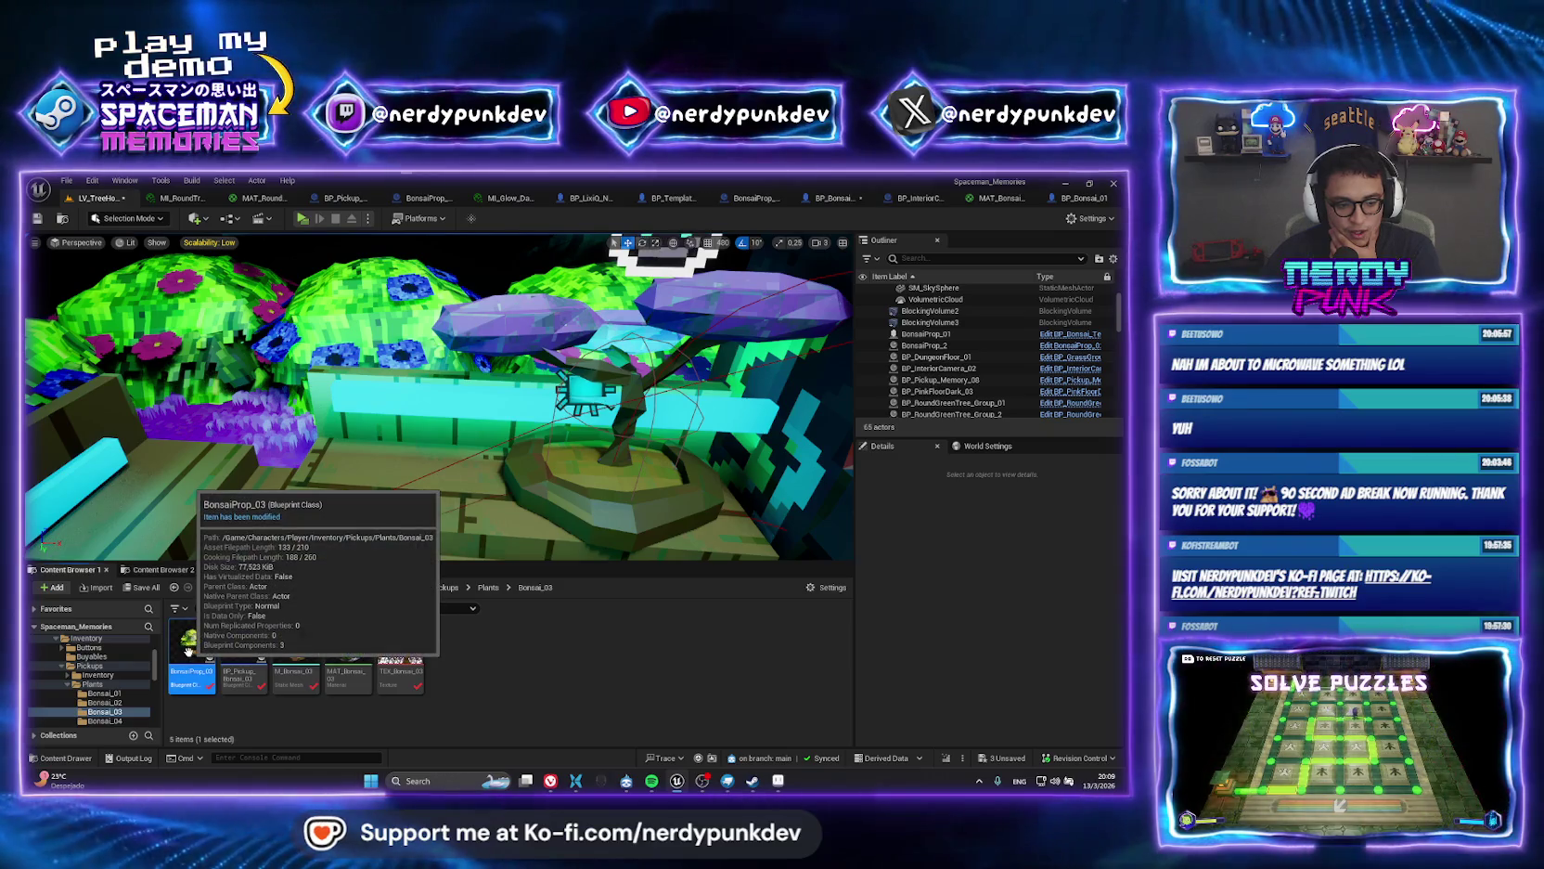
right_click(191, 640)
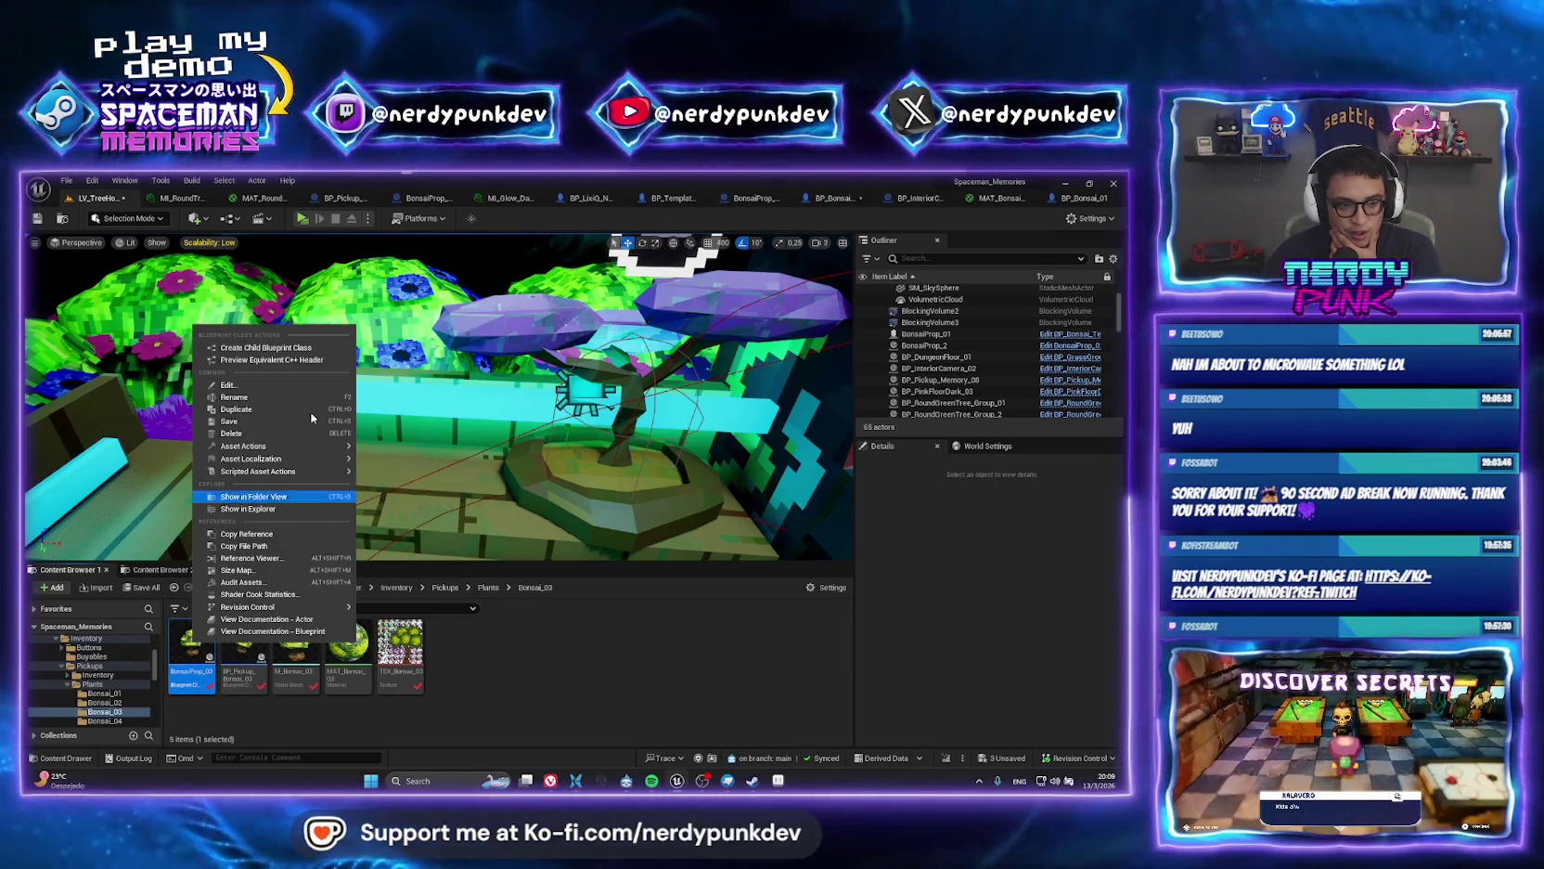
click(267, 436)
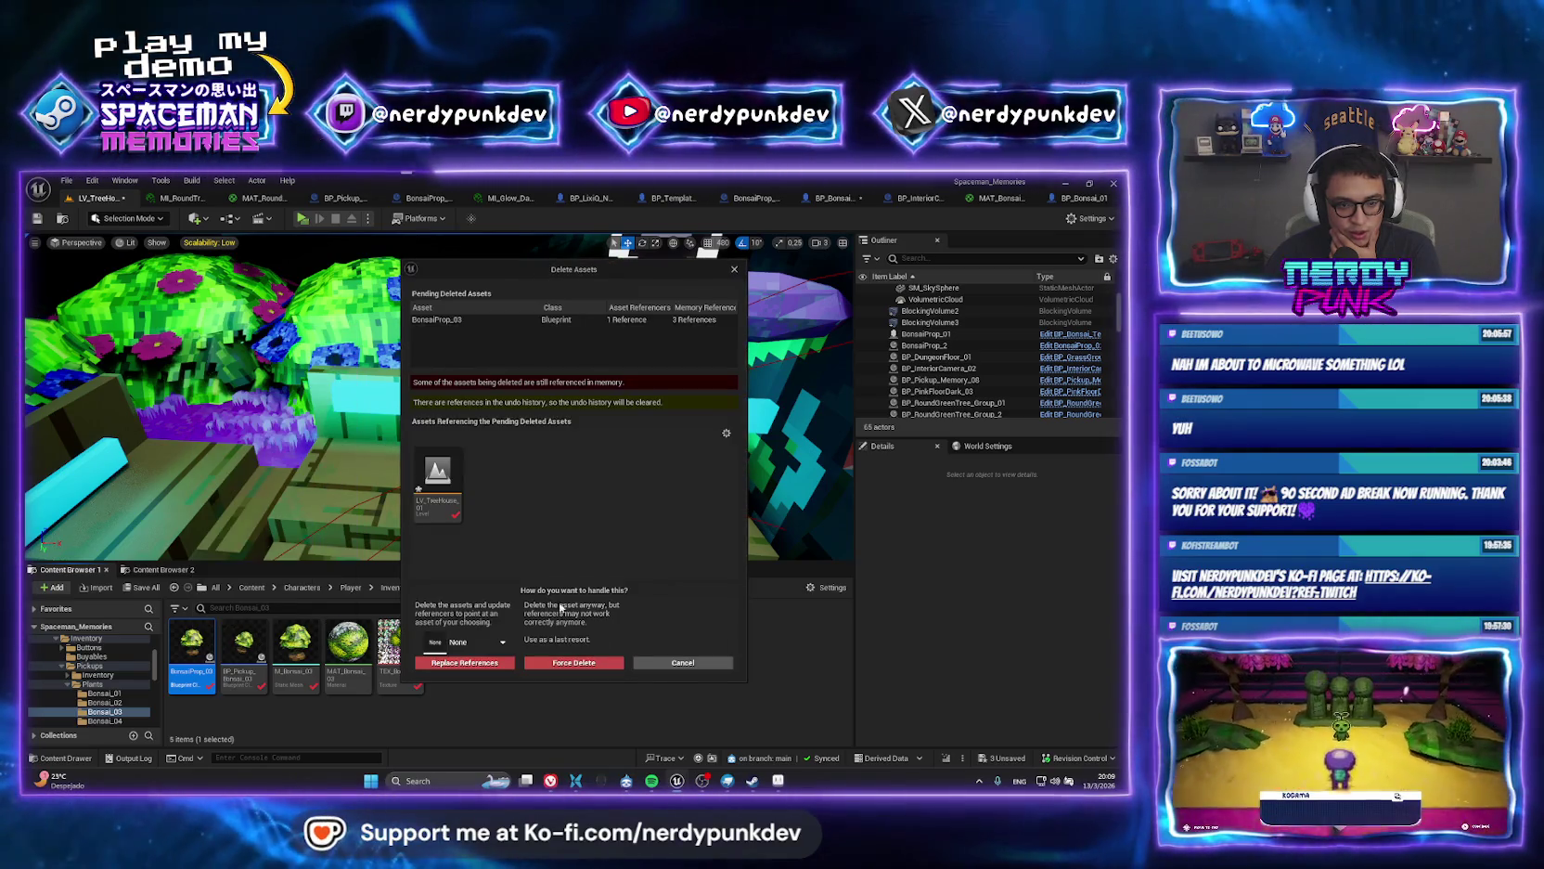
click(682, 665)
Move the new BP_Bonsai_03 from Plants into the Bonsai_03 folder.
click(489, 589)
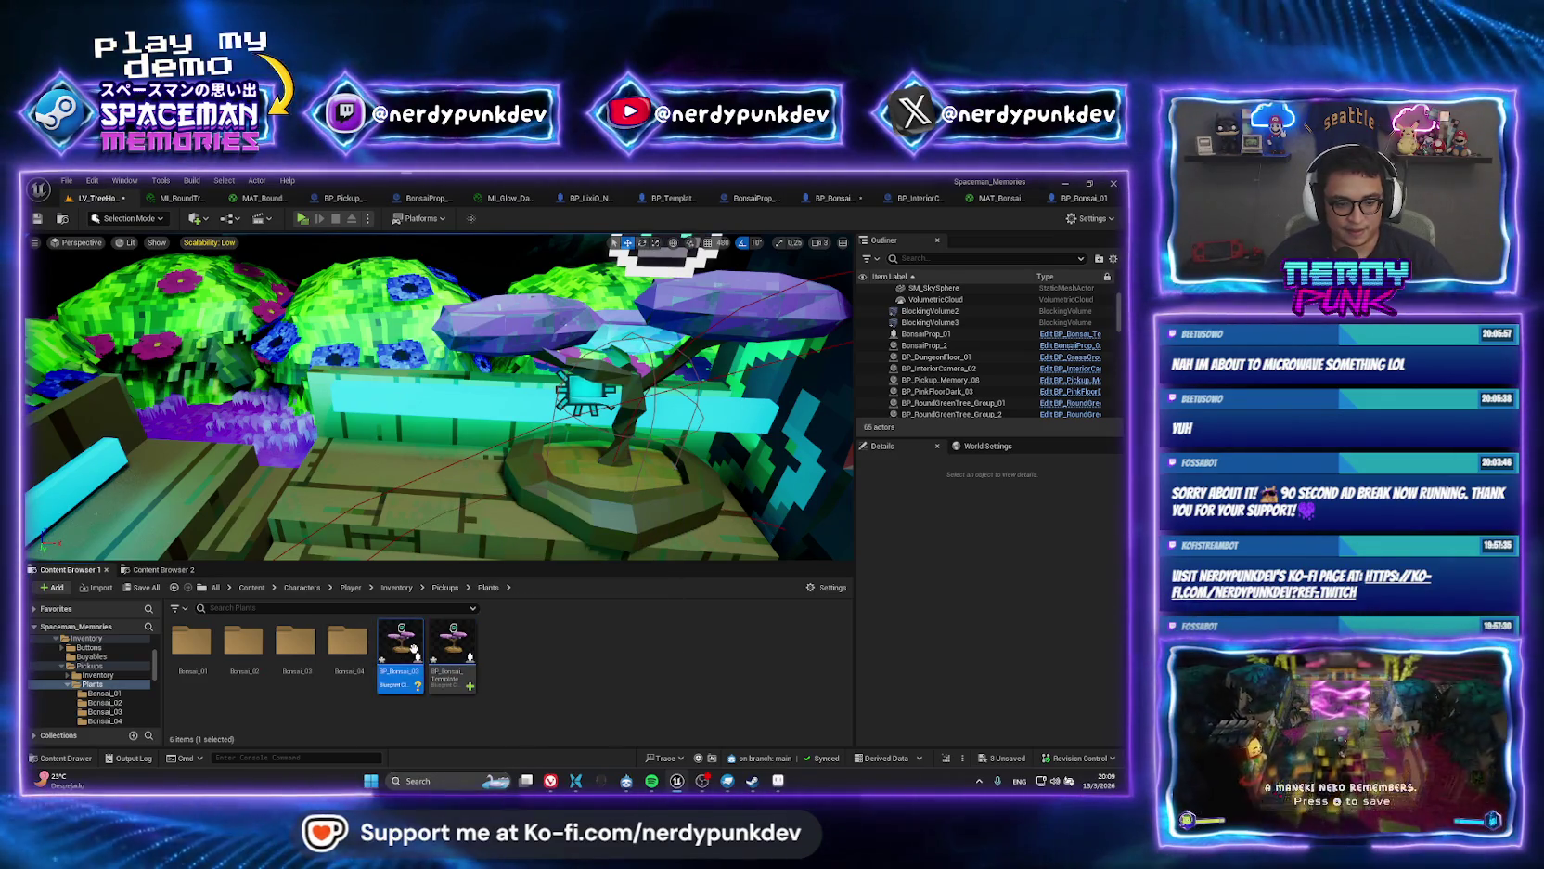
drag(401, 642, 295, 647)
click(310, 670)
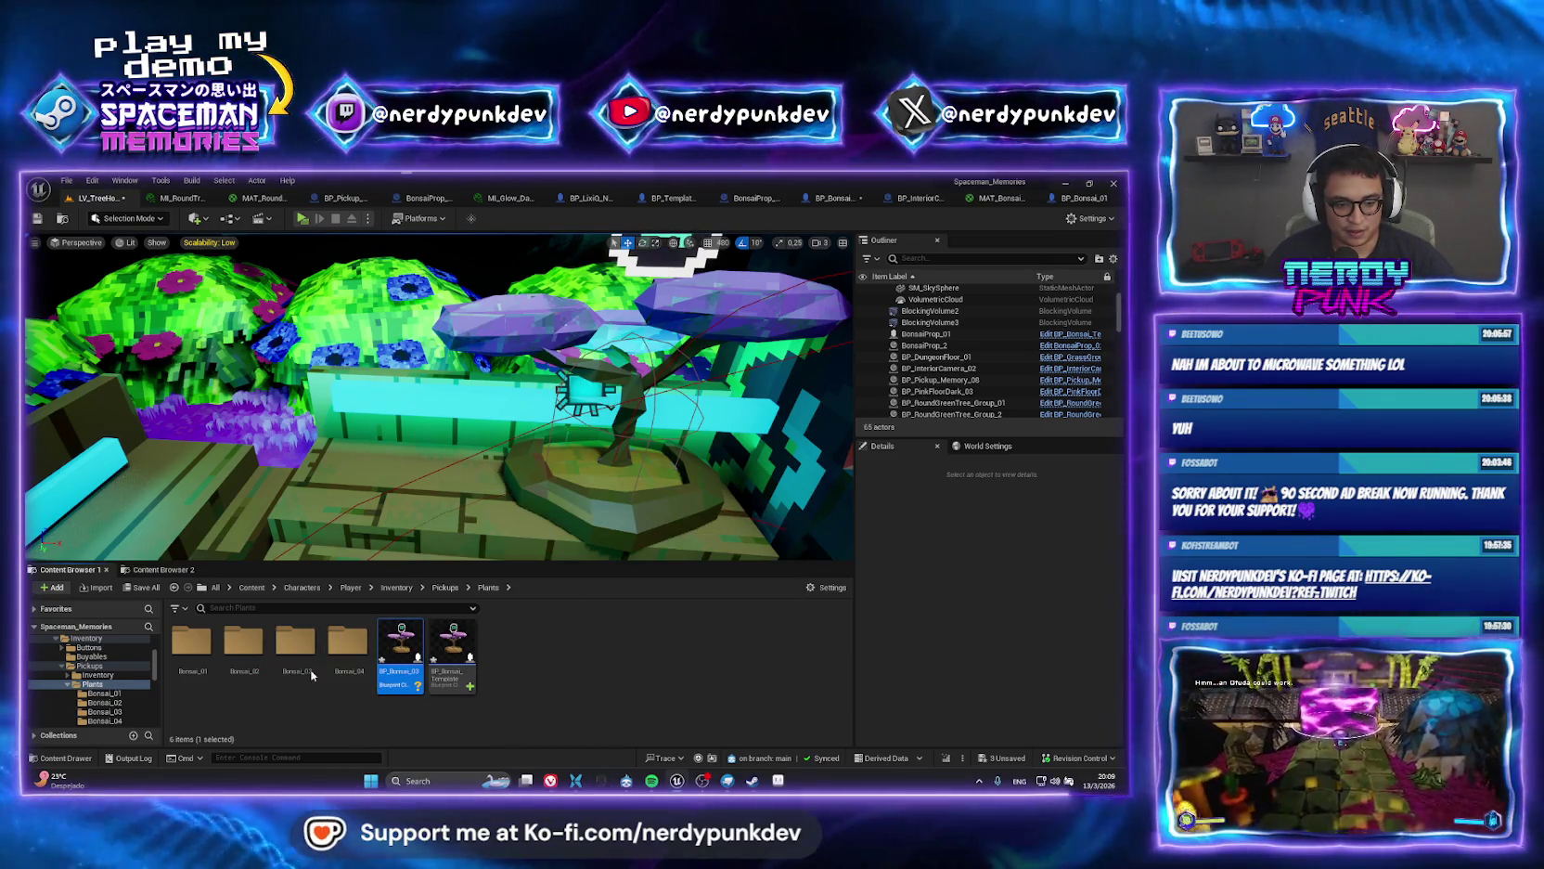
double_click(295, 642)
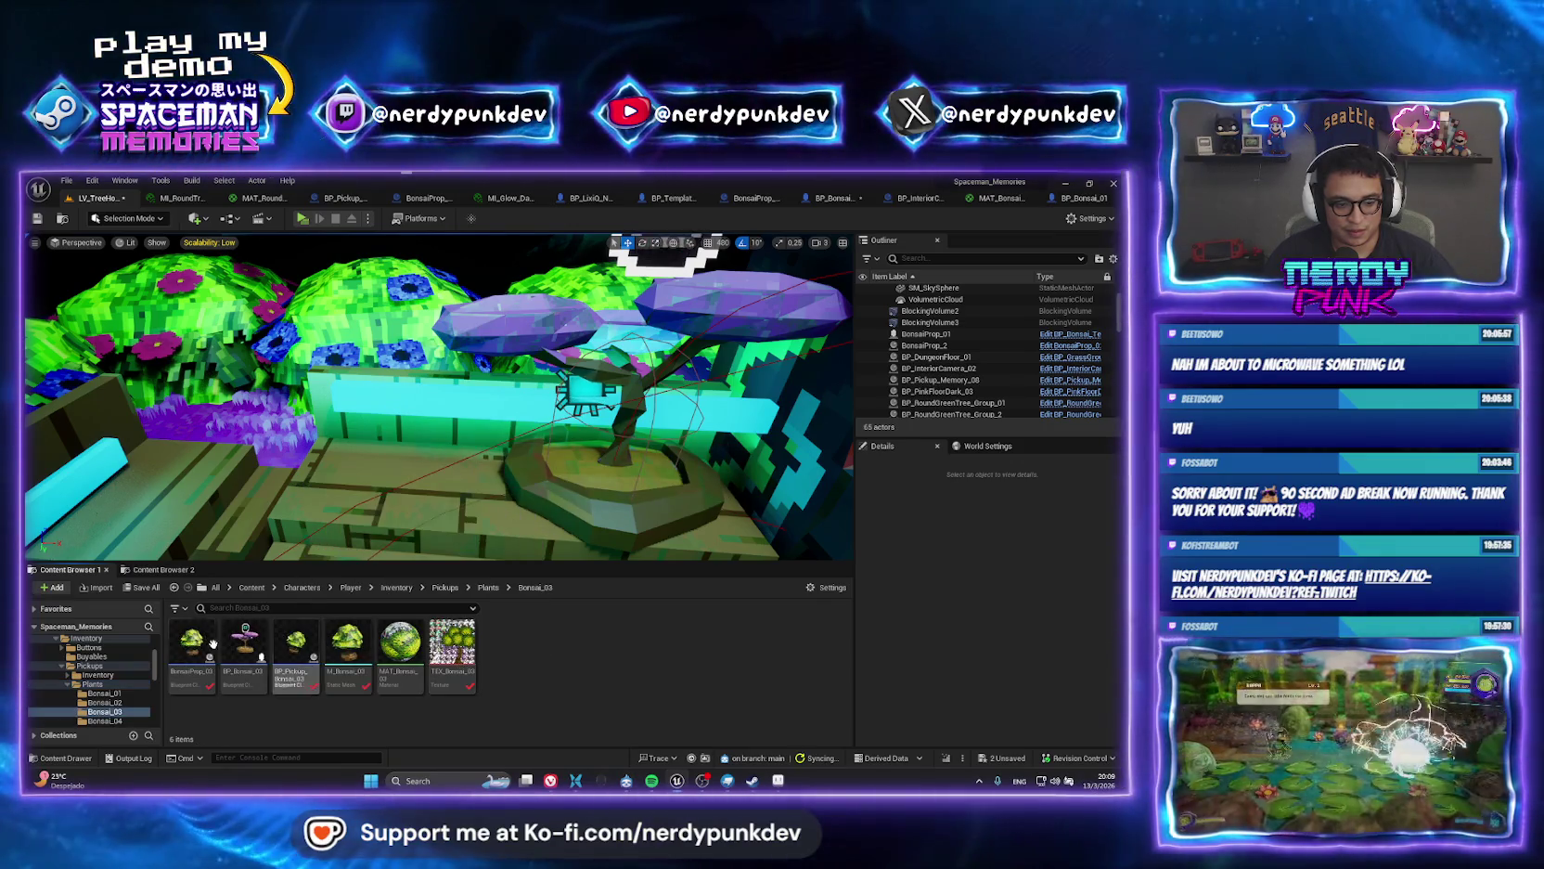
Set BP_Bonsai_03's StaticMesh component to M_Bonsai_03 and compile.
click(244, 646)
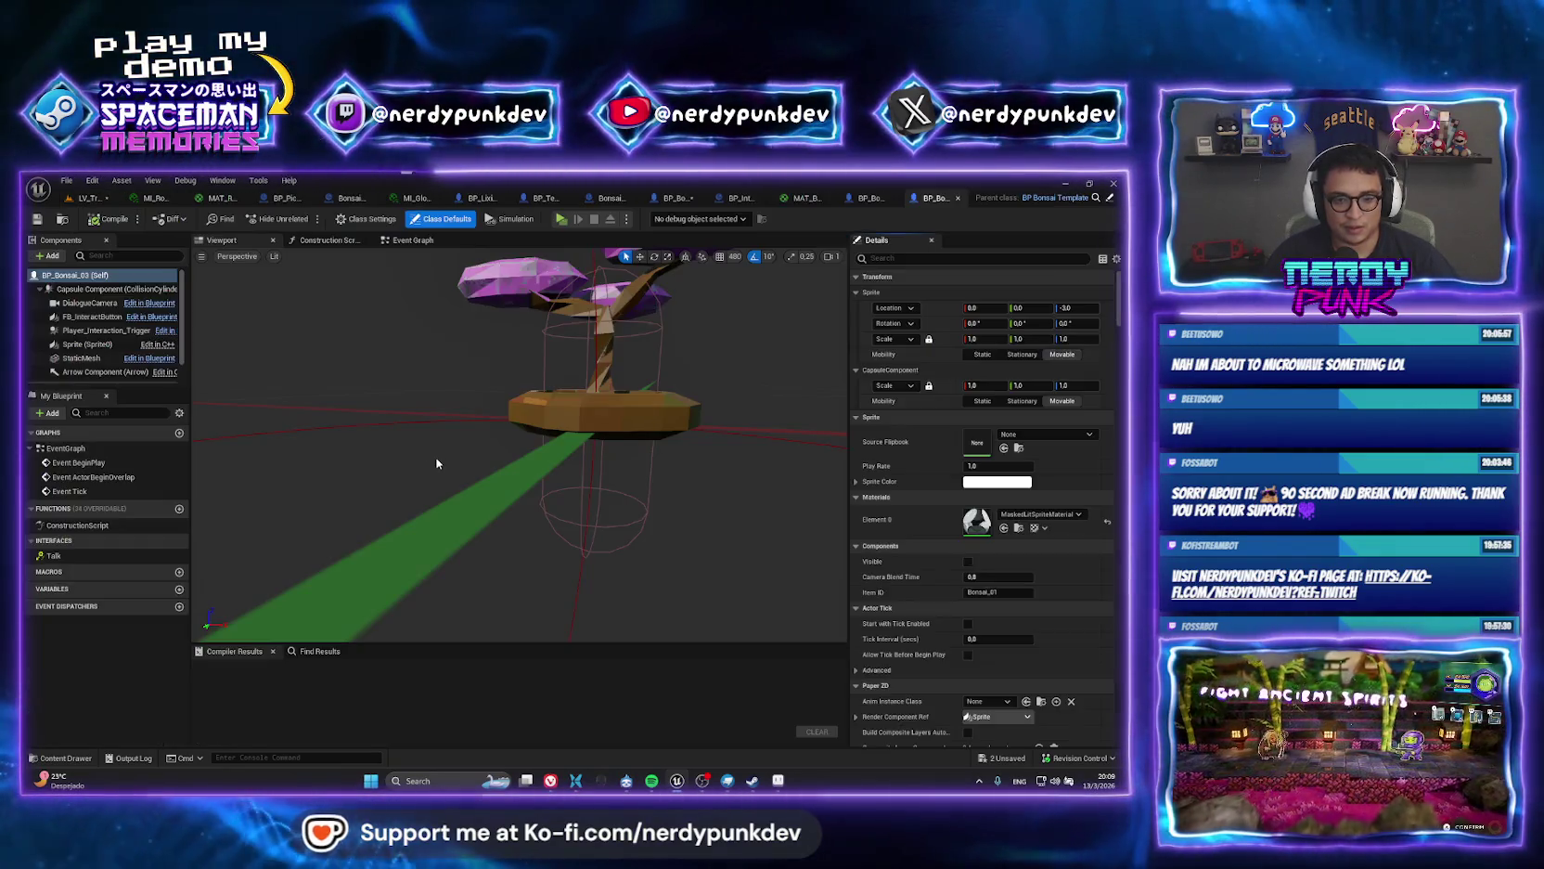
click(559, 406)
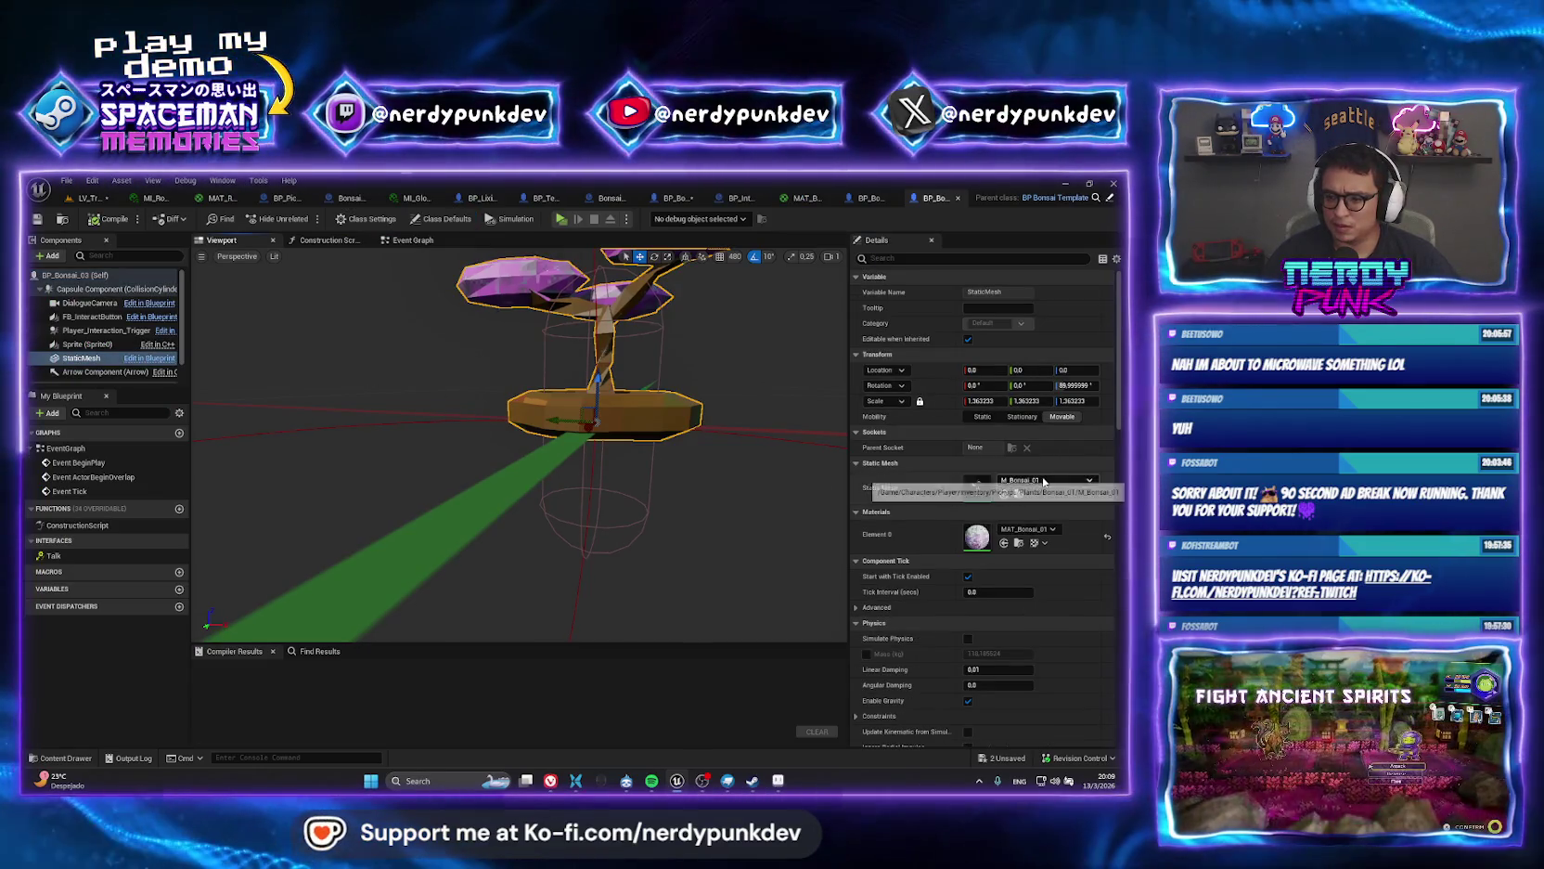
click(1043, 479)
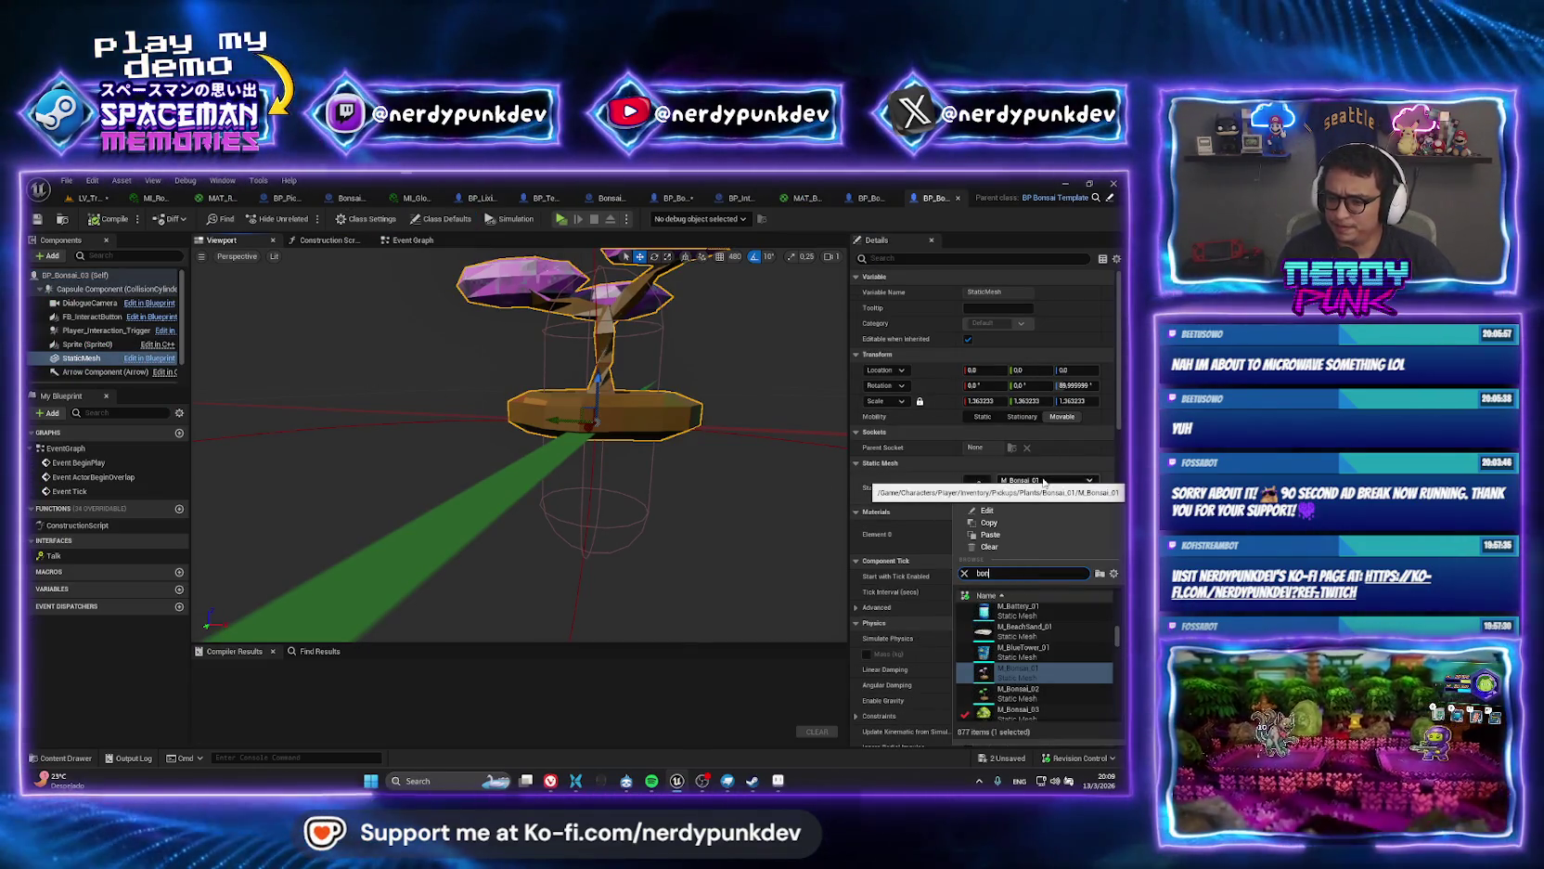
scroll(1059, 651, down, 2)
click(1029, 654)
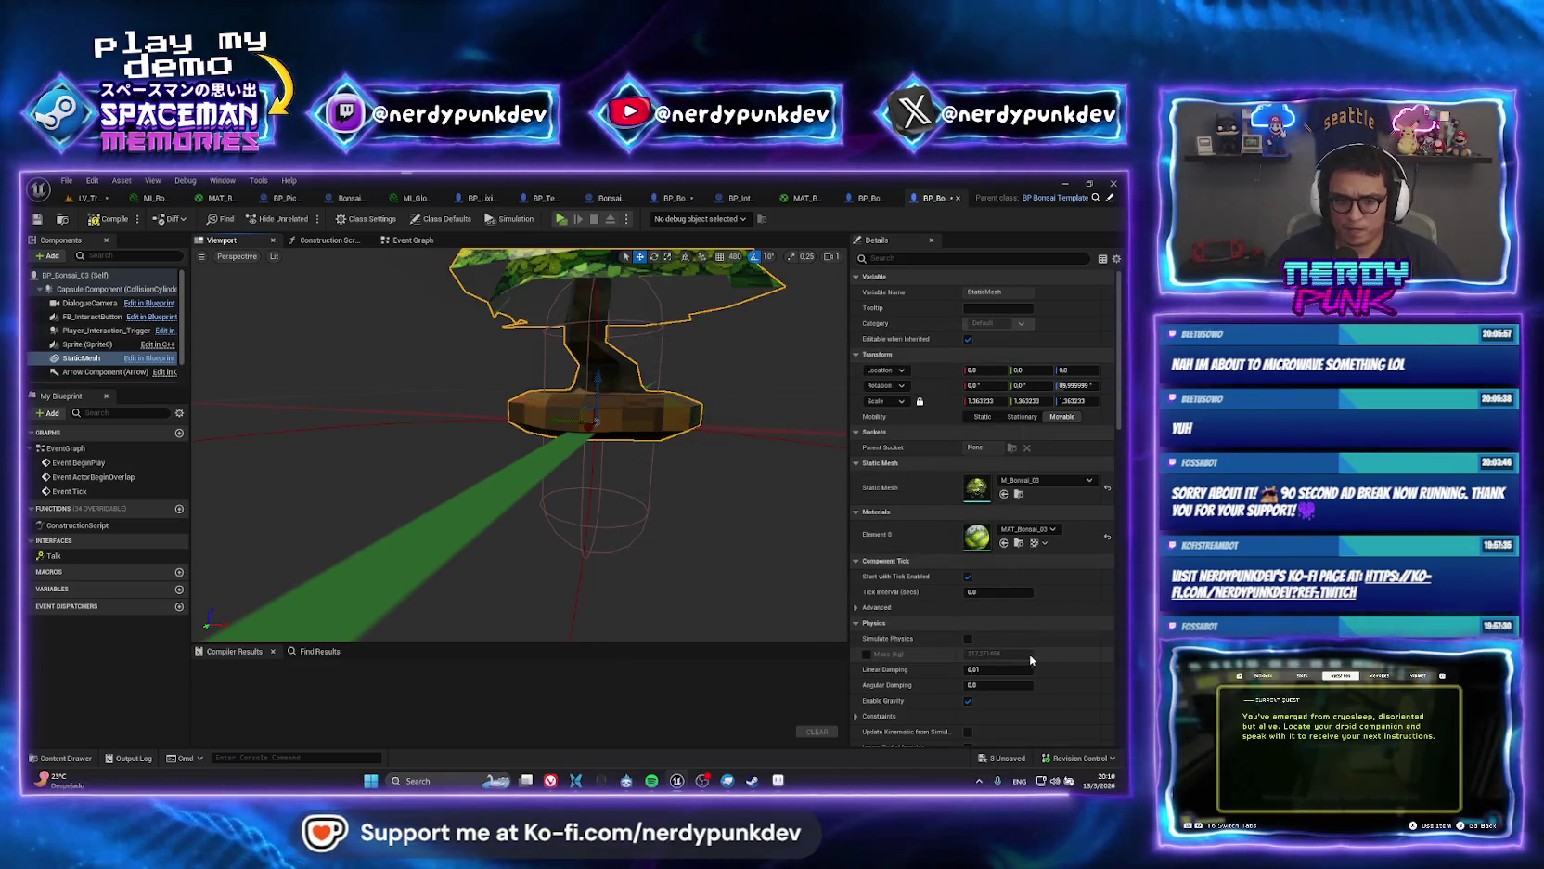
key(F7)
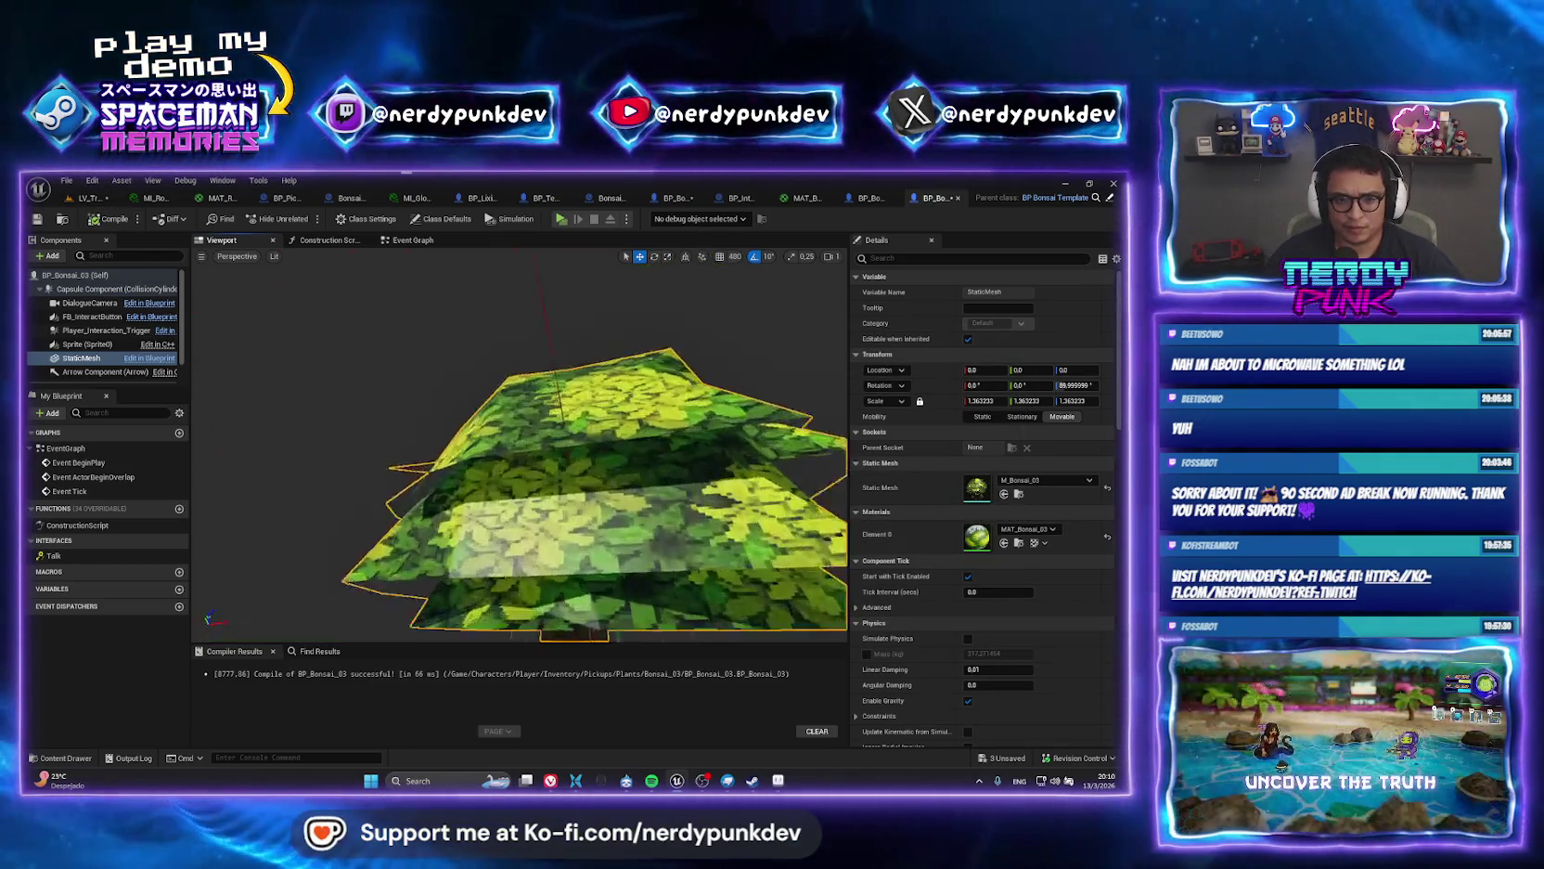
Return to the treehouse level with BP_Bonsai_03 ready to place.
scroll(520, 445, down, 5)
click(88, 197)
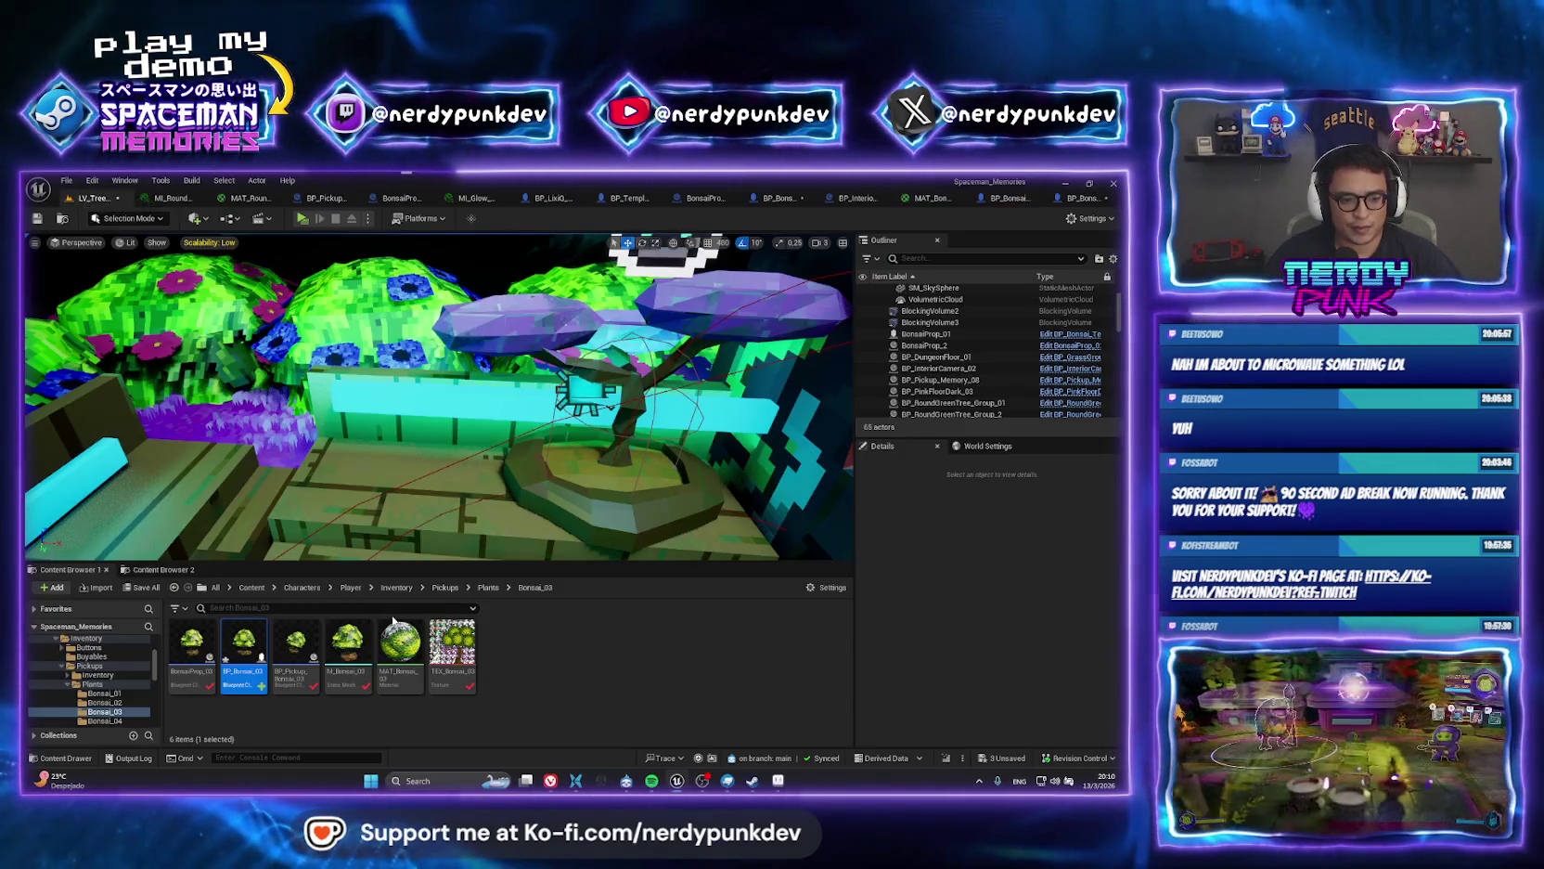
double_click(244, 648)
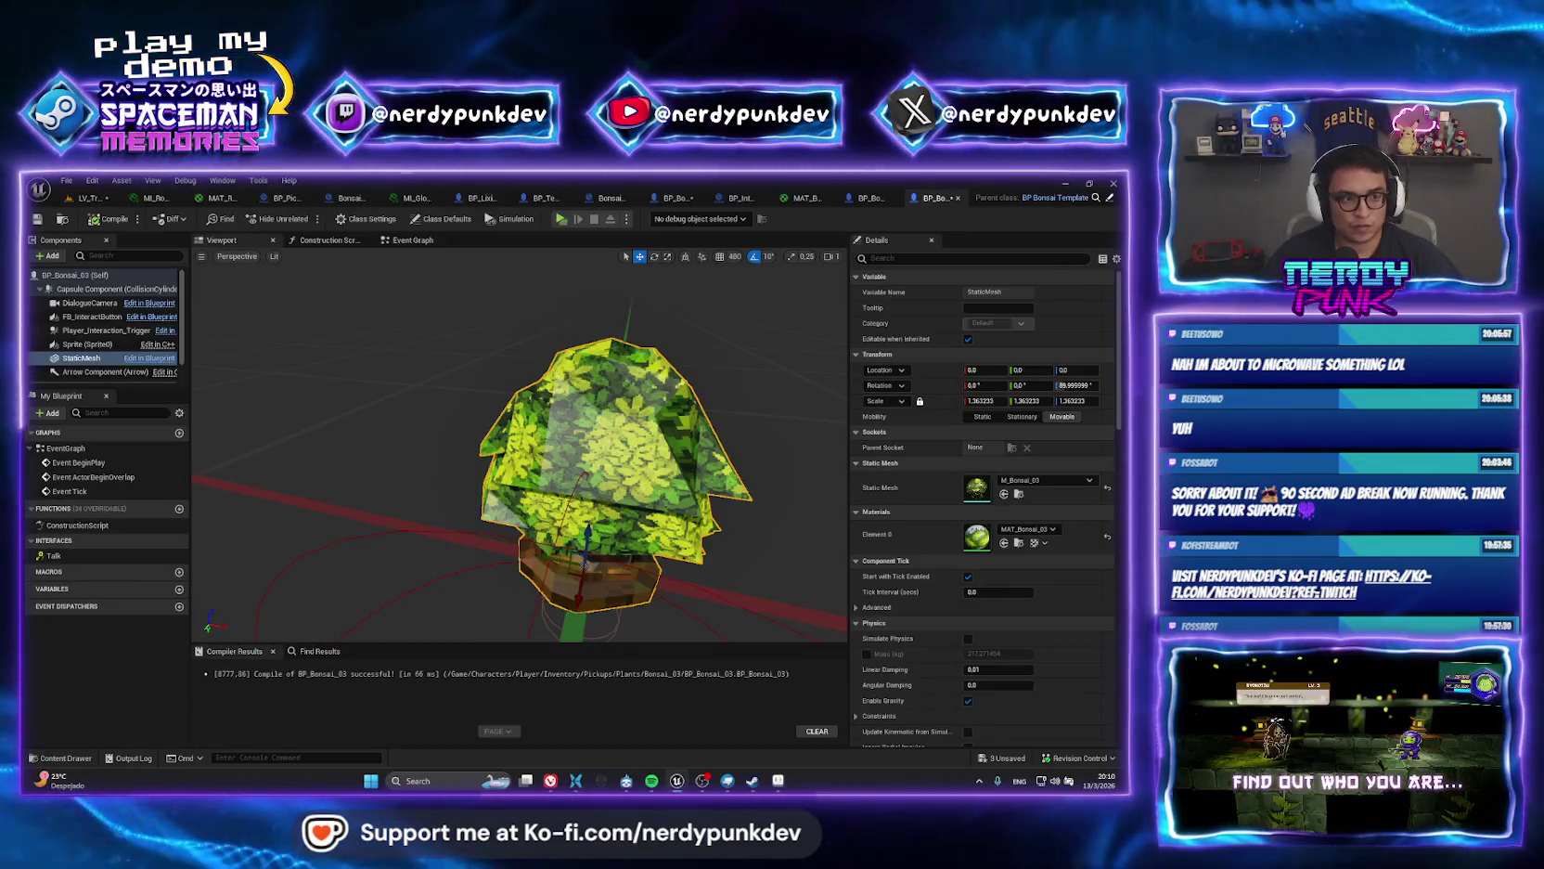
key(ctrl+Tab)
click(534, 729)
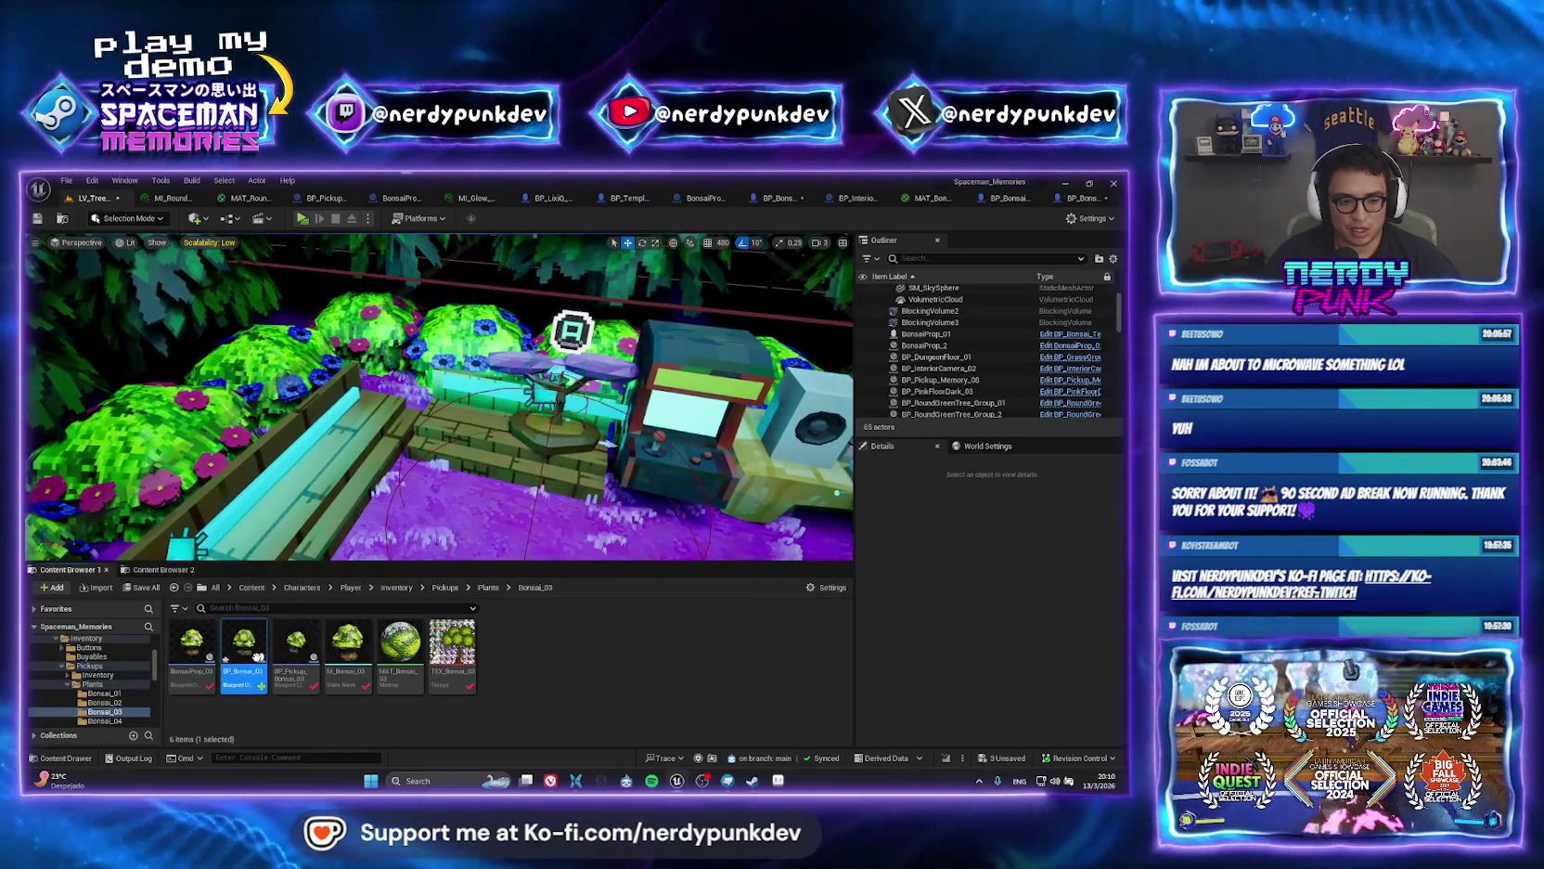
Place a BP_Bonsai_03 actor in the garden, then open BP_Bonsai_Template for editing.
mouse_move(244, 650)
mouse_down()
mouse_move(320, 496)
mouse_move(307, 408)
mouse_up()
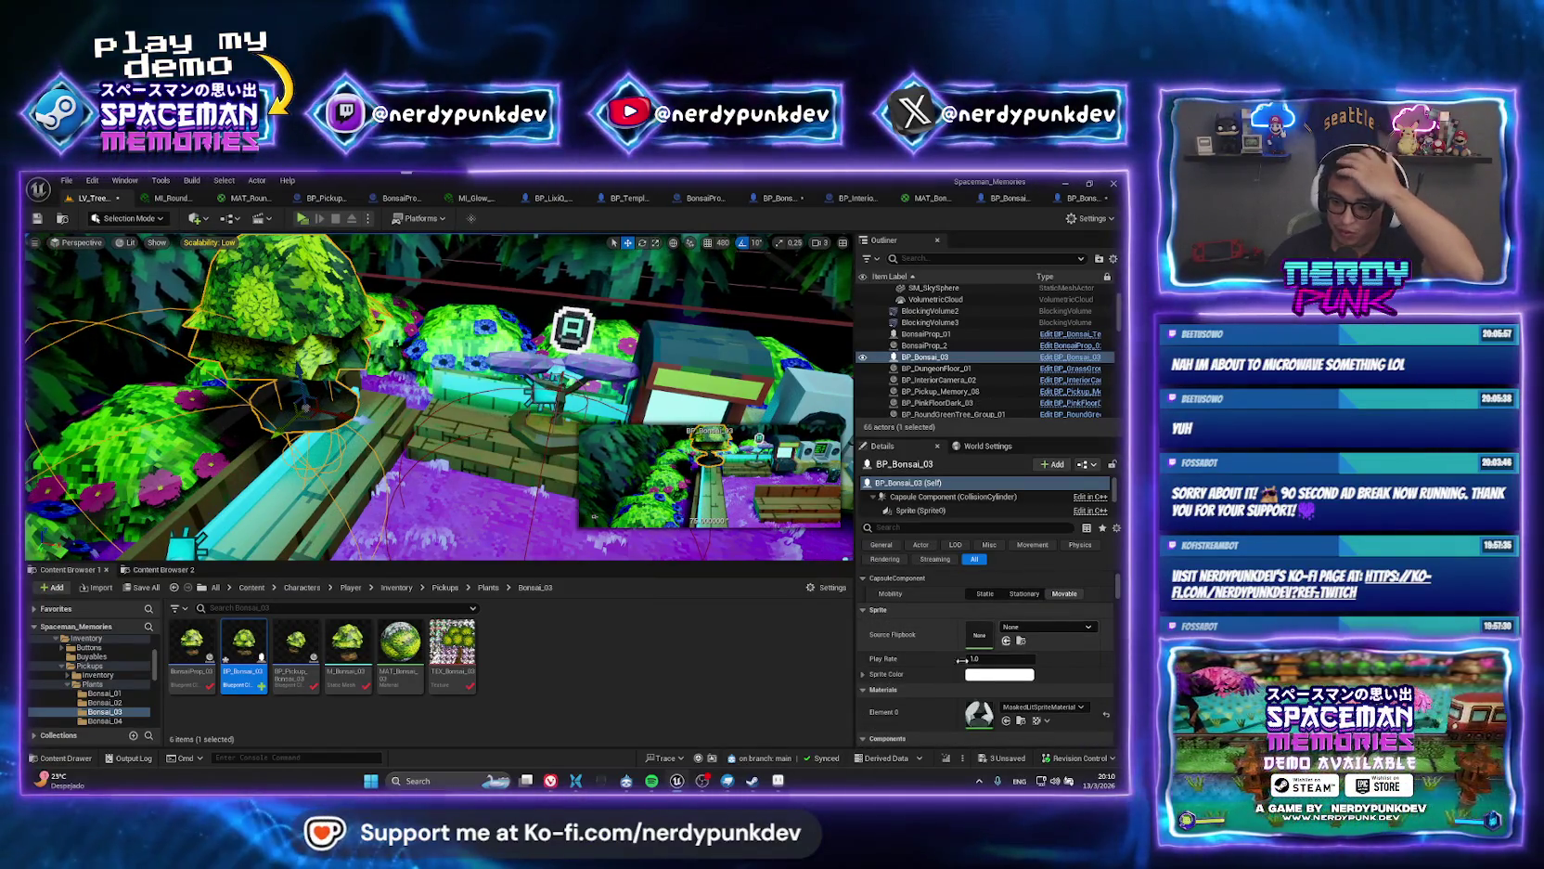
scroll(935, 664, down, 2)
scroll(935, 663, down, 1)
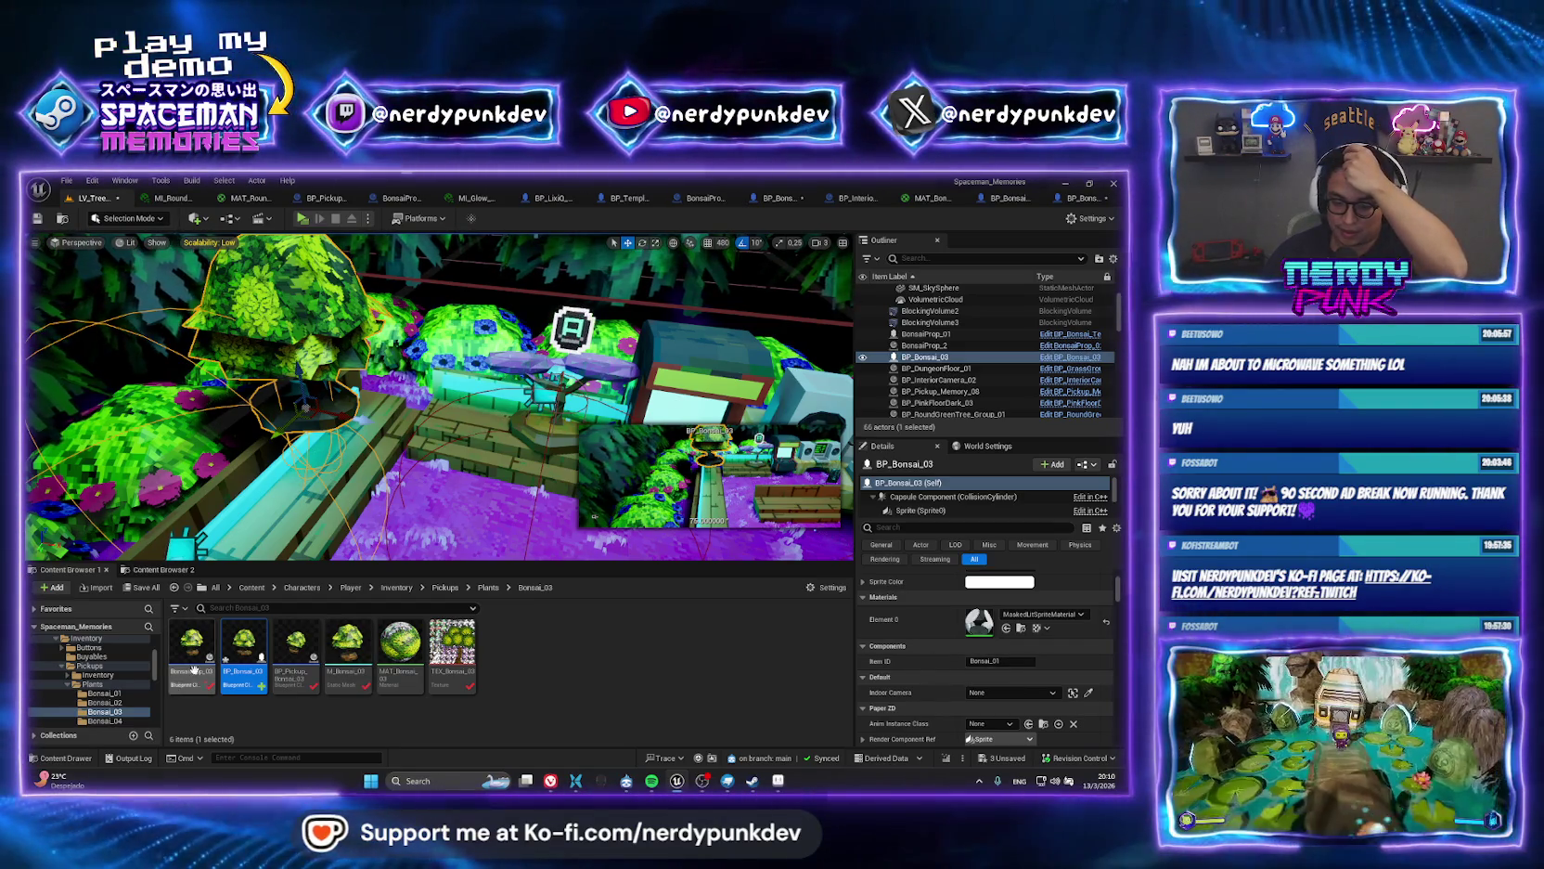
double_click(193, 668)
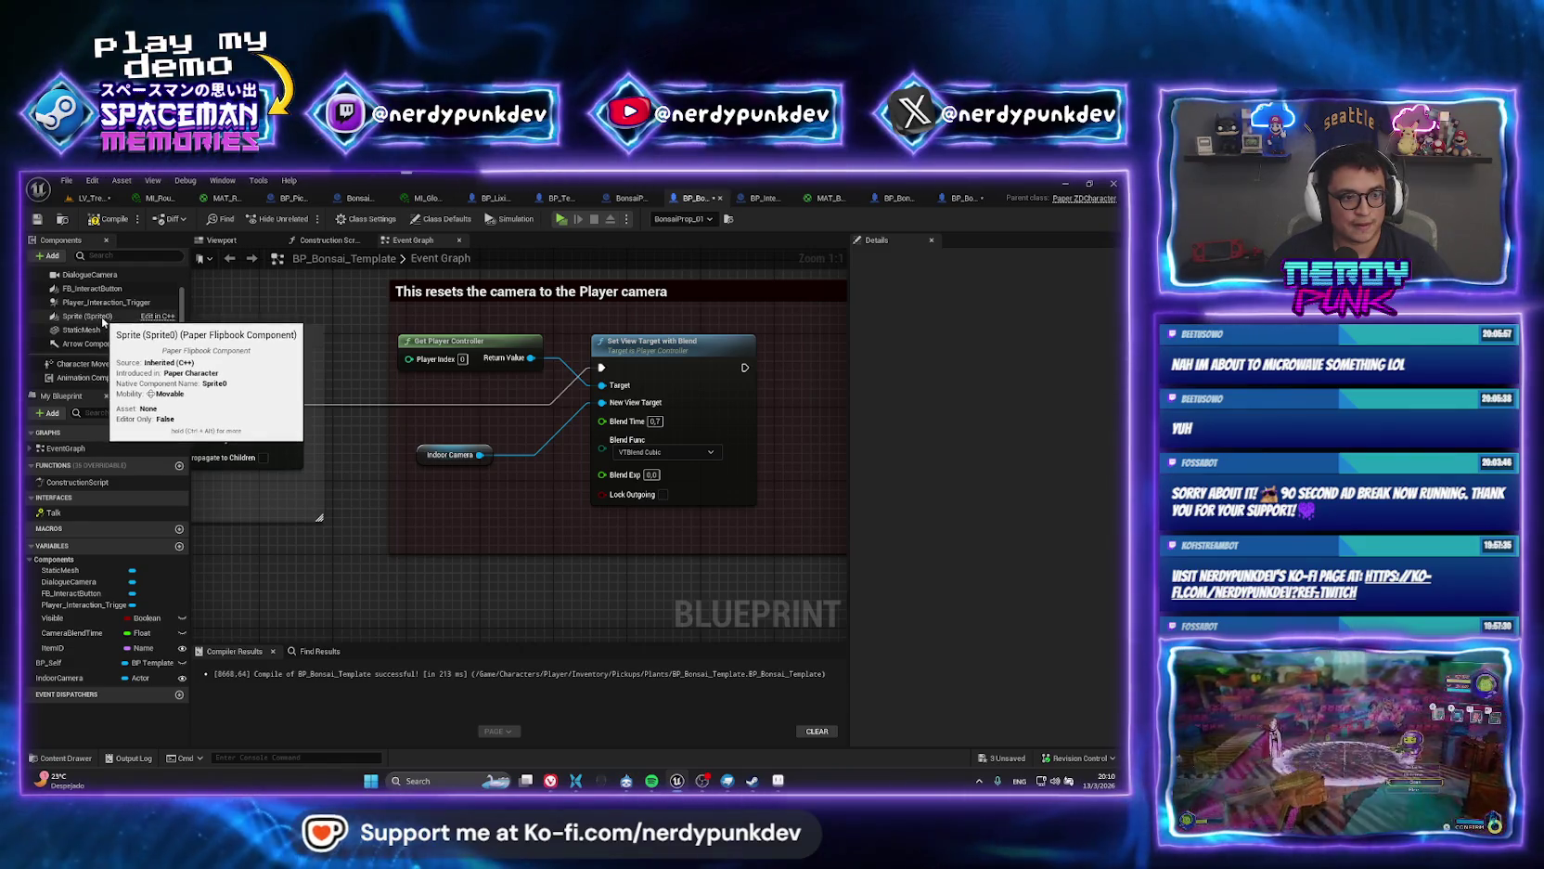
Uncheck Editable when Inherited on the template's Sprite component, then go back to the treehouse level.
click(86, 332)
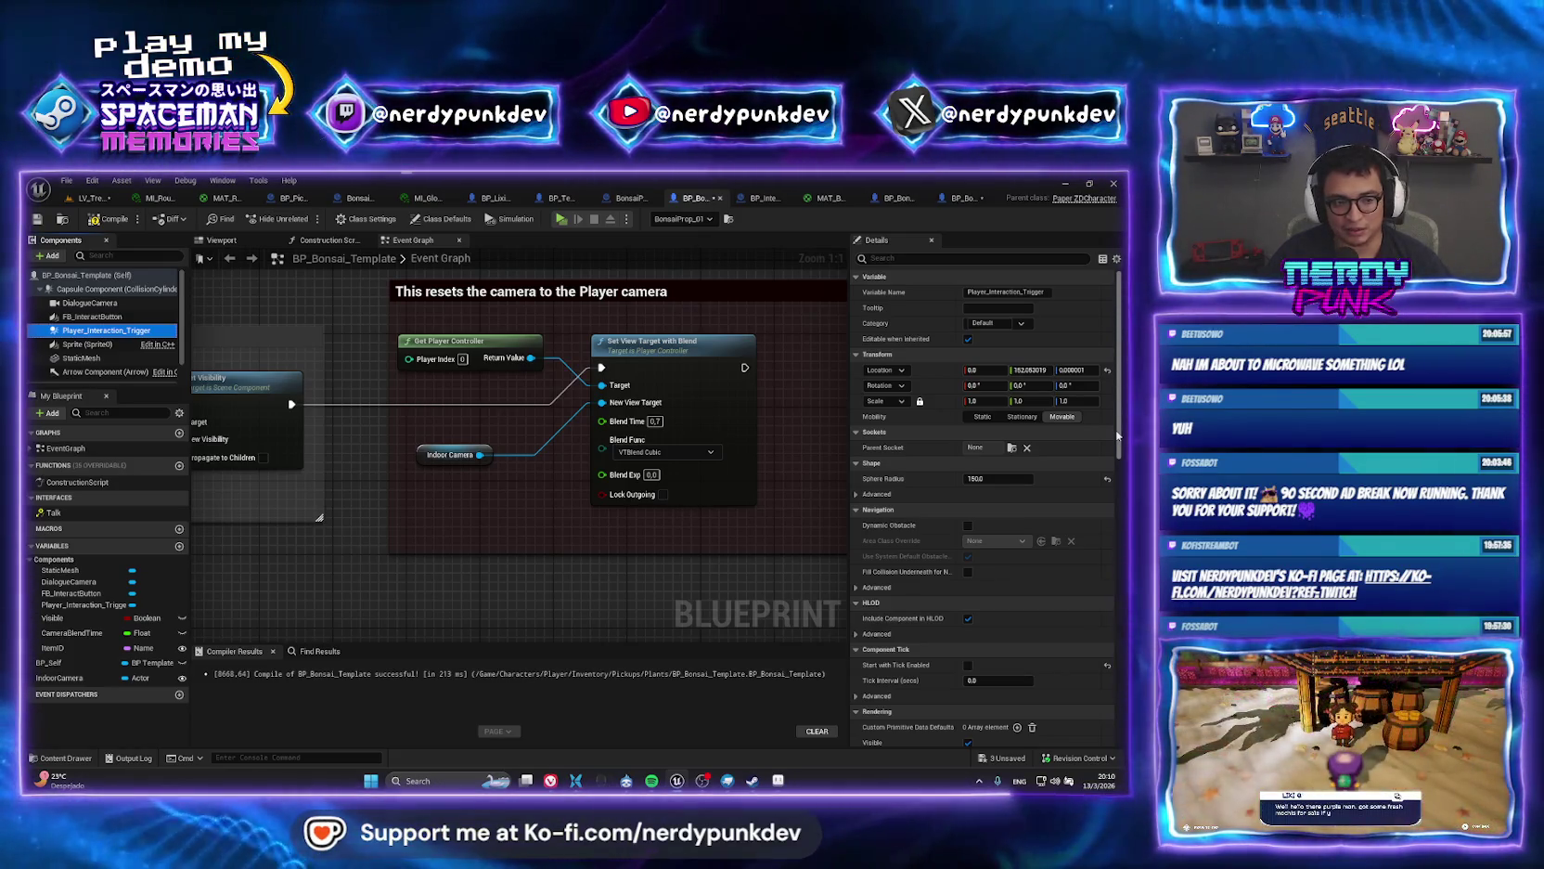
click(88, 343)
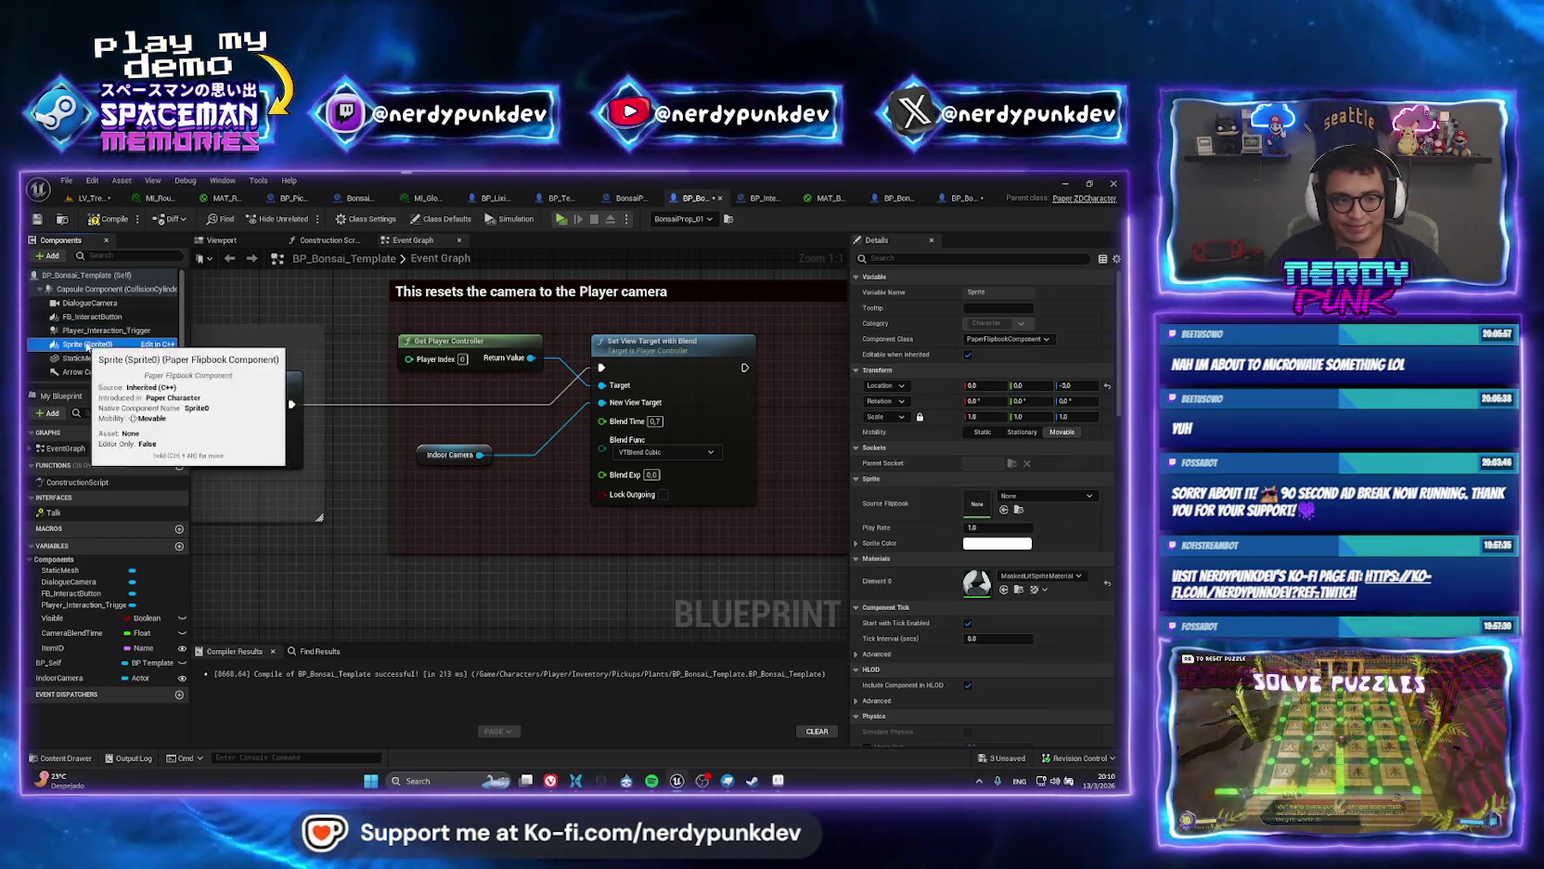
click(969, 355)
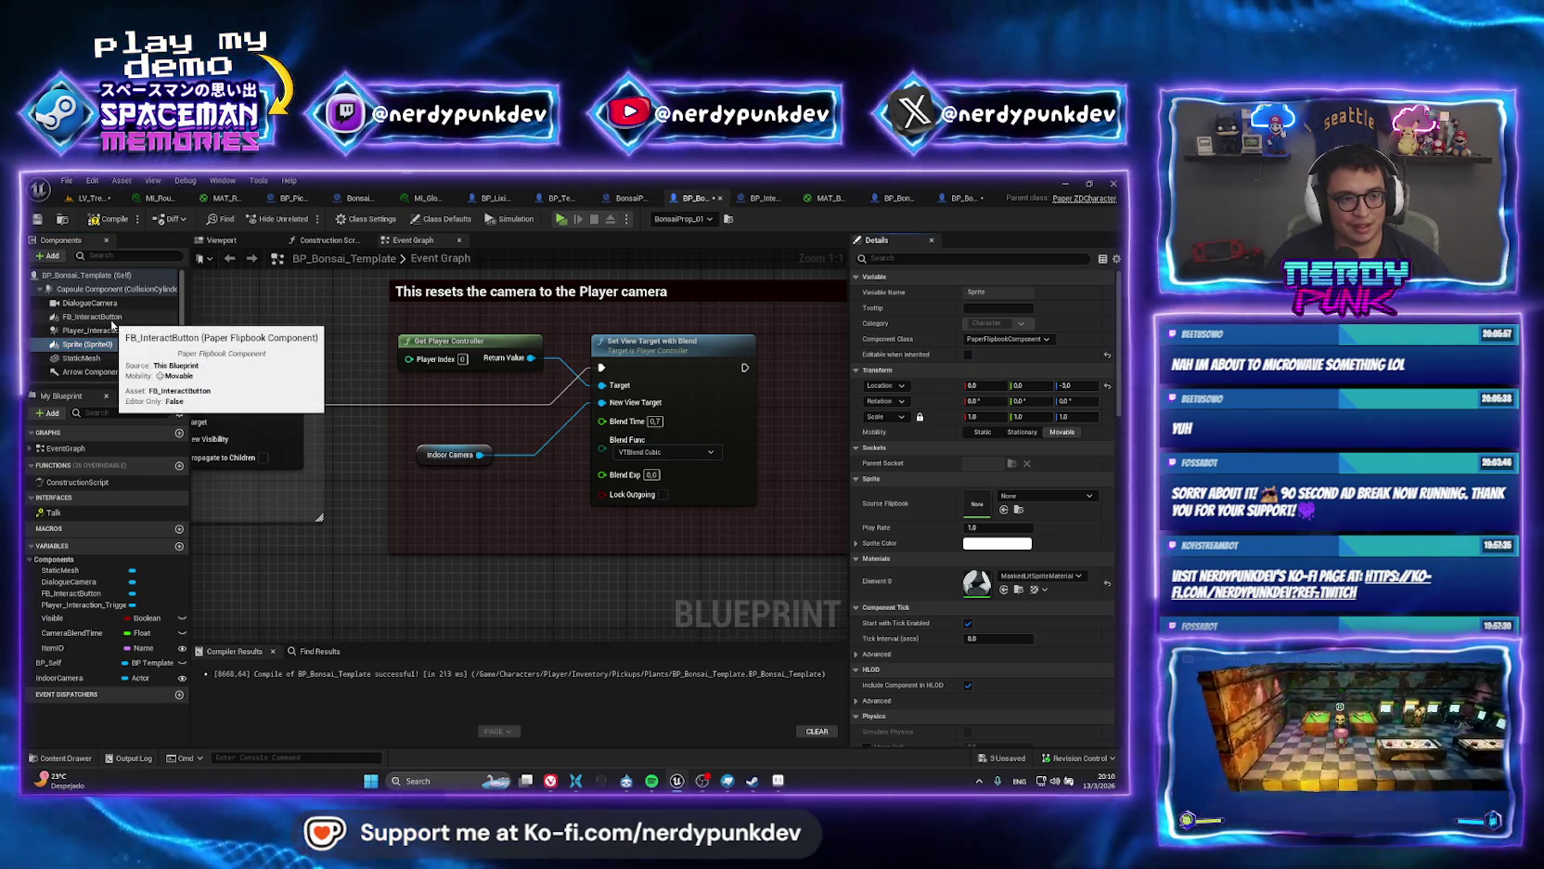
click(110, 329)
scroll(129, 350, down, 1)
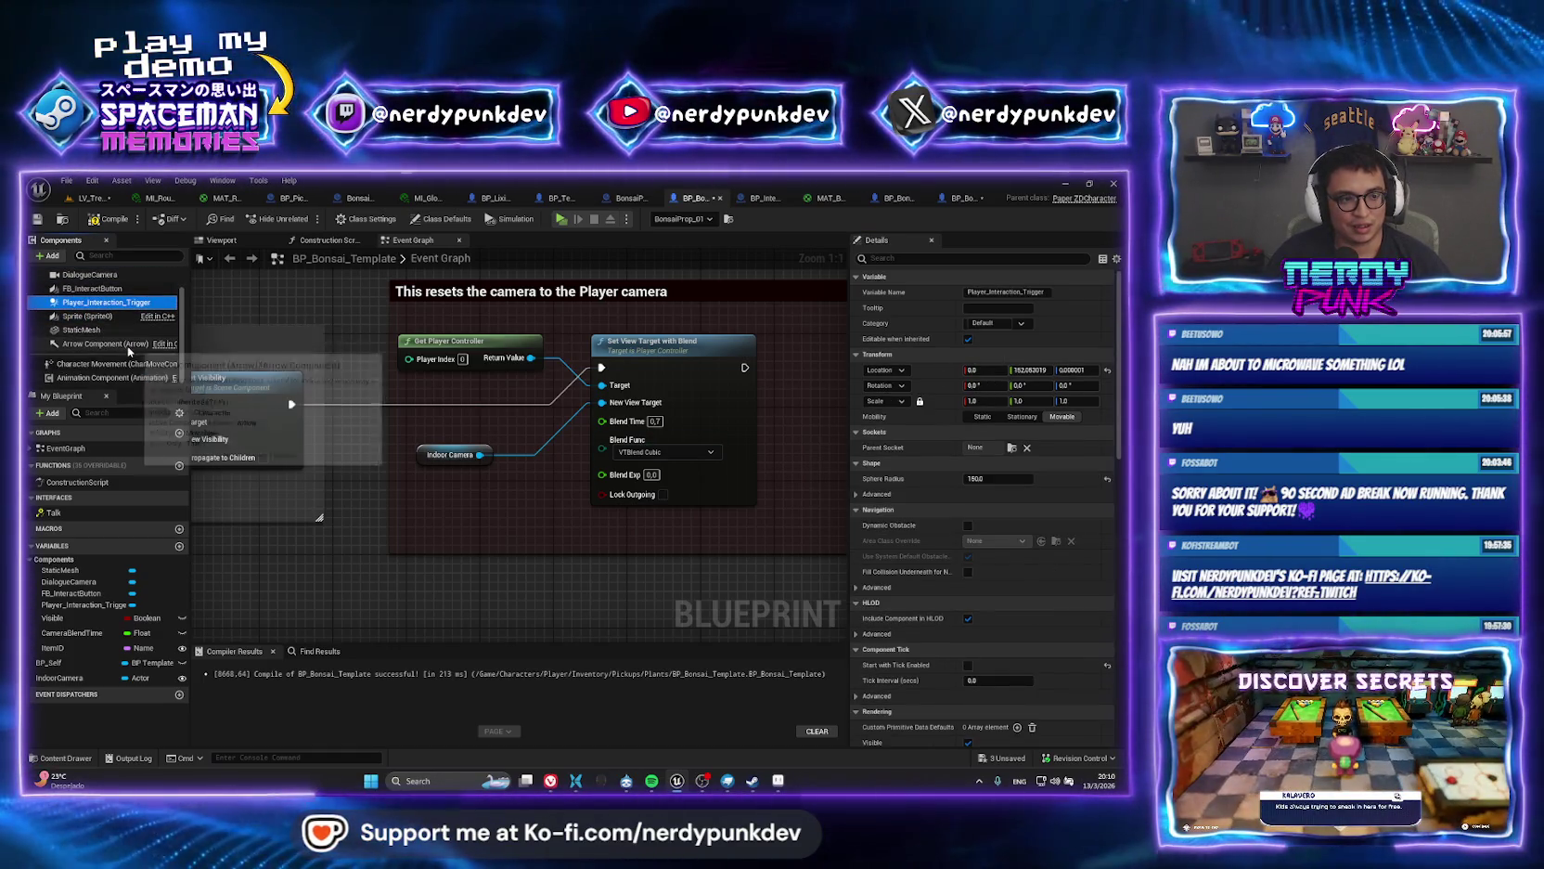
scroll(130, 315, up, 1)
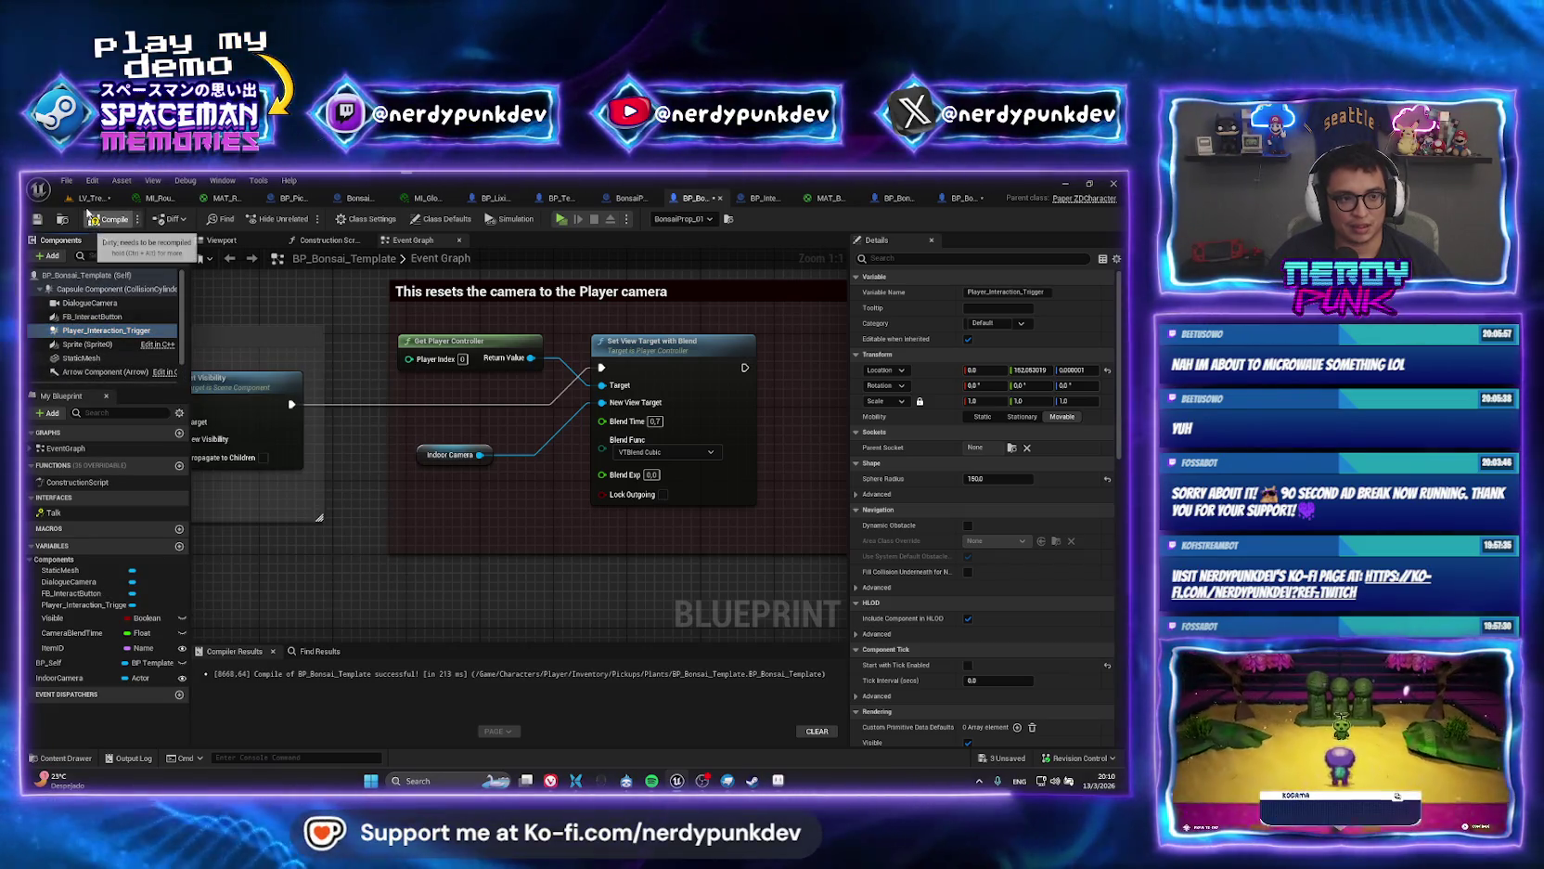
click(92, 197)
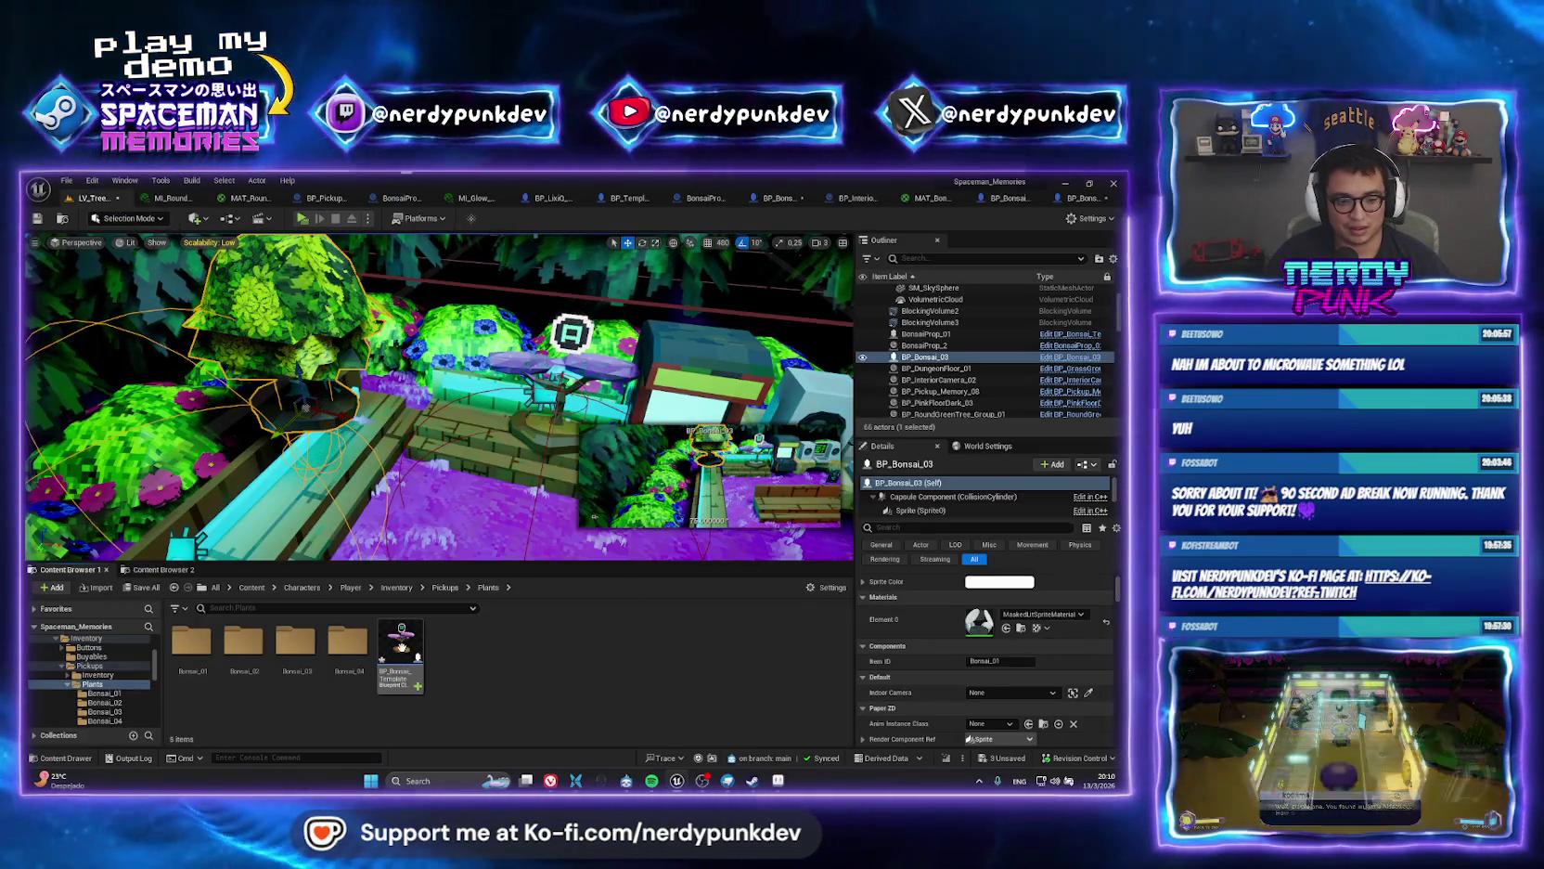
Select the placed BP_Bonsai_03 actor and open its Blueprint with Edit BP_Bonsai_03.
click(401, 650)
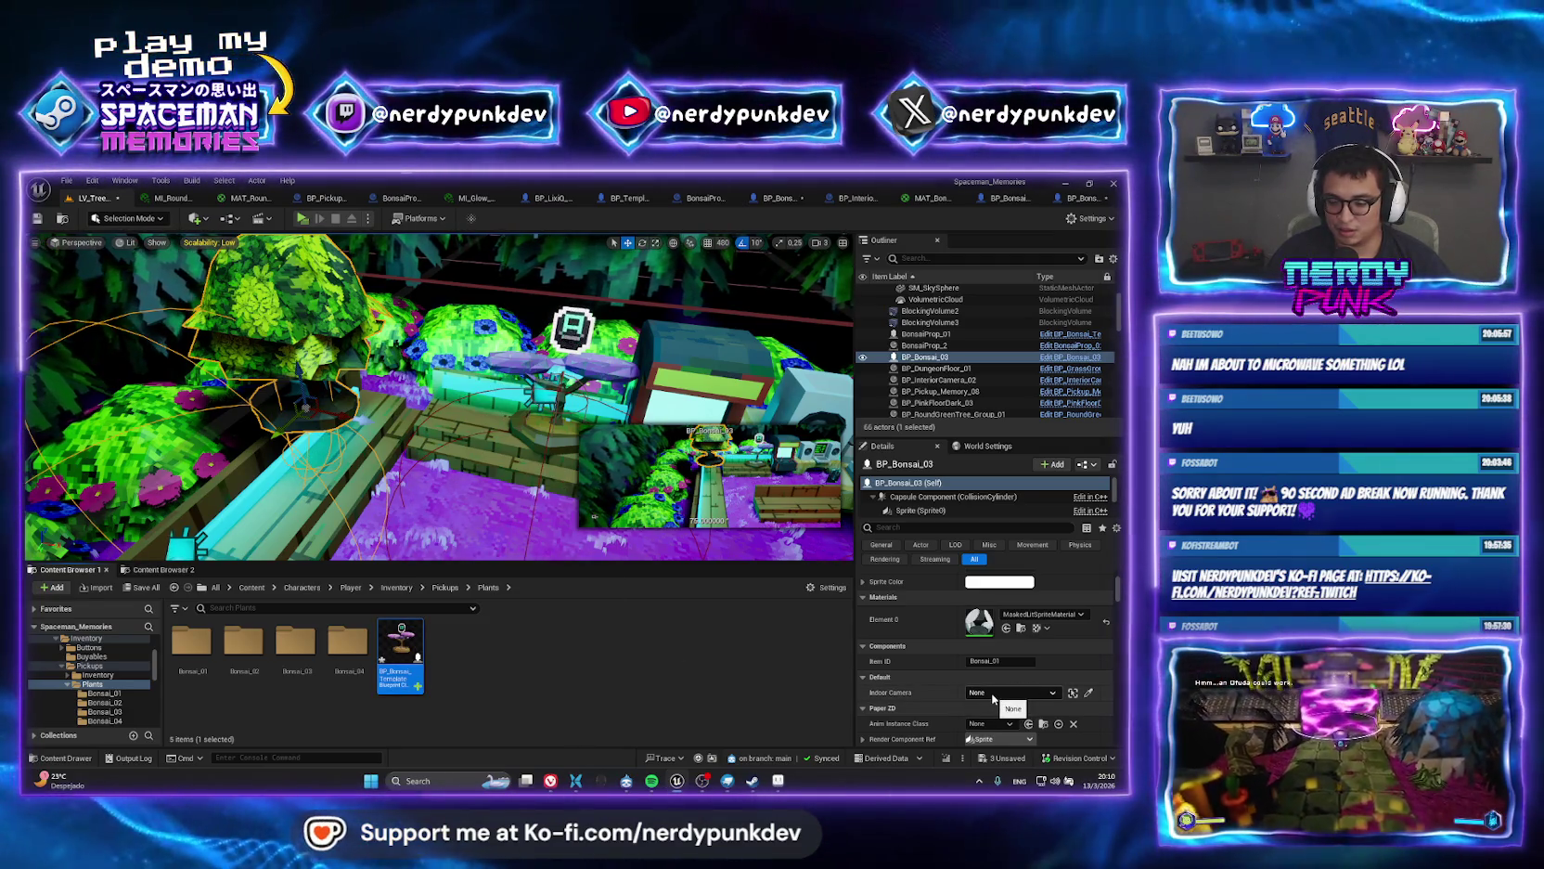
scroll(915, 640, up, 1)
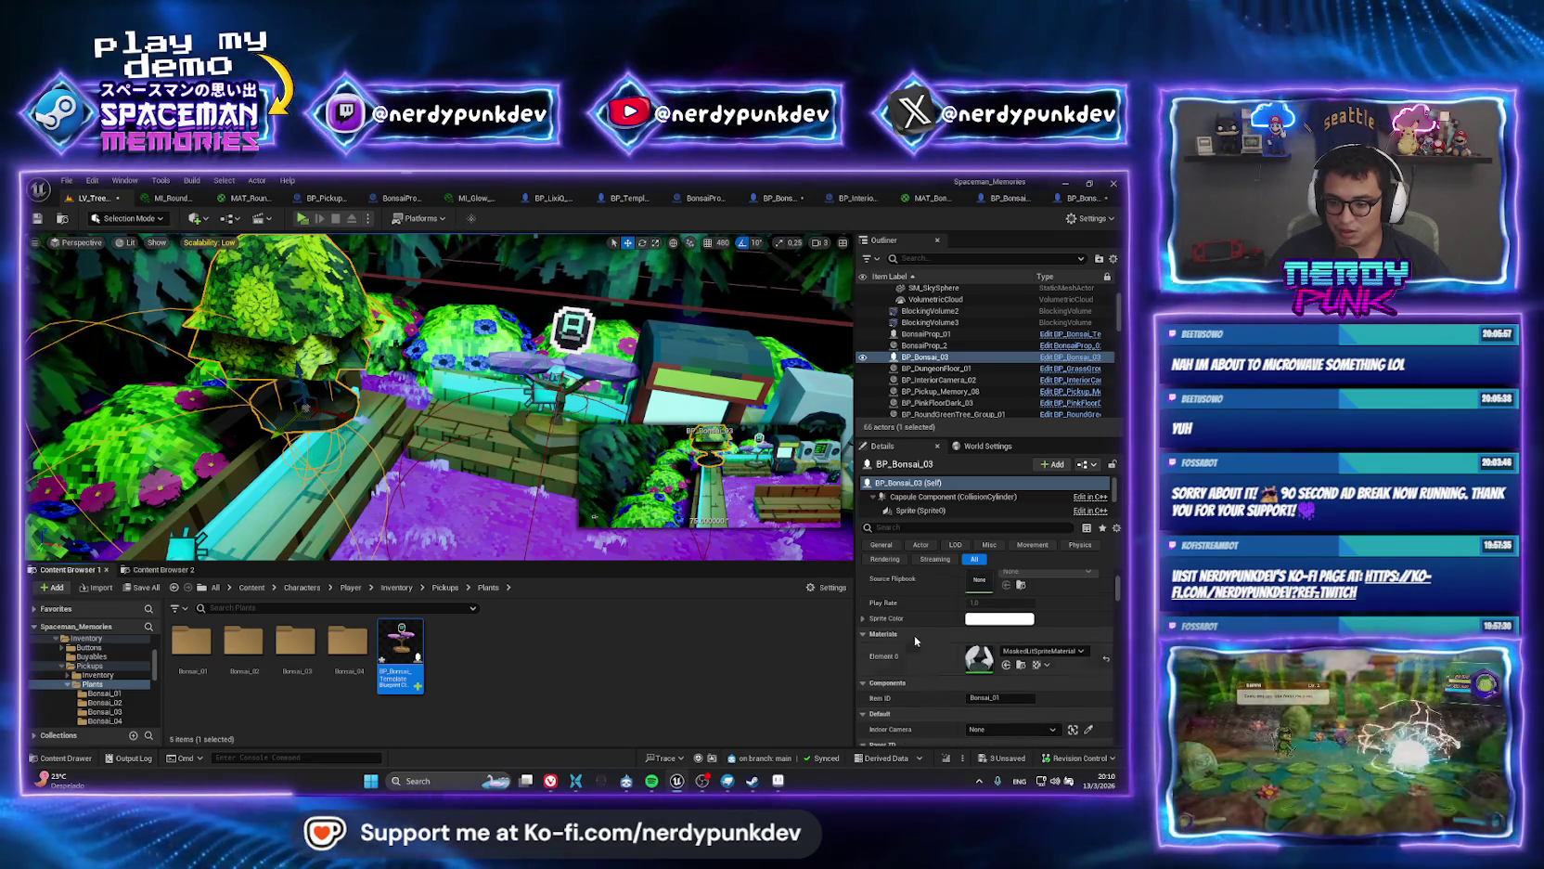
scroll(891, 650, up, 1)
click(429, 630)
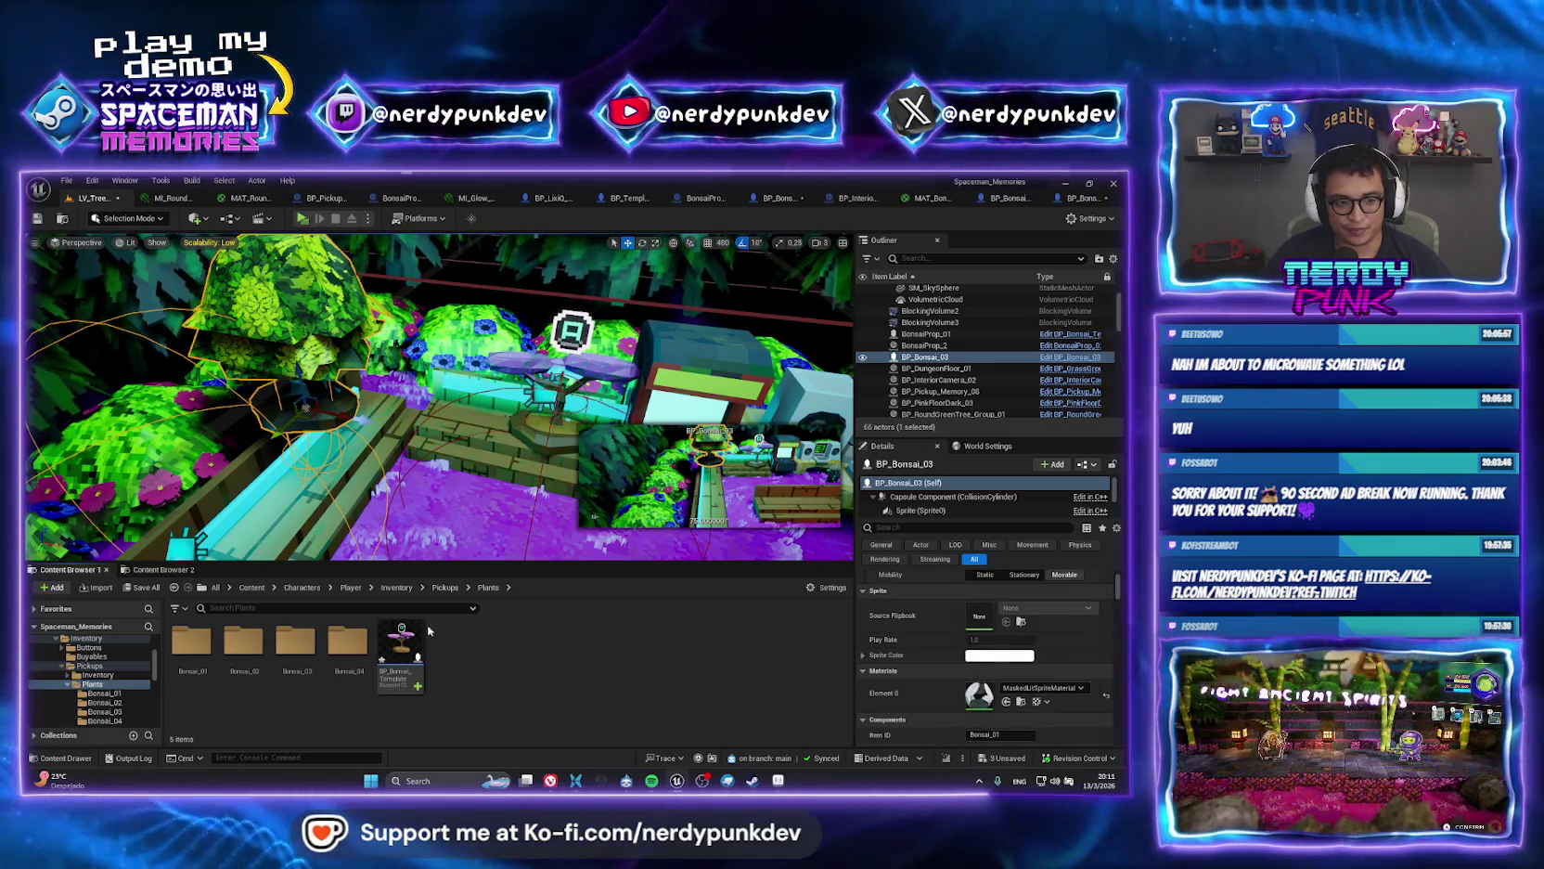
click(924, 358)
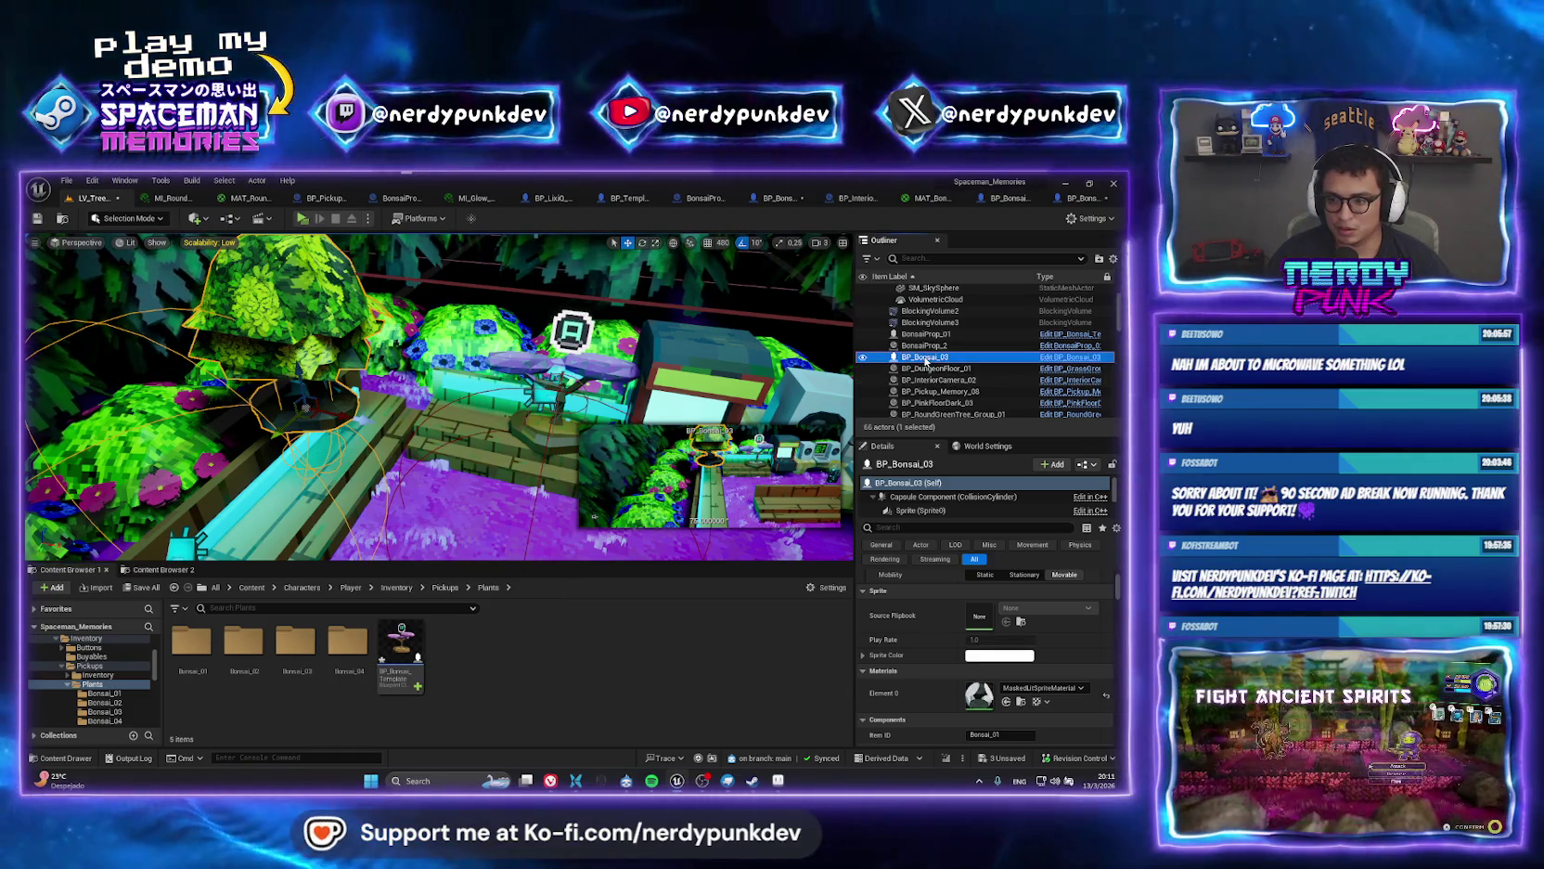
right_click(924, 358)
click(965, 369)
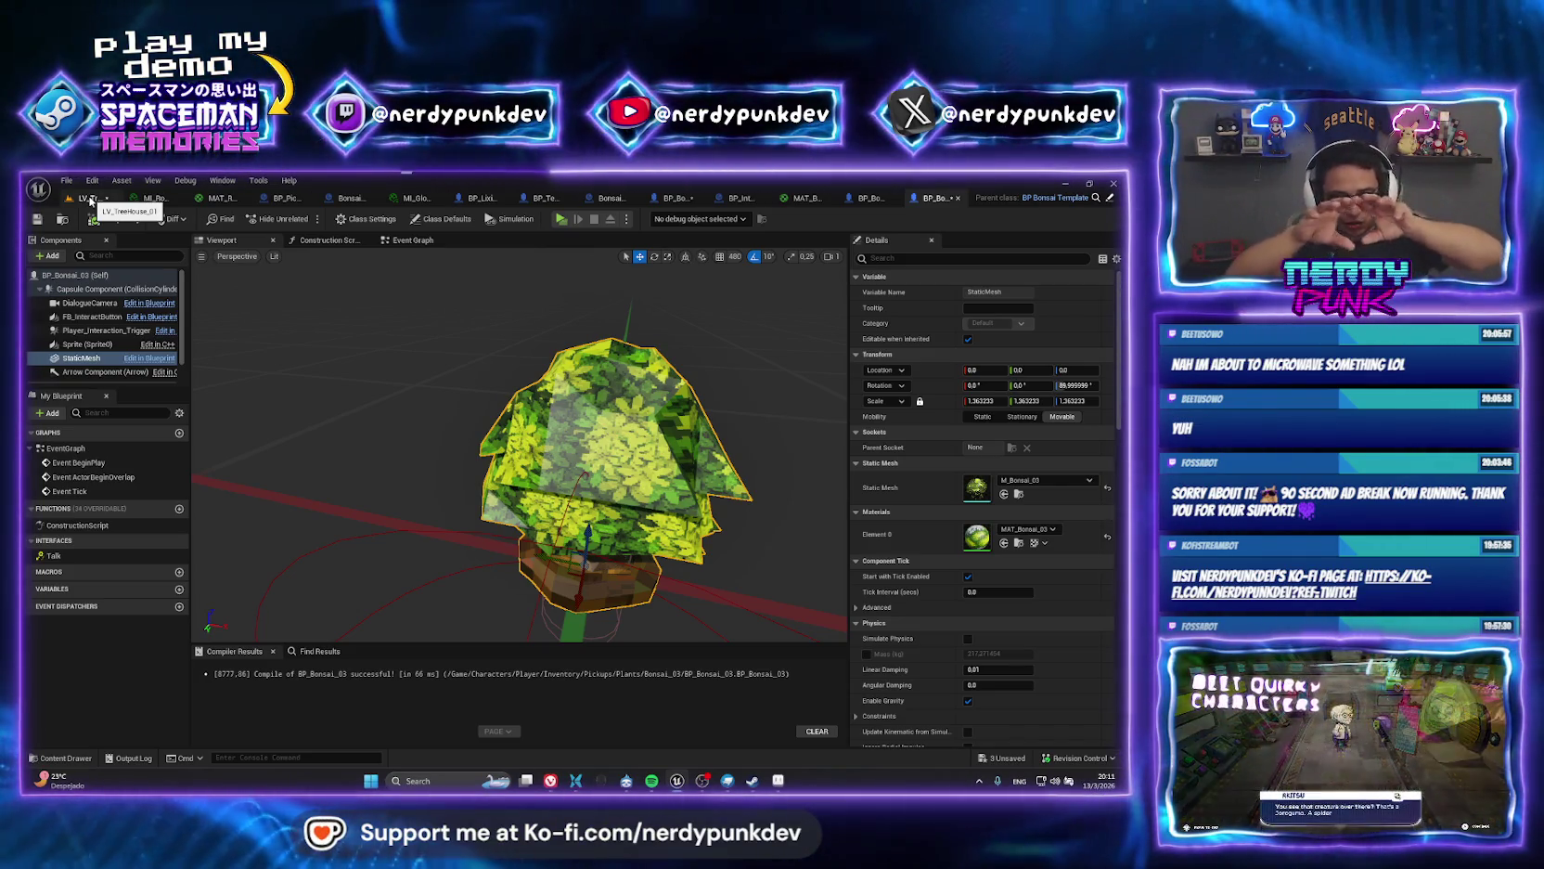
click(90, 199)
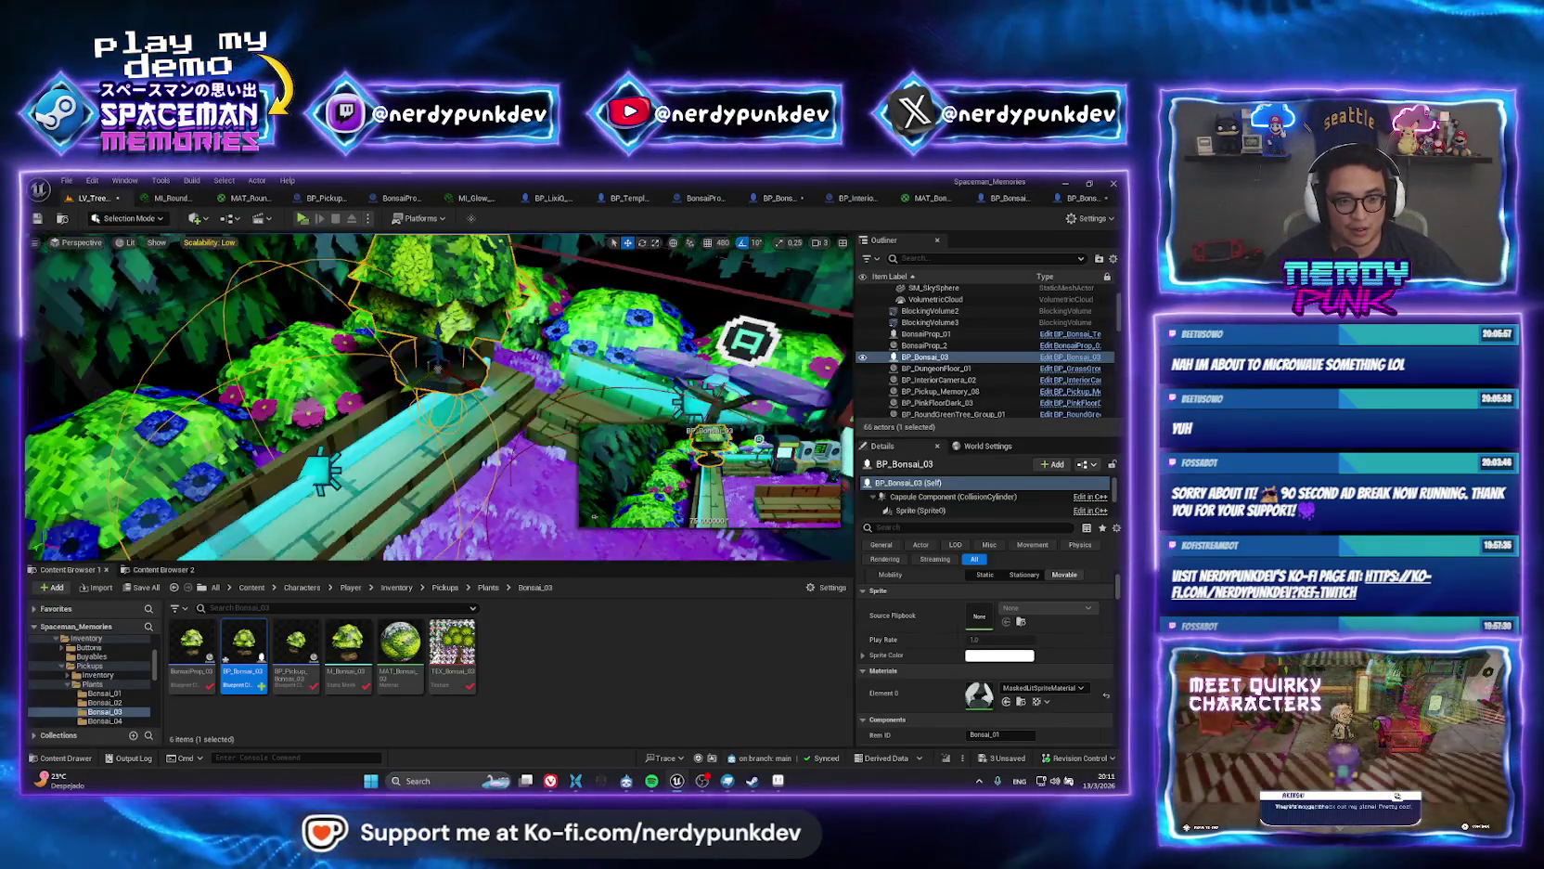
key(e)
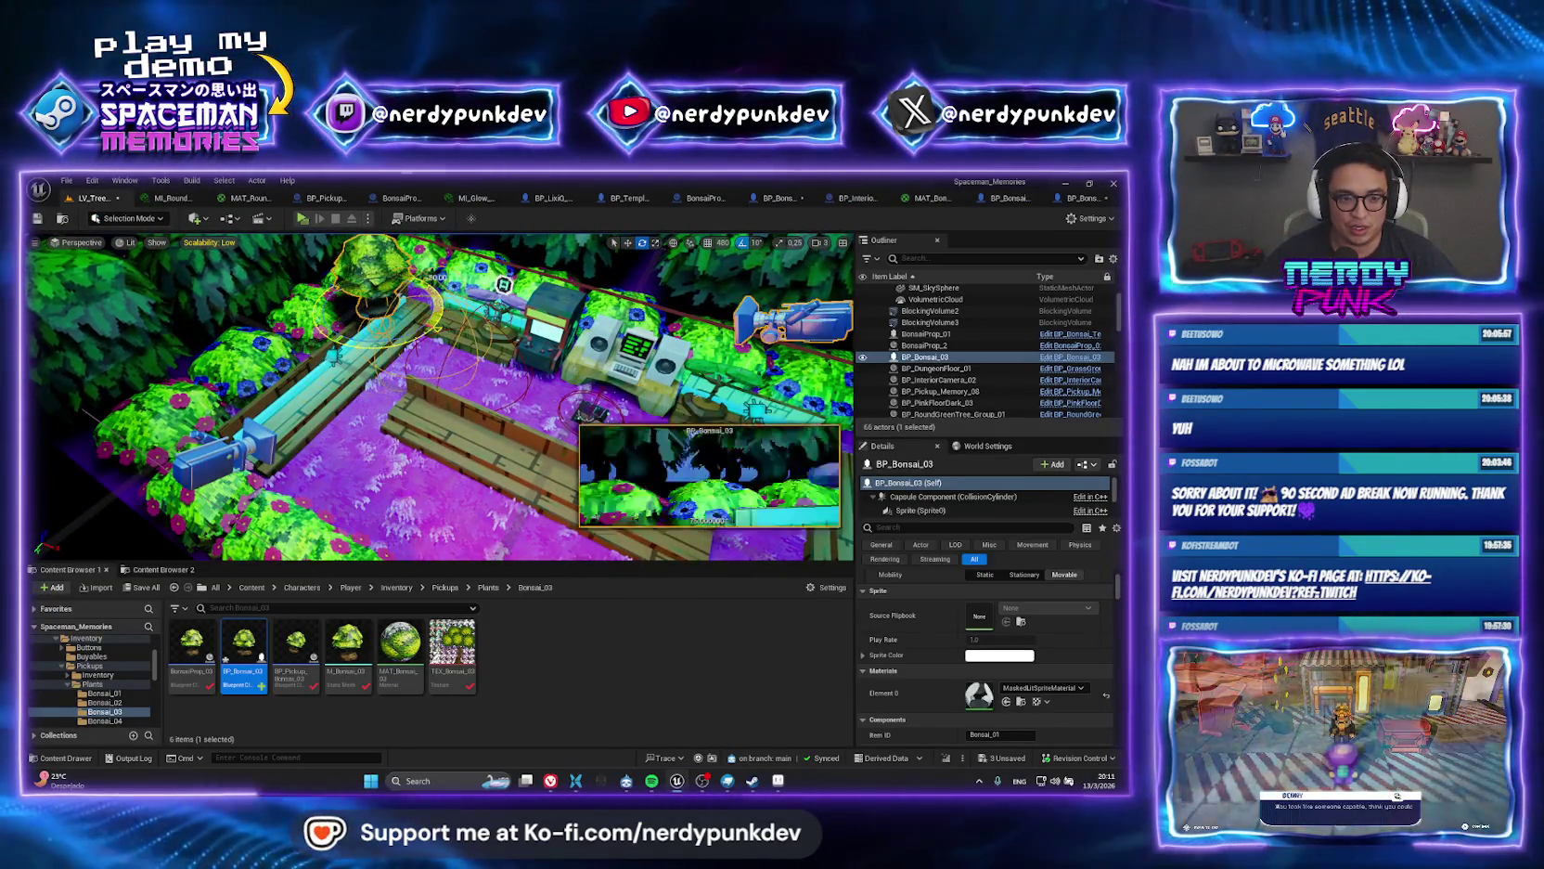
mouse_move(439, 399)
mouse_down()
mouse_move(440, 445)
mouse_move(418, 390)
mouse_up()
drag(323, 330, 327, 367)
key(w)
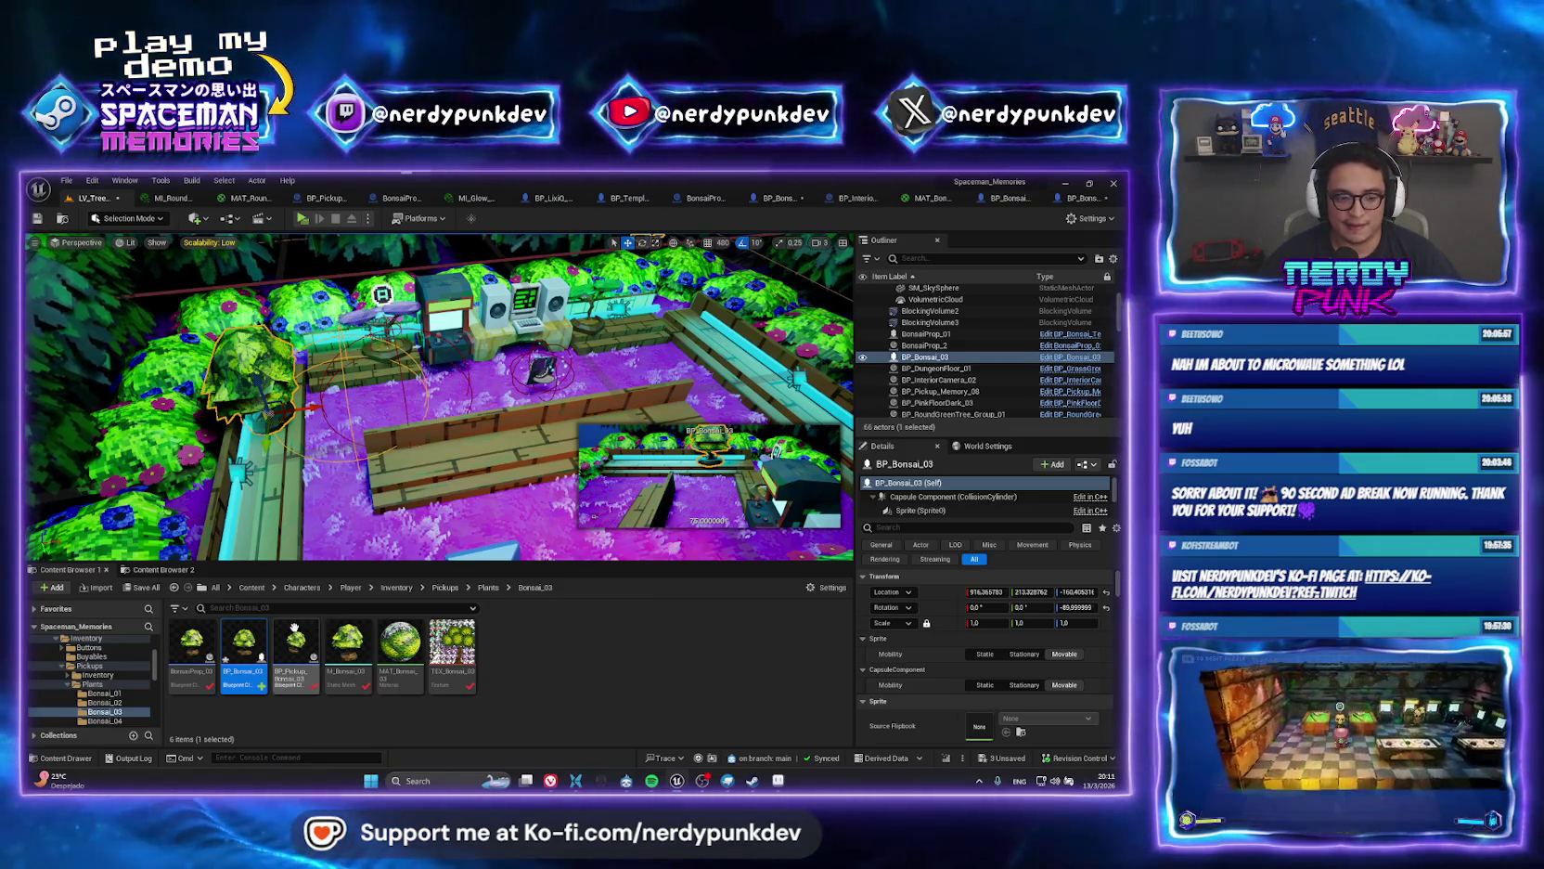
double_click(244, 640)
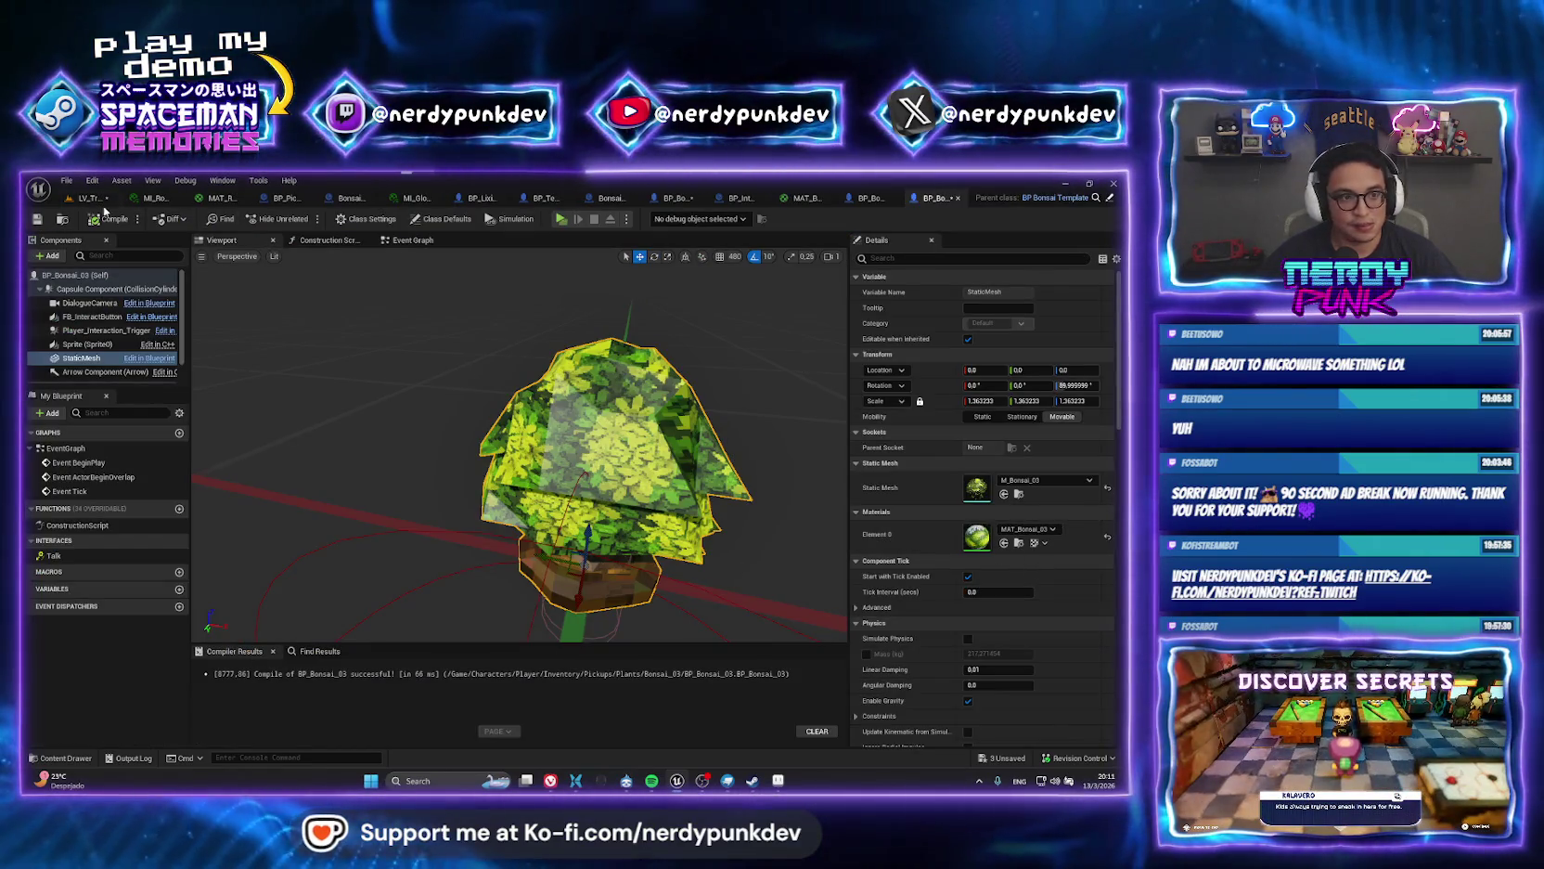
click(92, 198)
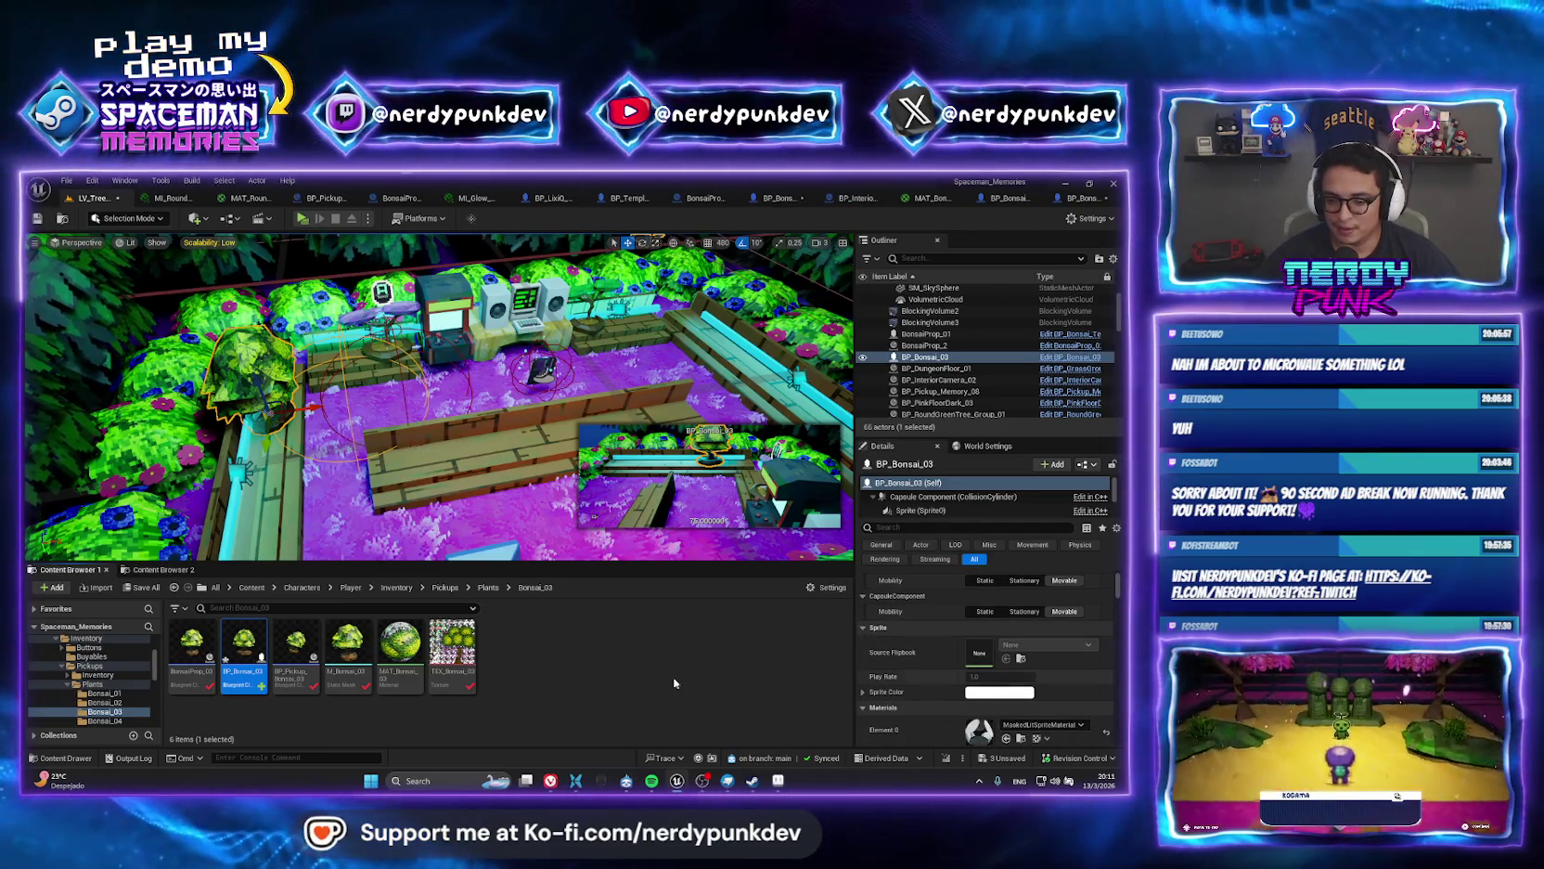
click(1081, 198)
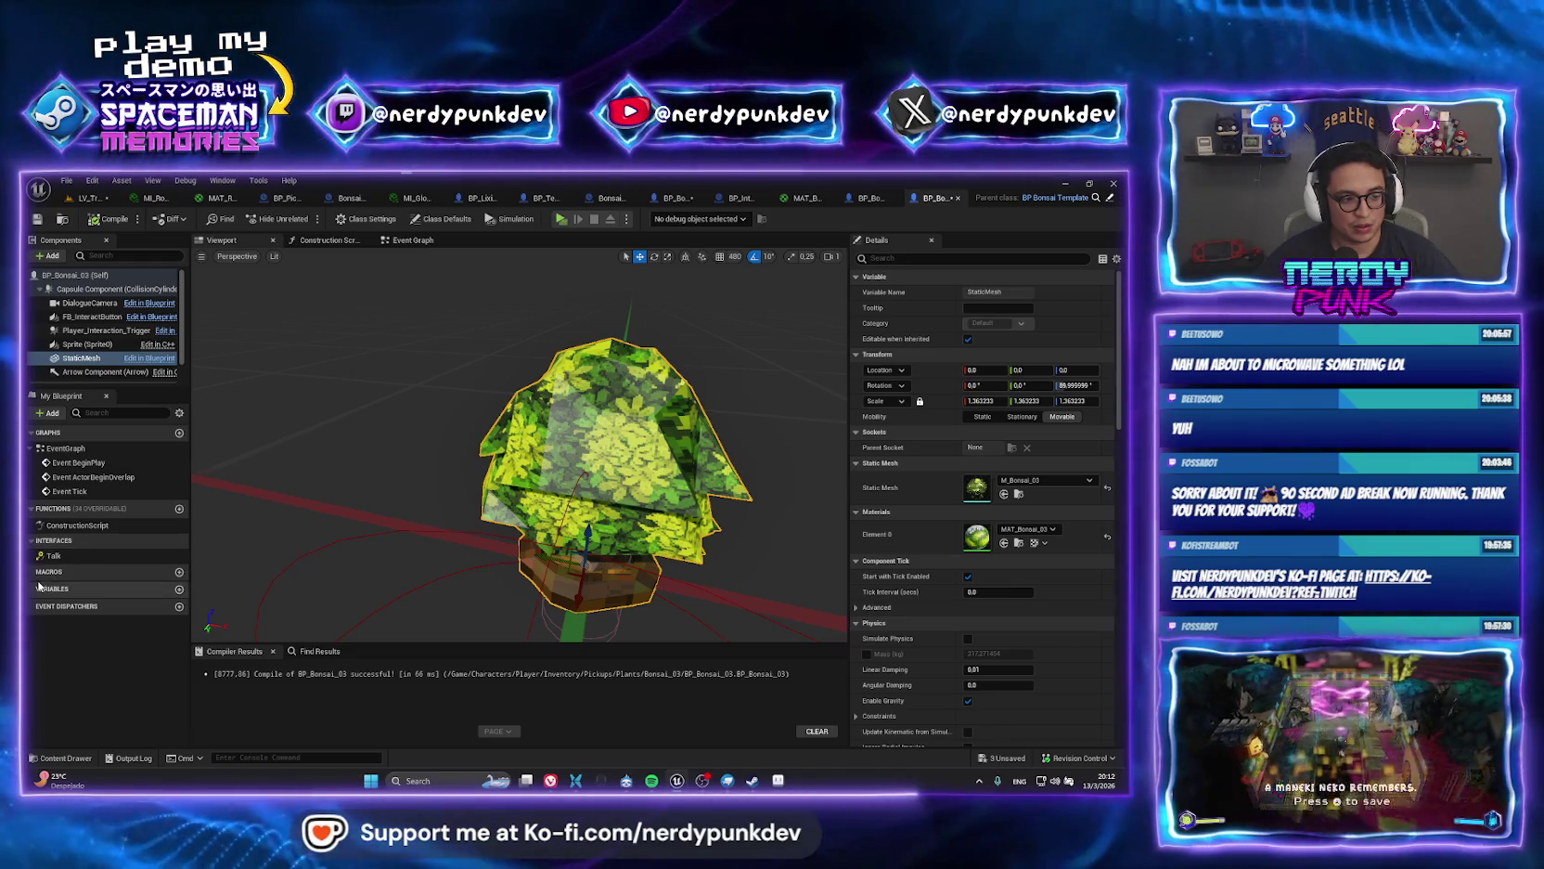
Set BP_Bonsai_03's default Item ID to Bonsai_03, recompile, and return to LV_TreeHouse_01.
click(452, 222)
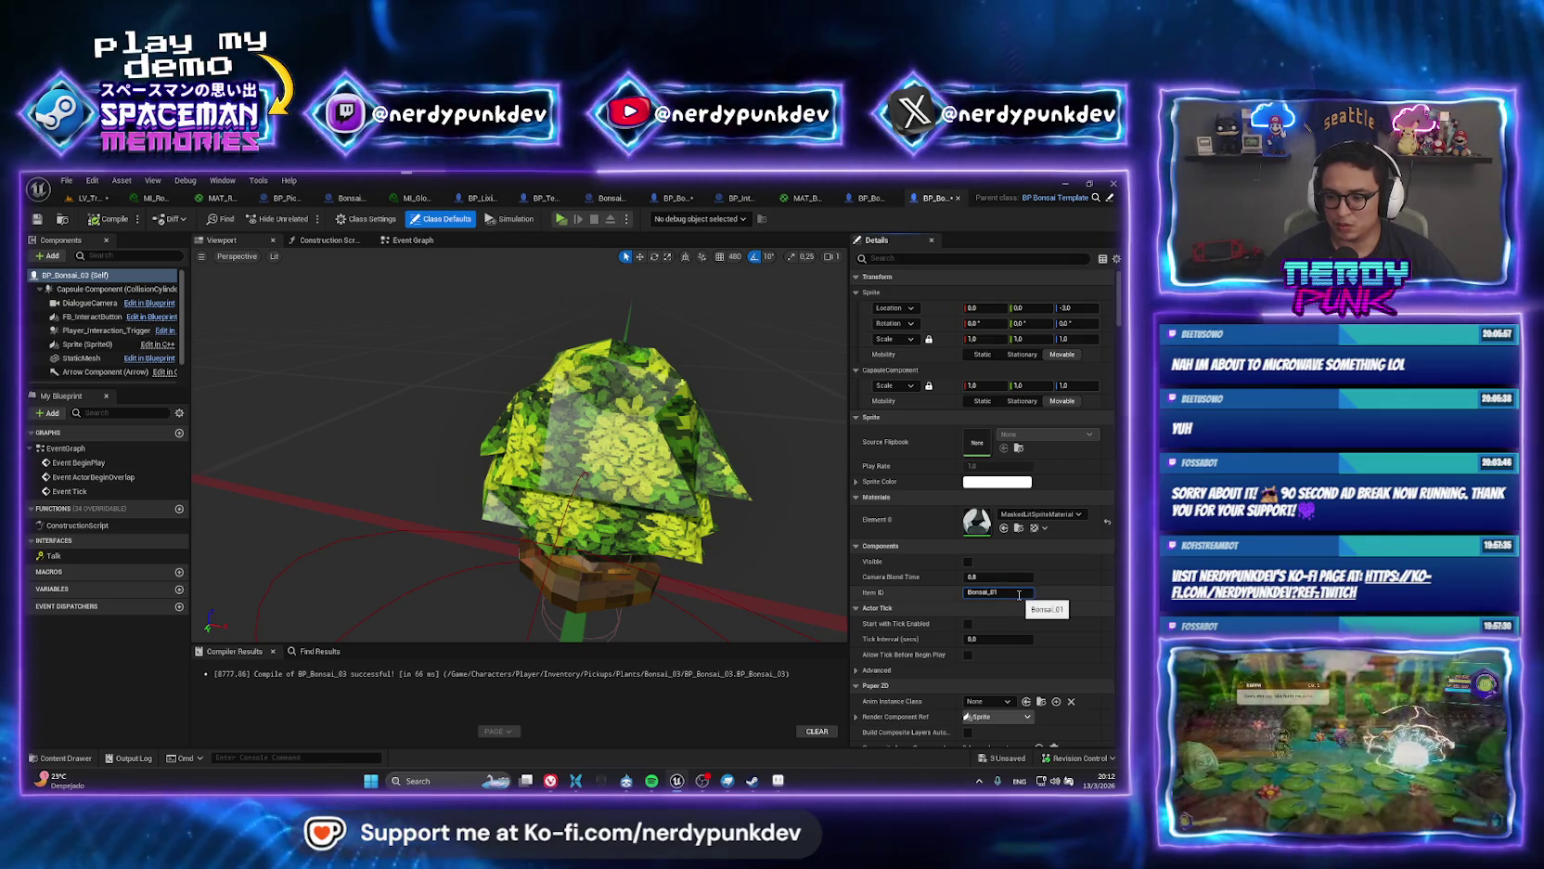
click(109, 219)
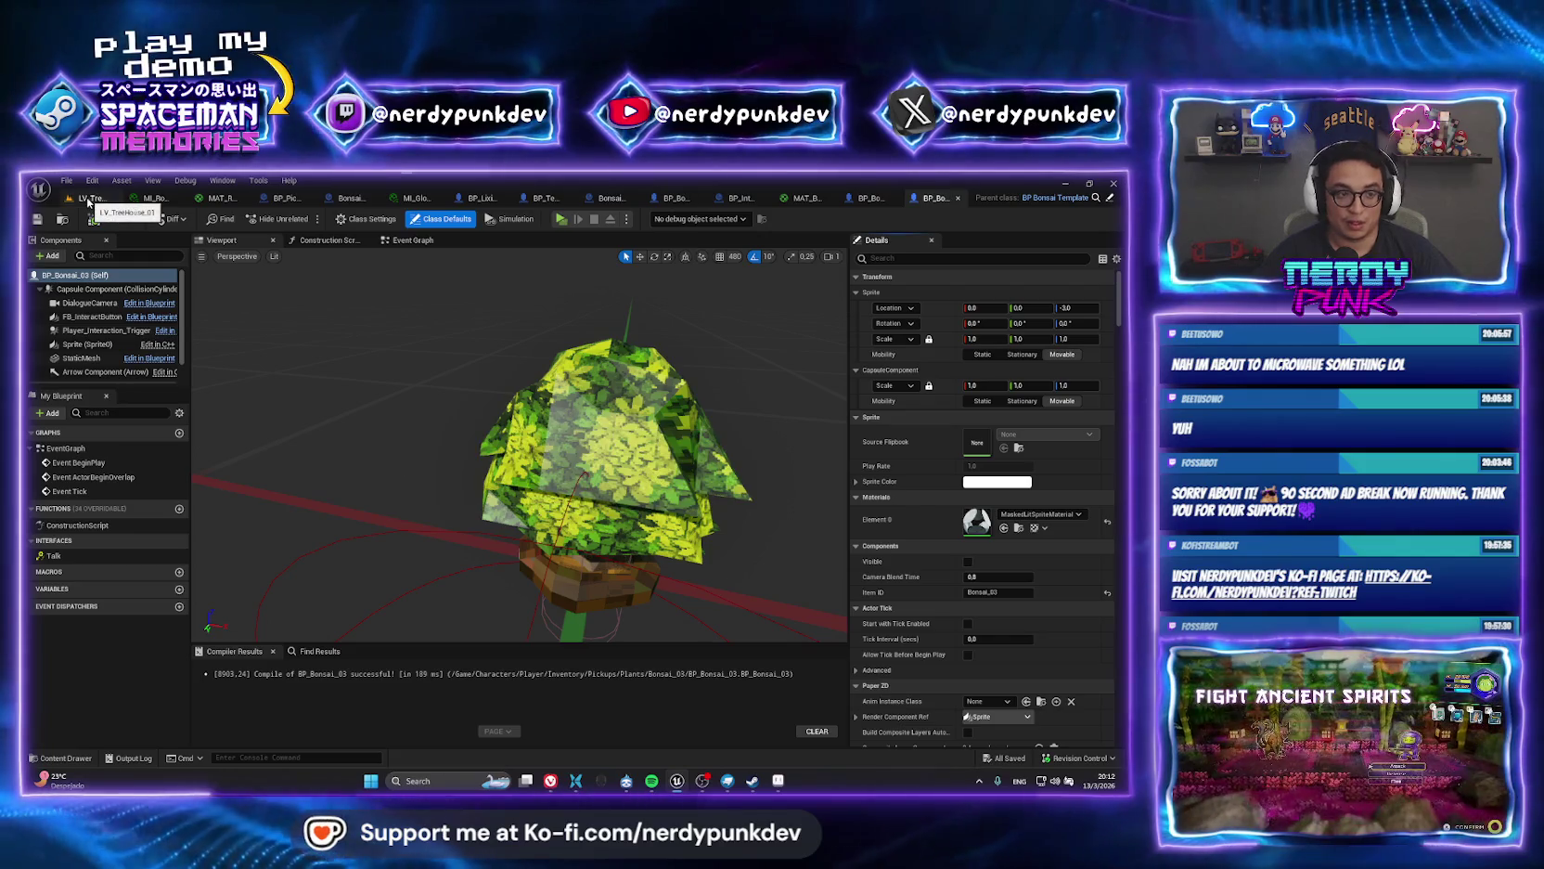
click(90, 199)
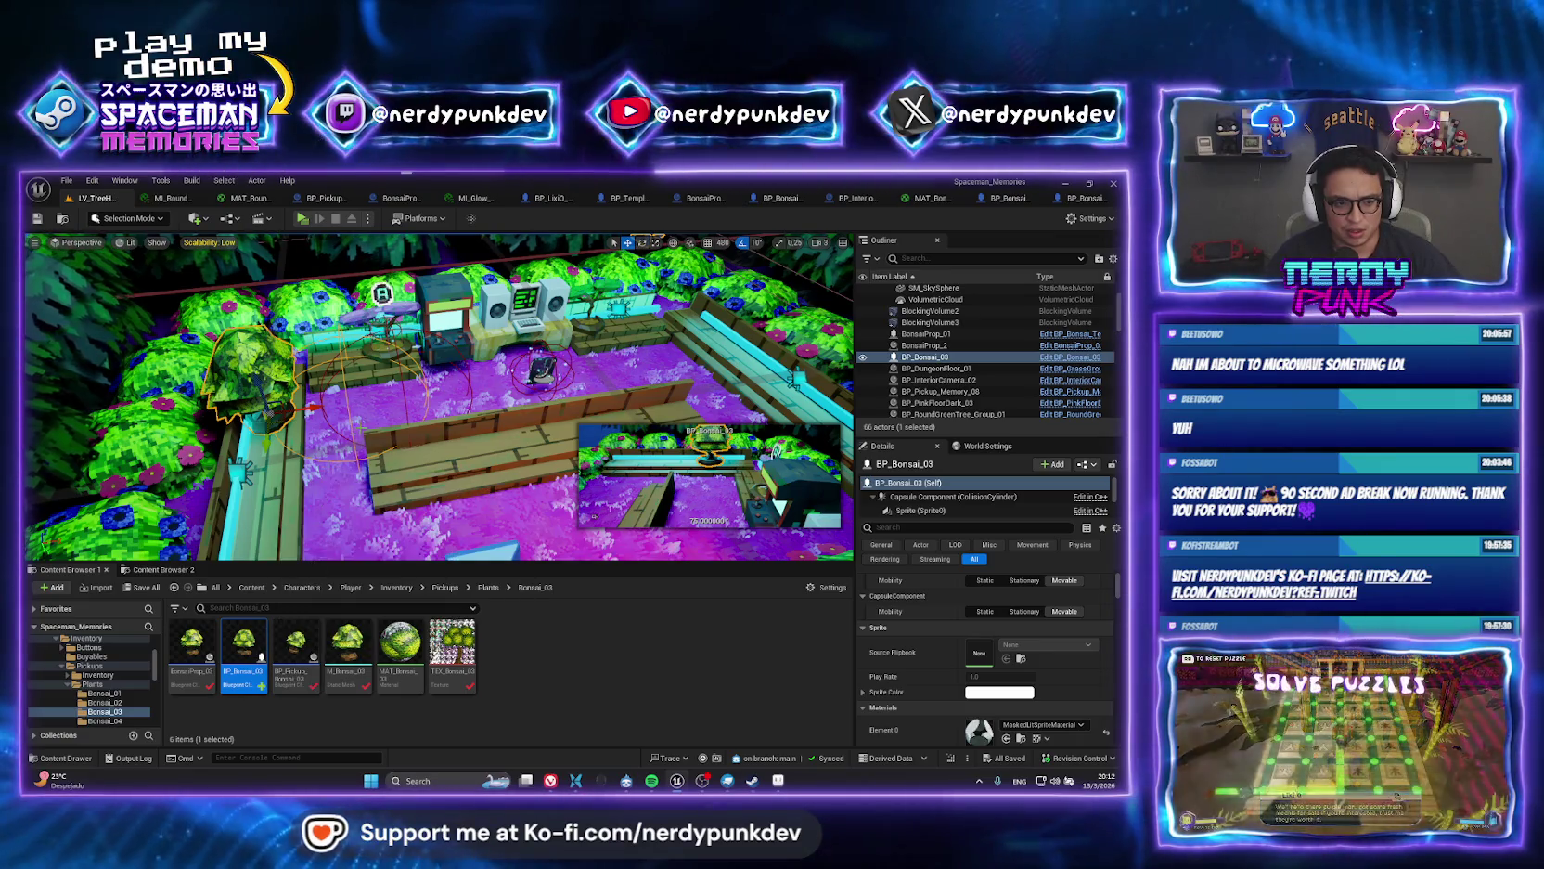
Load the LV_Gameplay_01 level by searching 'lv_game' in Open Asset.
key(w)
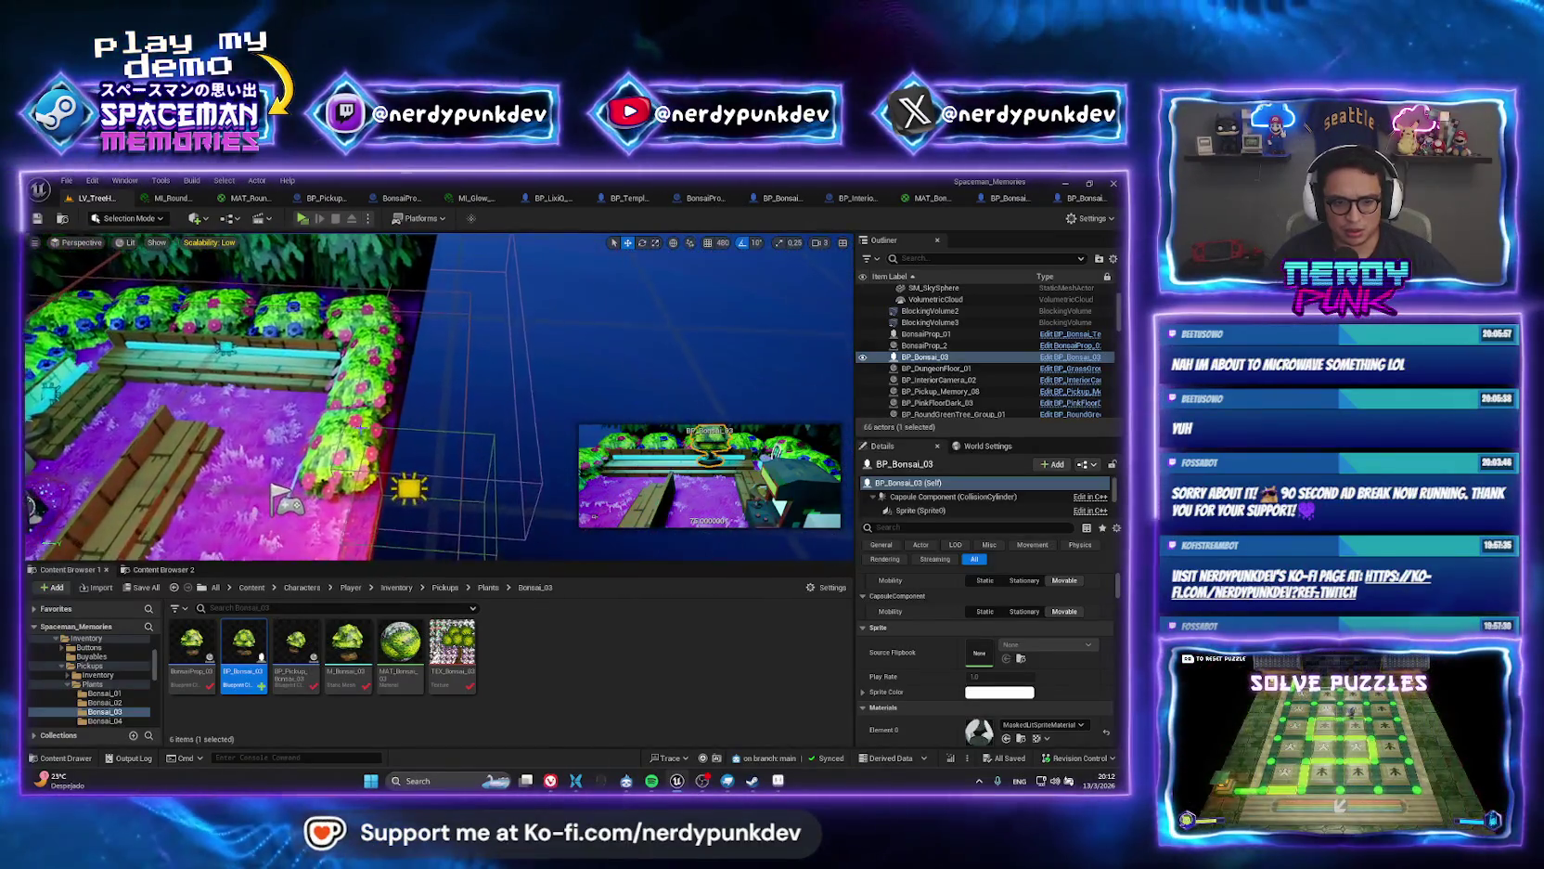
key(ctrl+p)
text(lv)
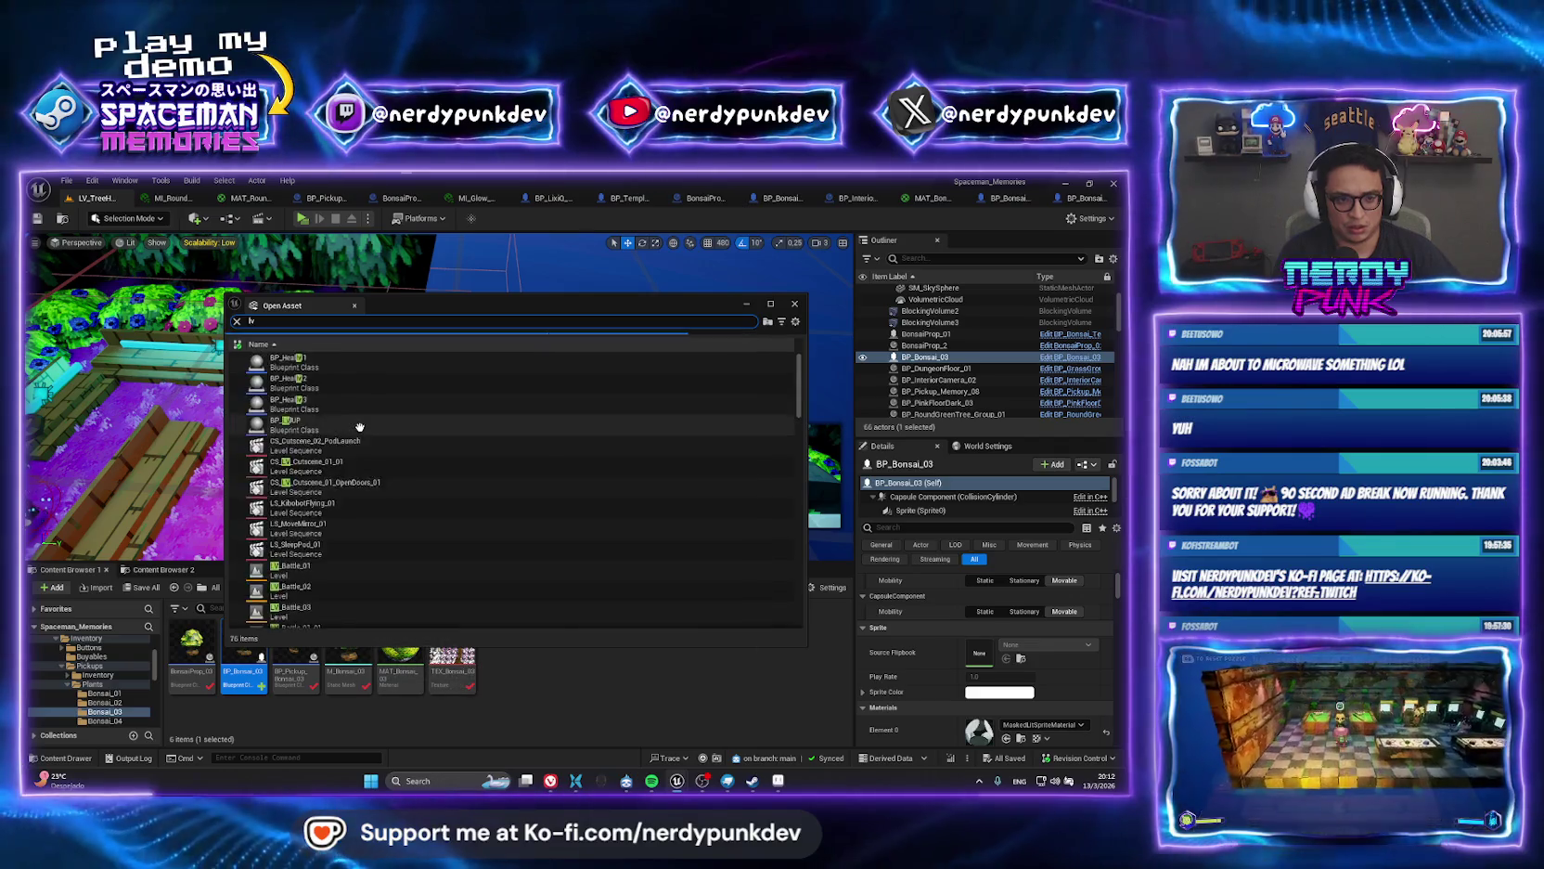
text(_game)
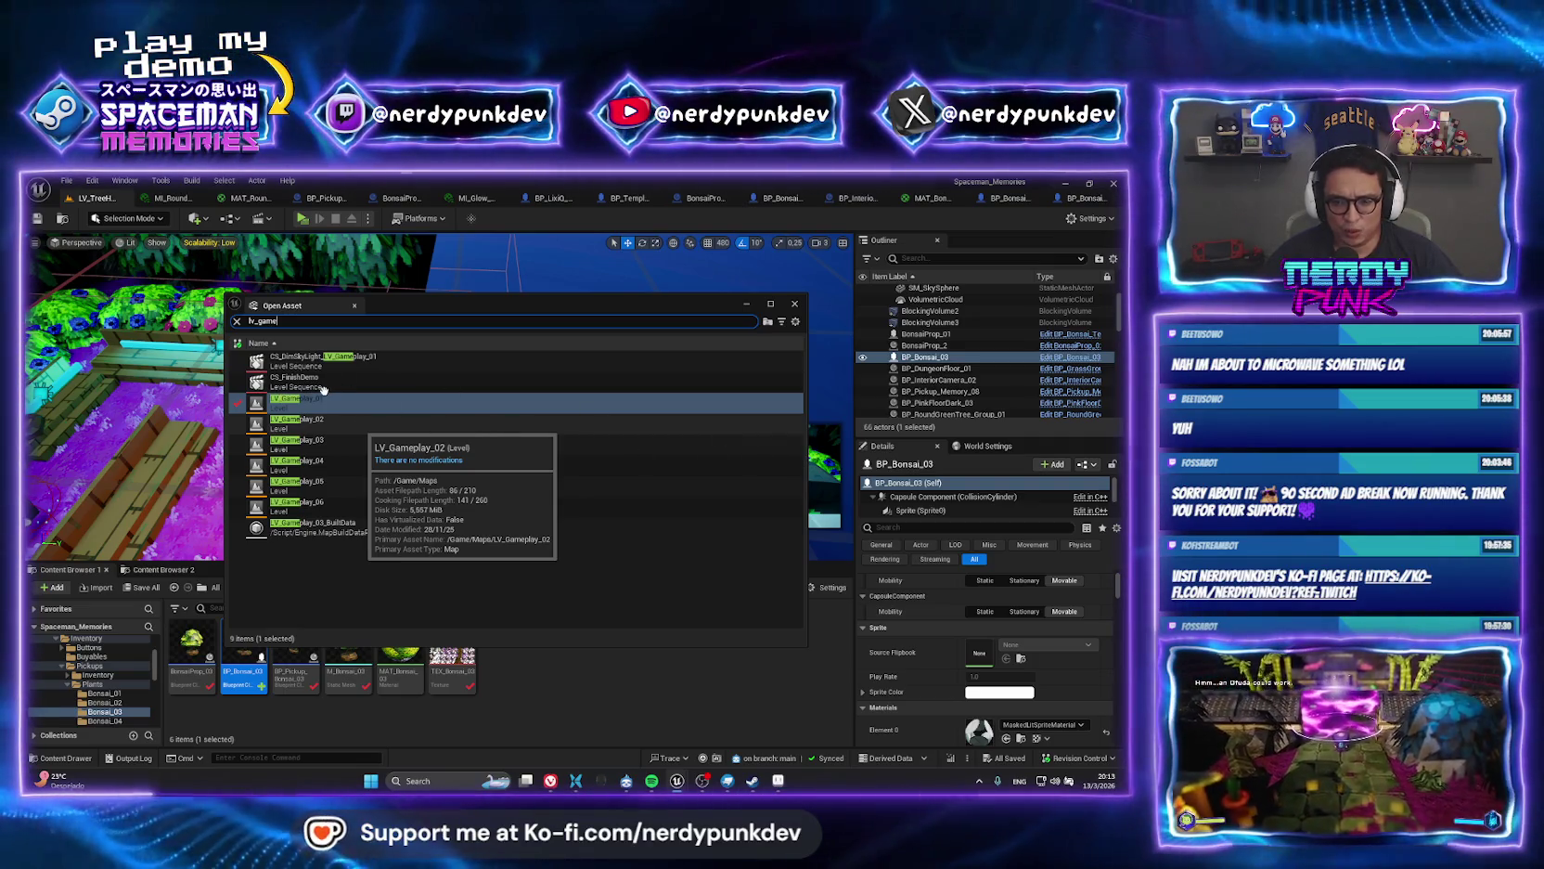
double_click(323, 389)
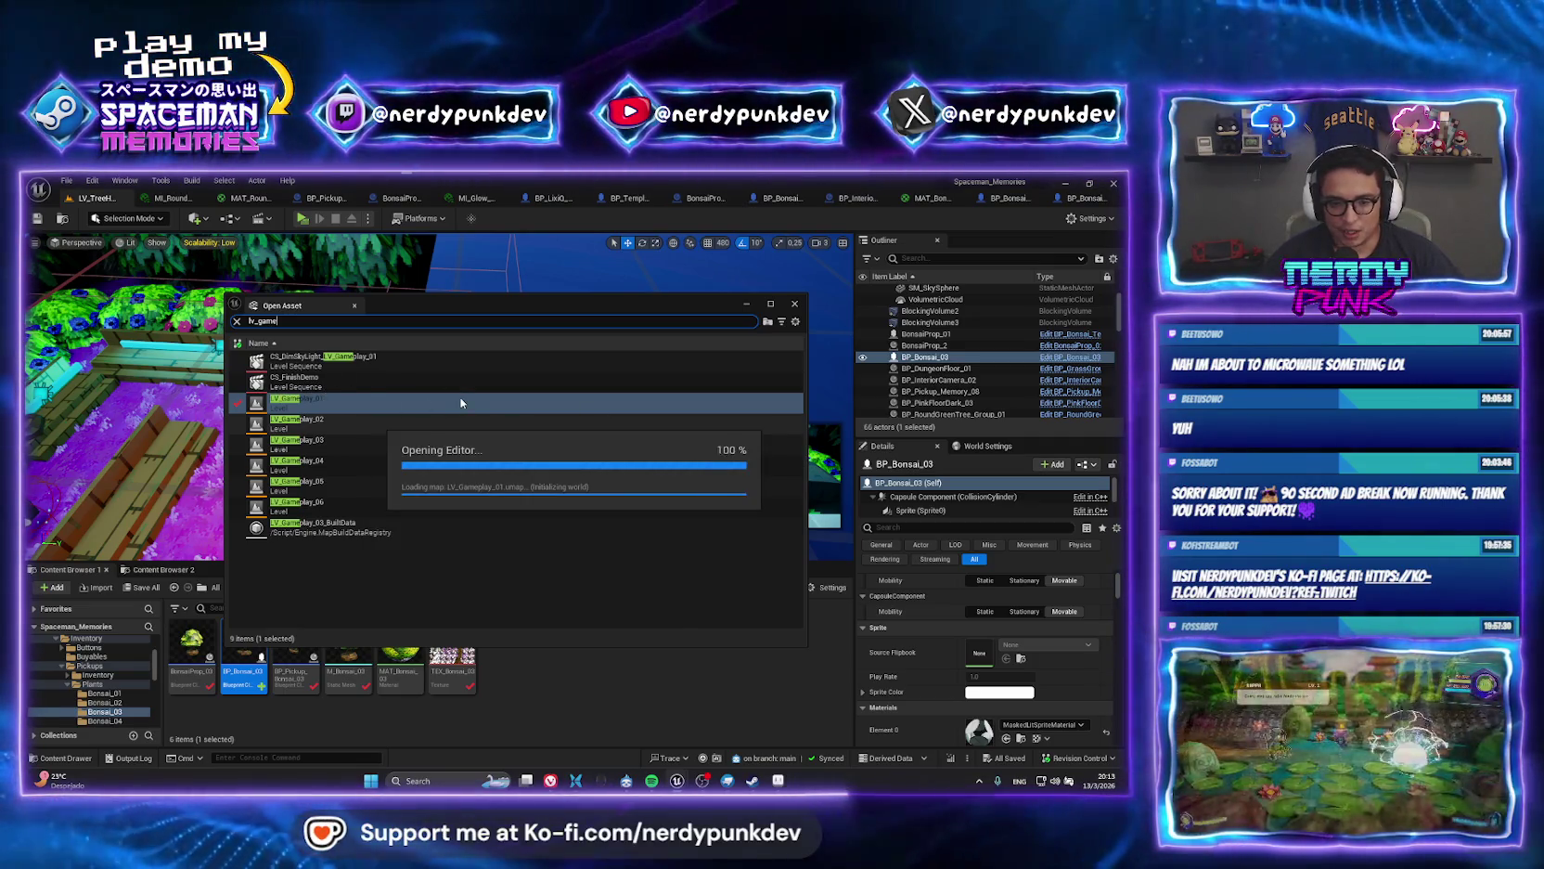
mouse_move(433, 395)
mouse_down()
mouse_move(422, 445)
mouse_move(416, 399)
mouse_up()
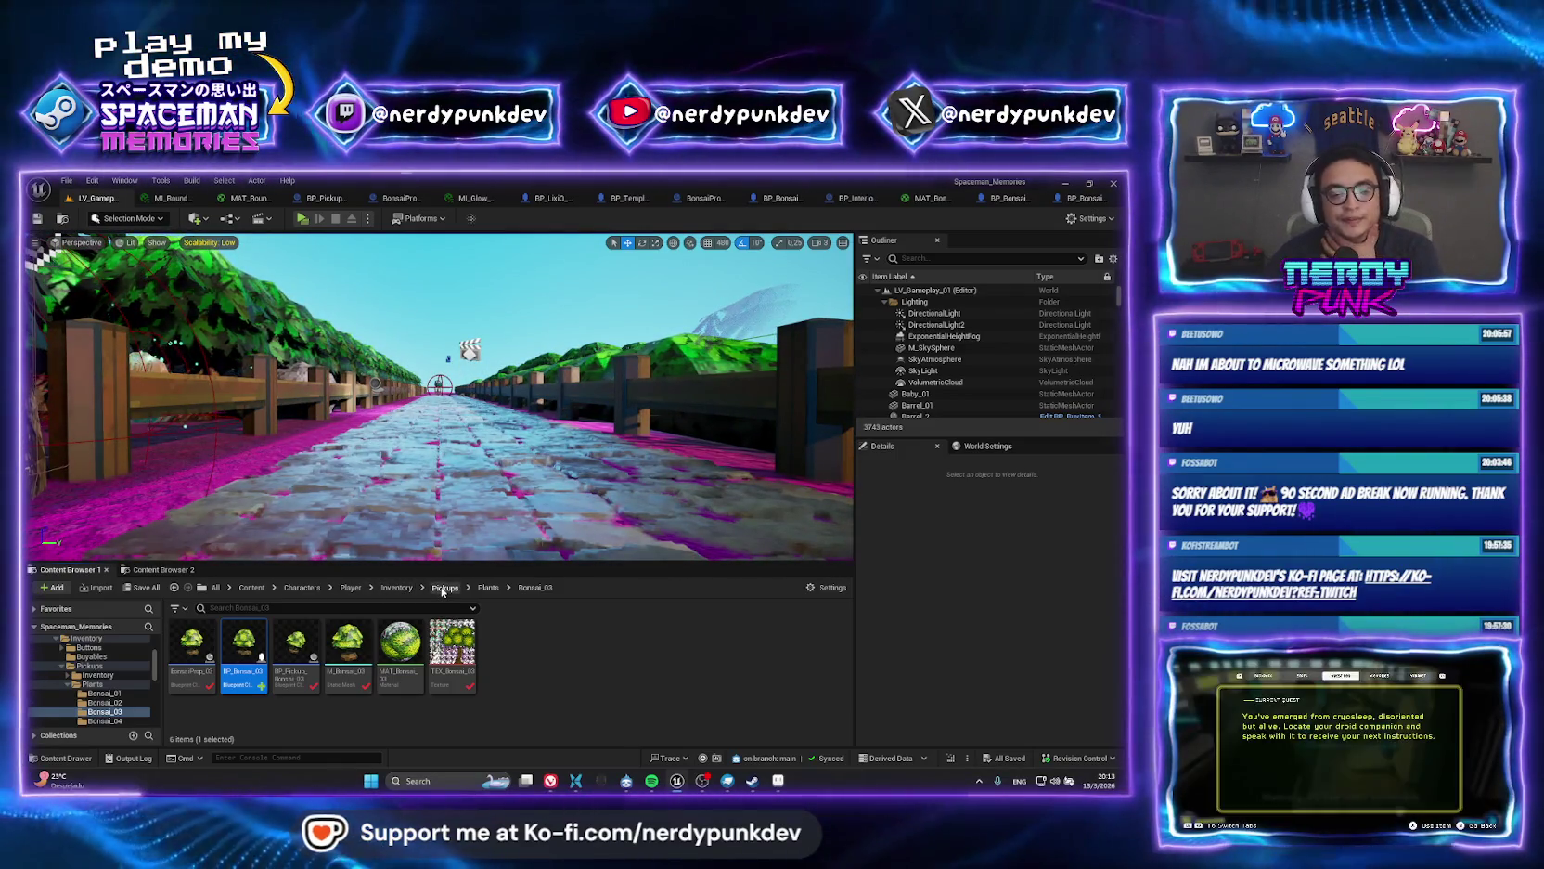
Place a BP_Pickup_Grenade from the Inventory pickups folder on the stone path and frame it.
click(442, 589)
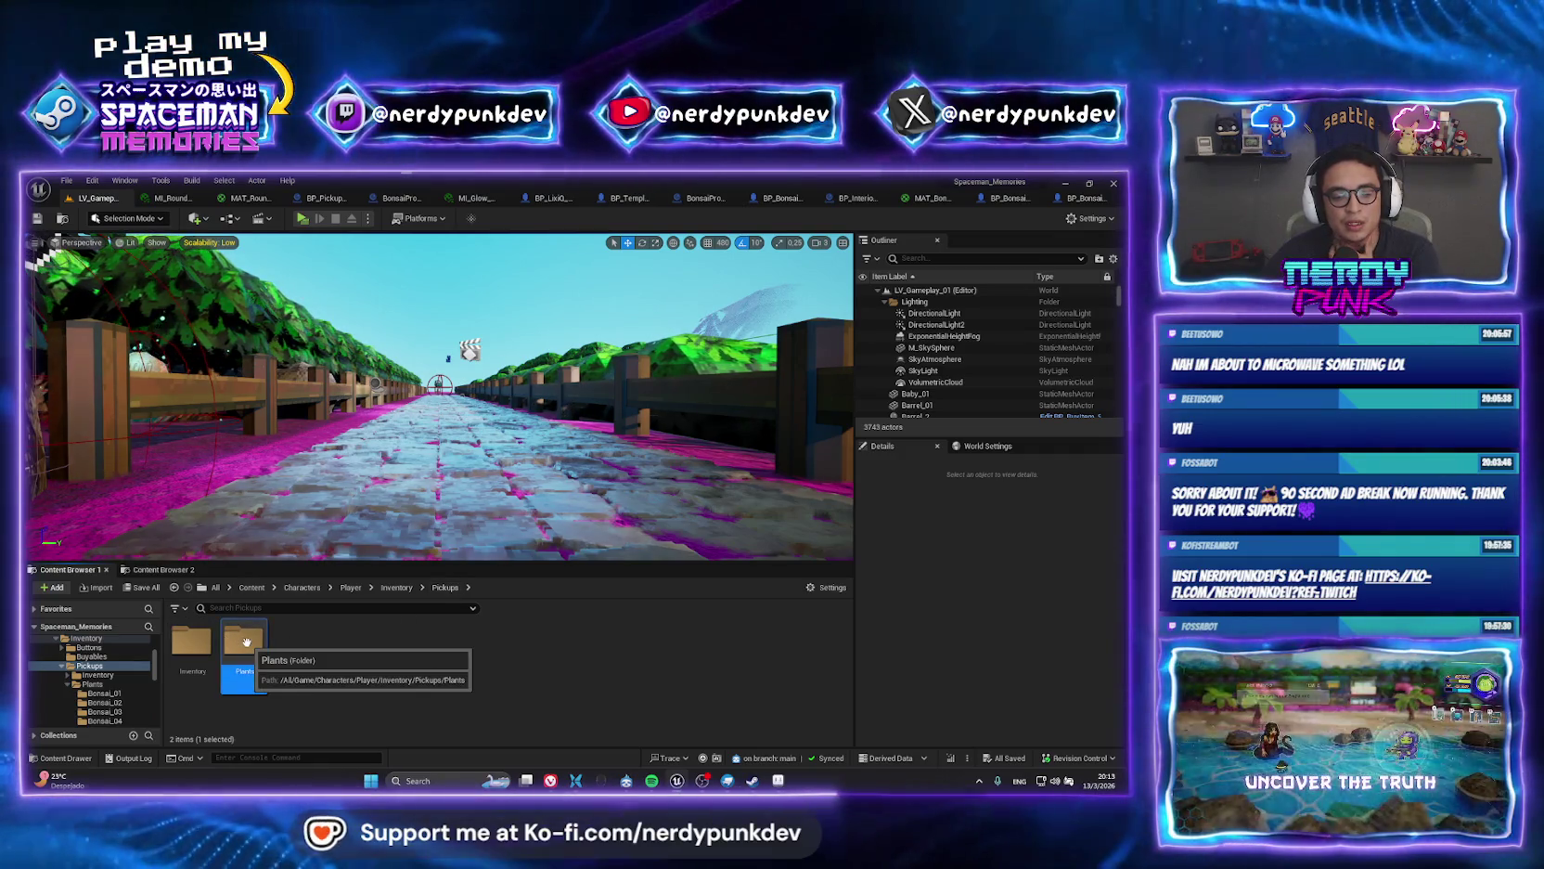
double_click(193, 640)
click(297, 650)
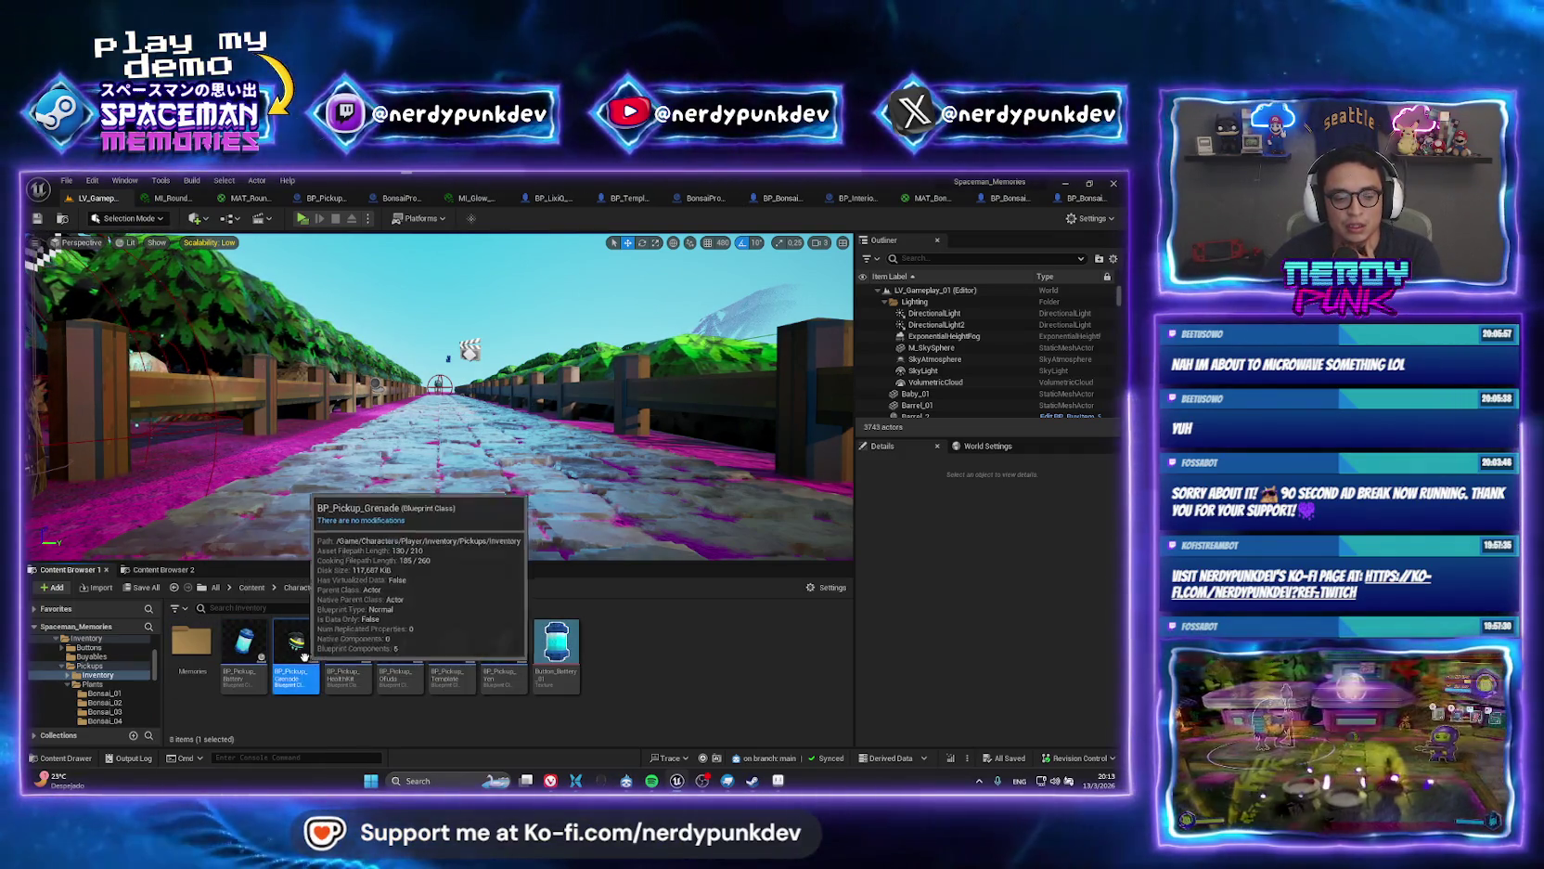
mouse_move(304, 656)
mouse_down()
mouse_move(366, 434)
mouse_move(397, 436)
mouse_up()
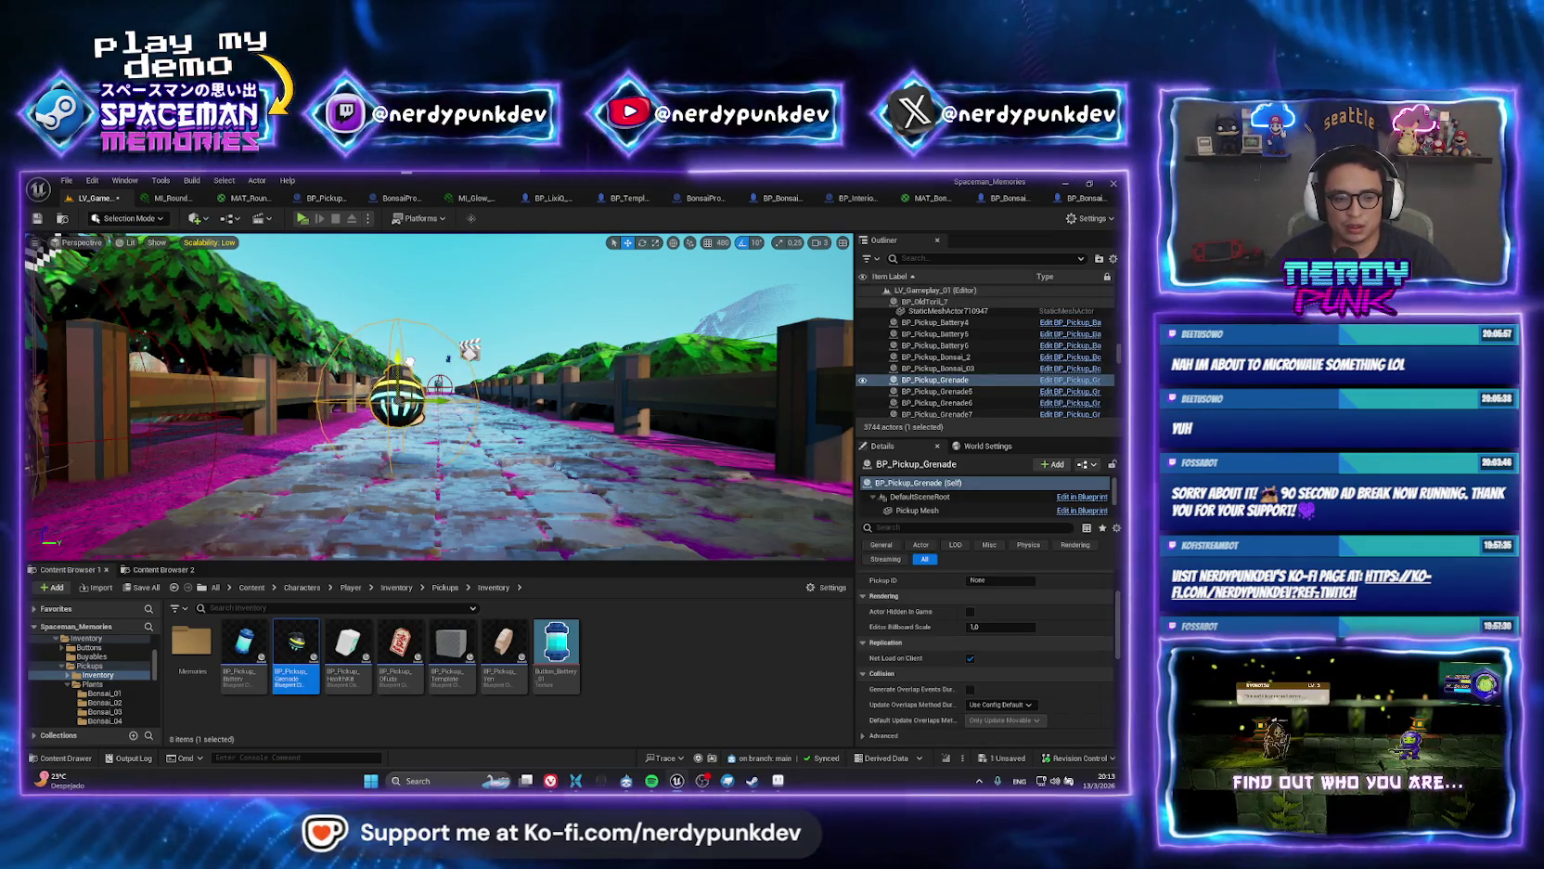
key(f)
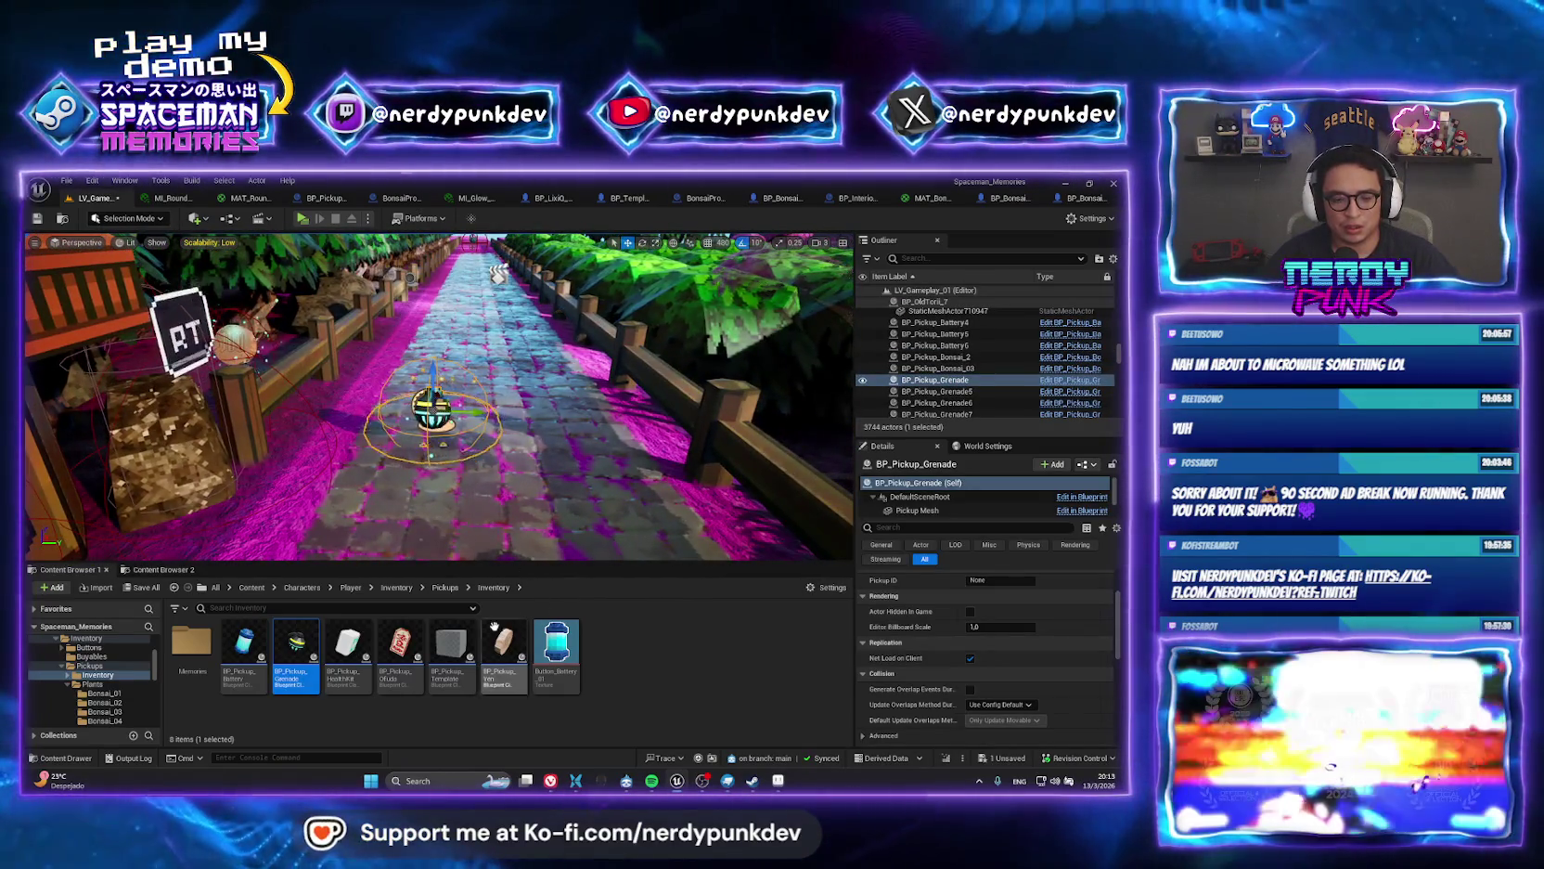
Place a BP_Pickup_Bonsai_03 from Plants > Bonsai_03 beside the path near the fence.
click(445, 586)
click(234, 646)
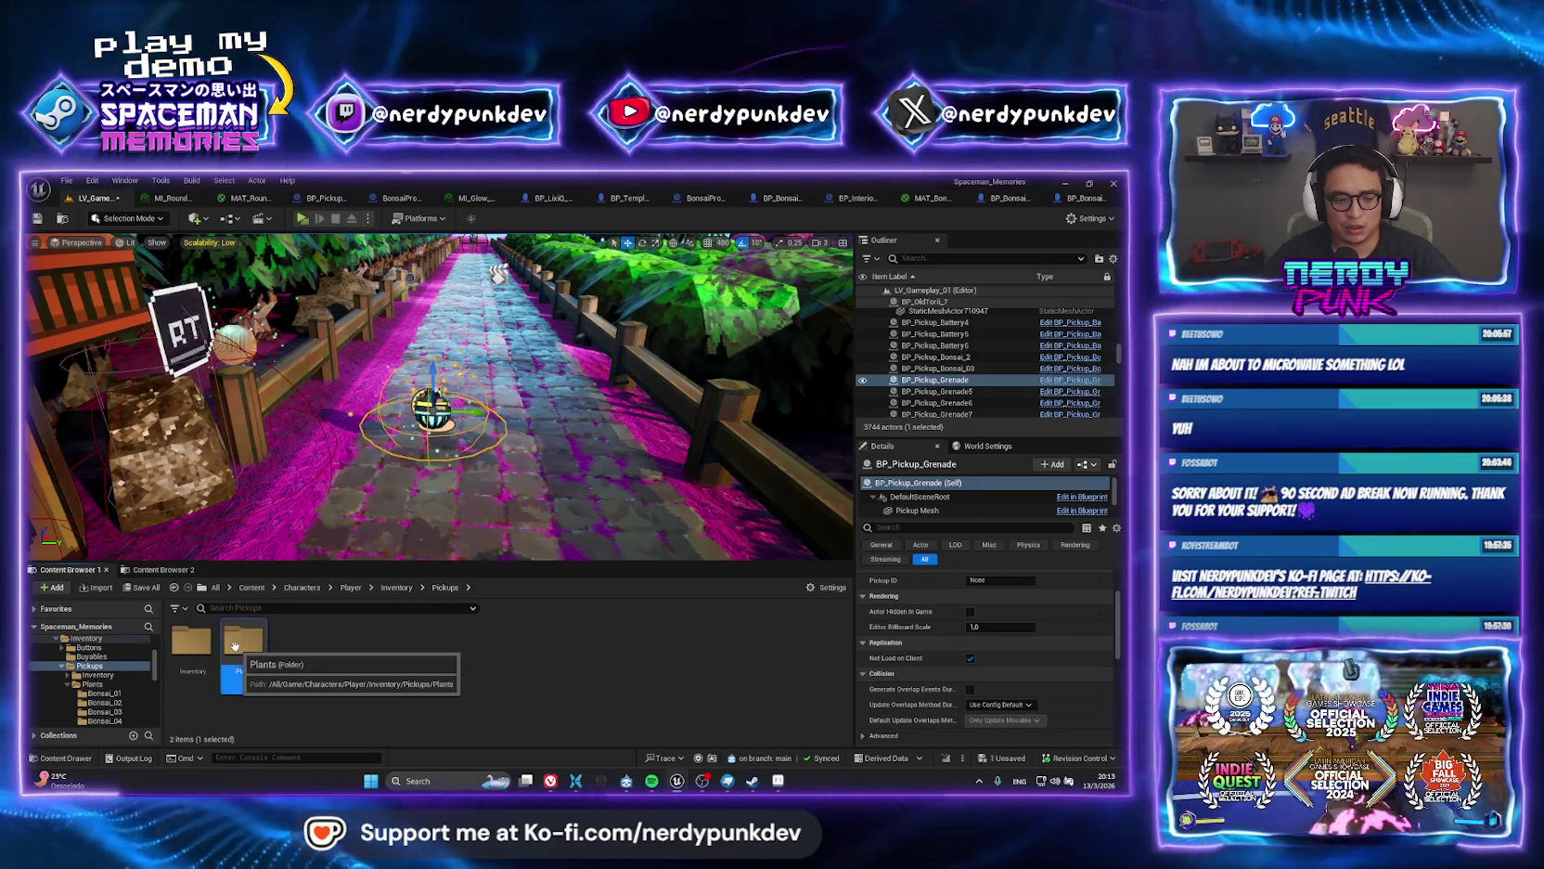
double_click(234, 646)
double_click(306, 638)
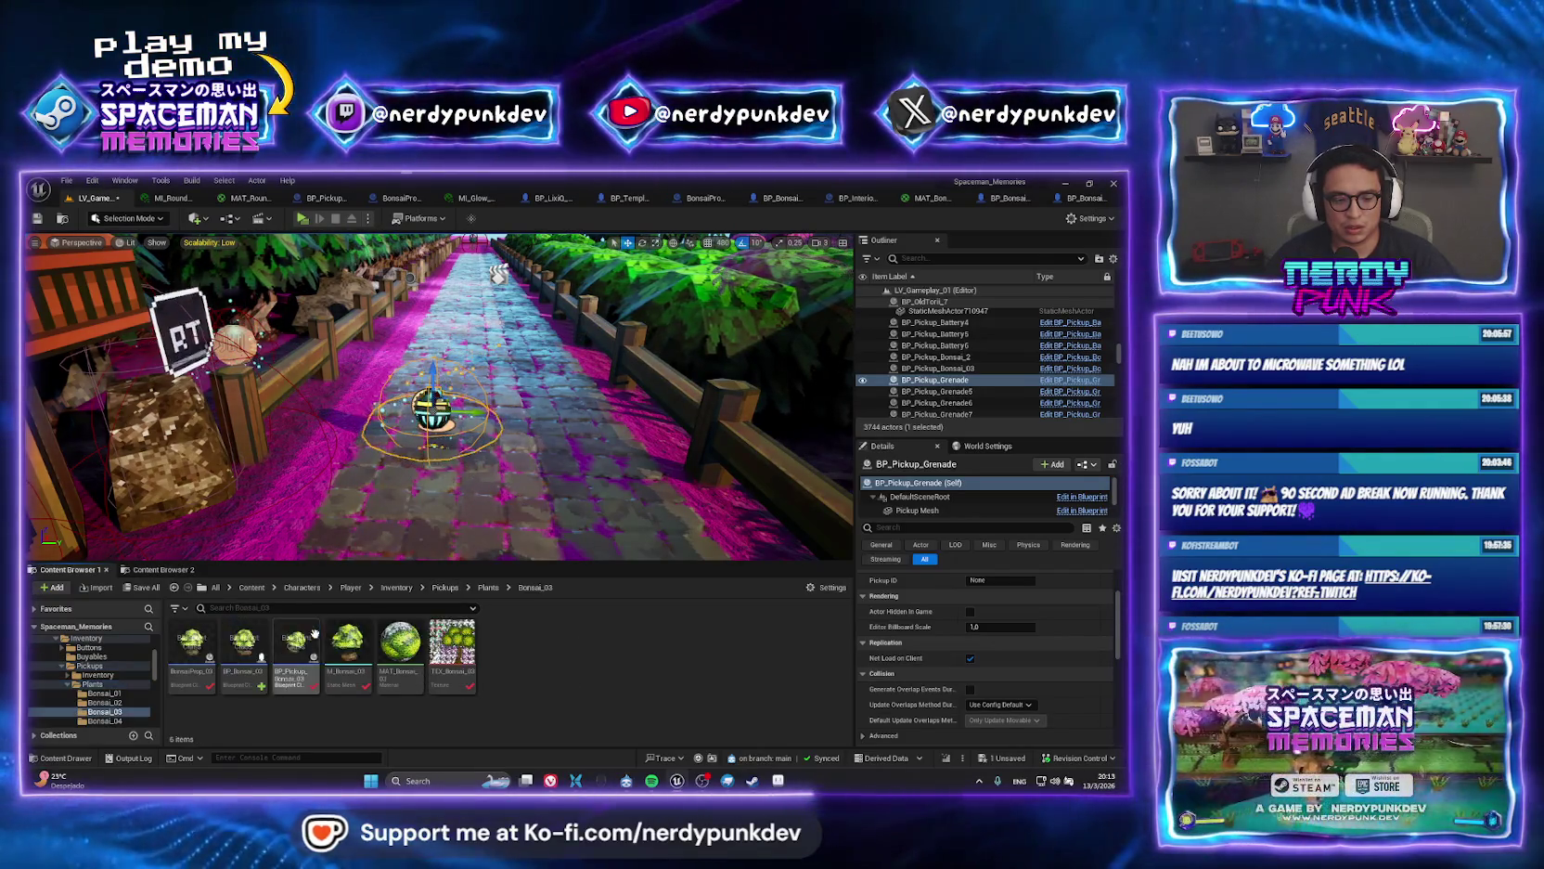
click(297, 641)
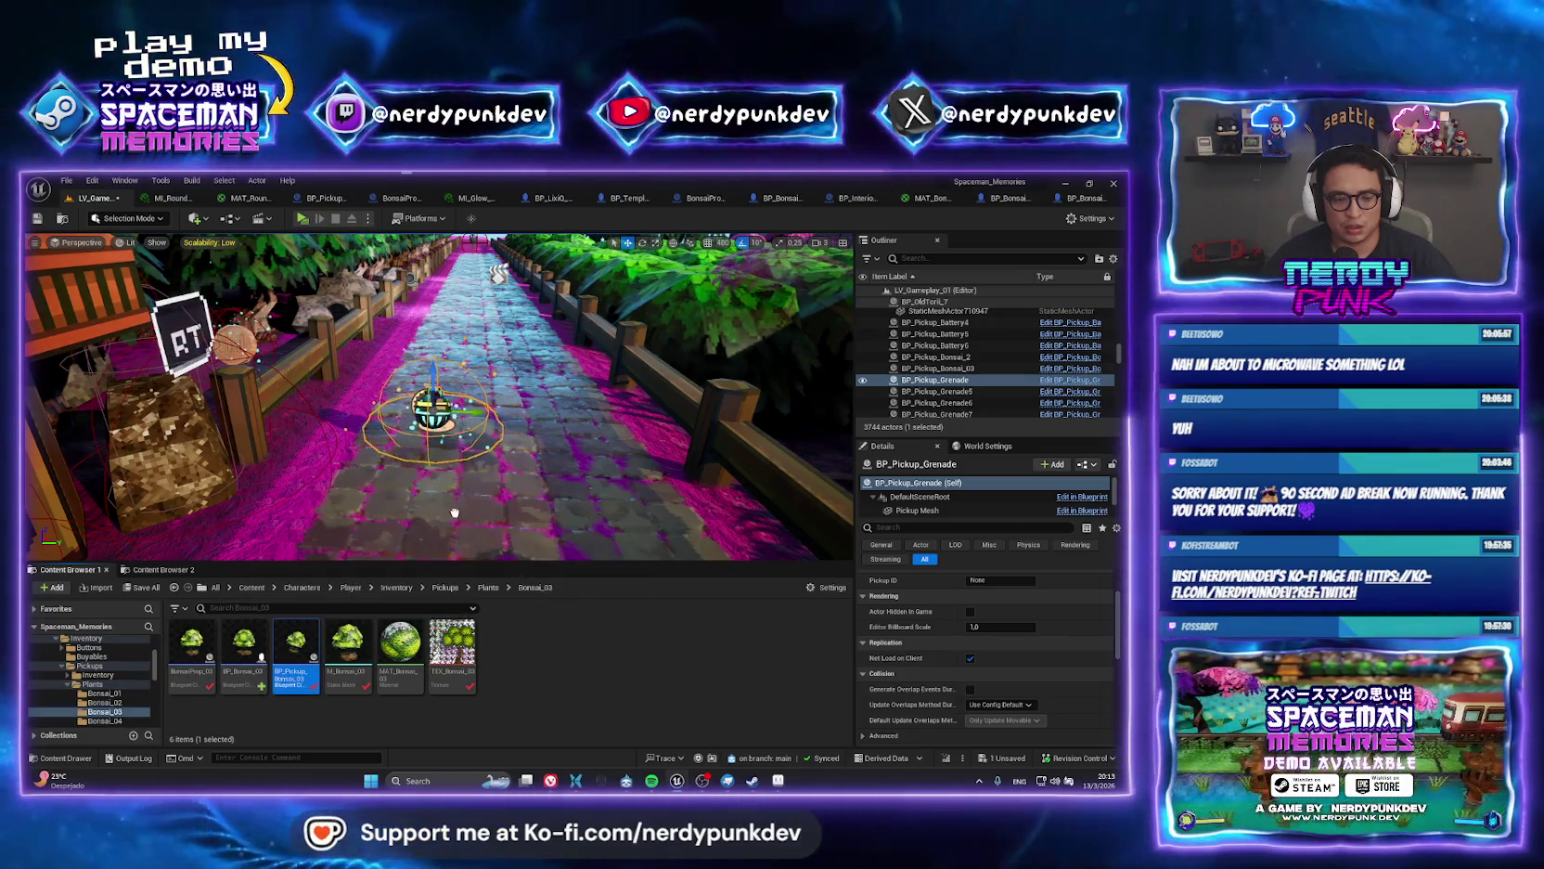
drag(562, 399, 565, 397)
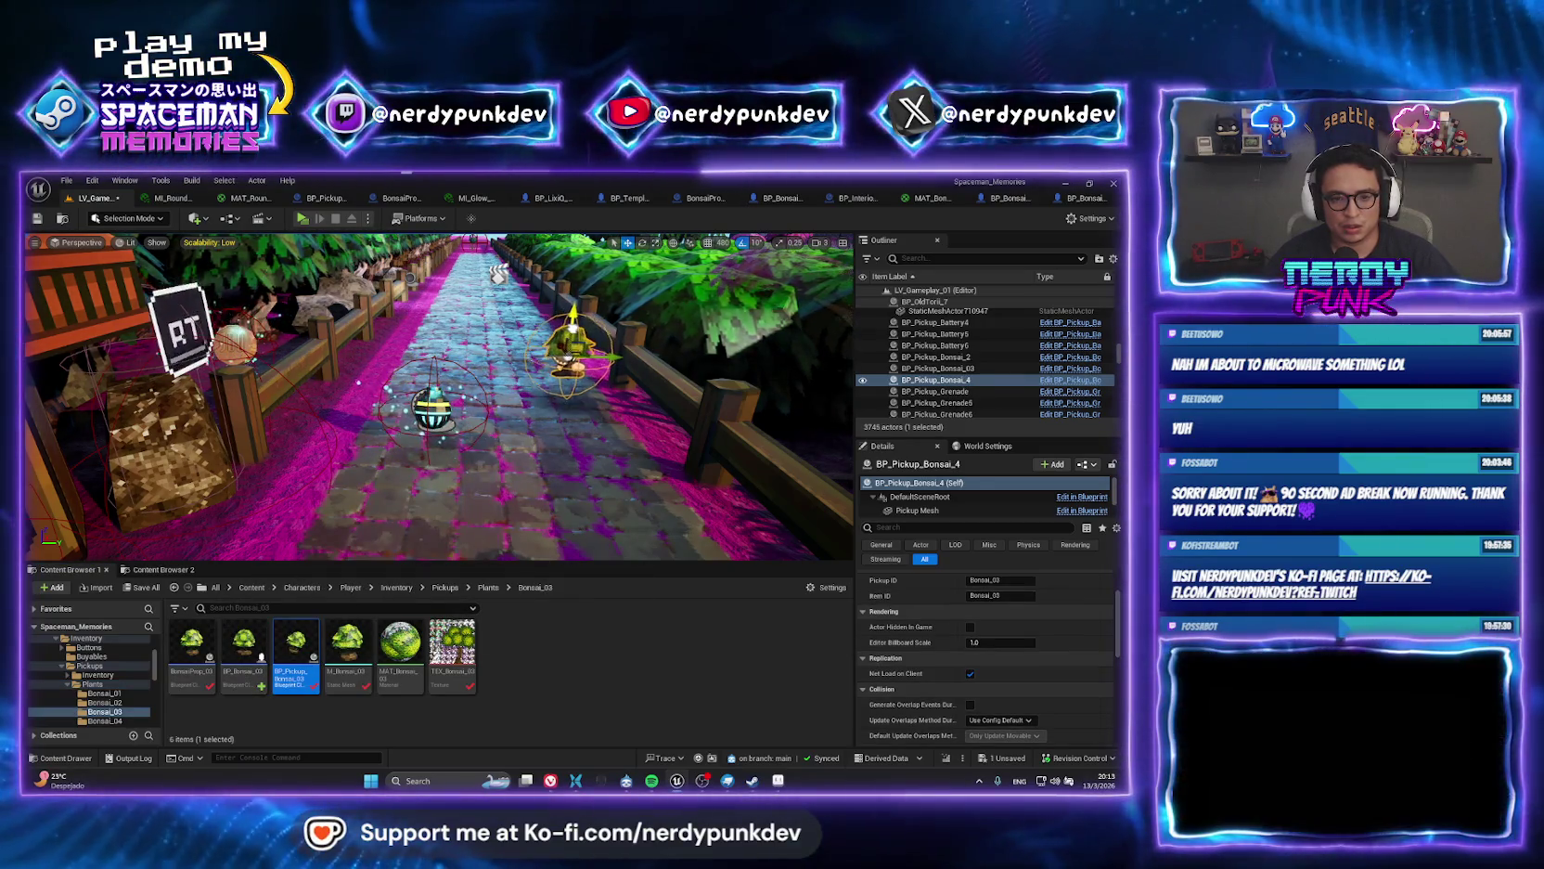
drag(409, 301, 410, 301)
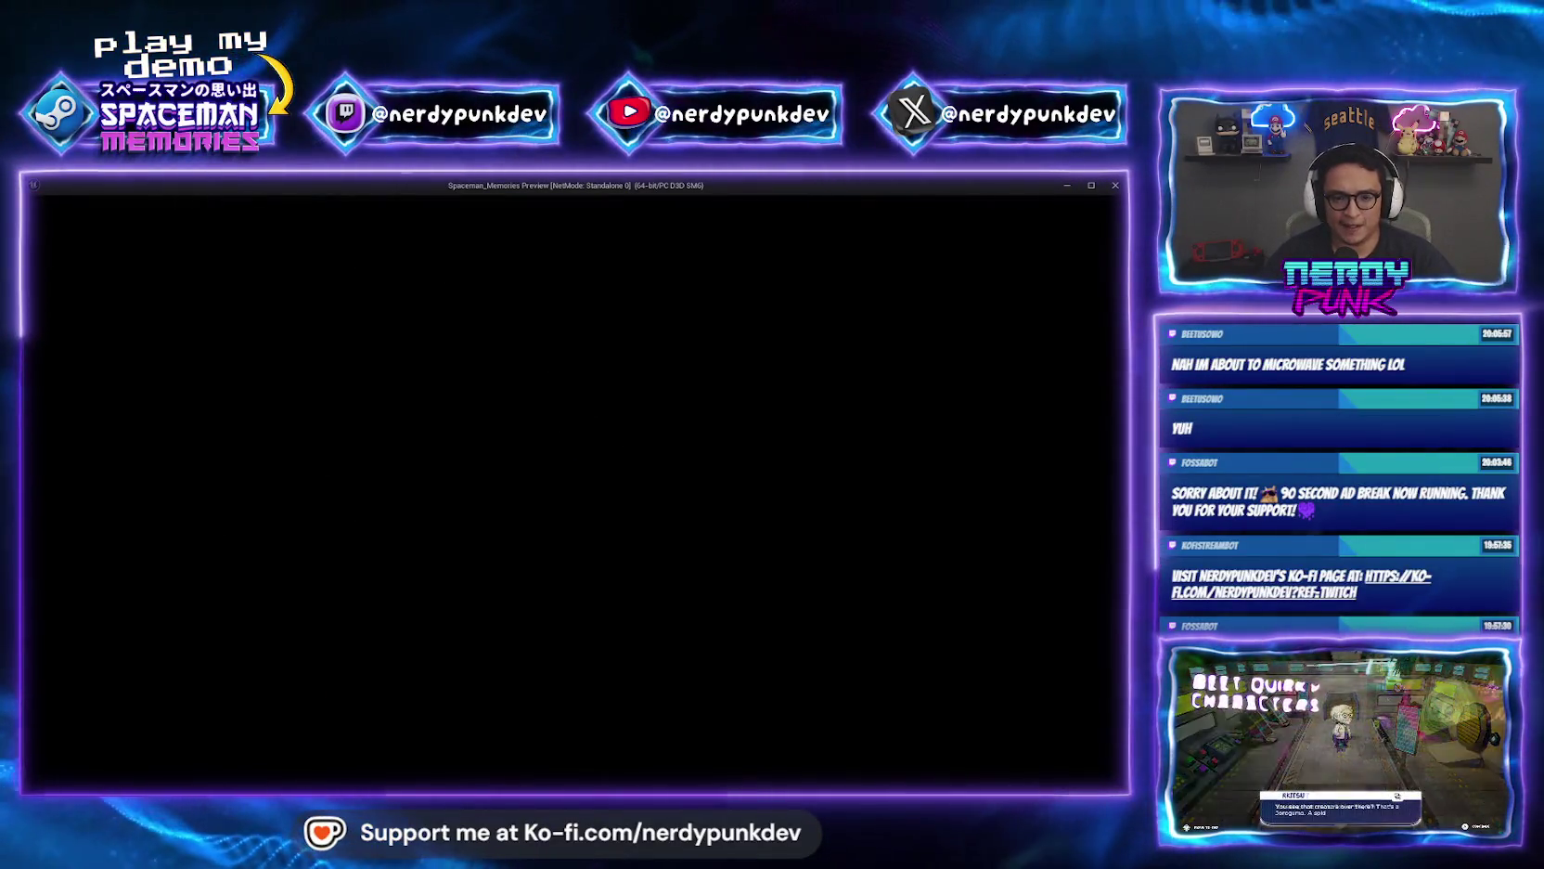
End the play-test and fly the view up over the buildings and trees.
key(Escape)
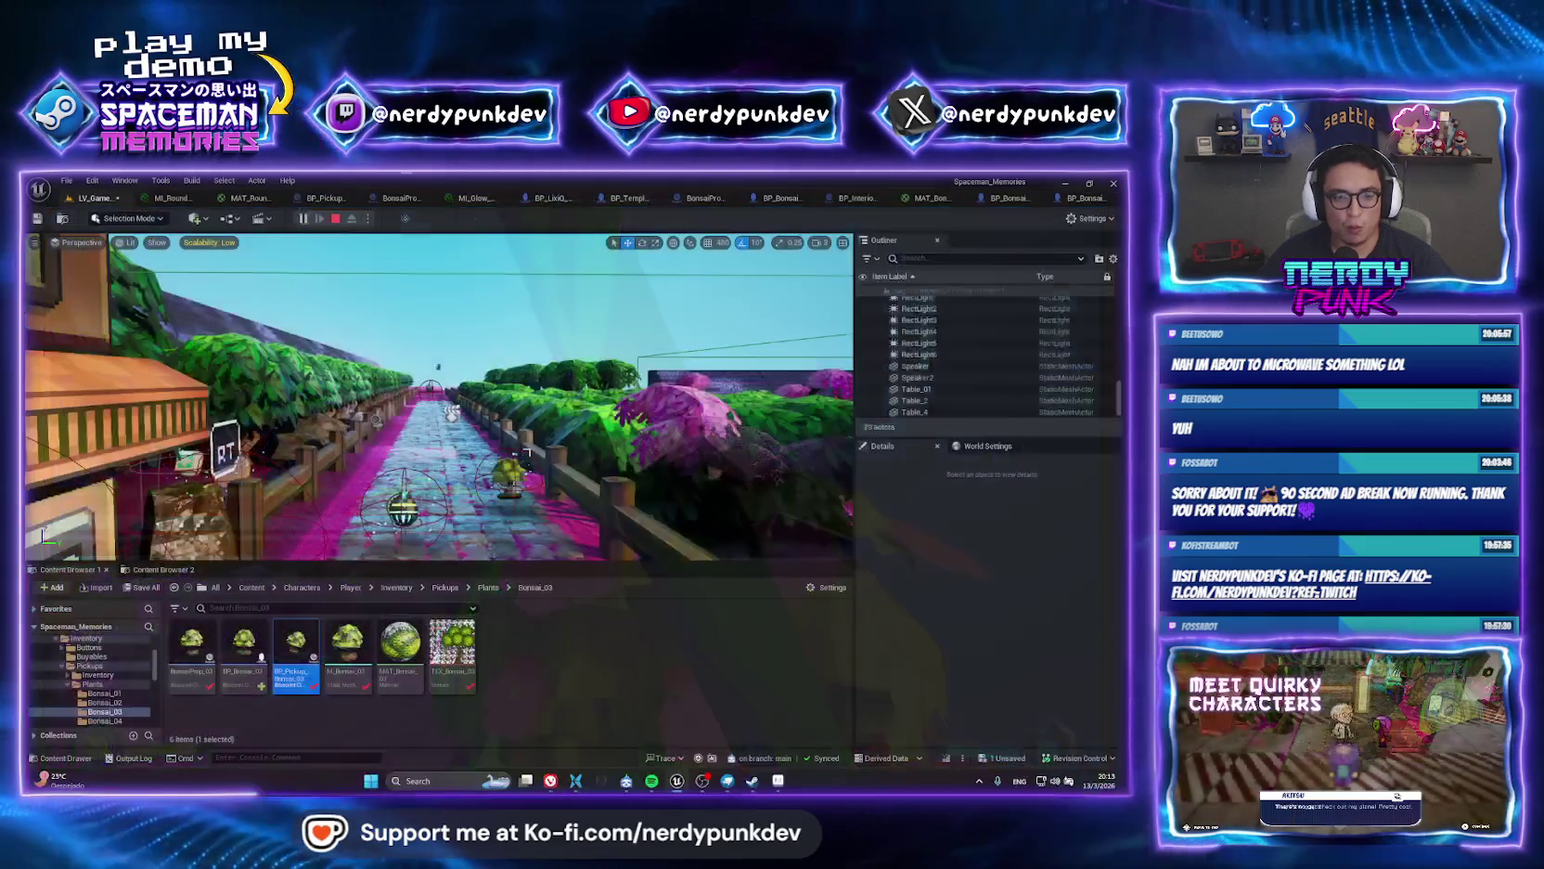
mouse_move(437, 408)
mouse_down()
mouse_move(475, 390)
mouse_move(481, 435)
mouse_up()
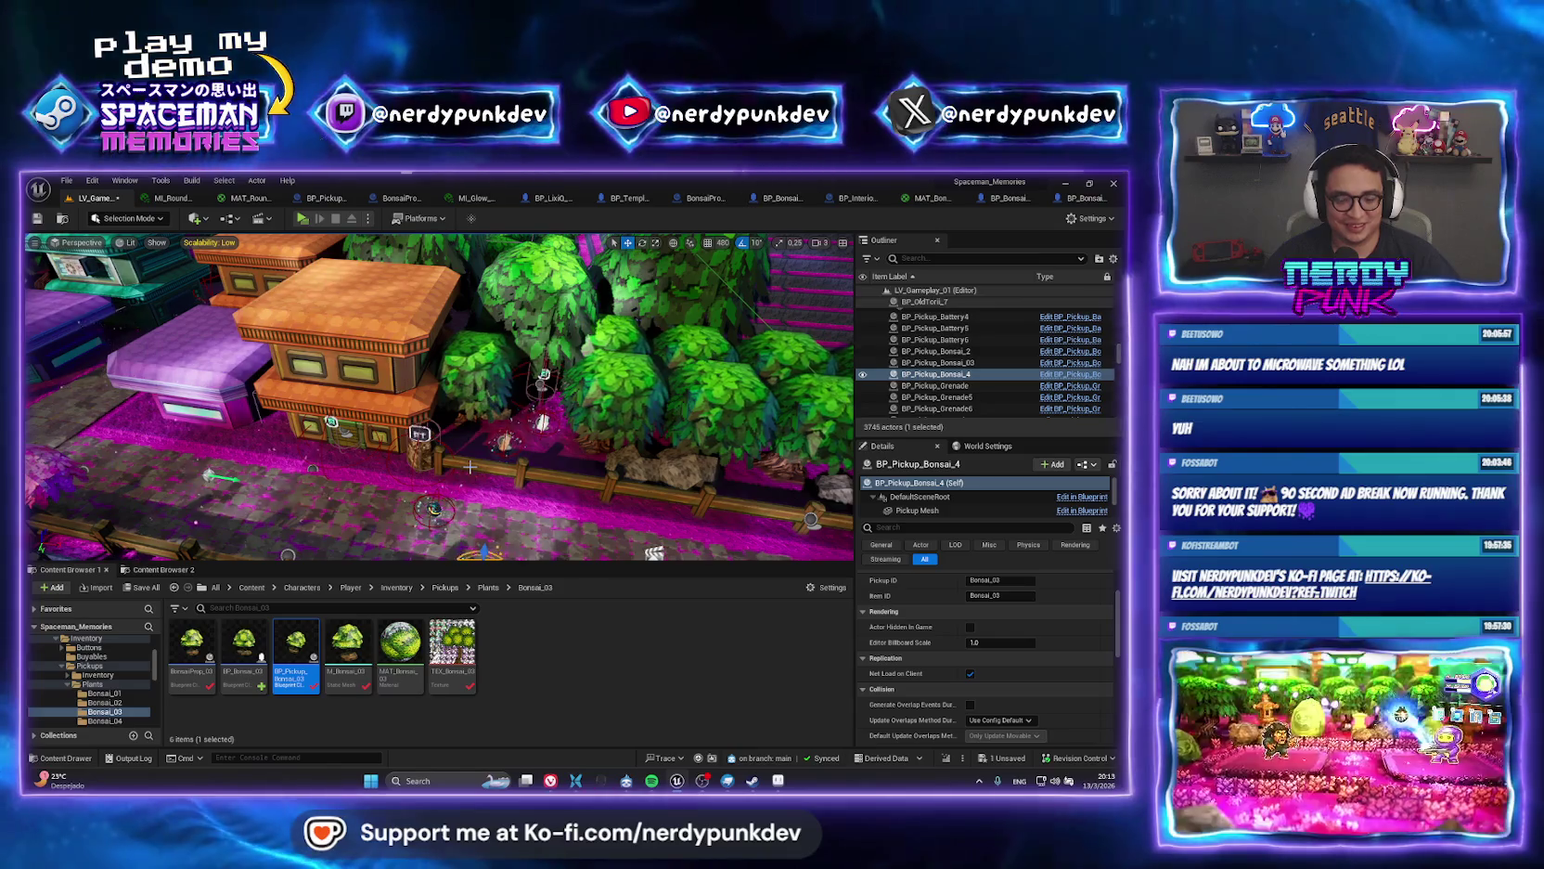
key(ctrl+p)
Open the LV_TreeHouse_01 level through the quick asset search.
text(lv_stre)
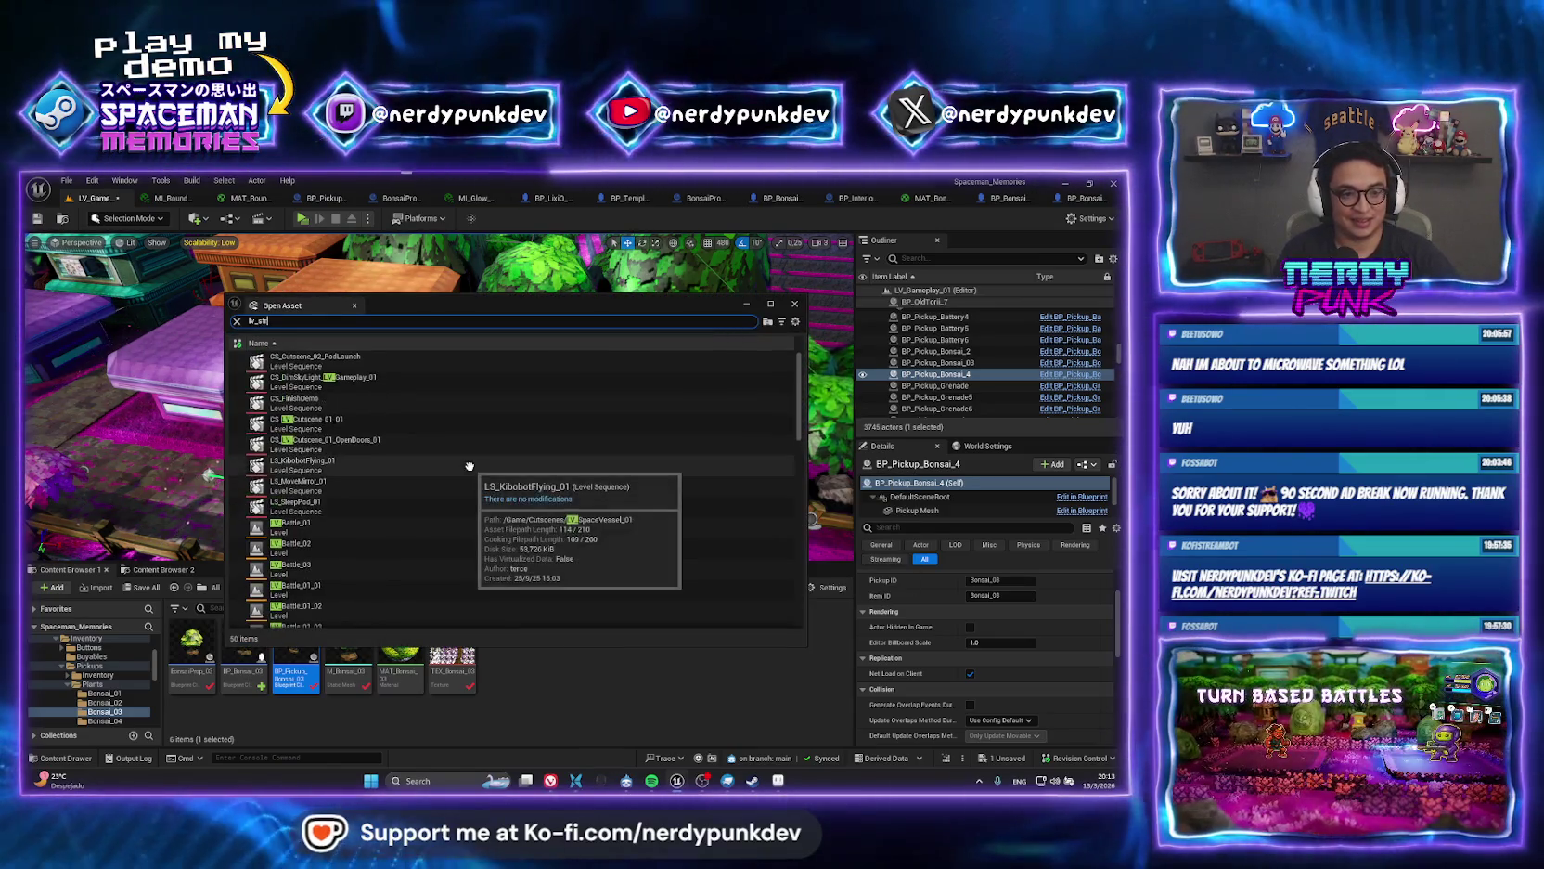
key(BackSpace)
text(tree)
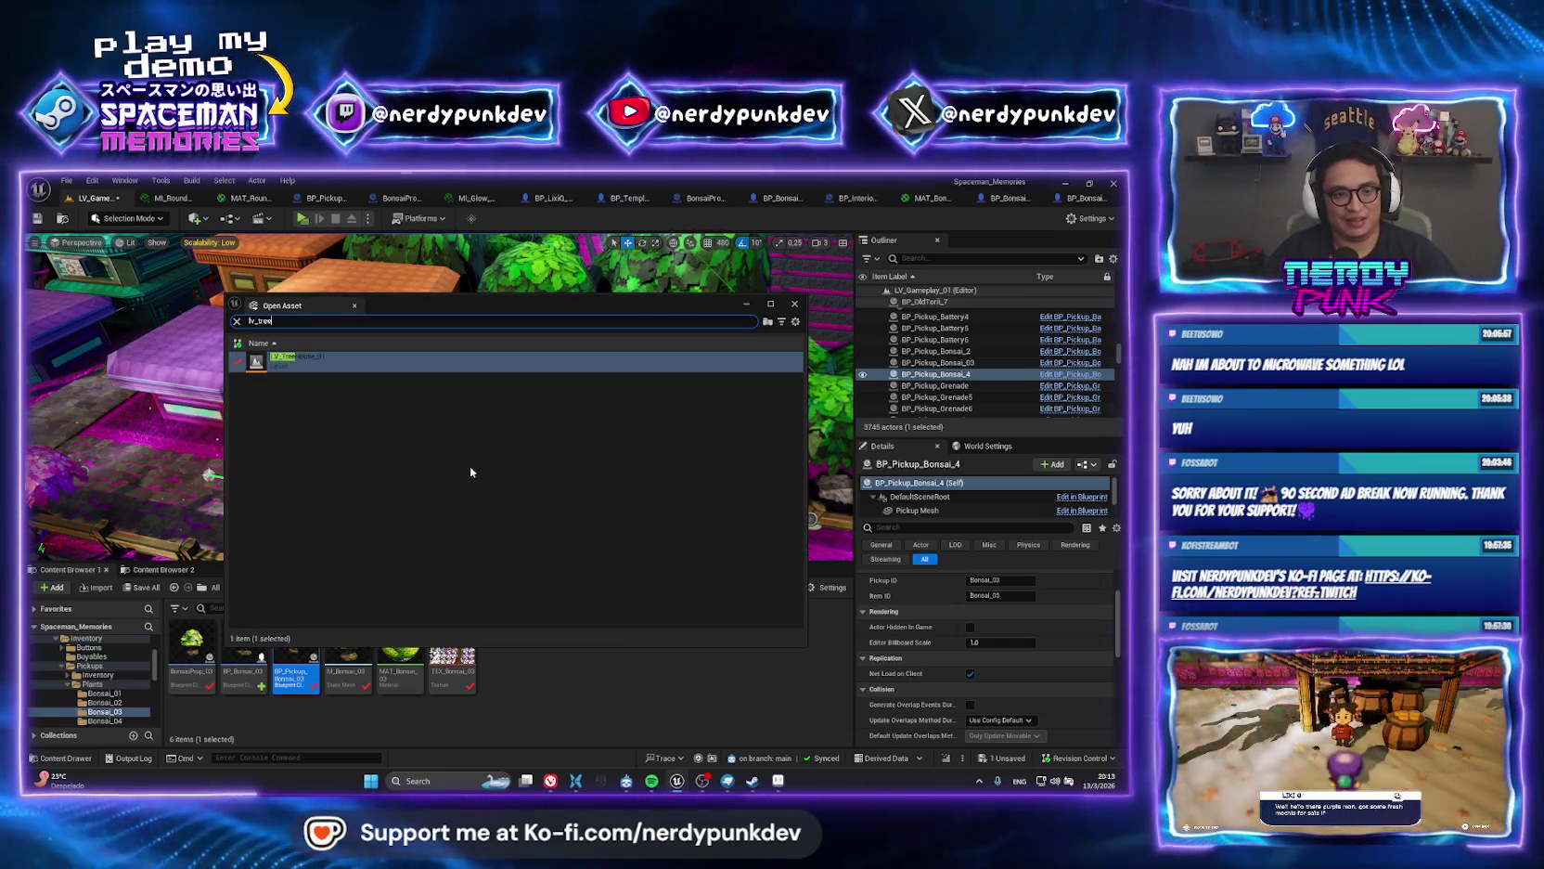
key(Return)
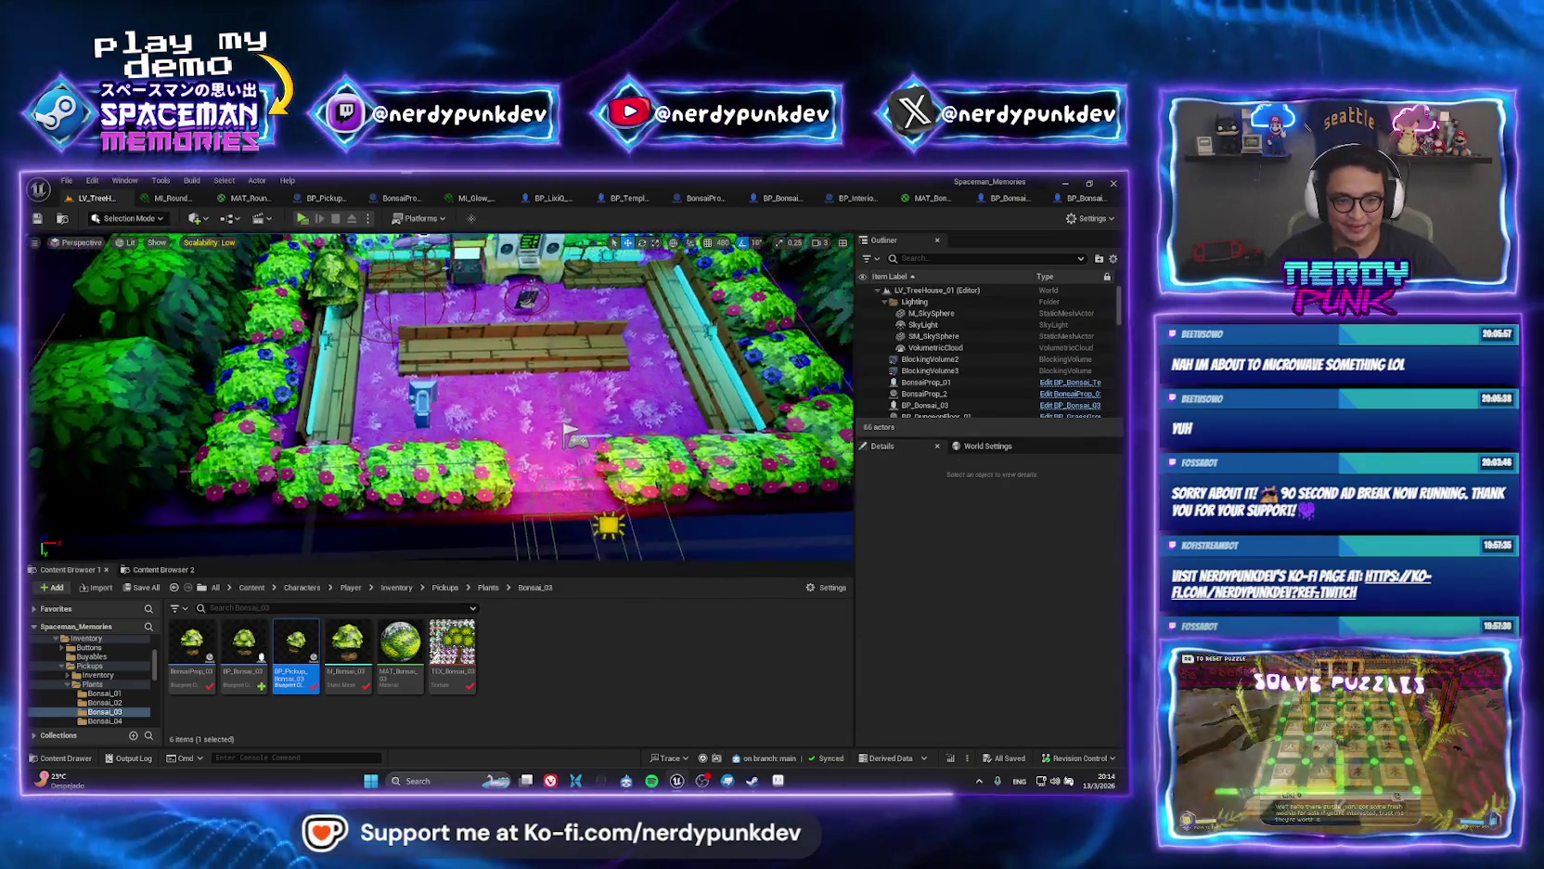
Inspect BP_Bonsai_03 in the garden, then run a standalone play-test toward the garden bench and stop it.
click(284, 261)
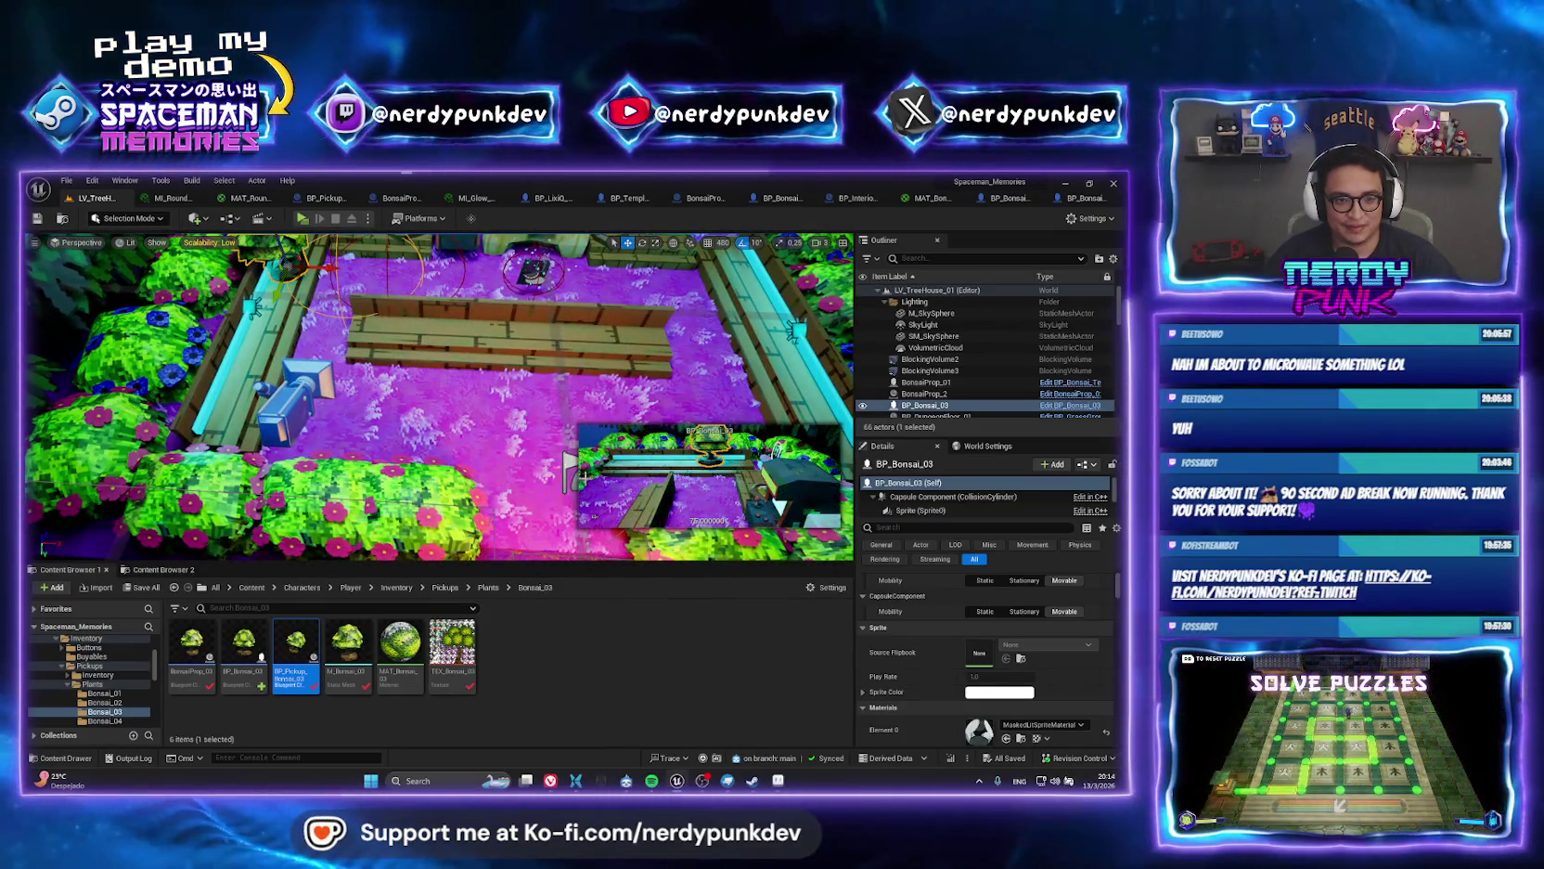
scroll(543, 461, down, 5)
key(Escape)
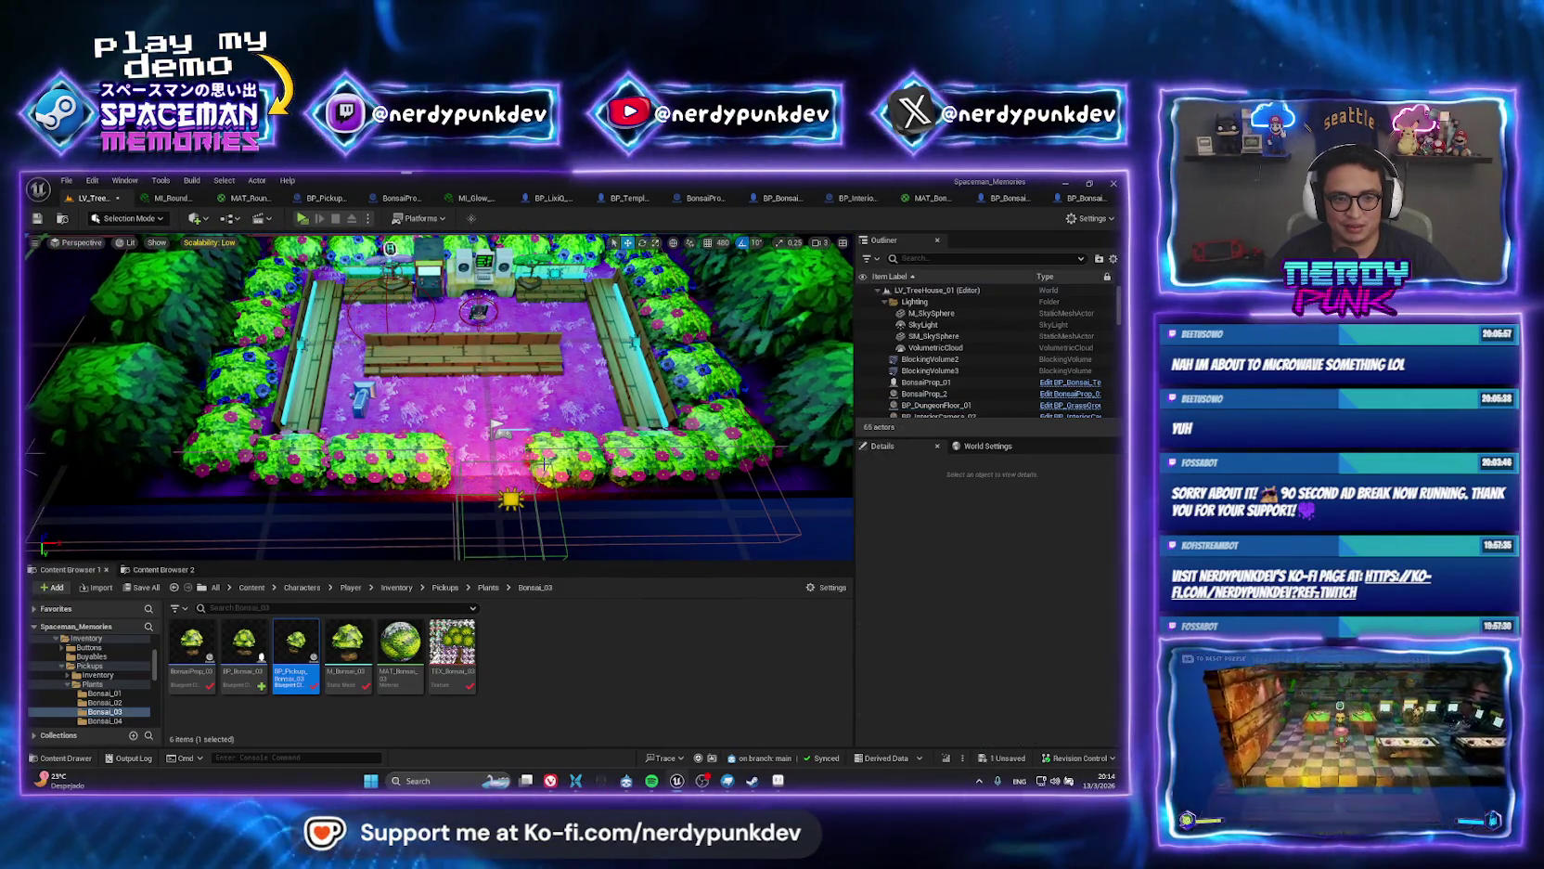
click(367, 220)
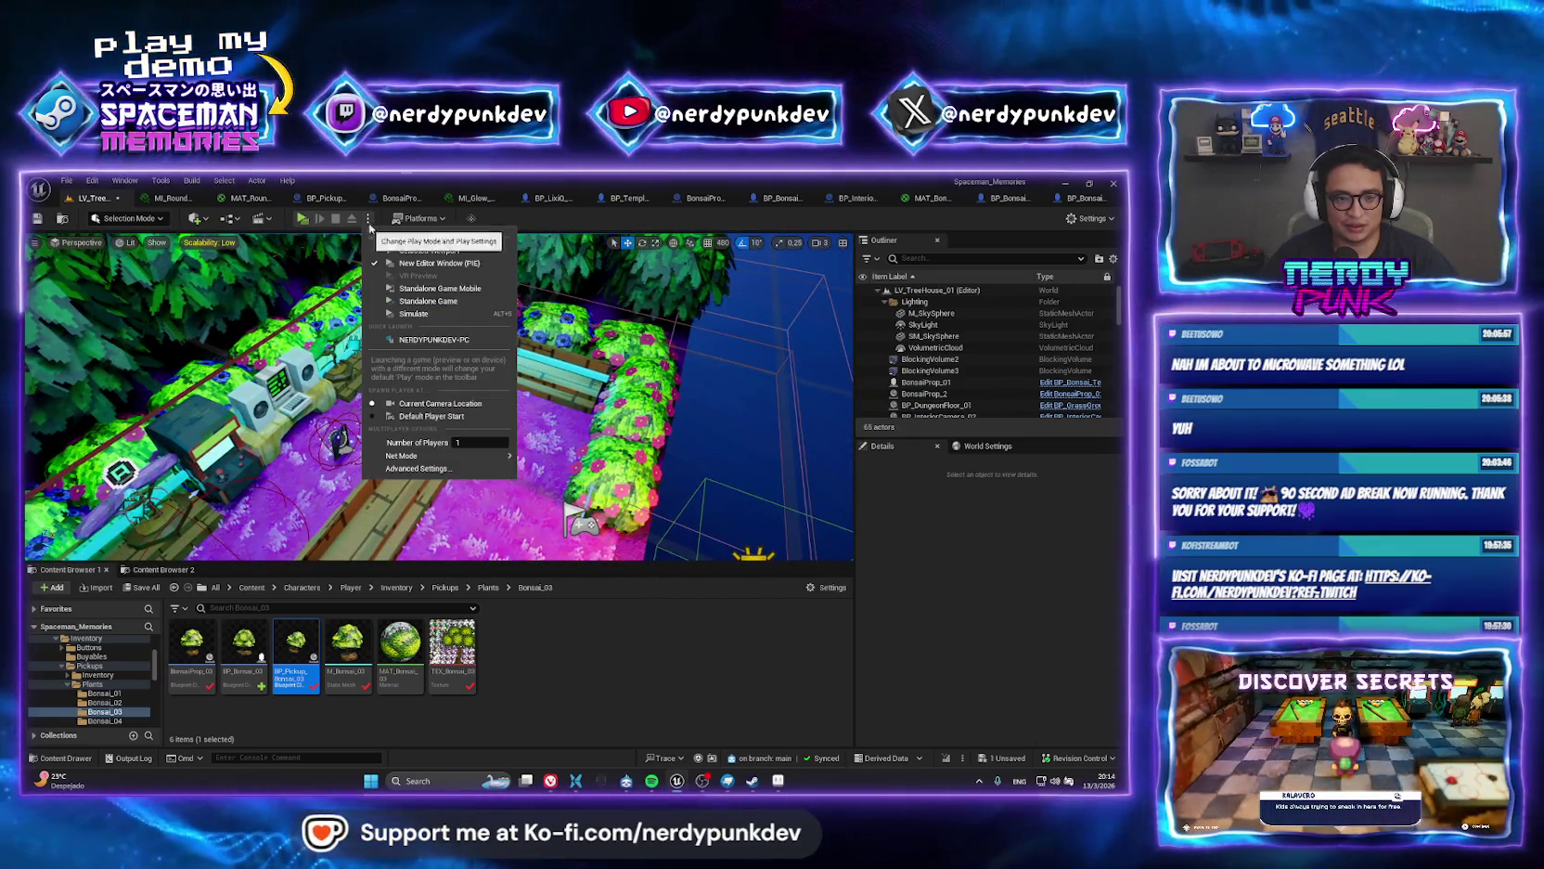
mouse_move(312, 279)
mouse_down()
mouse_move(329, 243)
mouse_move(240, 204)
mouse_up()
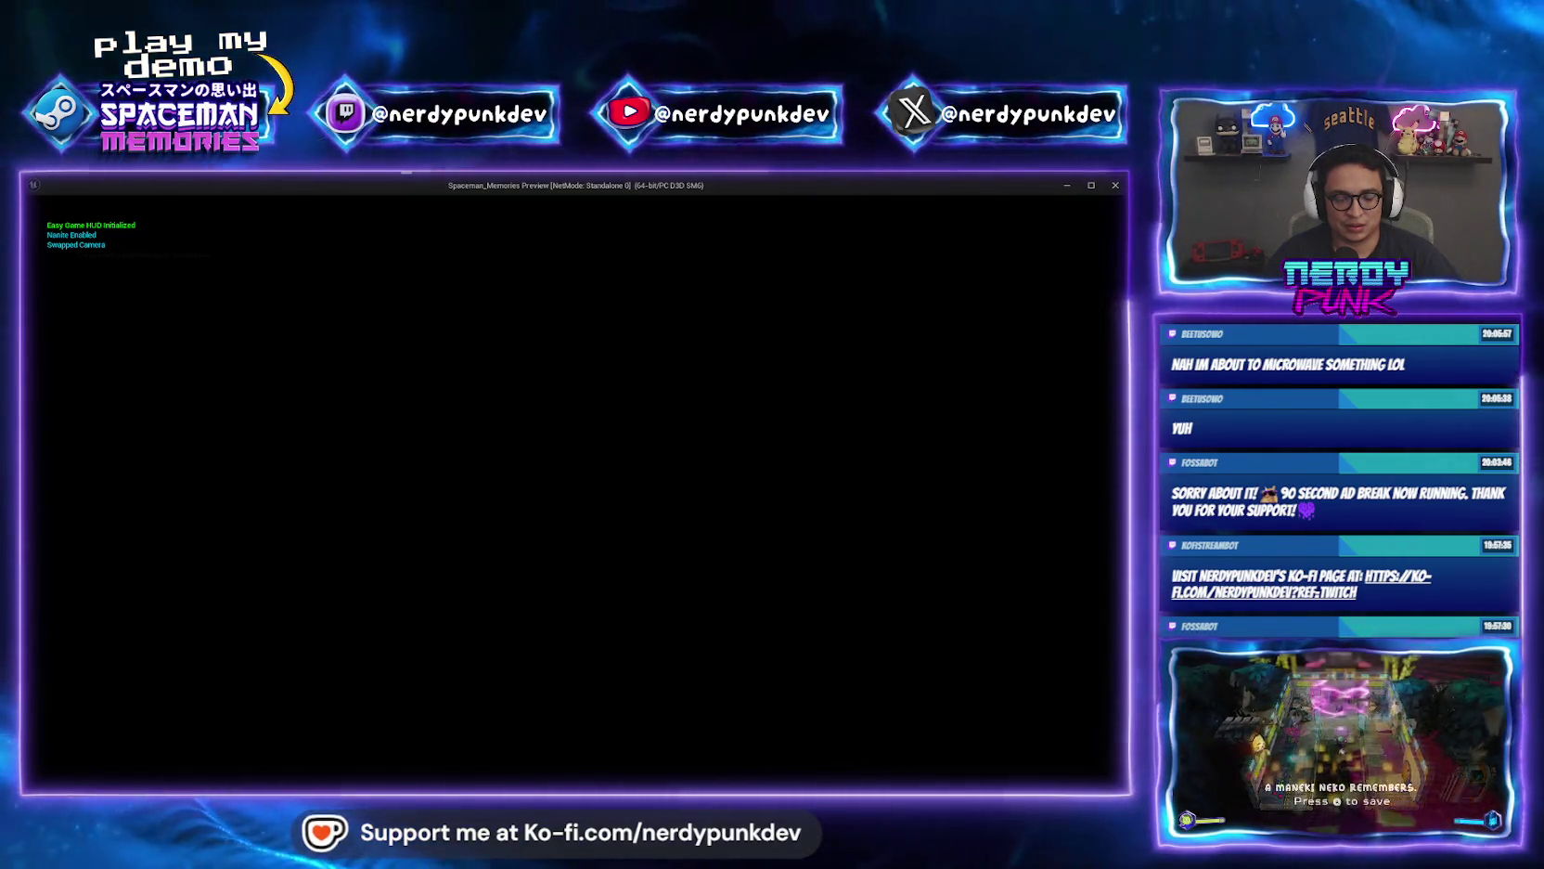
key(Escape)
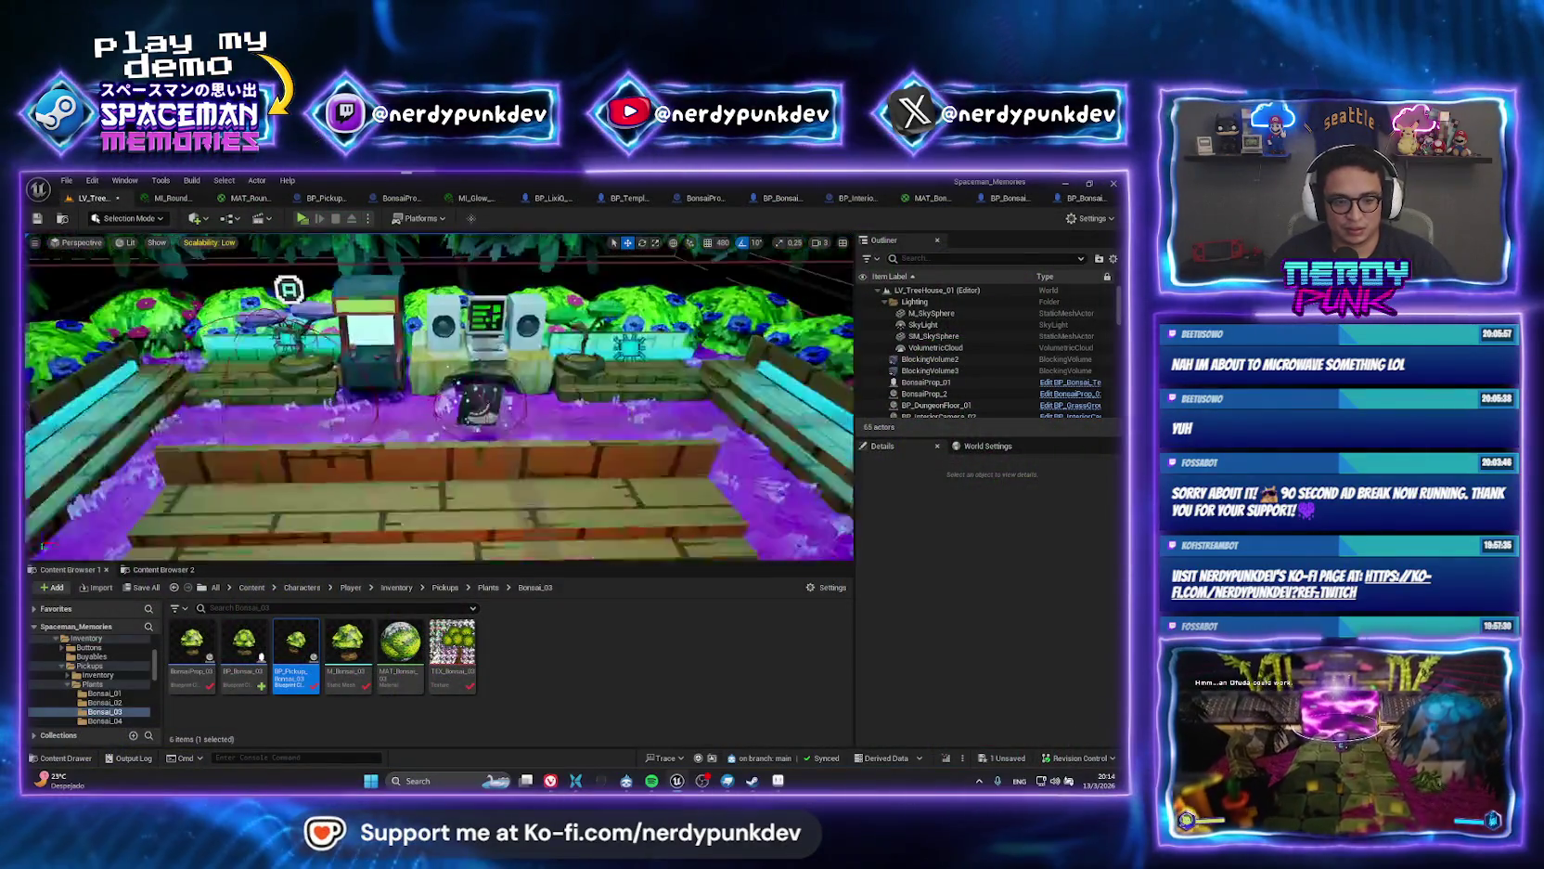
scroll(540, 432, down, 5)
Open LV_Gameplay_01 via the lv_game search and run a brief play-test along the path.
key(ctrl+p)
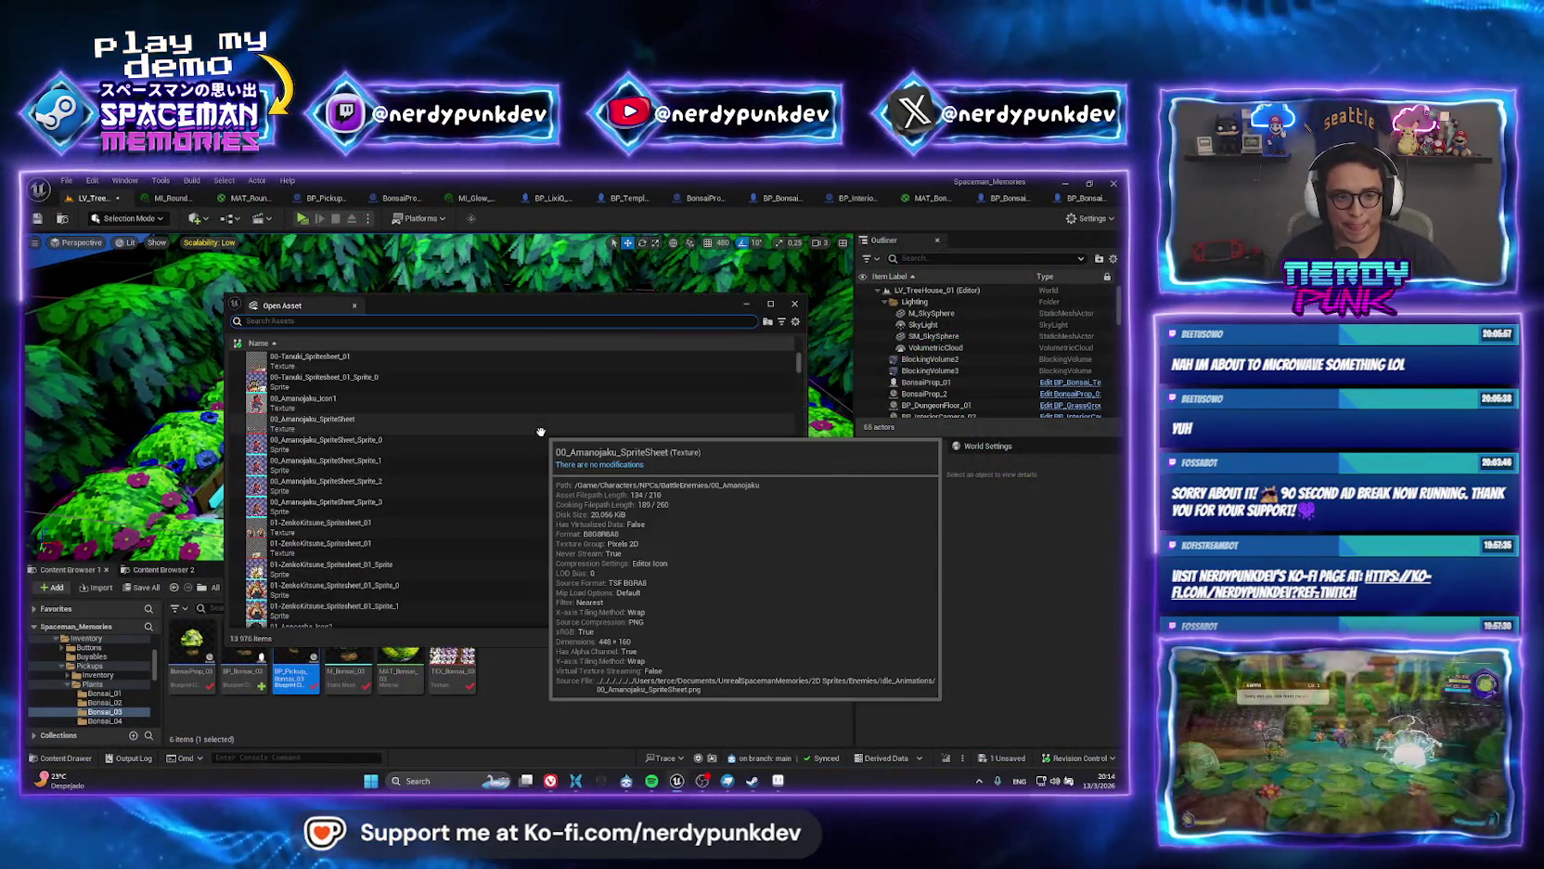
text(lv_game)
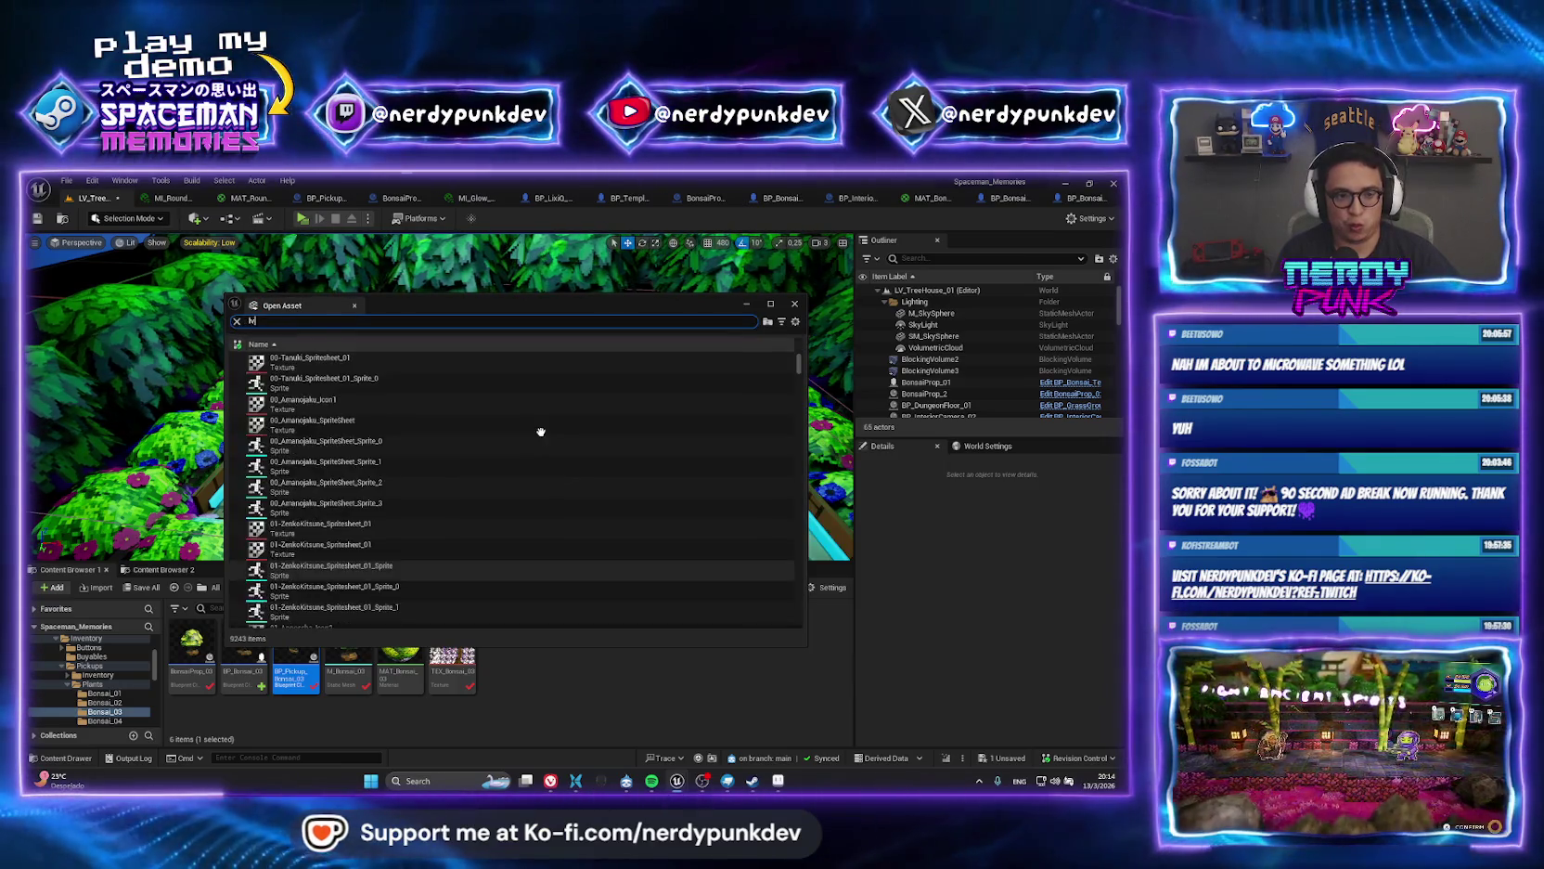
key(Down)
key(Down)
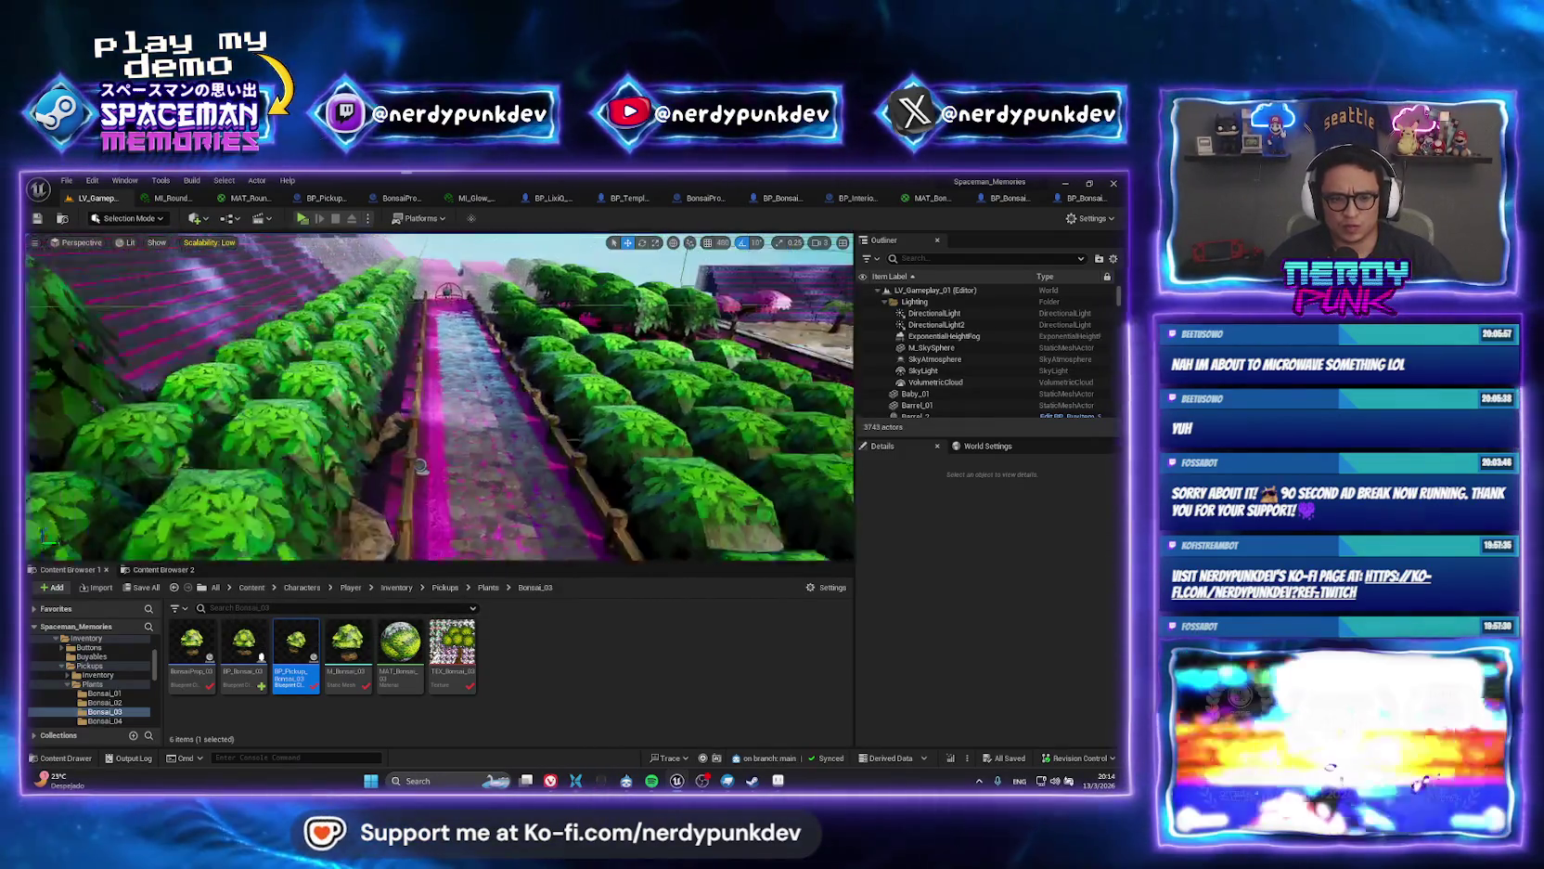
drag(441, 399, 432, 339)
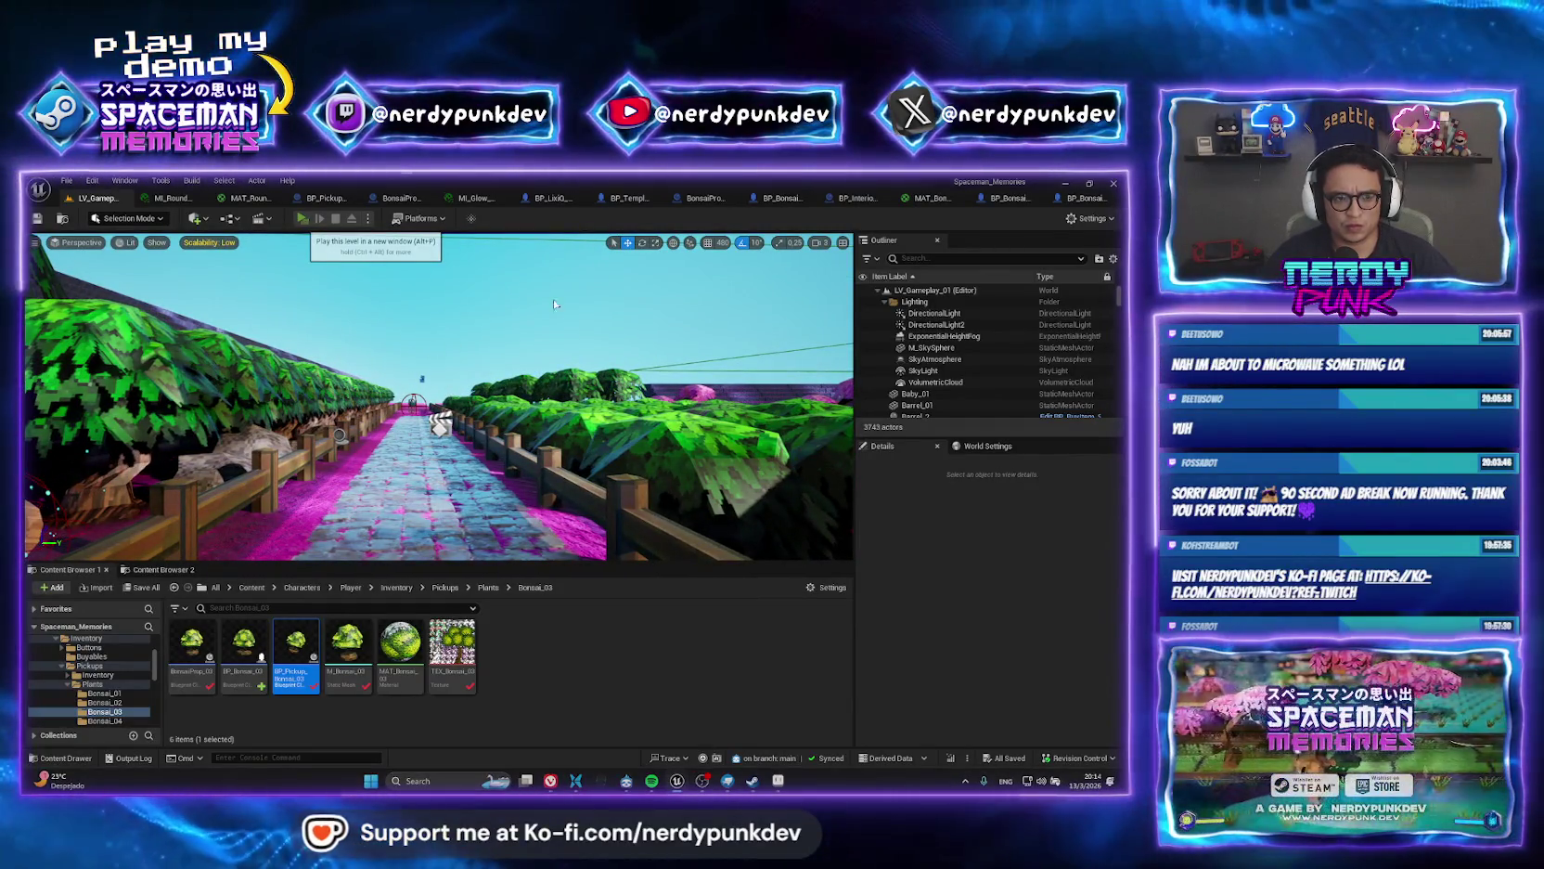
click(302, 218)
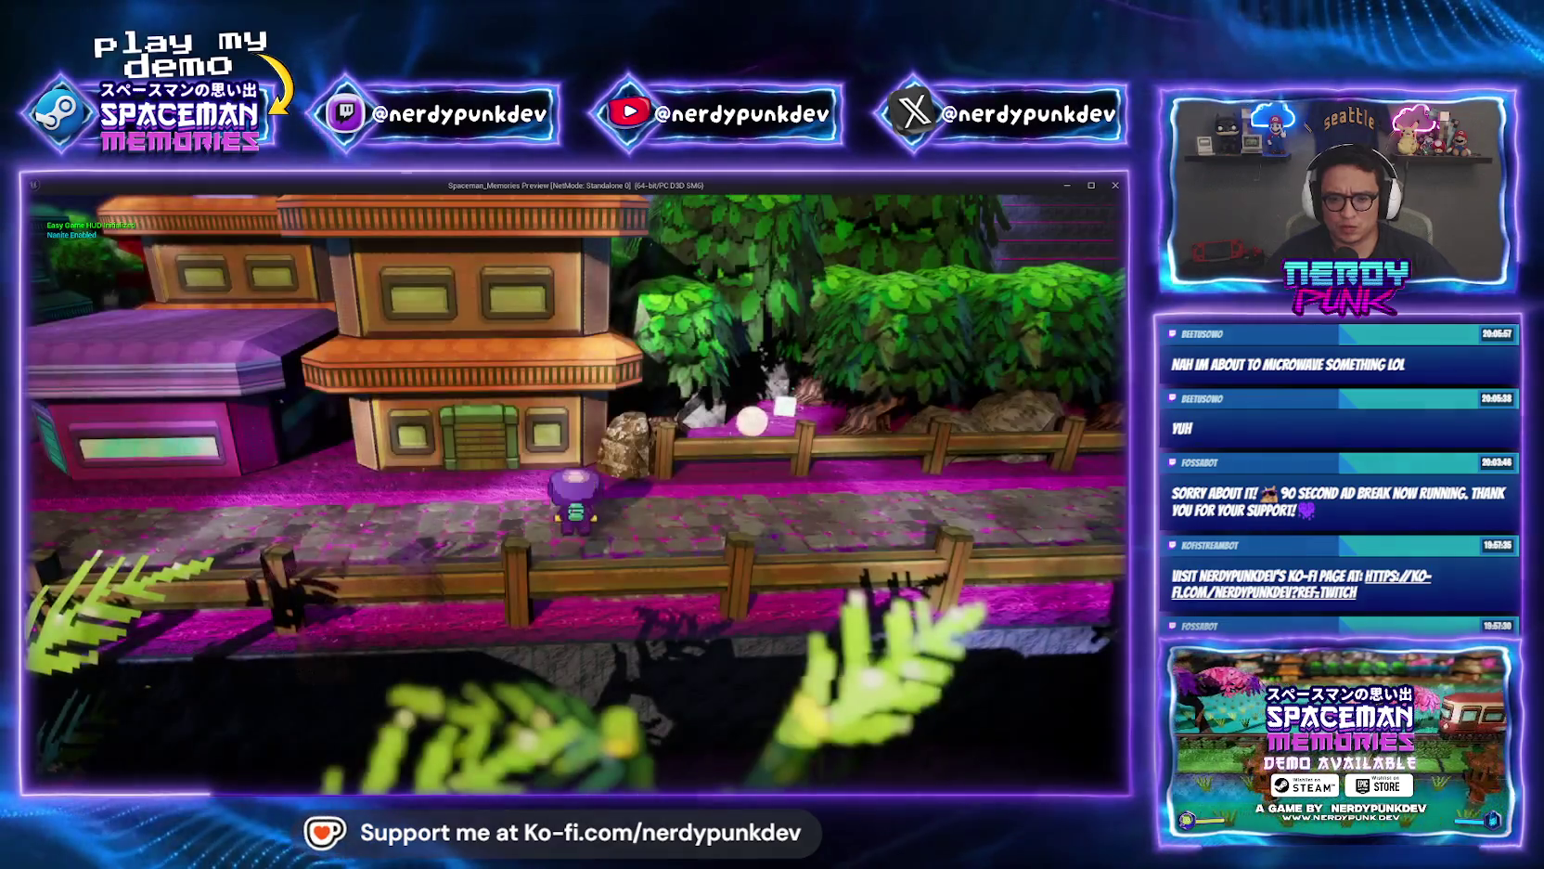
key(Escape)
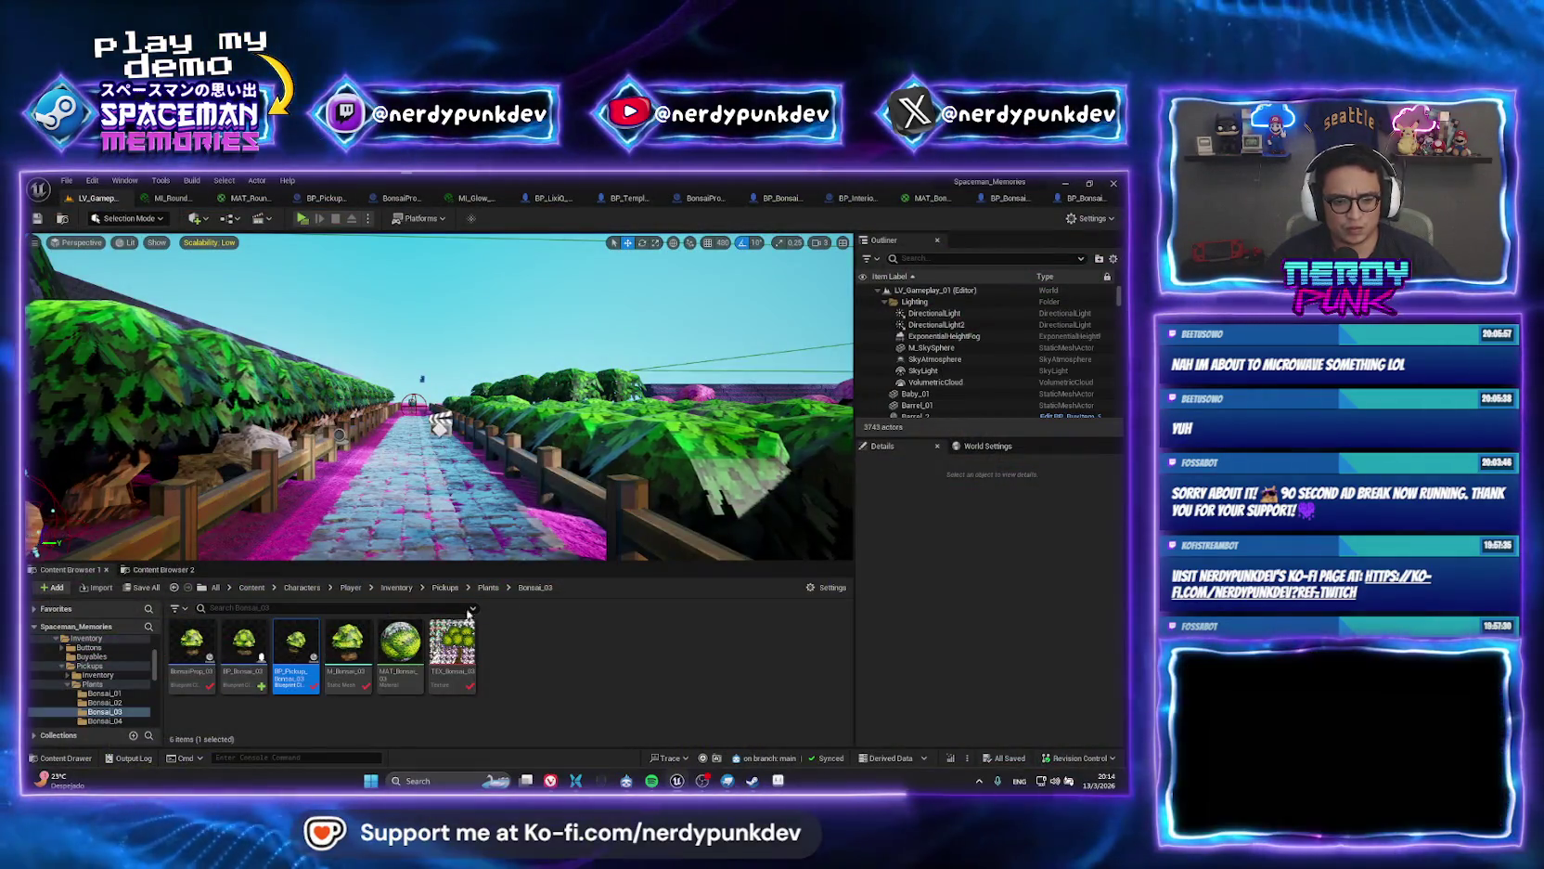
Place an Inventory pickup and a BP_Pickup_Bonsai_03 on the stone path.
click(446, 586)
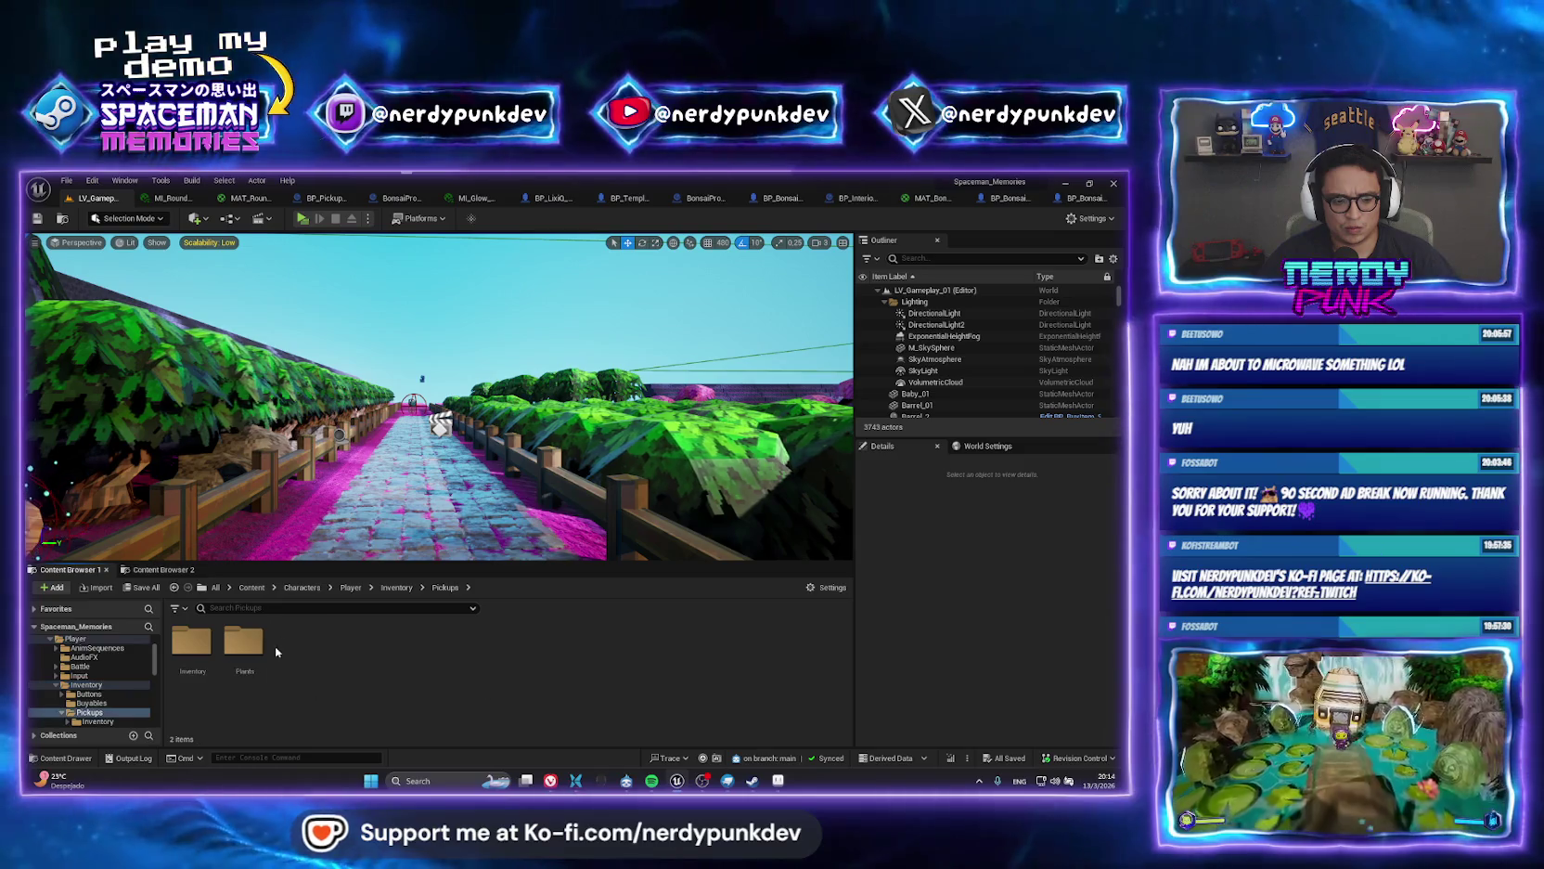
double_click(192, 645)
drag(244, 649, 381, 484)
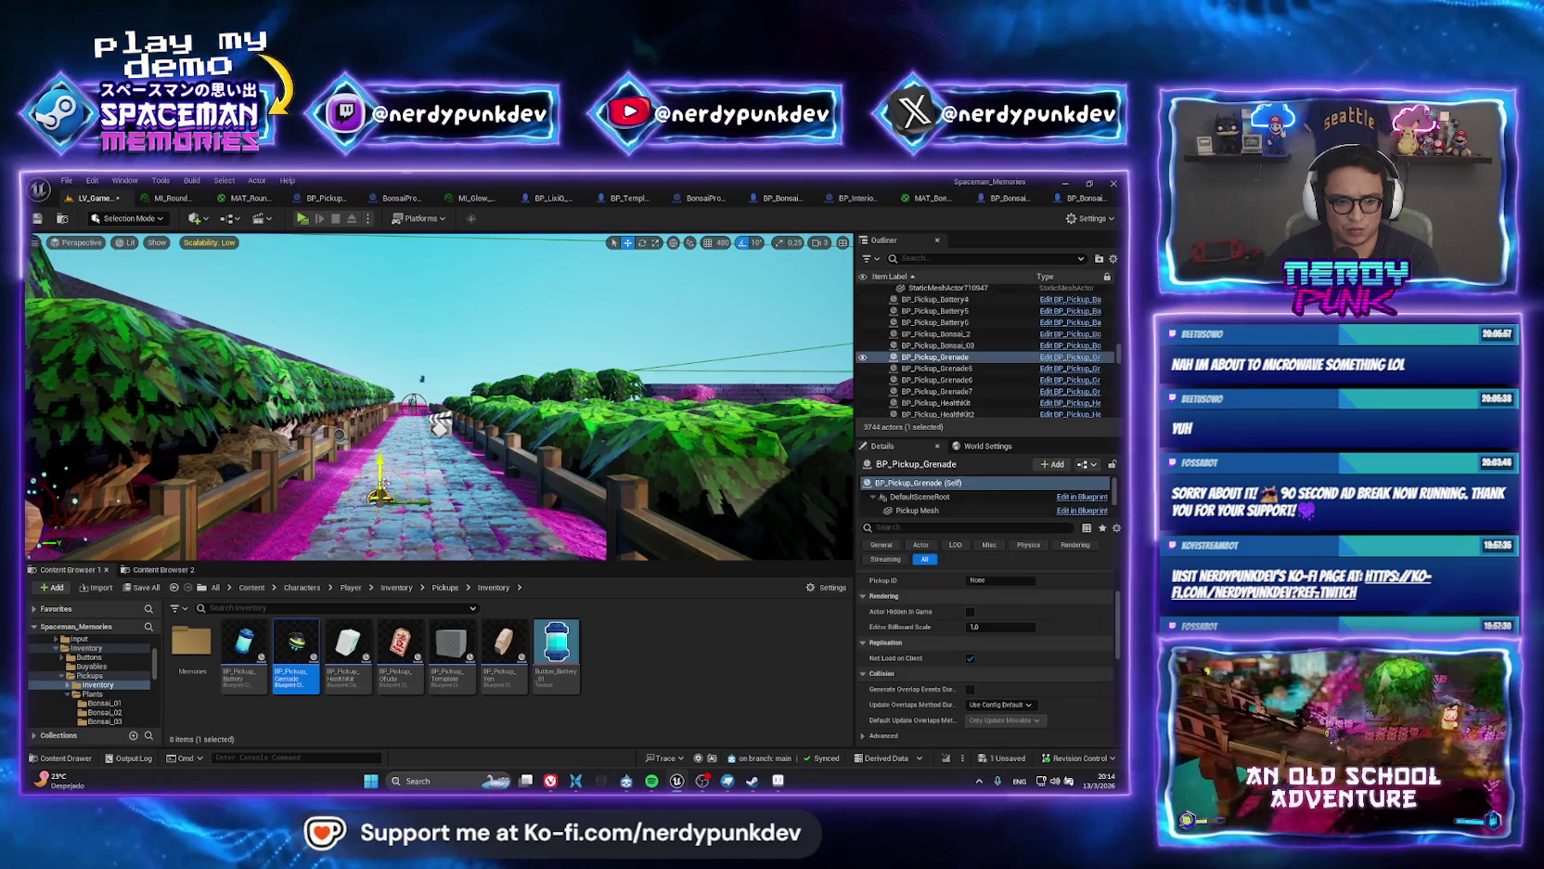
click(445, 588)
double_click(257, 657)
double_click(297, 645)
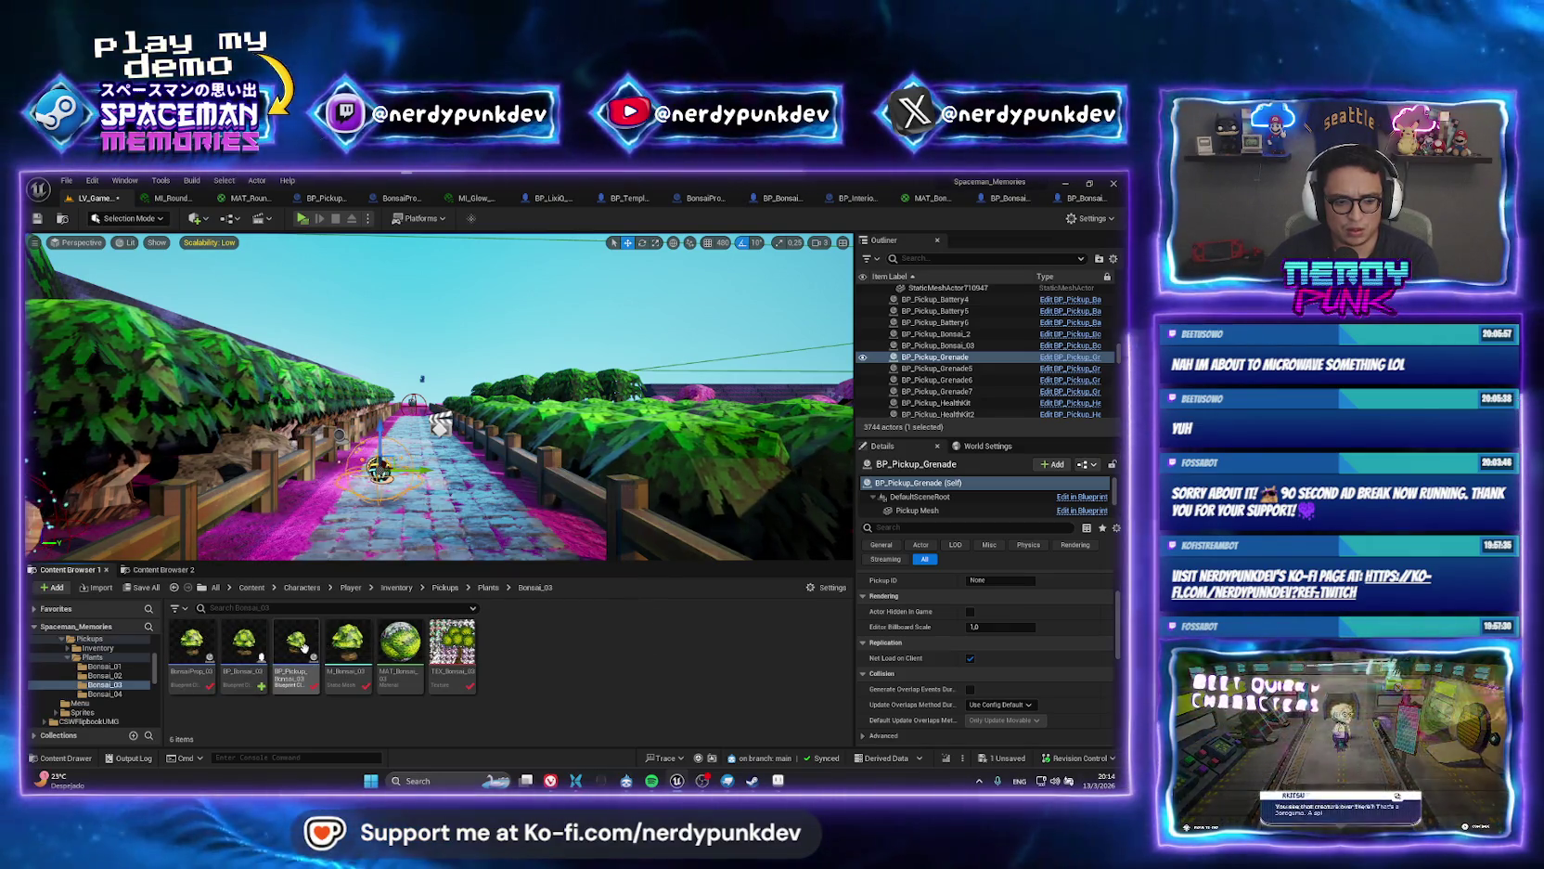
drag(452, 500, 449, 501)
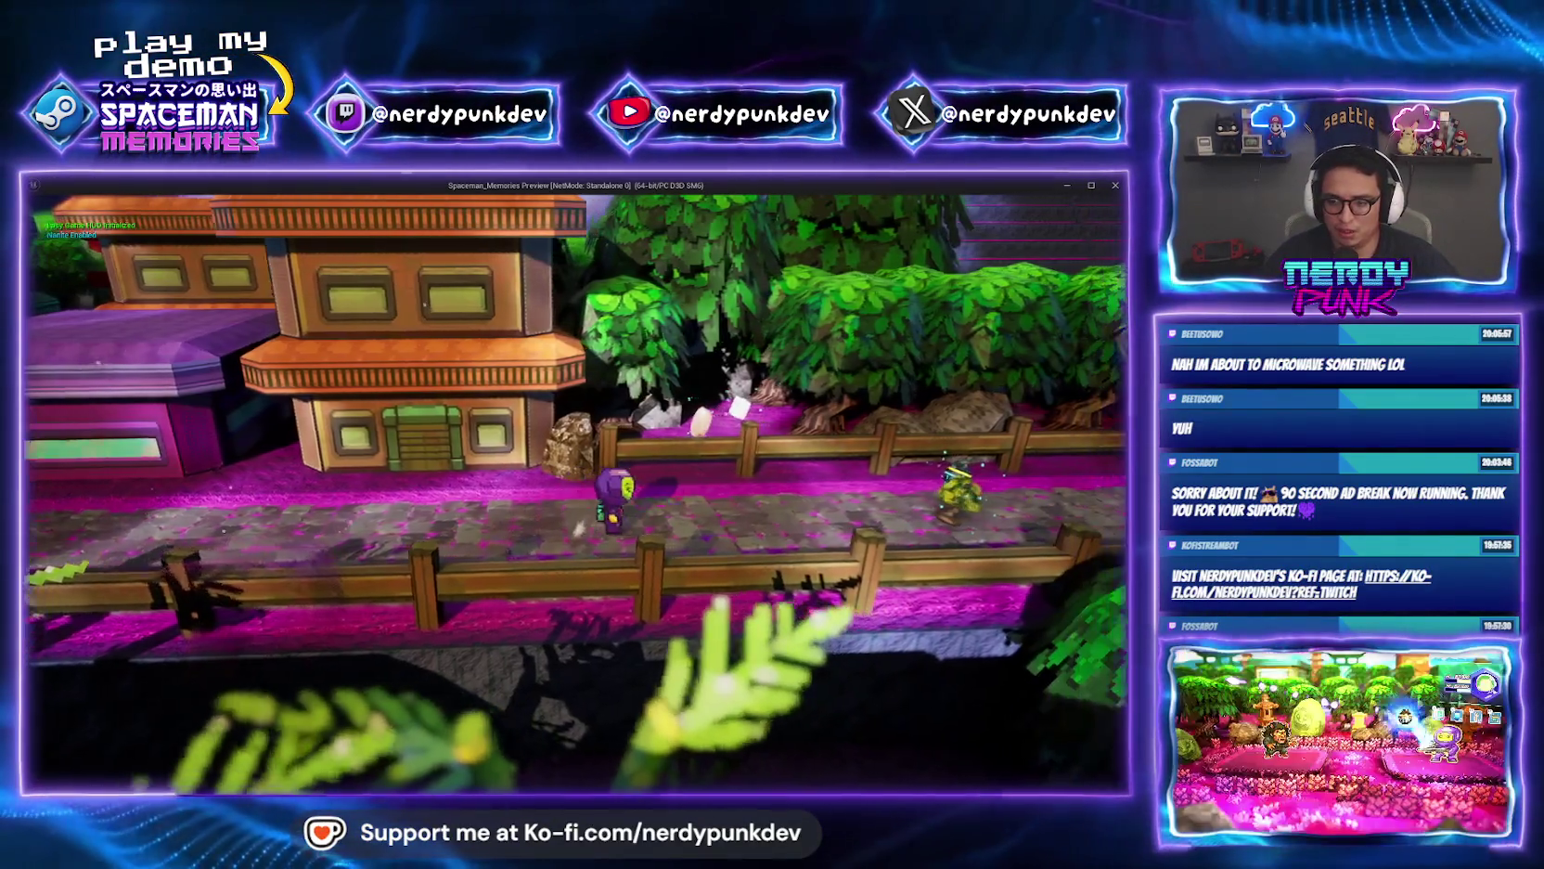
Walk left to collect the bonsai and set off a grenade, then grab money and a health kit.
key(a)
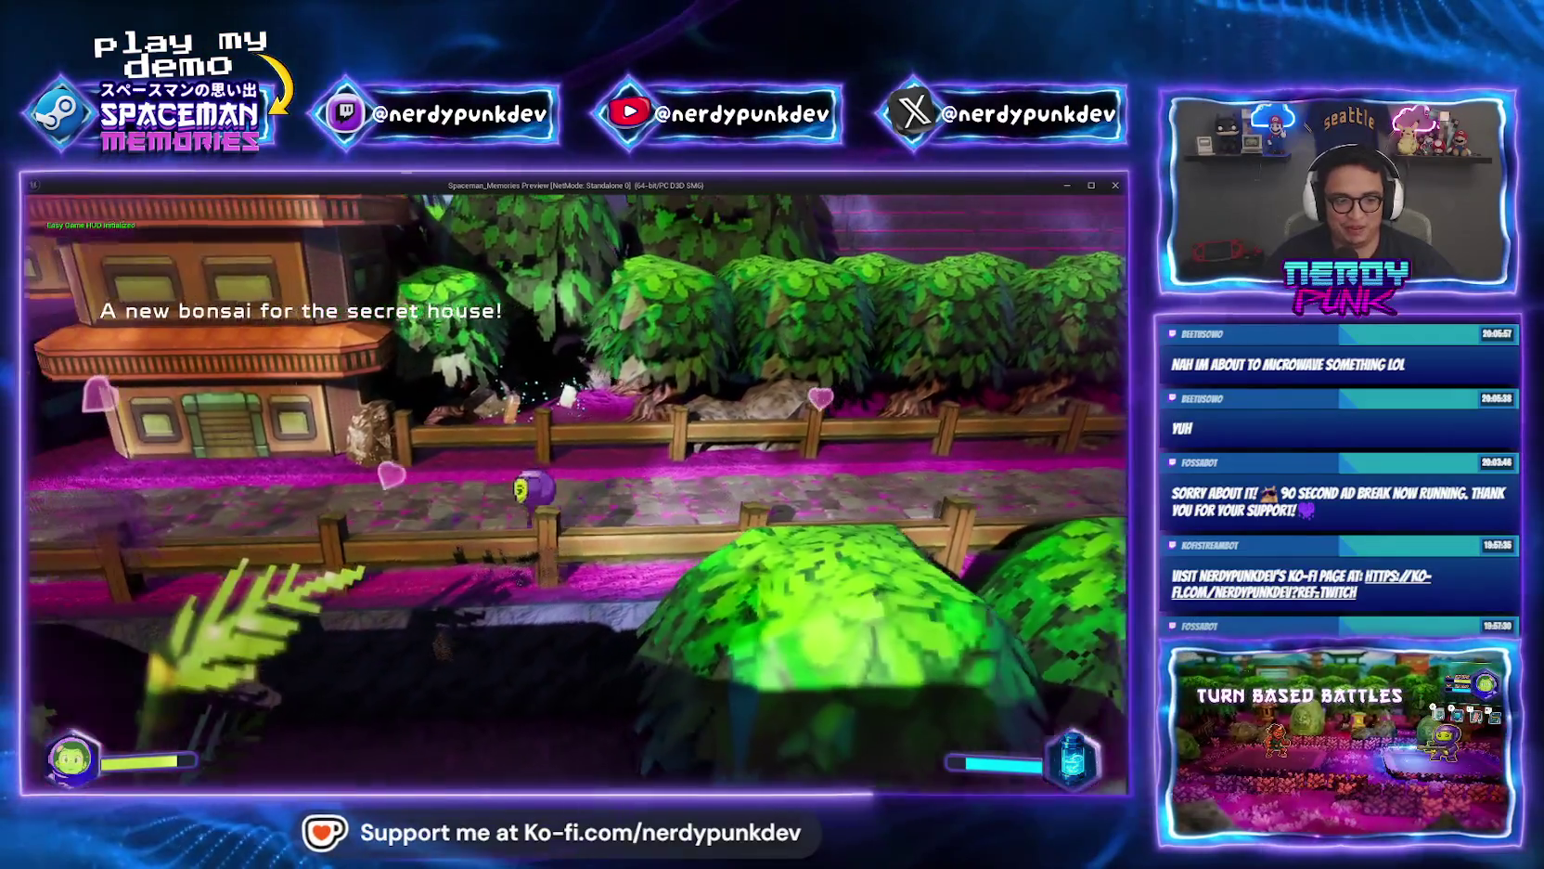
key(a)
key(g)
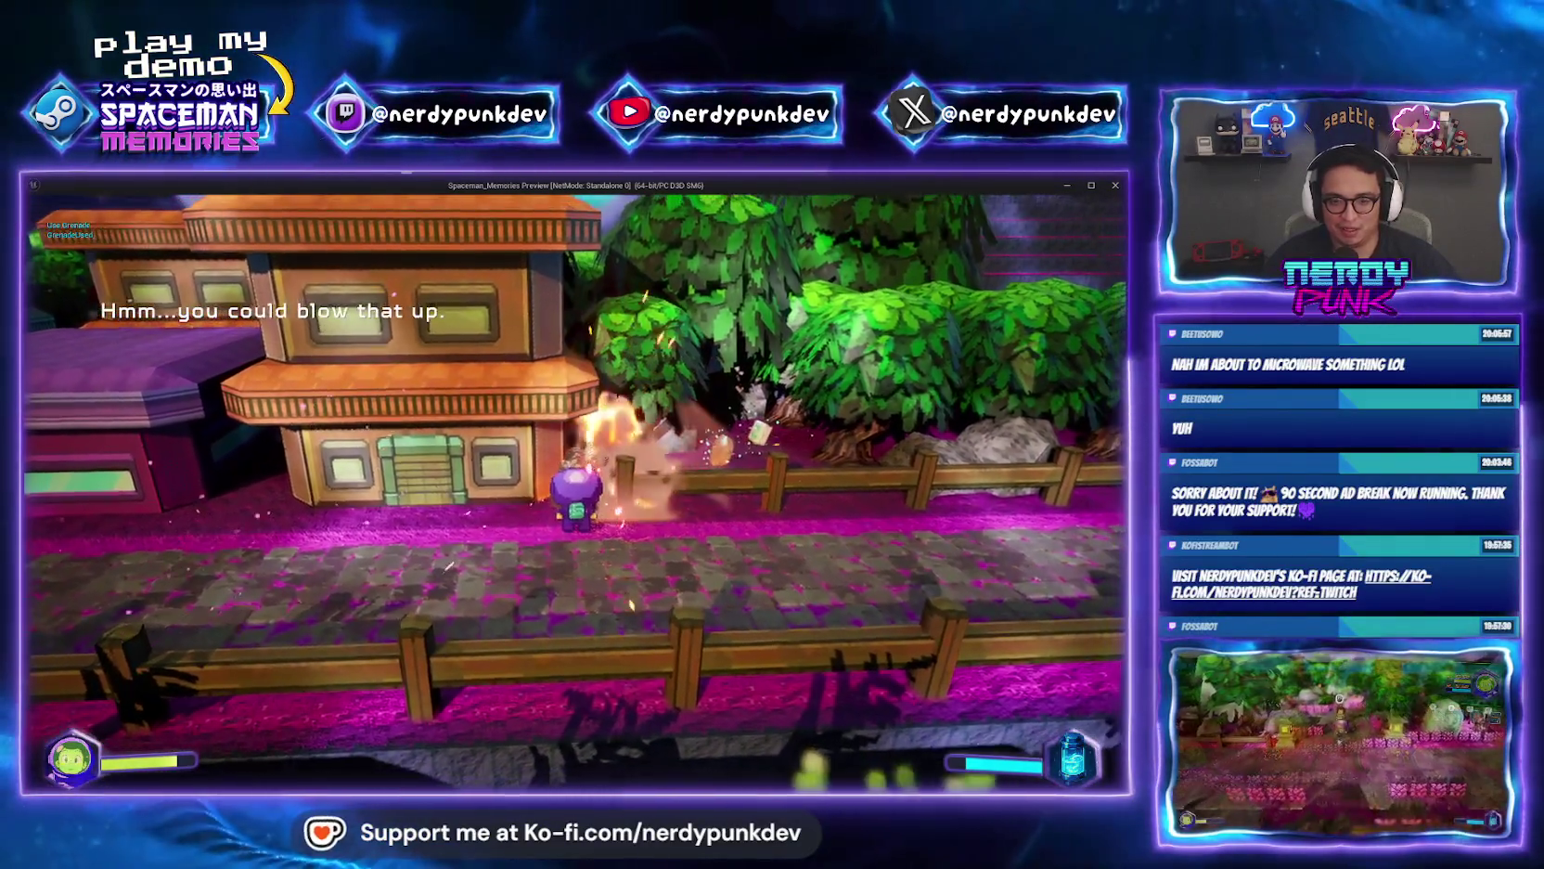
key(d)
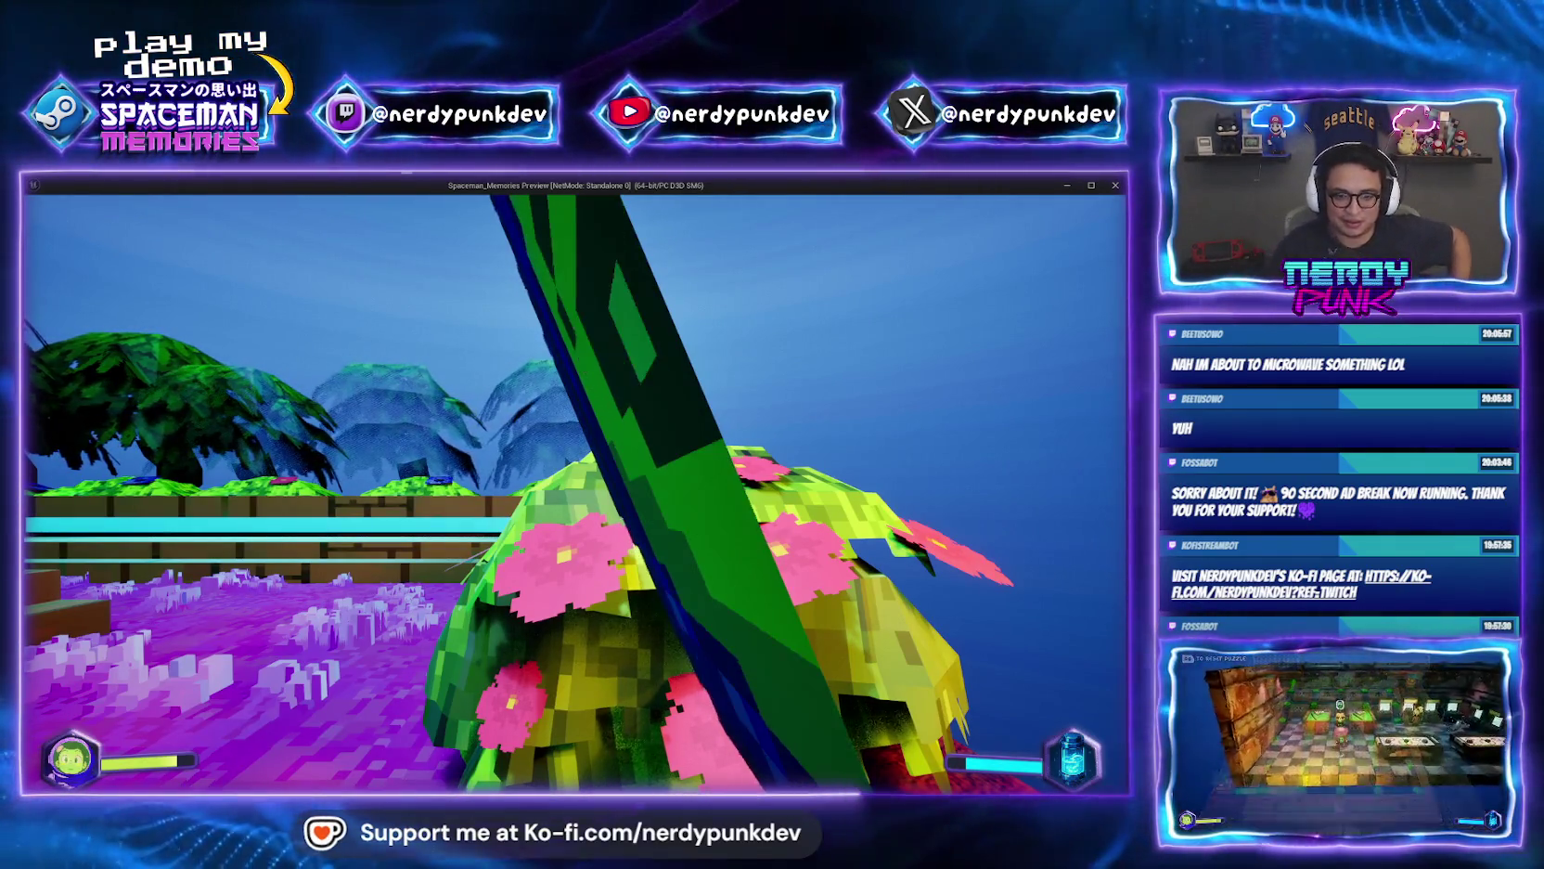
Strafe around the flowered bush toward the stairs, then end the play session.
key(d)
key(s)
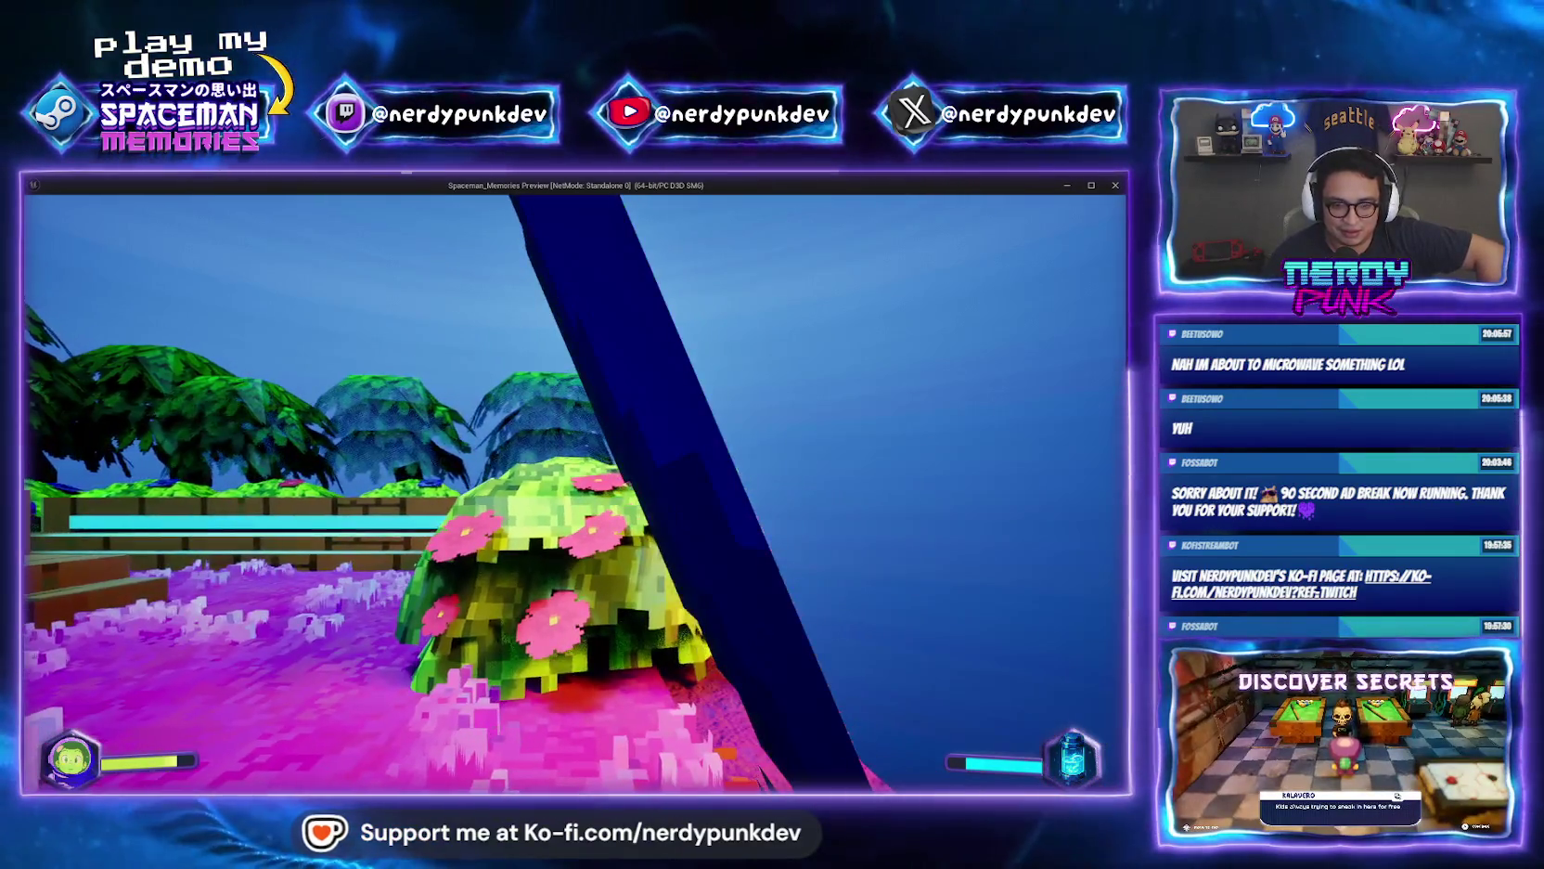
key(a)
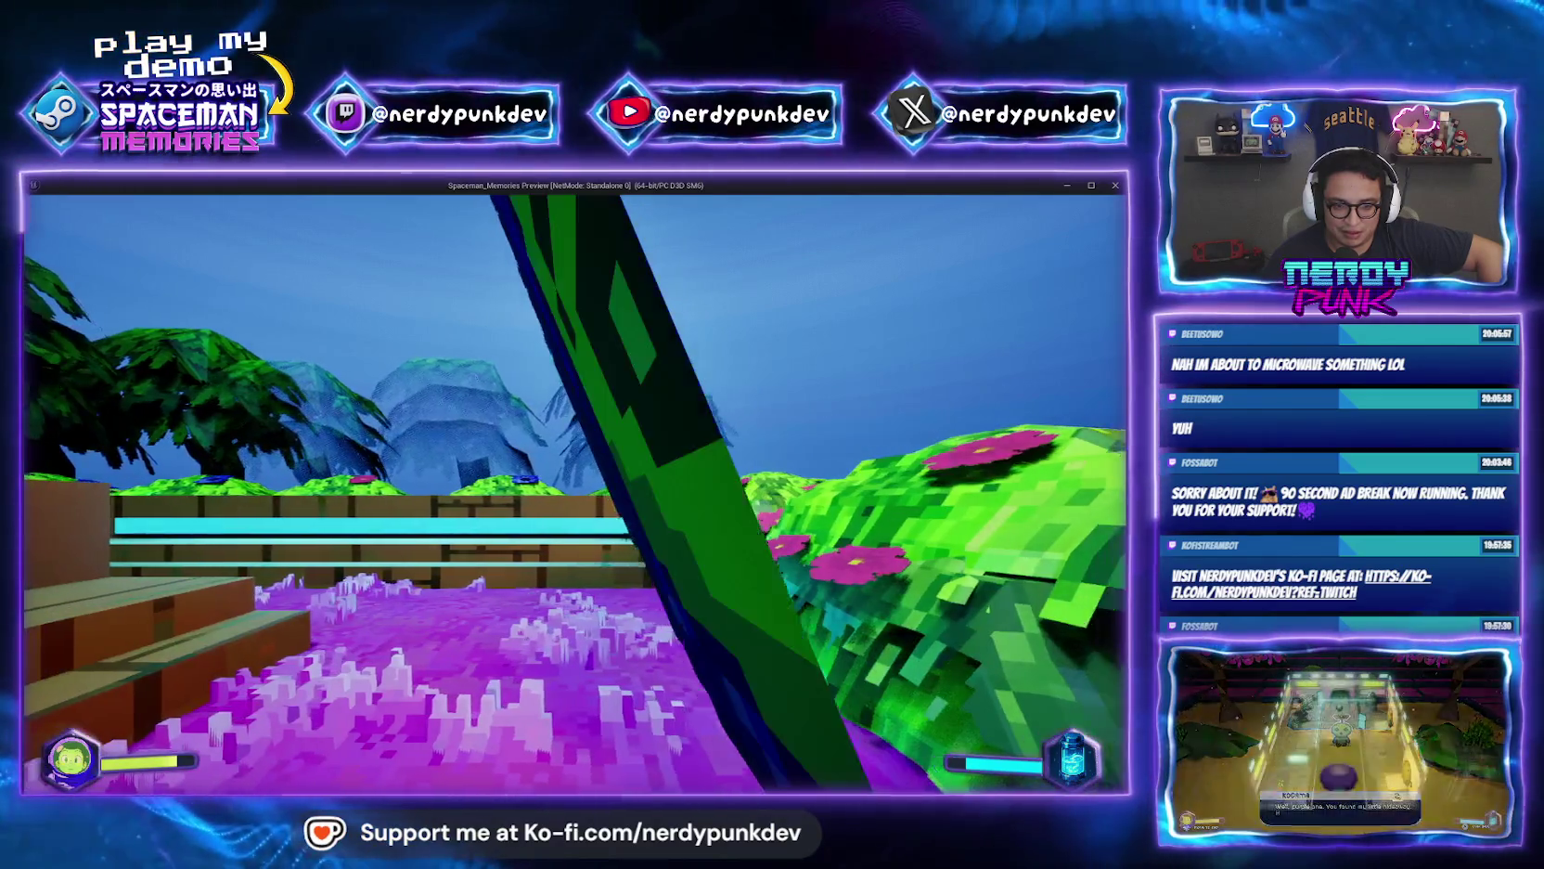
key(d)
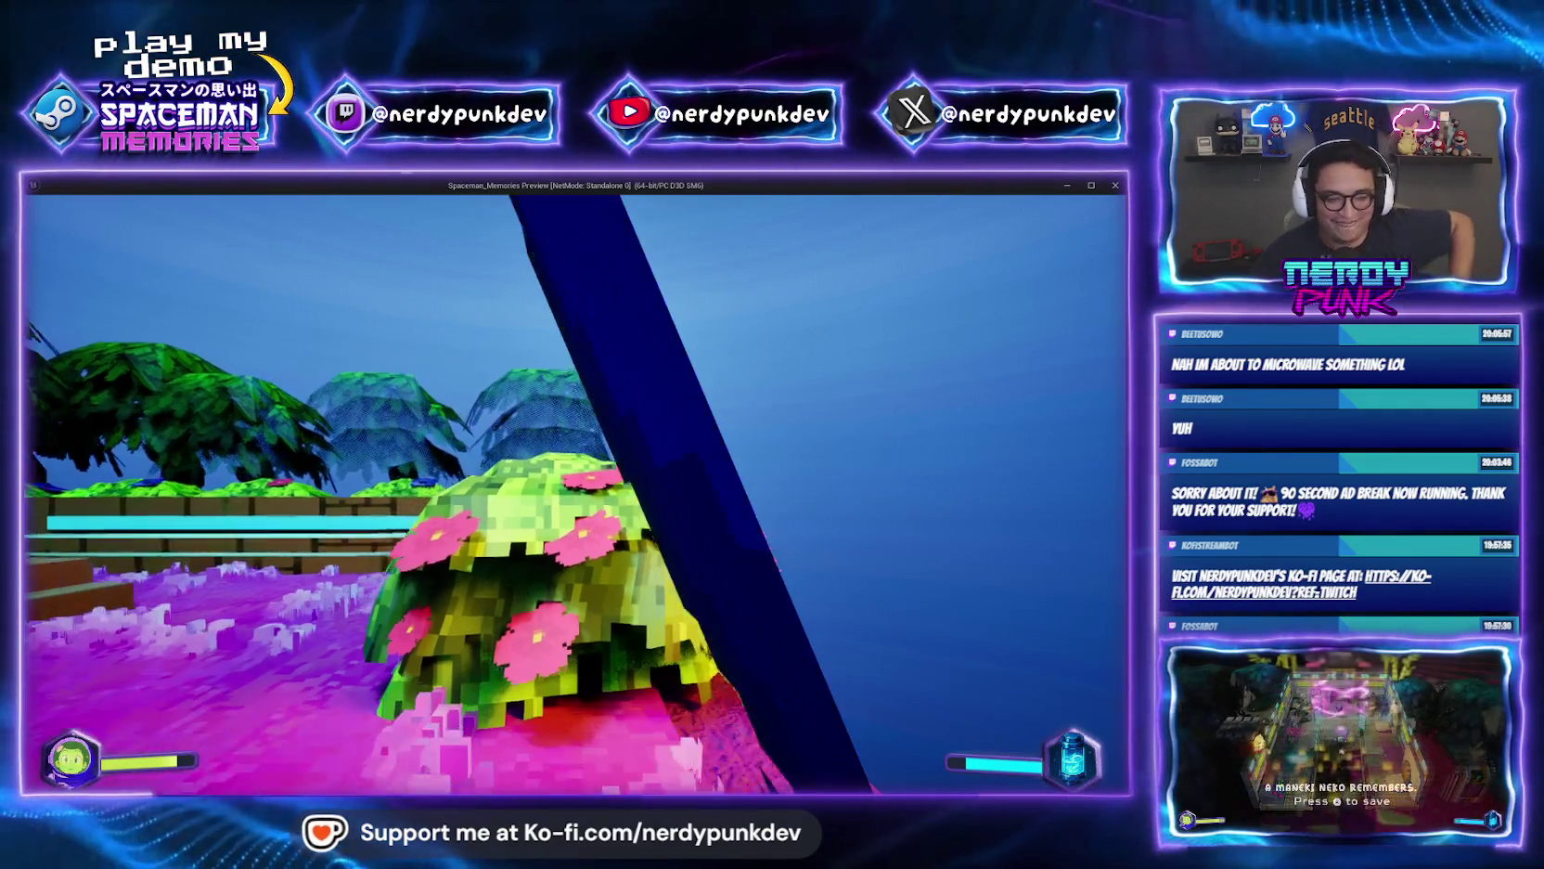
key(a)
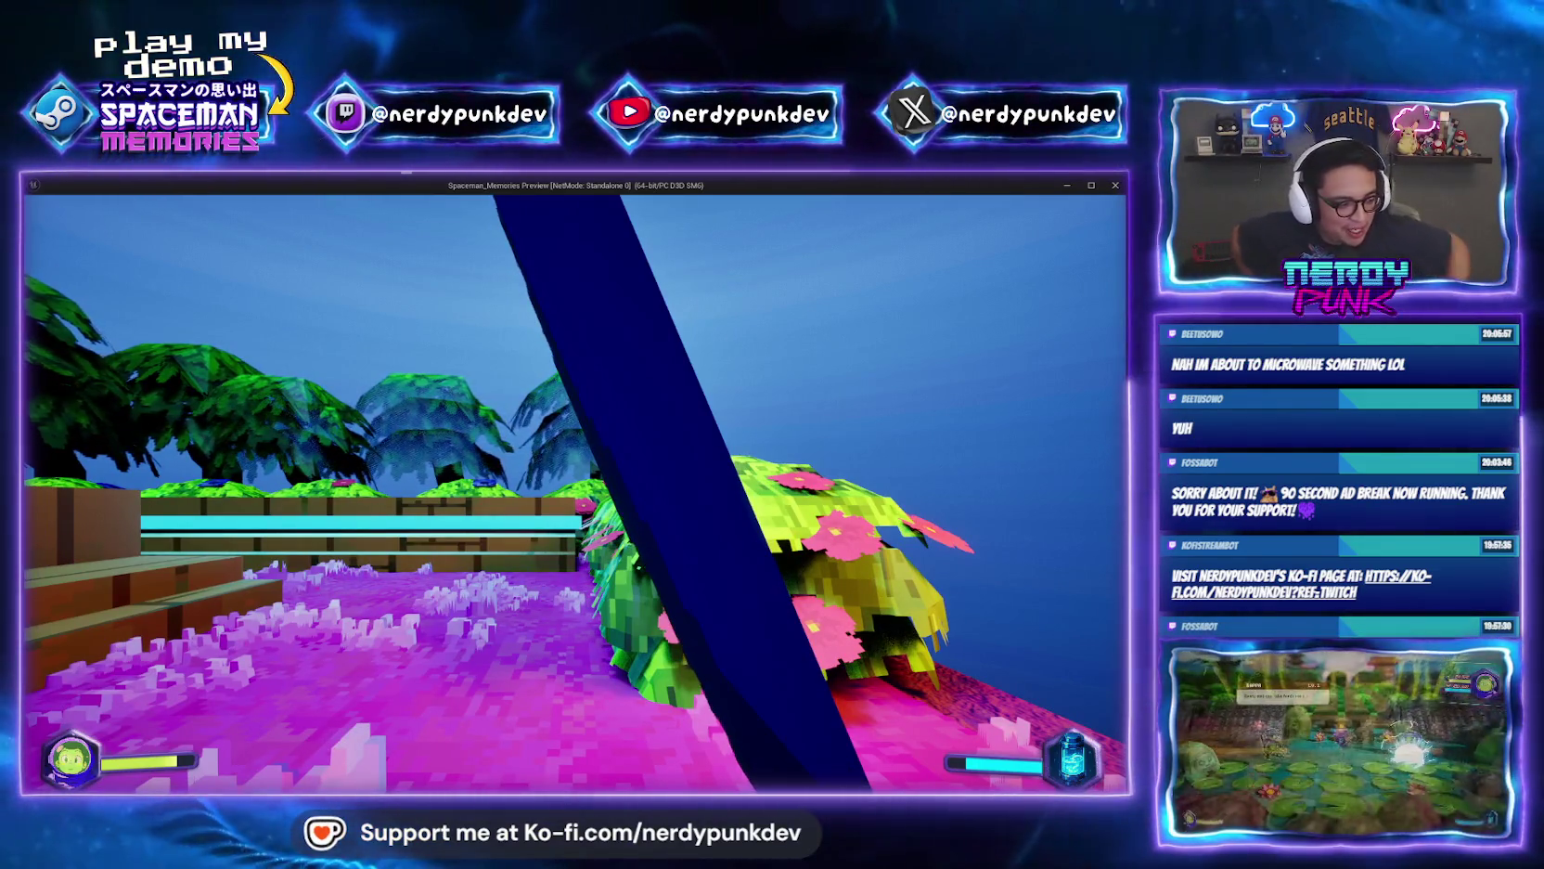
key(a)
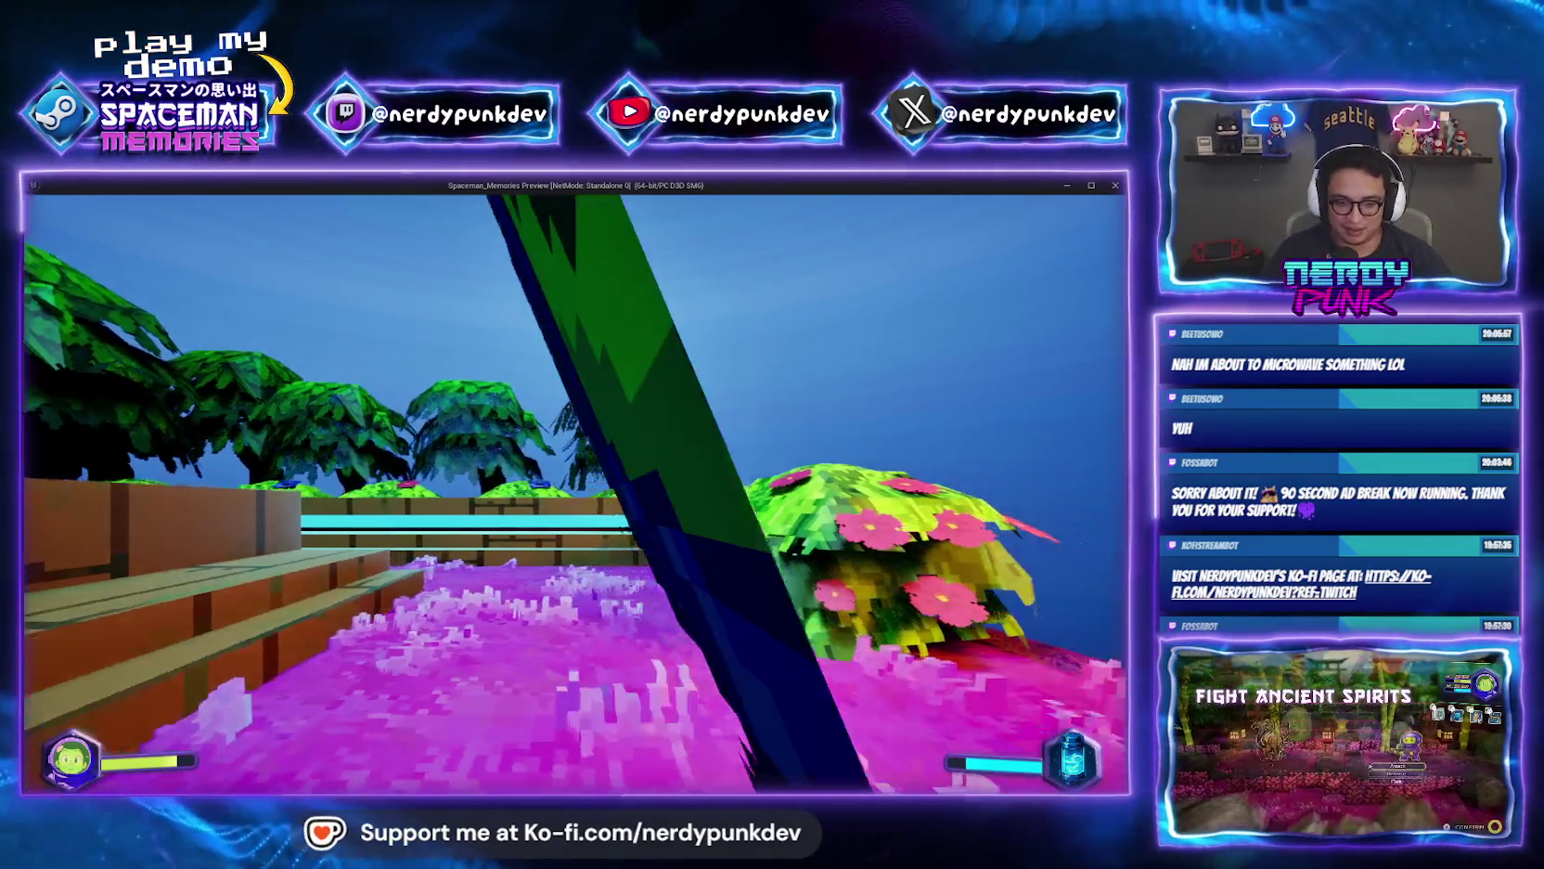
key(Escape)
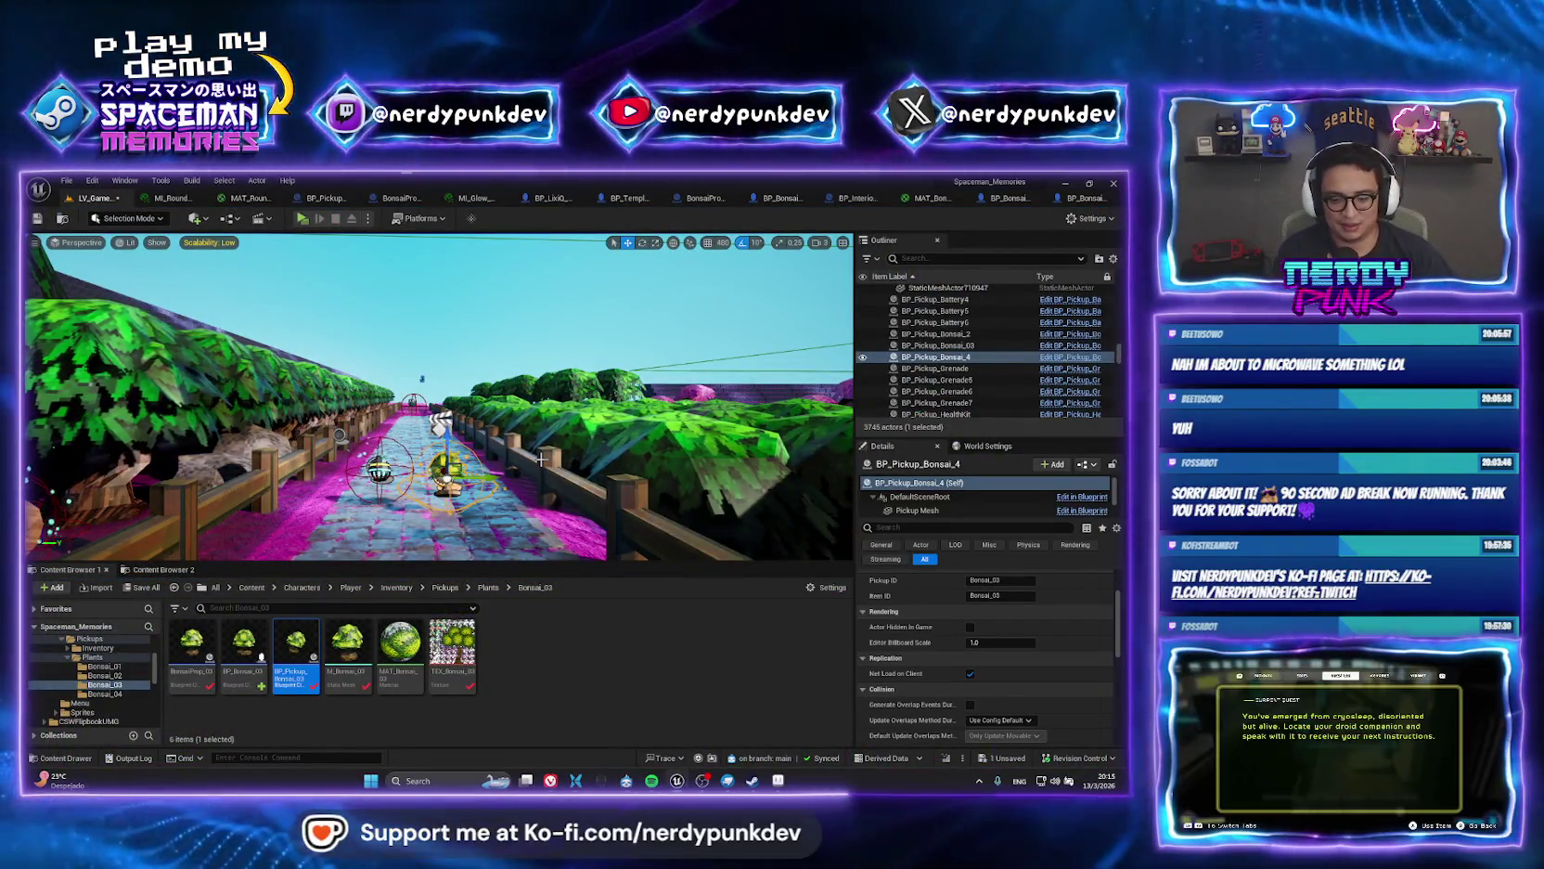
Open LV_TreeHouse_01 via the lv_tree search and run a standalone game preview of it.
key(ctrl+p)
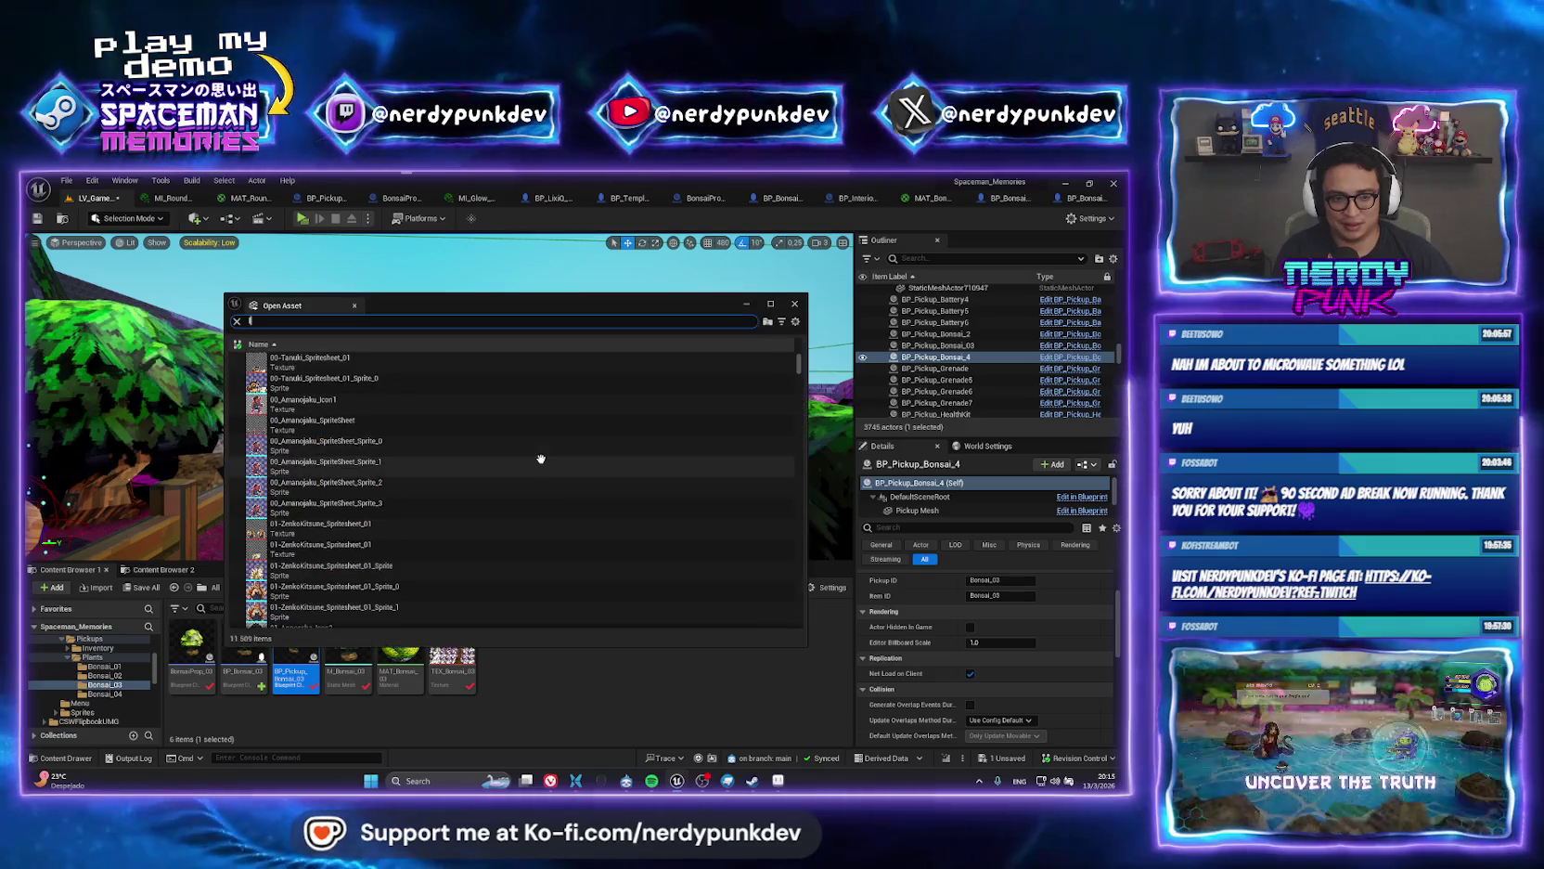
text(lv_tree)
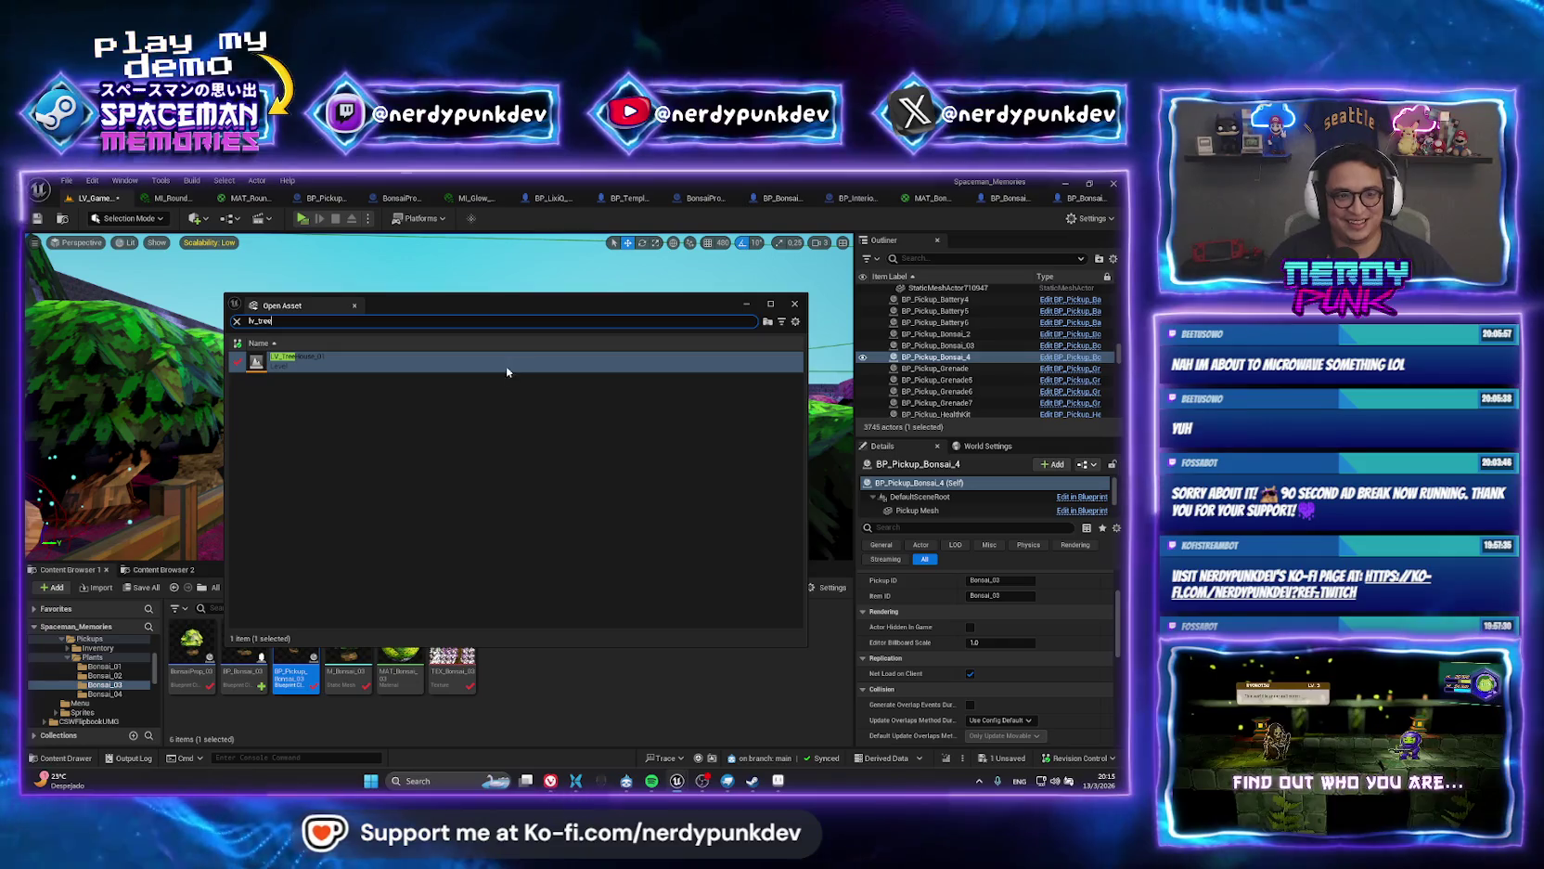
double_click(505, 362)
click(367, 218)
click(414, 405)
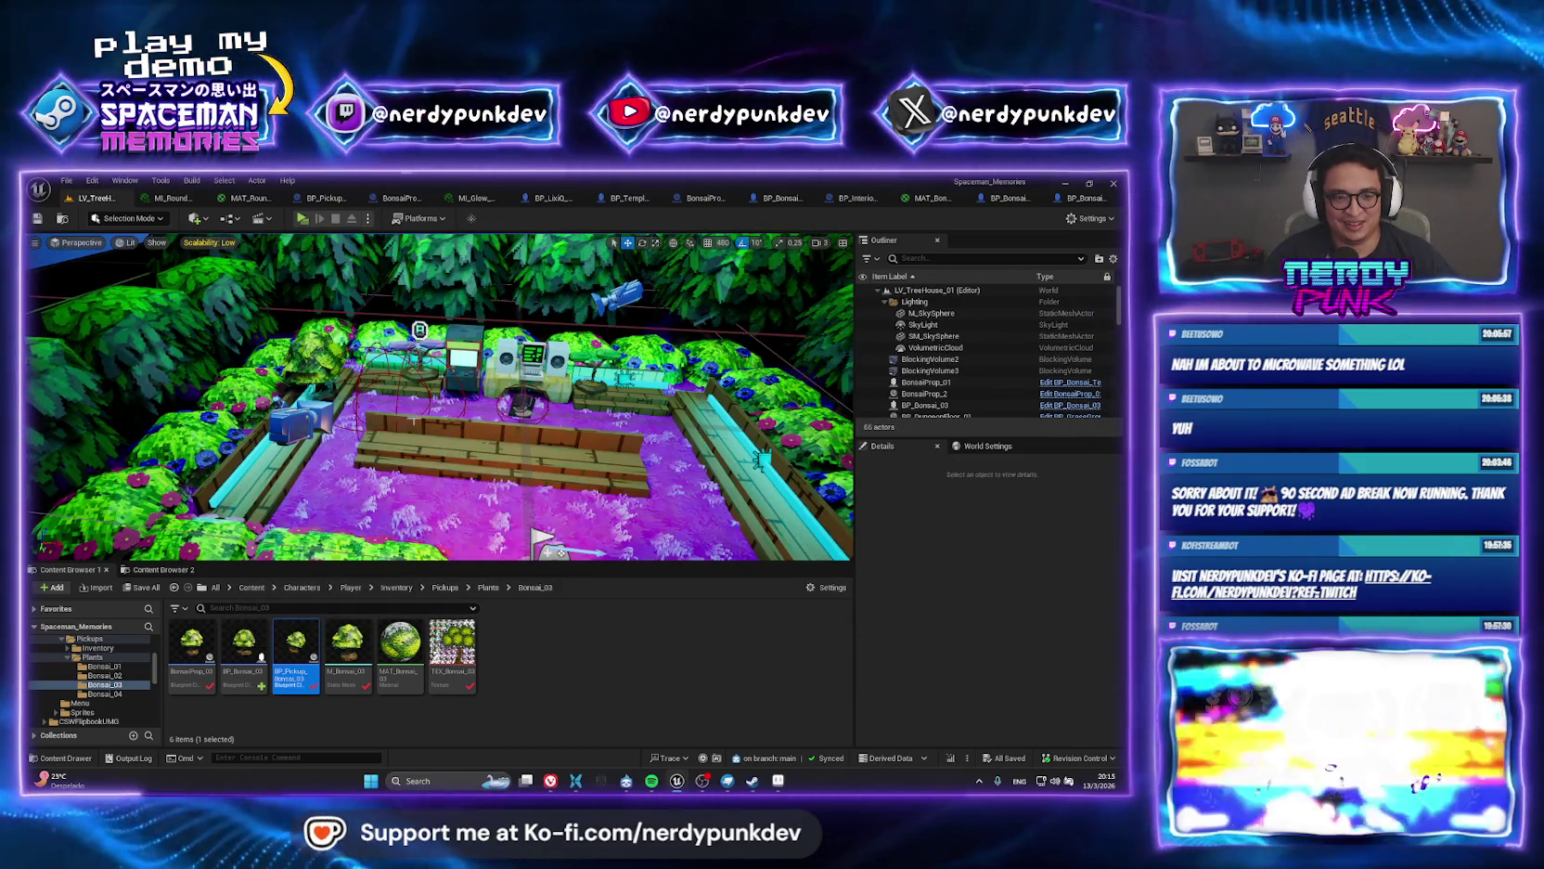
click(302, 219)
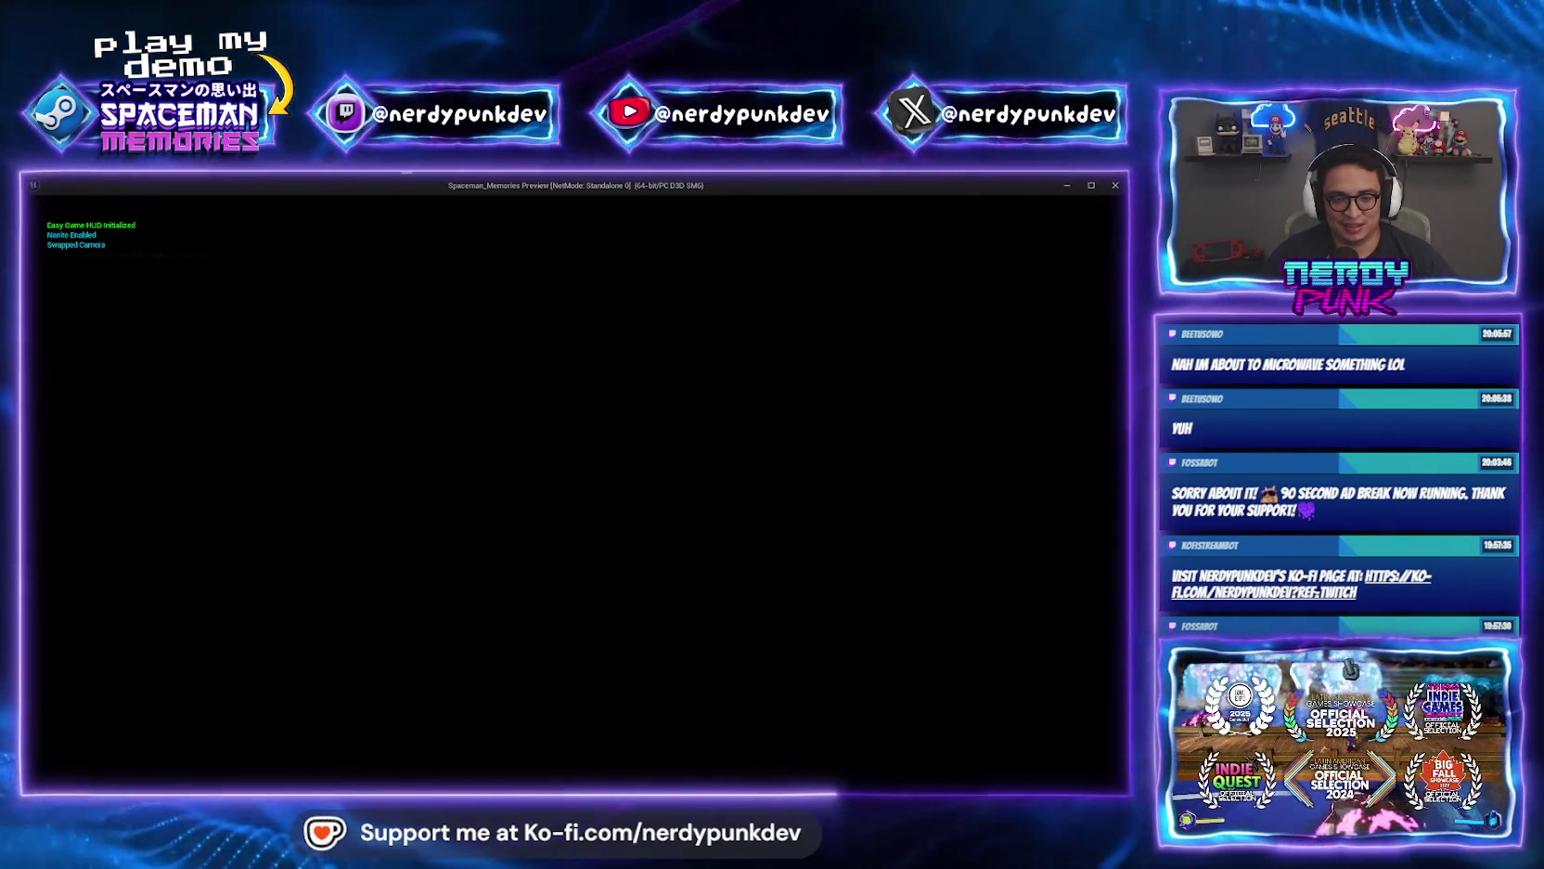
key(Escape)
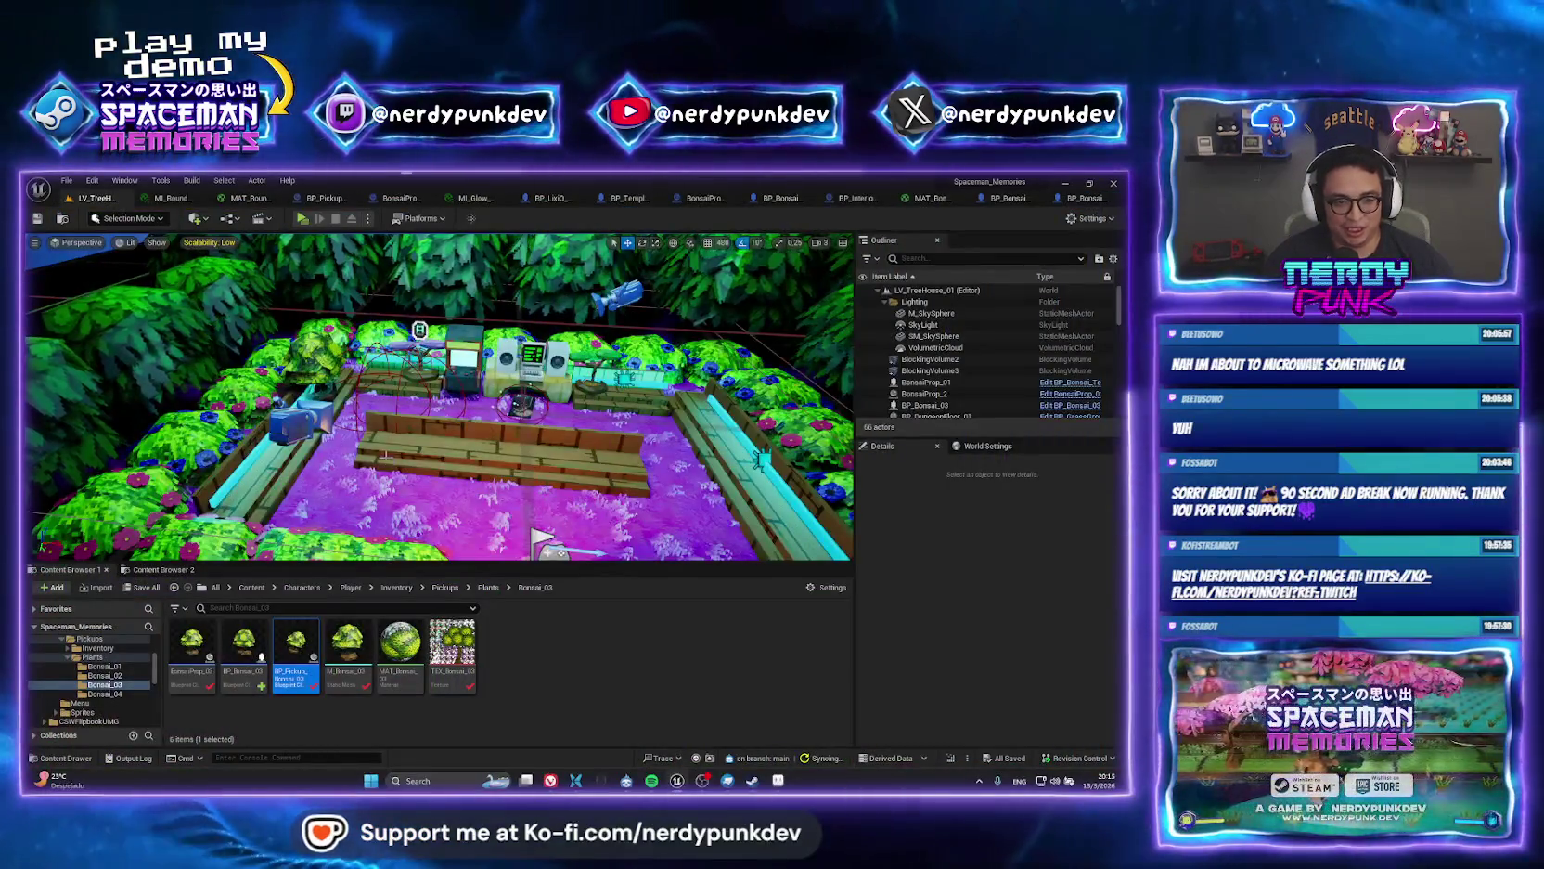
Orbit to an angled garden view, close the preview, and select the interior camera actor.
scroll(414, 406, down, 5)
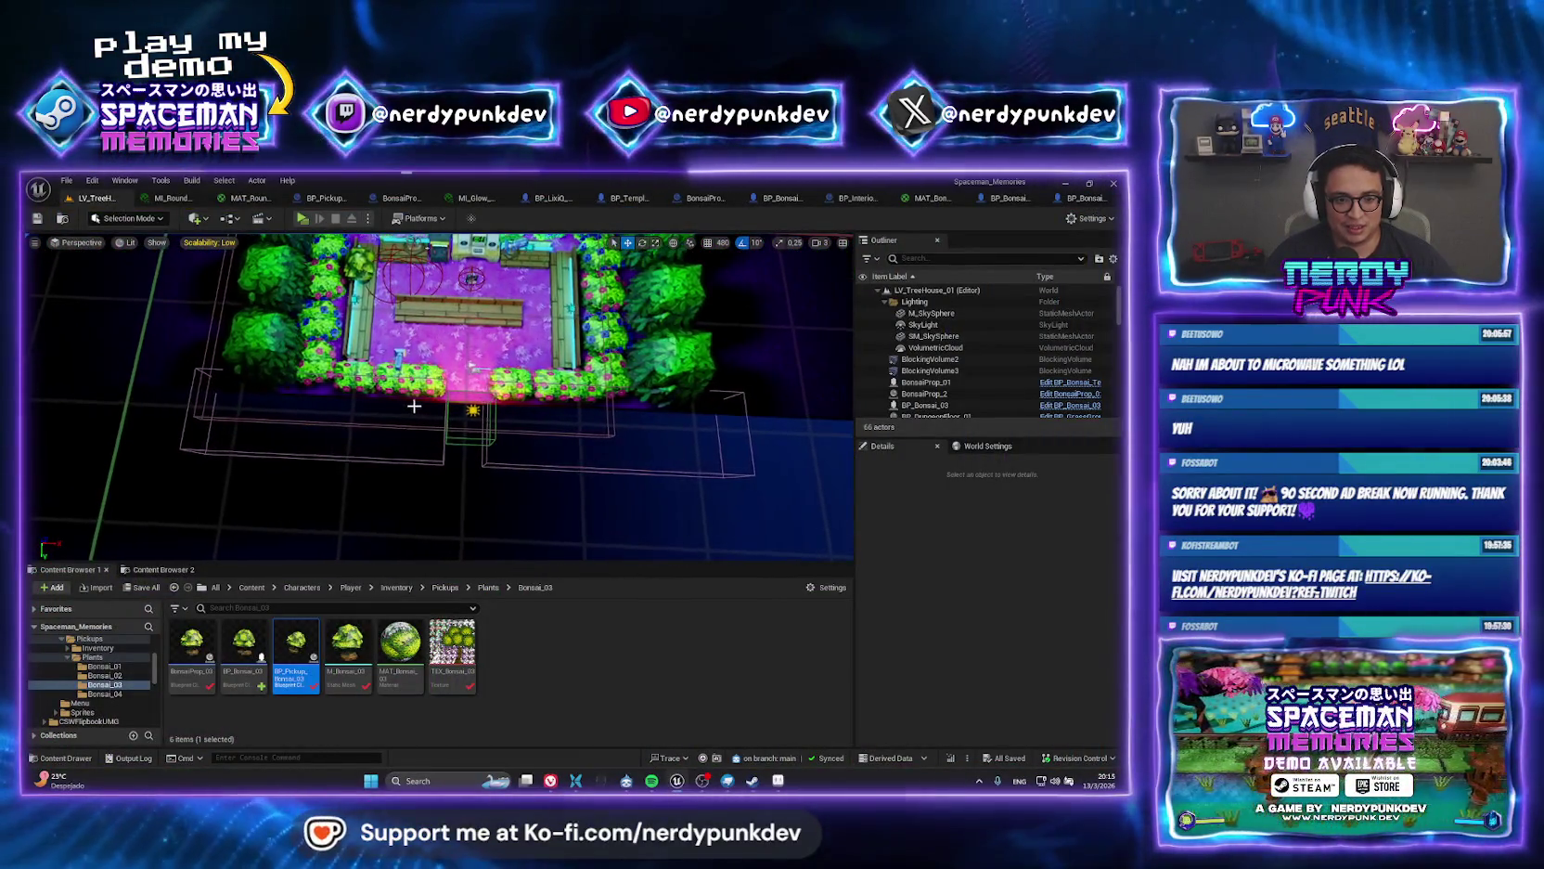
mouse_move(413, 405)
mouse_down()
mouse_move(510, 395)
mouse_move(774, 247)
mouse_up()
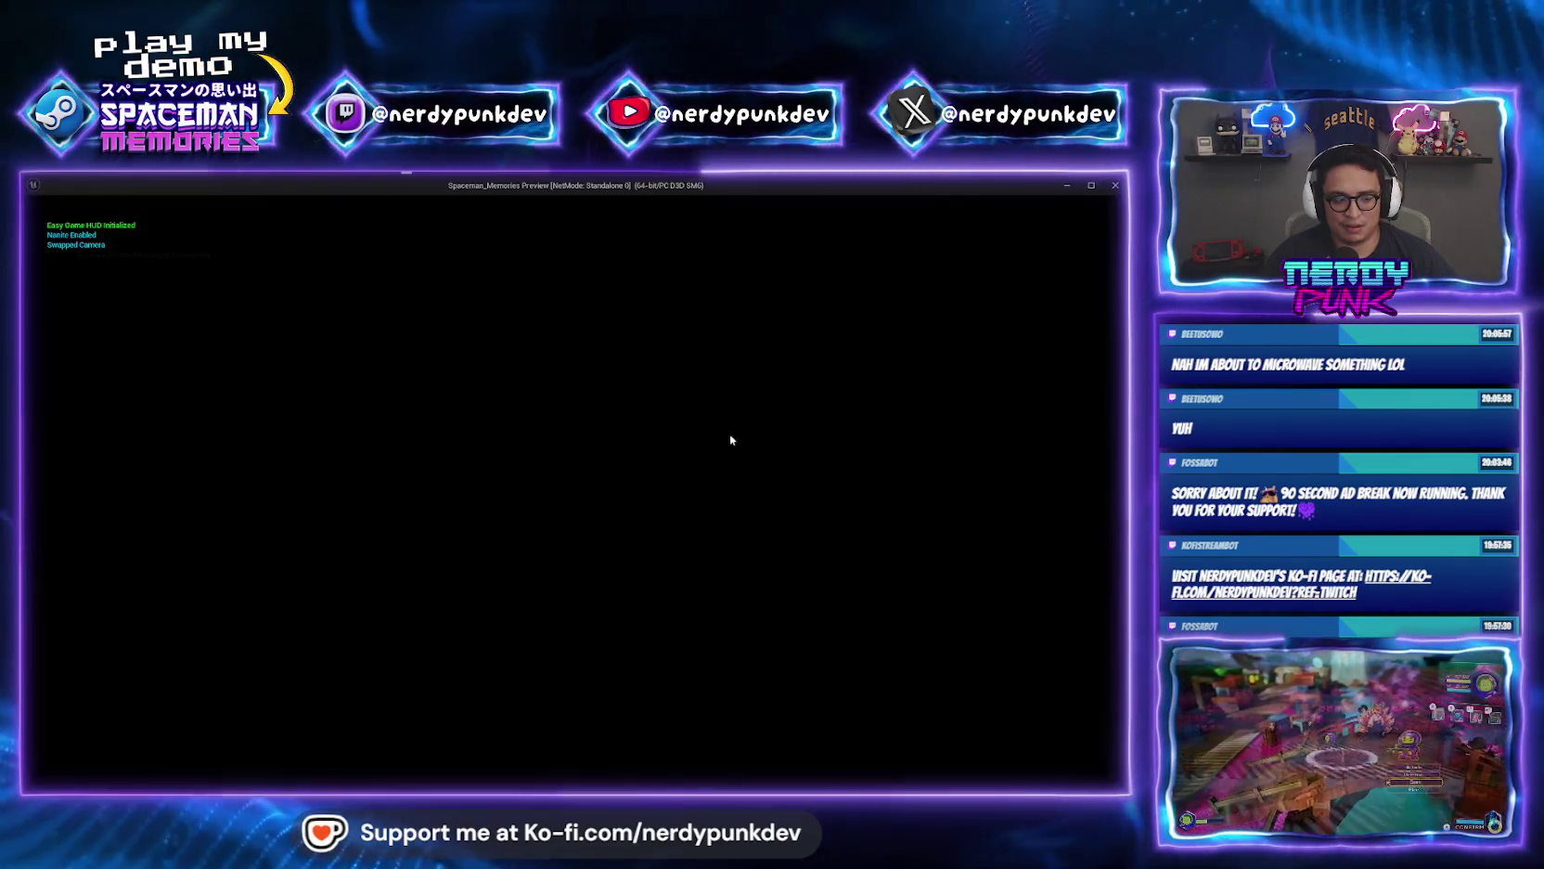
key(Escape)
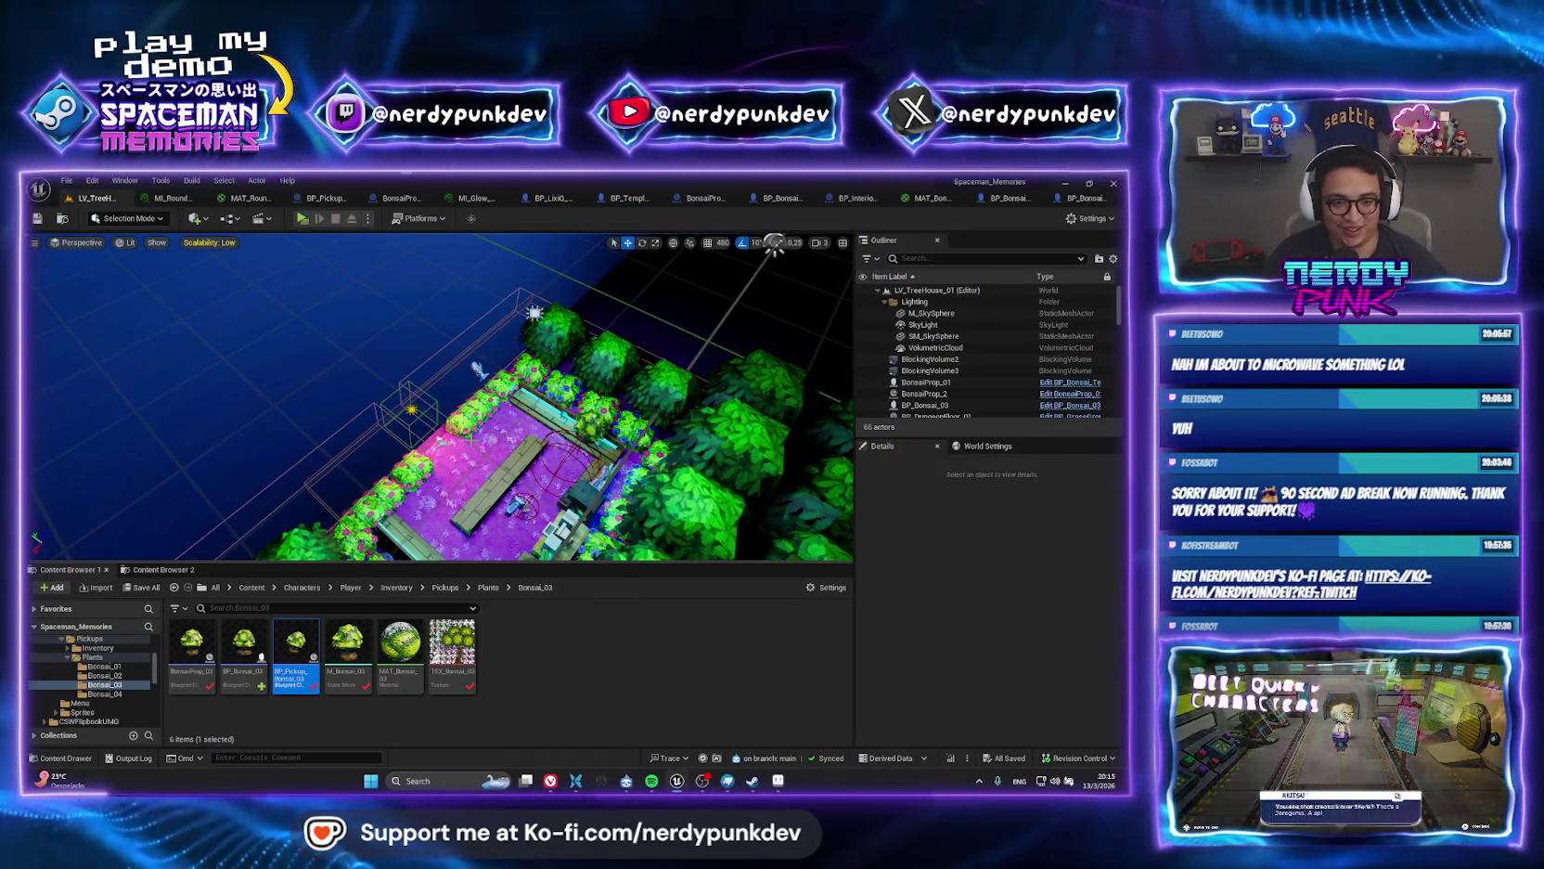
drag(773, 246, 349, 278)
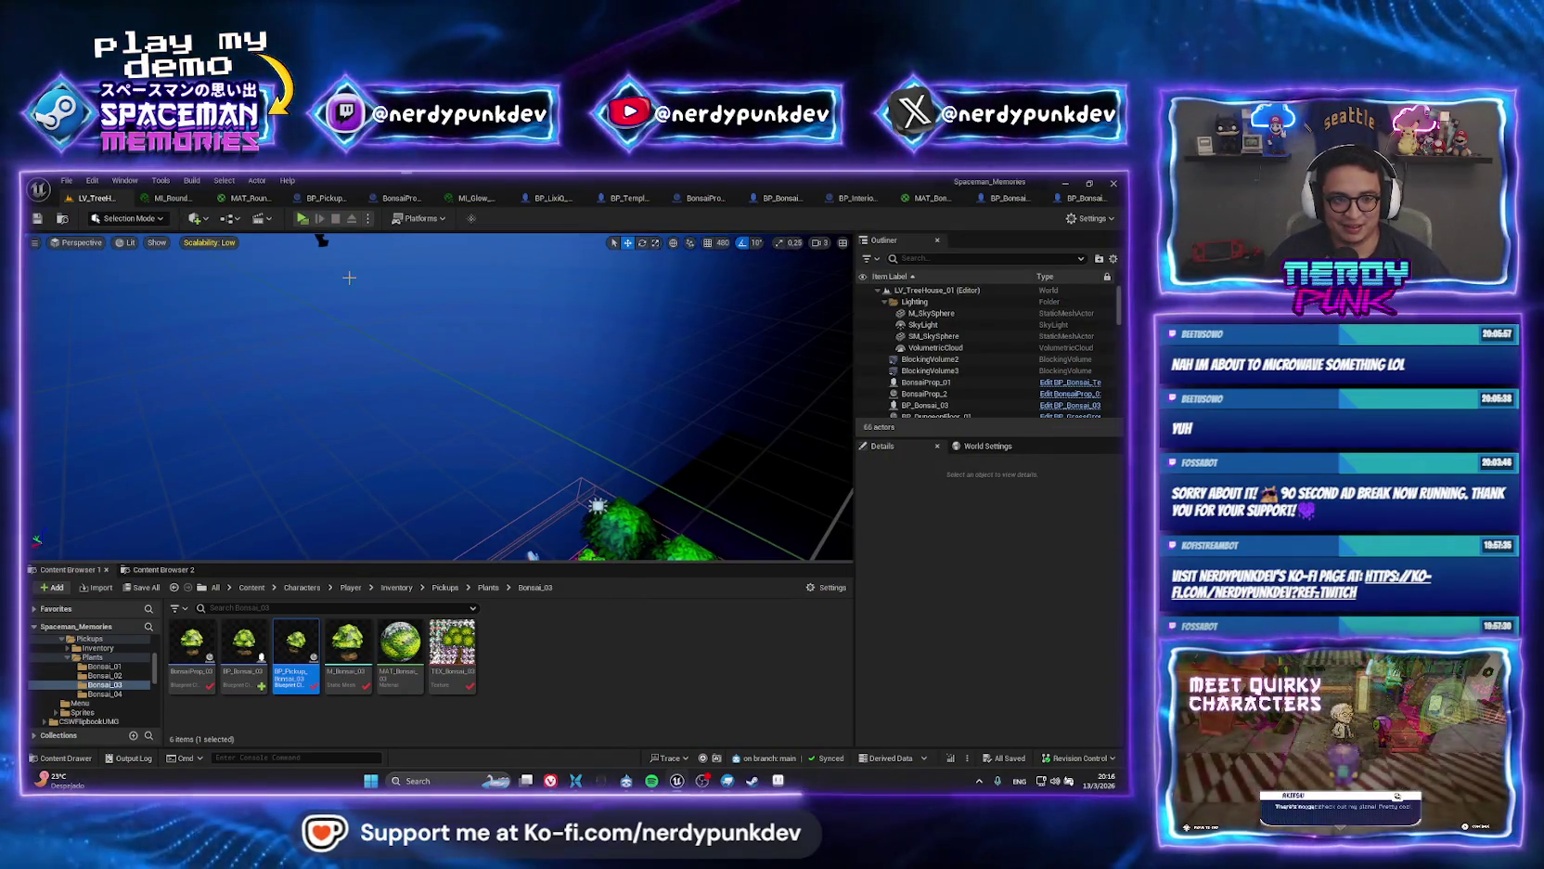
click(319, 242)
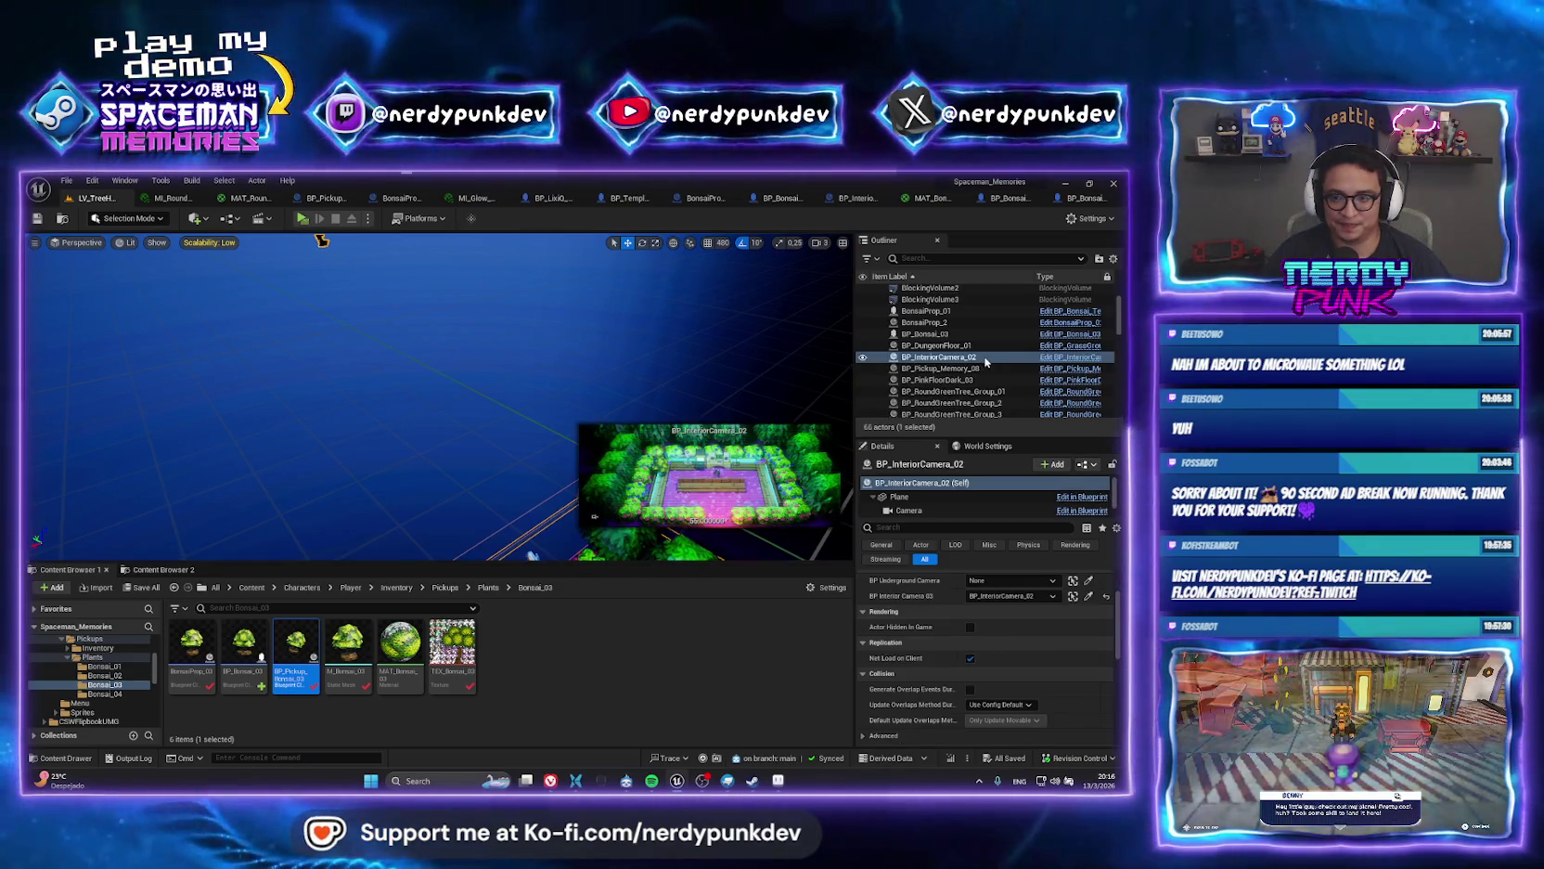
Browse to BP_InteriorCamera_03, inspect its view-target Event Graph nodes, and return to LV_TreeHouse_01.
right_click(955, 359)
click(984, 390)
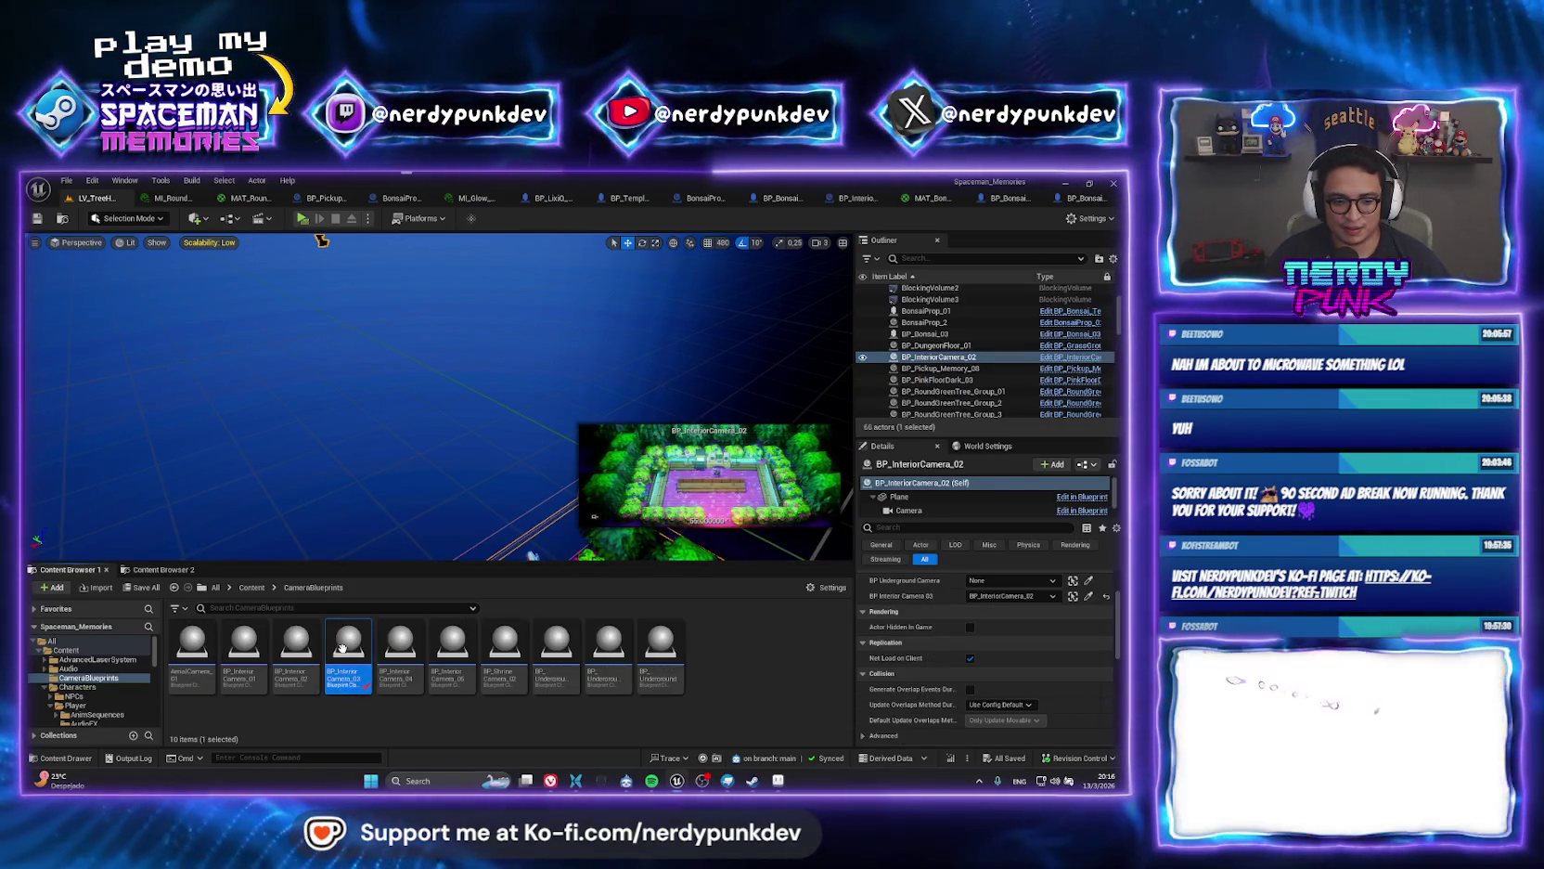
double_click(343, 648)
scroll(501, 502, down, 4)
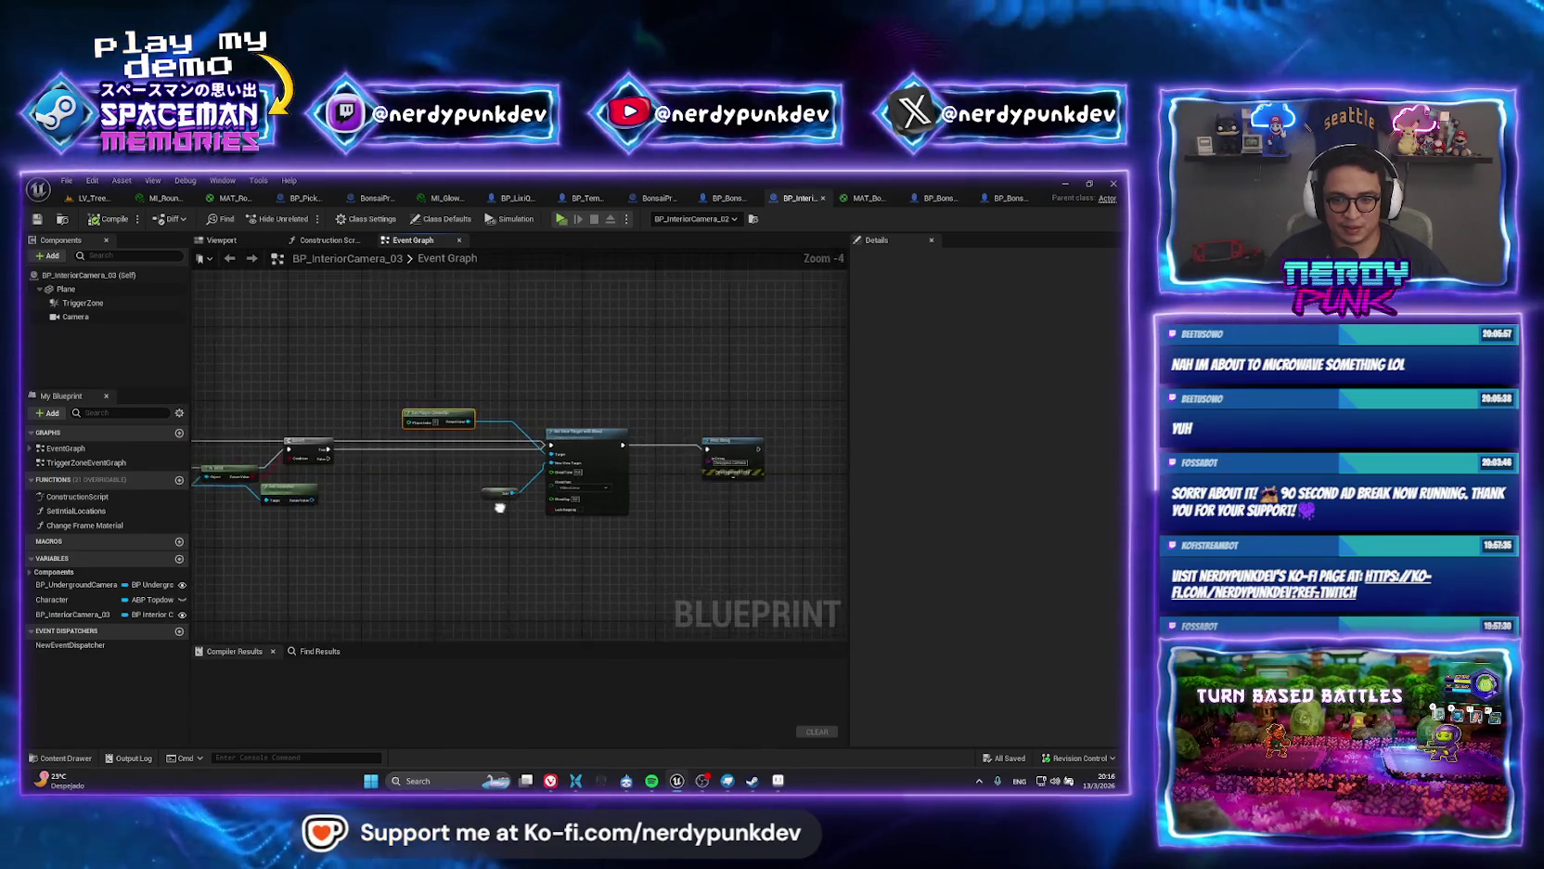
scroll(370, 468, up, 5)
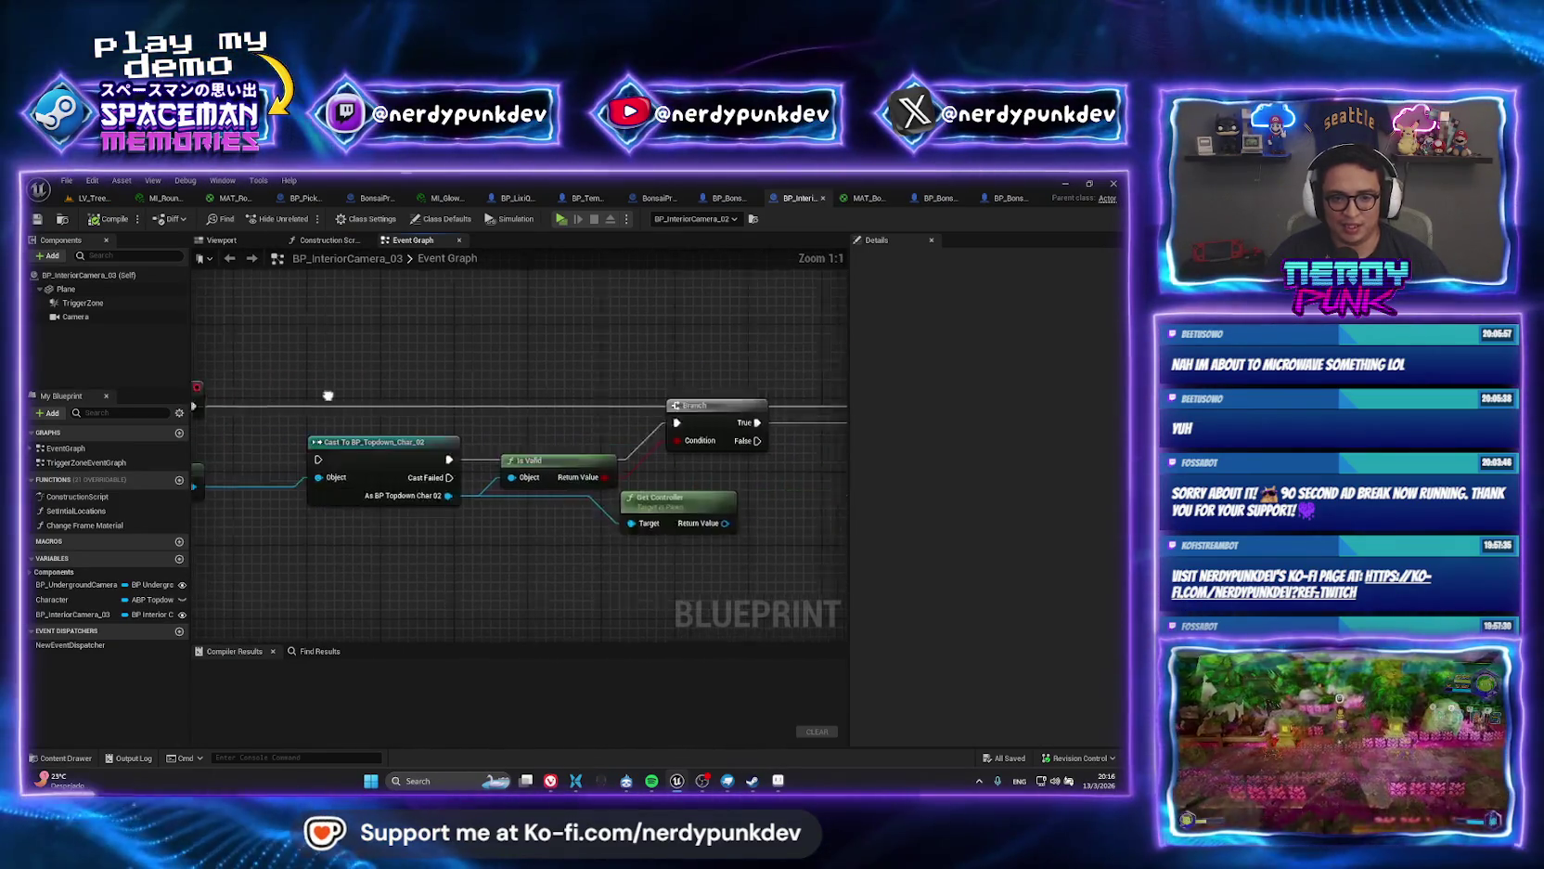
drag(798, 418, 320, 394)
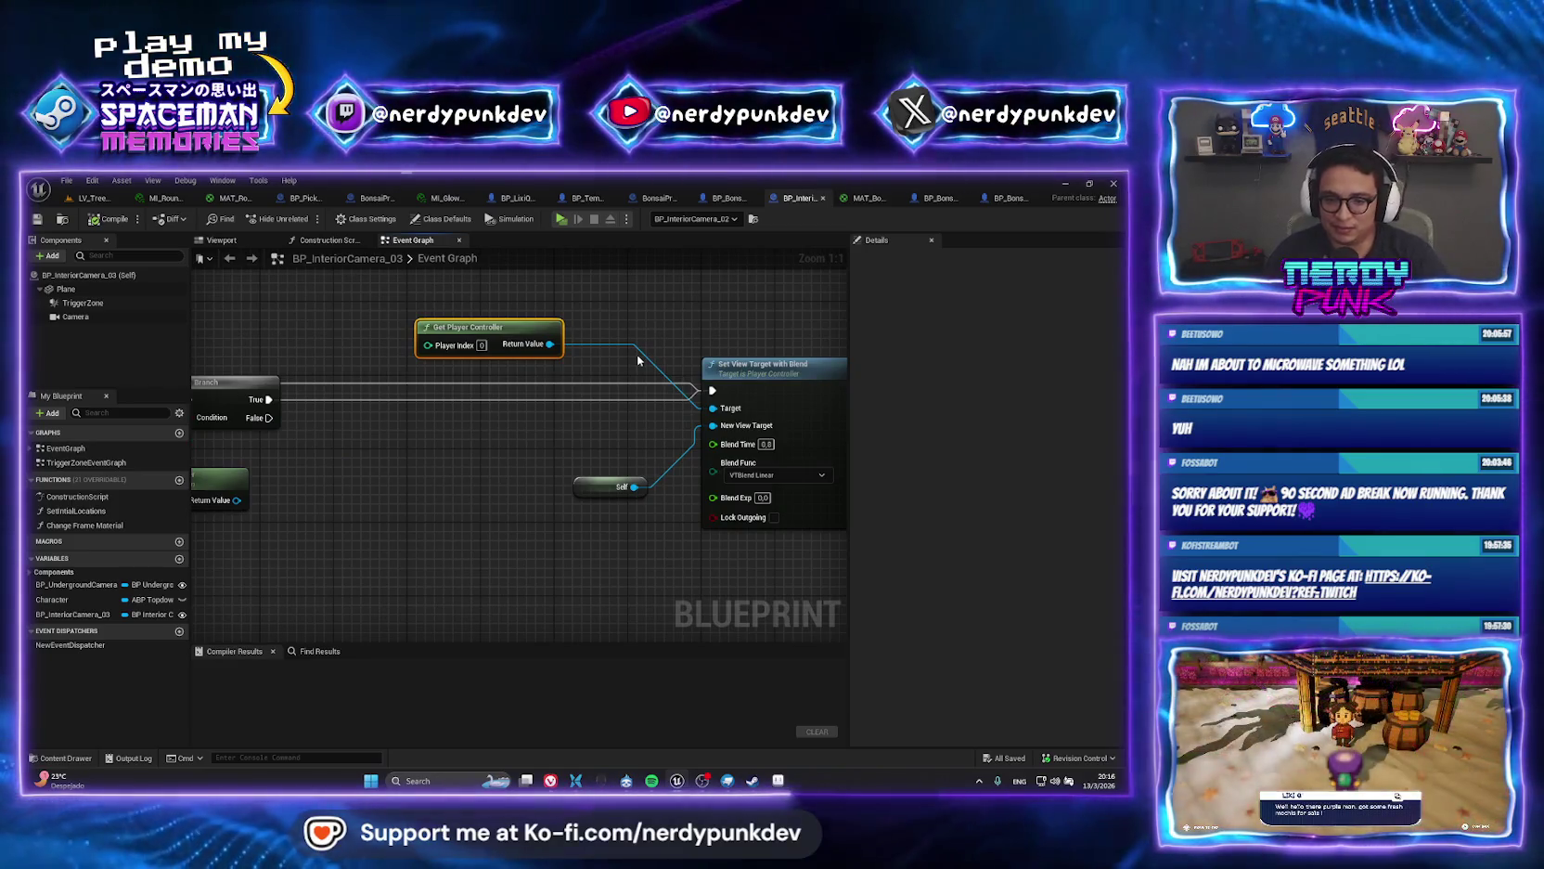
click(87, 199)
key(f)
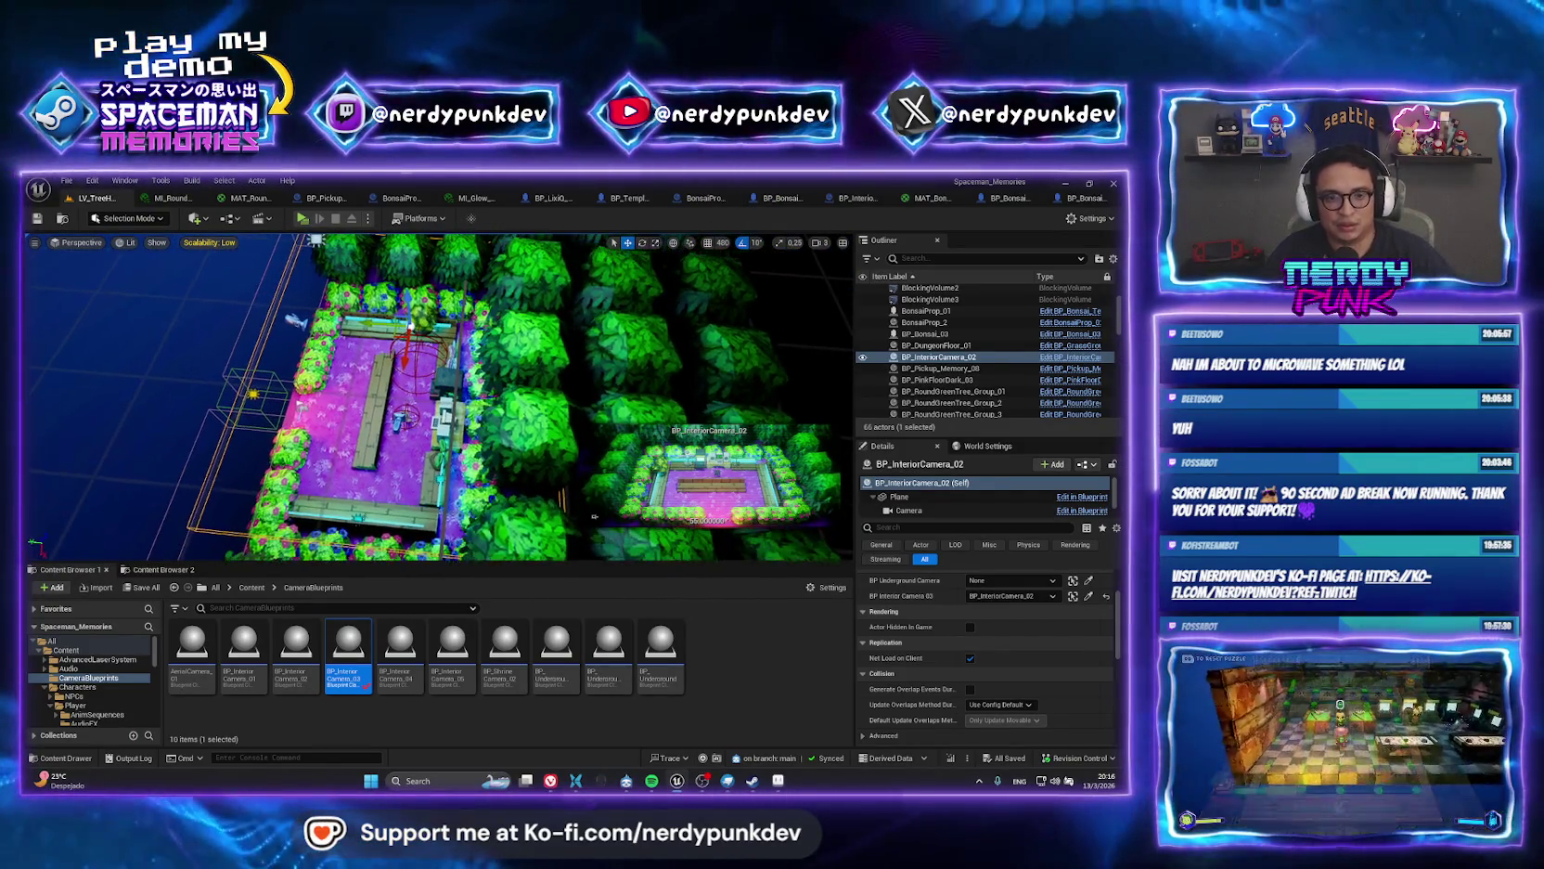
Delete BonsaiProp_01, then undo the deletion to keep the prop.
scroll(144, 413, up, 4)
click(464, 320)
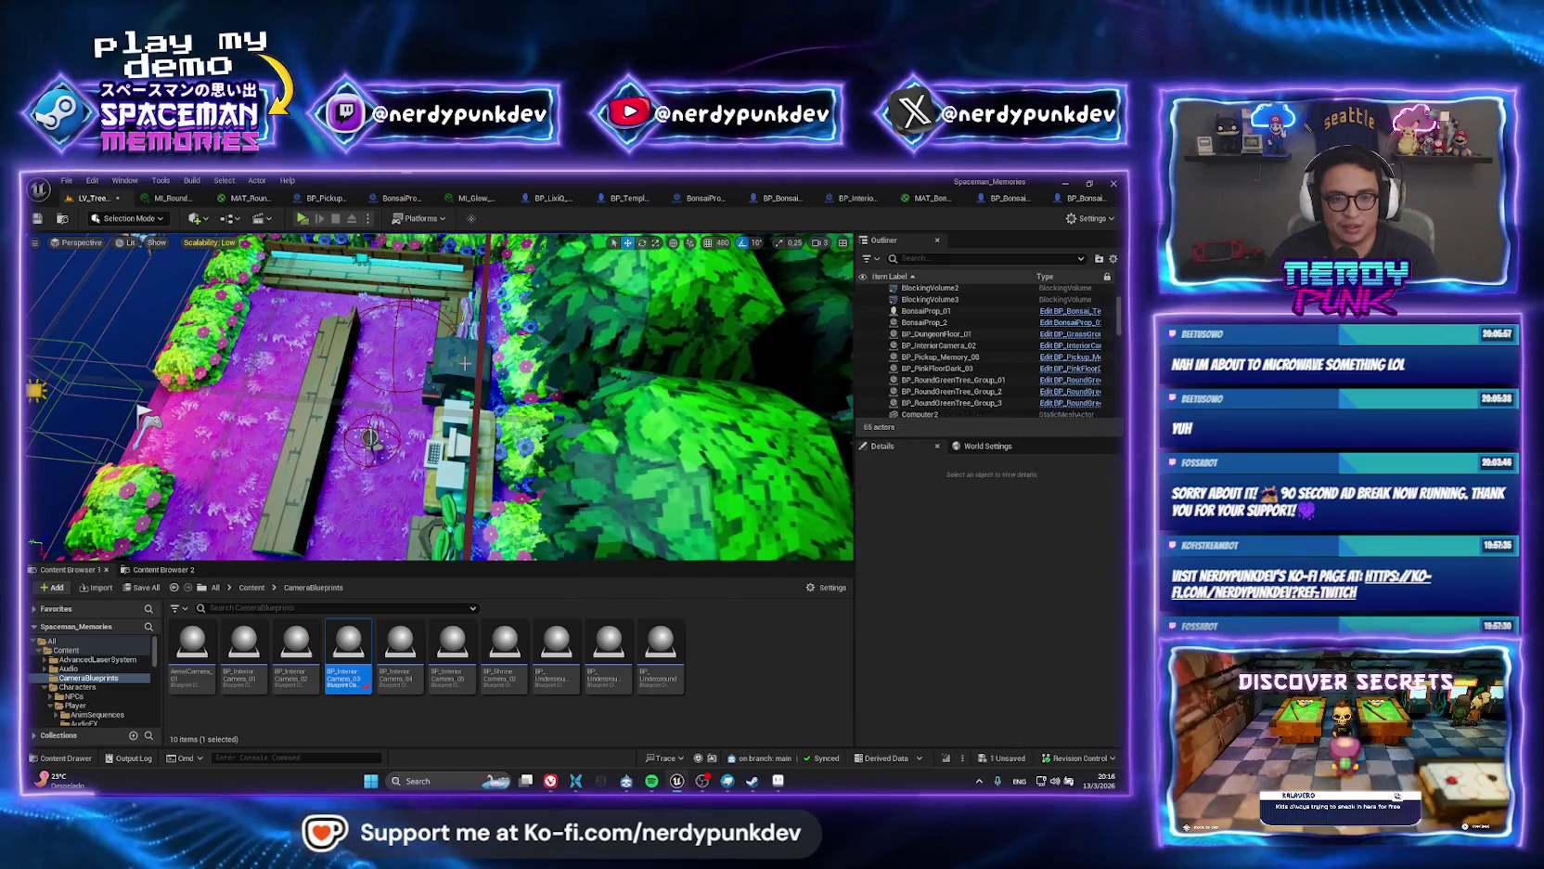
key(Delete)
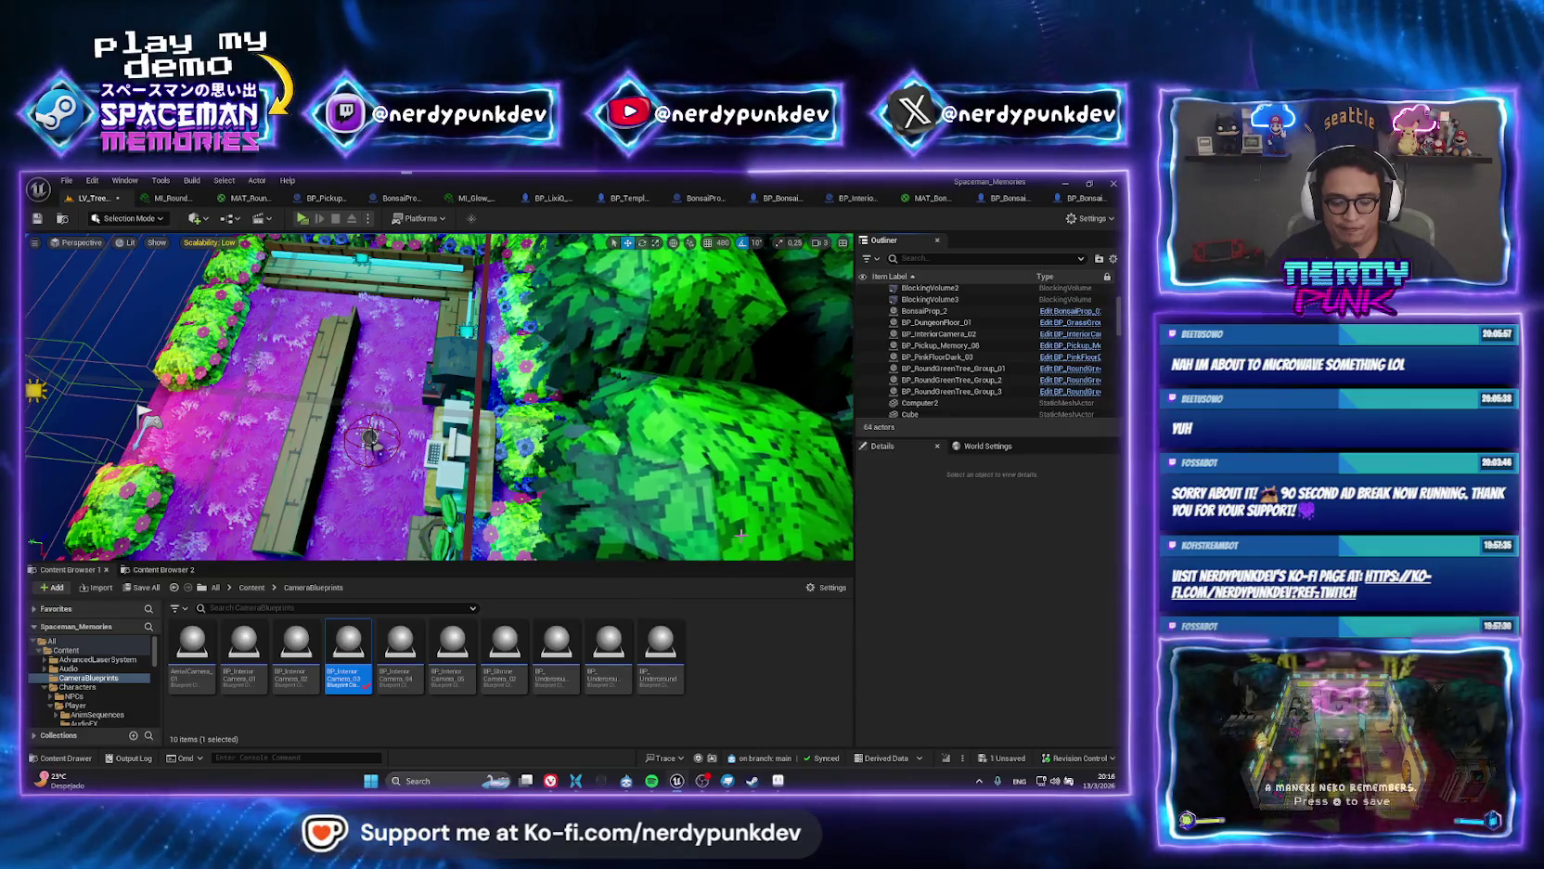
key(ctrl+z)
scroll(438, 397, down, 4)
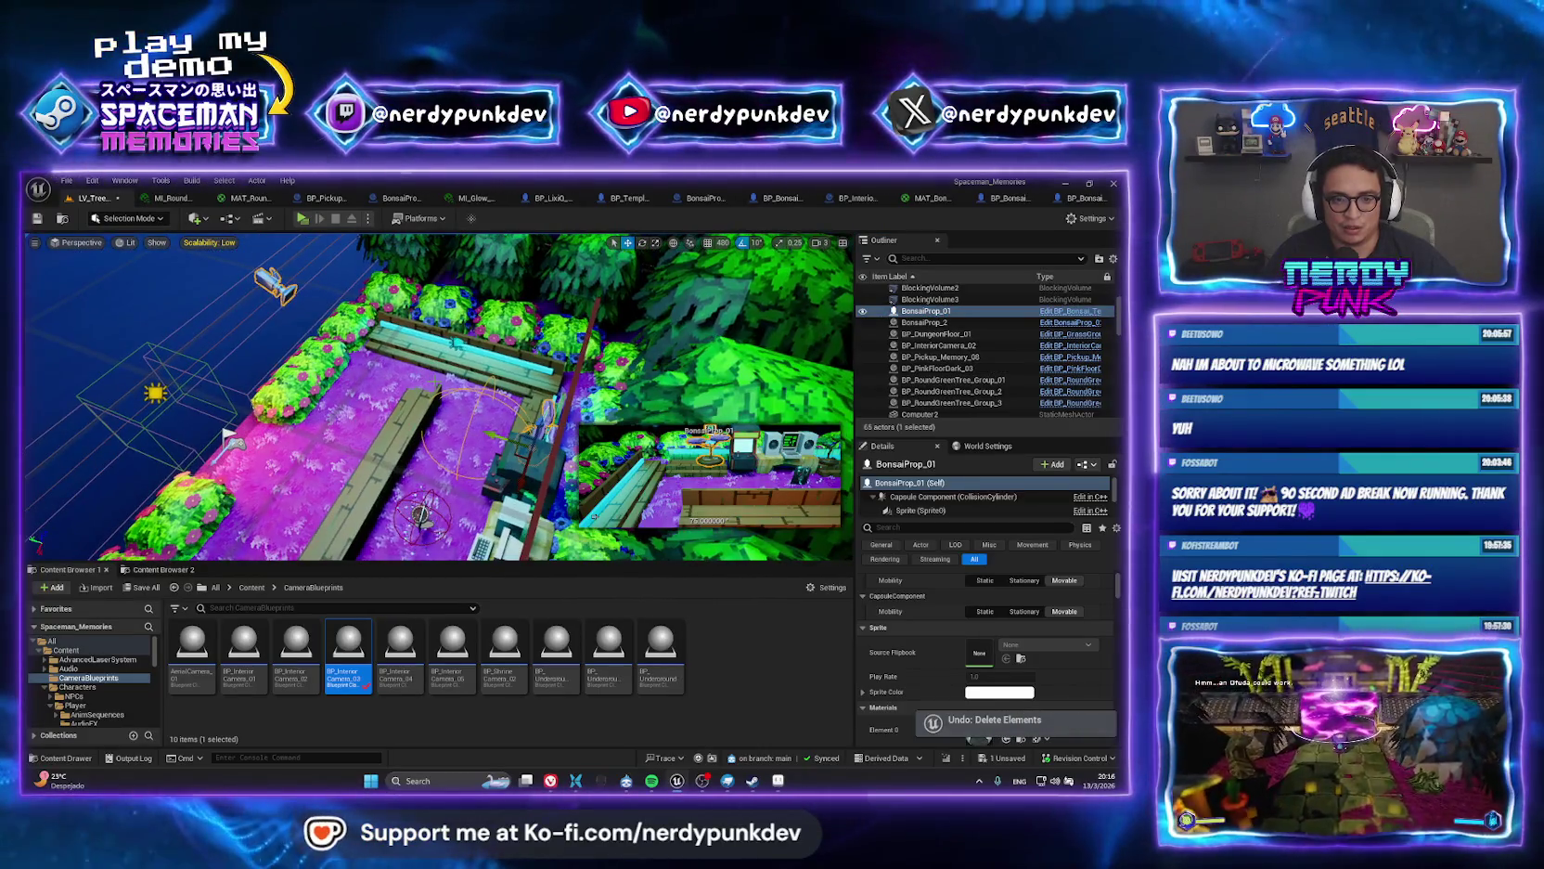
drag(457, 342, 464, 364)
Delete BP_Bonsai_03 from the garden and launch a standalone play-test.
key(ctrl+z)
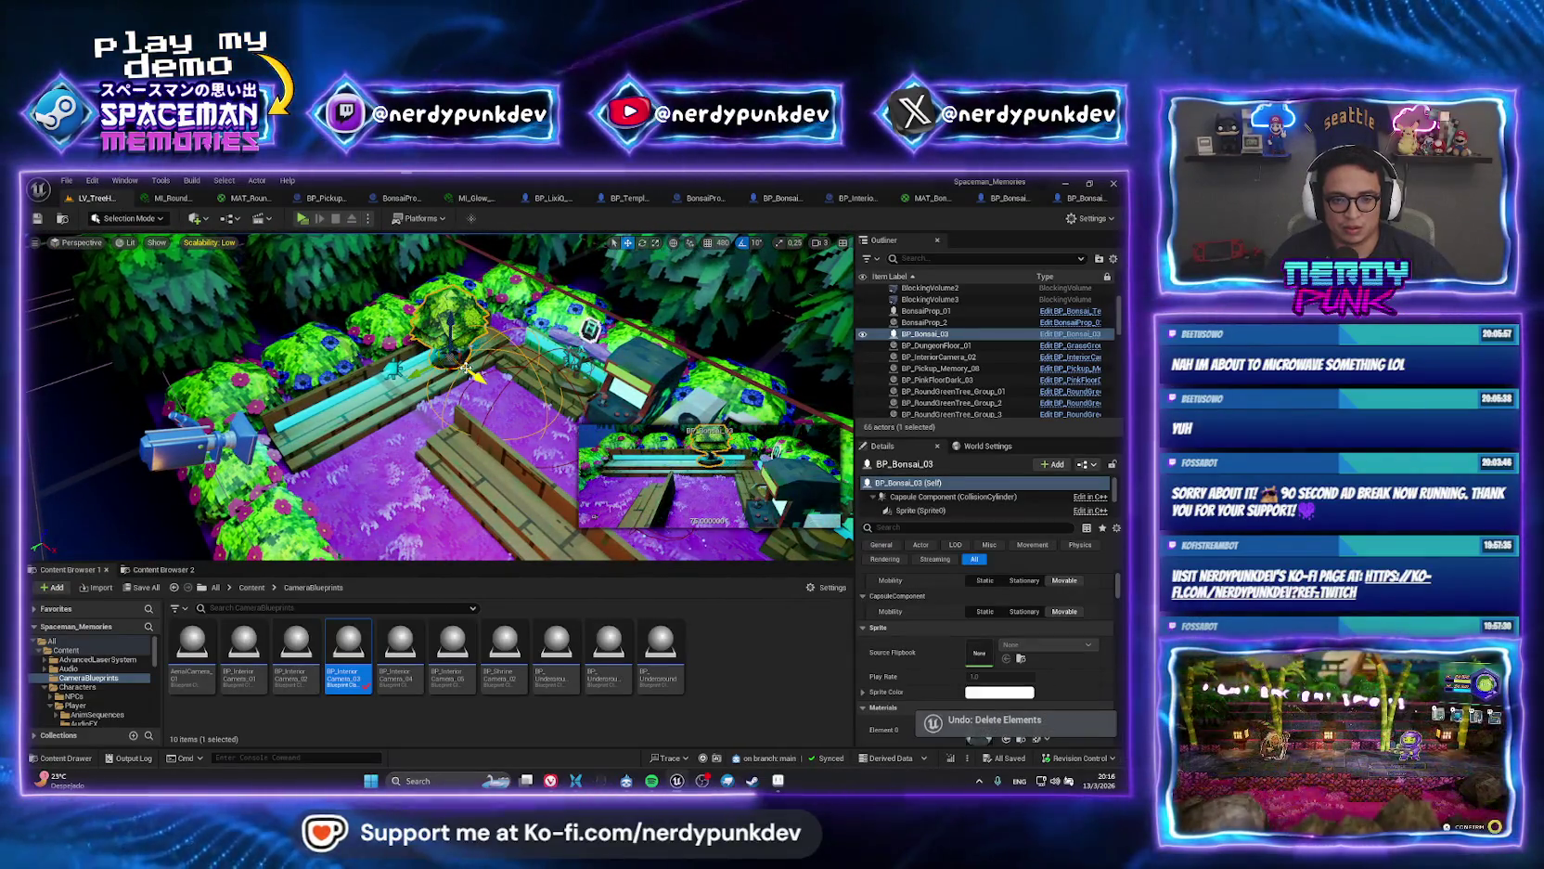
key(Delete)
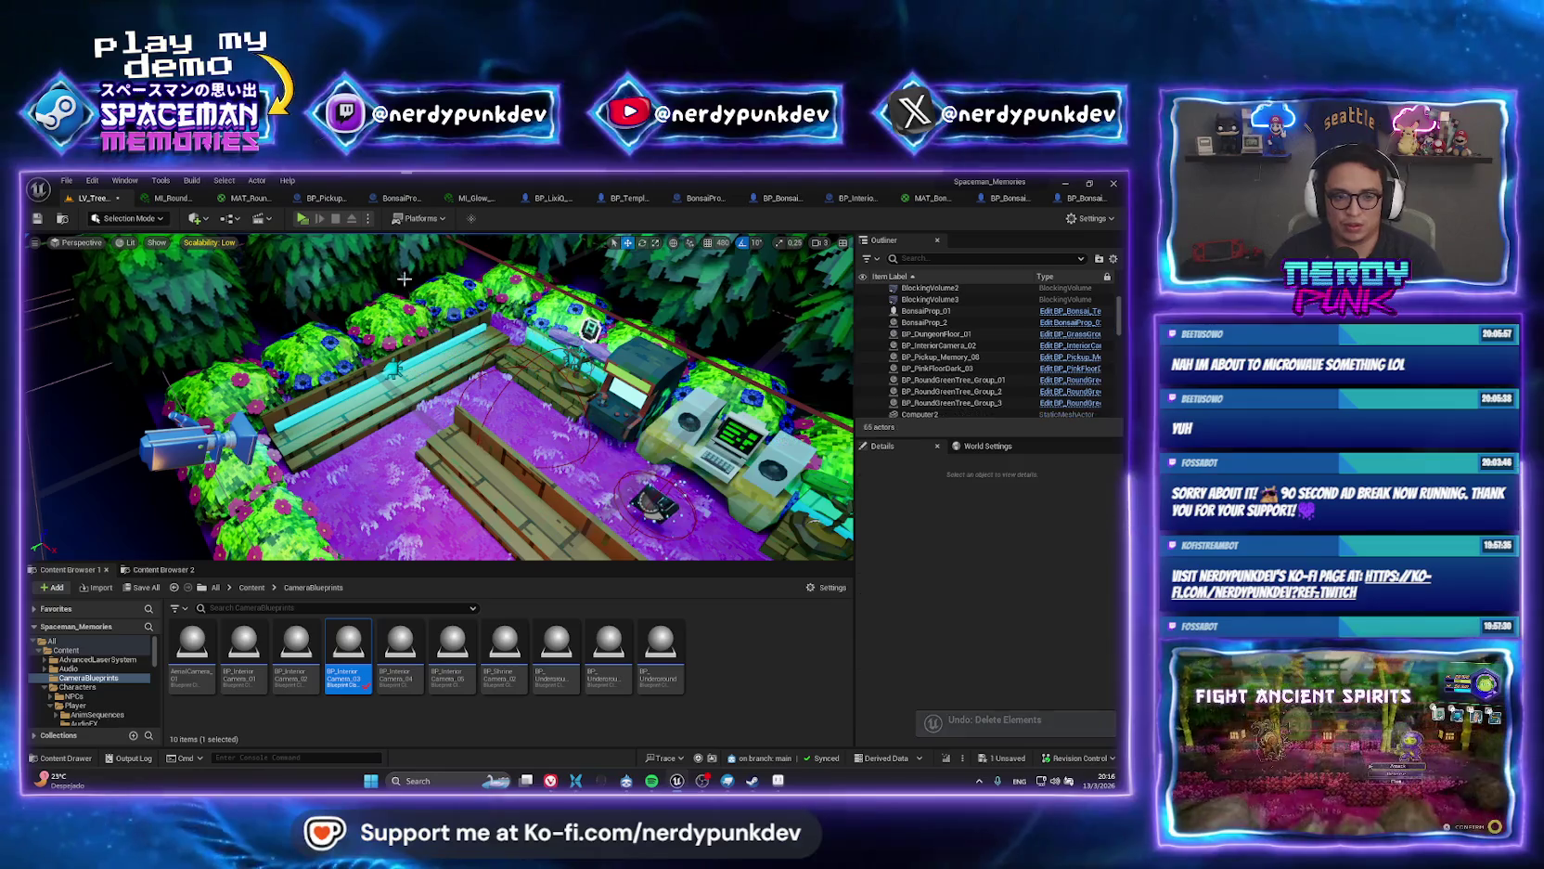
click(301, 219)
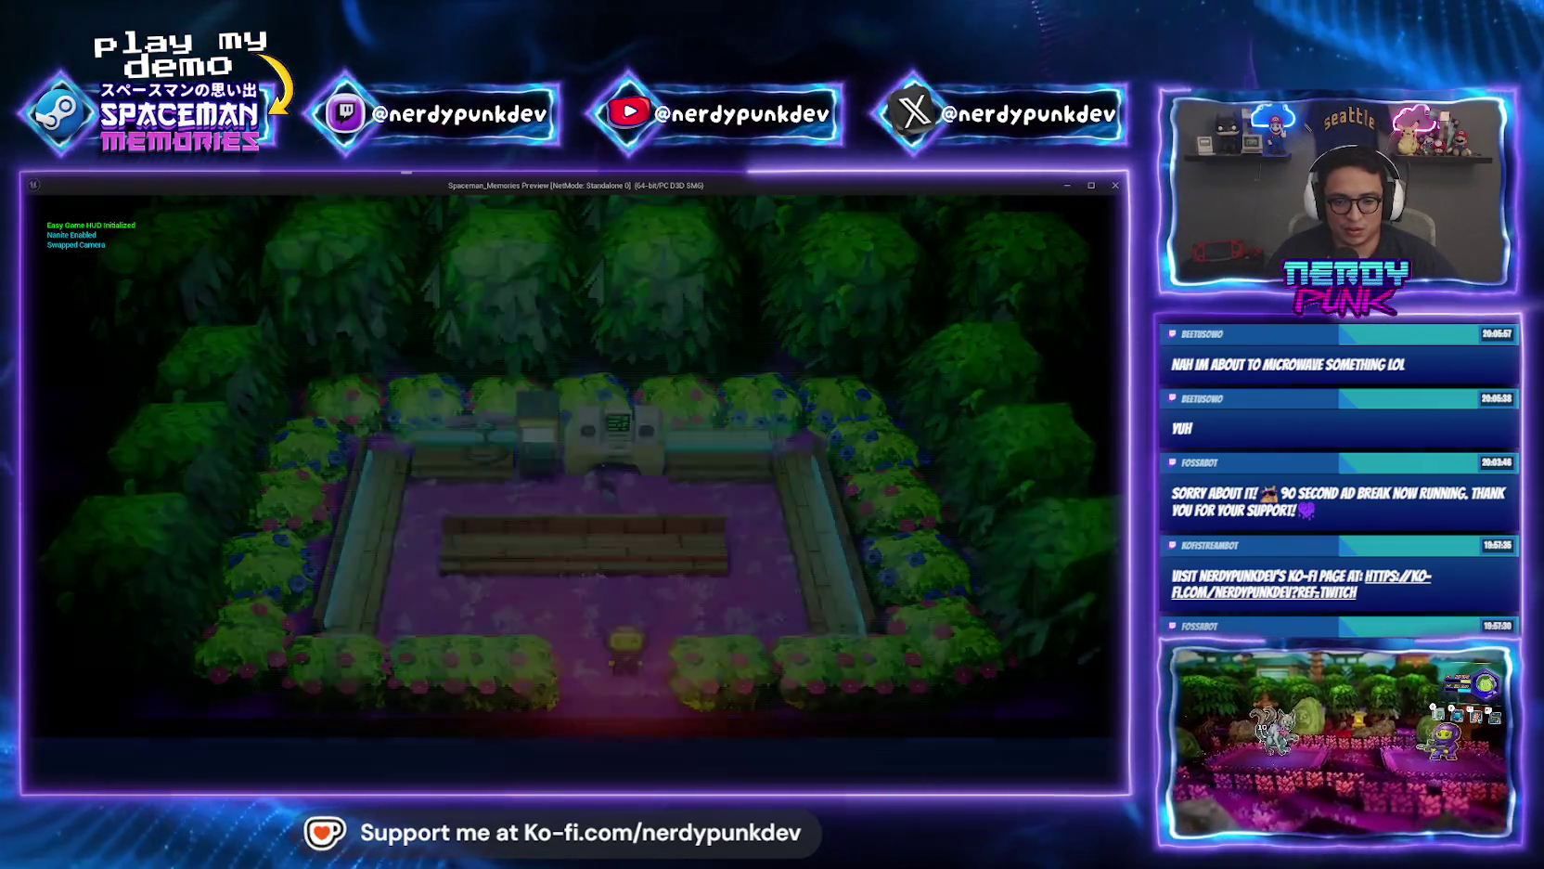
Walk into the garden, stop, relaunch the preview with Alt+P, close it, and select BonsaiProp_01.
key(w)
key(a)
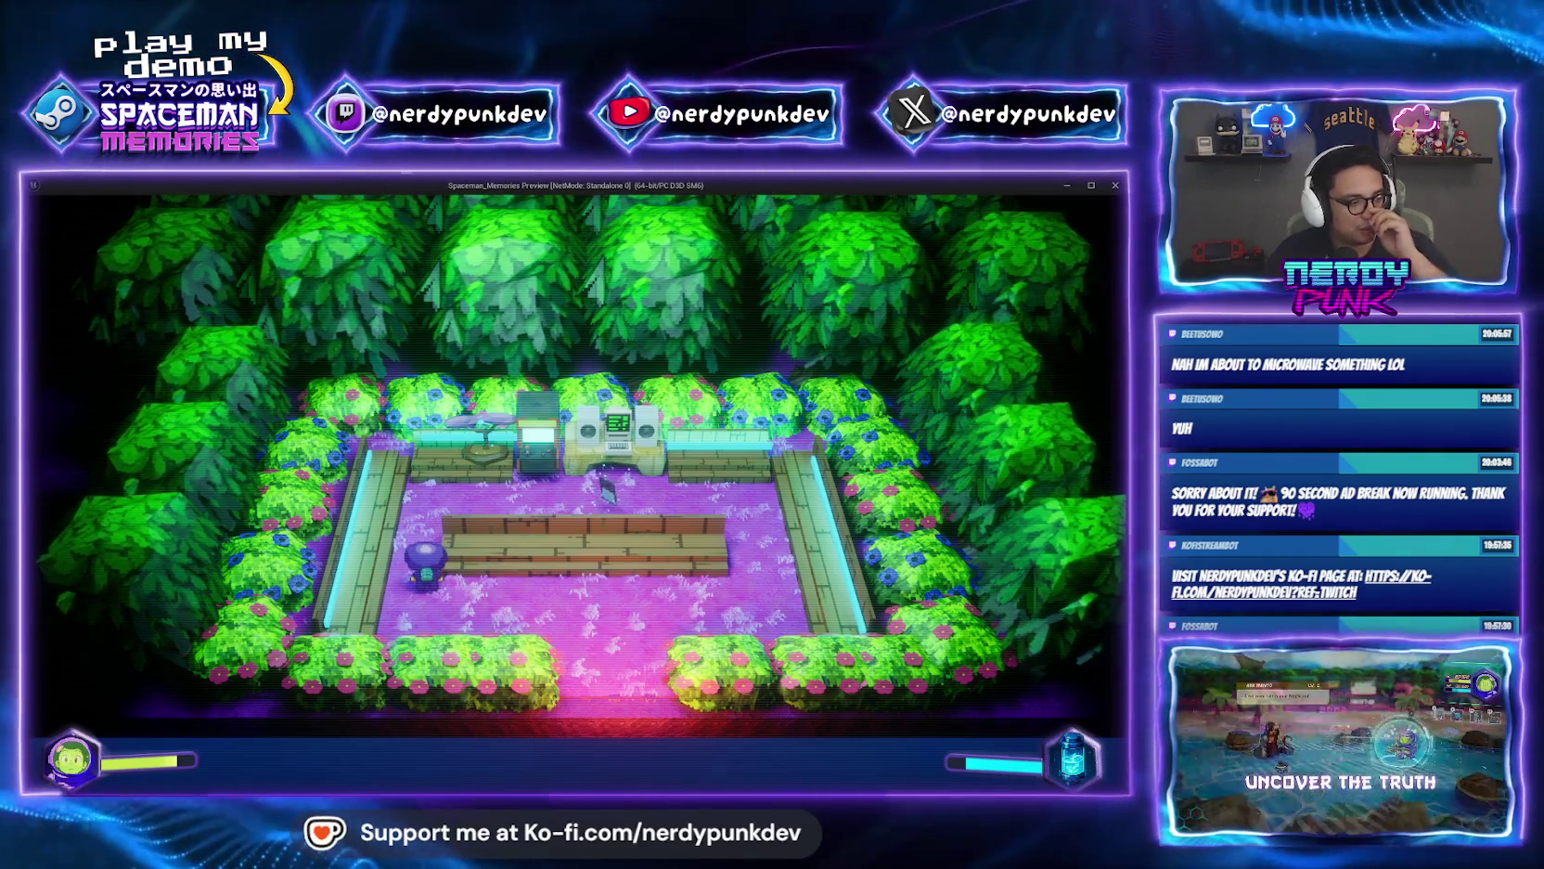
key(Escape)
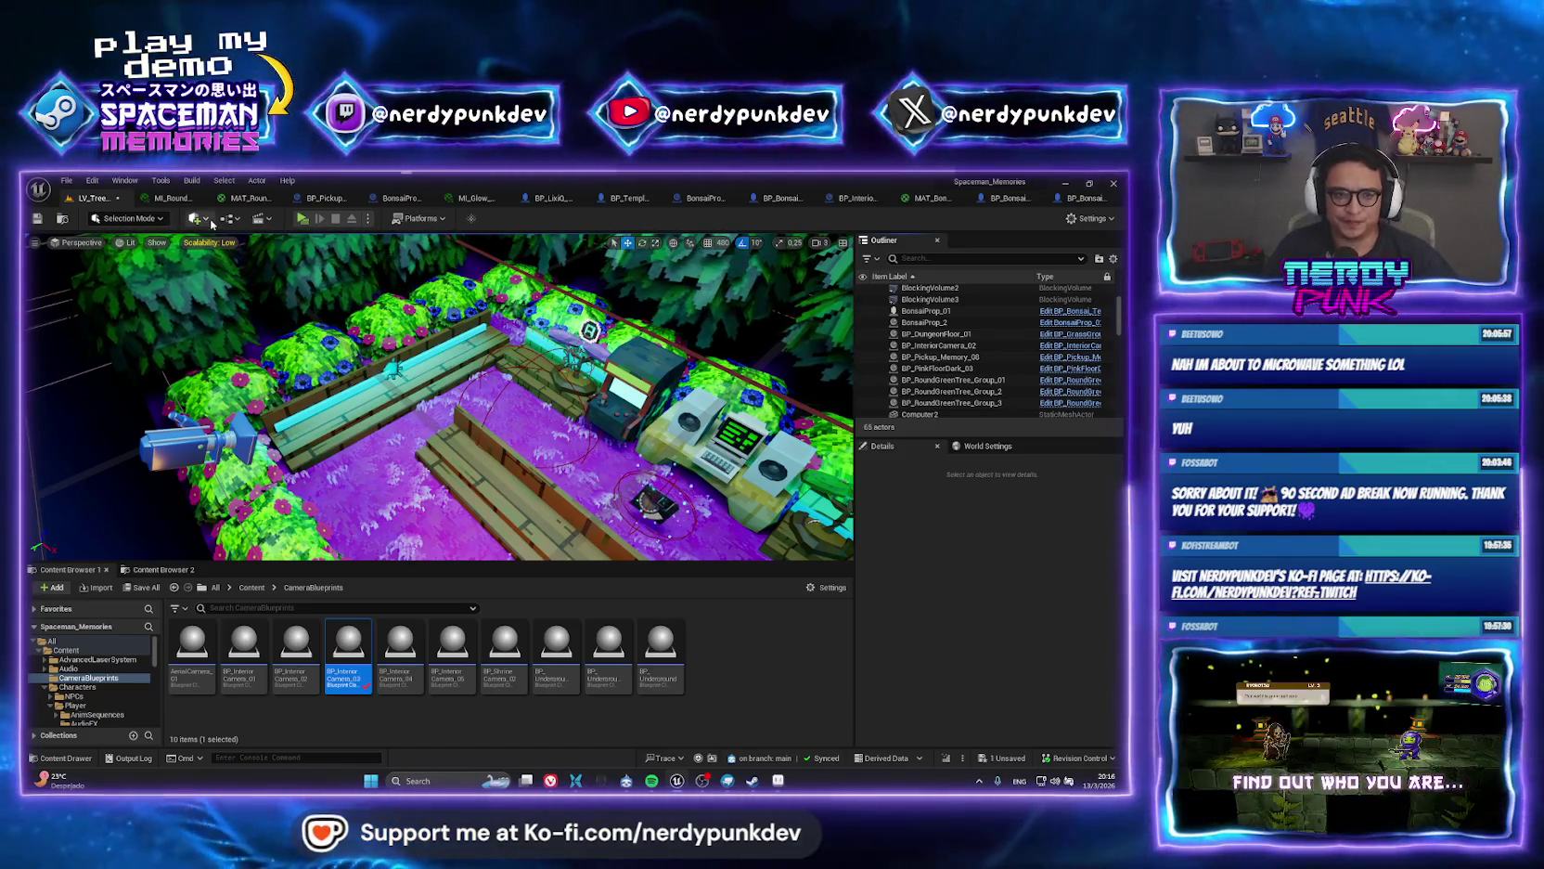
key(alt+p)
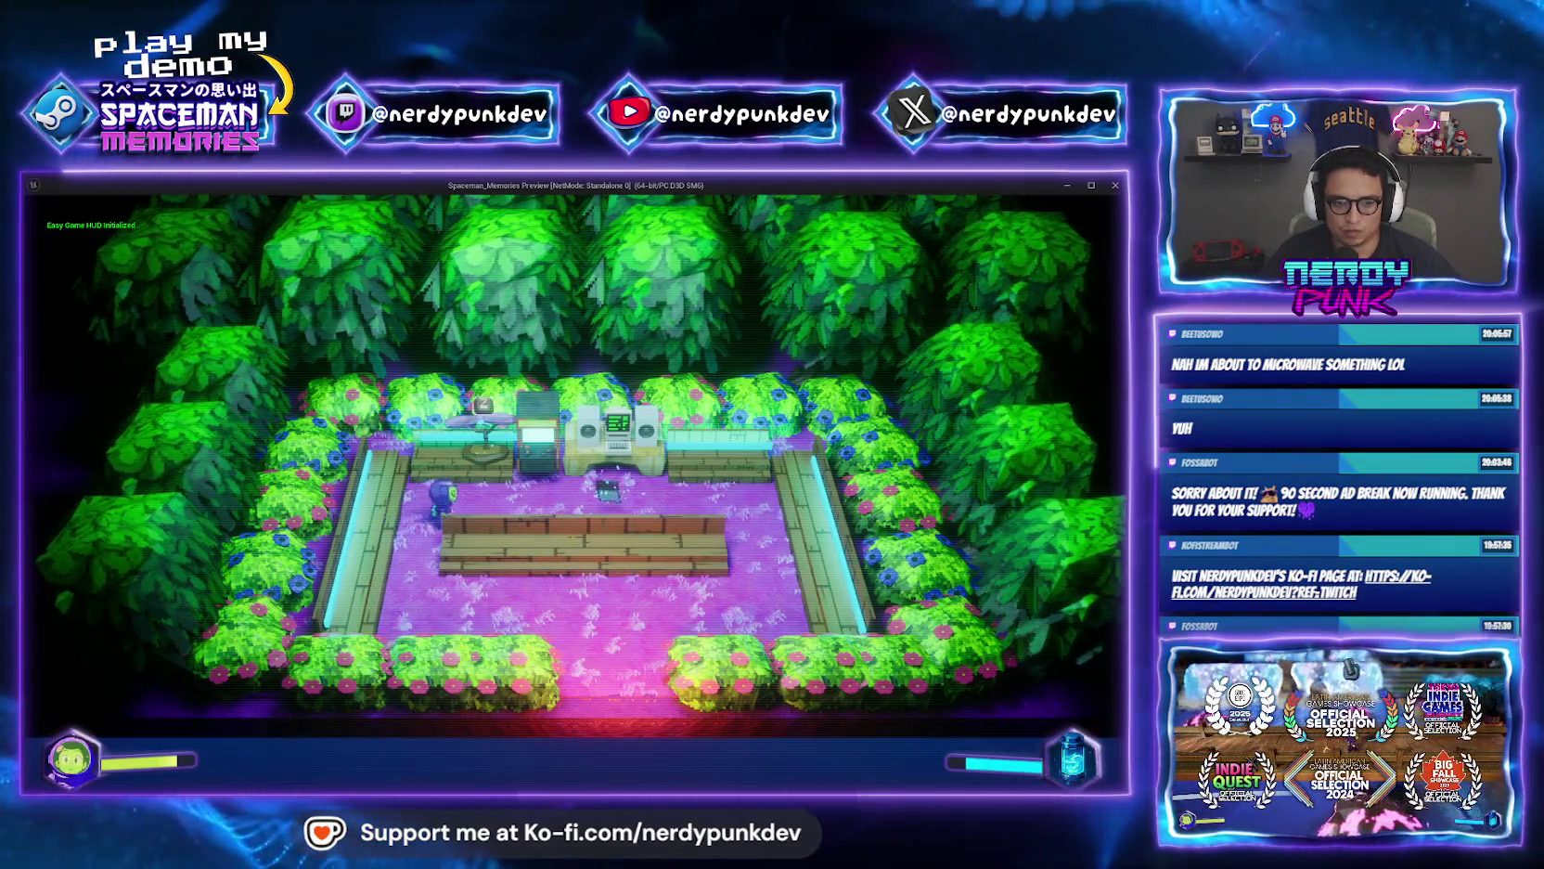
key(Escape)
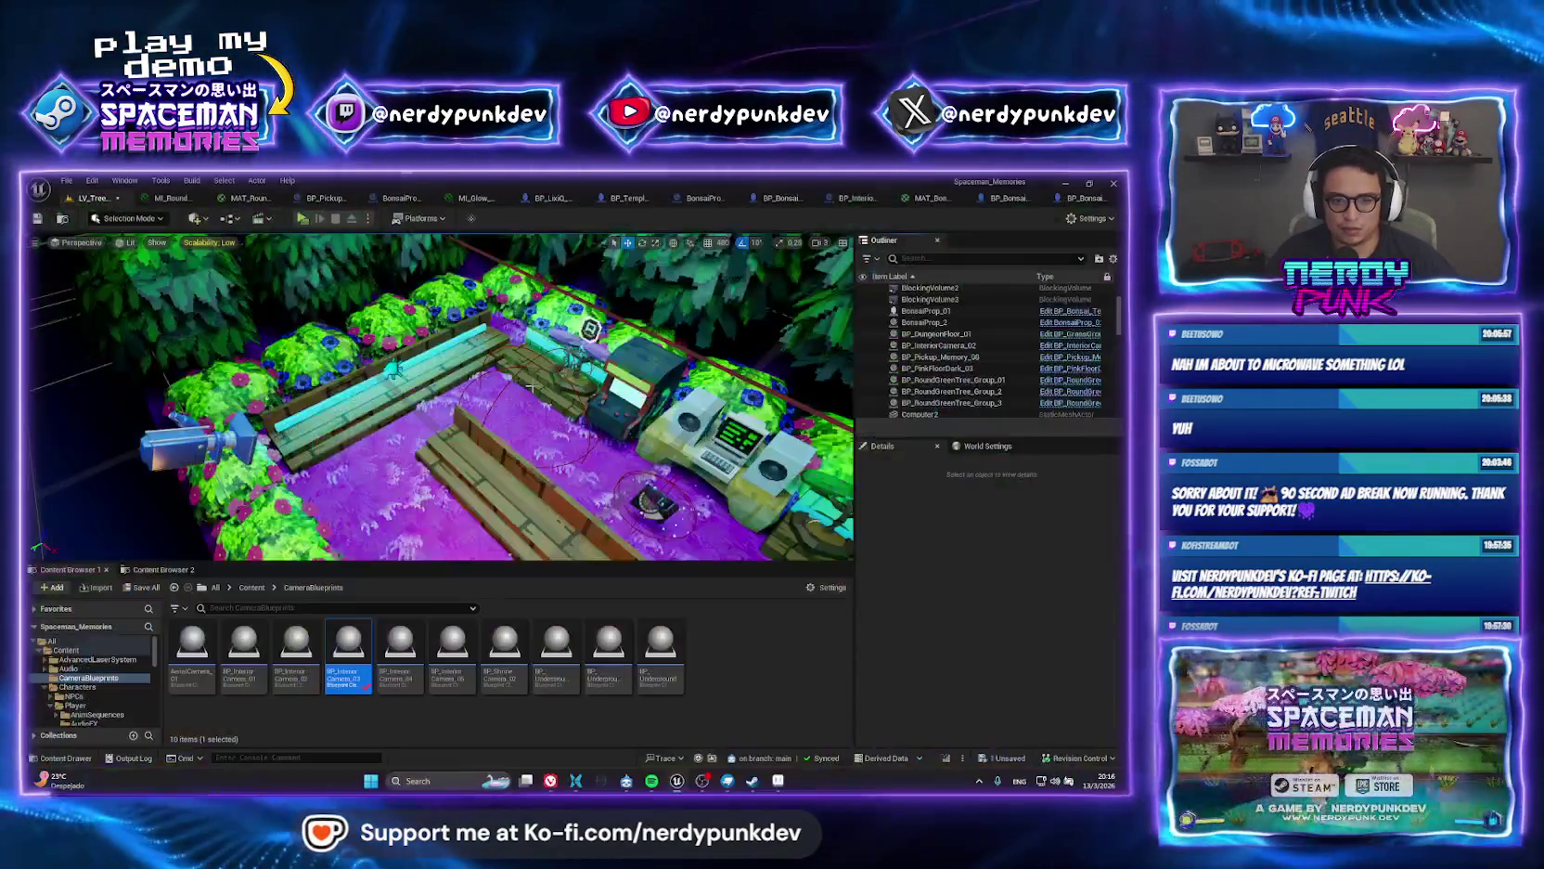
click(595, 418)
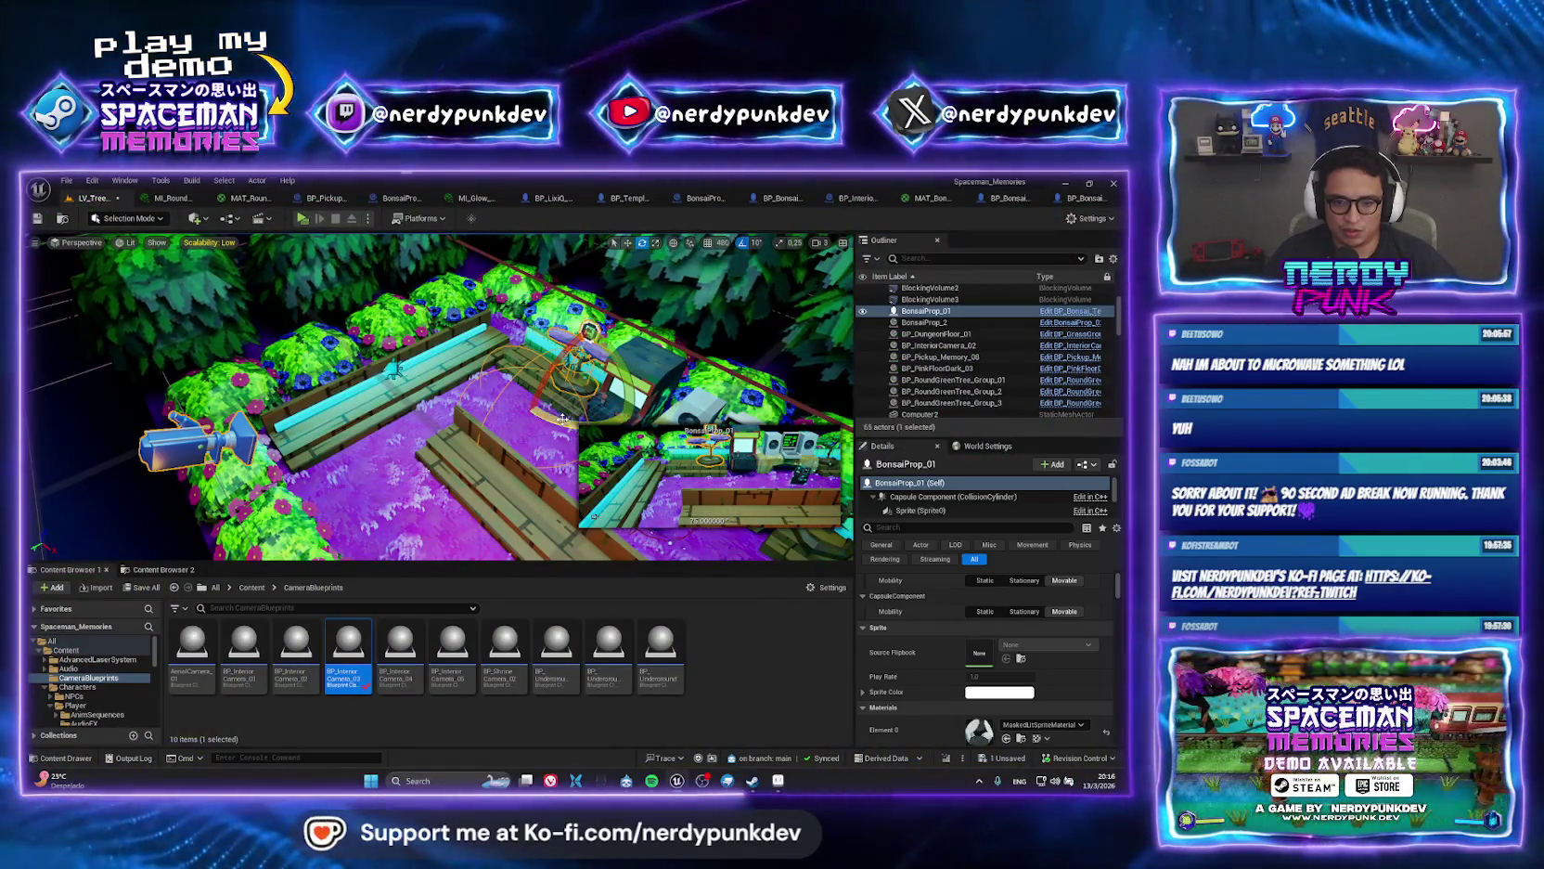
Rotate BonsaiProp_01 to 90.00 degrees with the rotate gizmo.
mouse_move(562, 419)
mouse_down()
mouse_move(534, 409)
mouse_move(536, 384)
mouse_move(466, 358)
mouse_move(422, 369)
mouse_move(486, 377)
mouse_move(456, 380)
mouse_move(450, 538)
mouse_move(314, 219)
mouse_up()
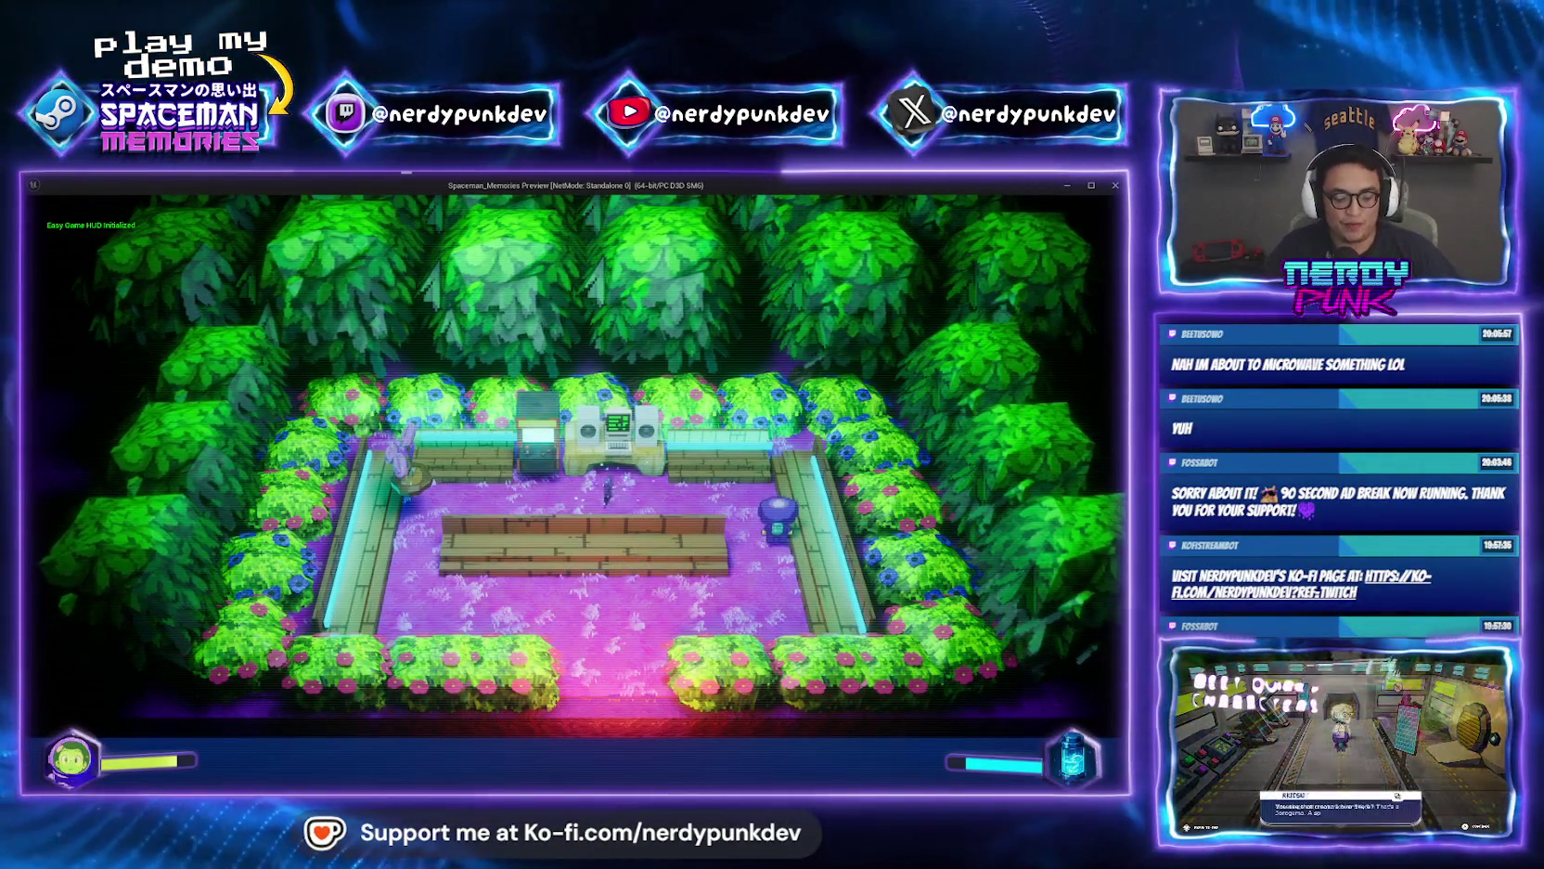
Walk left to collect the memory pickup, stop the play-test, and frame BonsaiProp_01.
key(a)
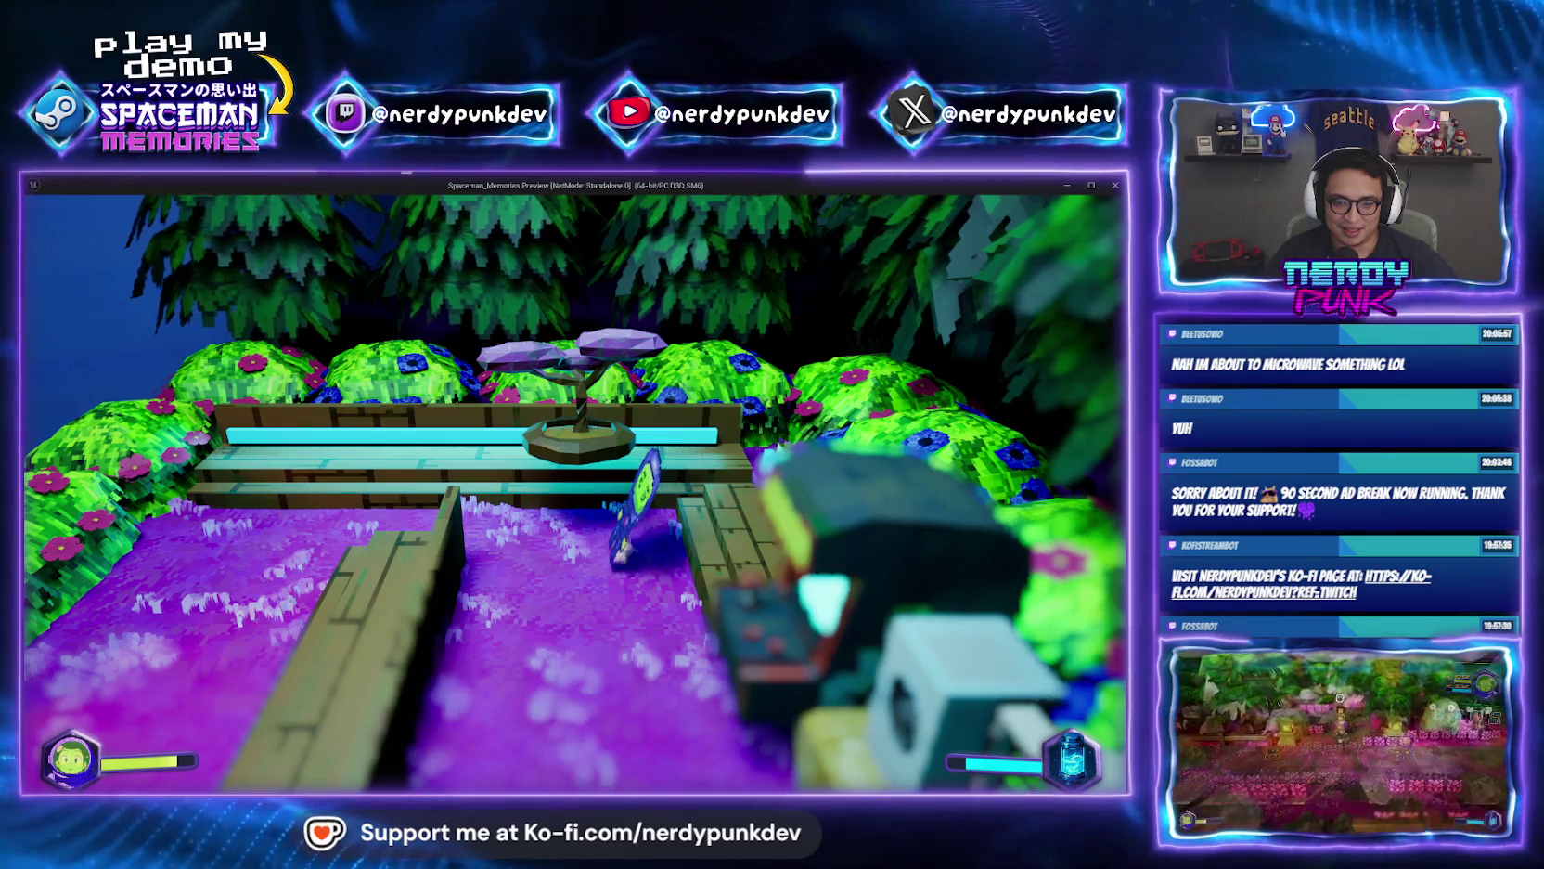
key(Escape)
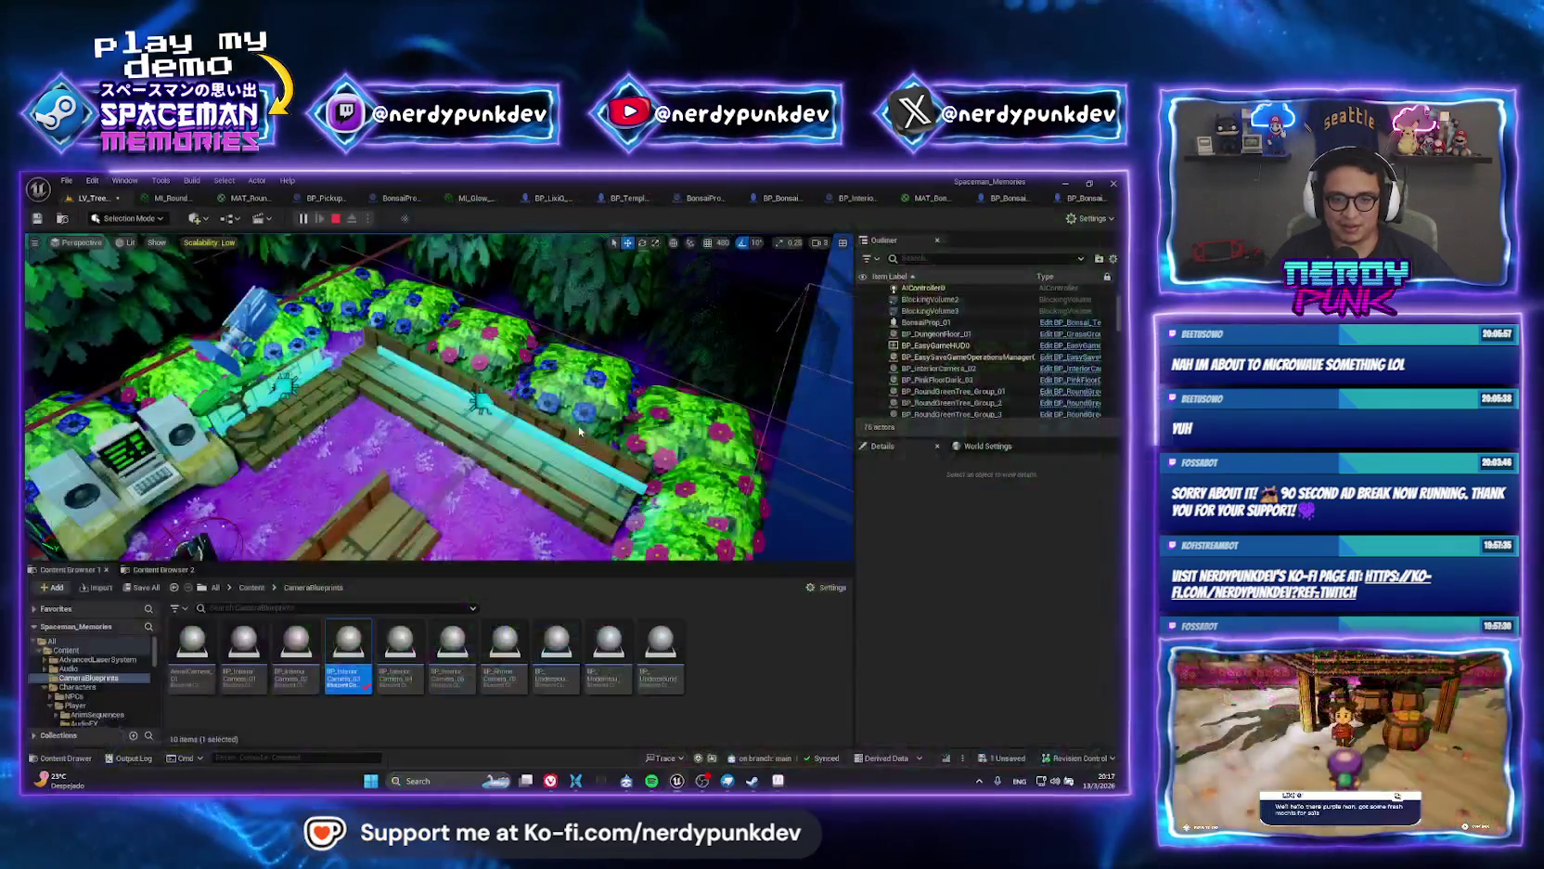
key(f)
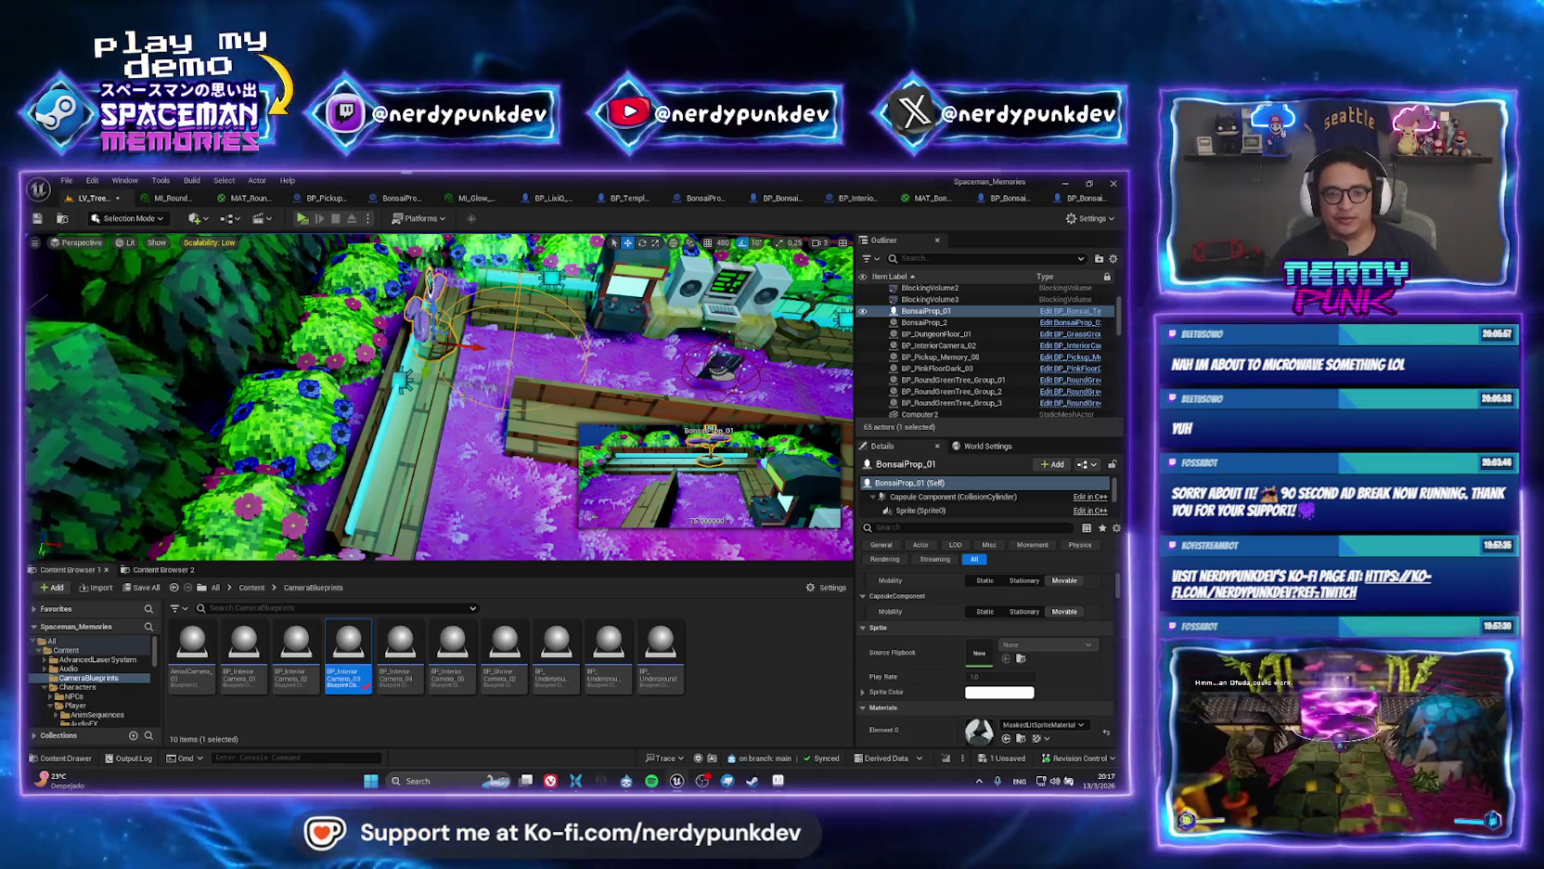
Frame the bonsai prop and rotate its DialogueCamera to 90 degrees.
key(f)
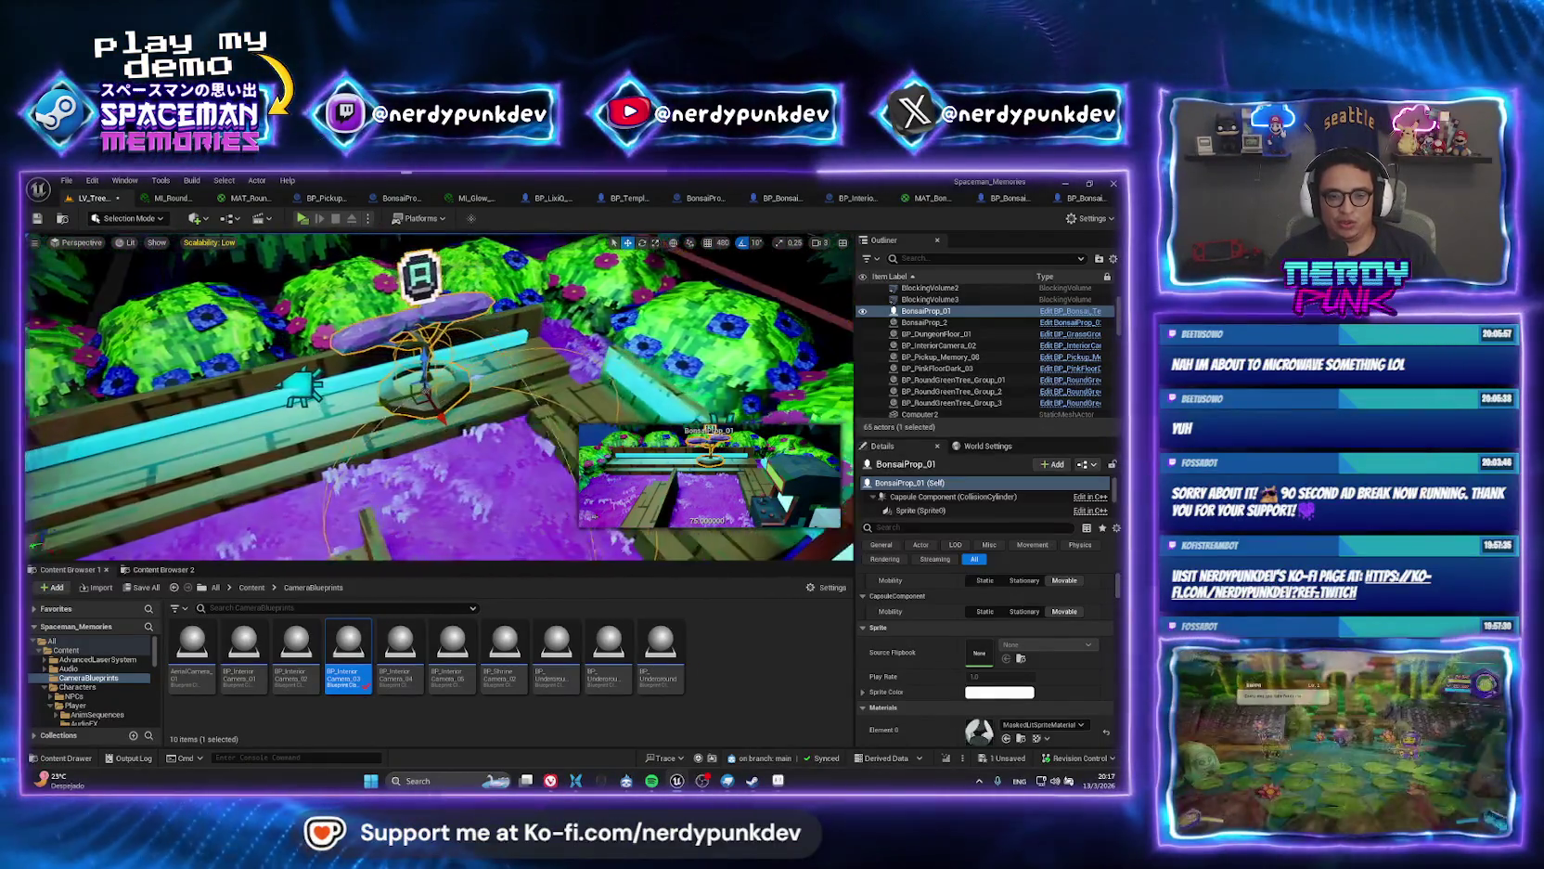
scroll(435, 404, up, 2)
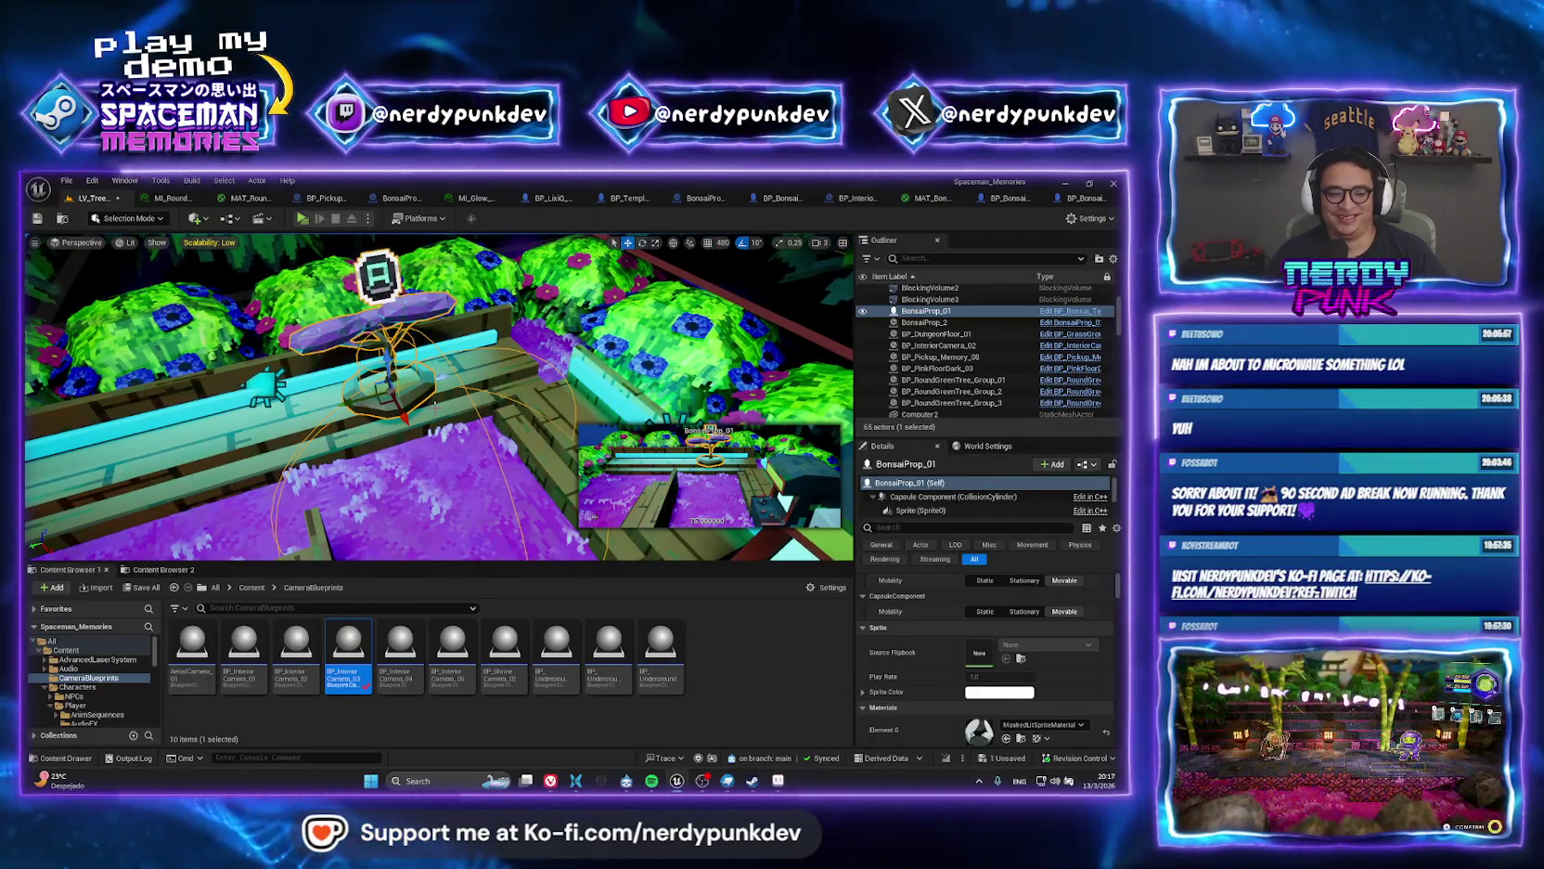
mouse_move(436, 404)
mouse_down()
mouse_move(483, 399)
mouse_move(418, 404)
mouse_up()
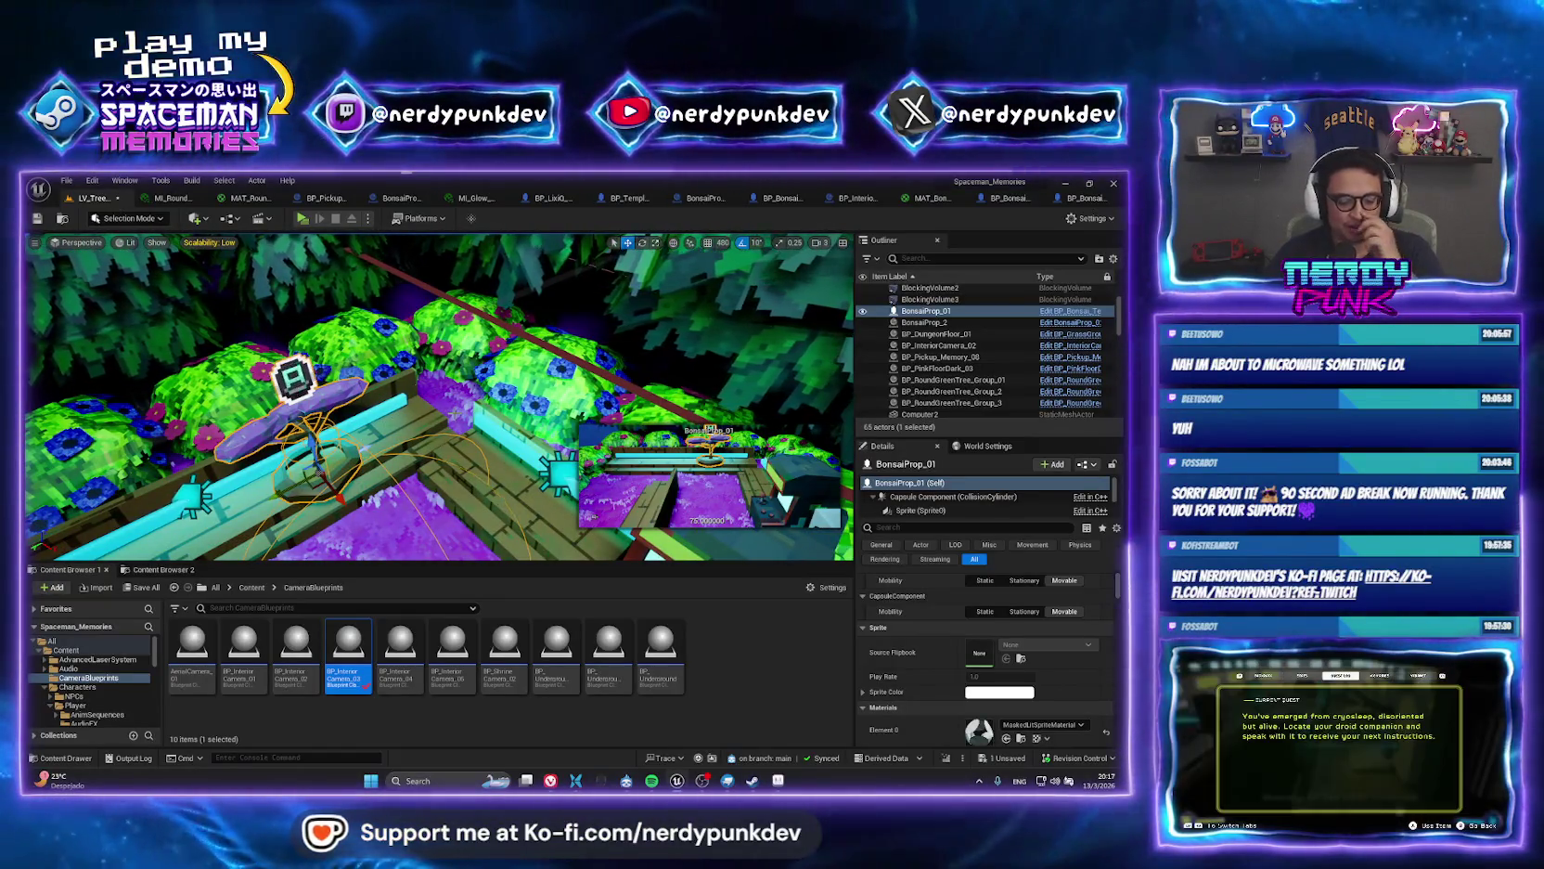
drag(418, 405, 260, 405)
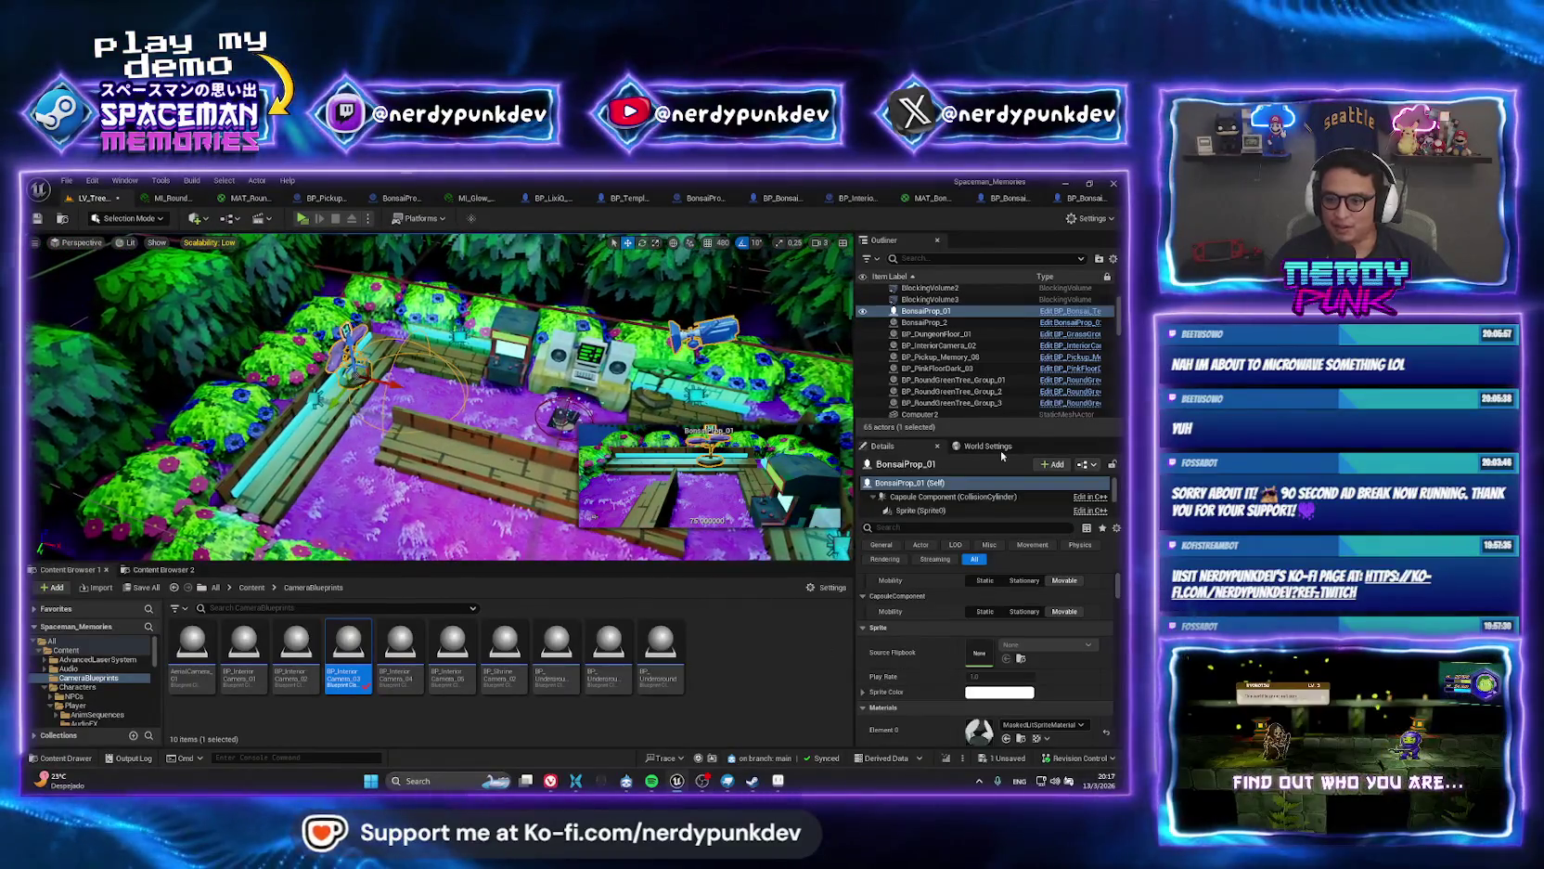
scroll(940, 511, down, 3)
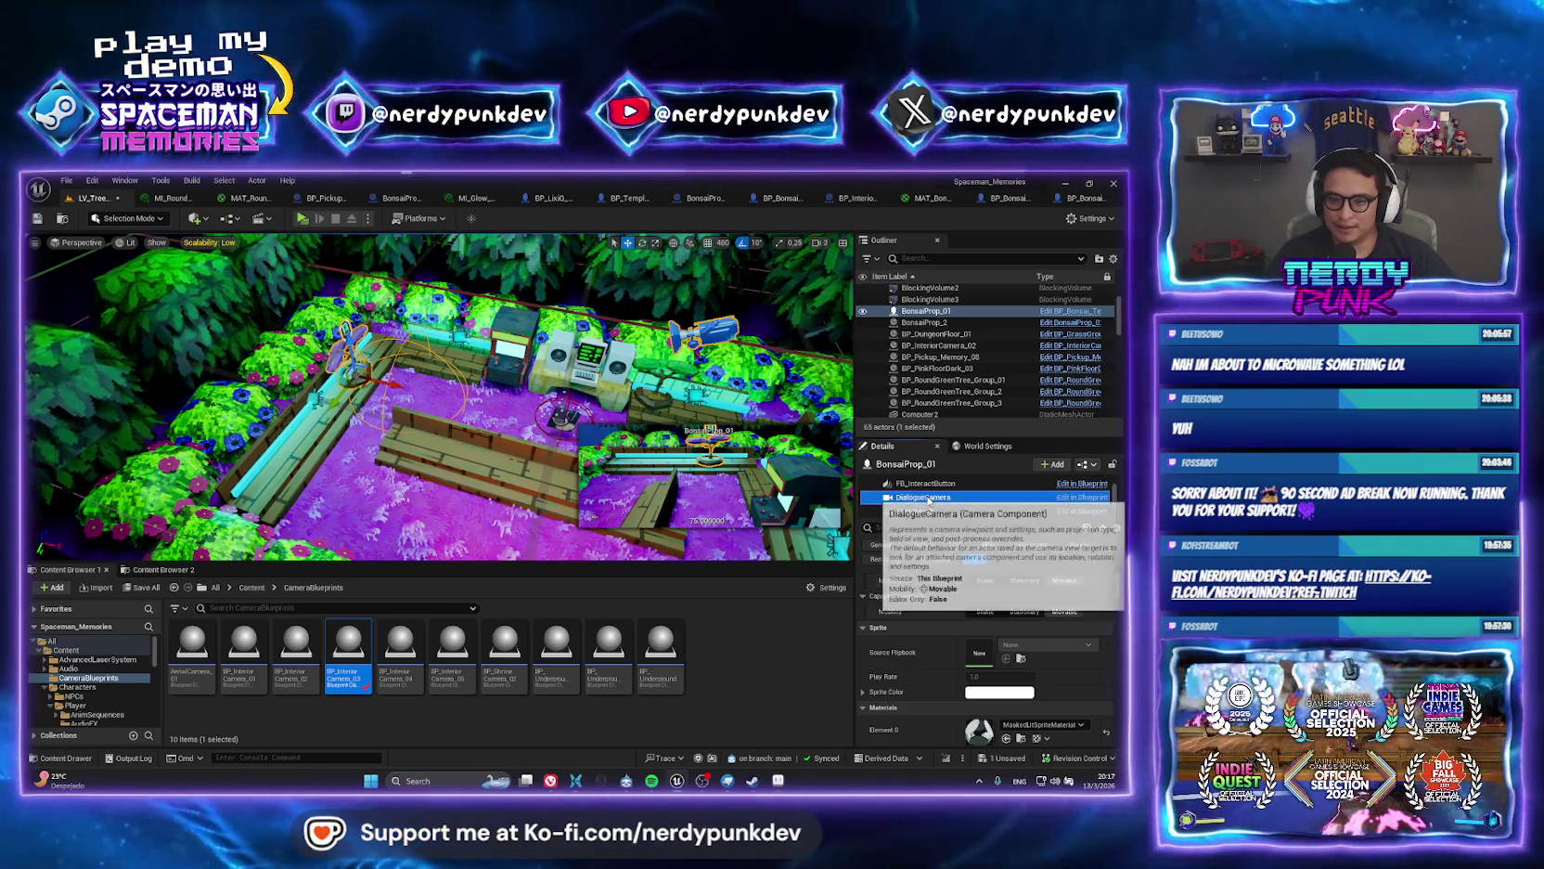
double_click(923, 497)
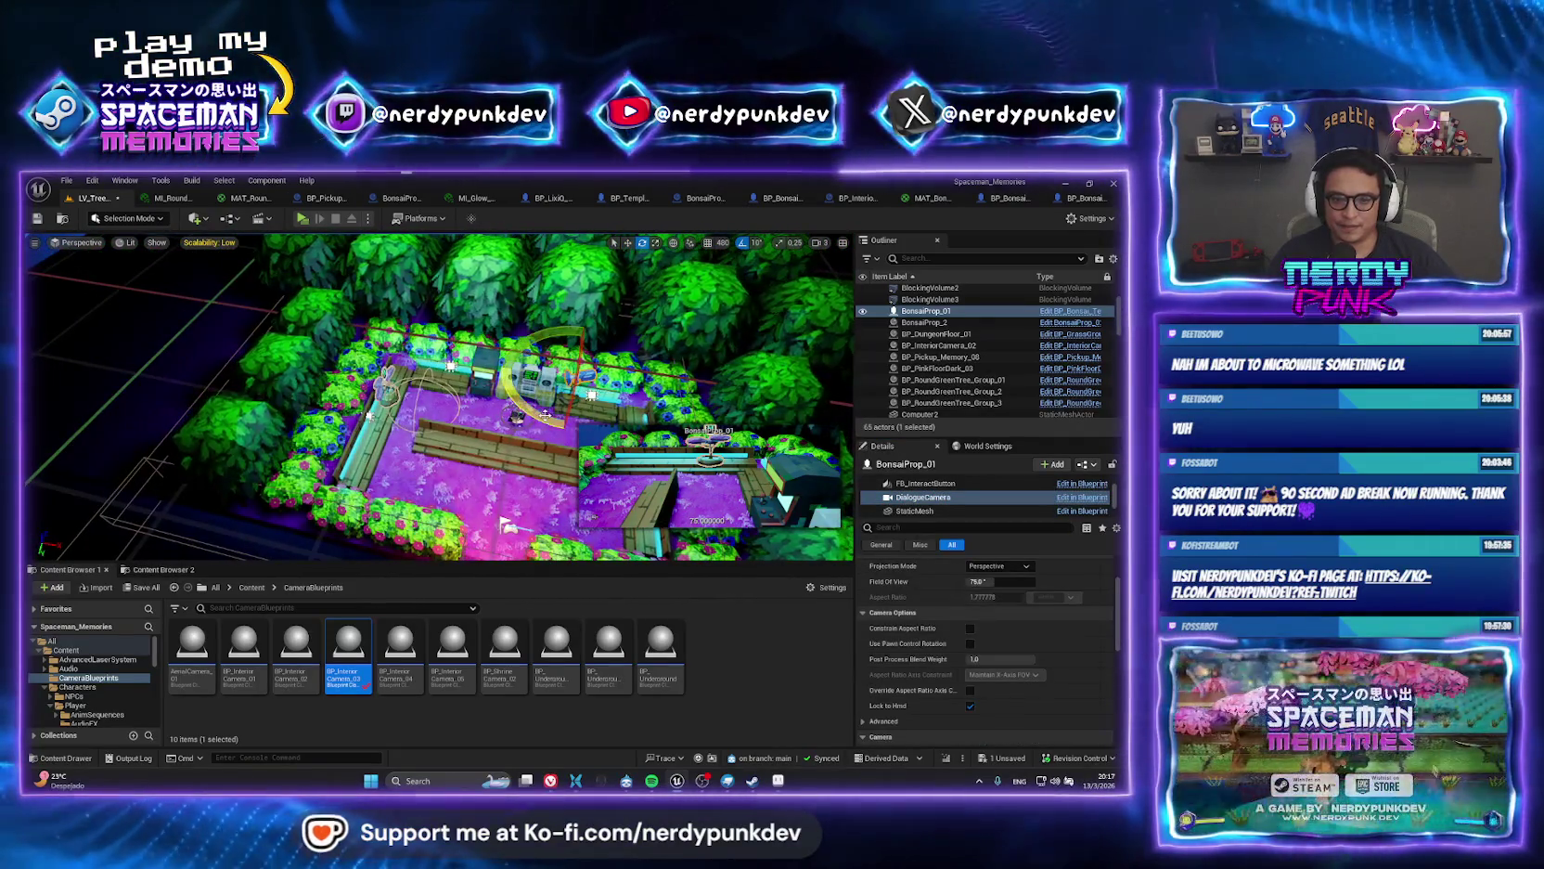
mouse_move(520, 418)
mouse_down()
mouse_move(562, 429)
mouse_move(563, 402)
mouse_move(422, 455)
mouse_up()
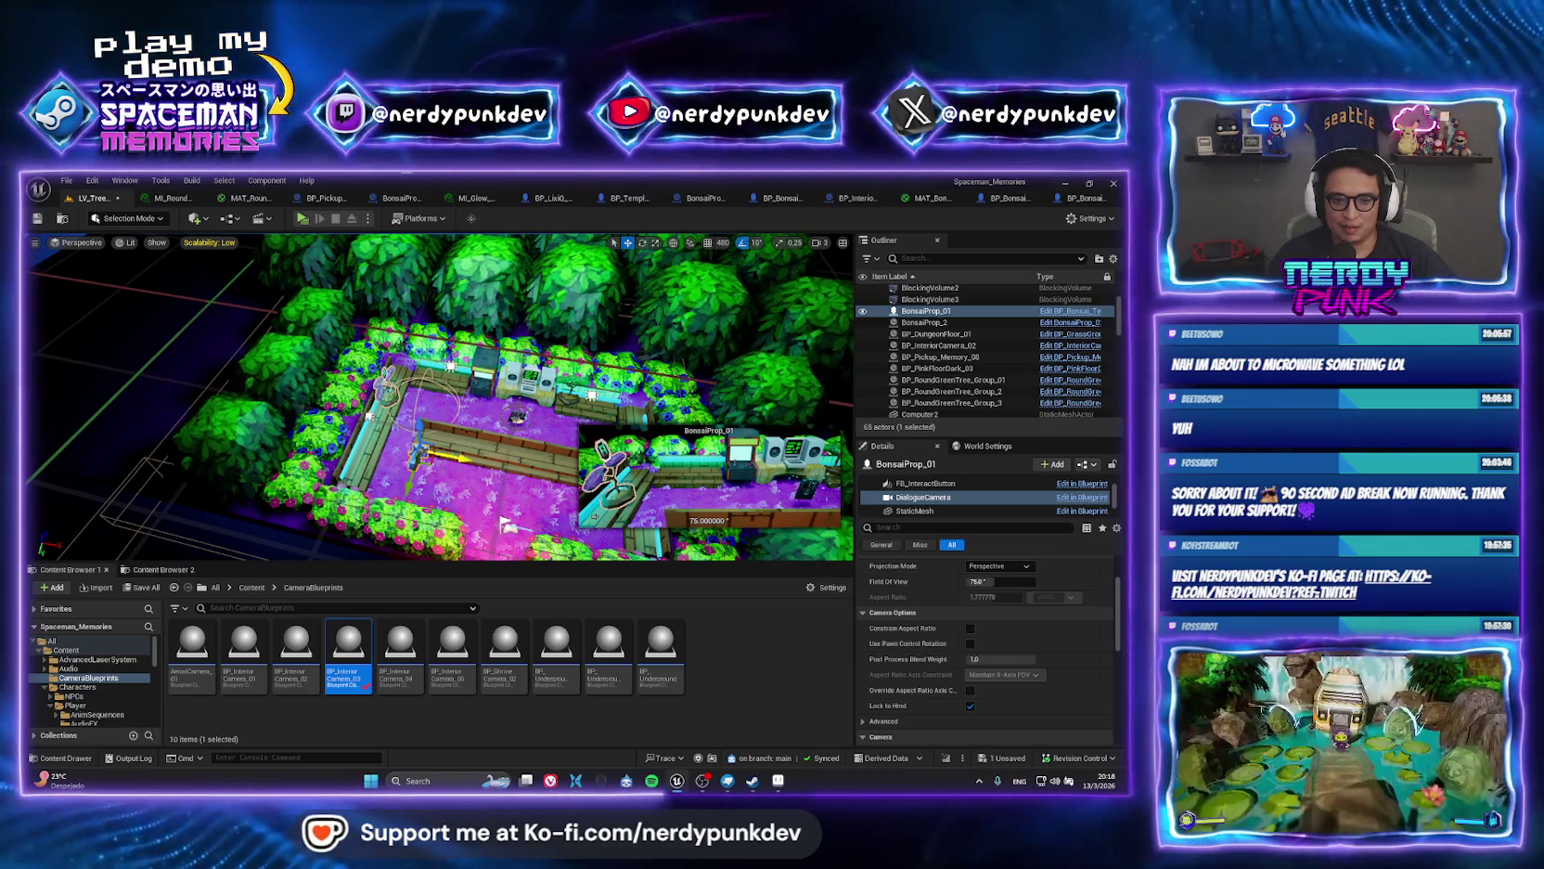
Reselect the bonsai's DialogueCamera and move it further left.
click(482, 450)
click(417, 451)
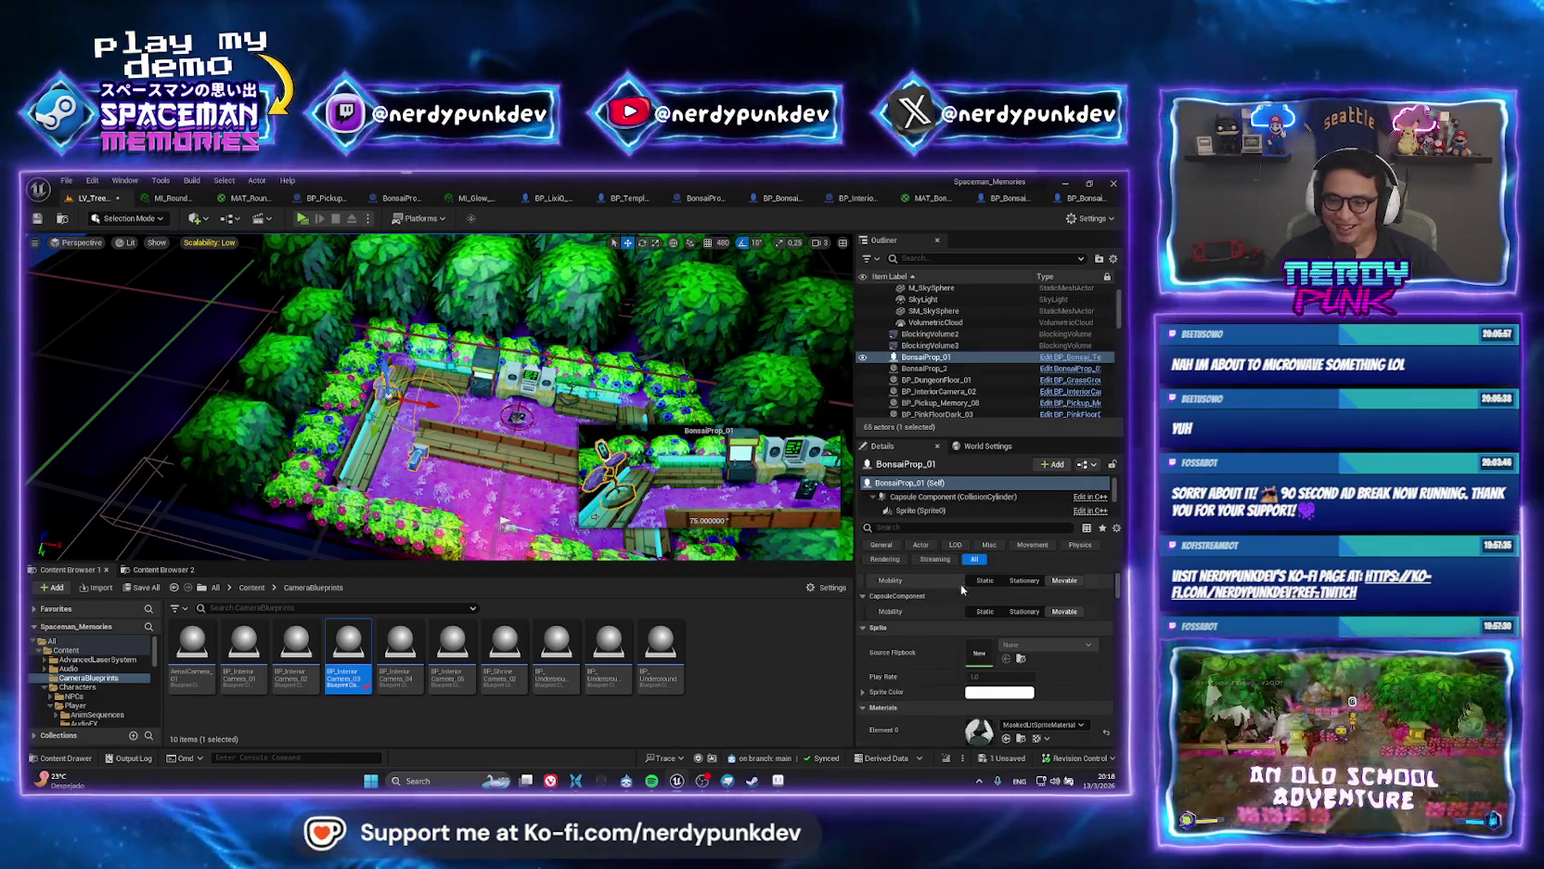
scroll(957, 508, down, 3)
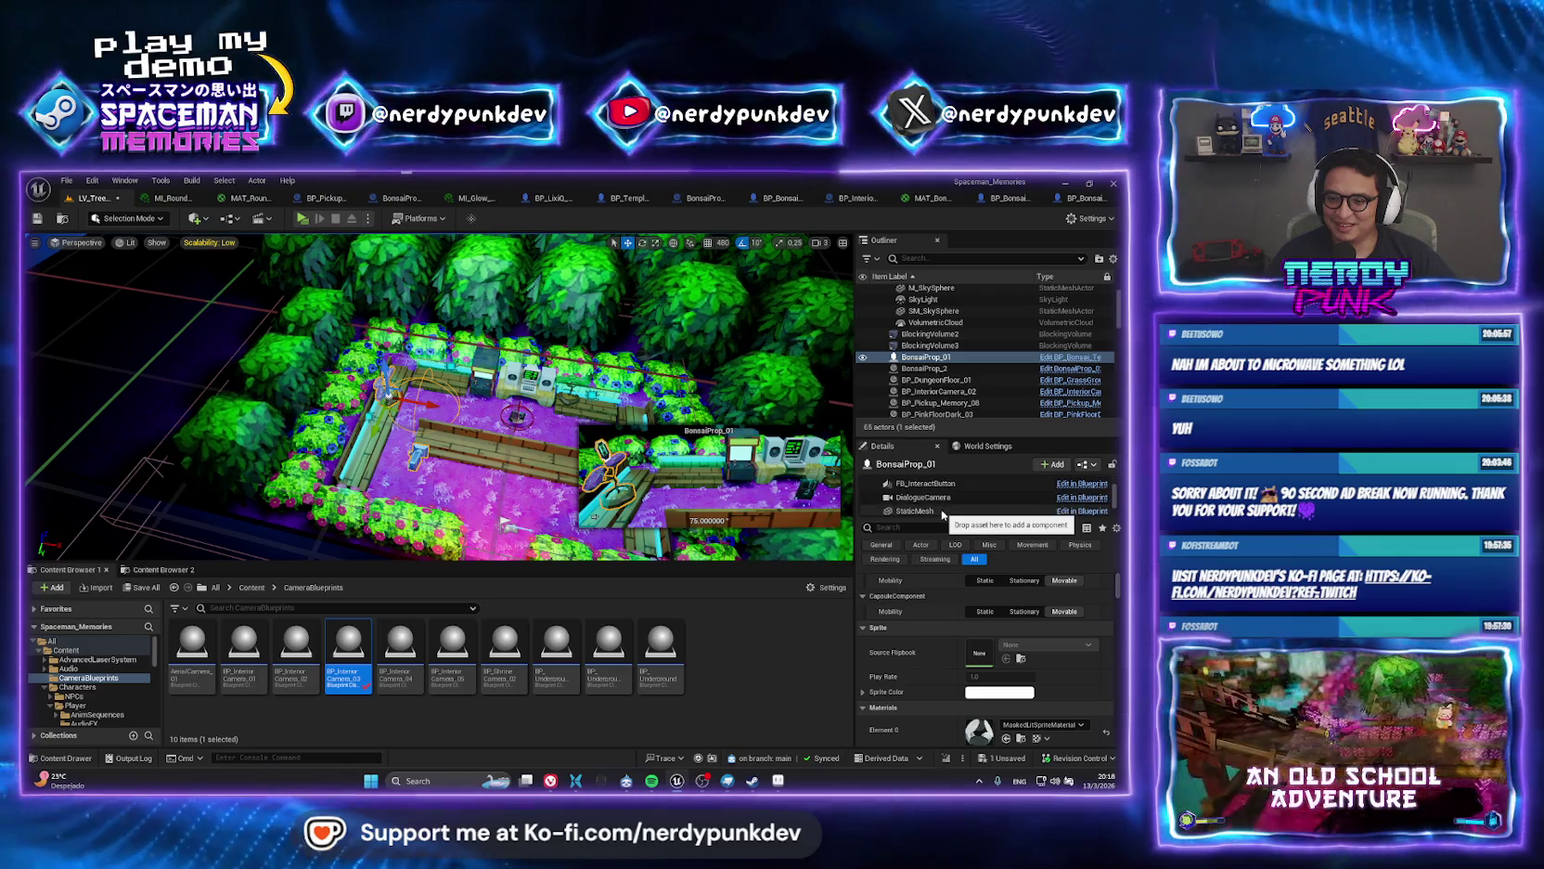
click(937, 497)
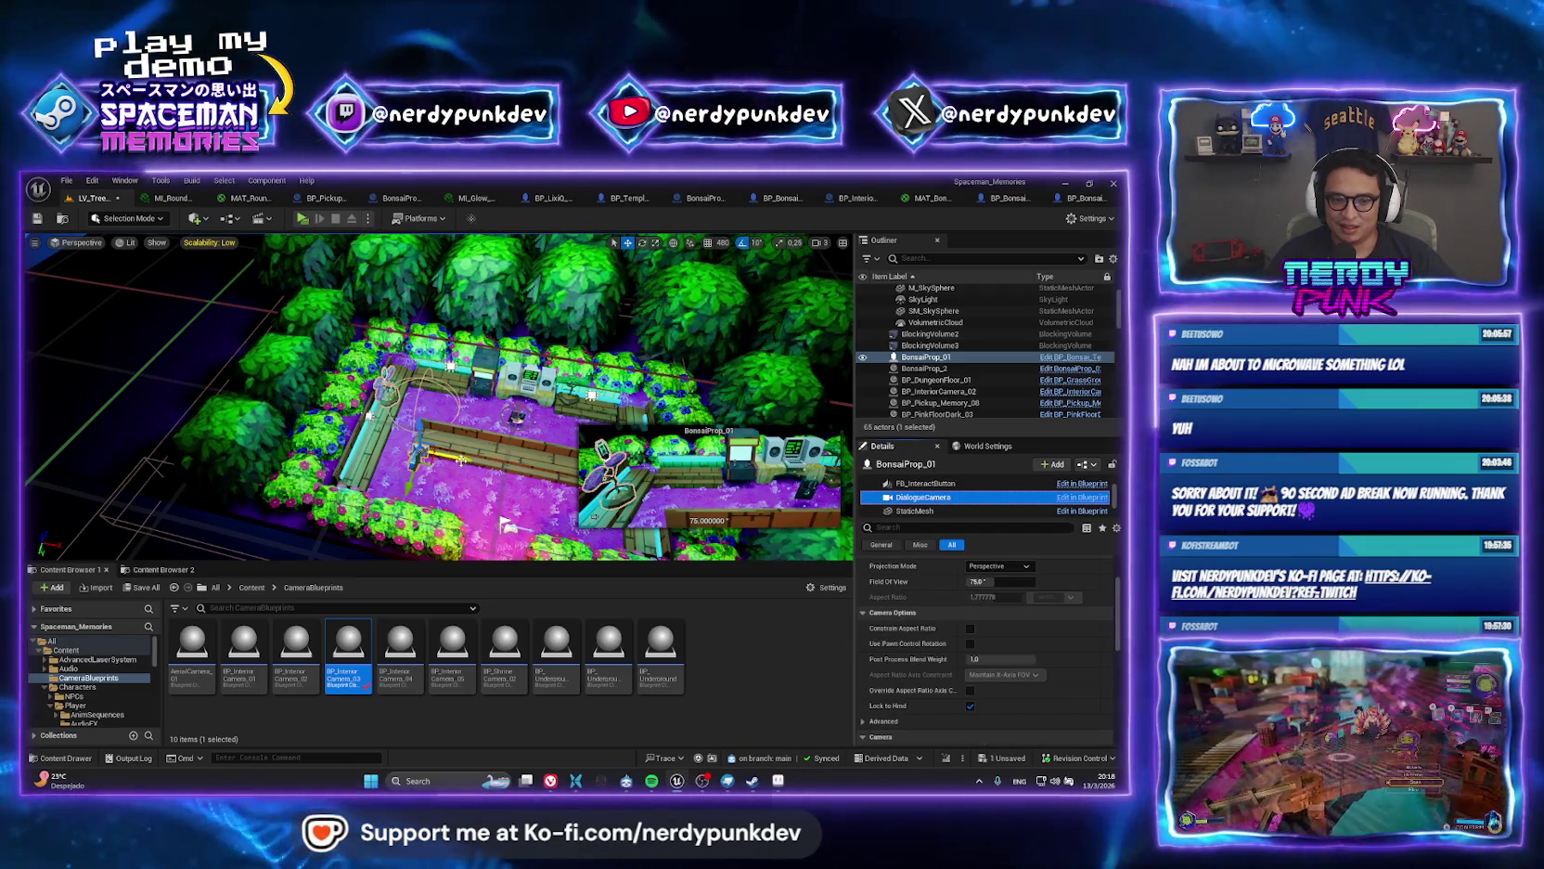
drag(461, 460, 413, 450)
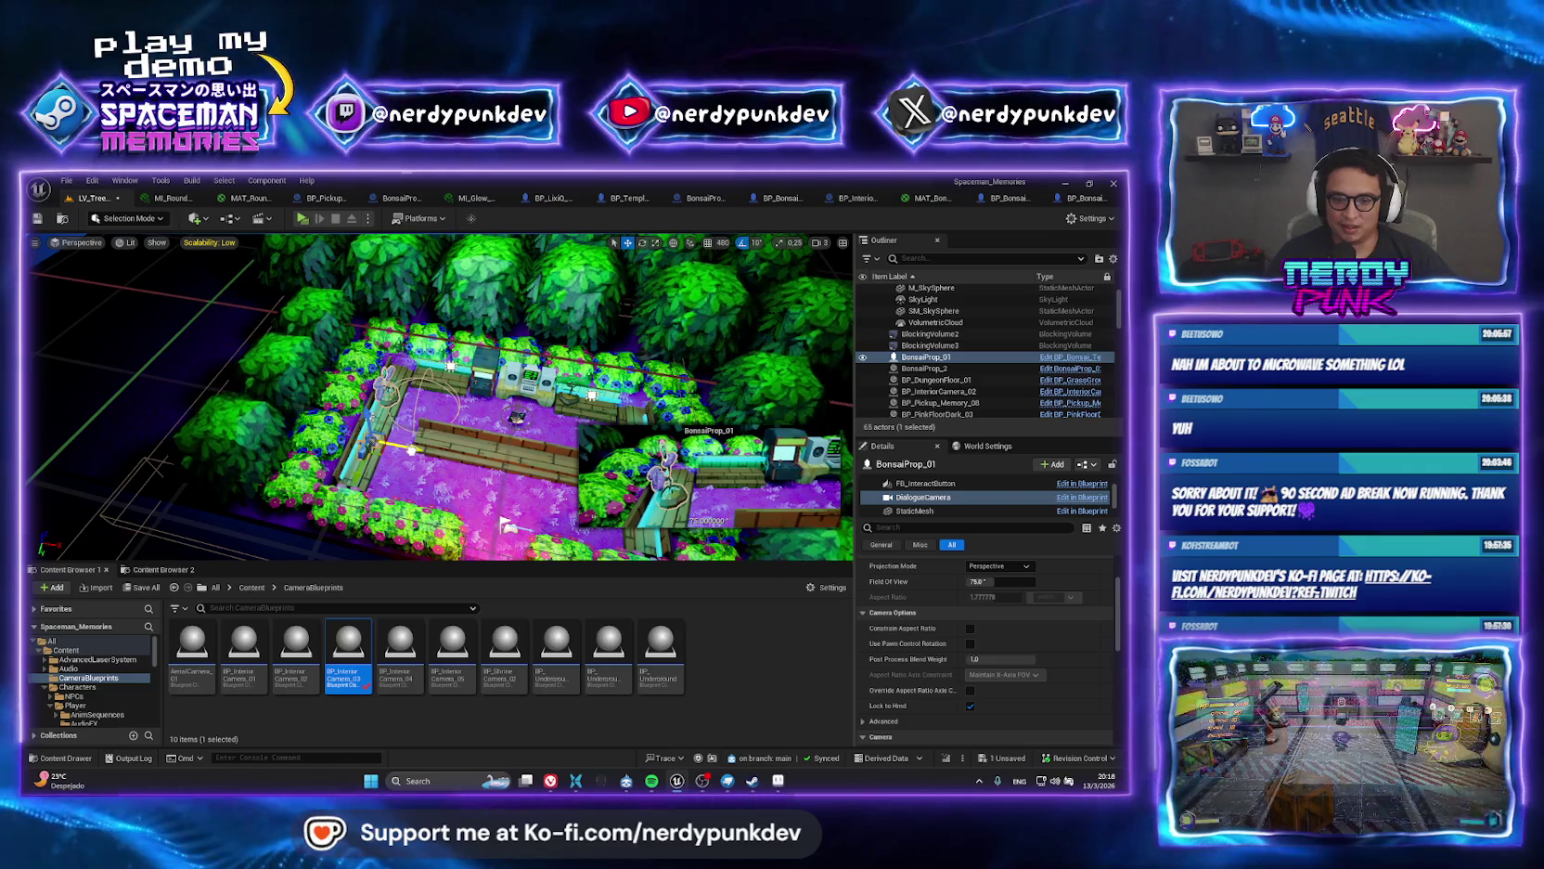
scroll(390, 371, up, 3)
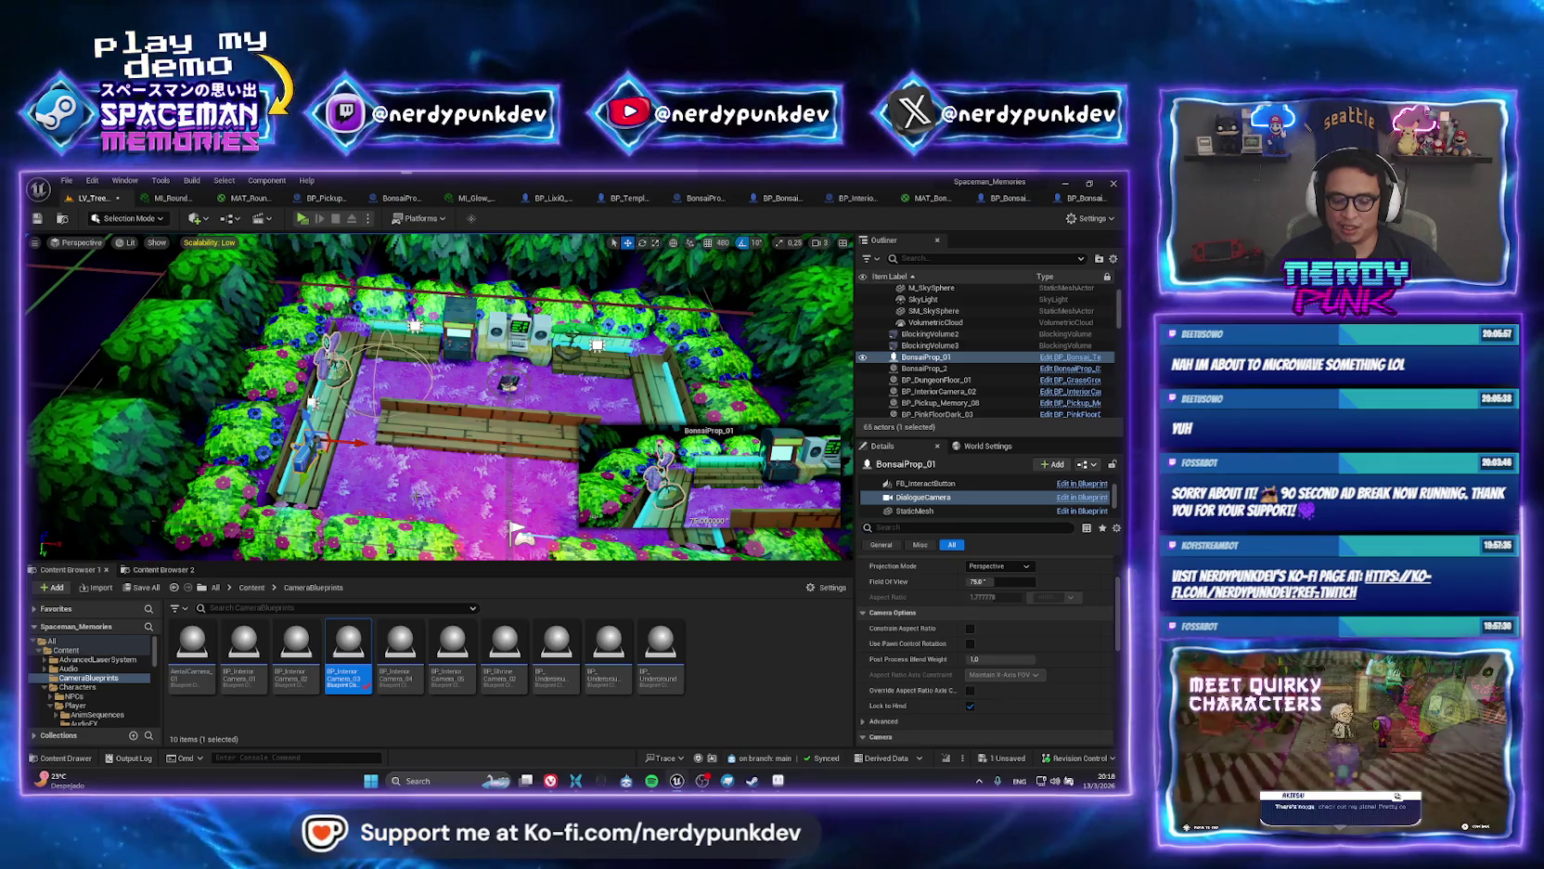
click(485, 429)
Play in a new window, walk to the bonsai pickup by the terminal to collect Memory_08, then exit.
click(312, 219)
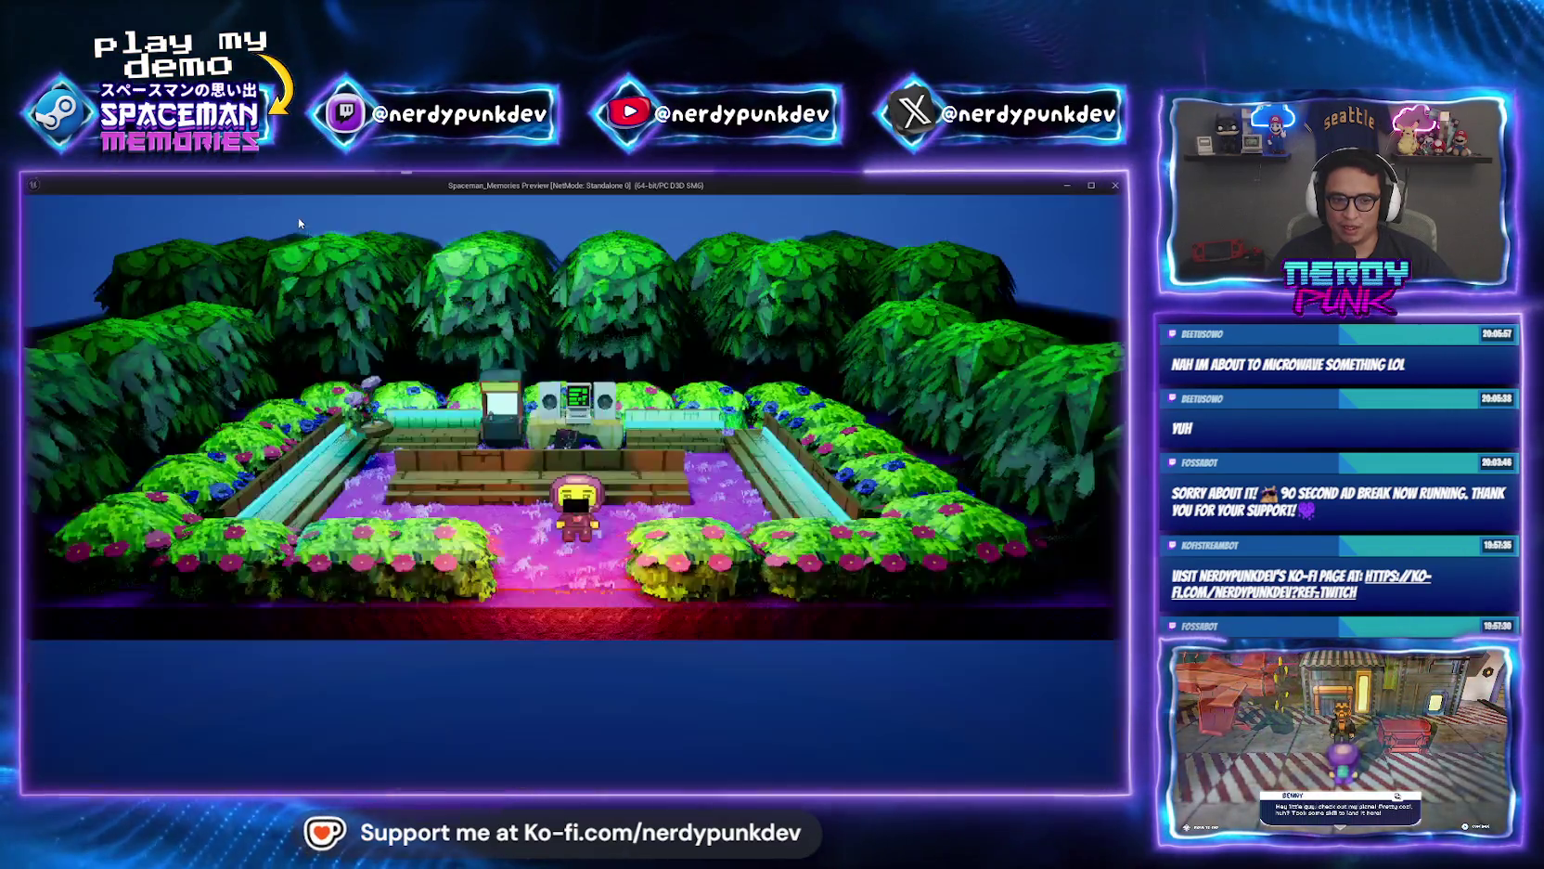
key(a)
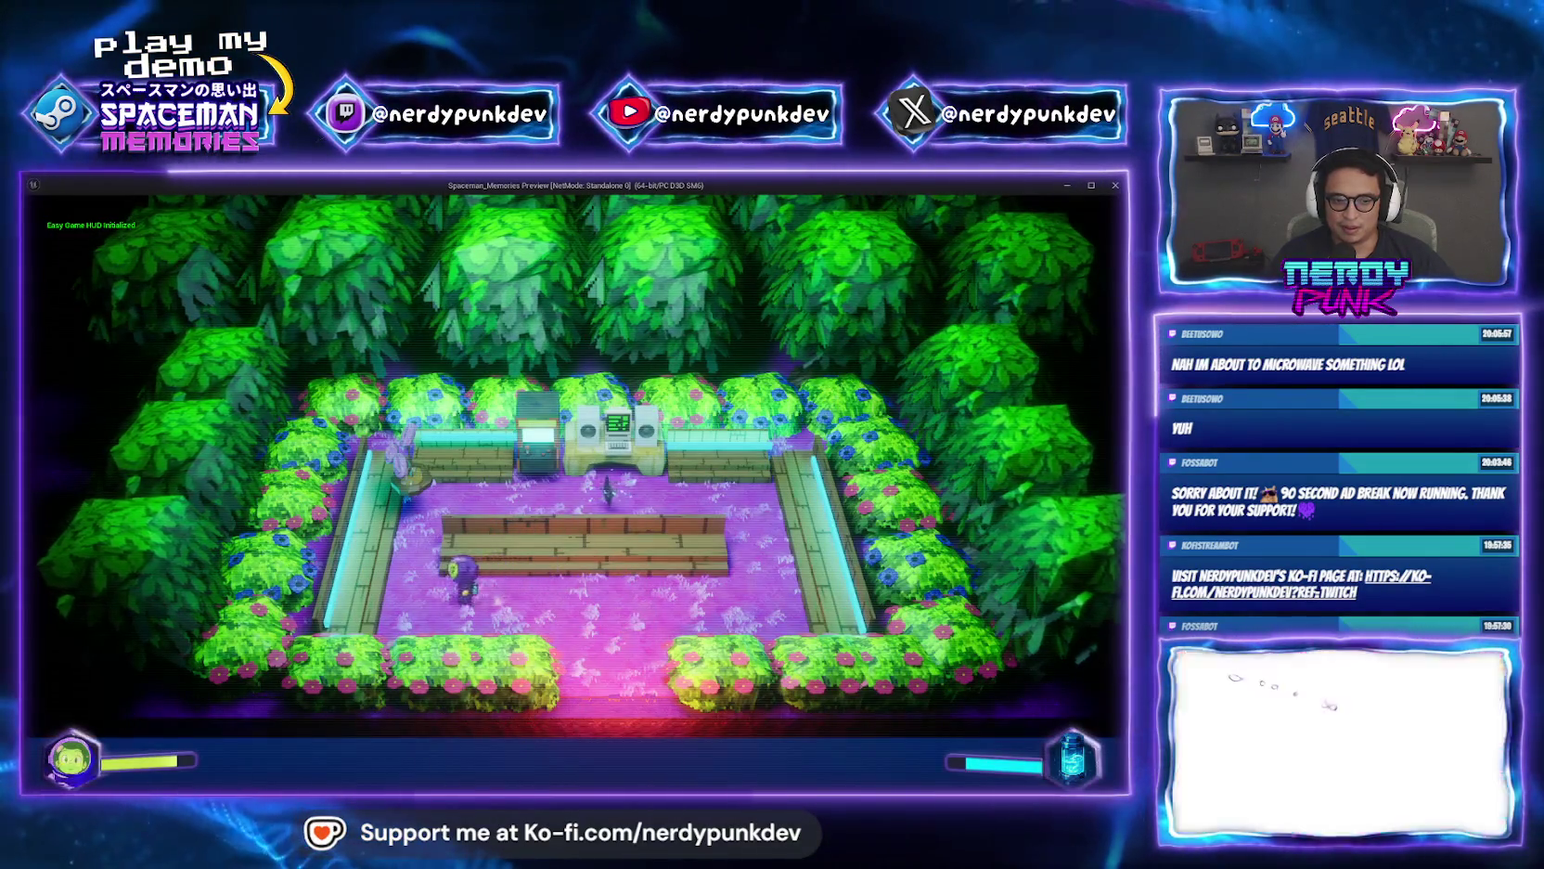
key(d)
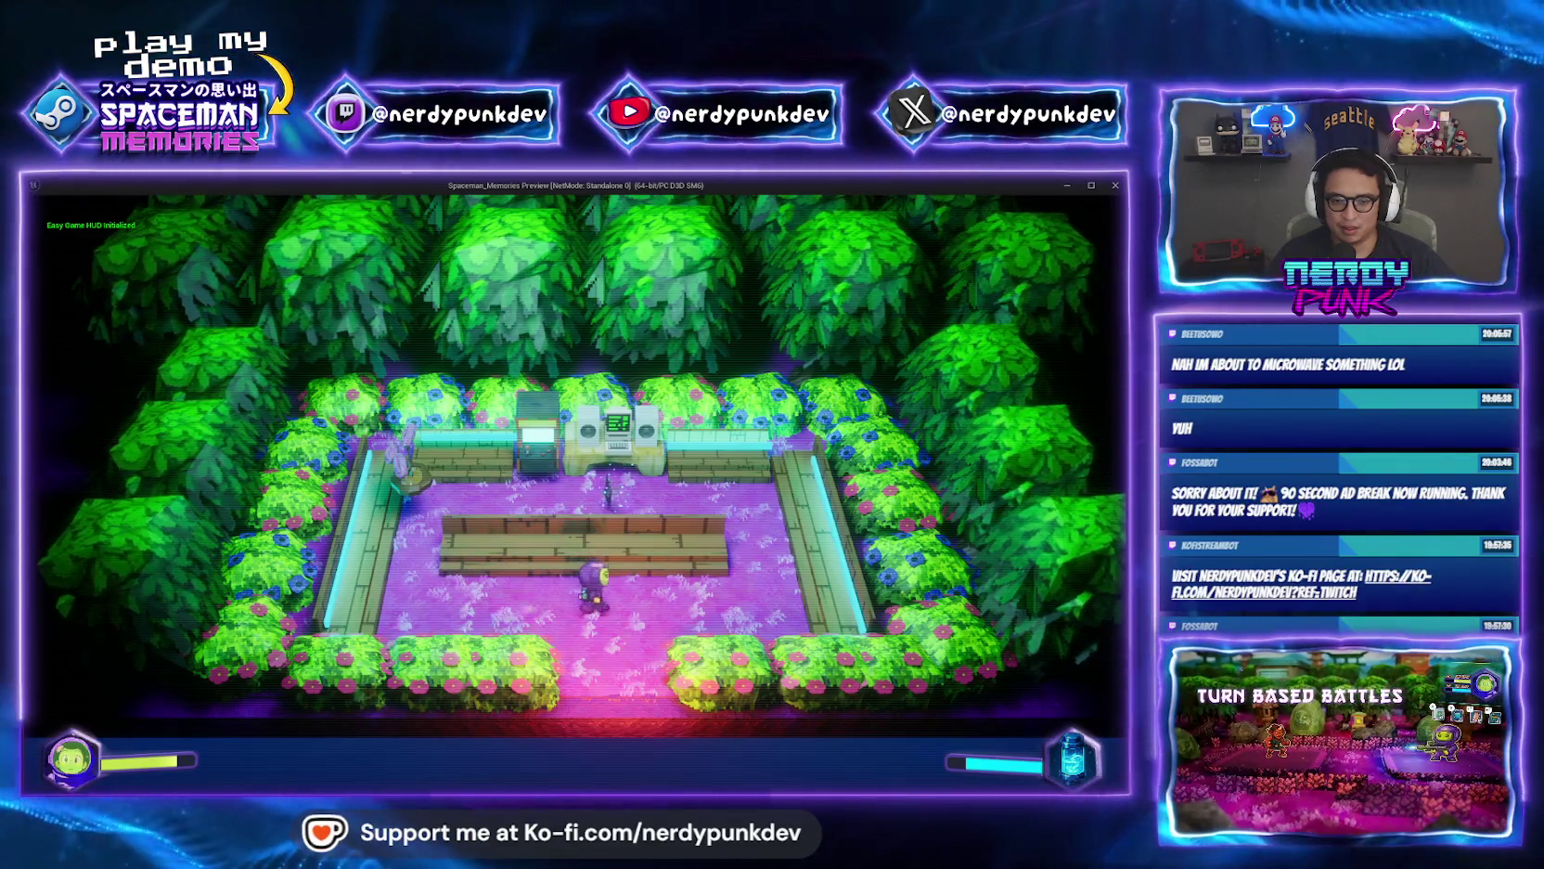
key(w)
key(a)
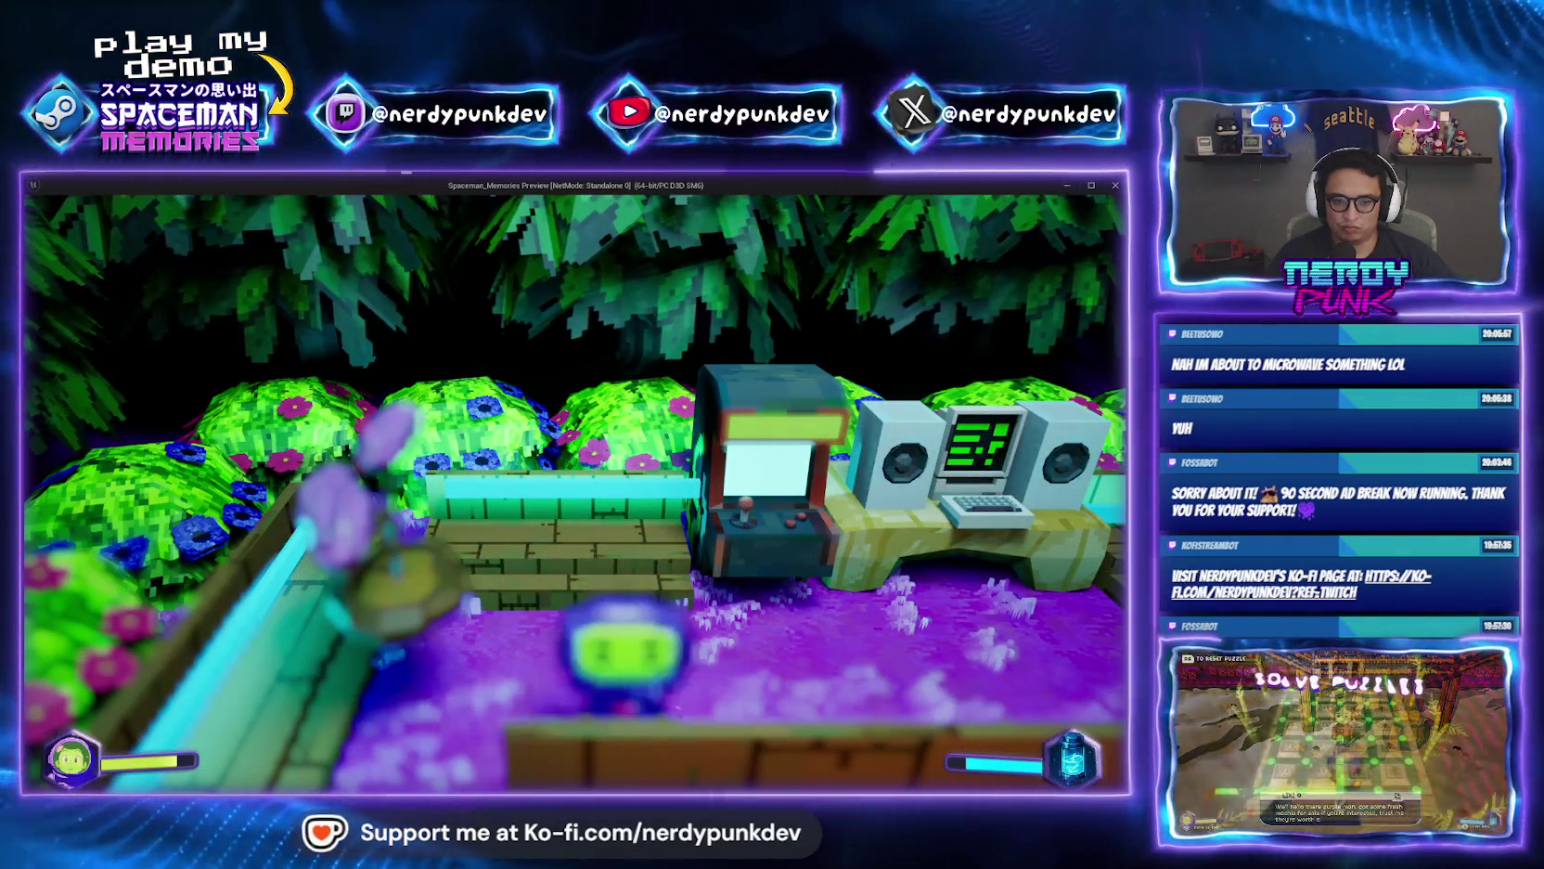
key(shift)
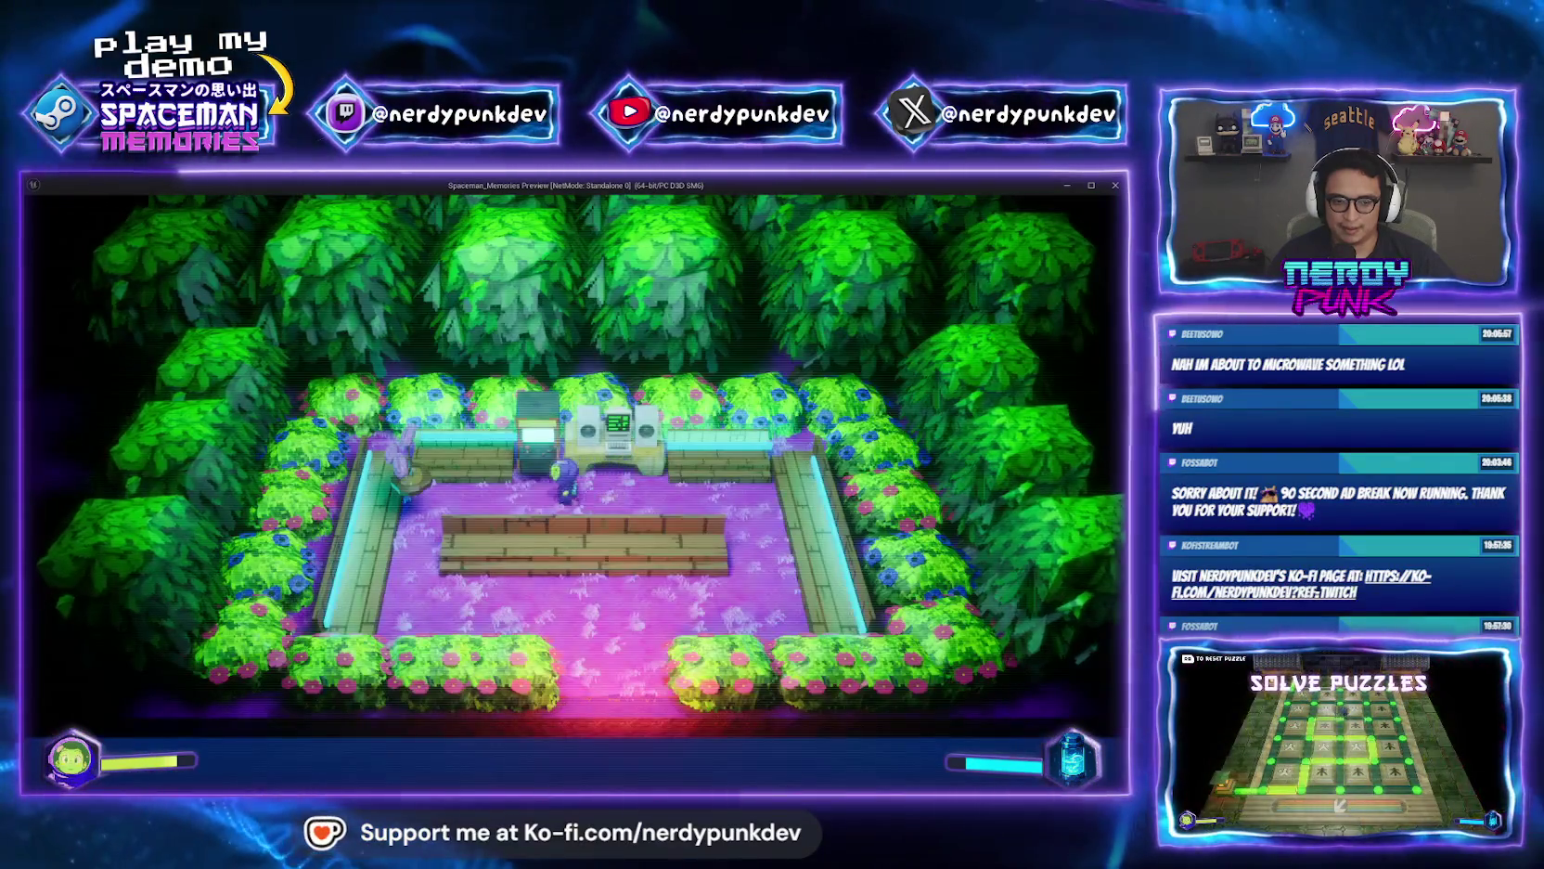
key(a)
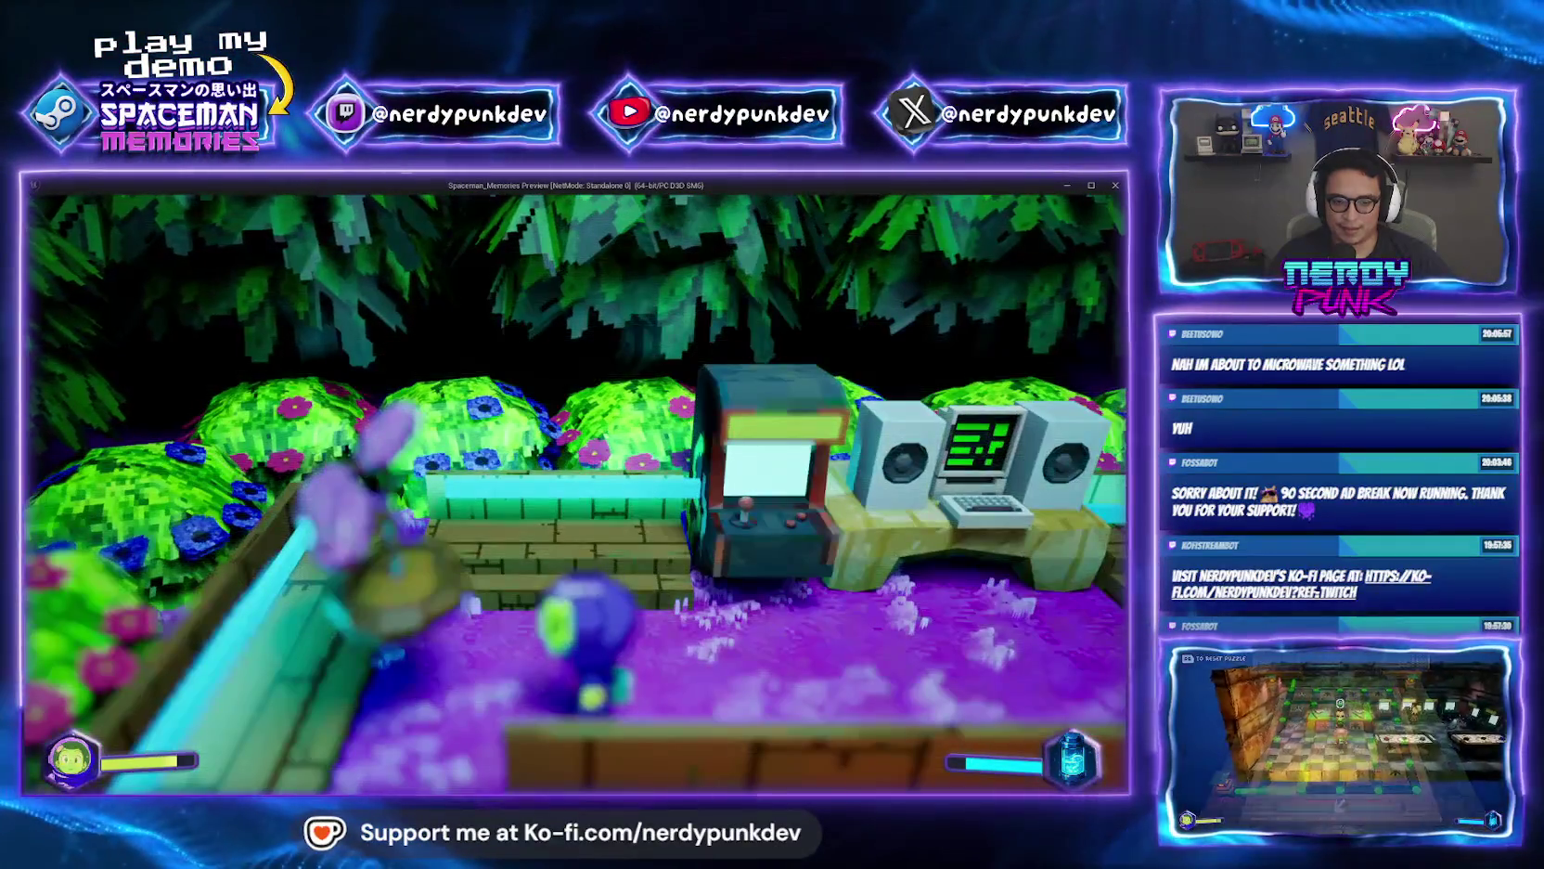
key(Escape)
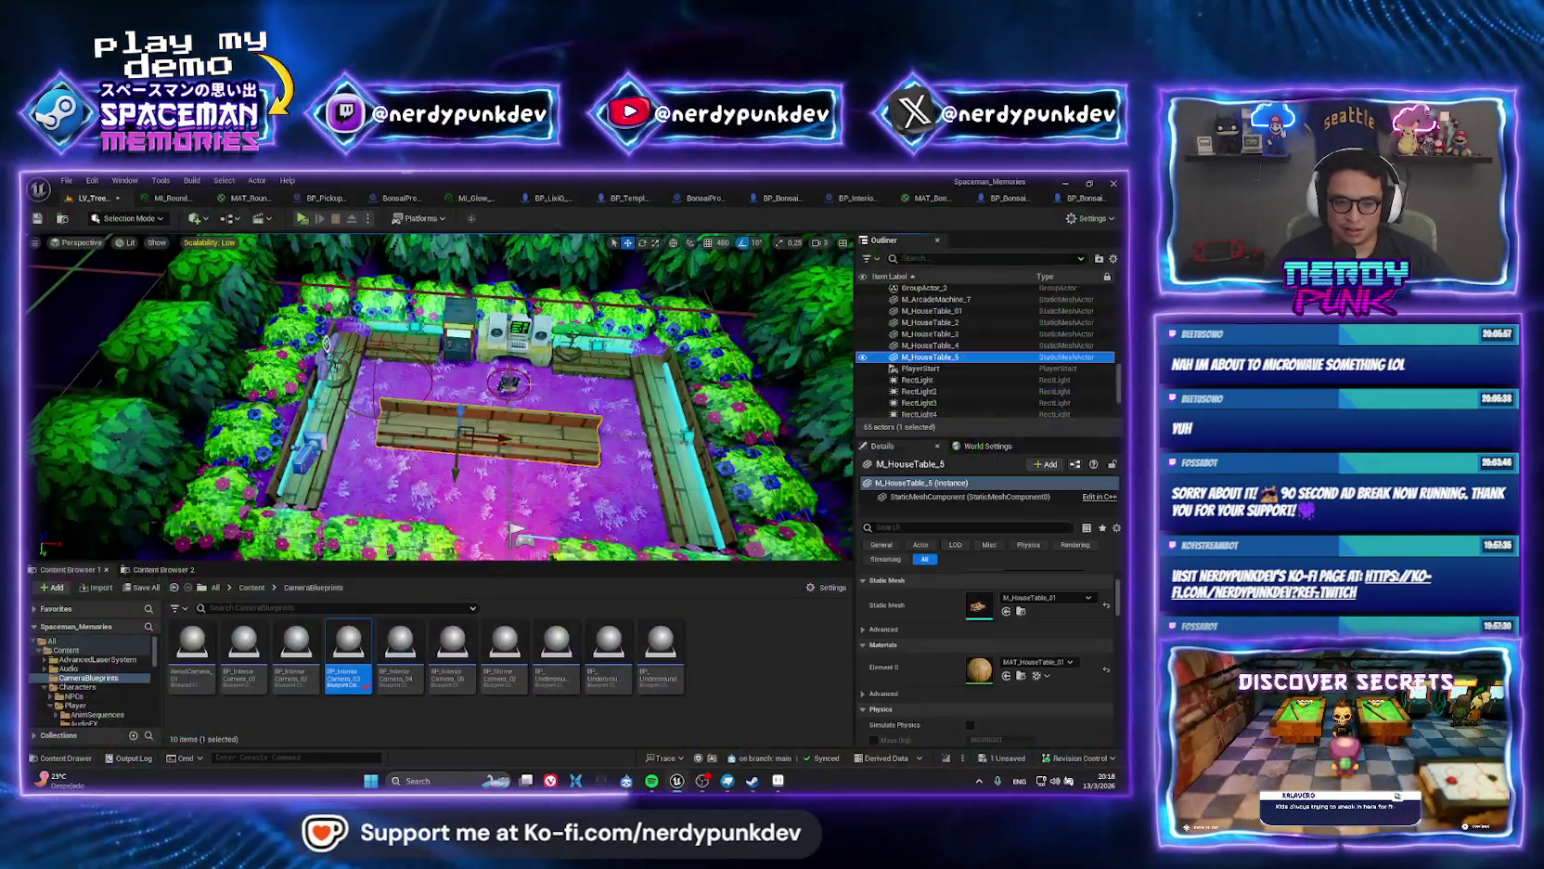
Reselect the bonsai, inspect its DialogueCamera component, and launch a standalone preview with Alt+P.
click(332, 357)
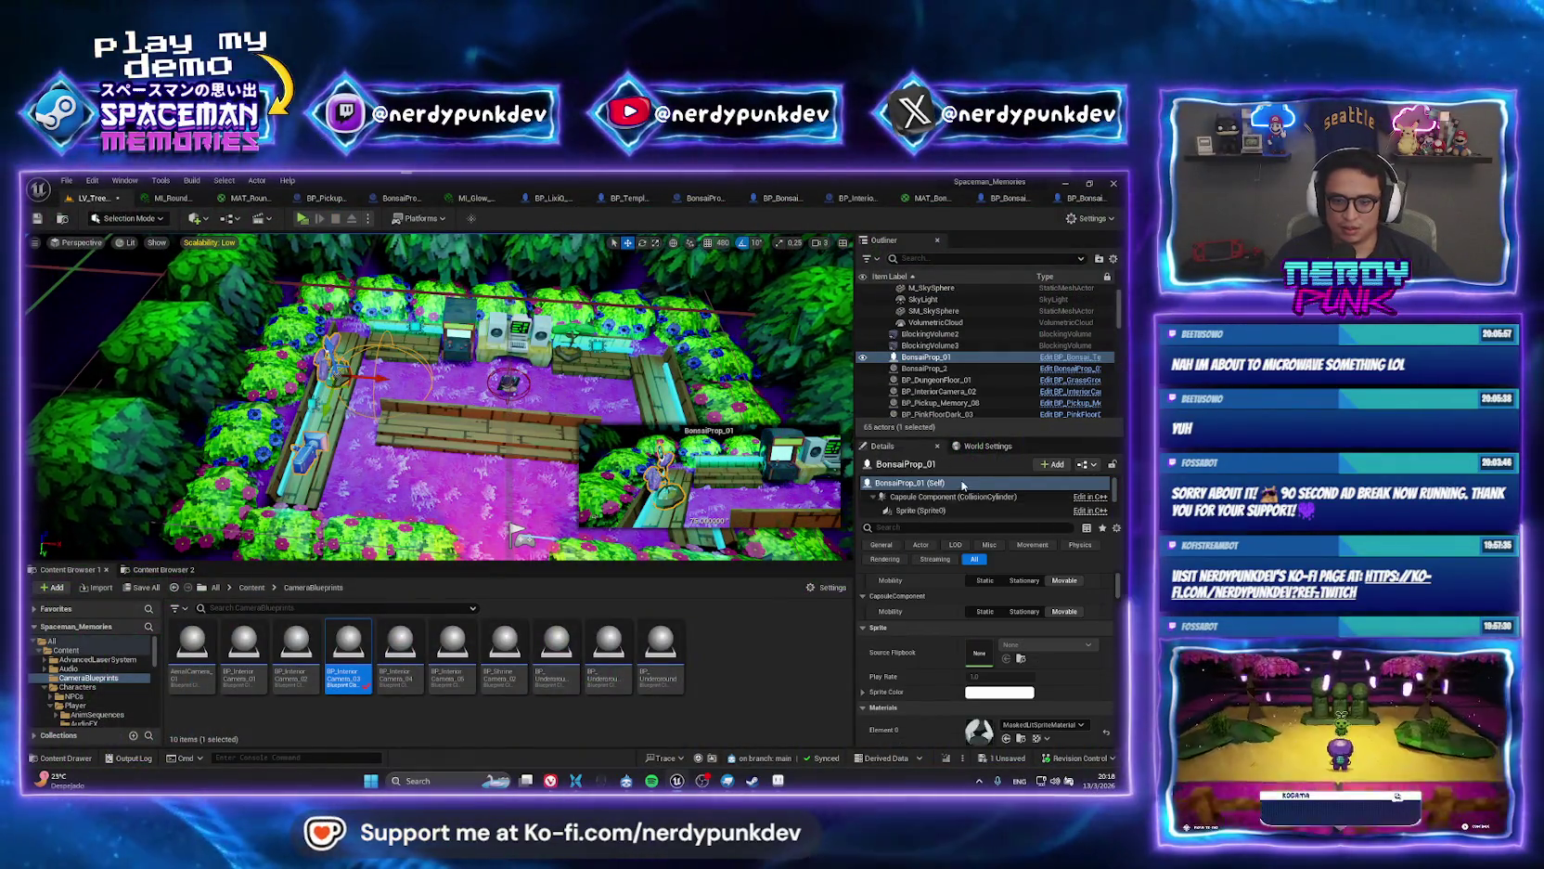
scroll(947, 501, down, 3)
scroll(937, 506, up, 2)
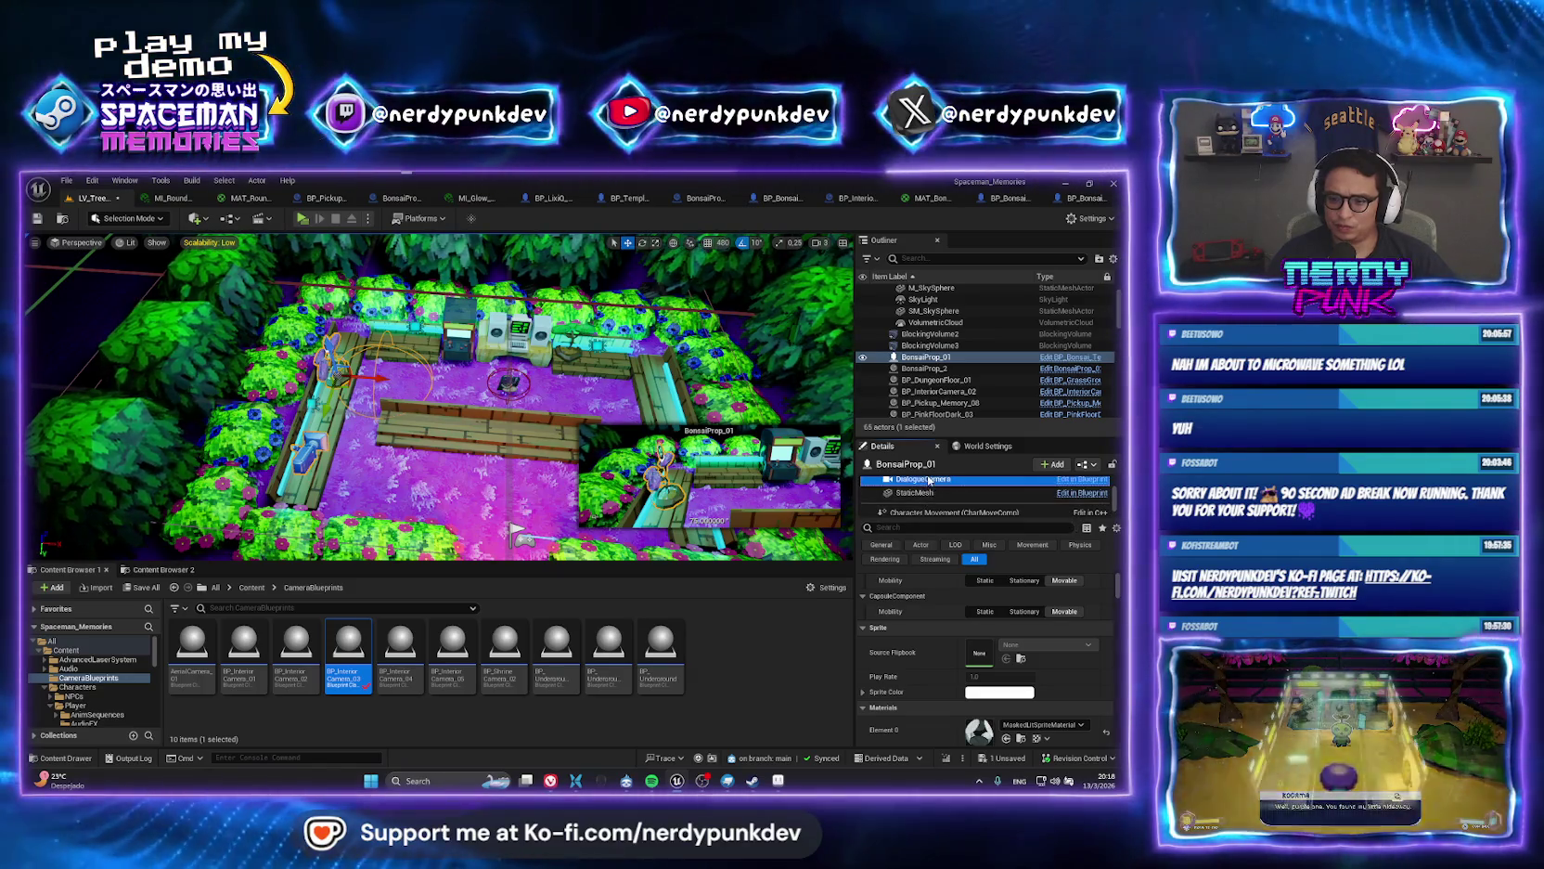
click(929, 480)
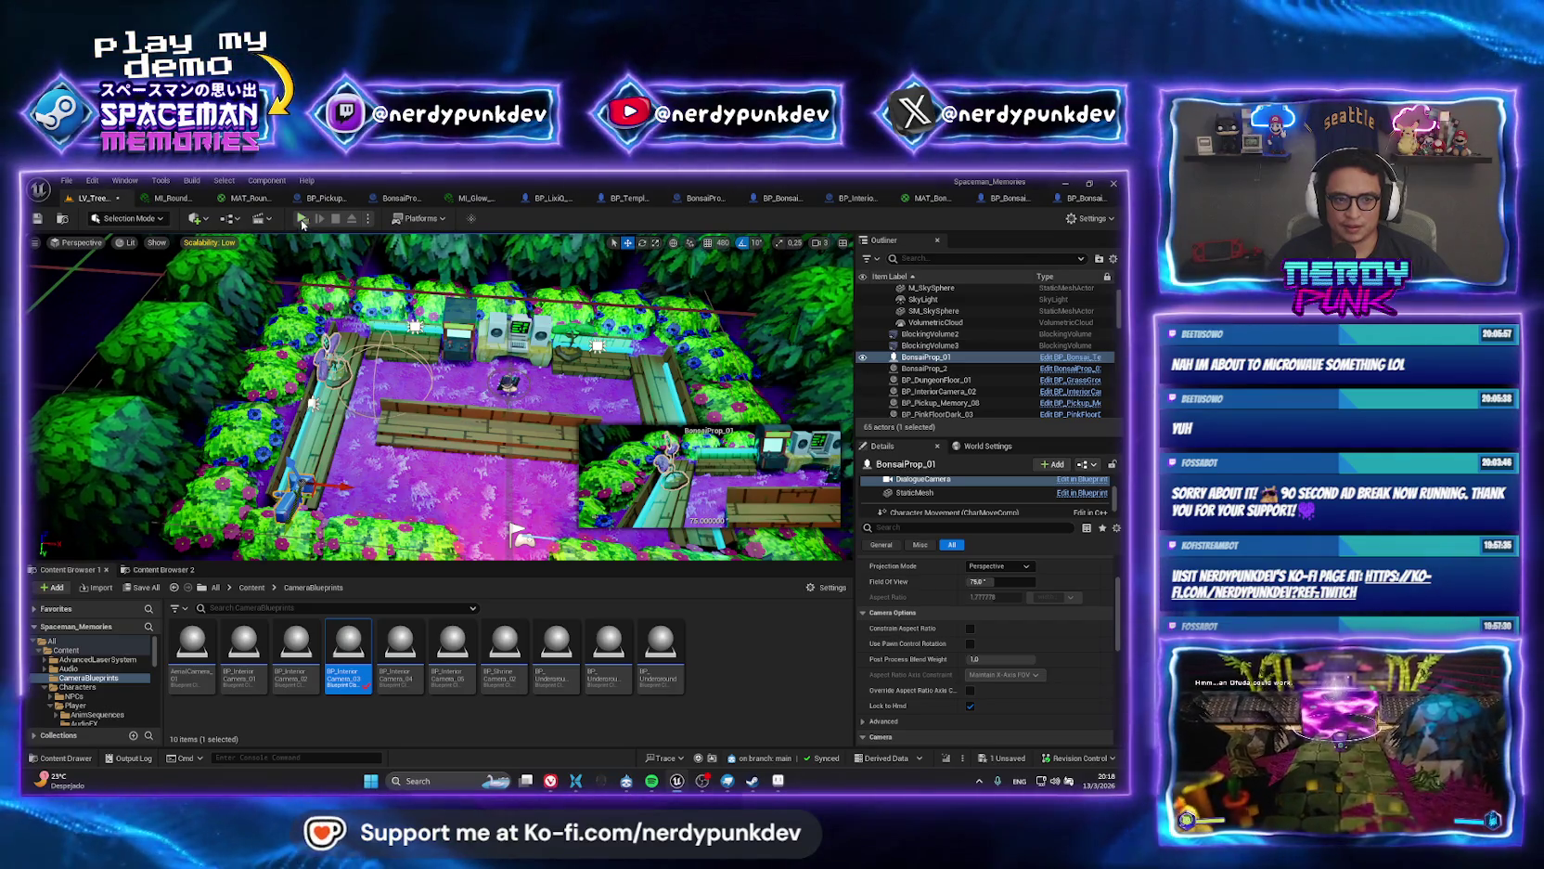
key(alt+p)
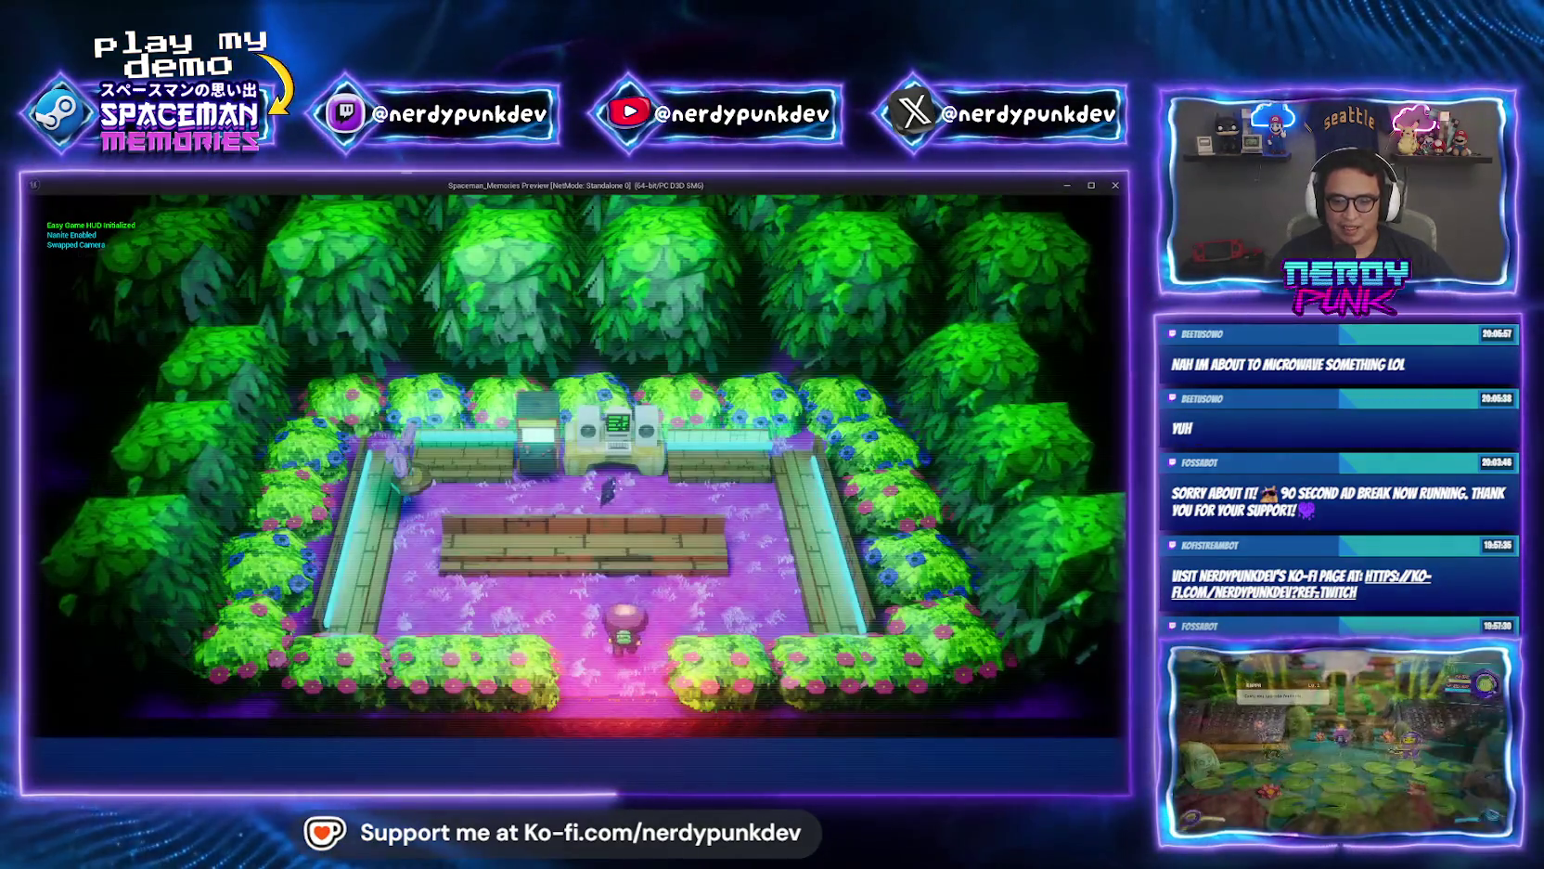
Walk the character to collect Memory_08, close the preview, and frame the bonsai prop.
key(w)
key(a)
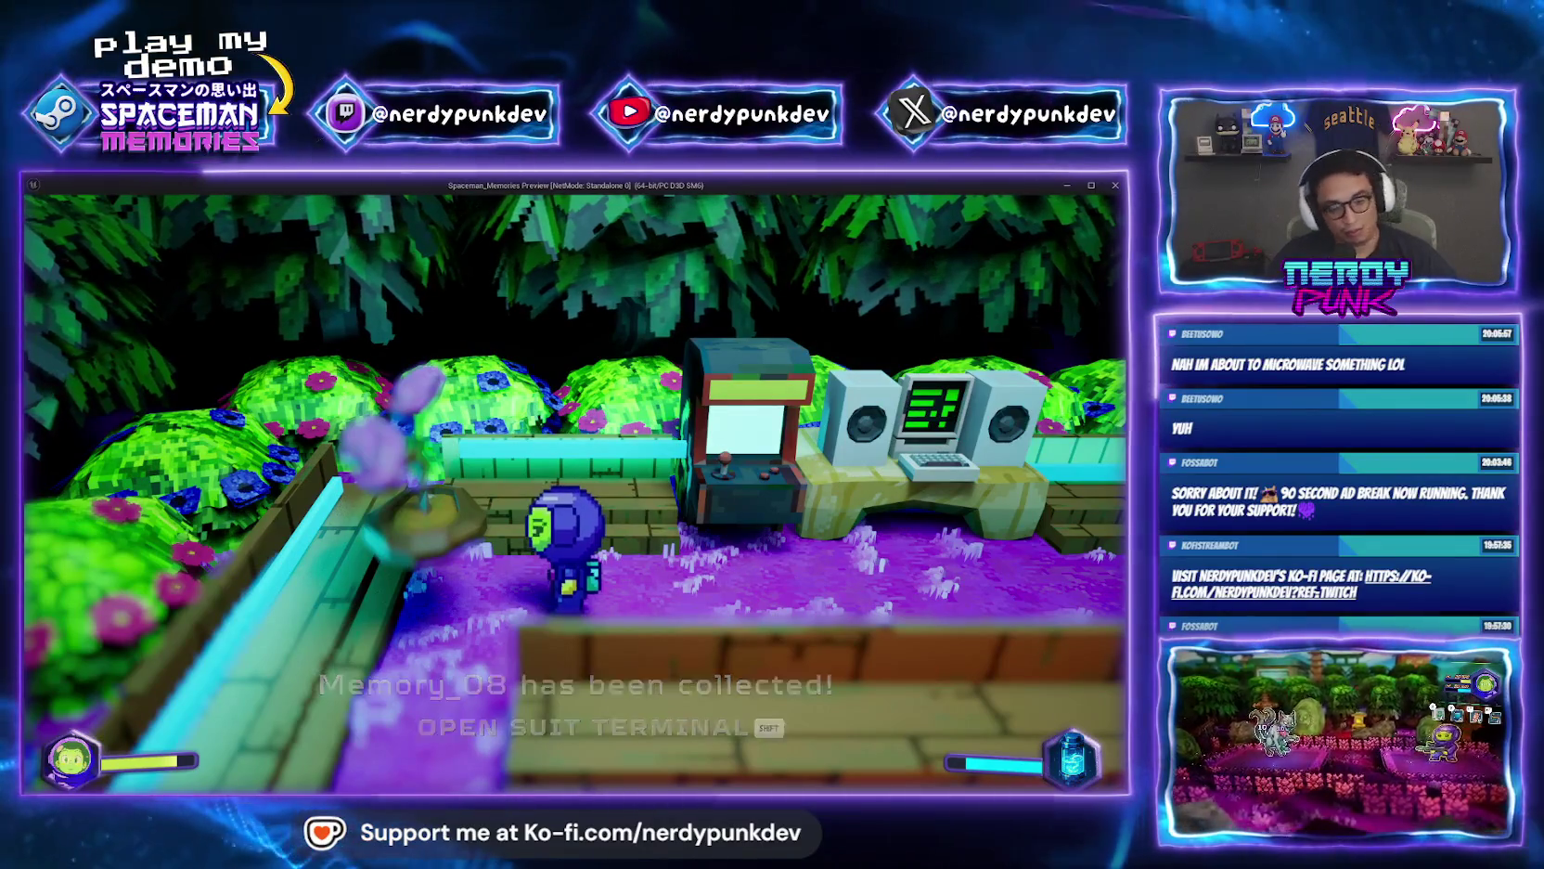
key(Escape)
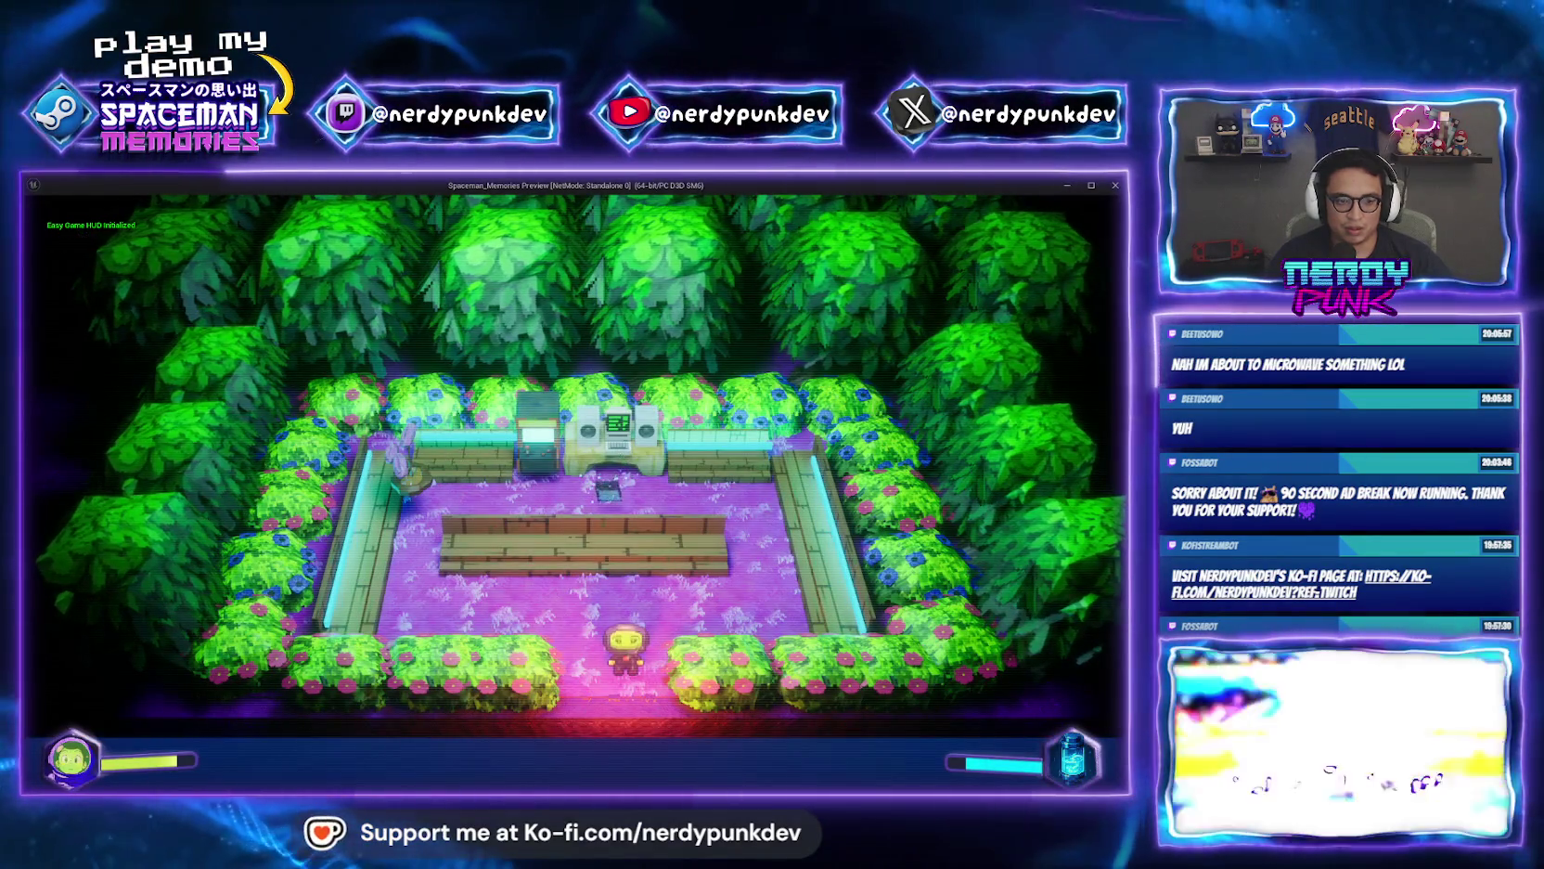
key(Escape)
key(f)
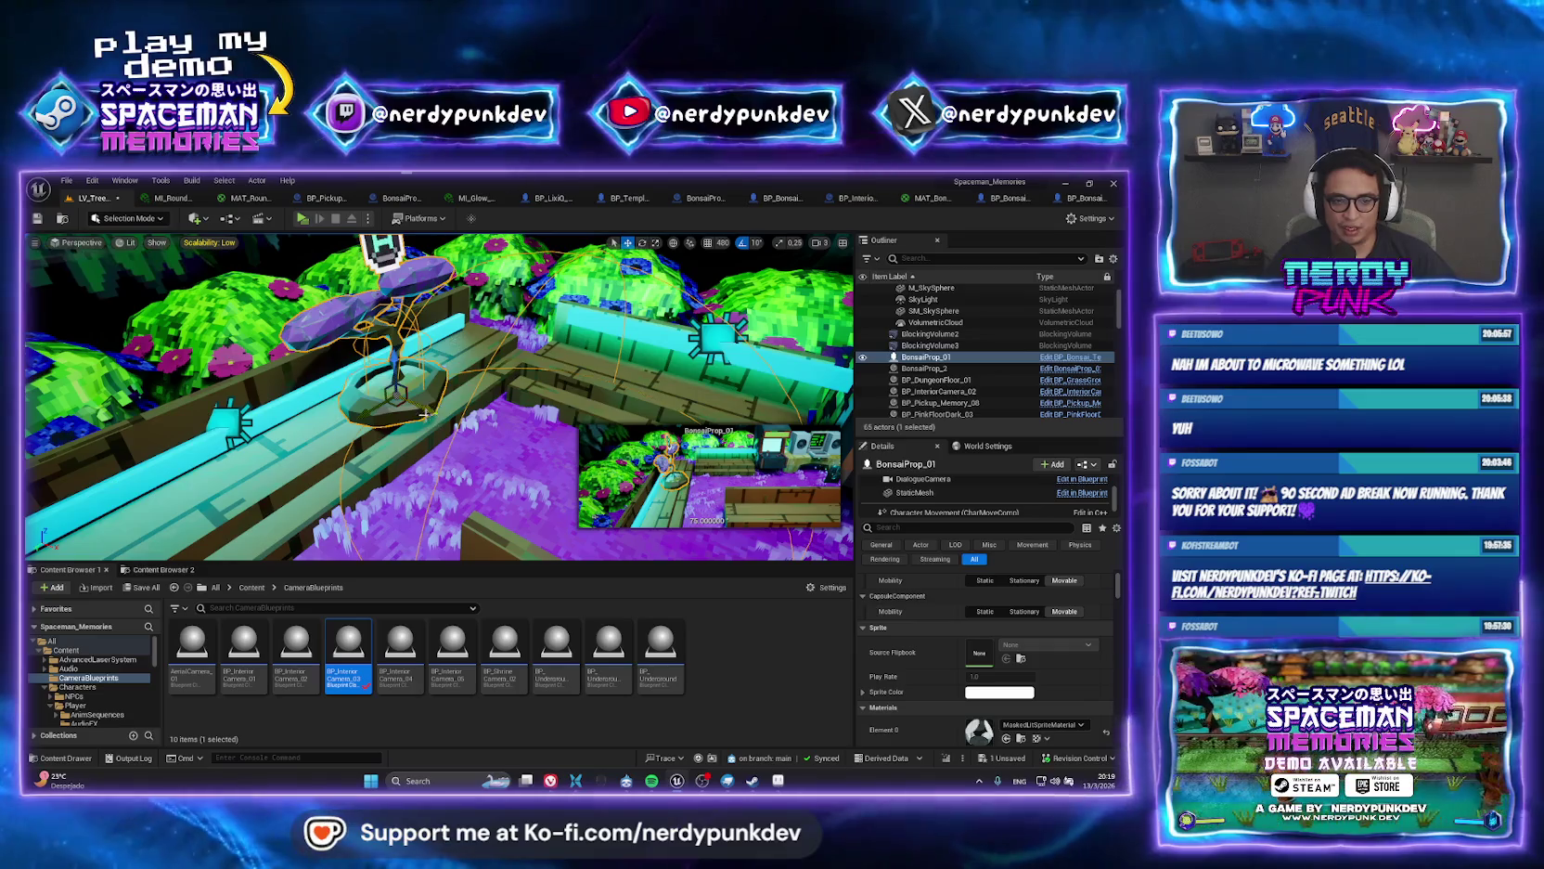
Undo the bonsai move and open BP_Bonsai_Template through Browse to Asset.
key(ctrl+z)
right_click(931, 360)
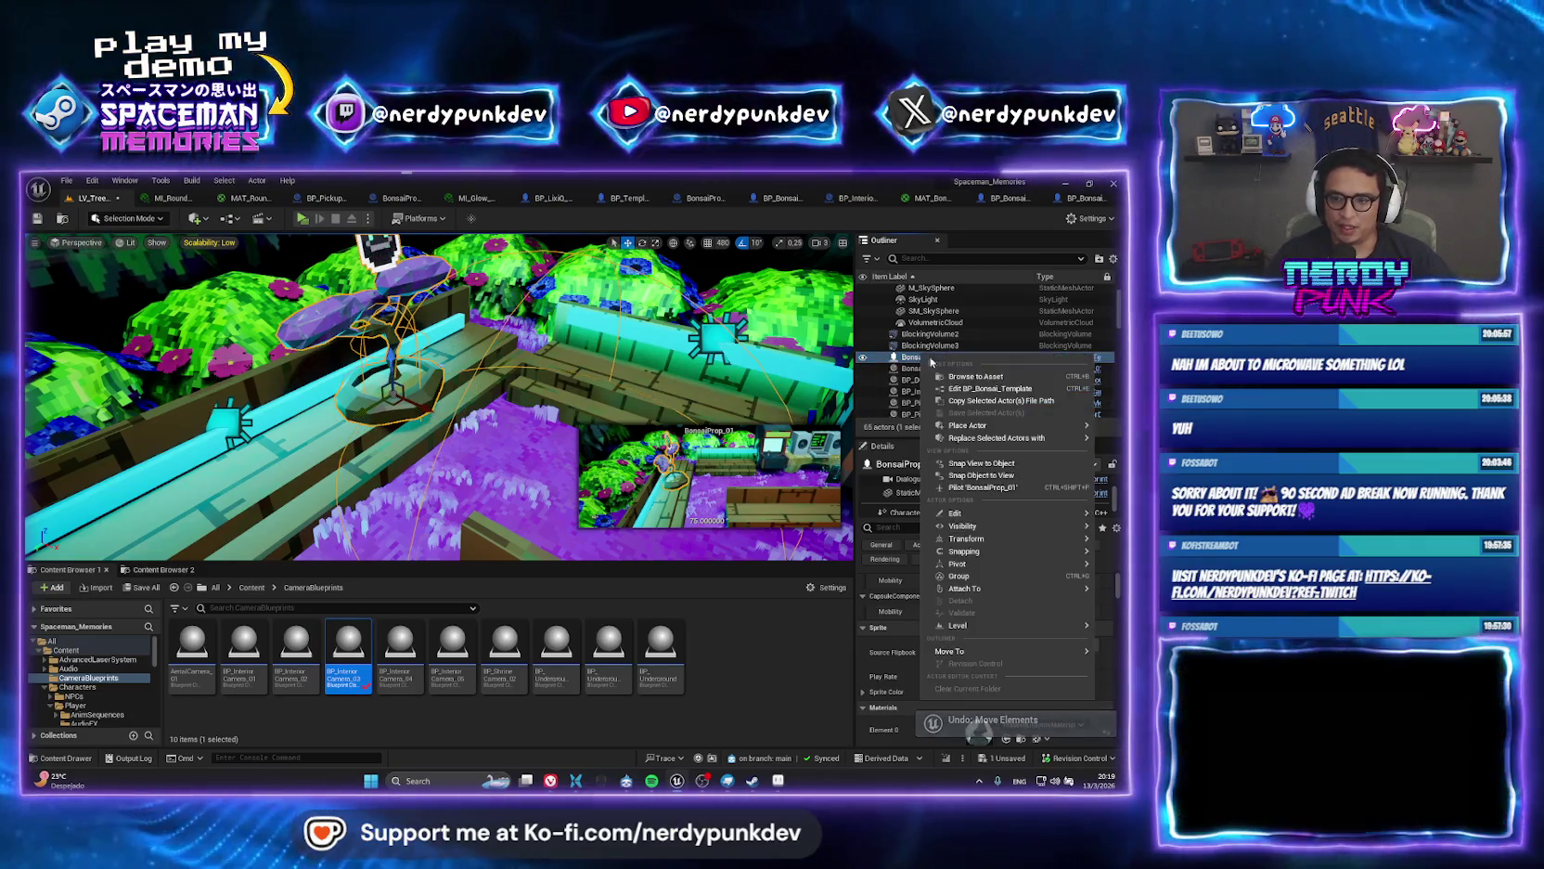
click(976, 377)
double_click(401, 650)
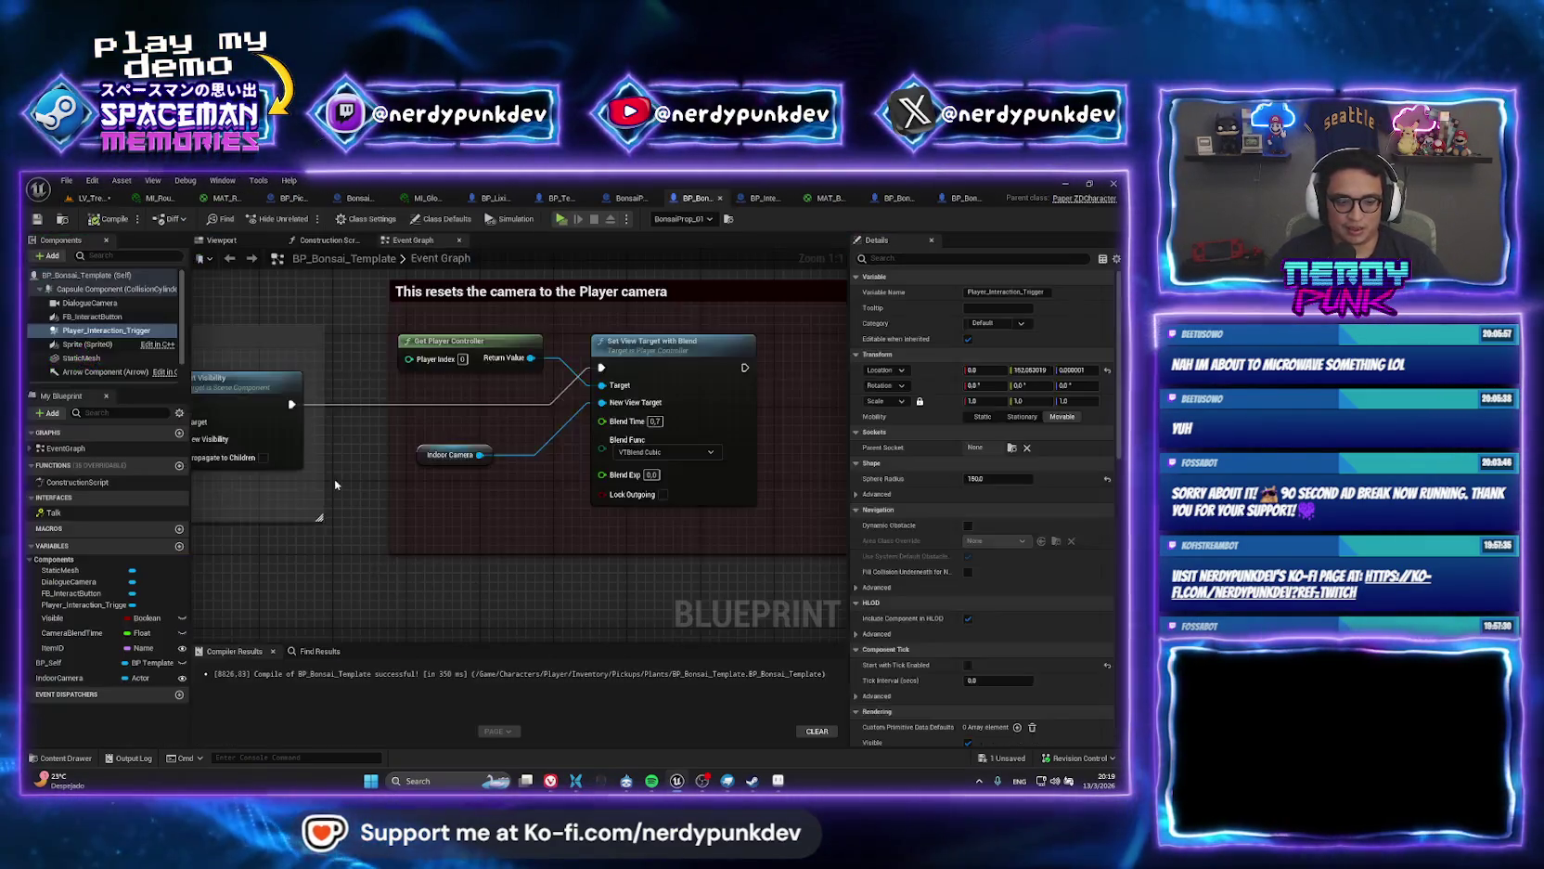
Change the Capsule Component's collision preset from Pawn to OverlapAllDynamic.
click(100, 290)
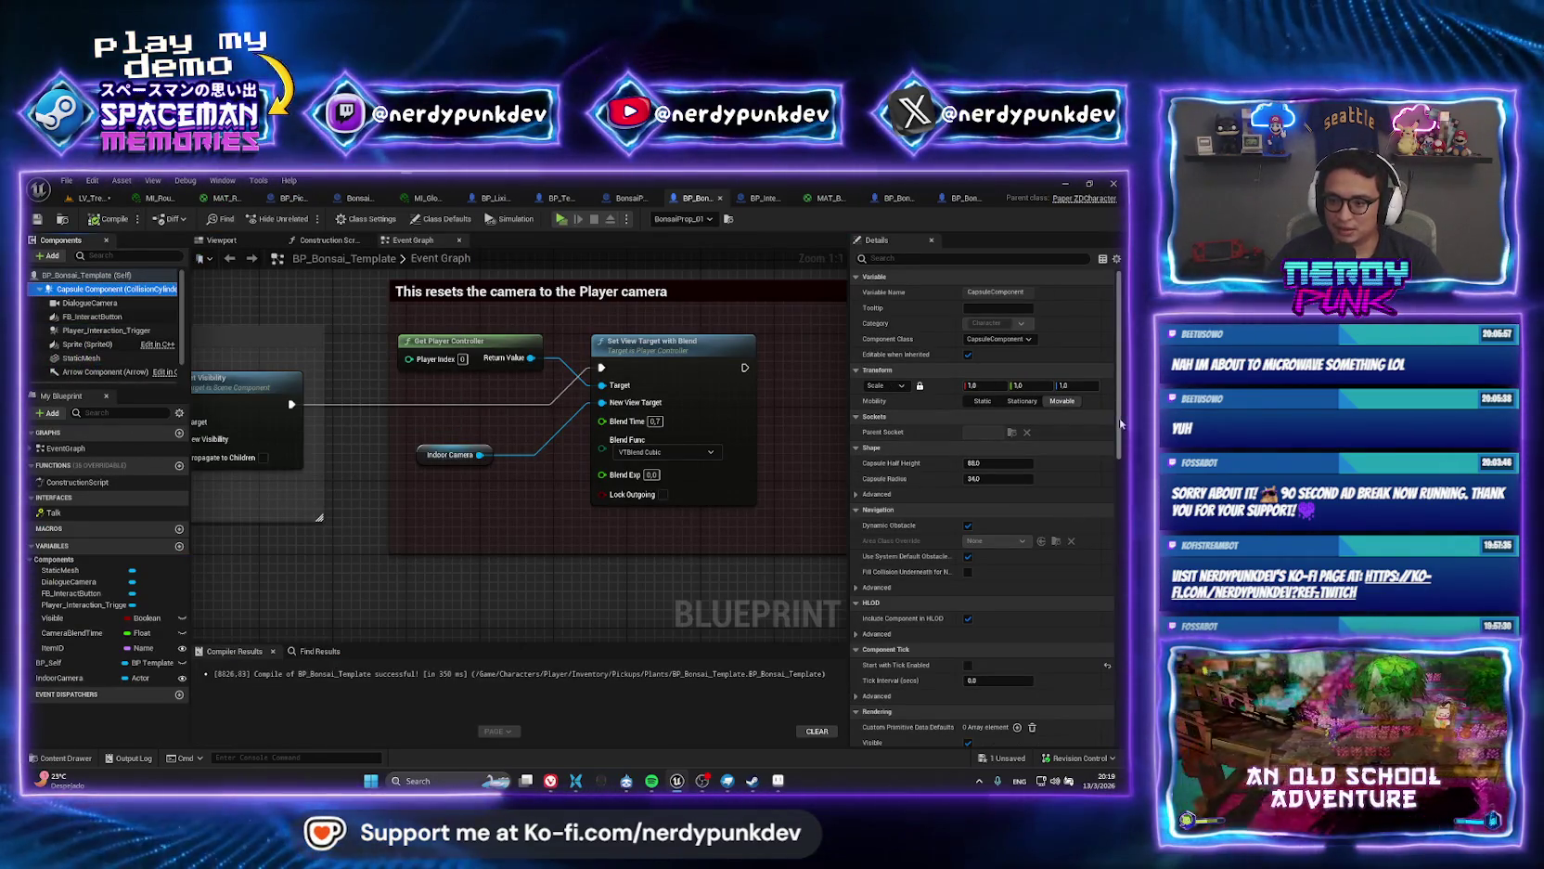
drag(1119, 423, 1113, 597)
click(1000, 605)
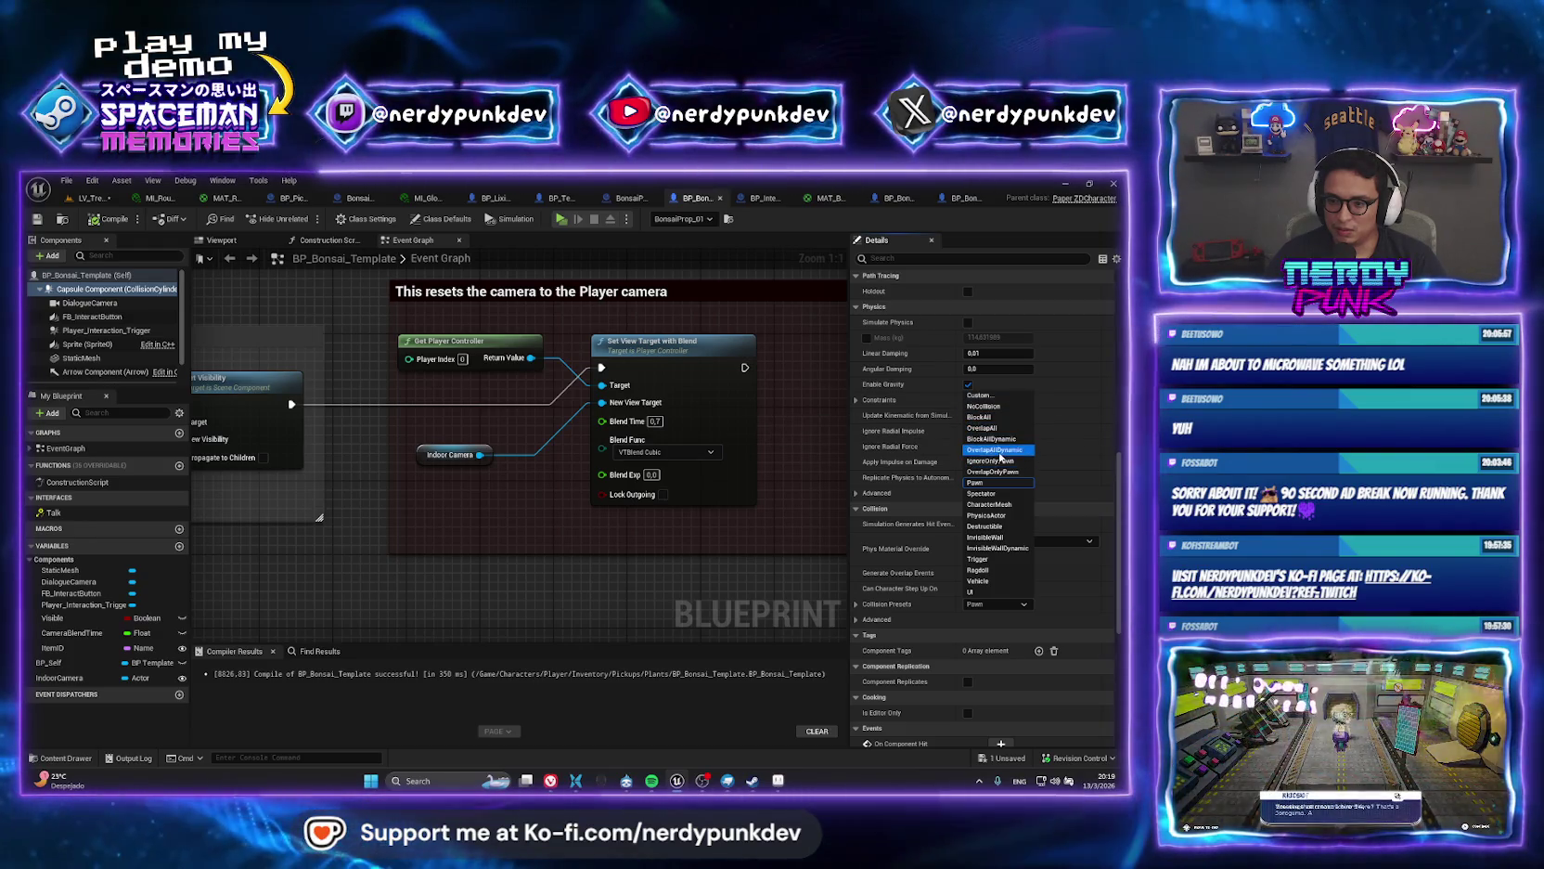
click(1005, 453)
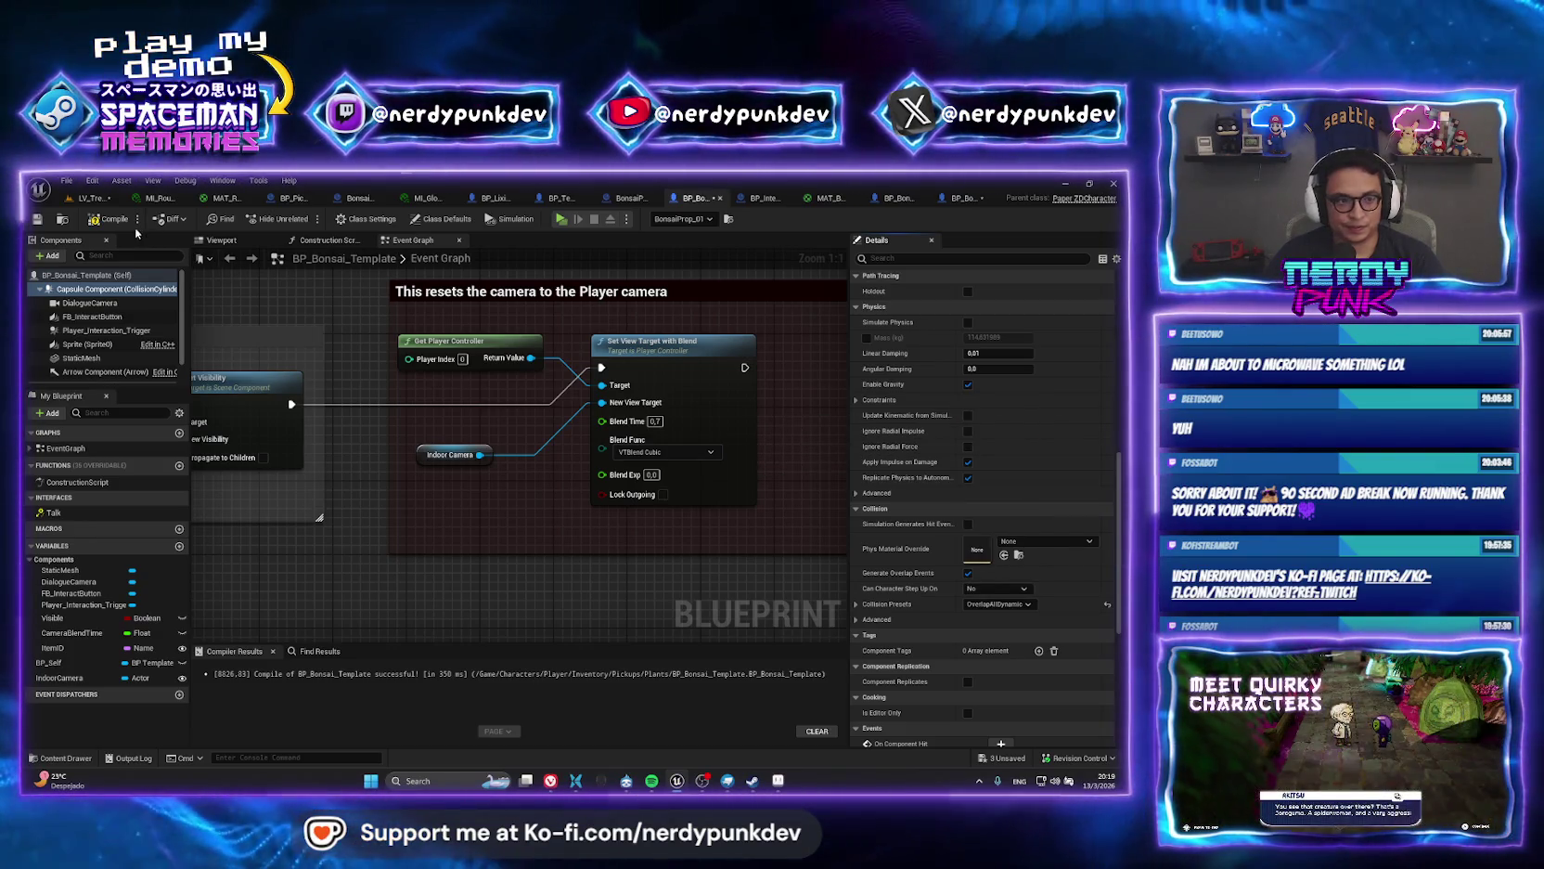
Return to LV_TreeHouse and run two short garden play-tests, closing each with Esc.
click(84, 199)
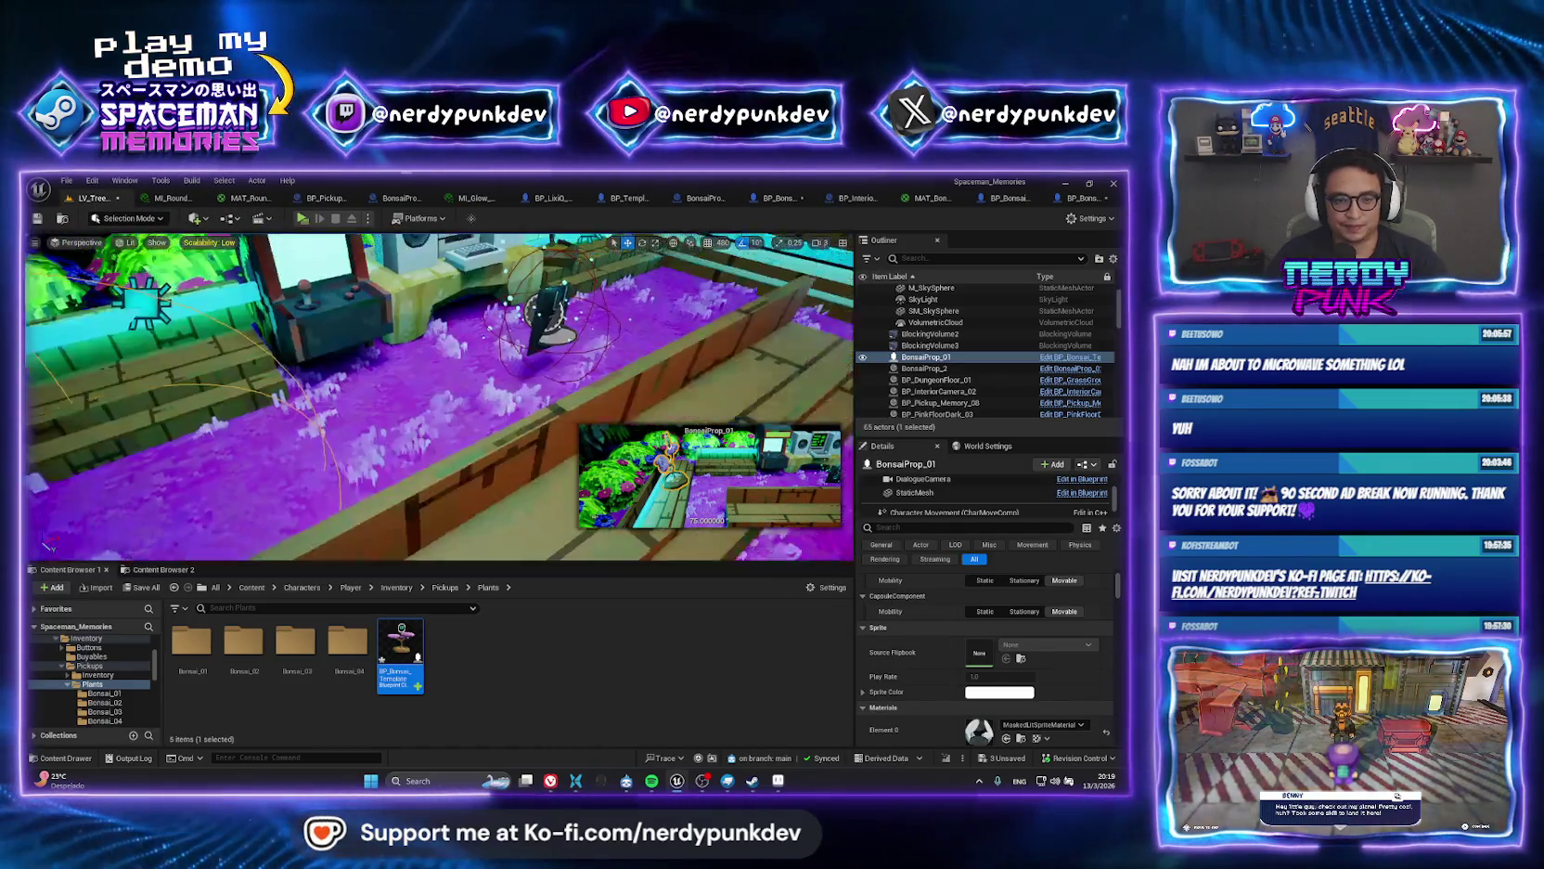
mouse_move(436, 399)
mouse_down()
mouse_move(638, 557)
mouse_move(353, 278)
mouse_up()
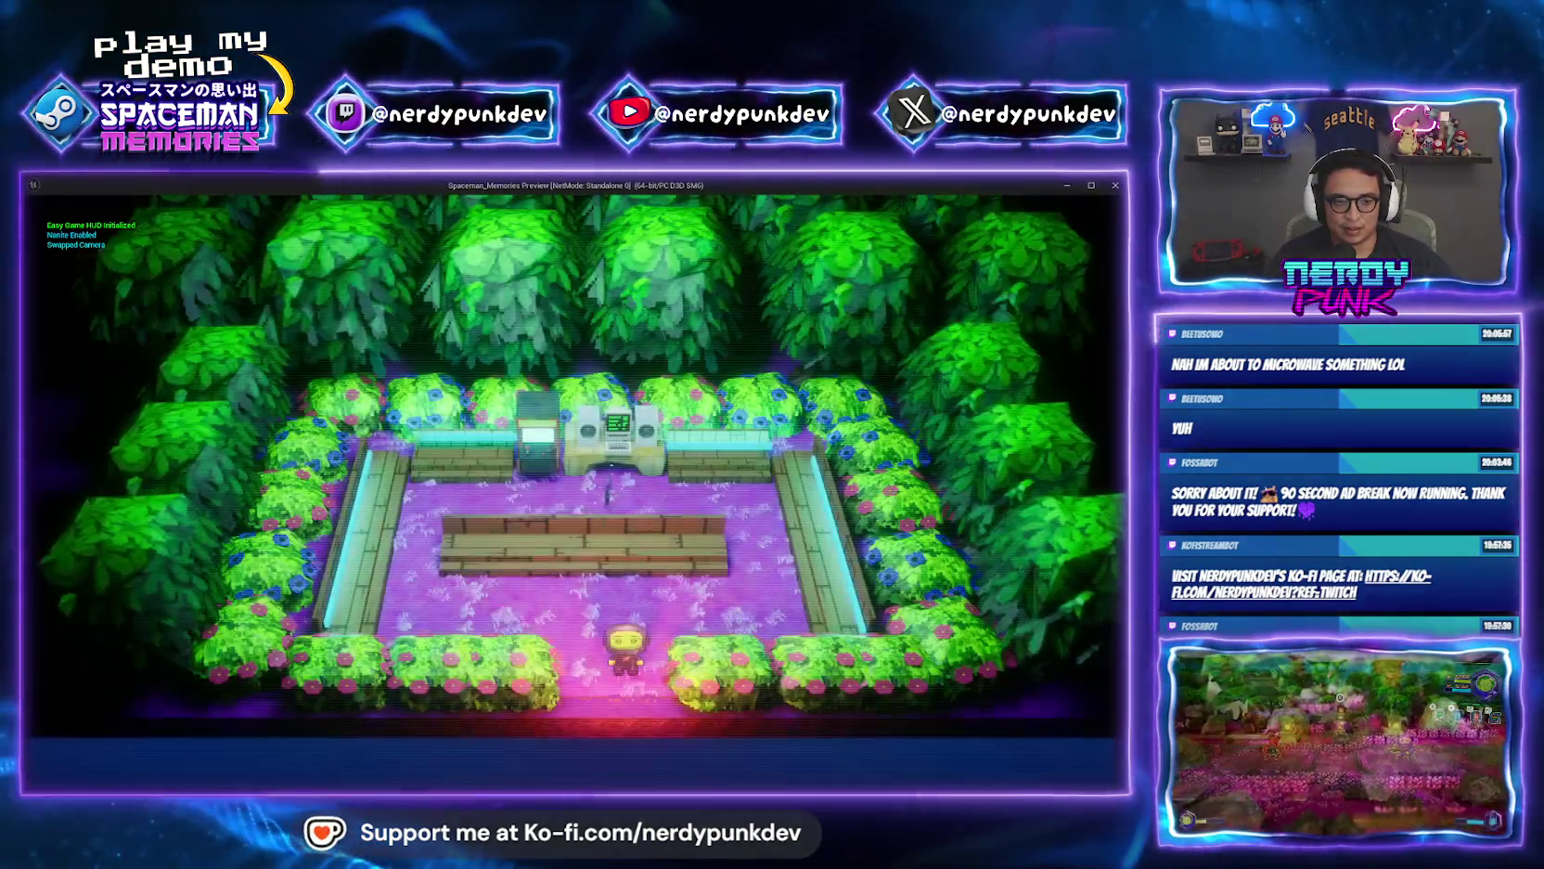
key(w)
key(a)
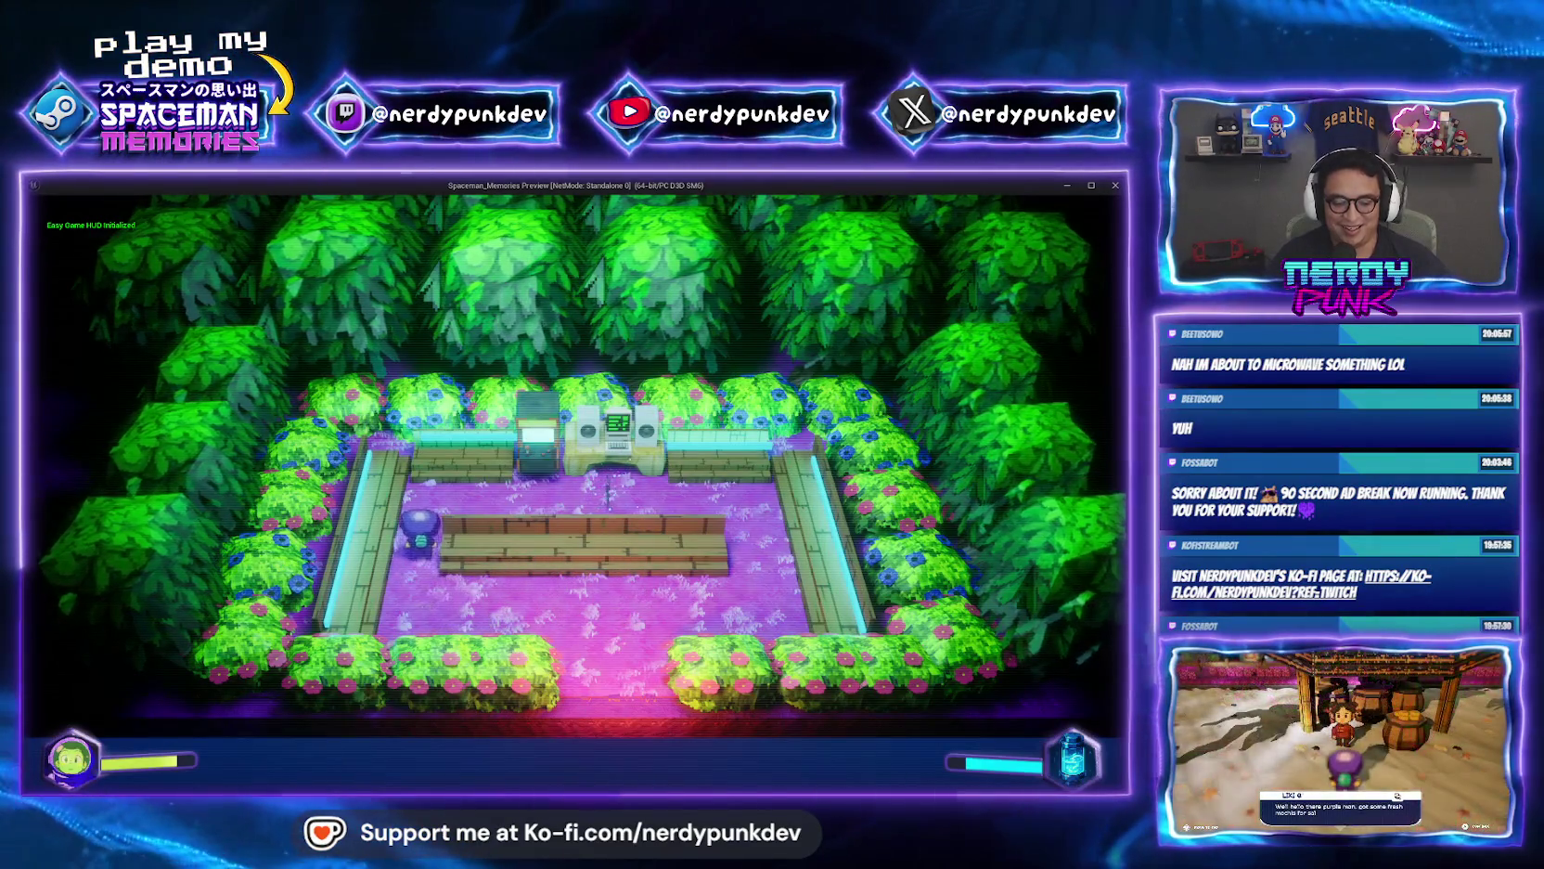
key(Escape)
scroll(347, 252, down, 5)
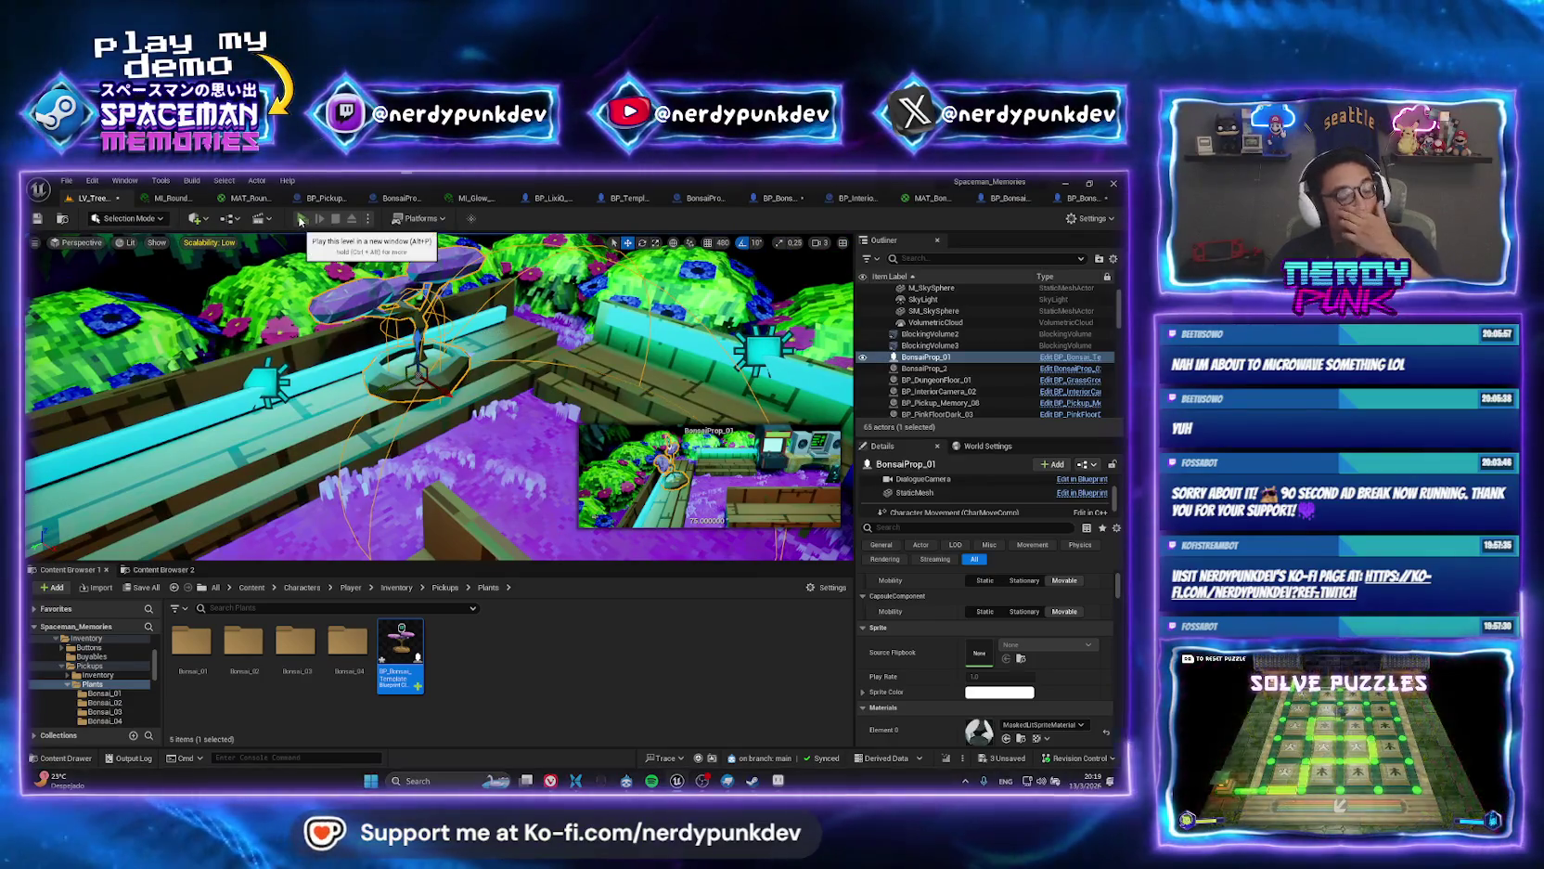
click(300, 219)
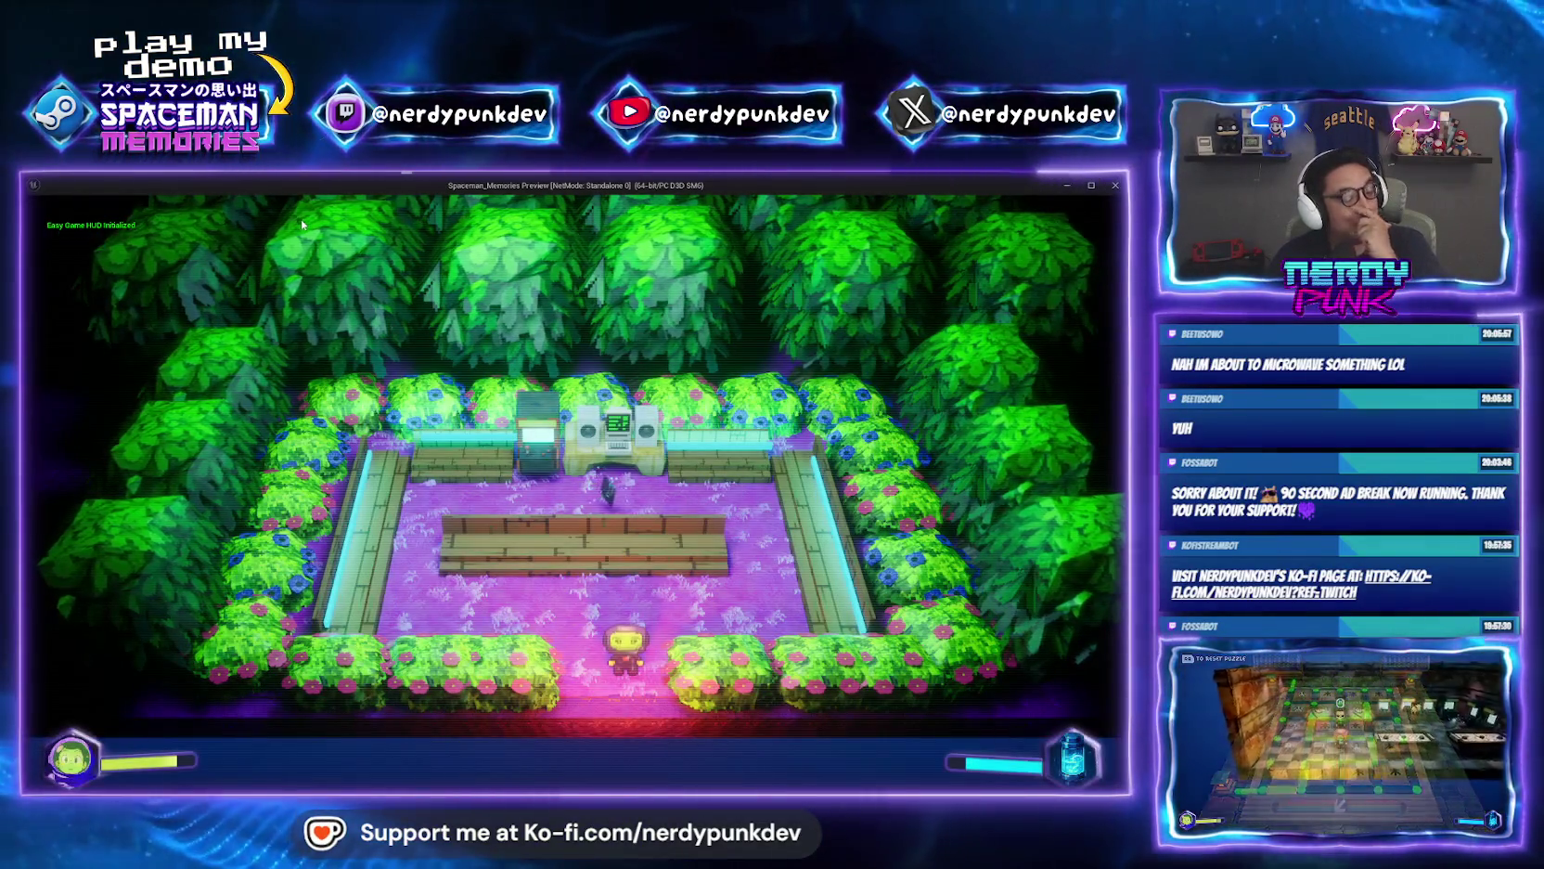
key(Escape)
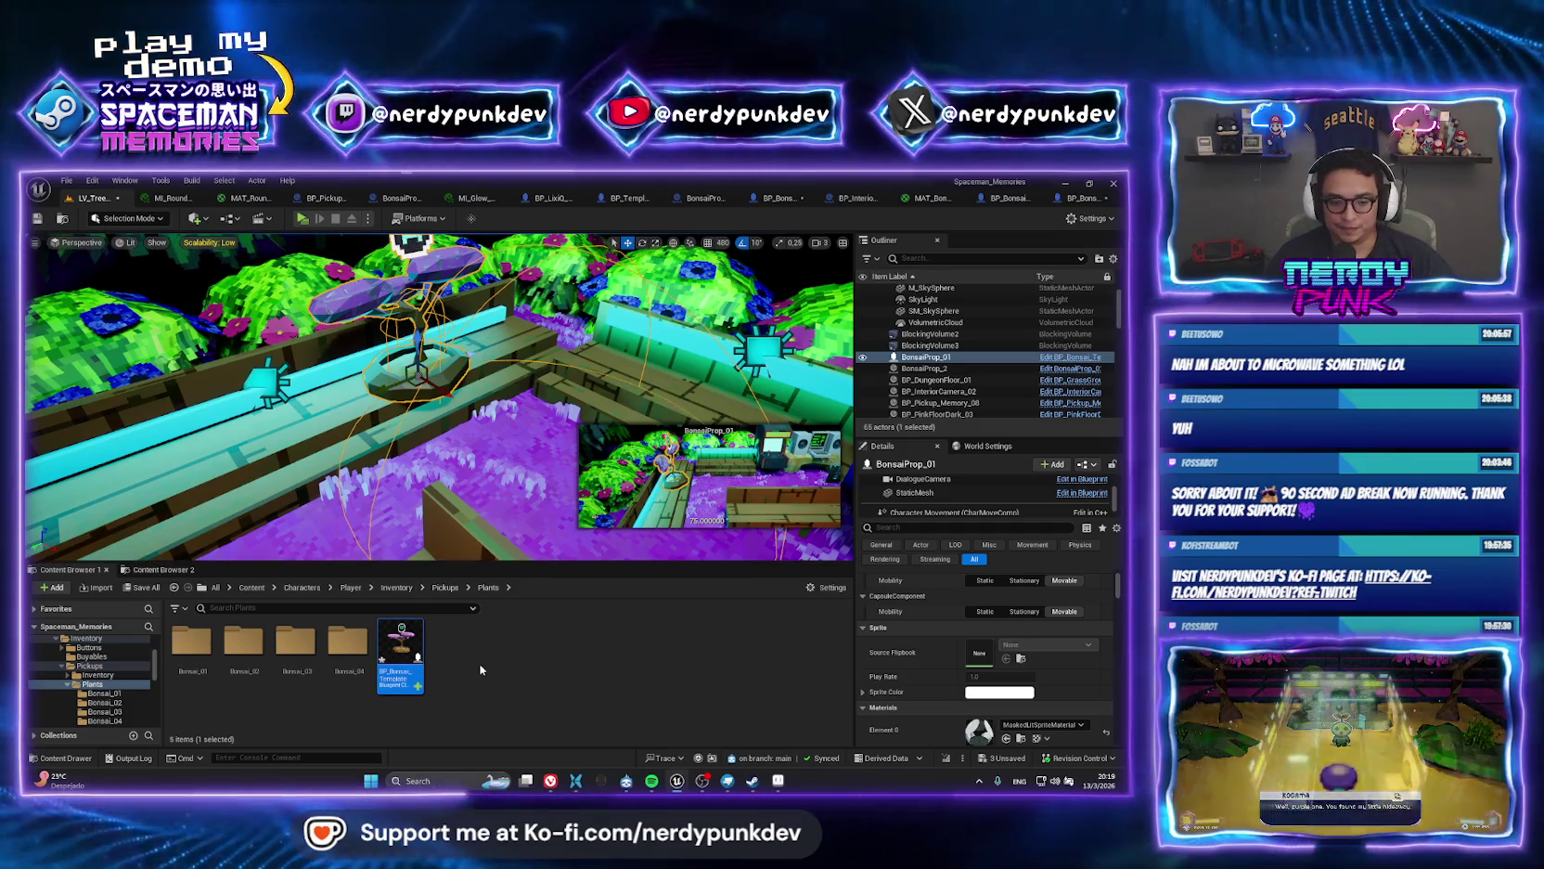
Reopen BP_Bonsai_Template, set the capsule preset to NoCollision, compile, and disable Enable Gravity.
double_click(400, 649)
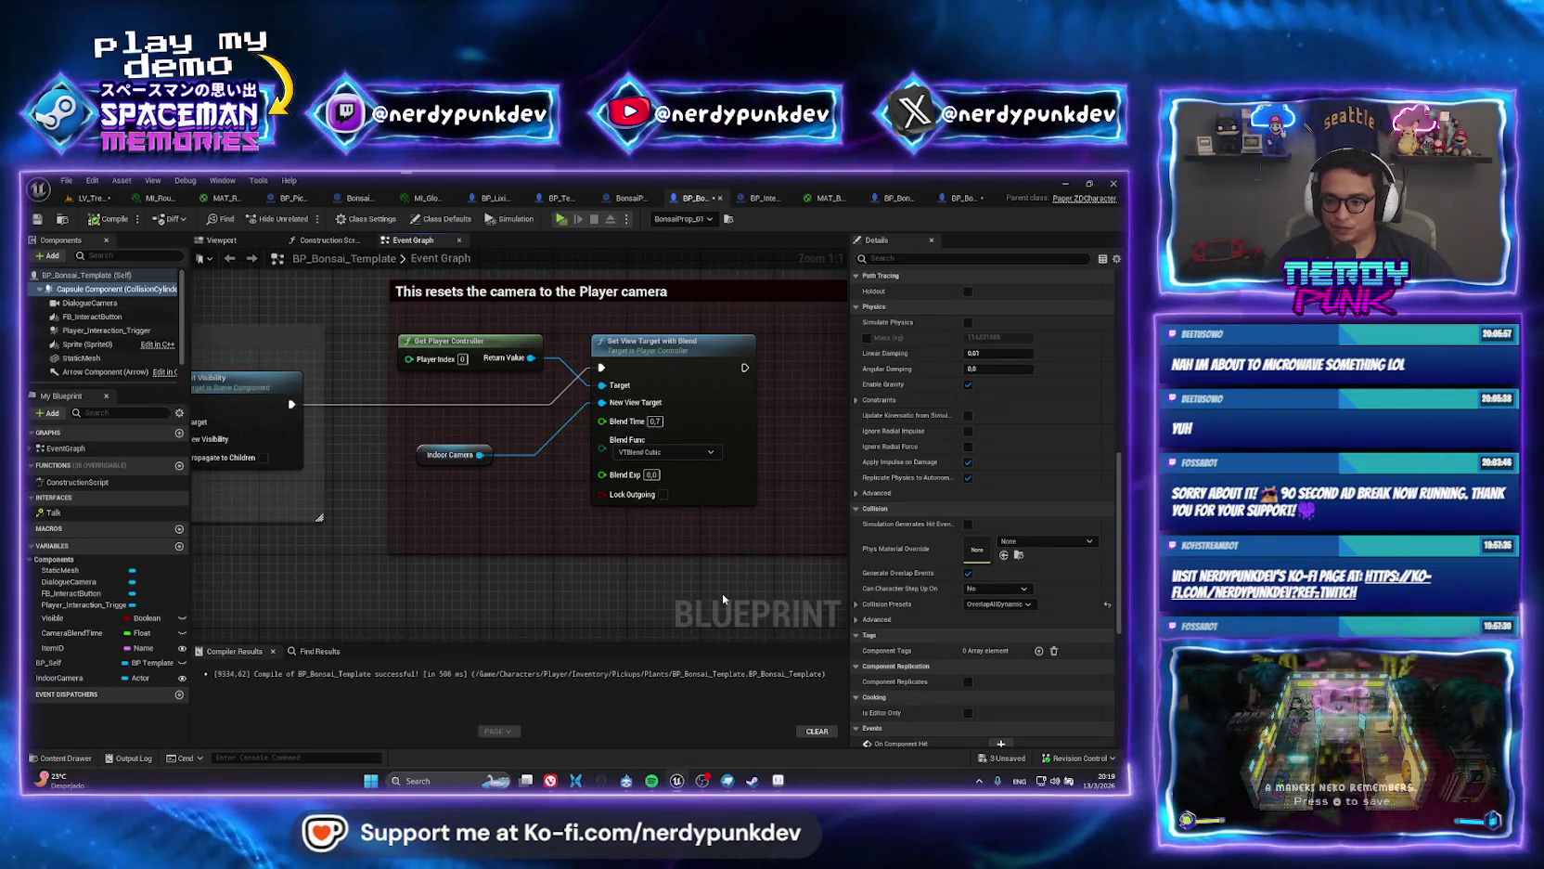
key(ctrl+z)
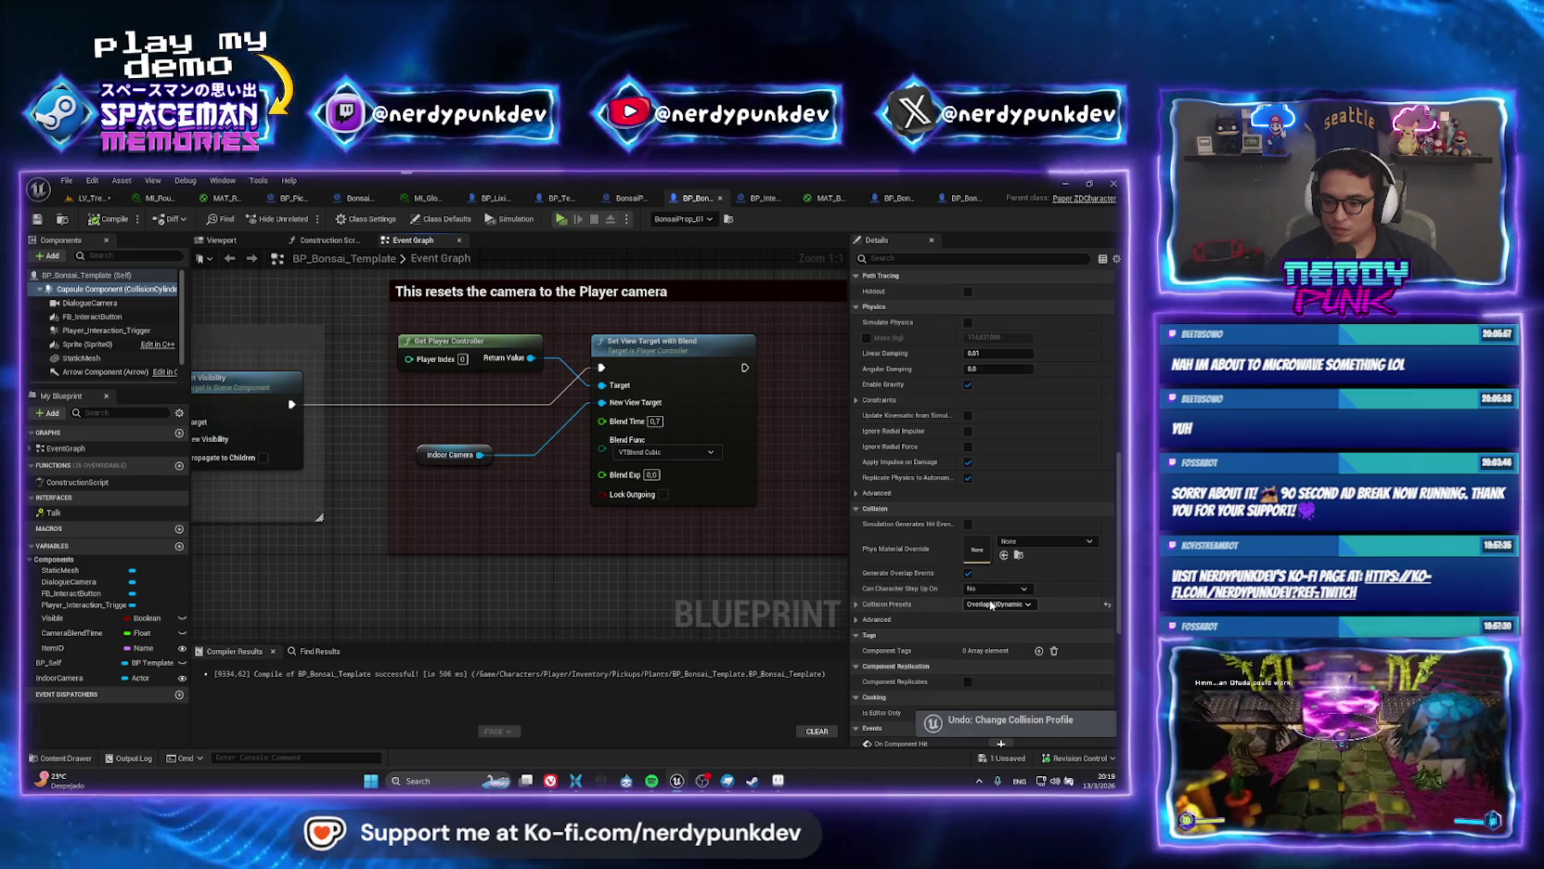
click(993, 605)
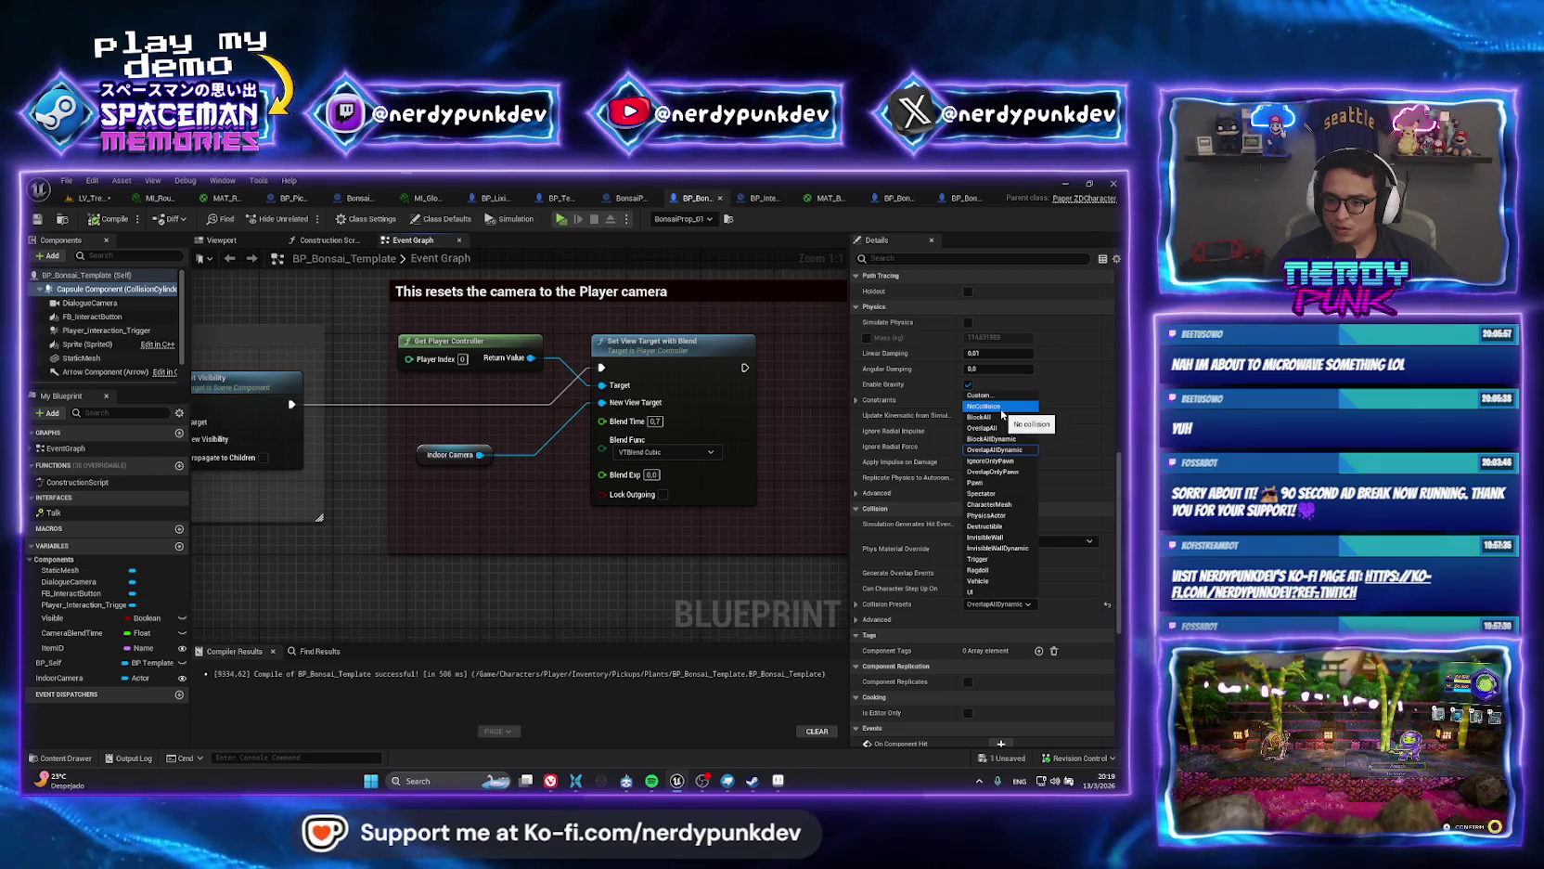
click(1001, 409)
click(97, 218)
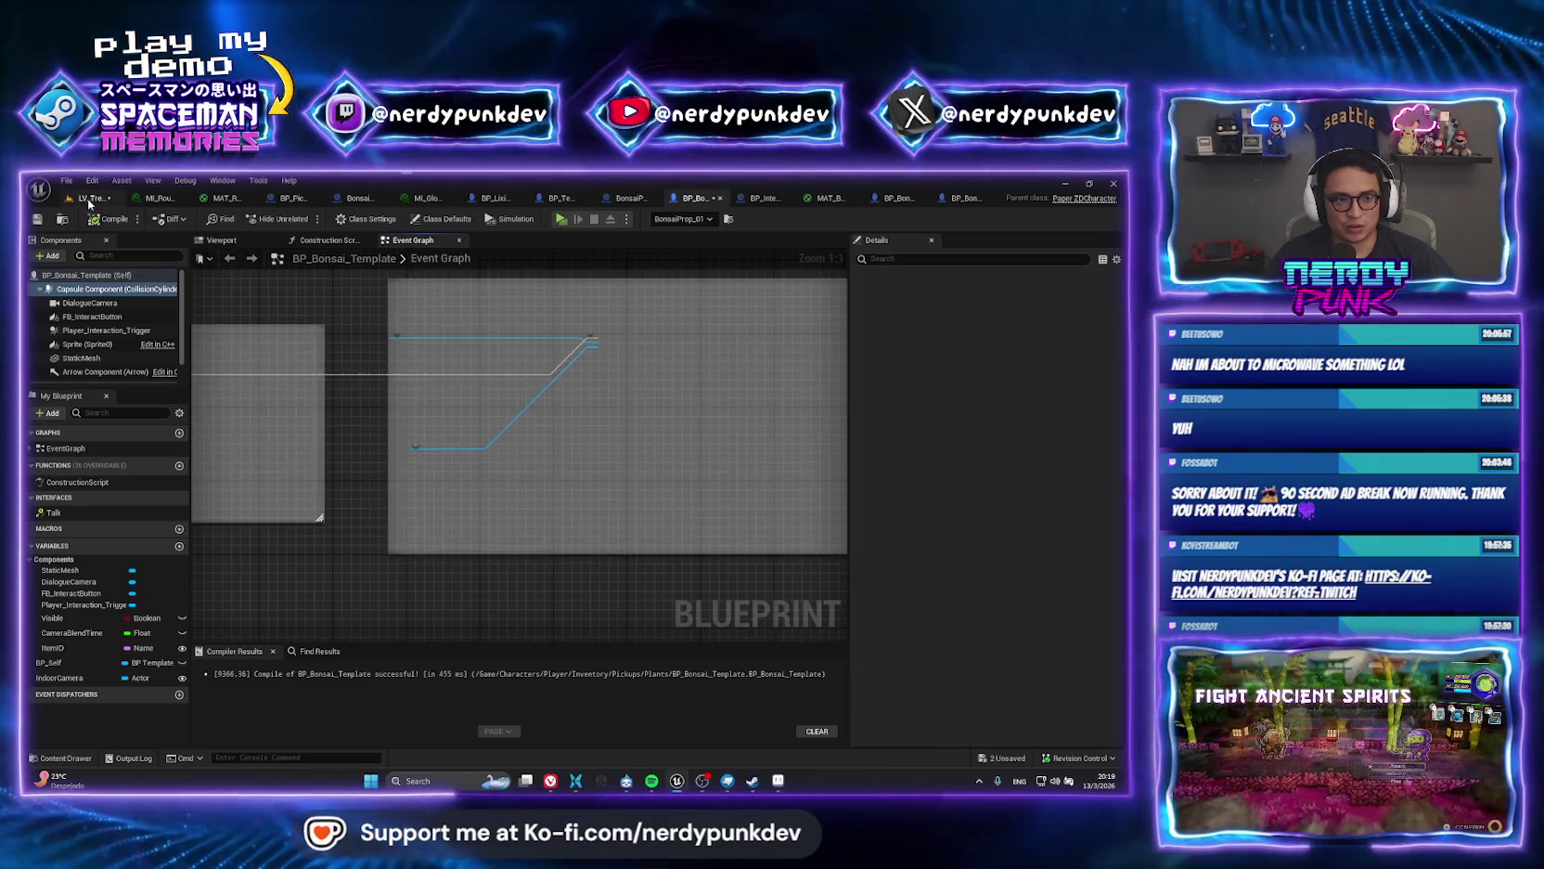
scroll(1029, 501, up, 3)
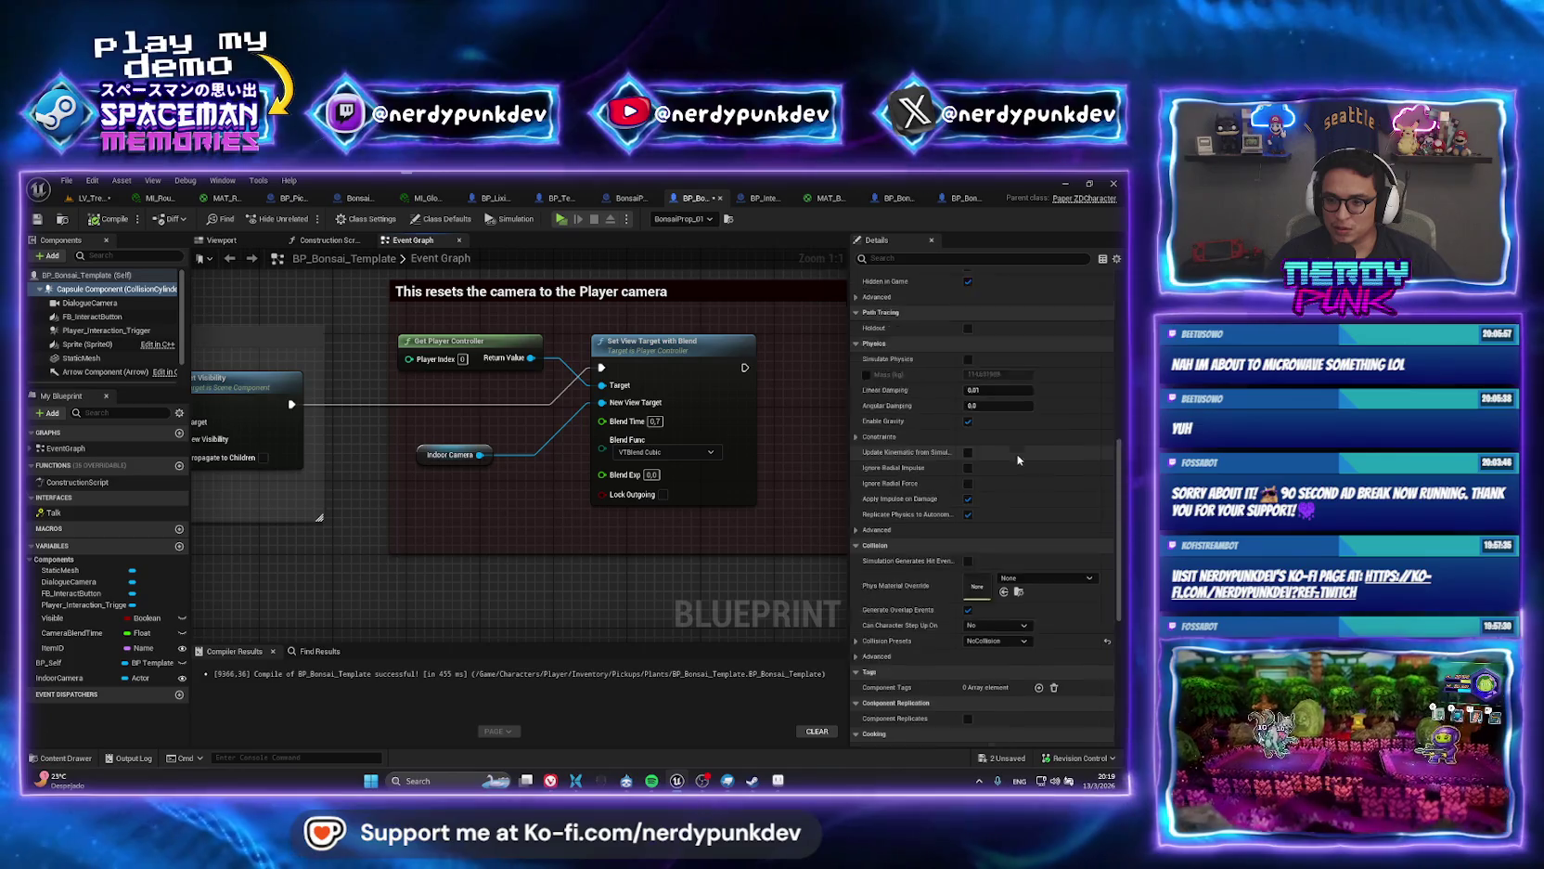
click(968, 532)
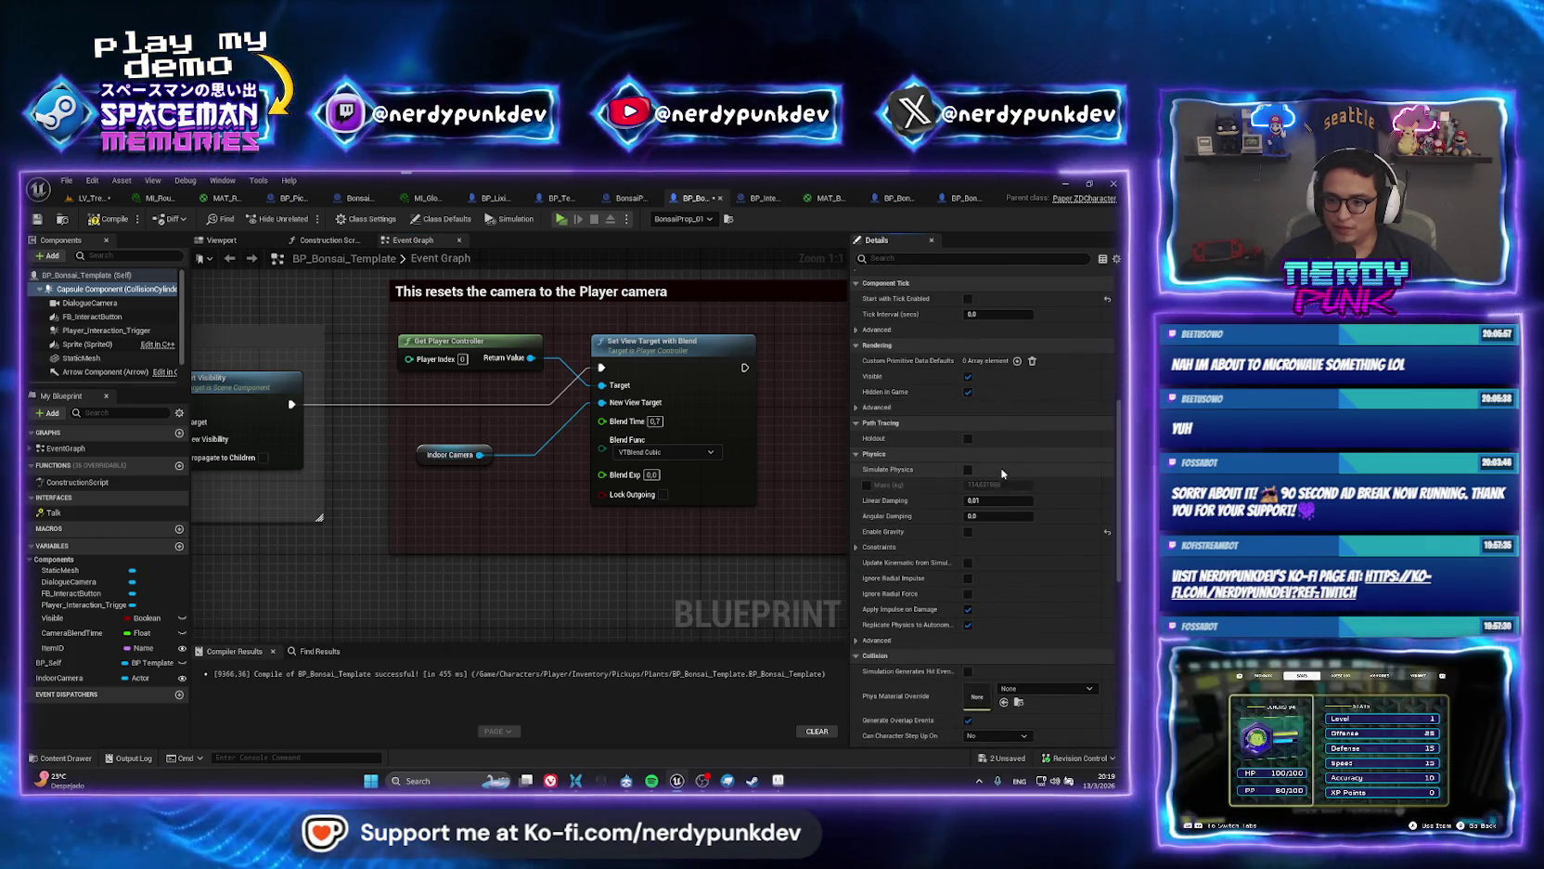
scroll(1018, 445, up, 2)
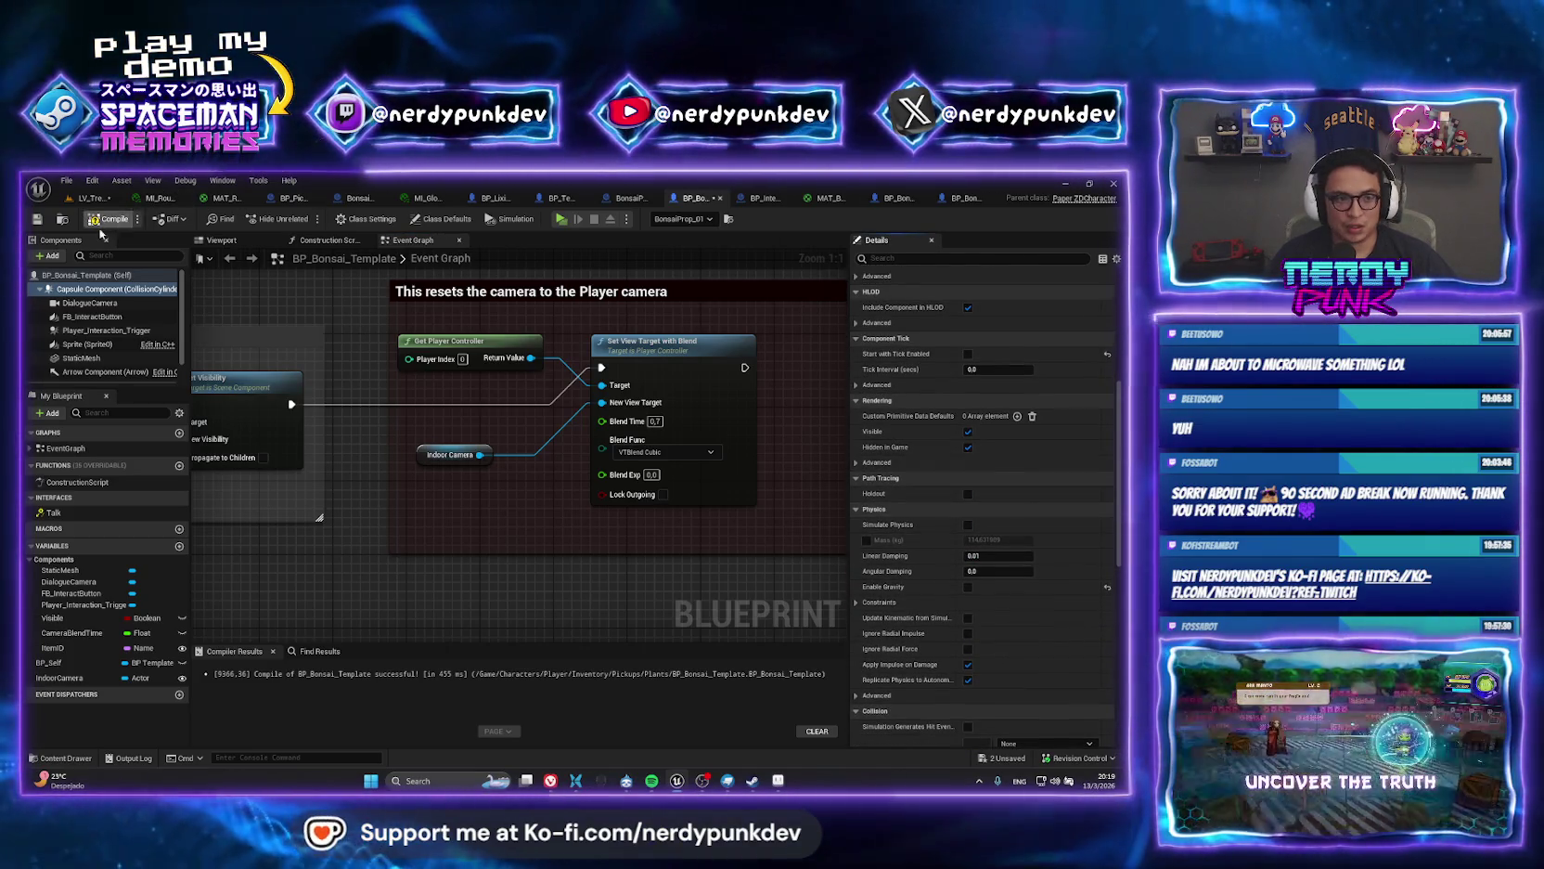
Return to the treehouse level and play-test walking toward the arcade machine, then exit.
click(90, 201)
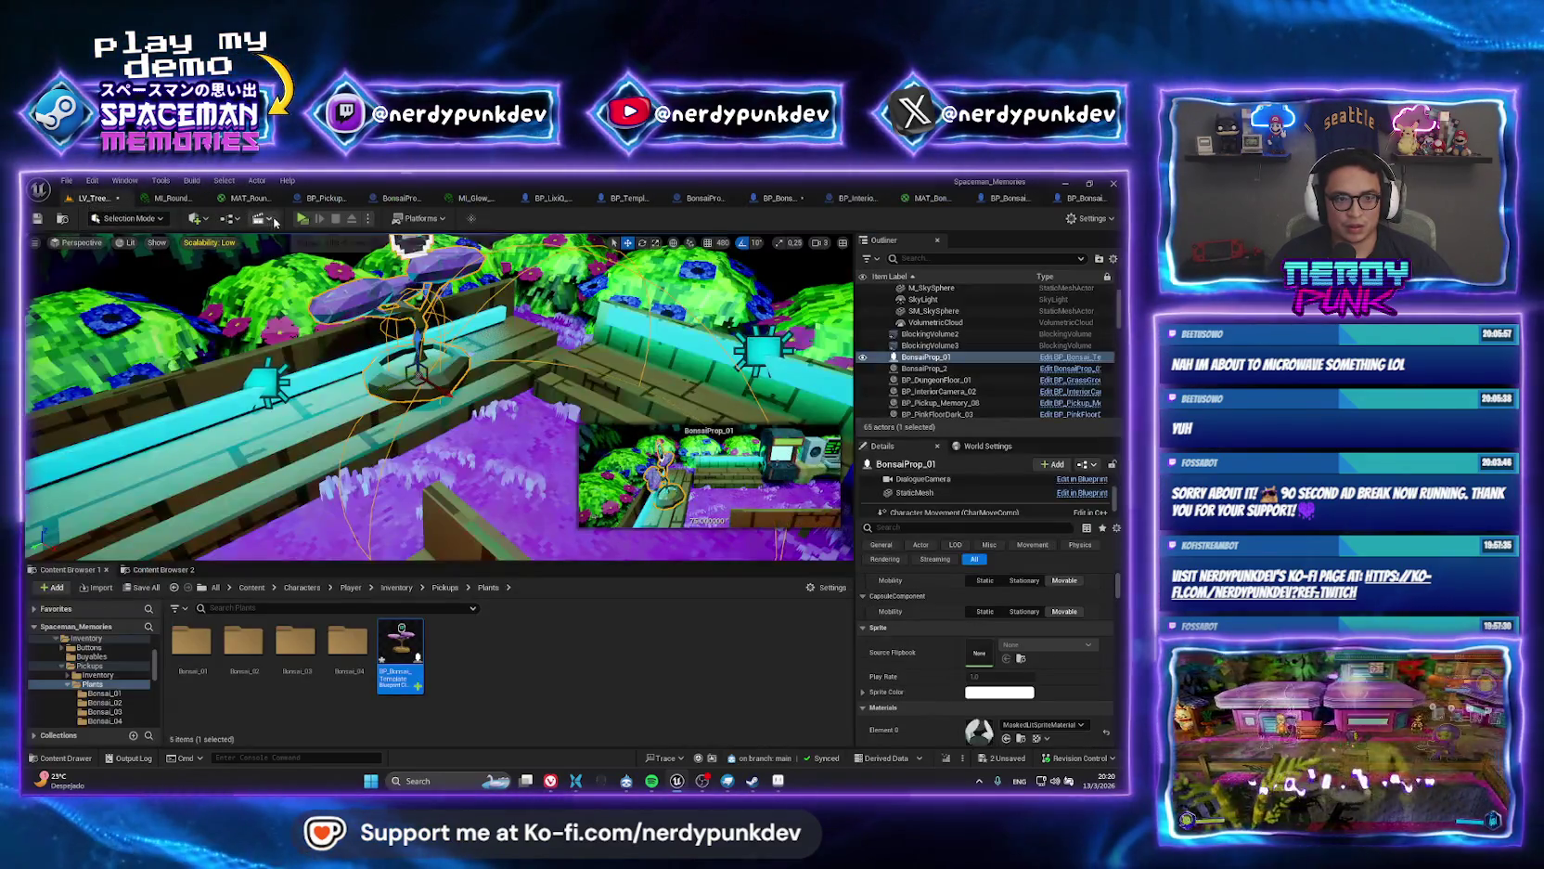
click(312, 219)
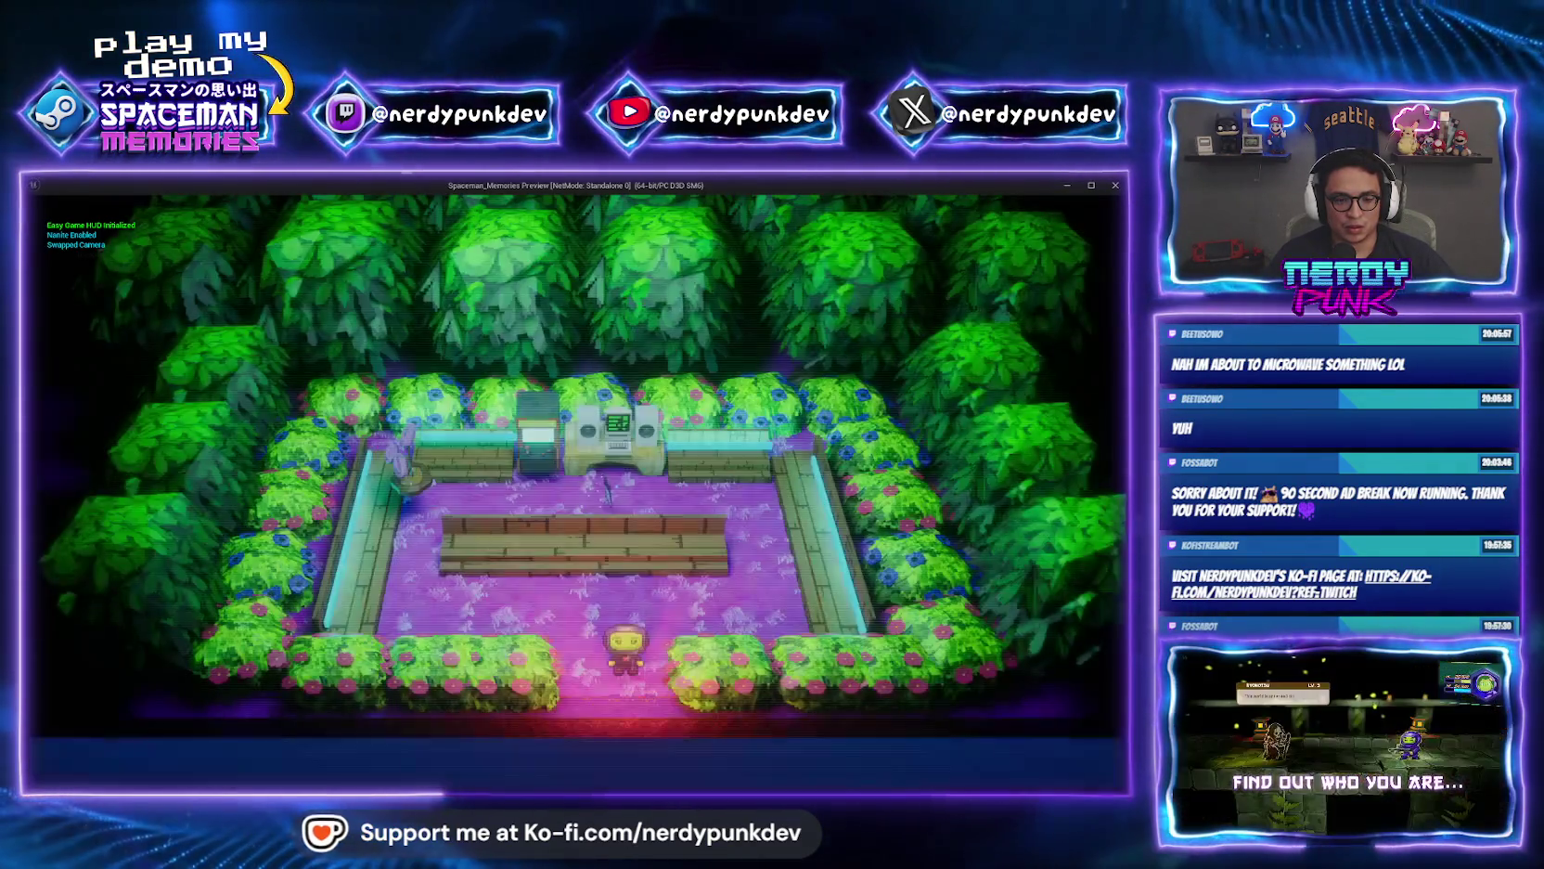
key(w)
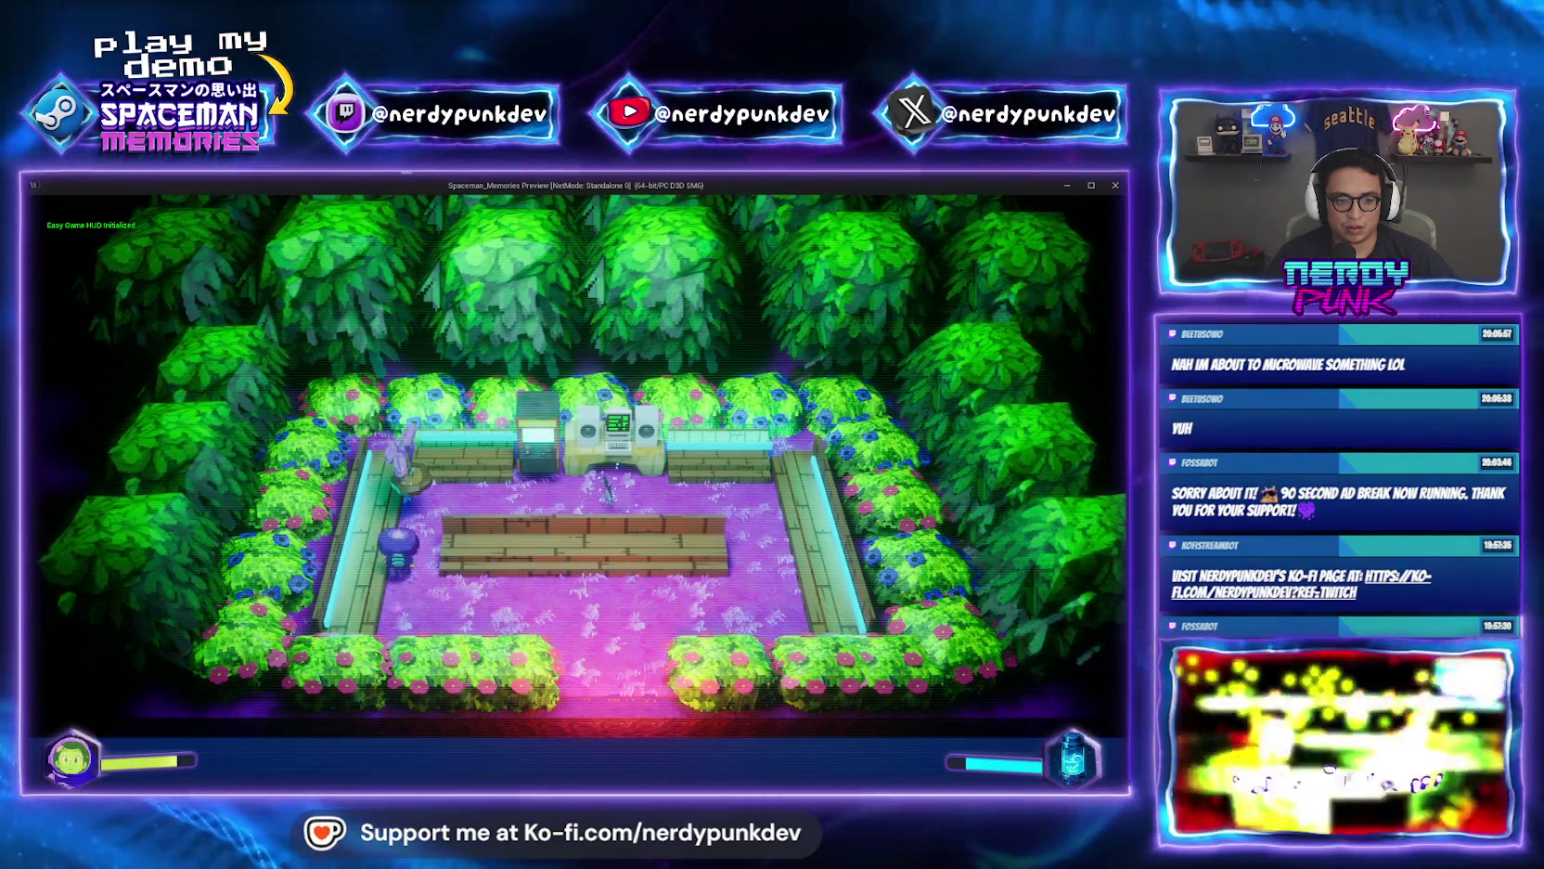
key(s)
key(d)
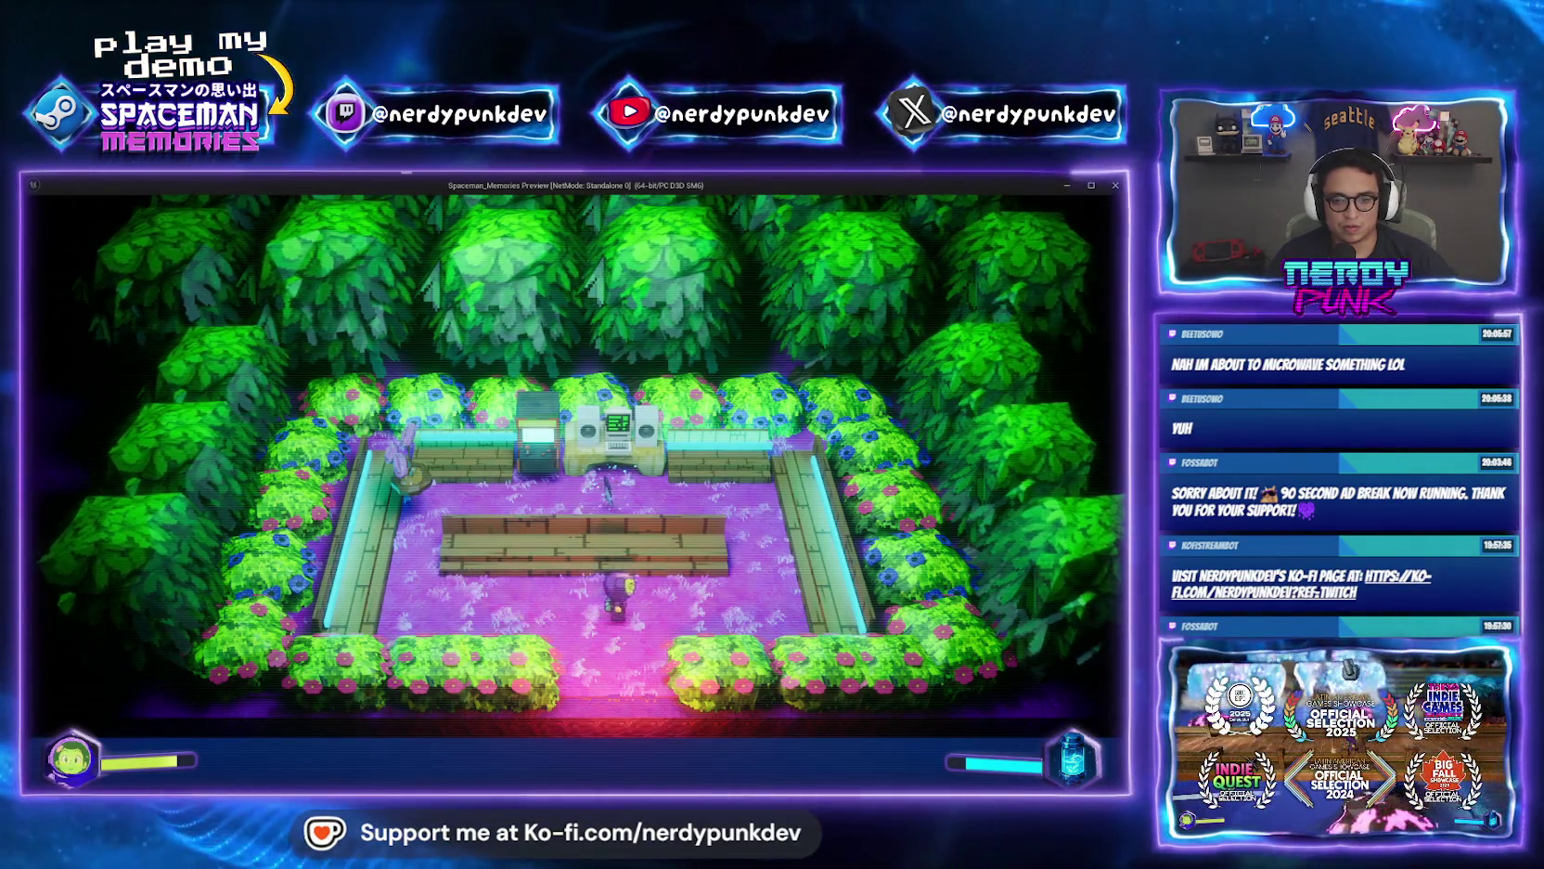
key(w)
key(a)
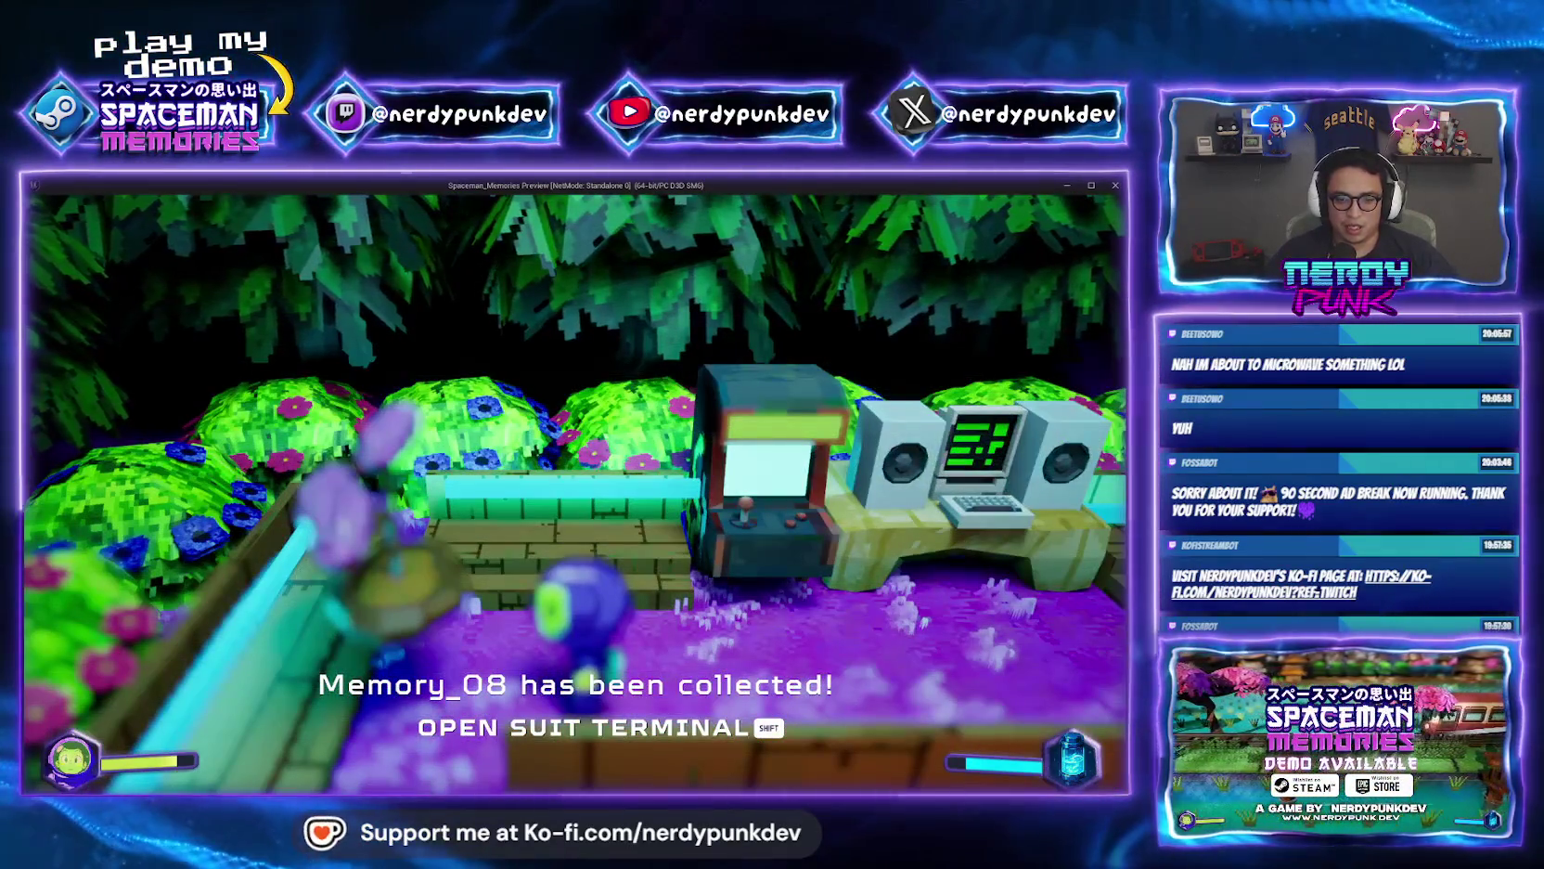
key(Escape)
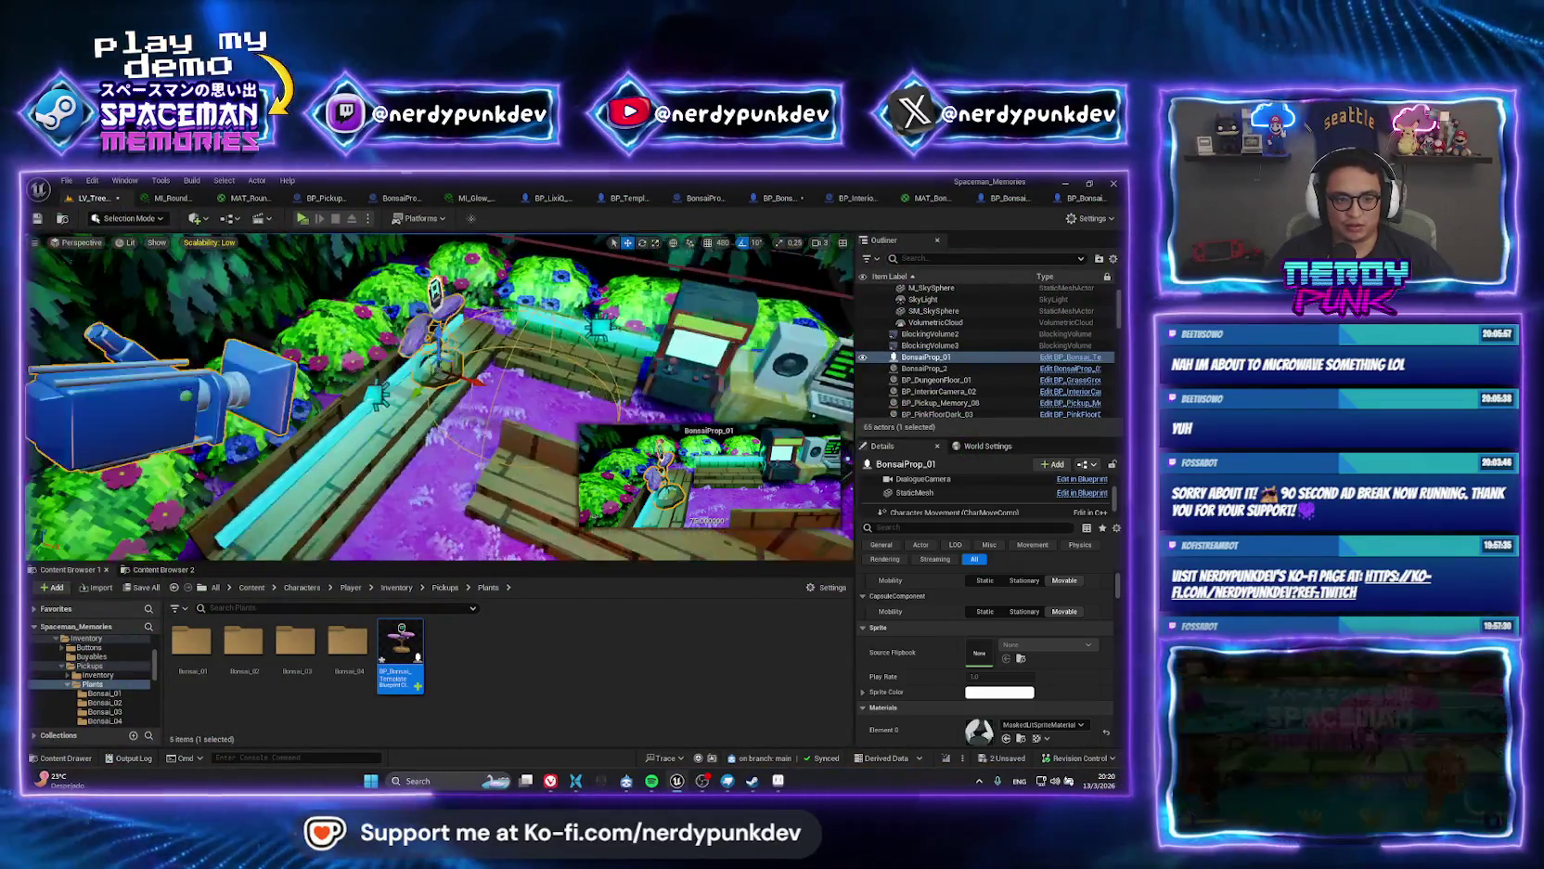
Frame the bonsai and select its DialogueCamera component in Details.
key(f)
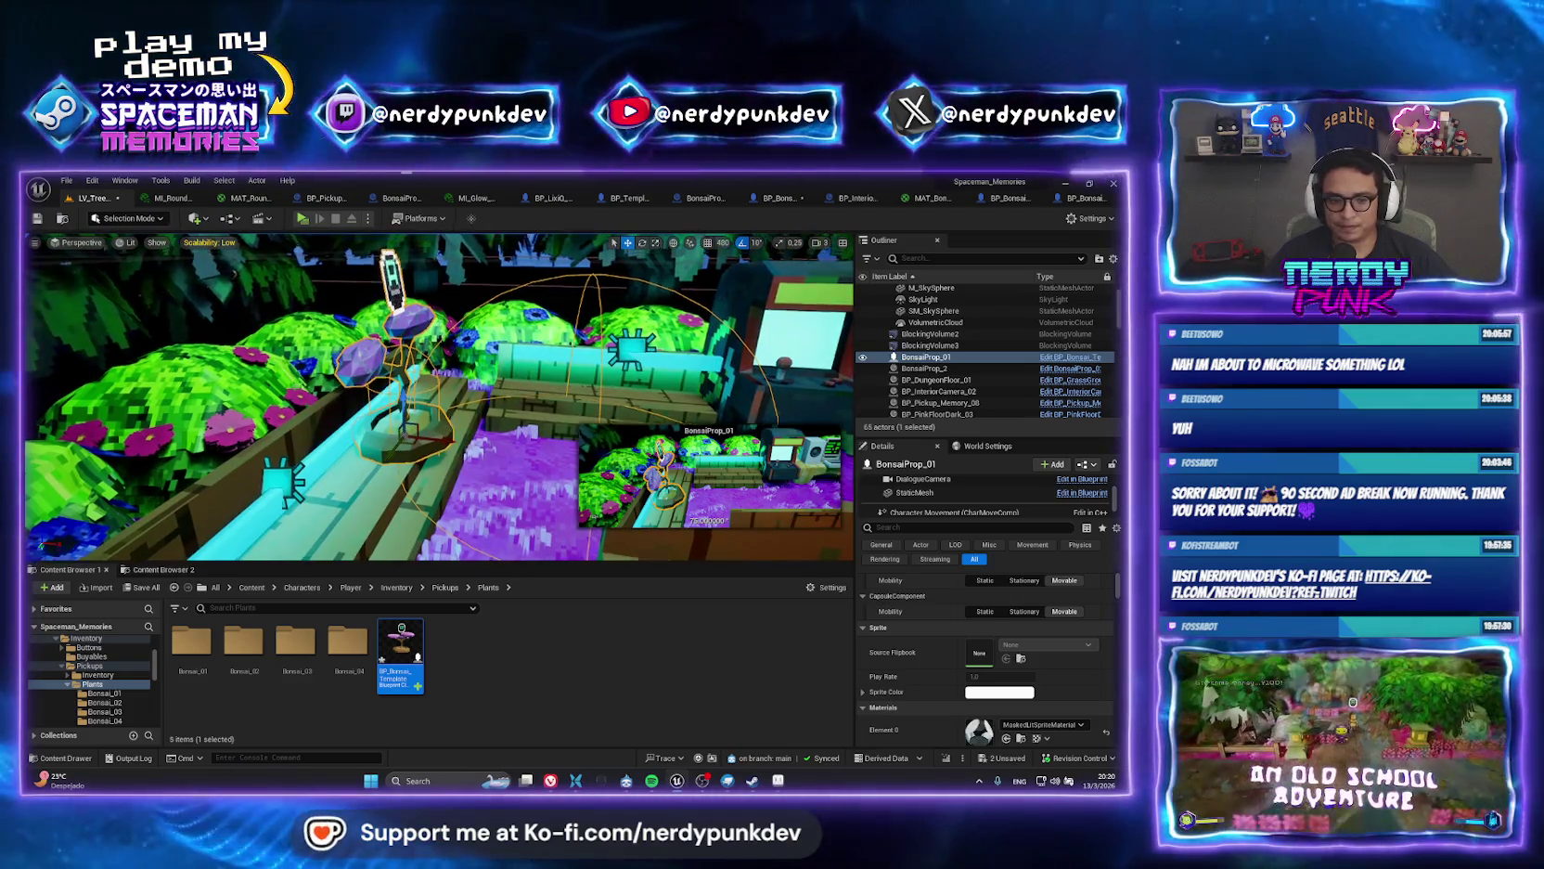
drag(436, 399, 436, 436)
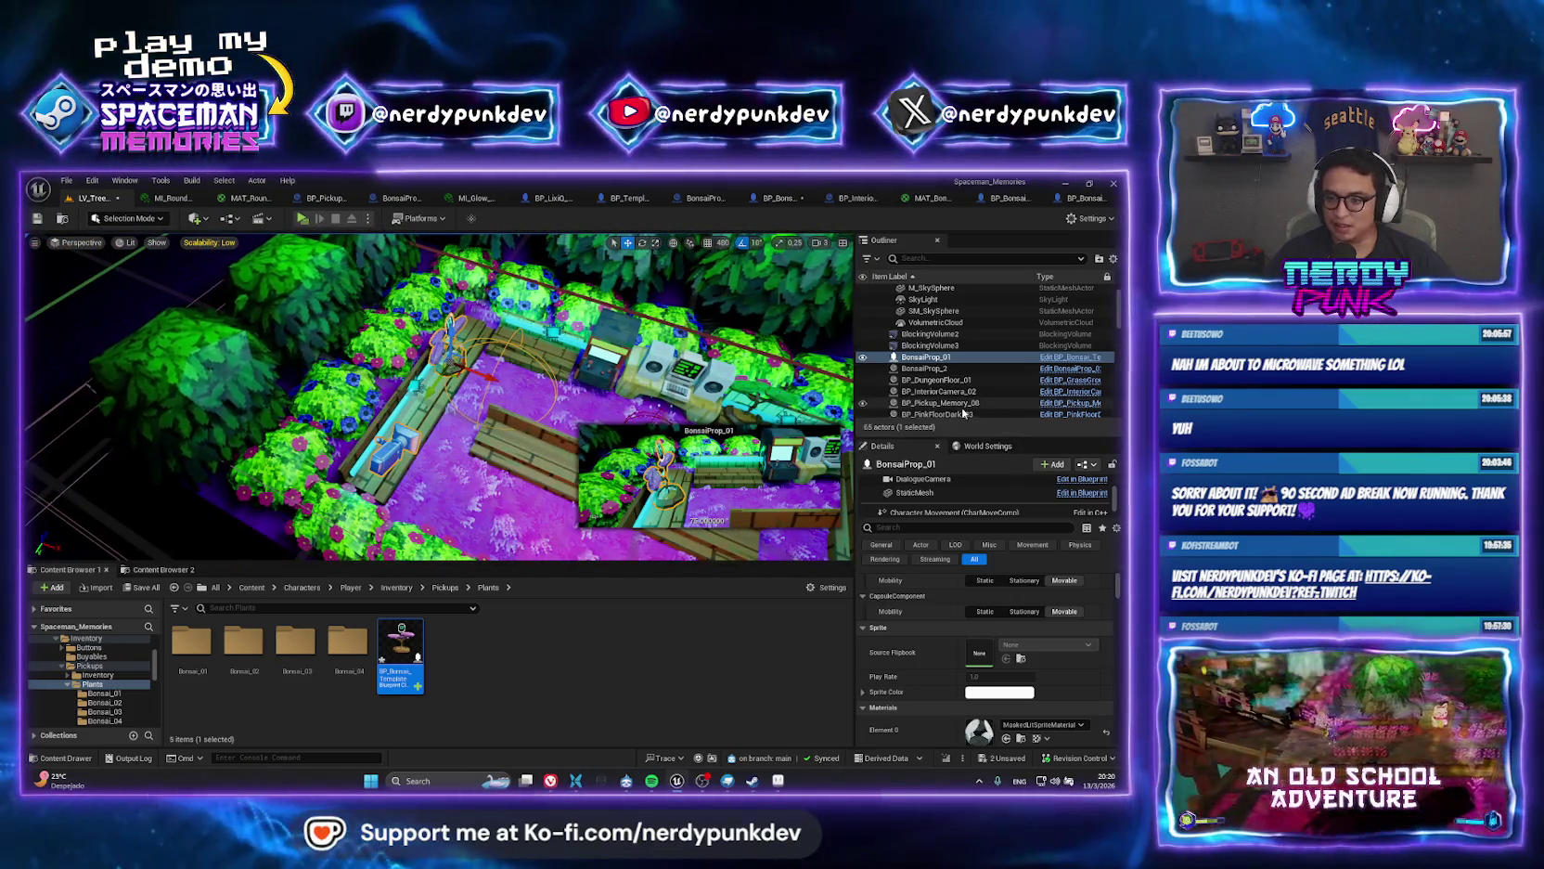
scroll(963, 408, down, 1)
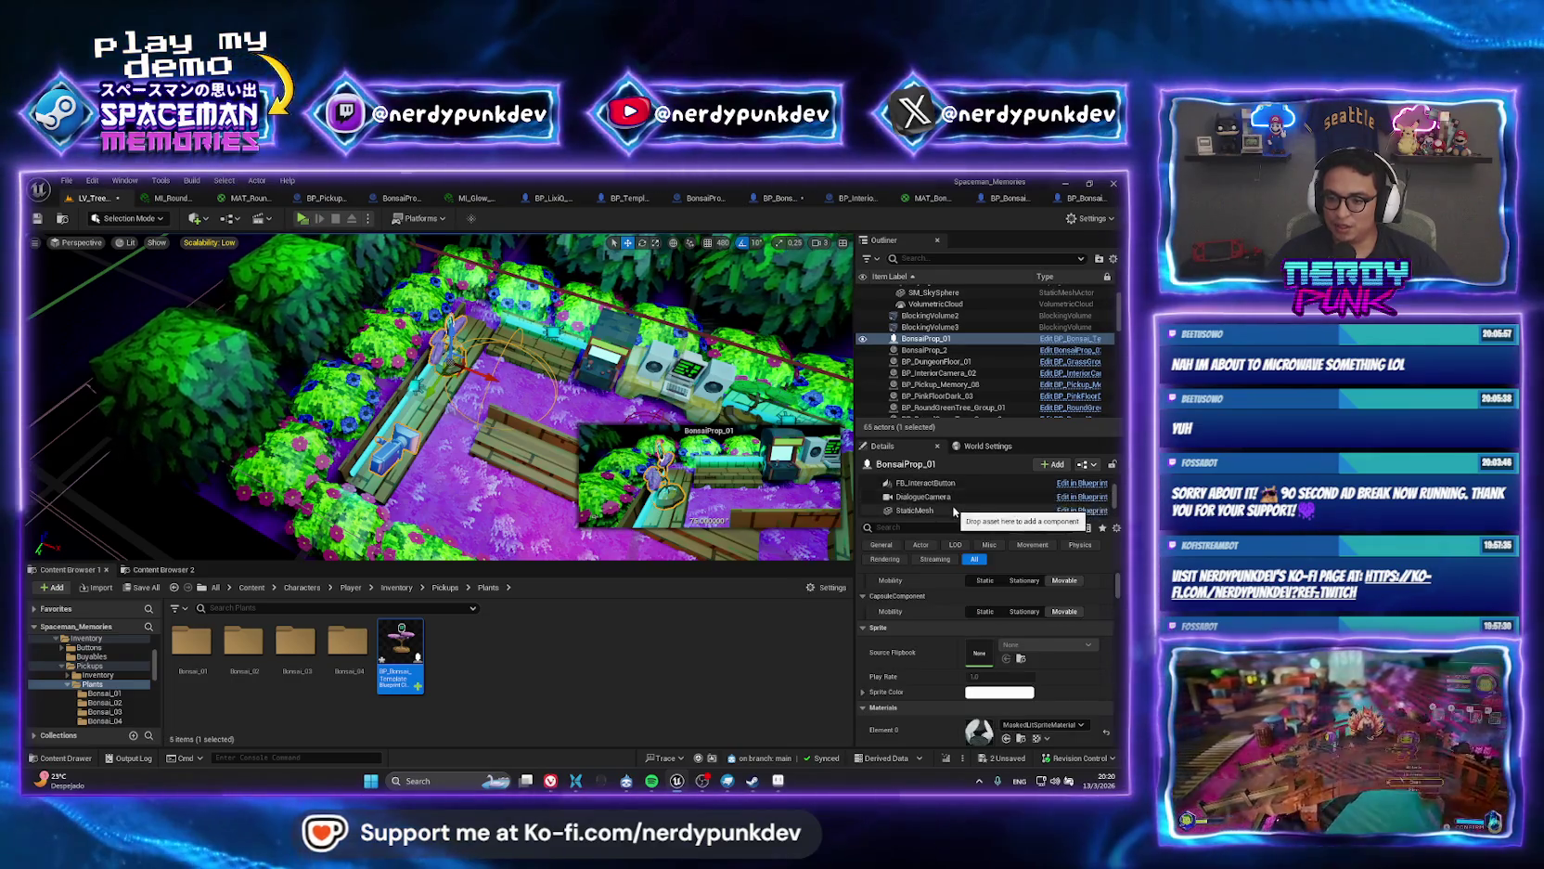
click(937, 496)
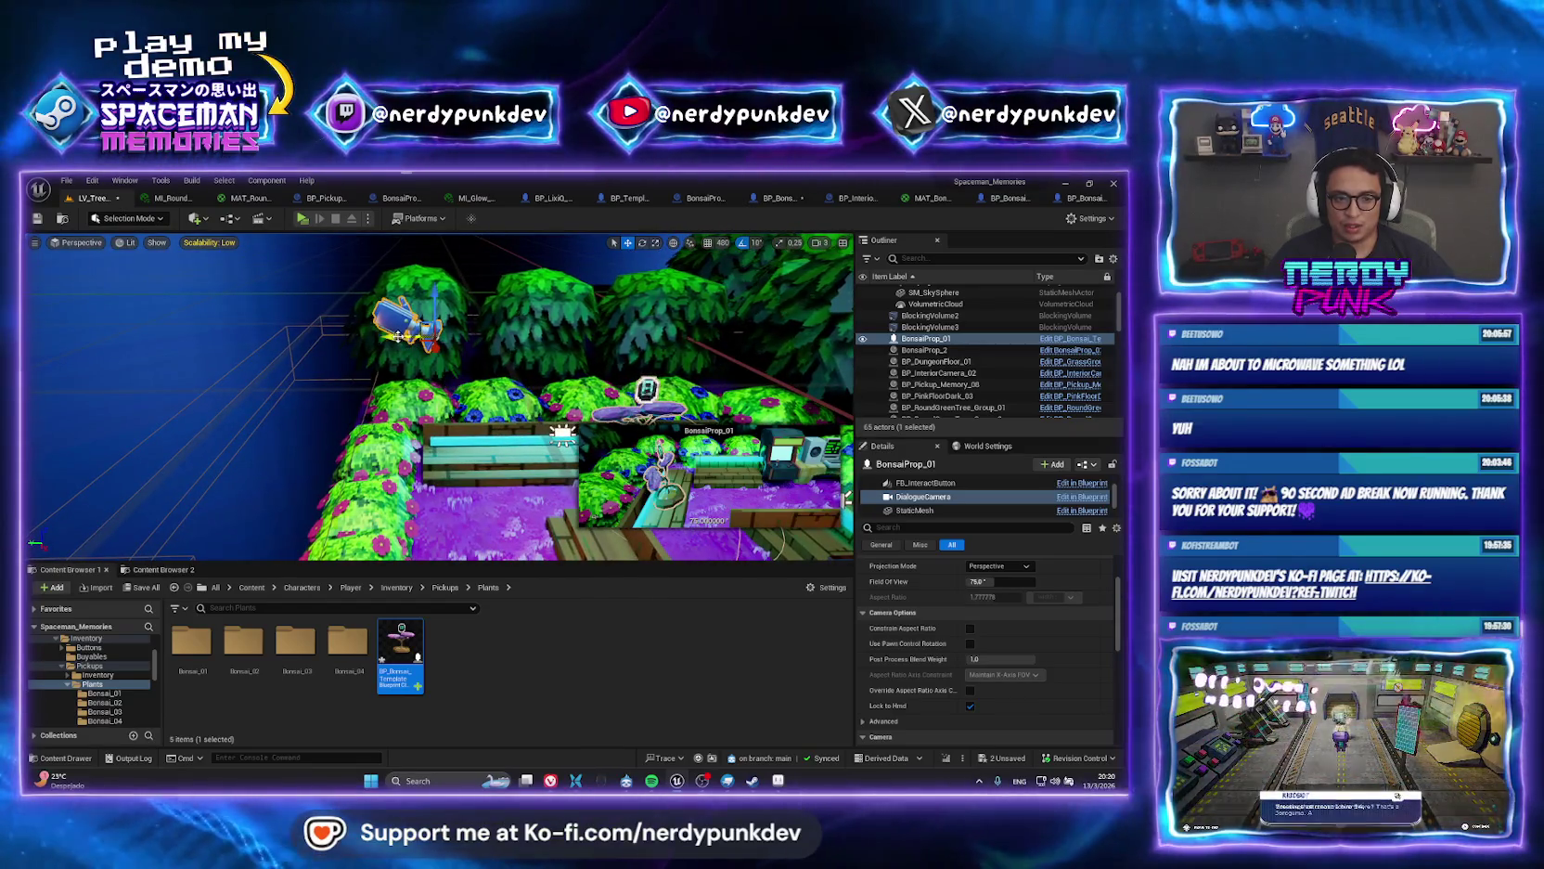
scroll(346, 340, down, 8)
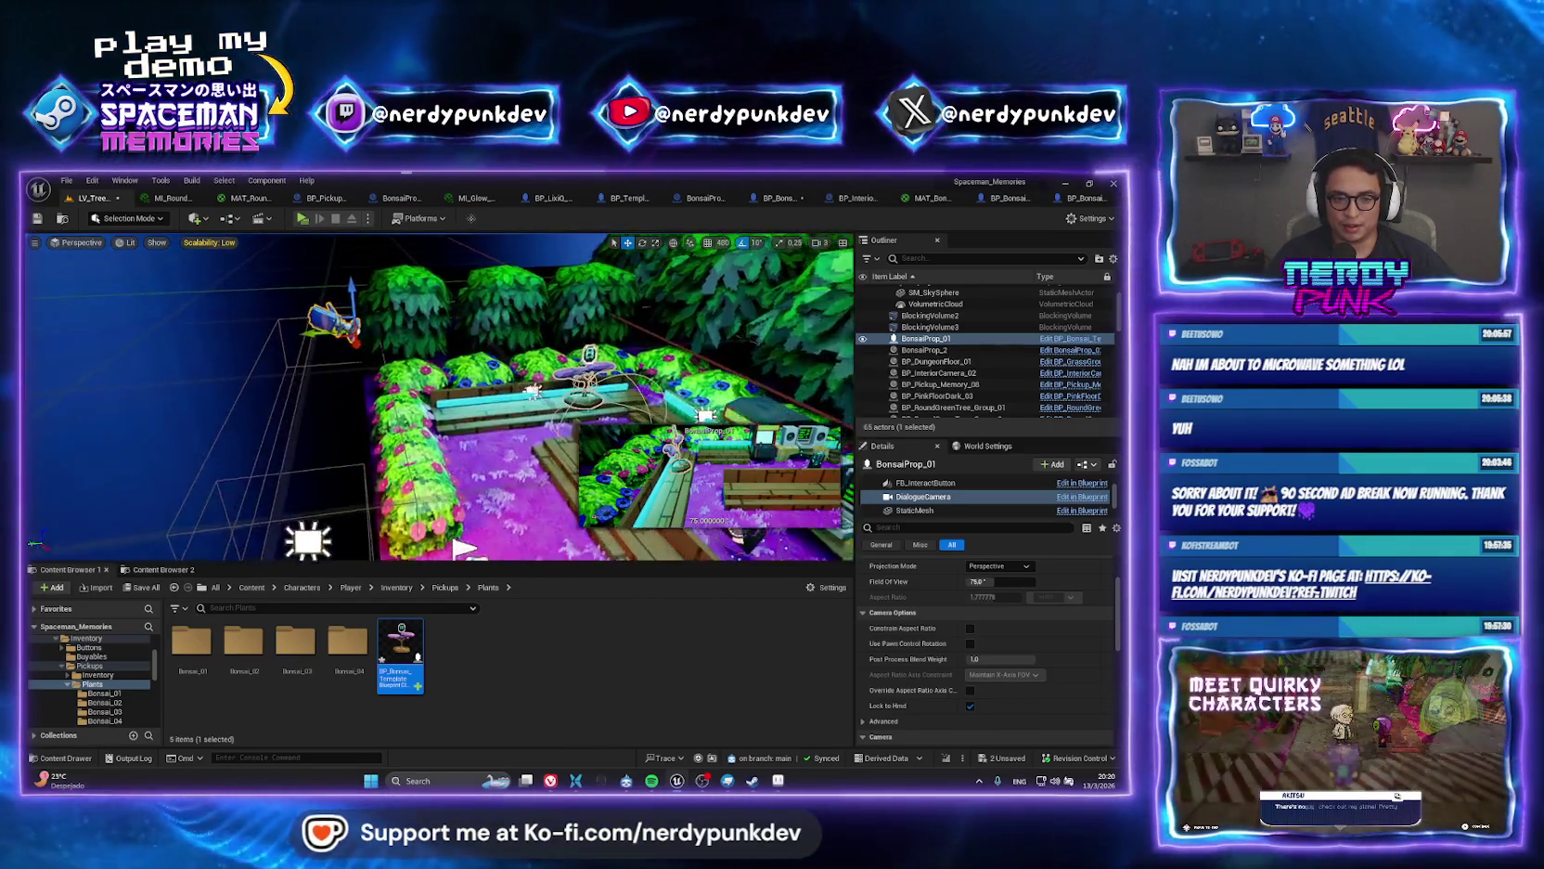
drag(461, 508, 274, 234)
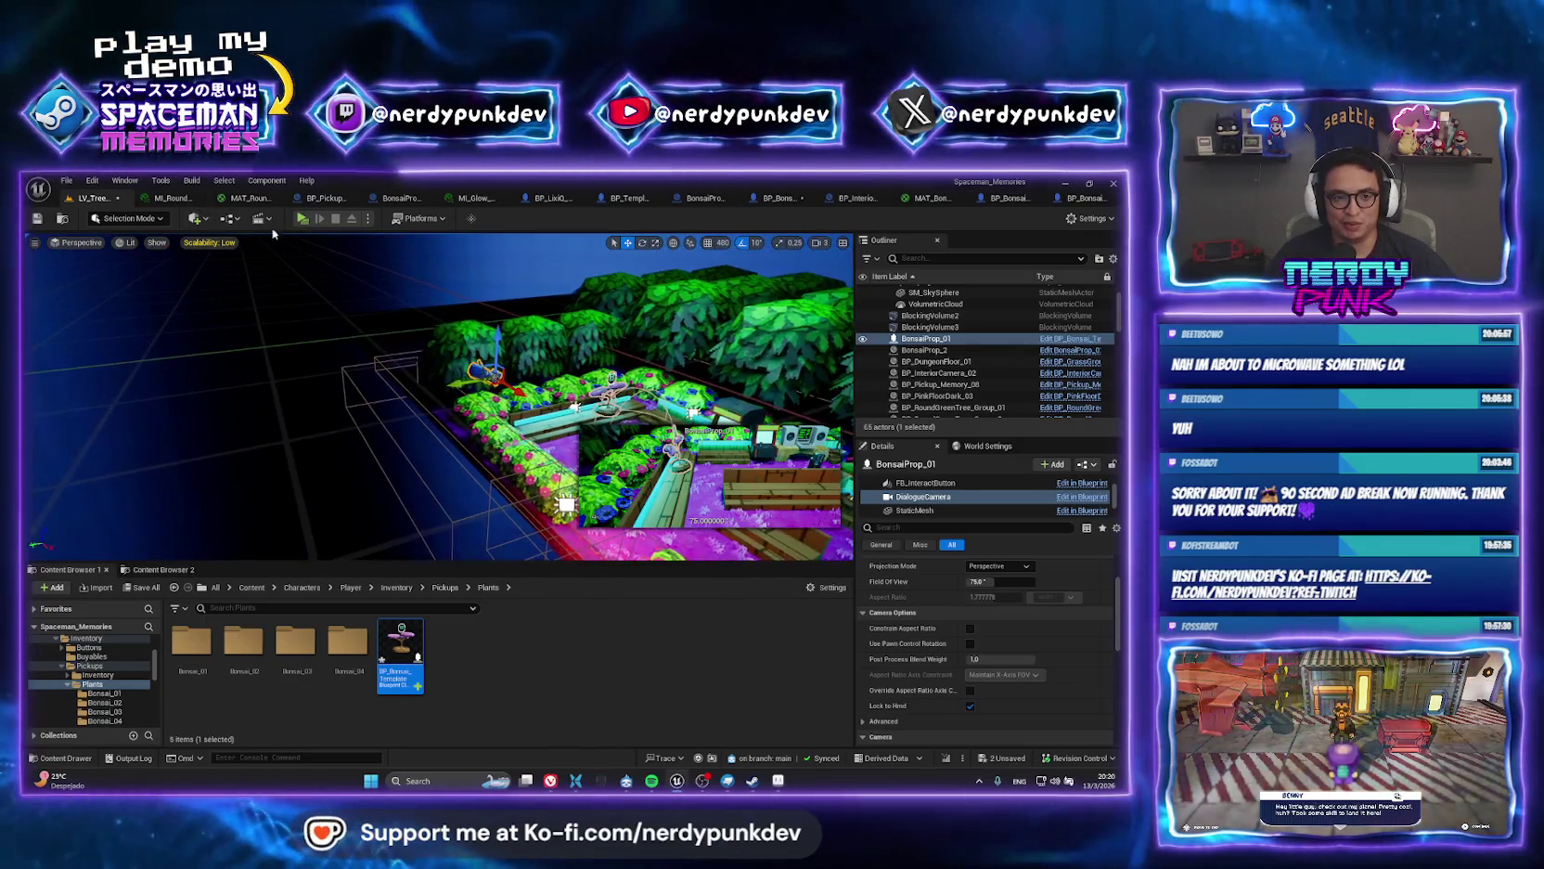
Play the level with Alt+P, walk toward the memory, then stop the session.
key(alt+p)
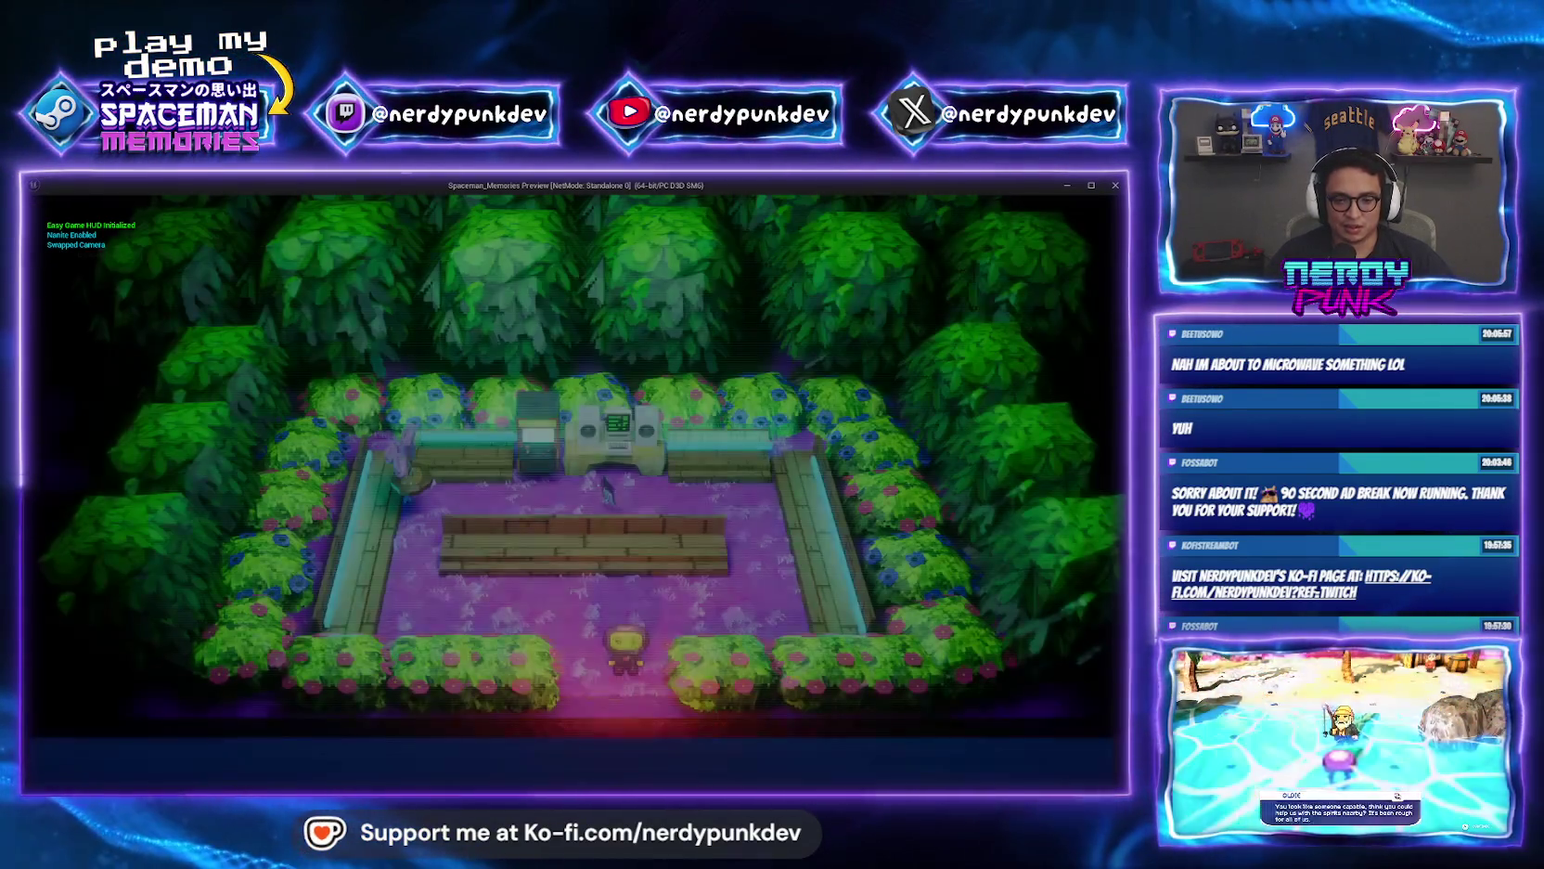
key(w)
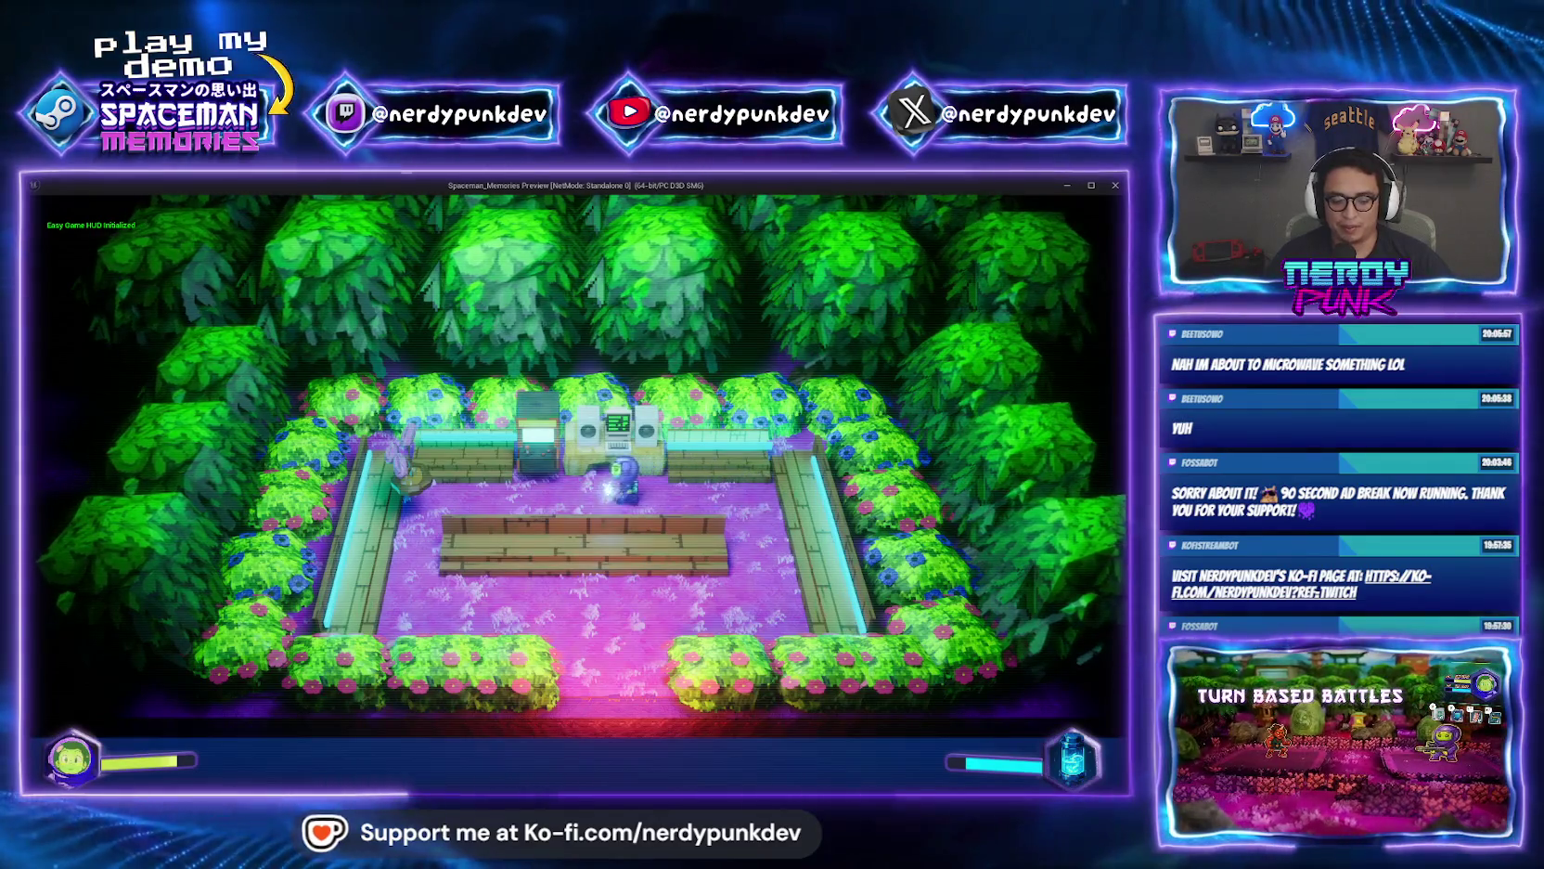
key(a)
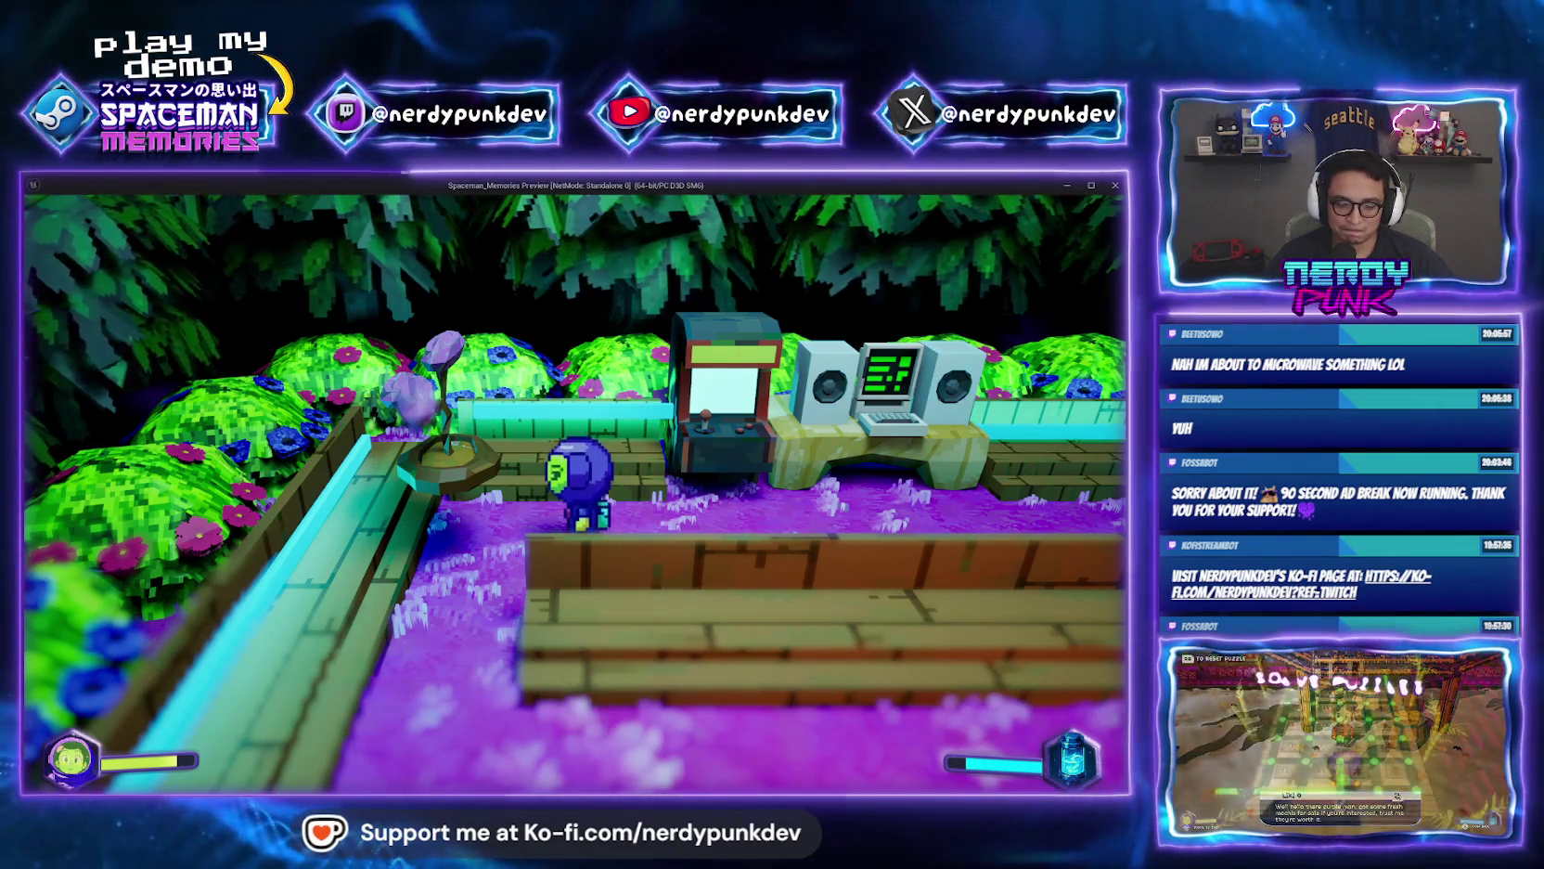
key(Escape)
Move BonsaiProp_01 further right along the bench and play-test again, collecting Memory_08.
key(f)
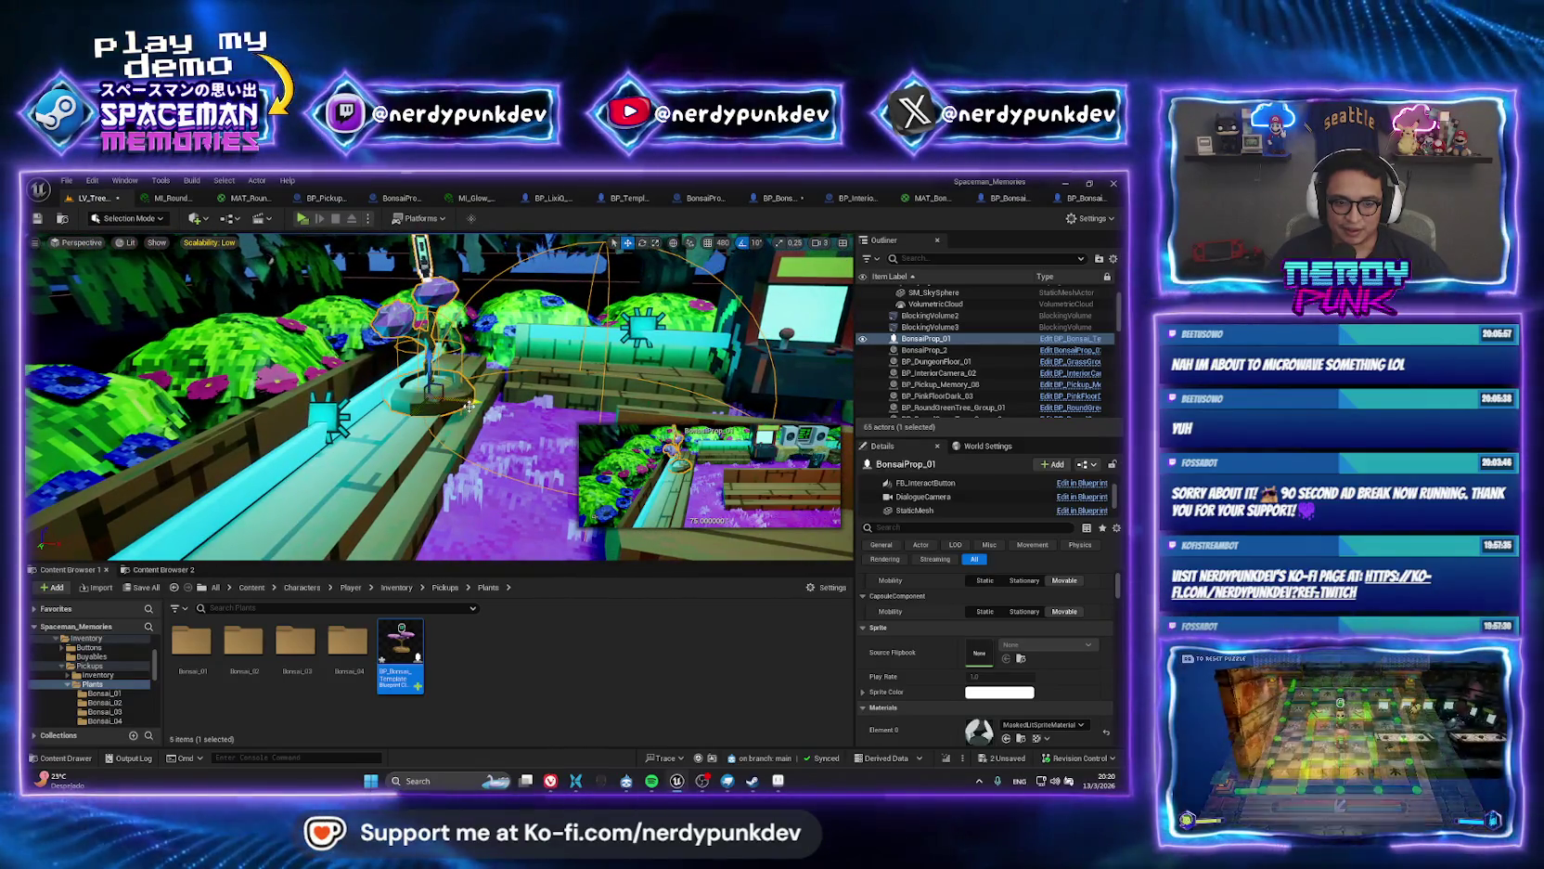
drag(470, 405, 563, 412)
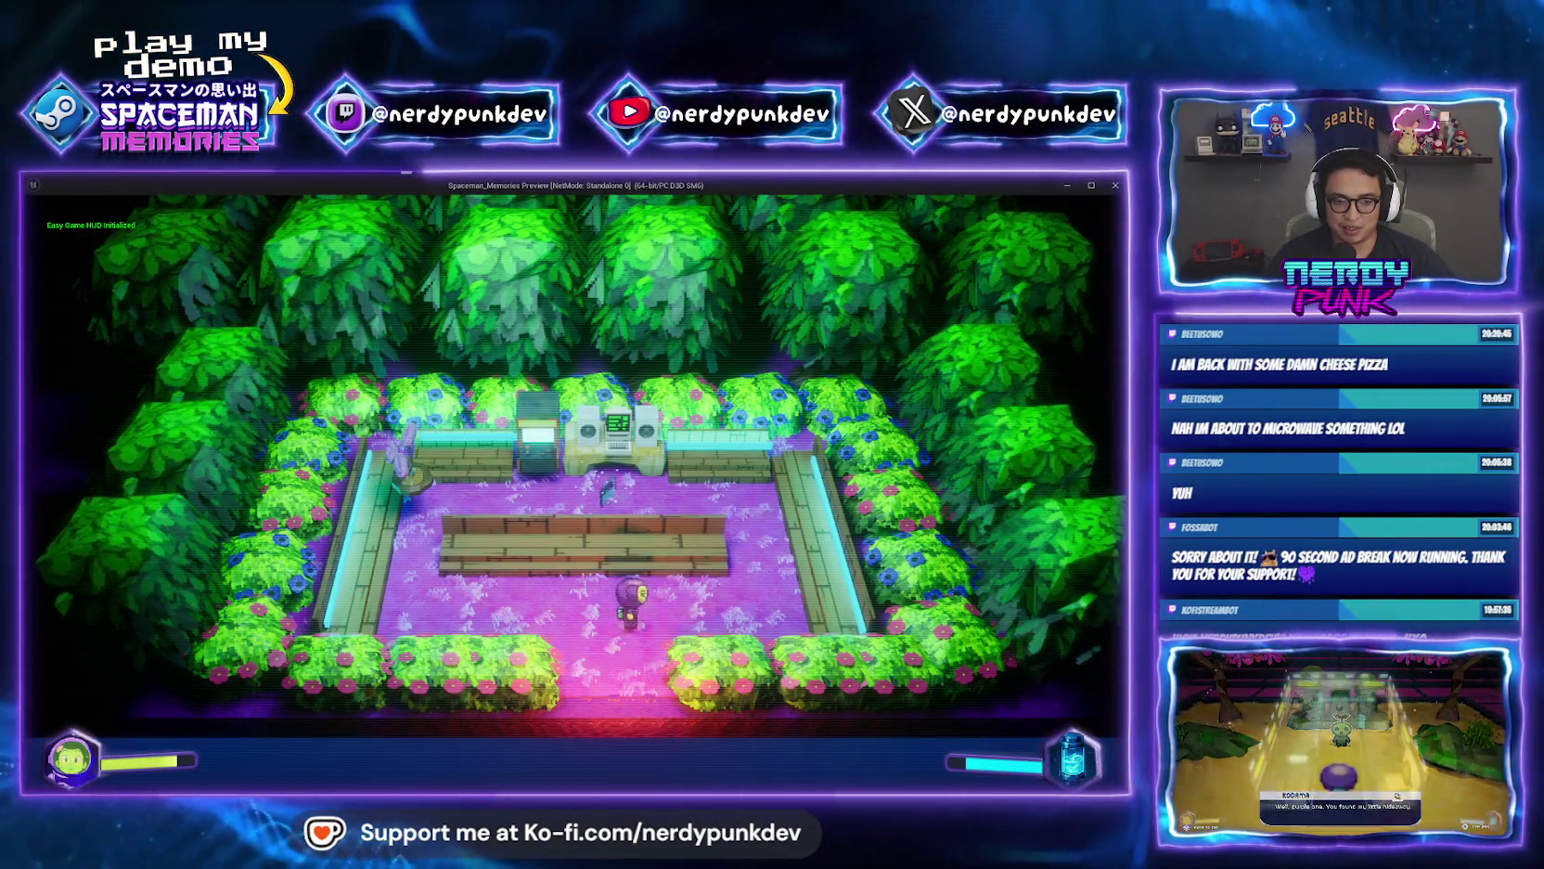
key(d)
key(w)
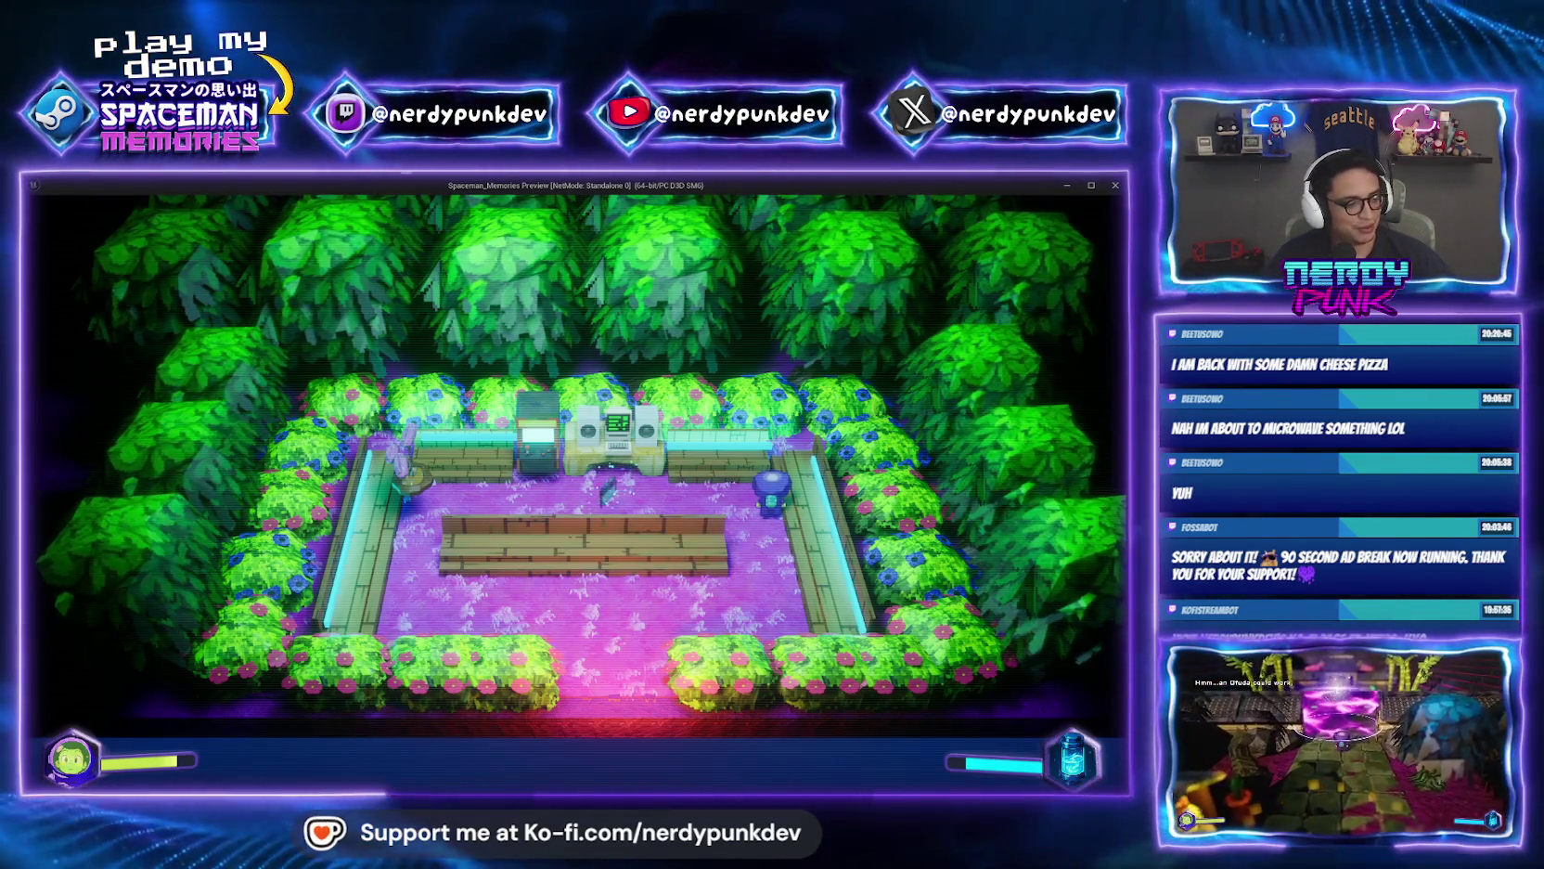
key(a)
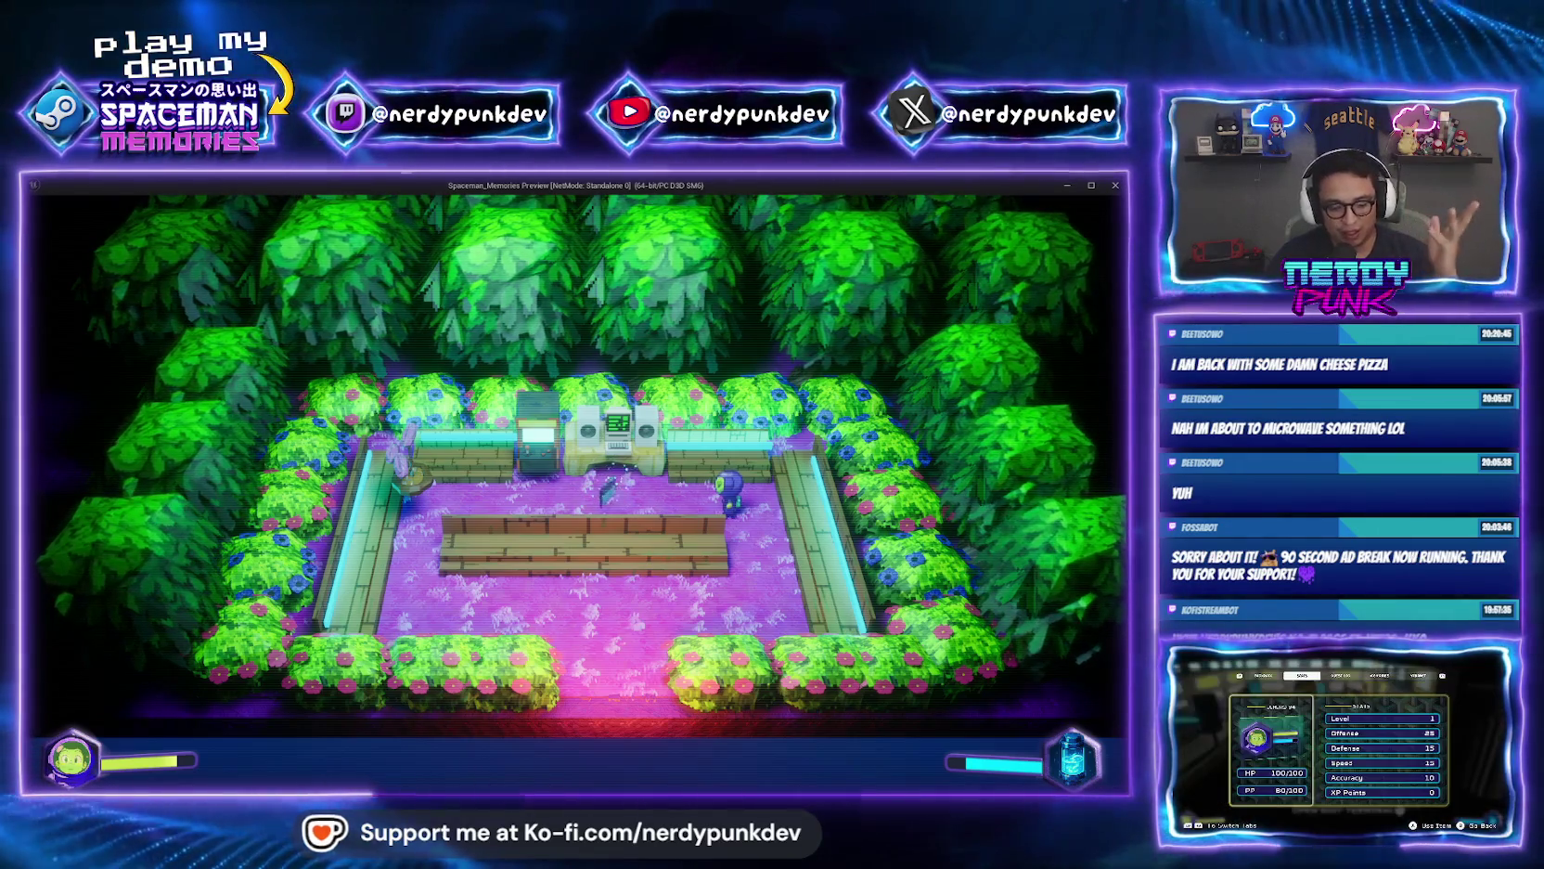
key(a)
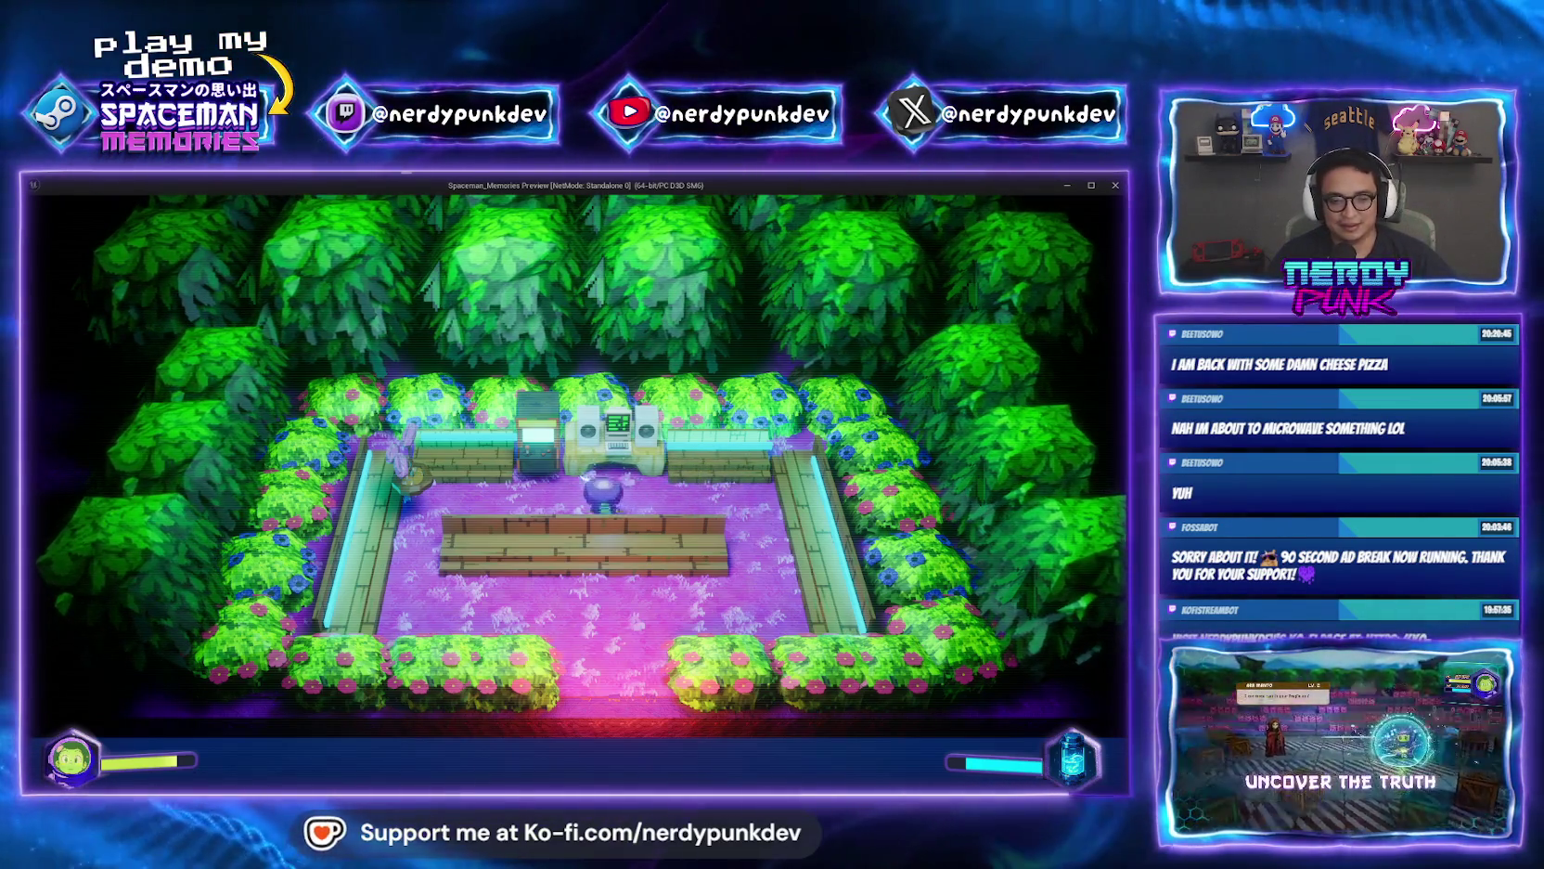
key(a)
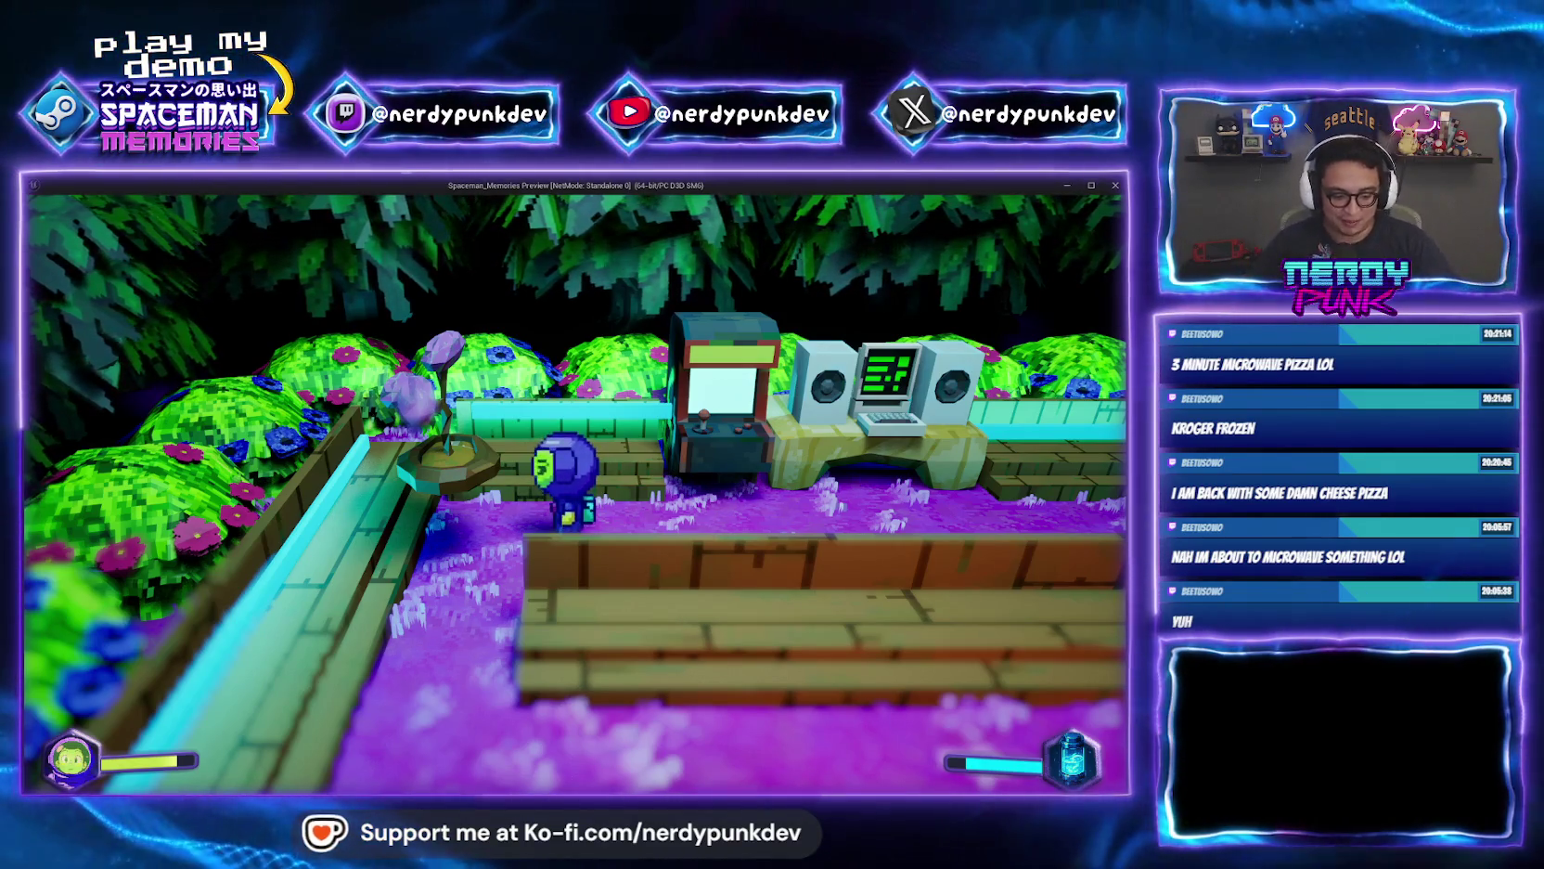
key(Escape)
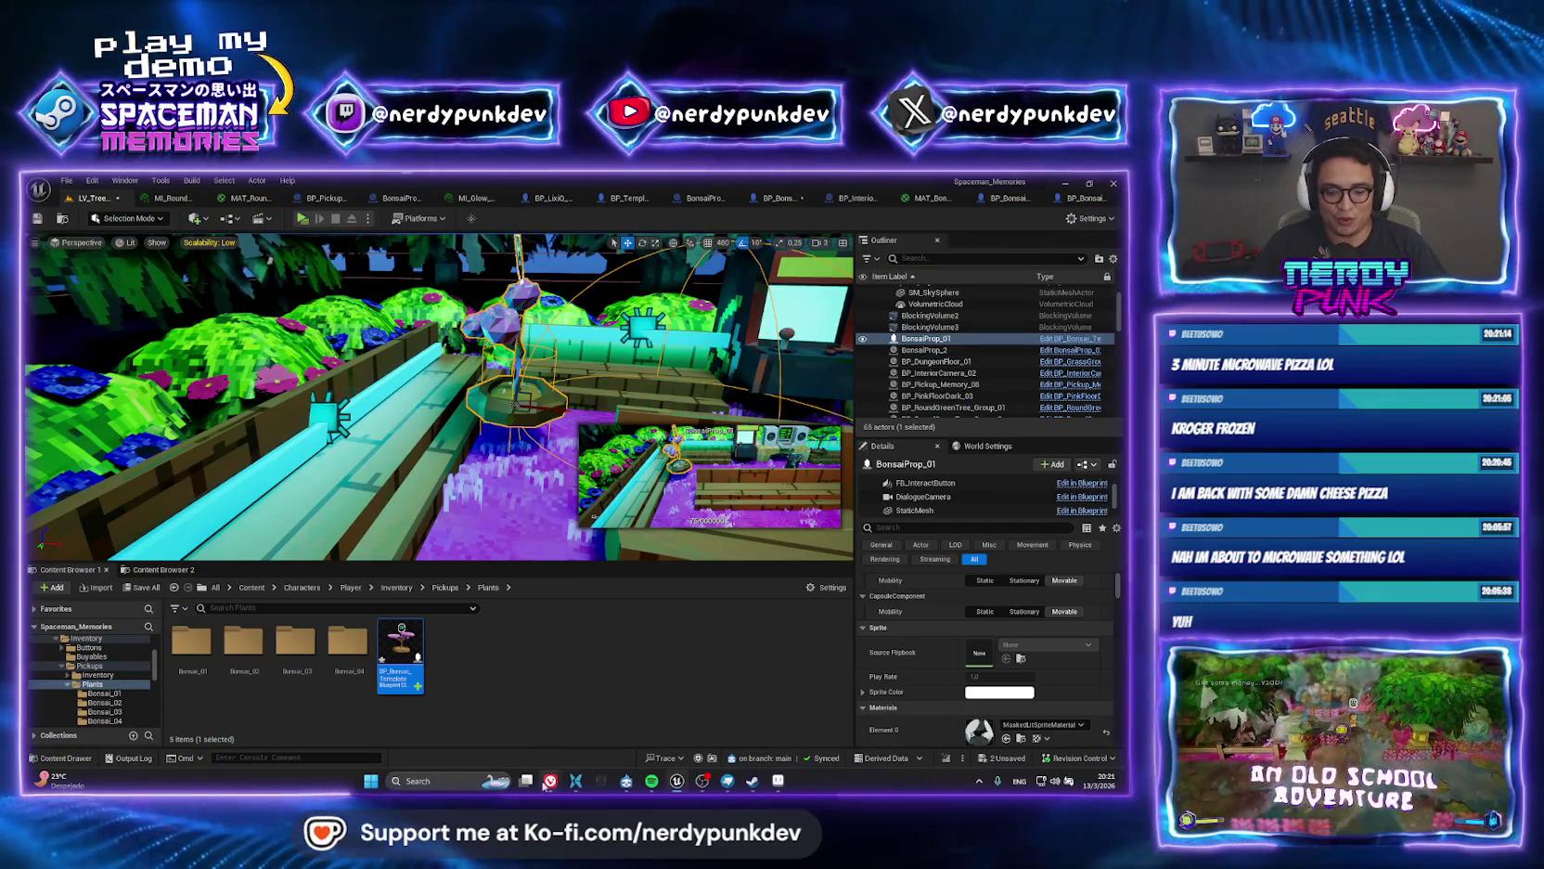
Switch to Vivaldi and search 'kroger frozen pizza' in a new tab.
mouse_move(550, 780)
click(501, 719)
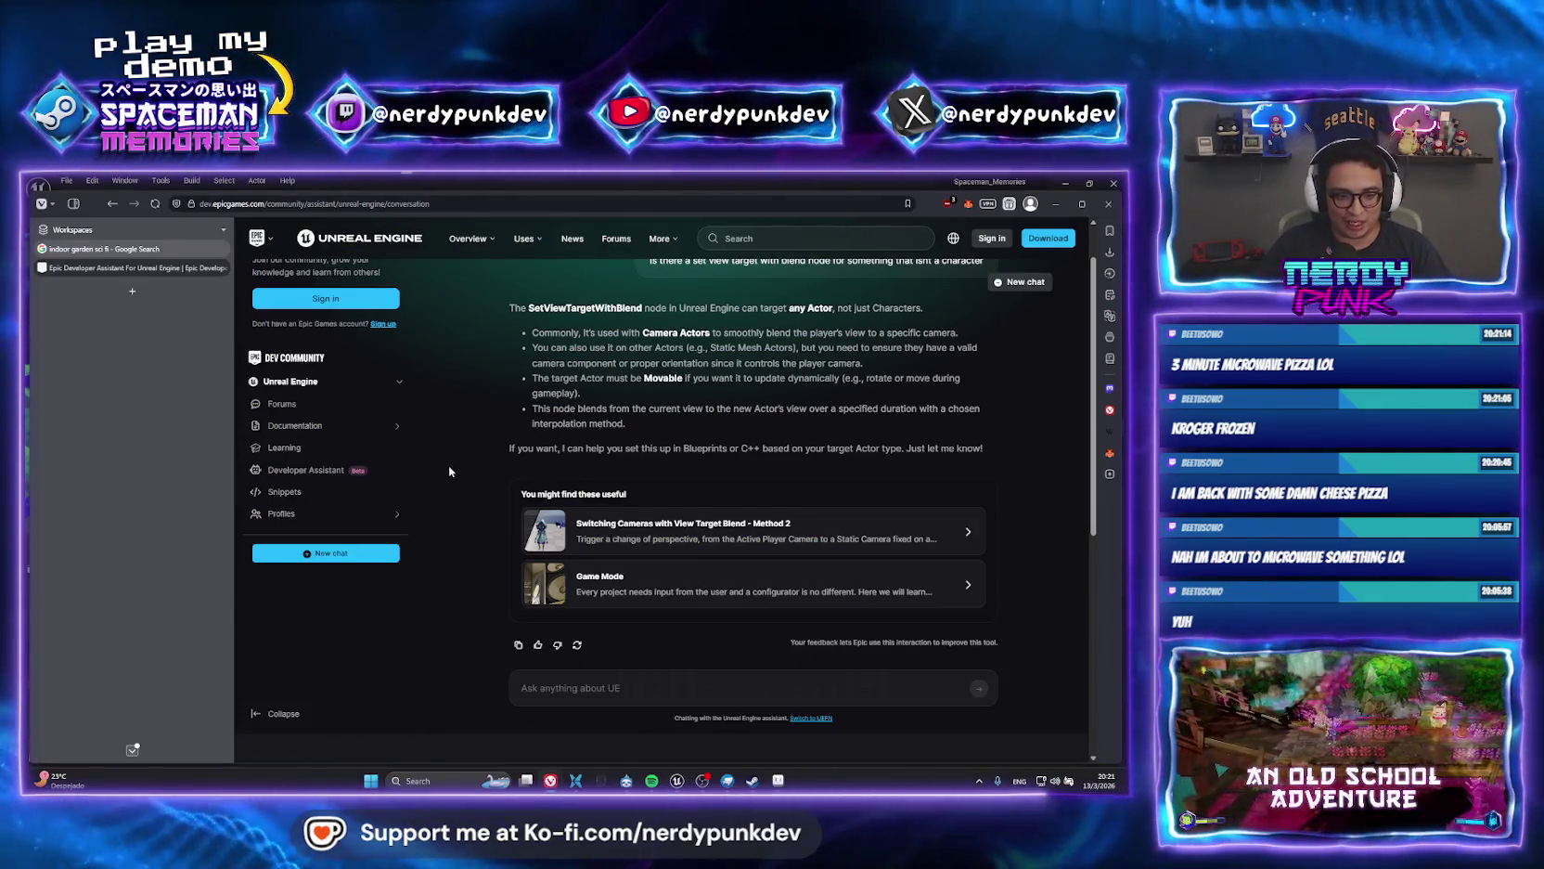
key(ctrl+t)
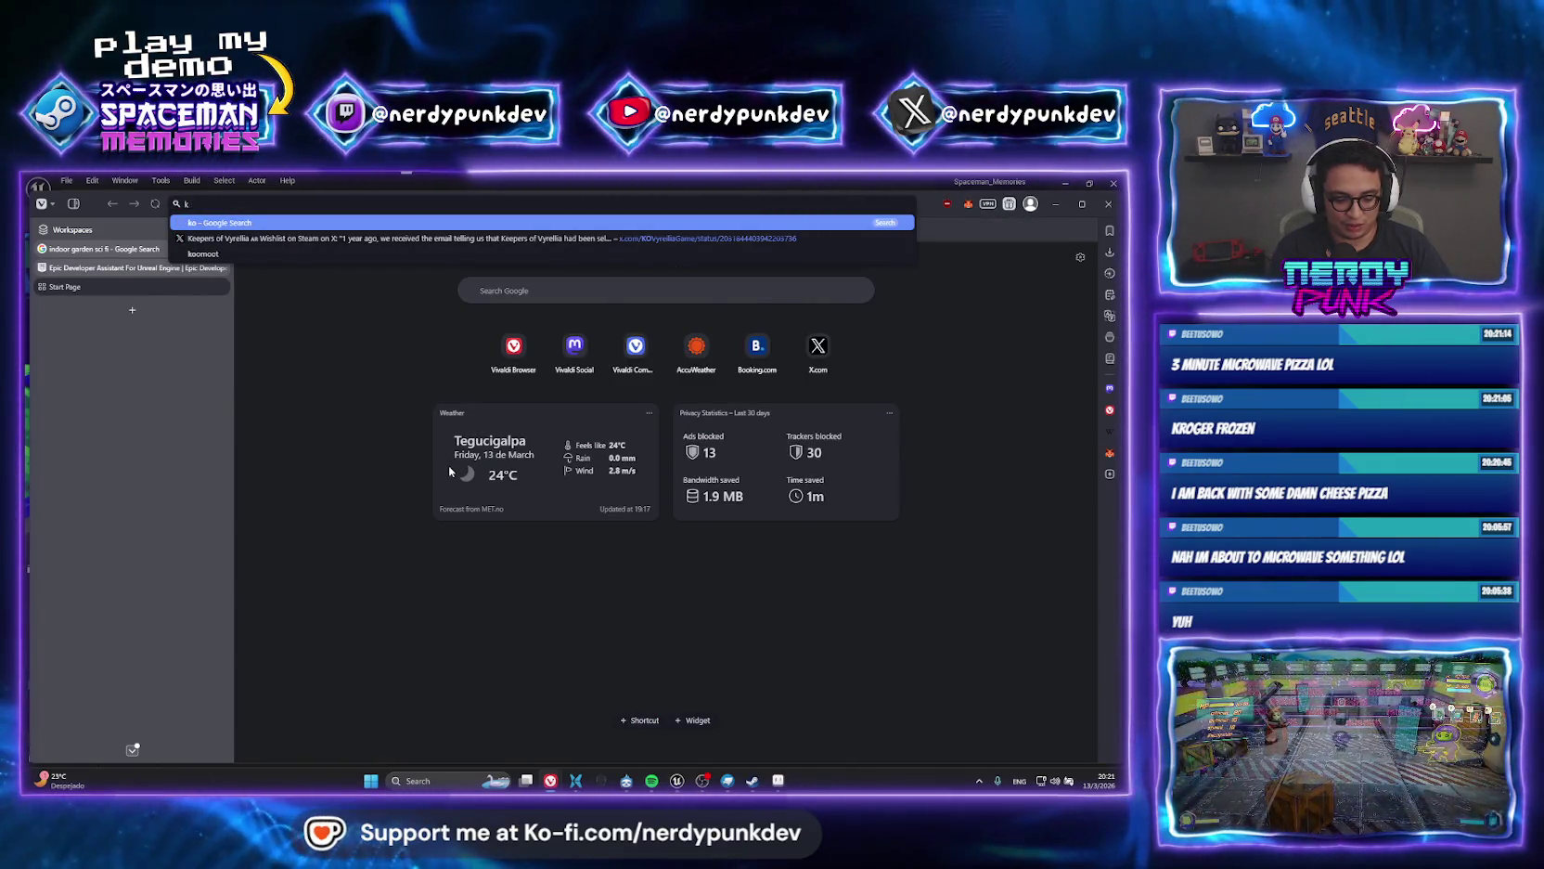
text(kroger )
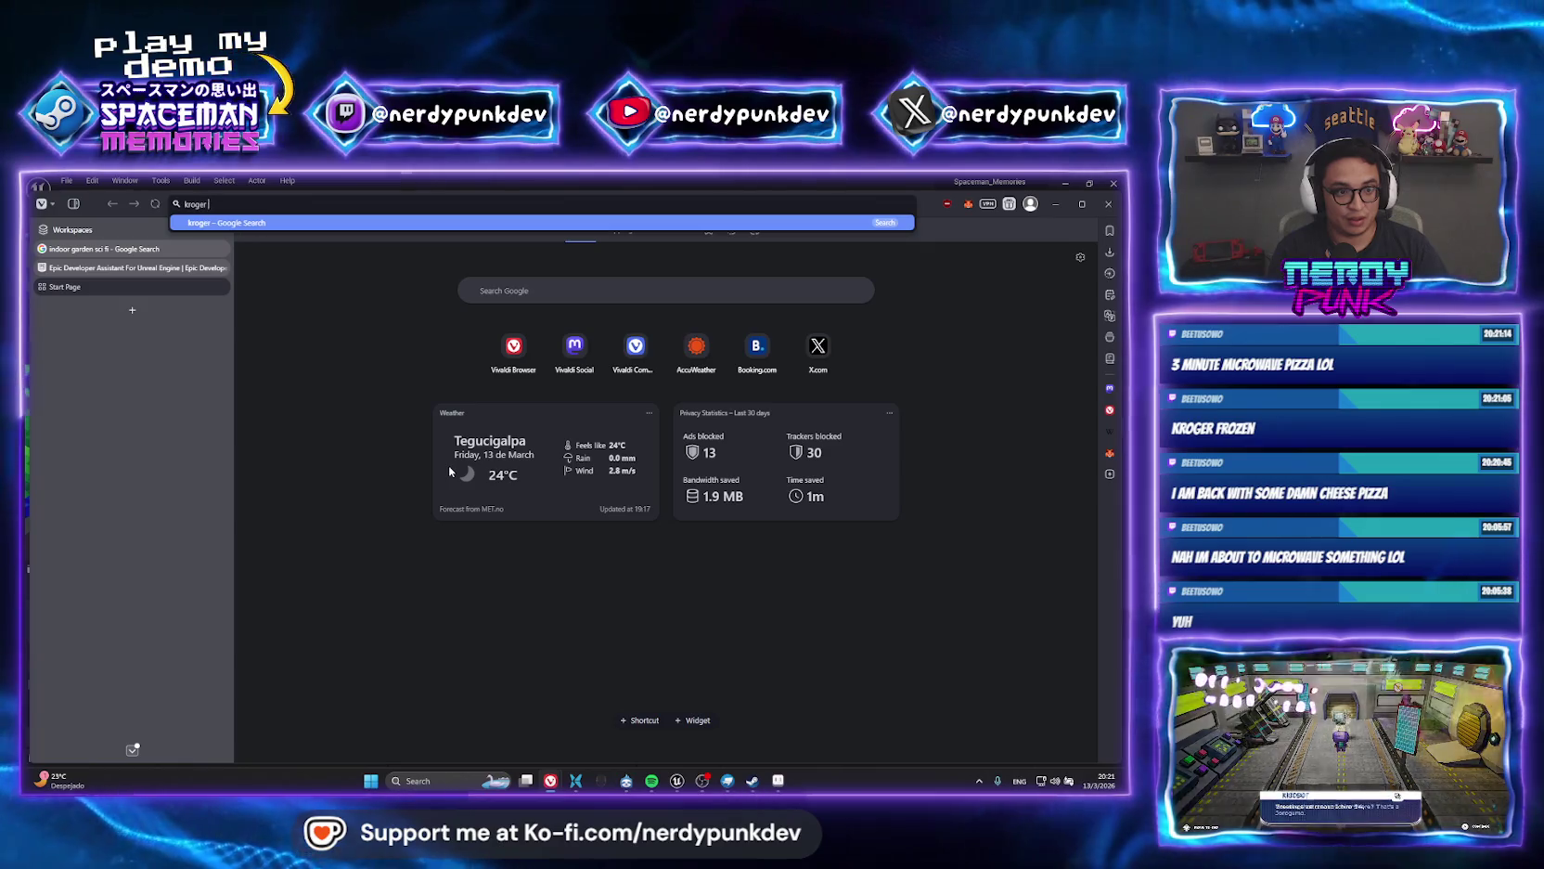
text(fro)
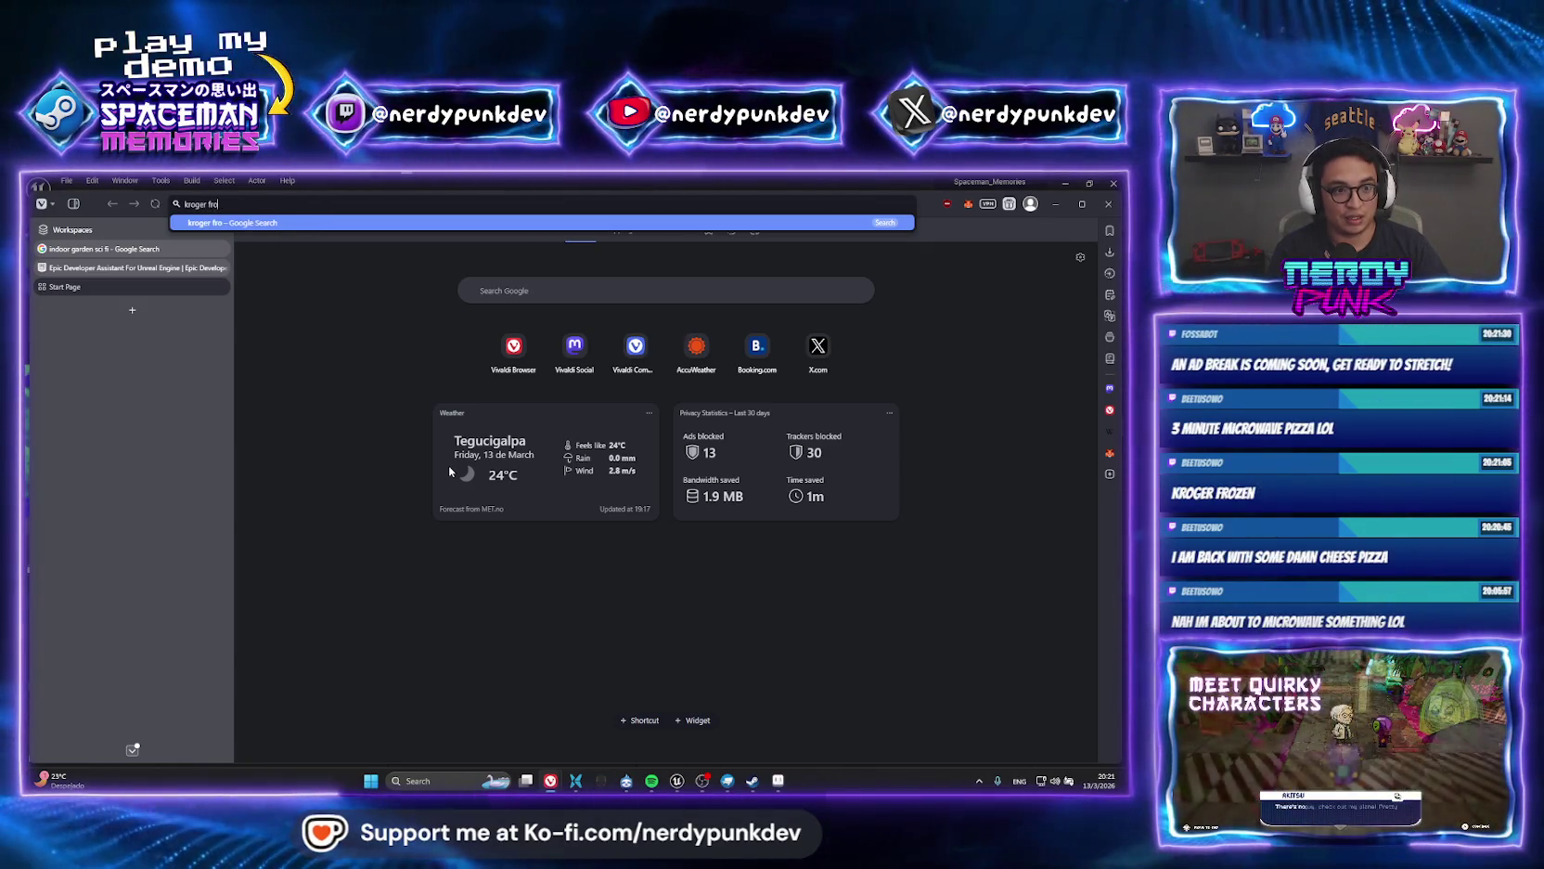
text(zen pizza)
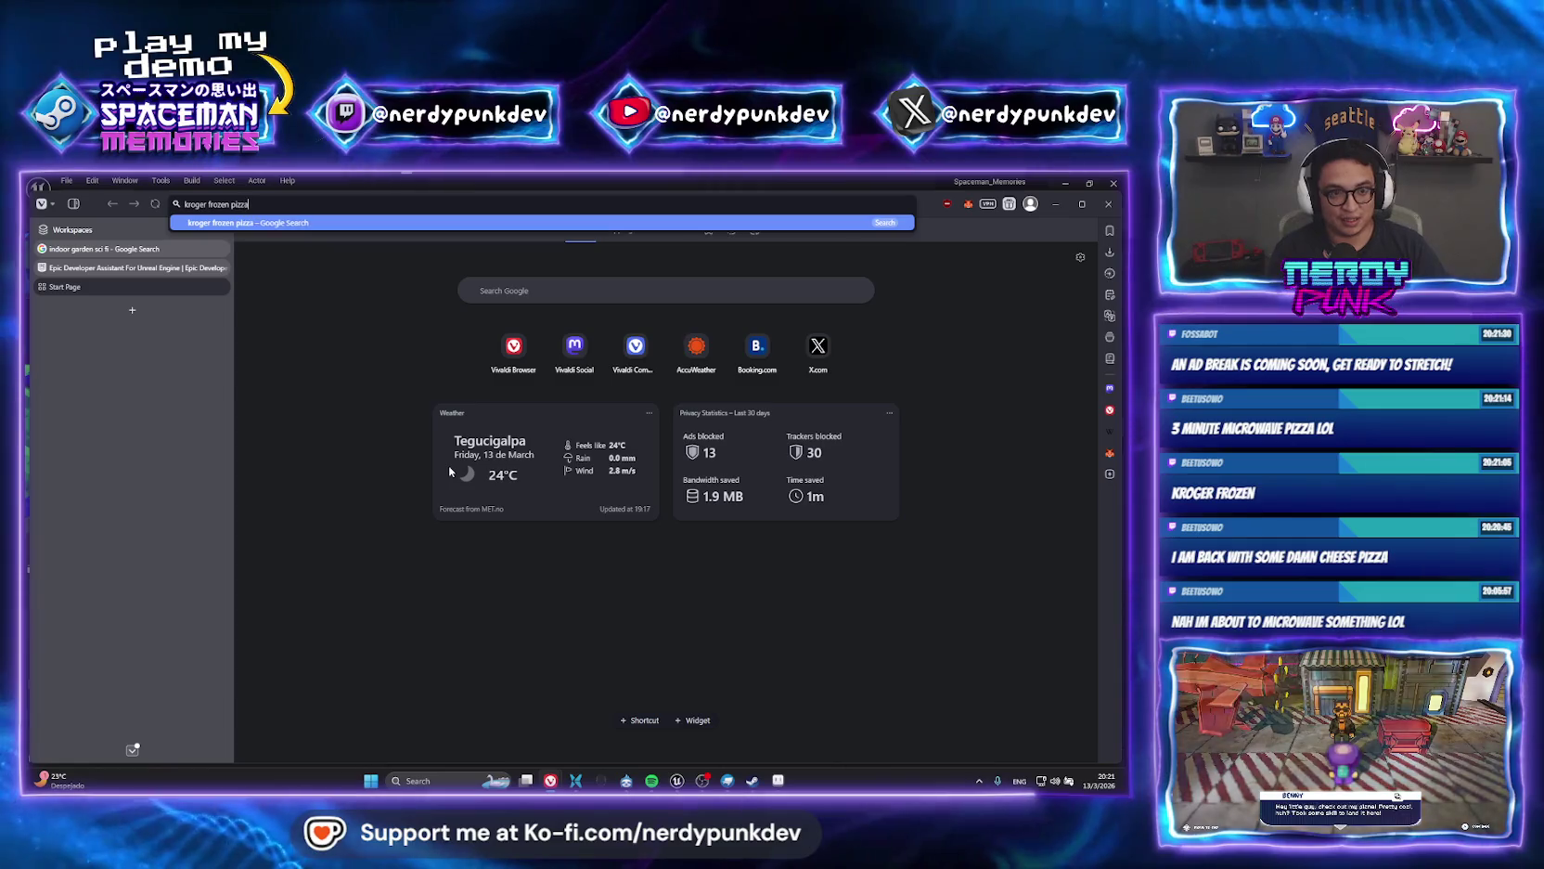
key(Return)
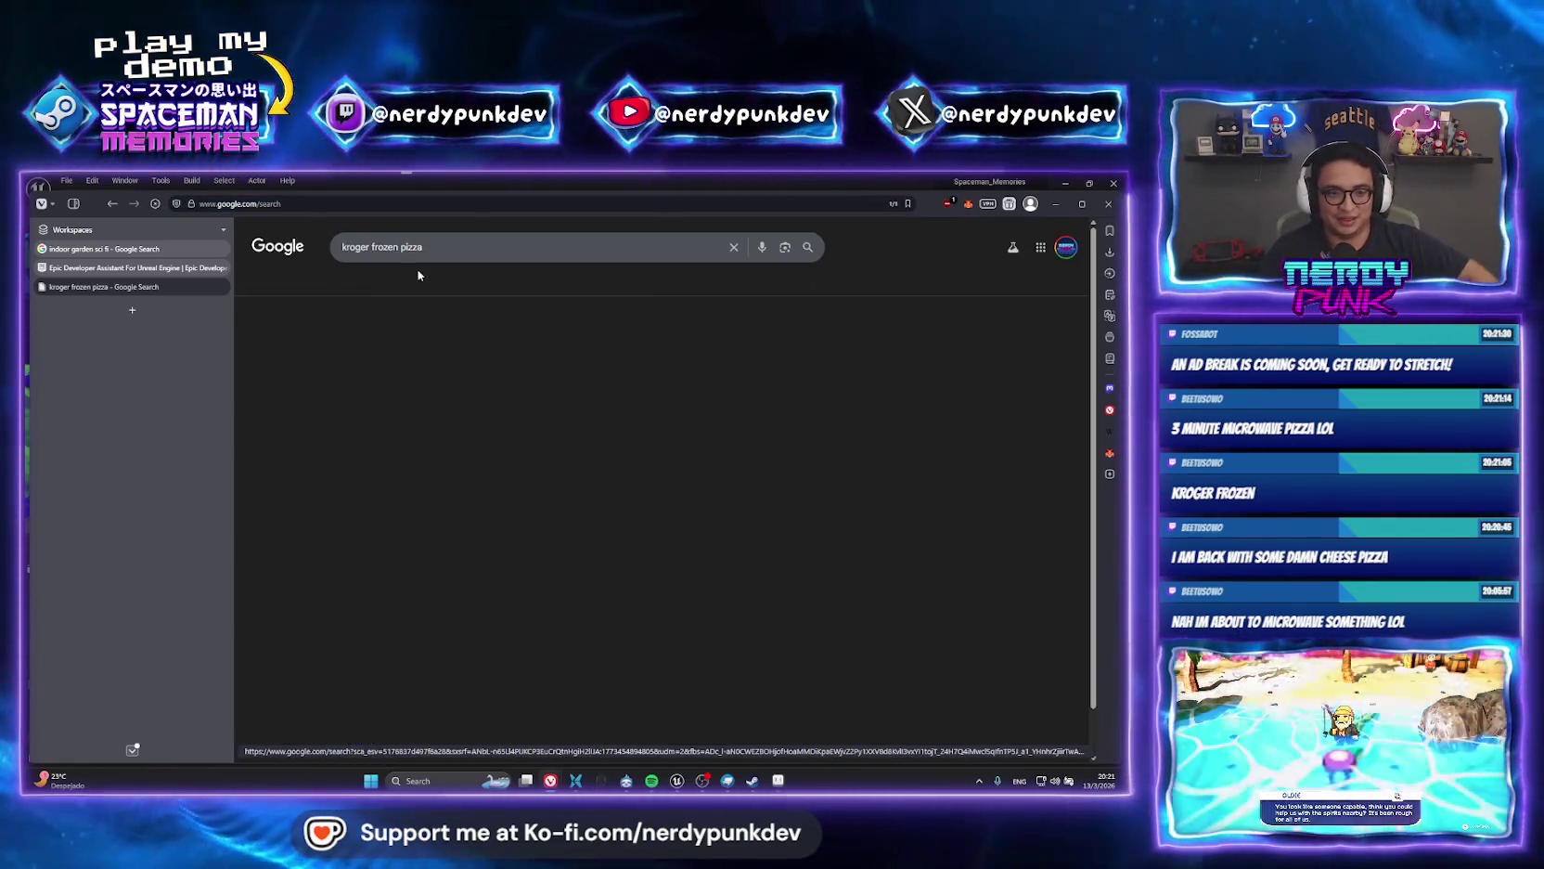
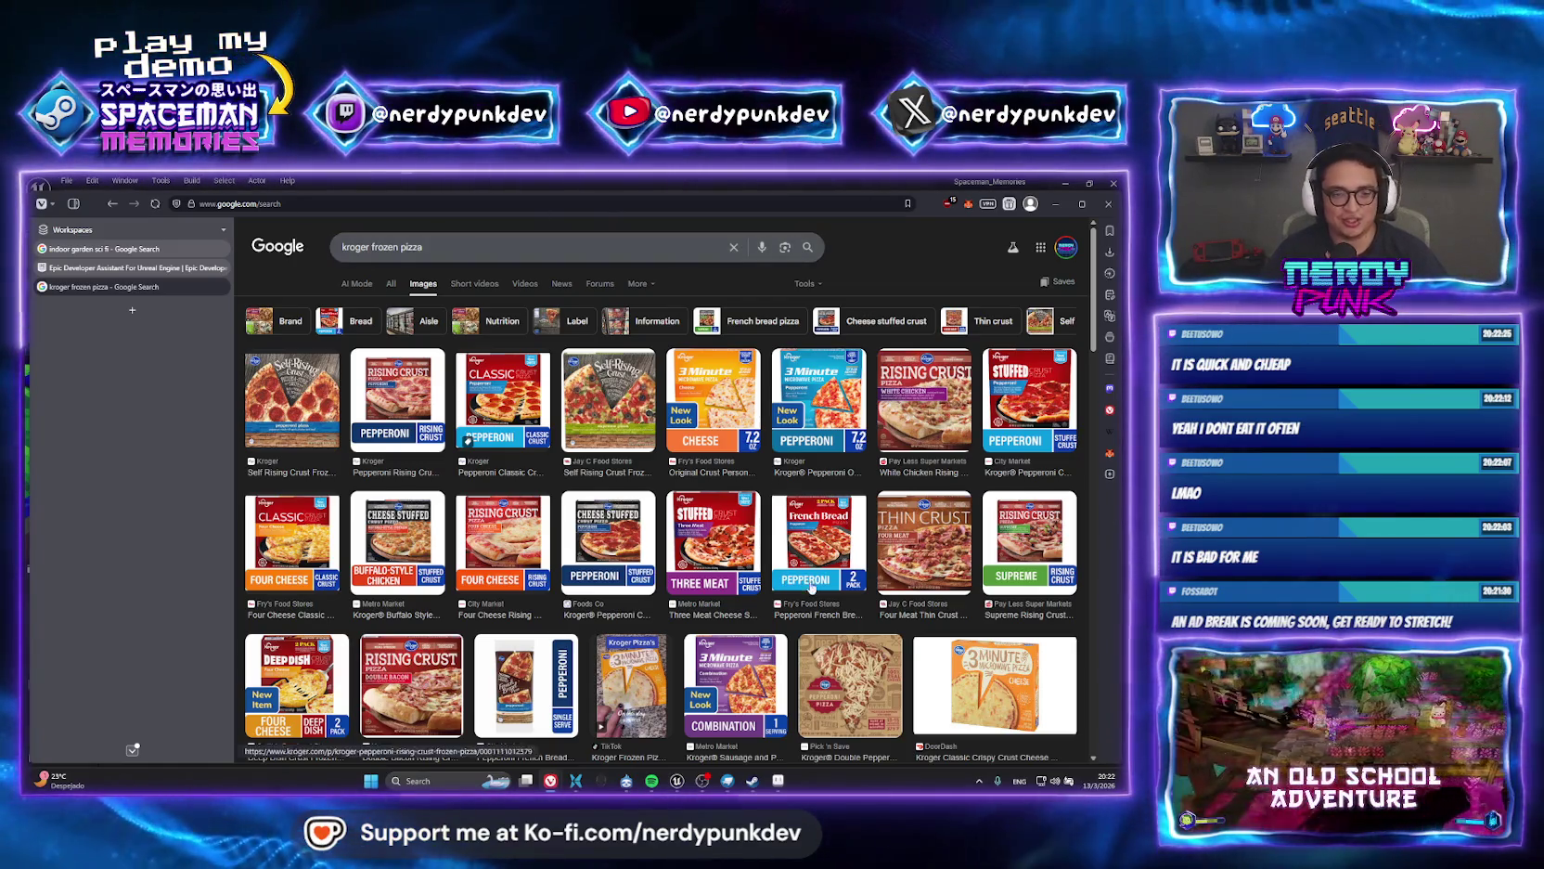
Slide BonsaiProp_01 left along the bench, check the template's NoCollision capsule, then start Play.
click(680, 782)
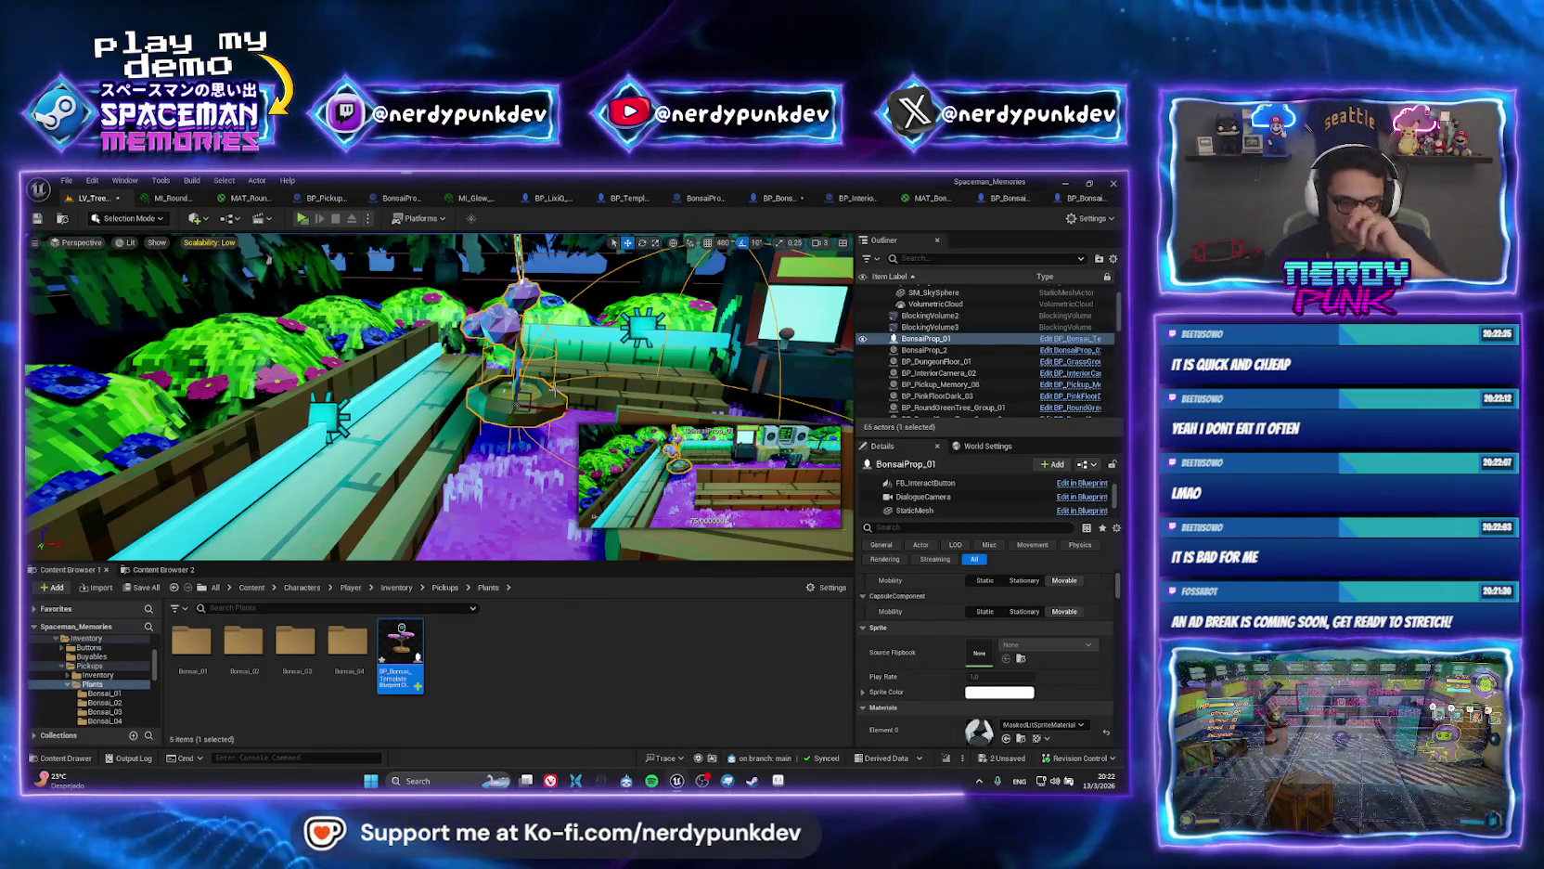
drag(552, 401, 456, 389)
double_click(402, 624)
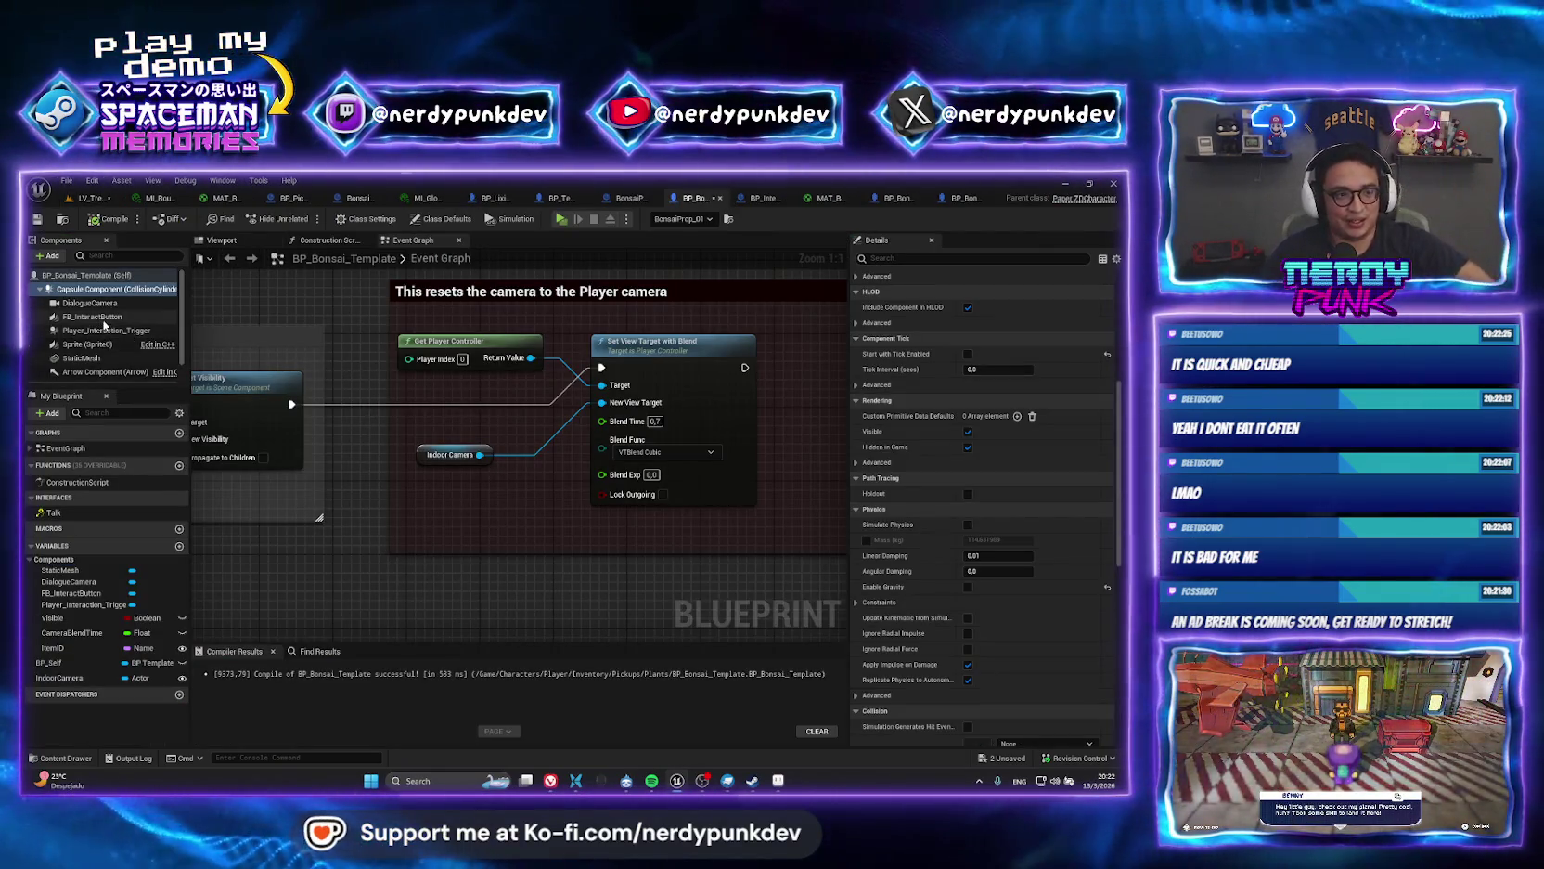
scroll(1110, 593, down, 5)
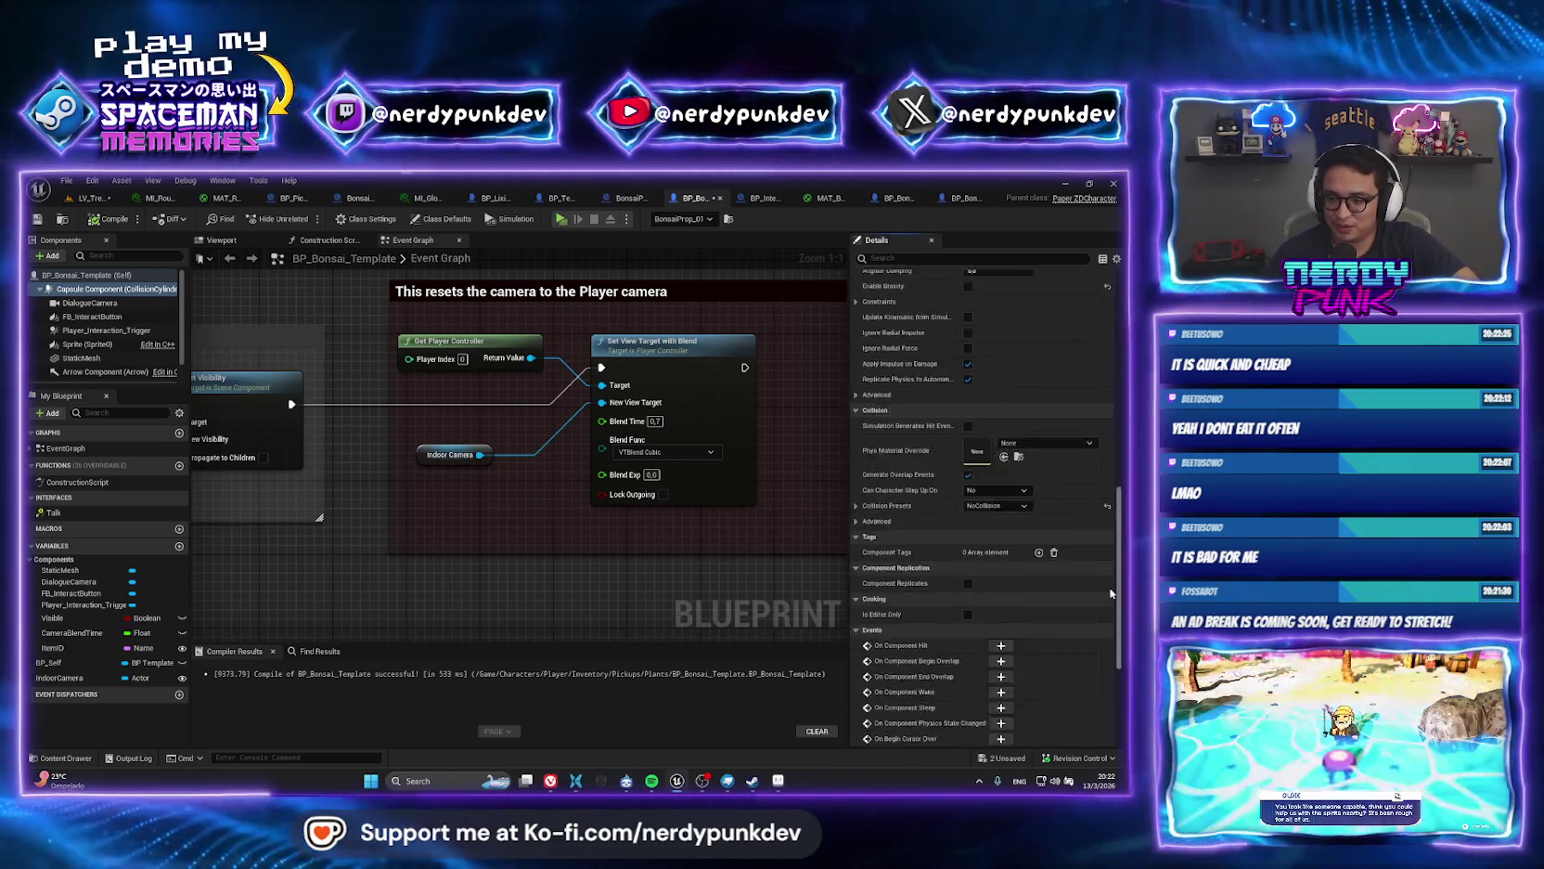
scroll(1111, 593, down, 2)
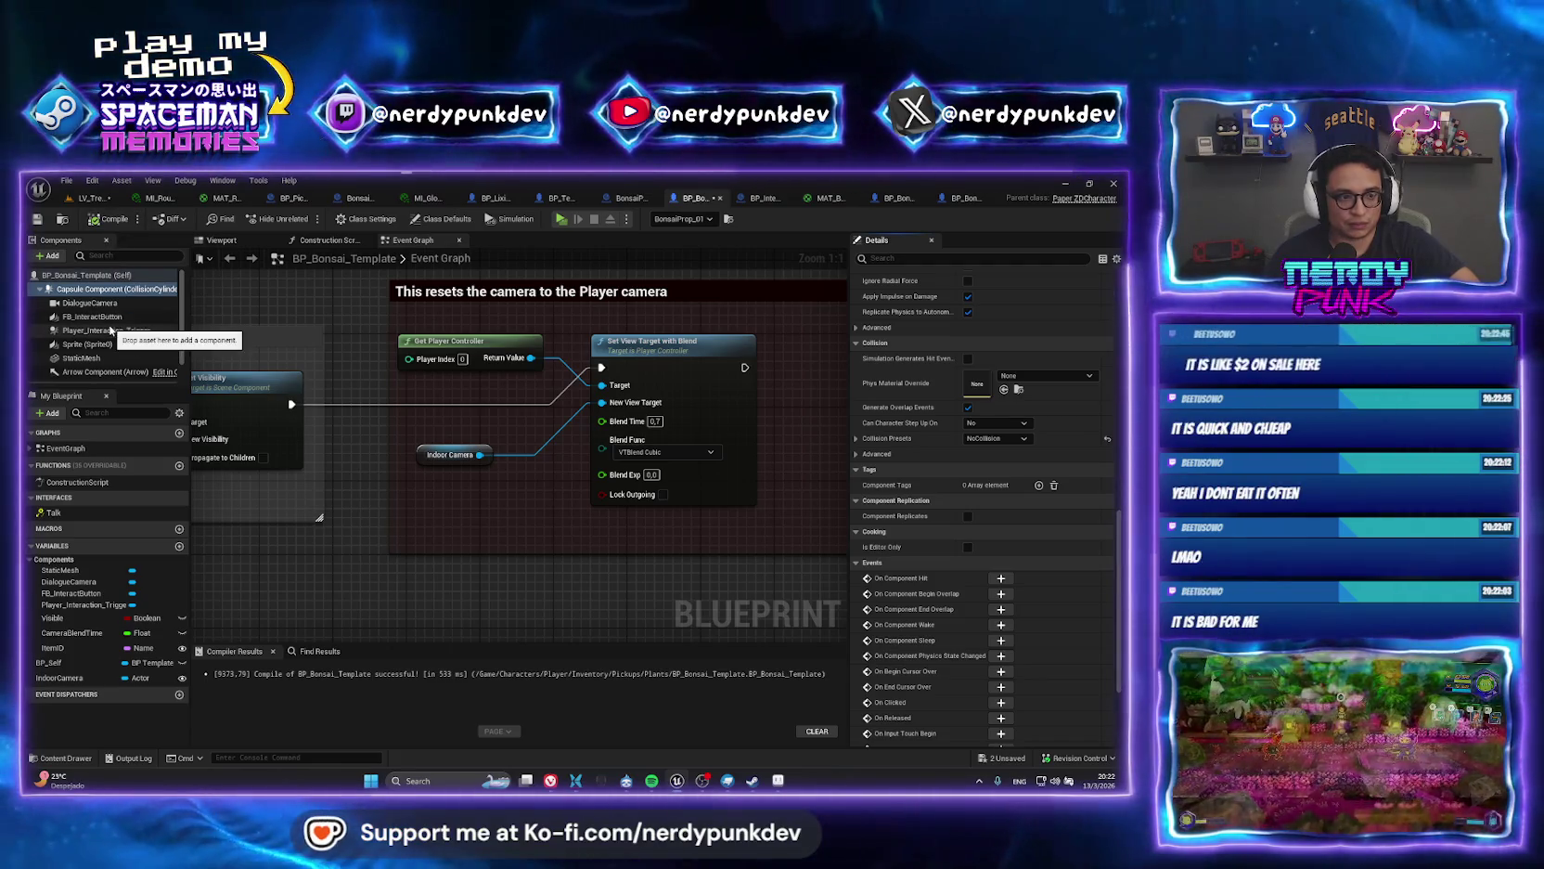
click(110, 198)
click(301, 219)
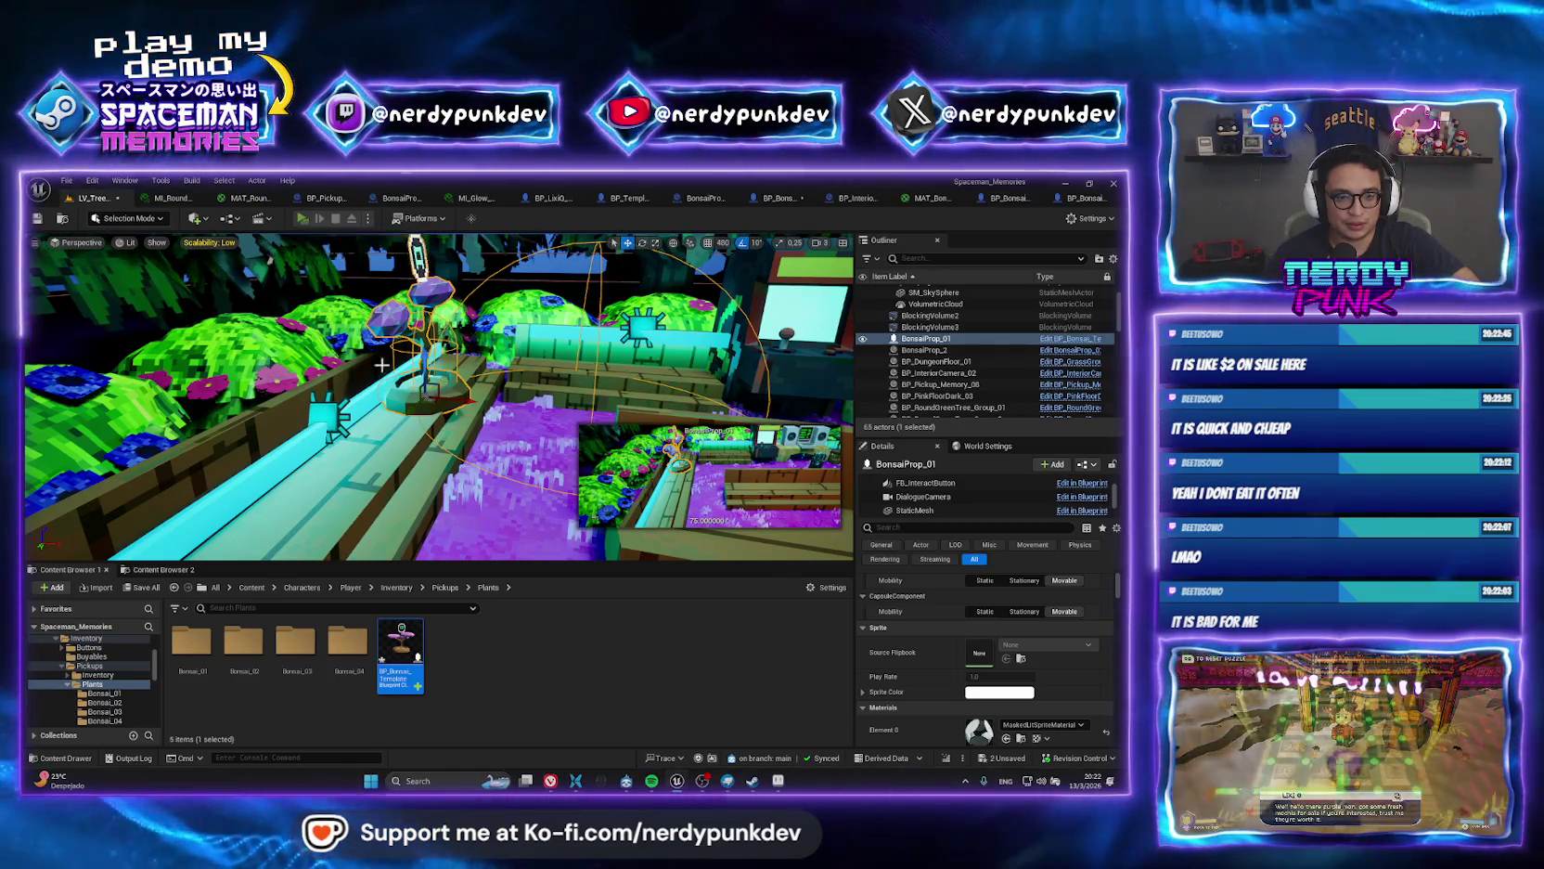
Walk the character into the courtyard while toggling between the overview and close-up cameras.
key(w)
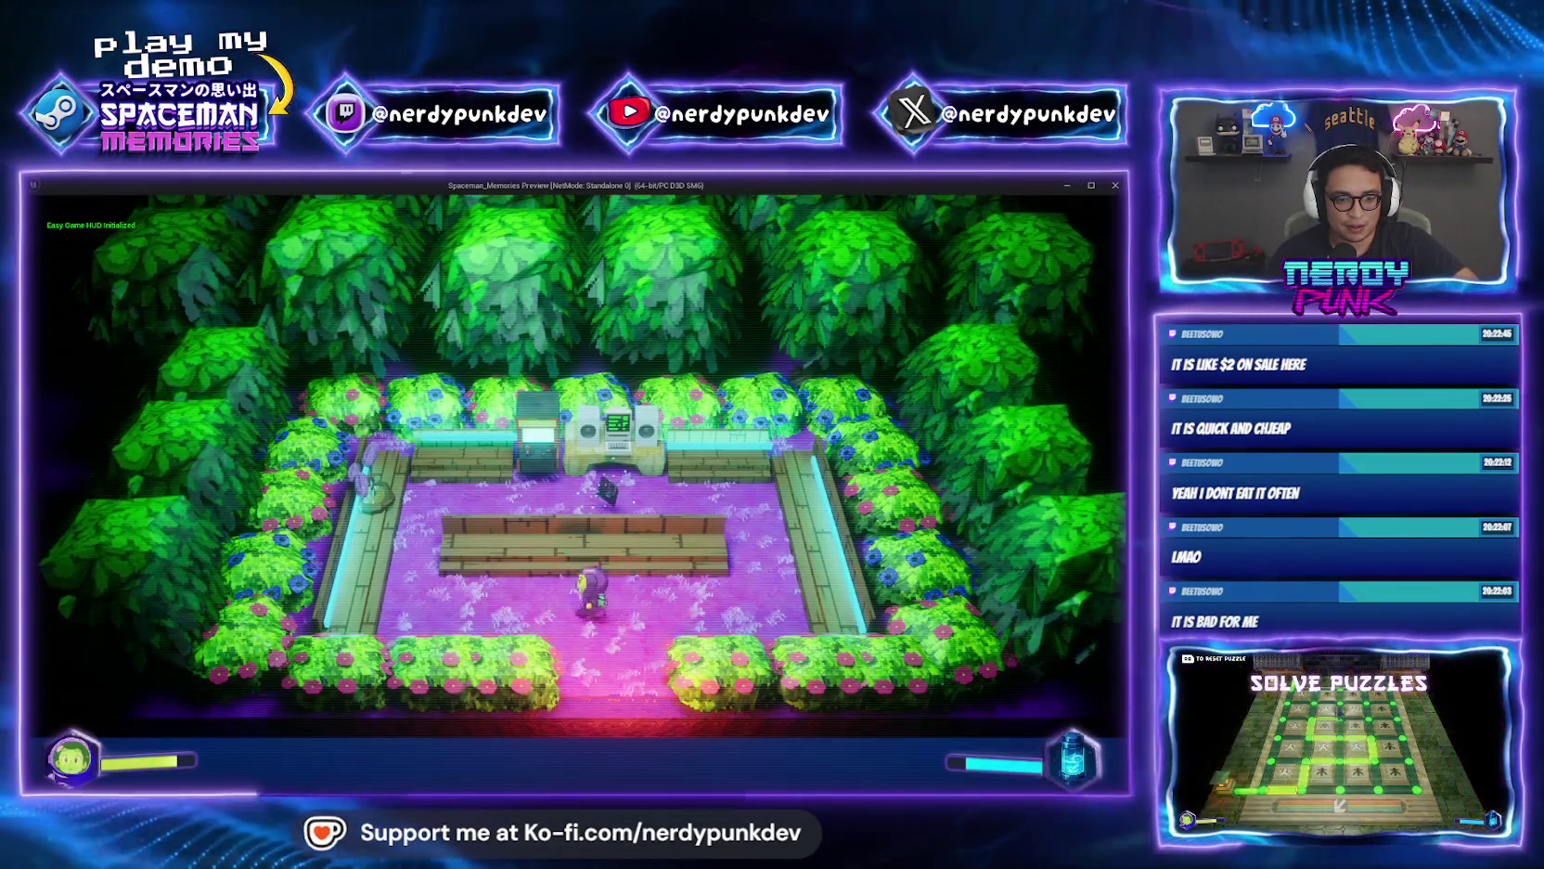
key(a)
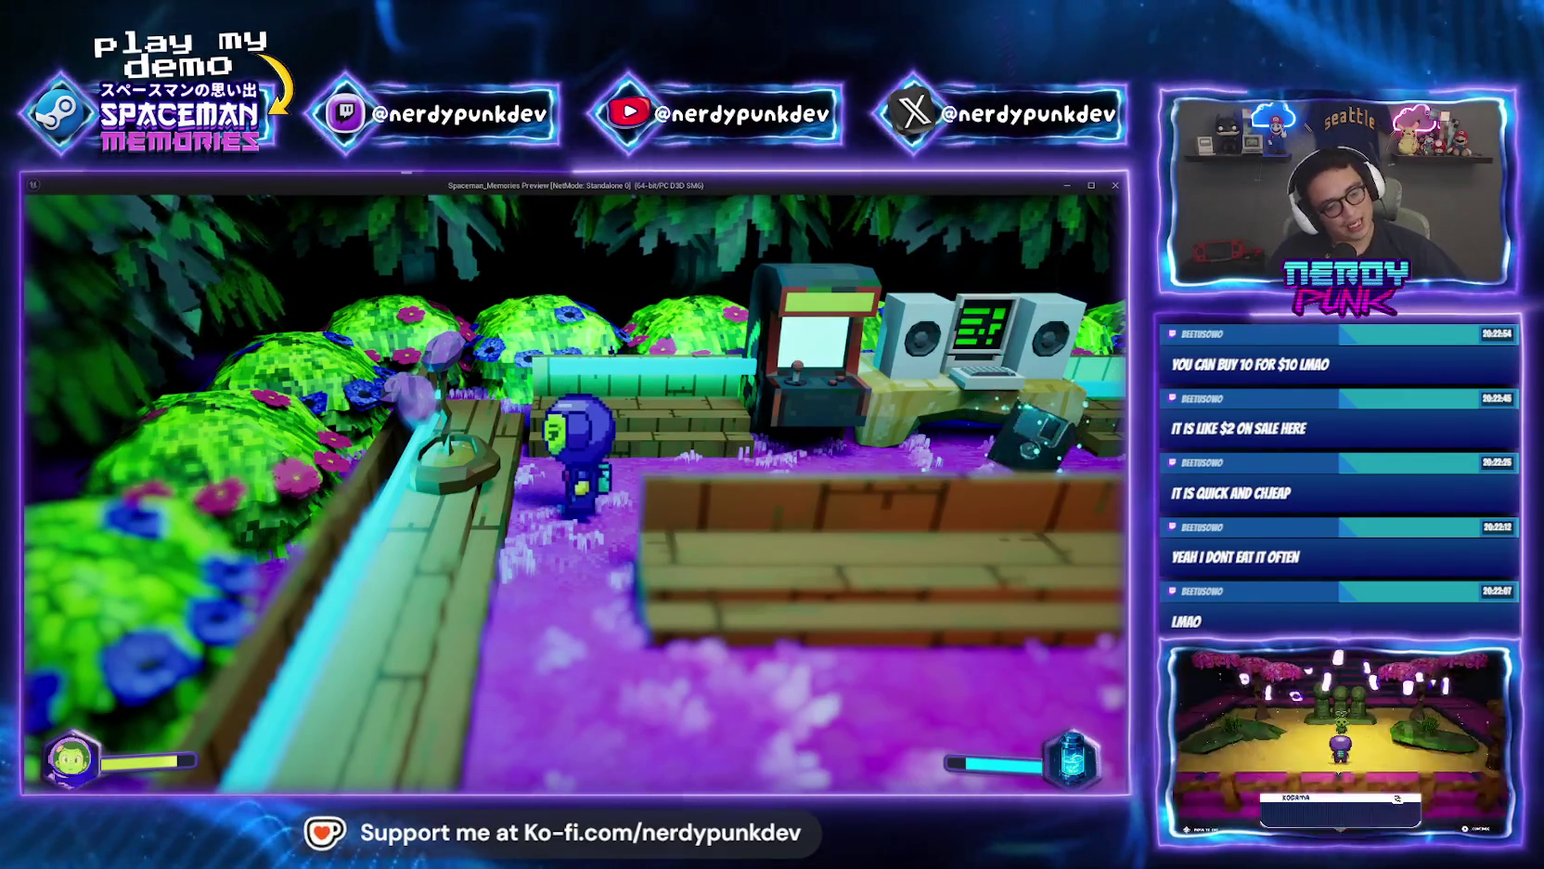
key(s)
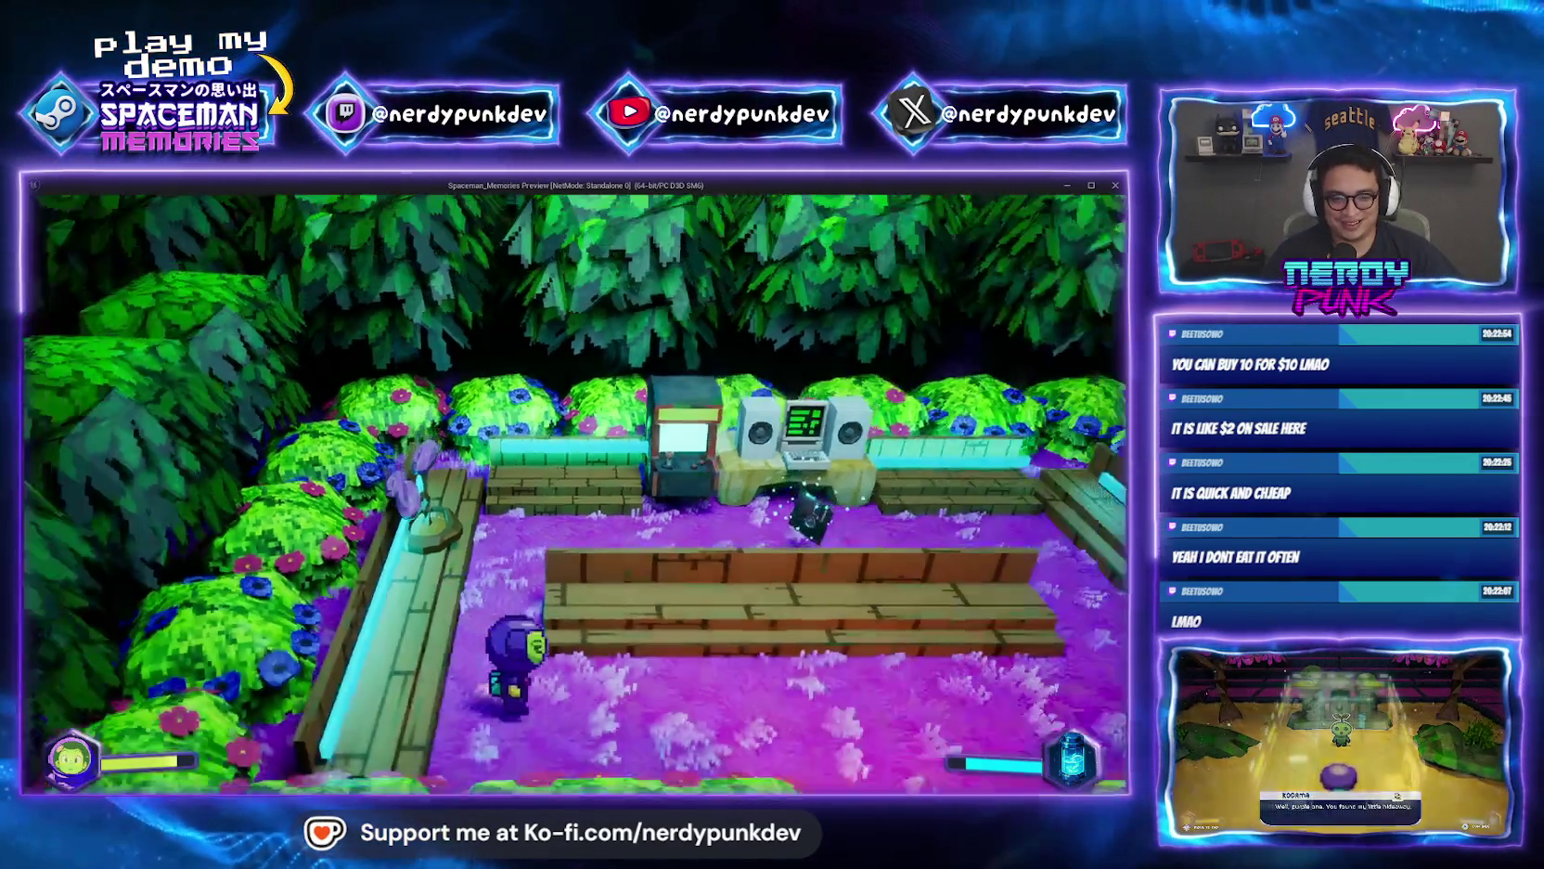
key(w)
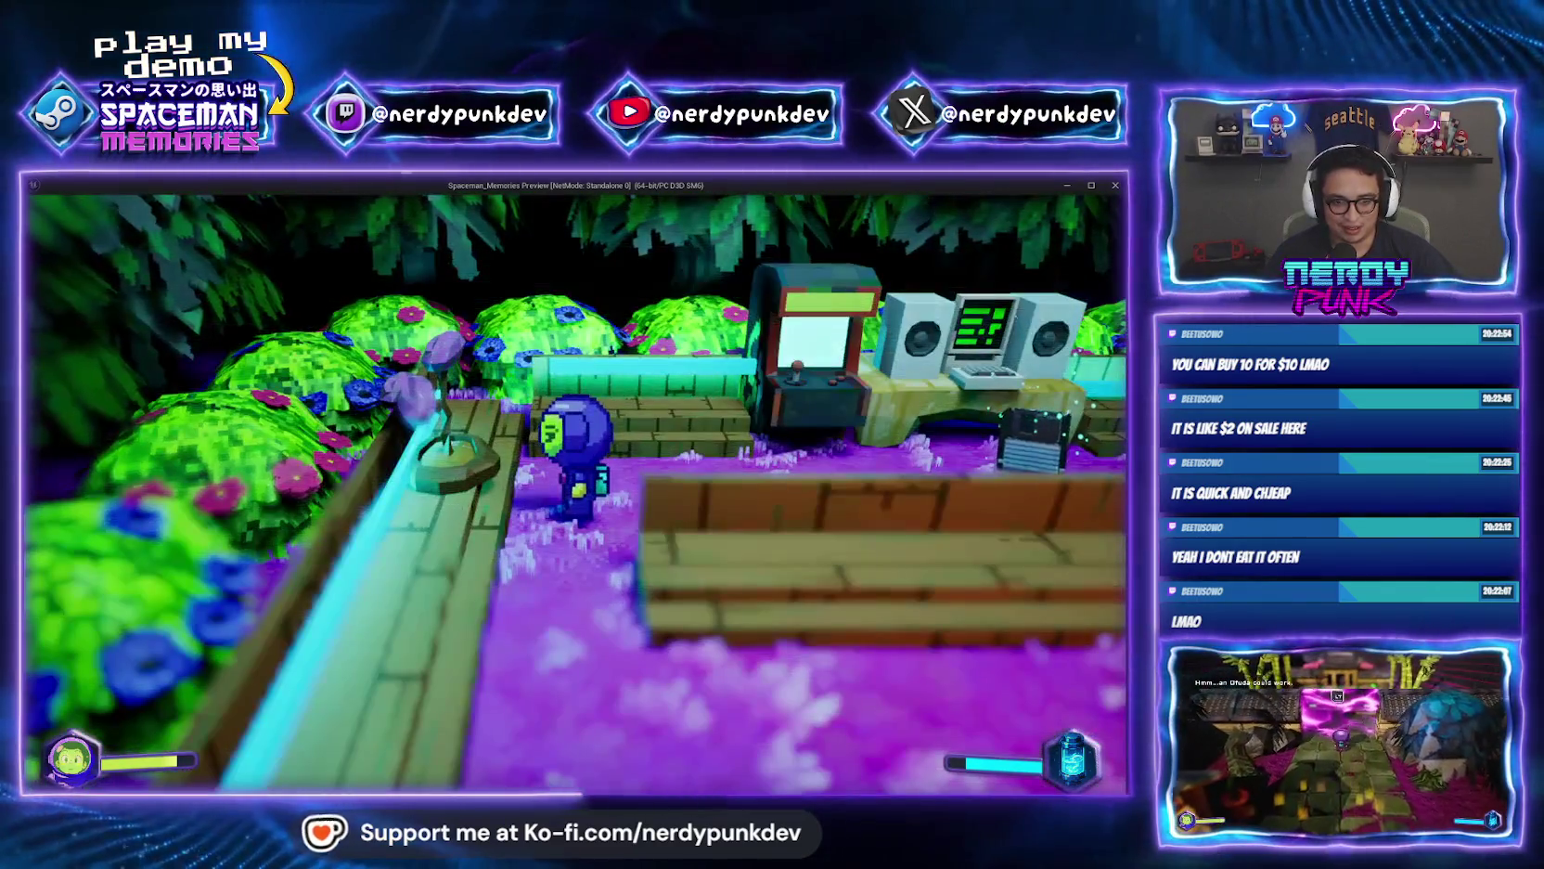
key(s)
key(w)
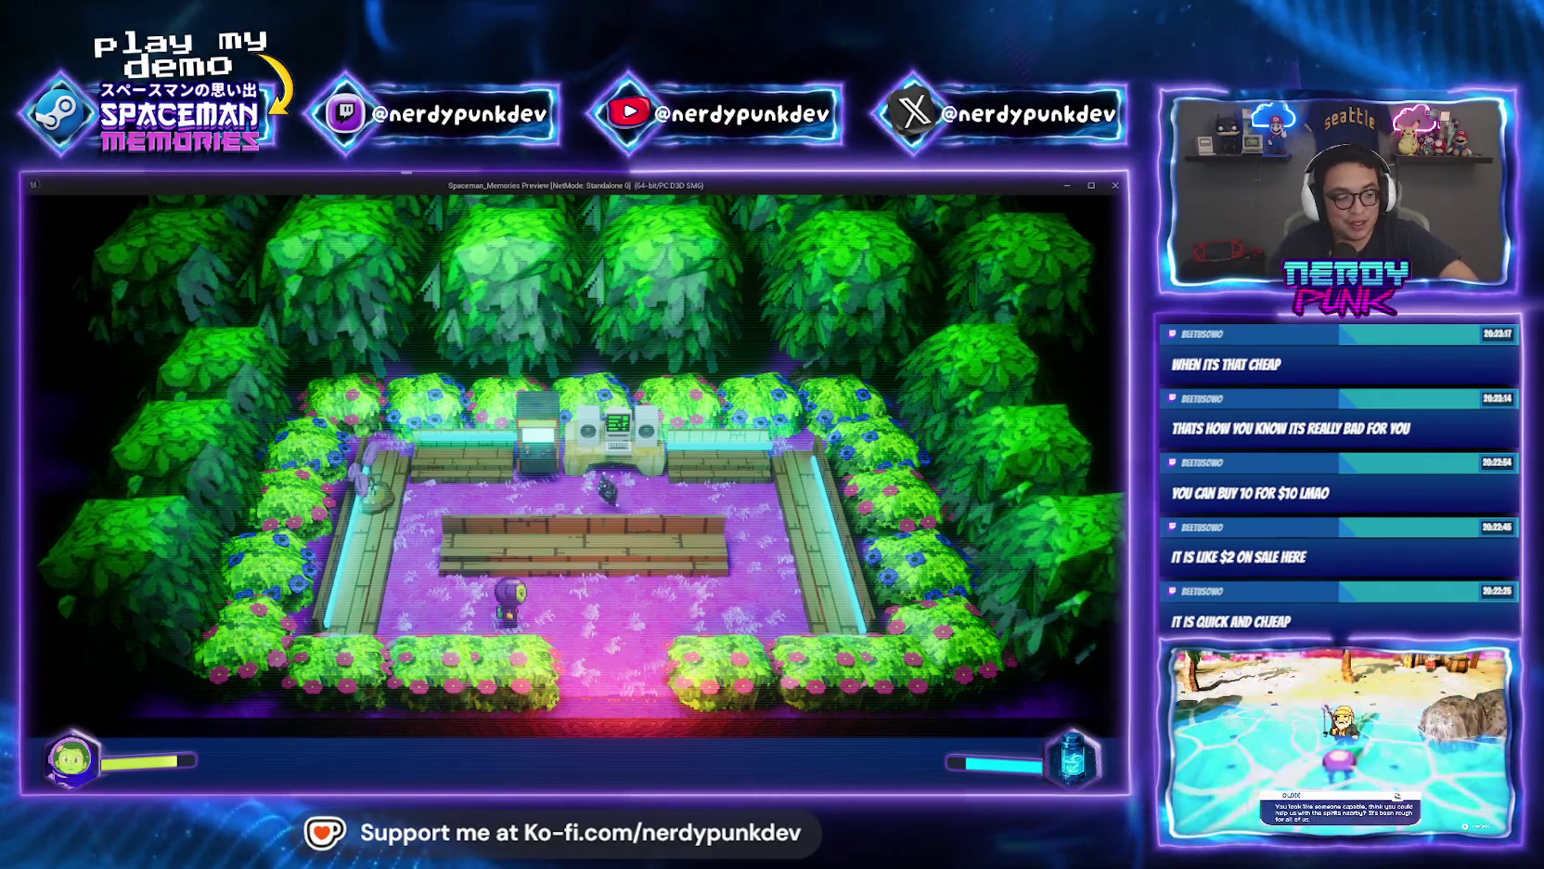
Walk to the bench's right end to collect Memory_08, then stop the play-test.
key(d)
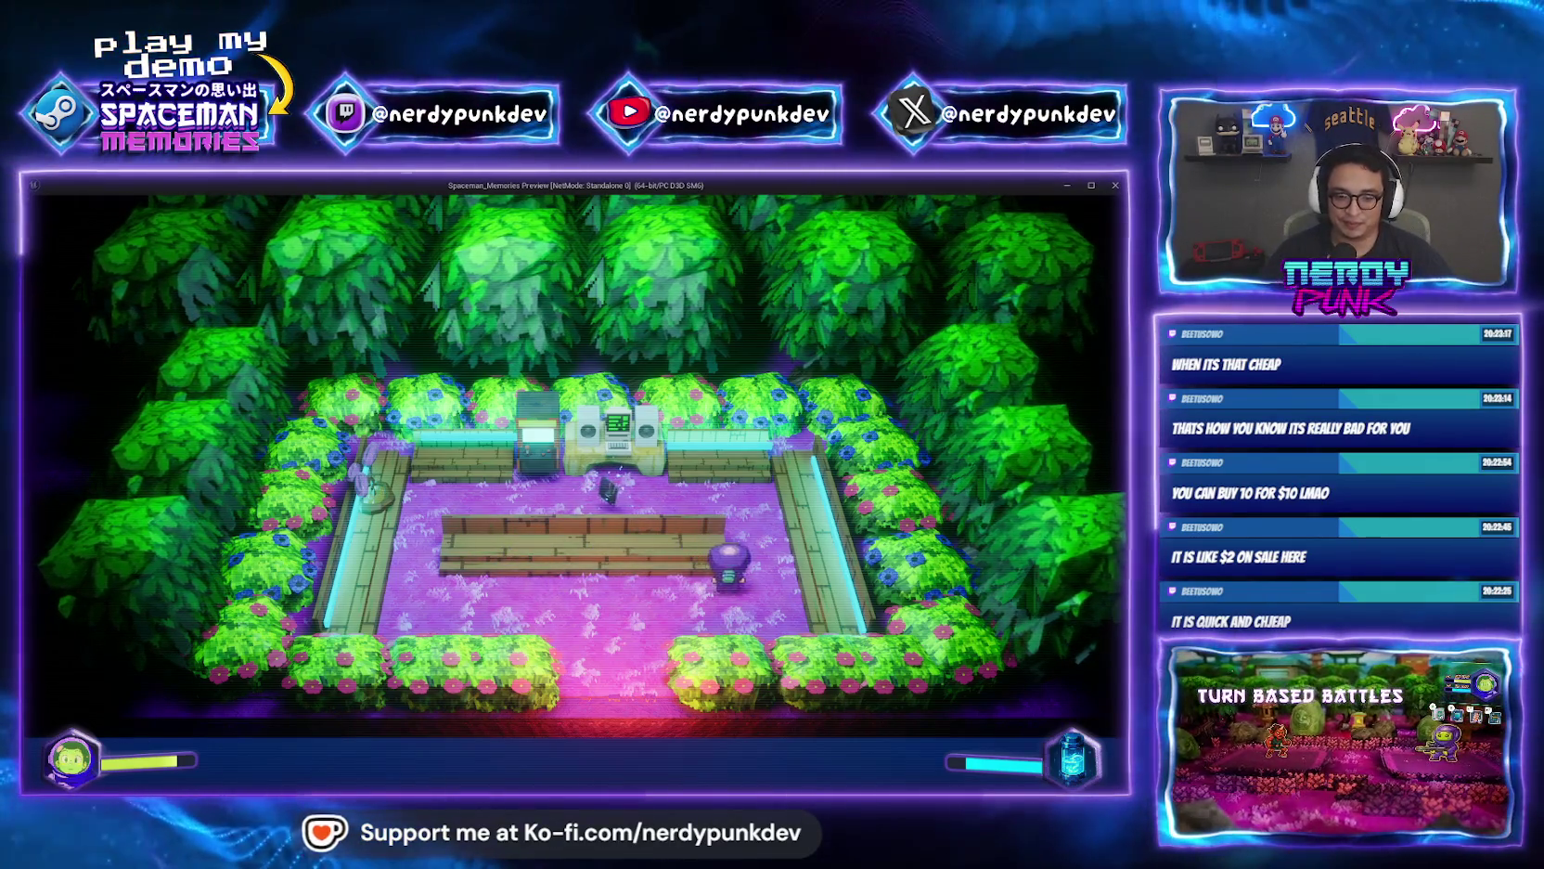
key(w)
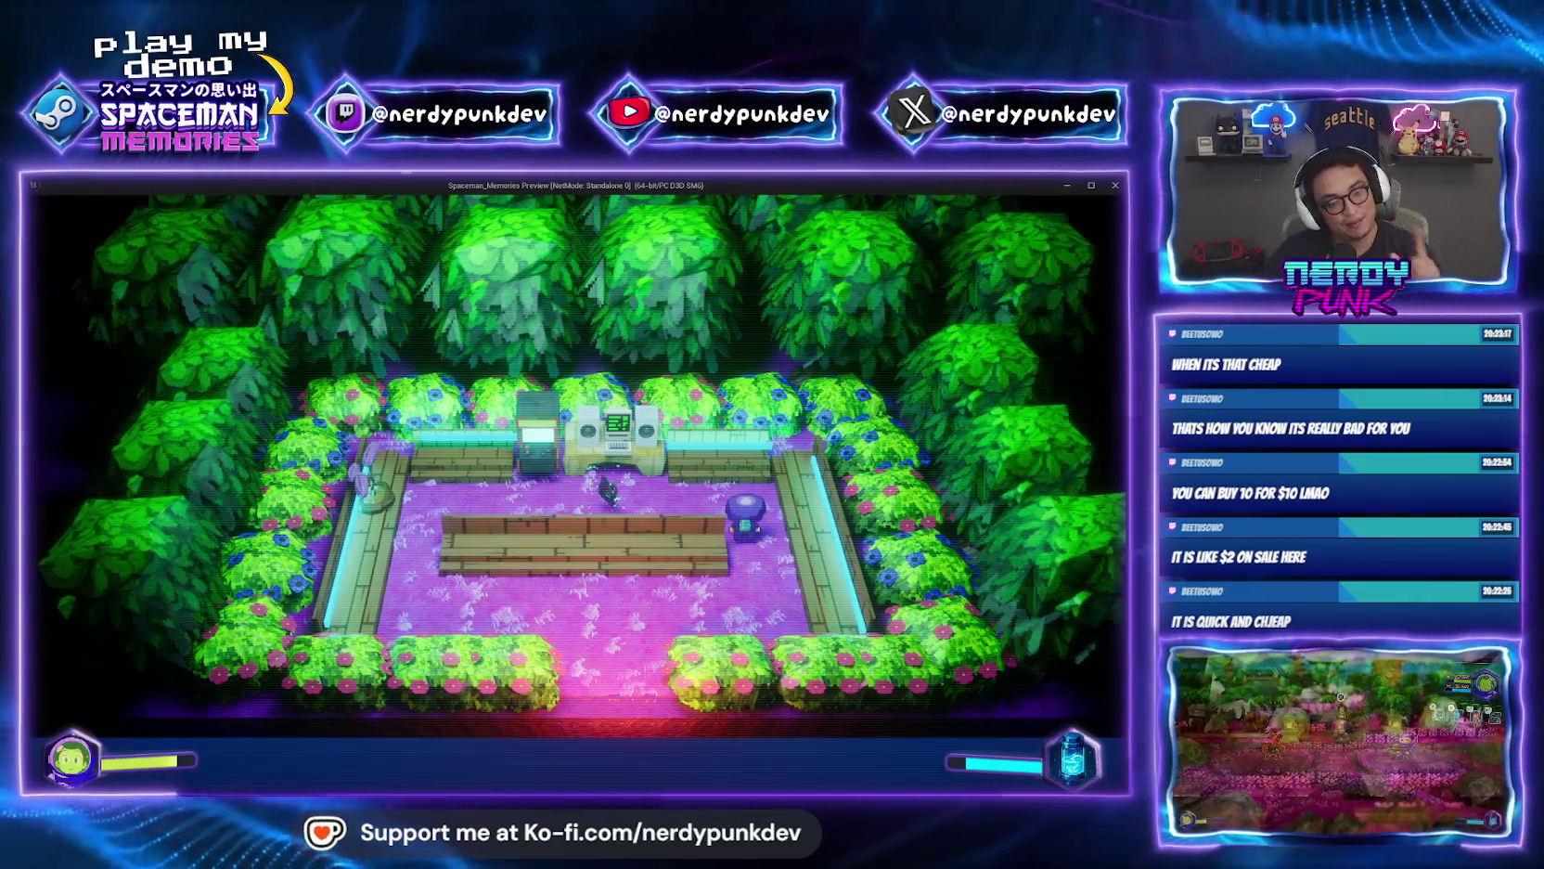
key(w)
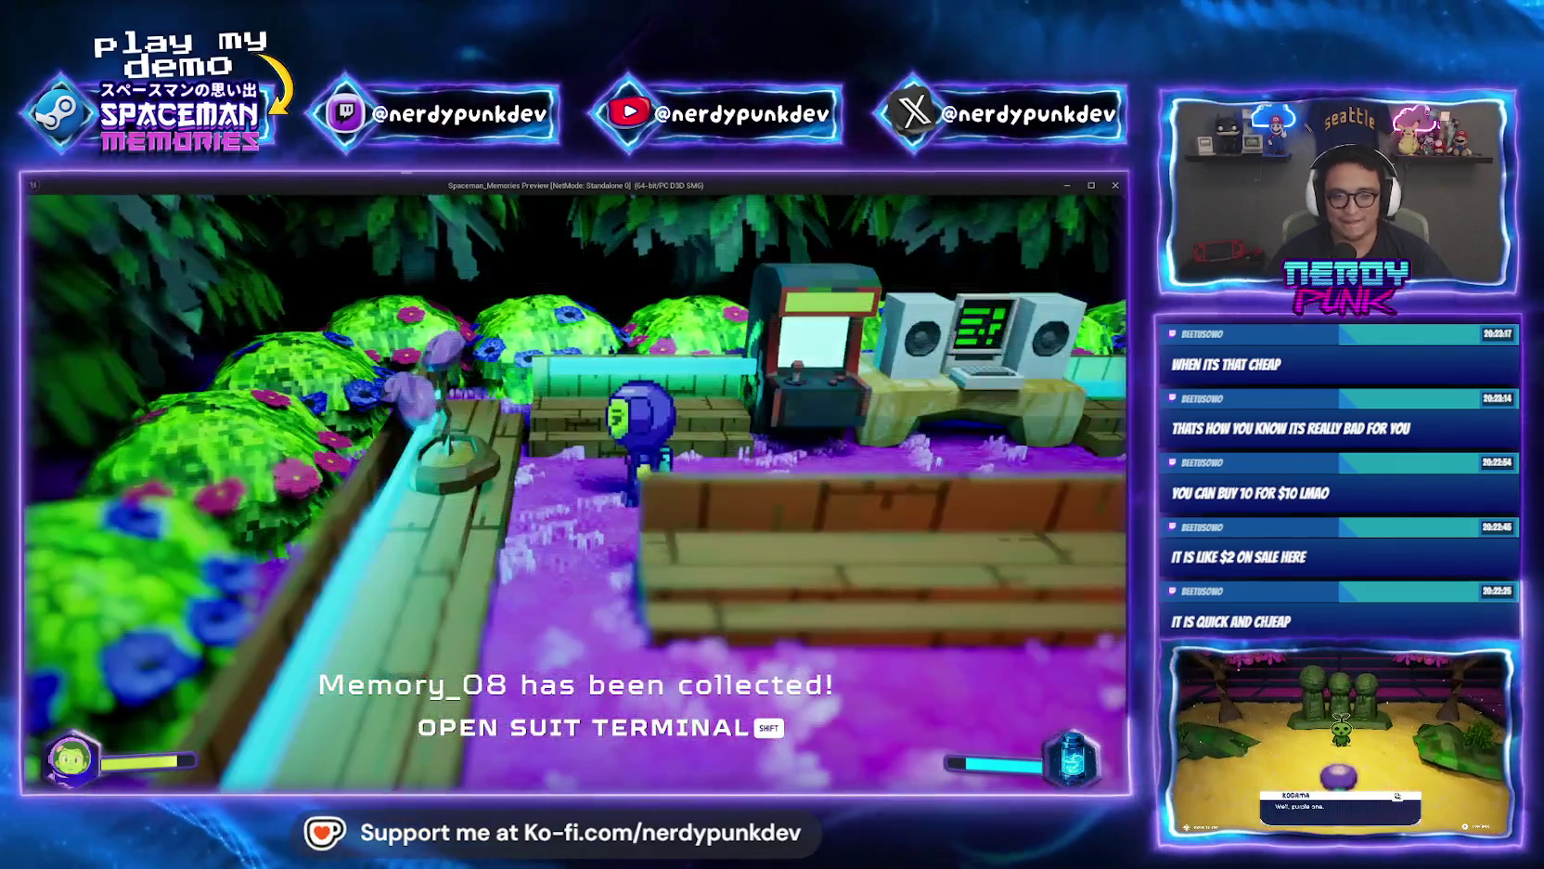
key(Escape)
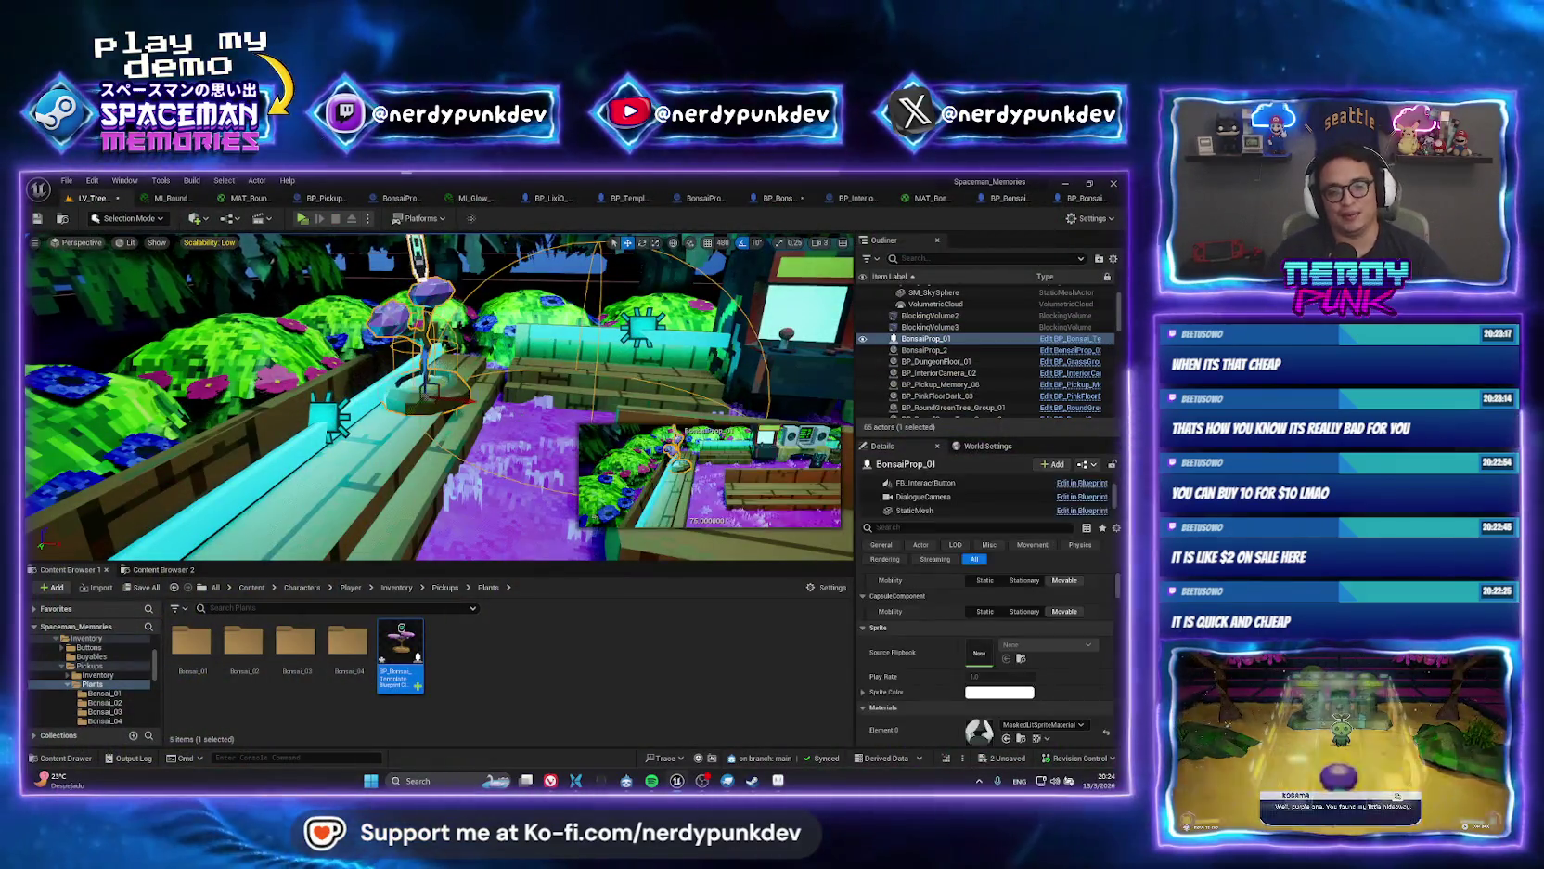
Duplicate BonsaiProp_01, rotate the copy, then delete the duplicate.
key(f)
scroll(436, 399, down, 5)
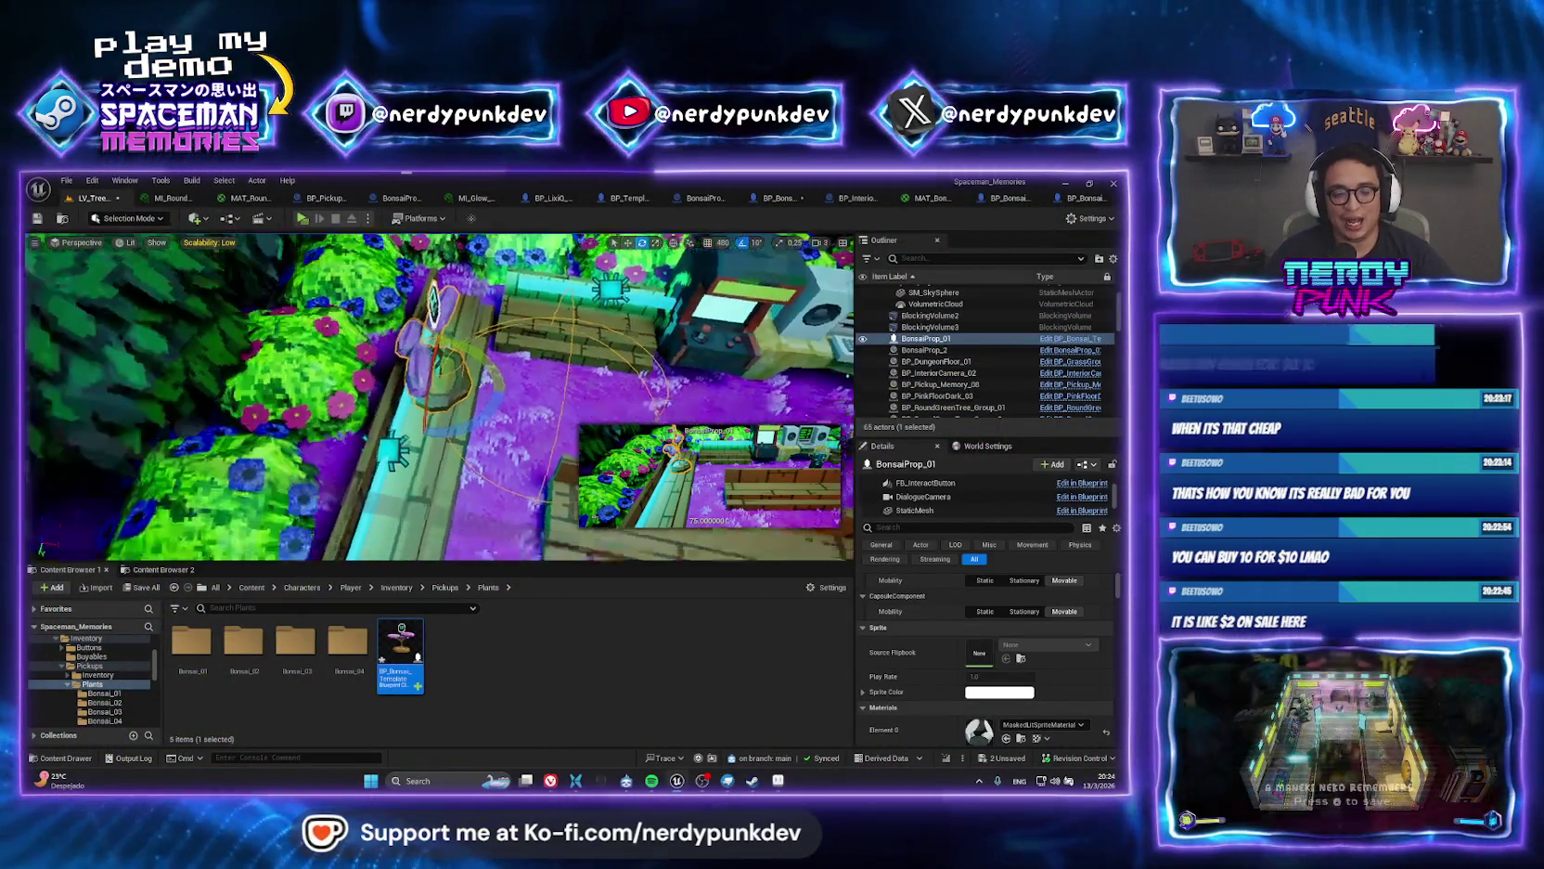
alt+drag(448, 413, 538, 446)
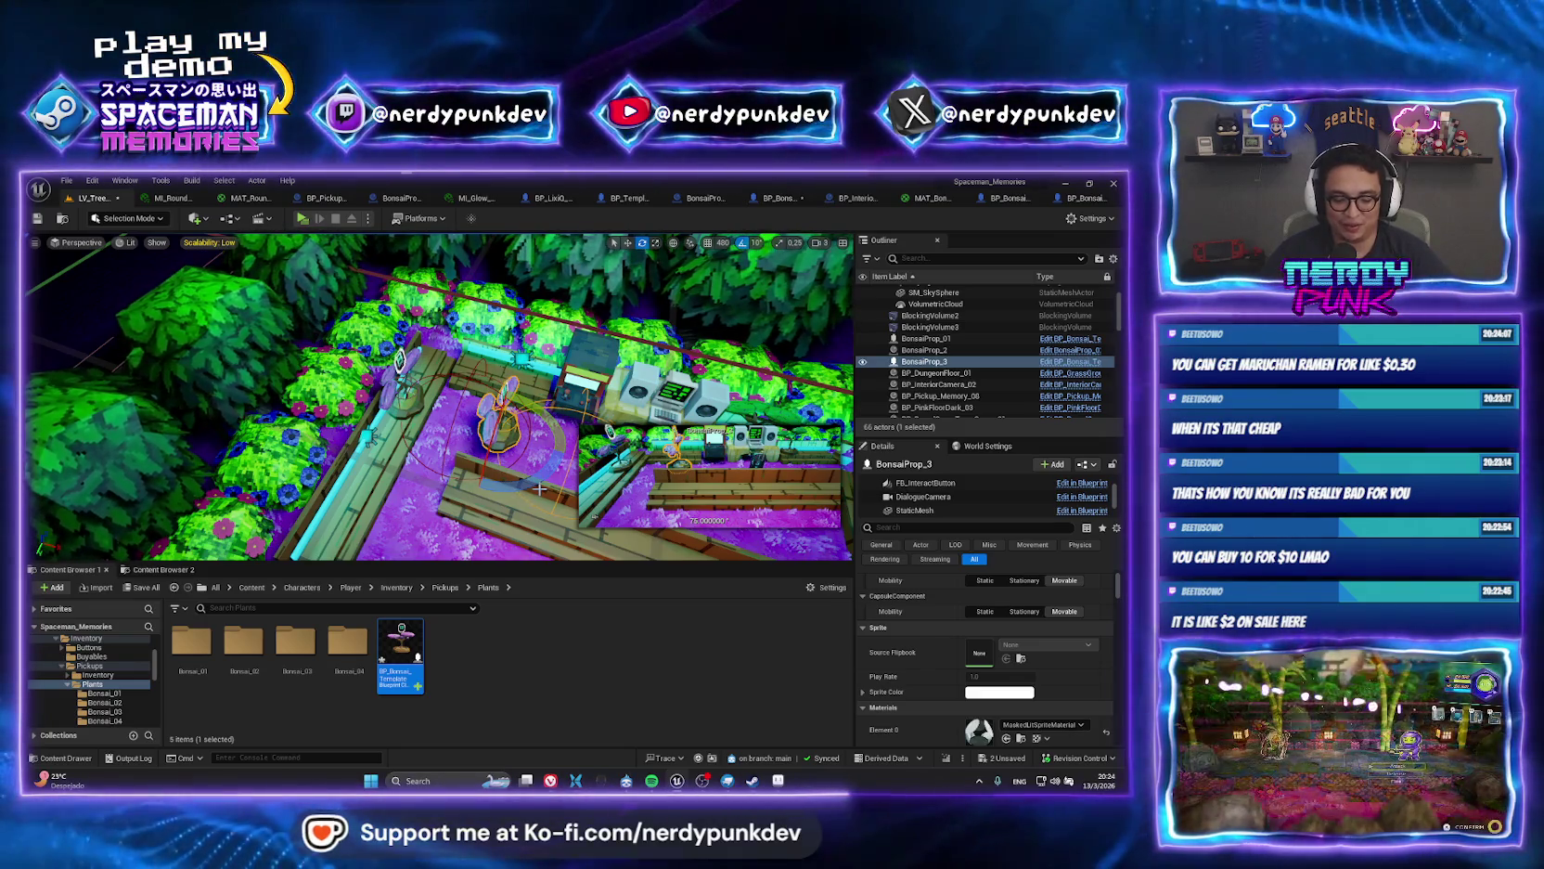
mouse_move(530, 485)
mouse_down()
mouse_move(561, 455)
mouse_move(555, 466)
mouse_up()
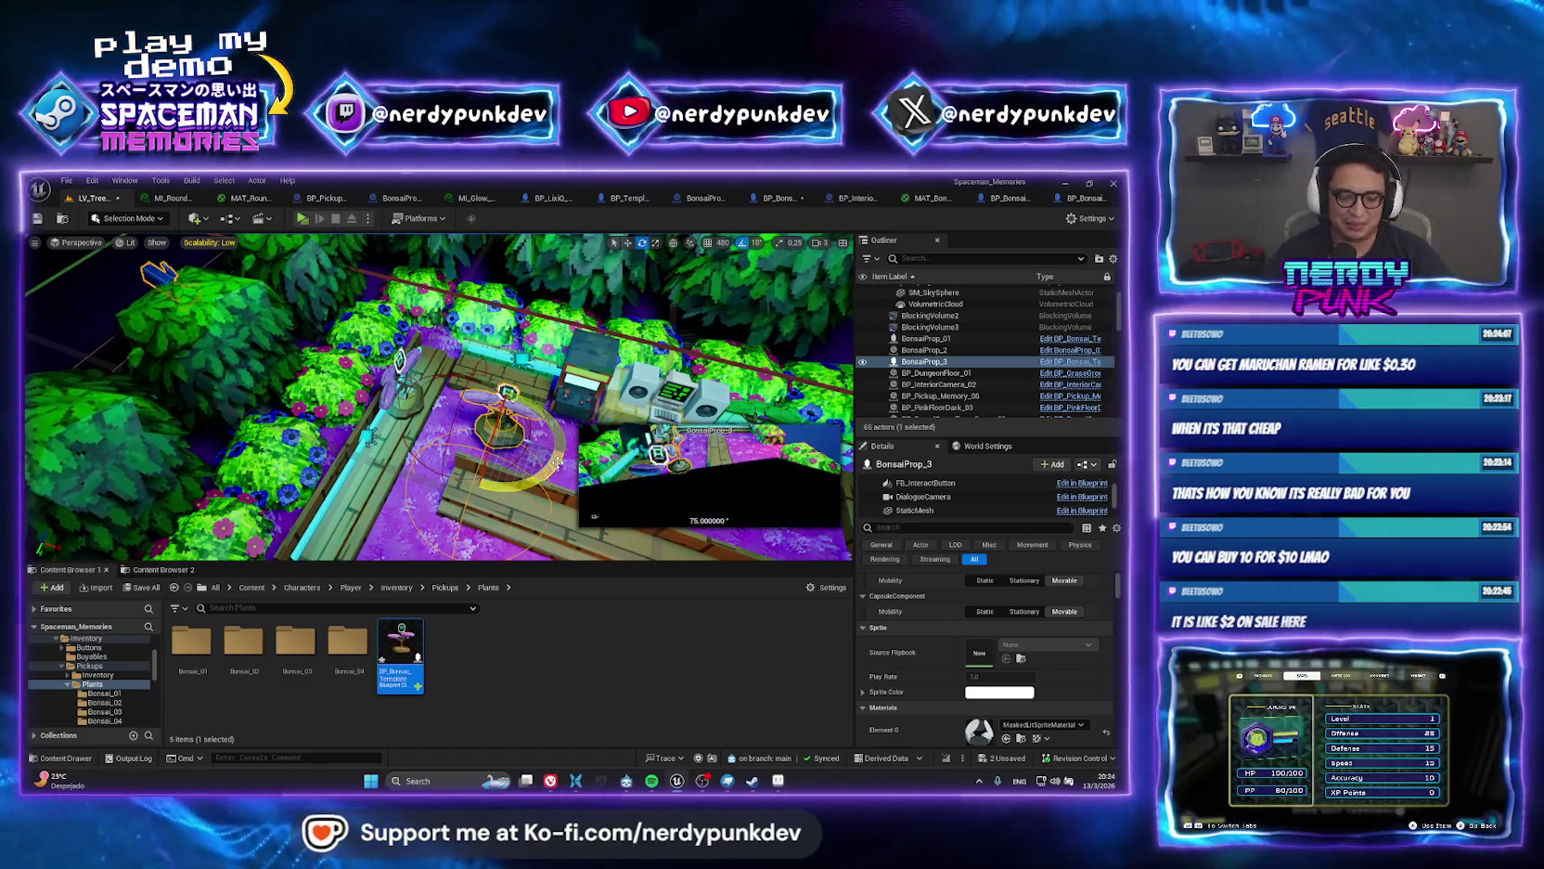
key(Delete)
Place a new BP_Bonsai_Template in the garden, raising and shifting it beside the arcade machine.
drag(494, 417, 636, 429)
scroll(491, 422, down, 3)
scroll(636, 428, up, 5)
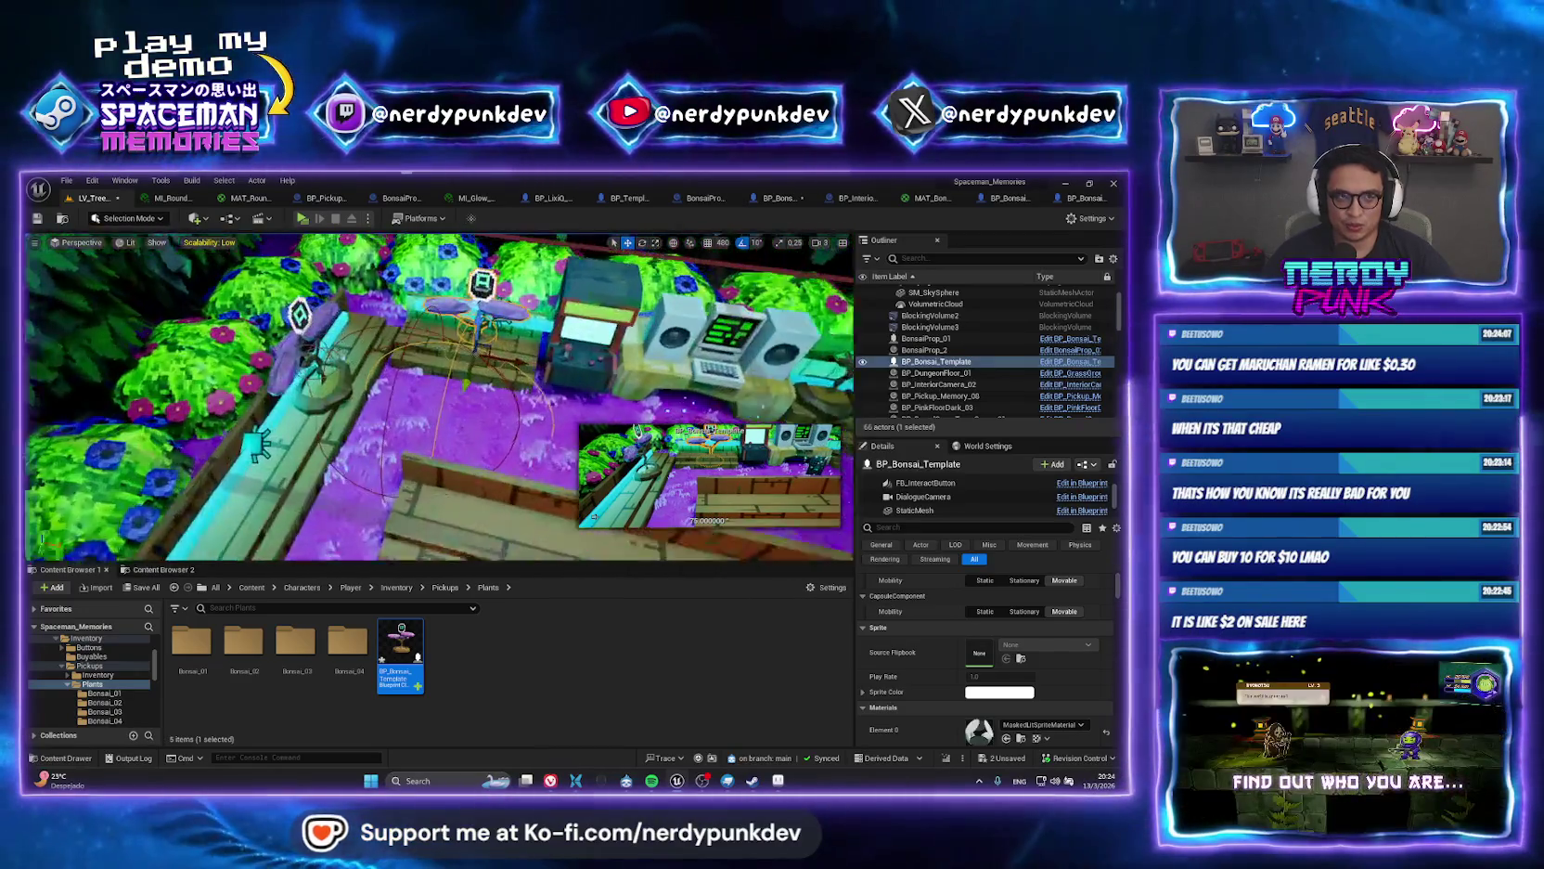
drag(499, 330, 516, 315)
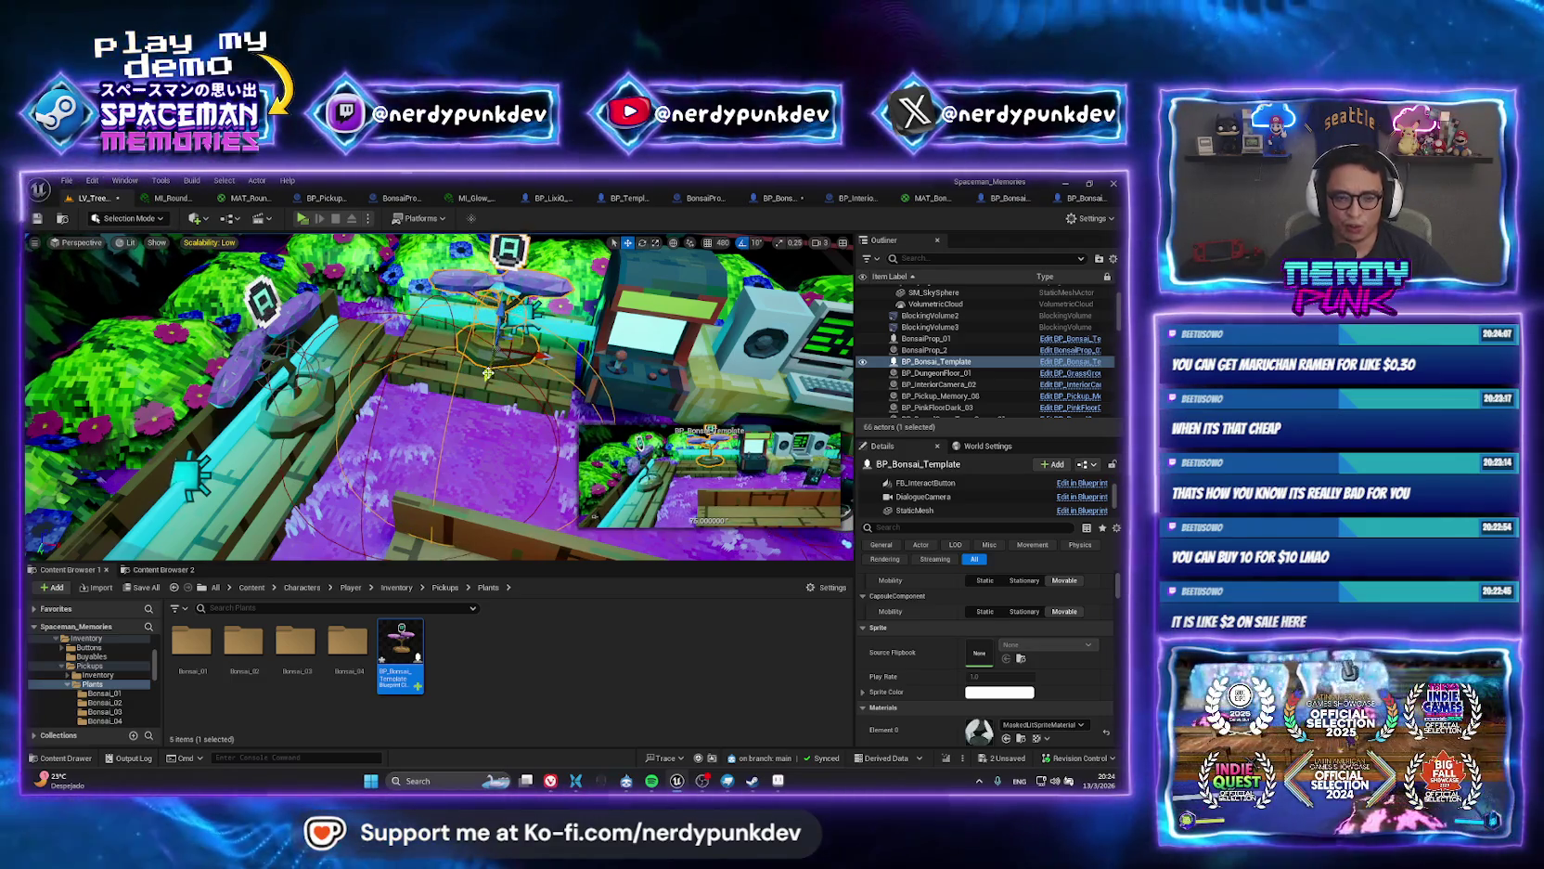
drag(483, 374, 481, 376)
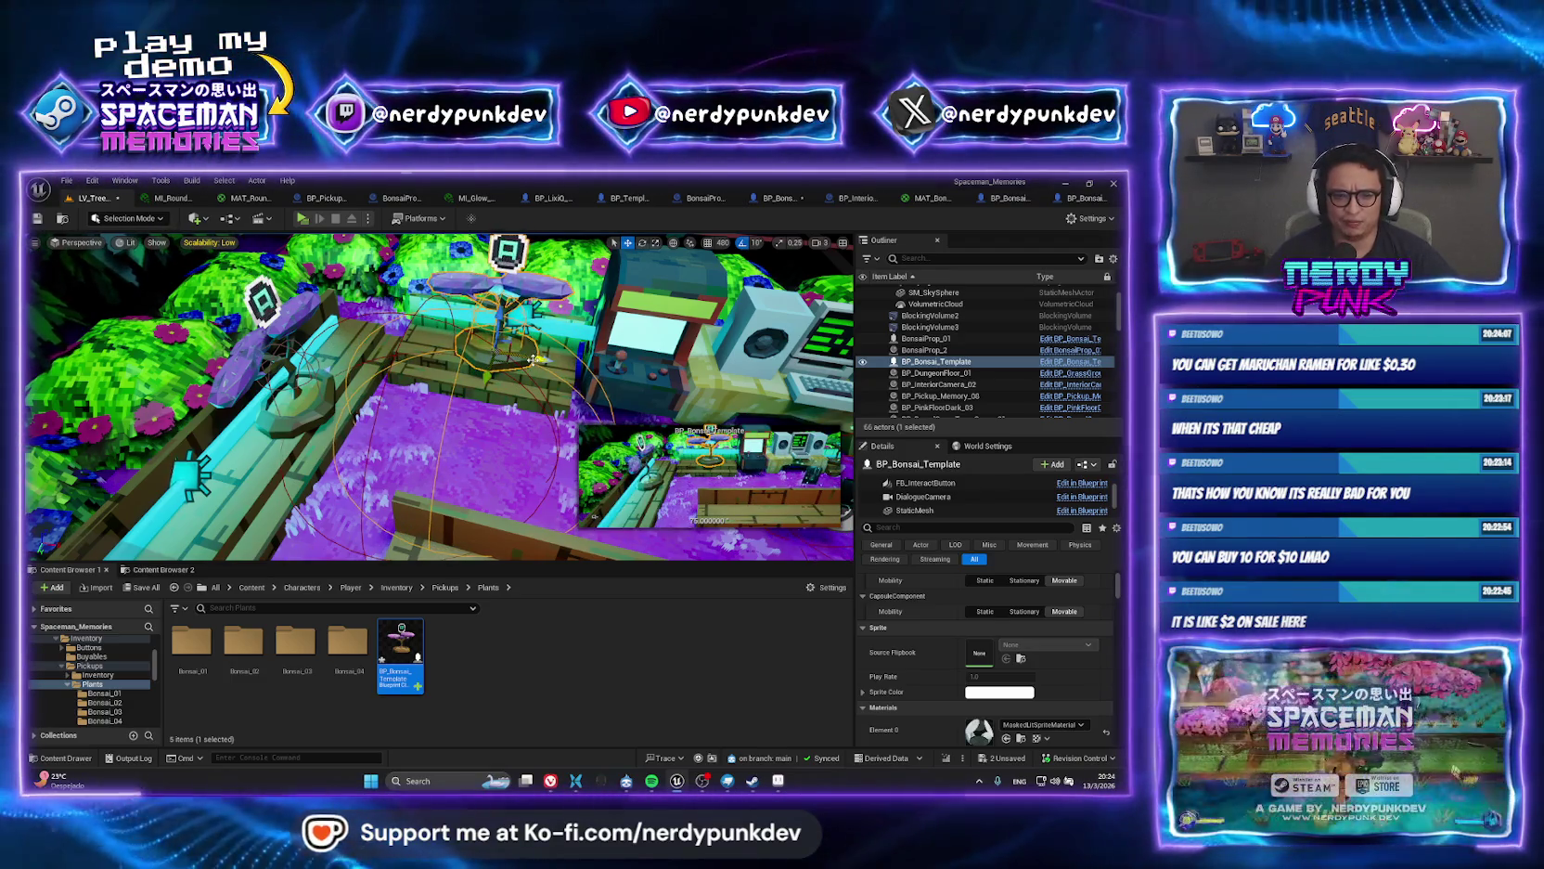
drag(533, 357, 547, 365)
key(f)
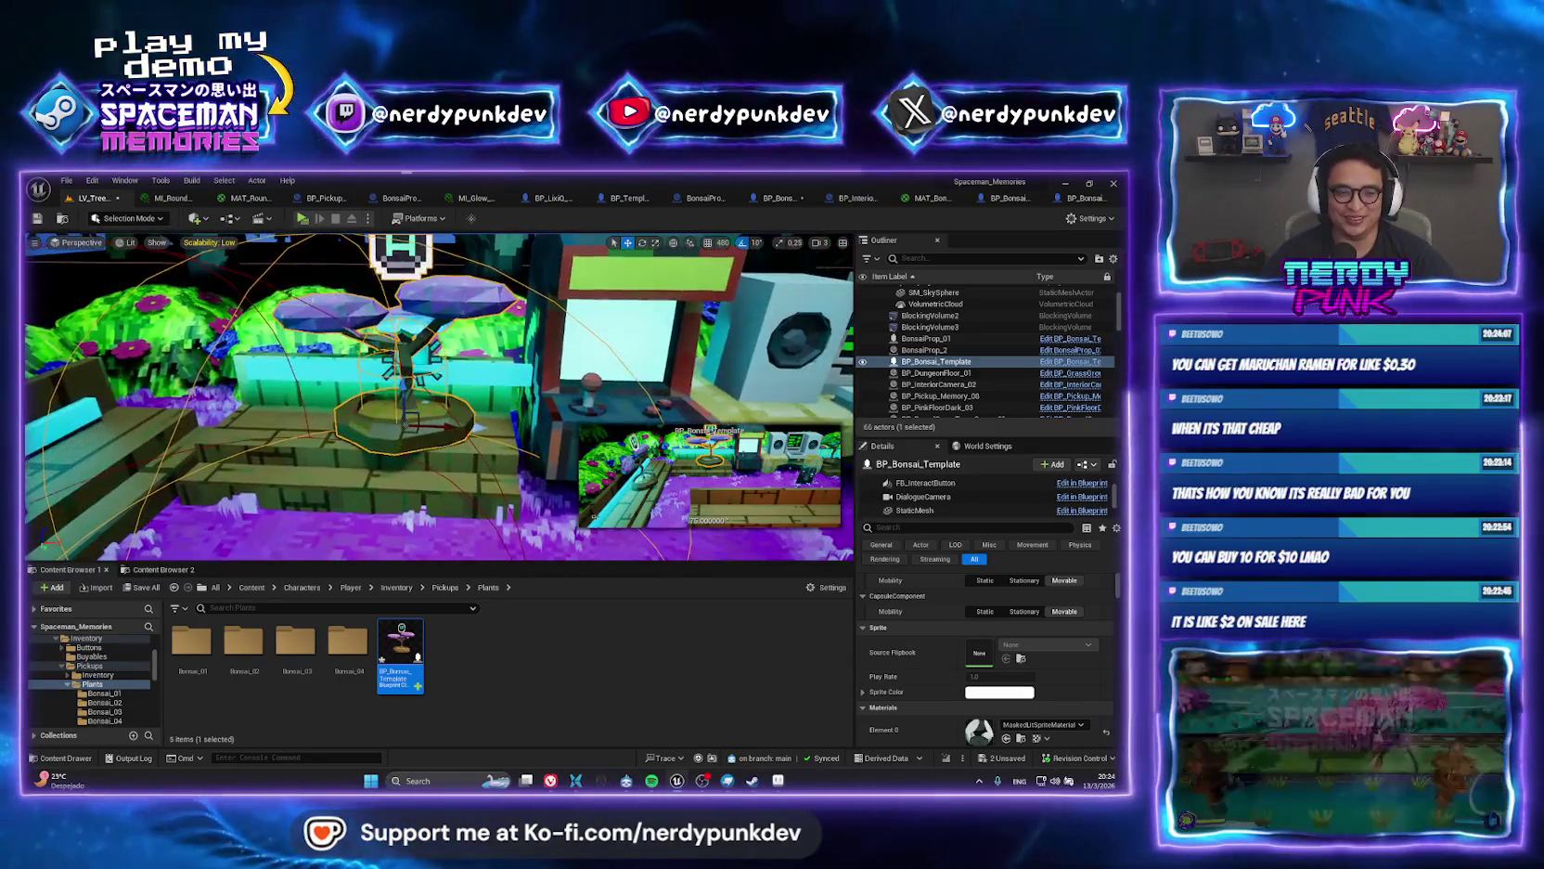
drag(557, 408, 620, 422)
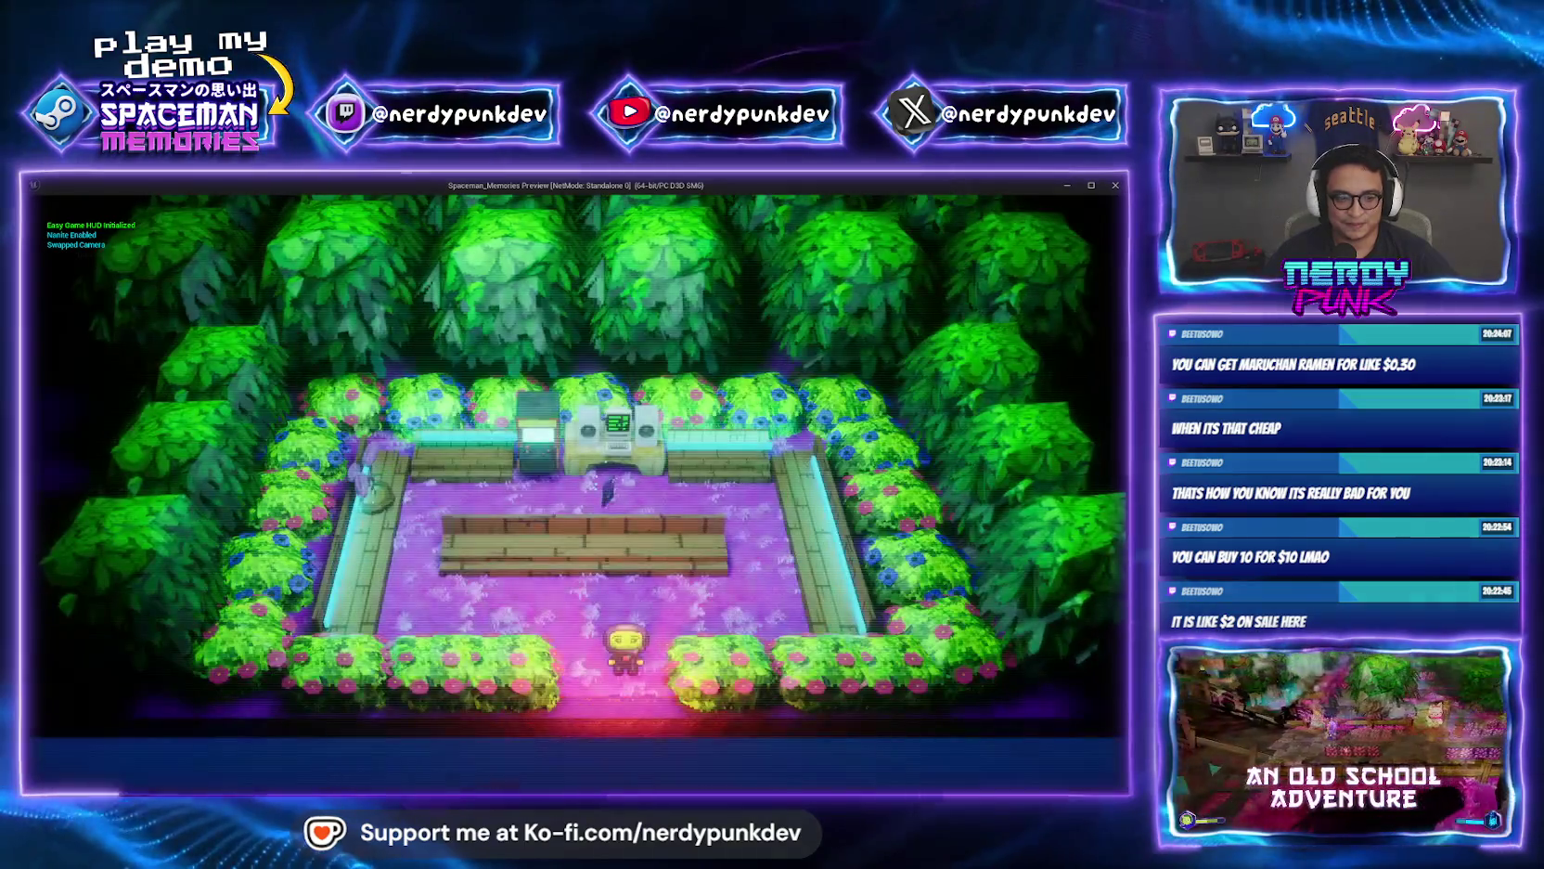
Stop the play-test, look over BP_Bonsai_Template, and start another play-test of the garden.
key(Escape)
double_click(400, 649)
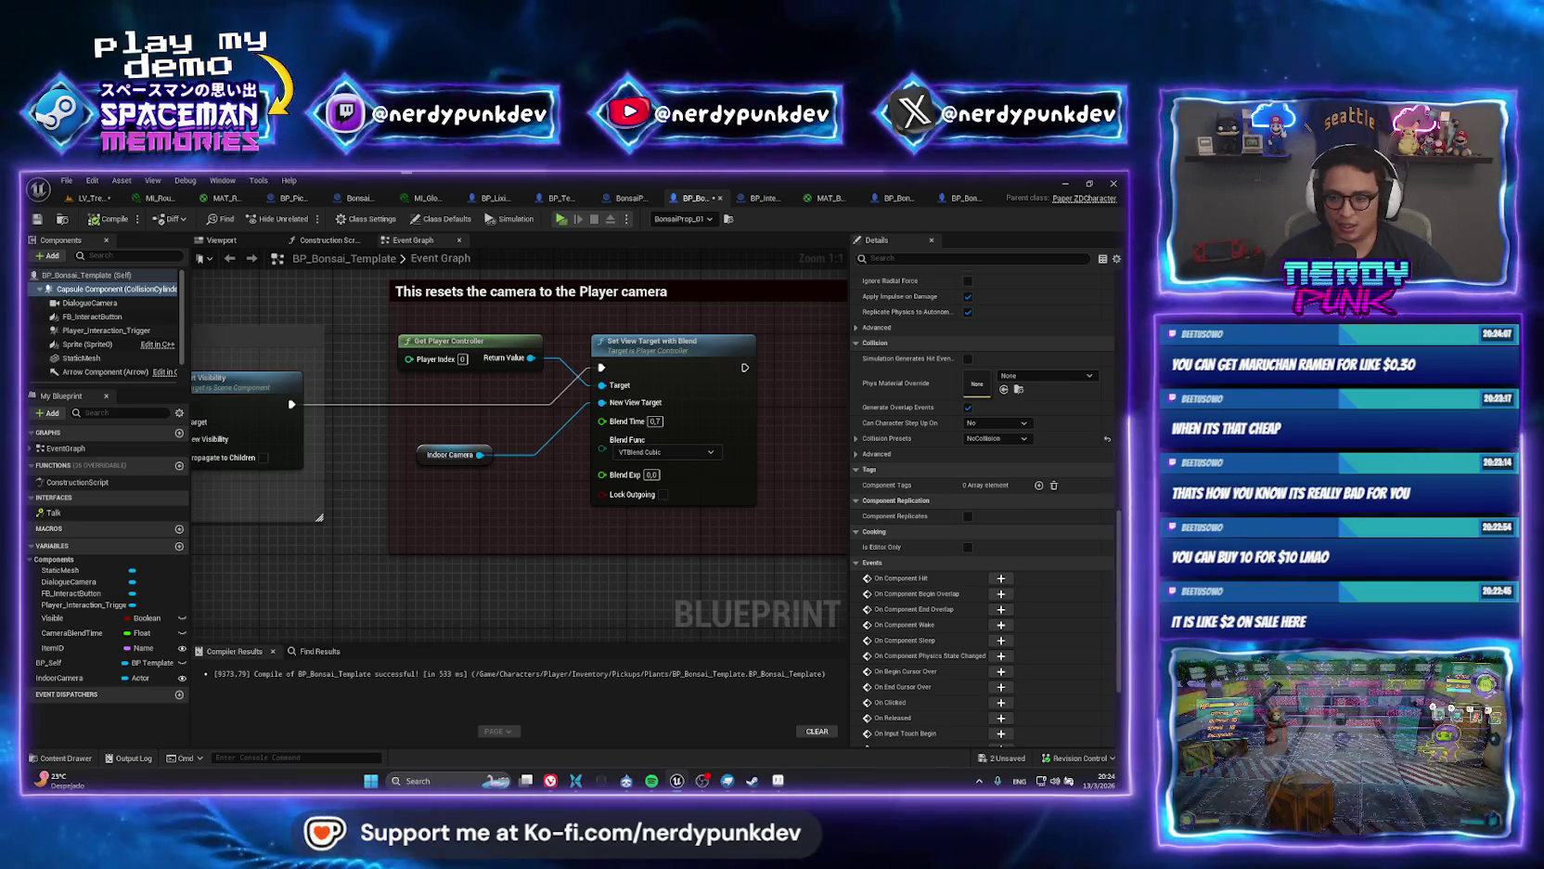
scroll(1071, 426, up, 5)
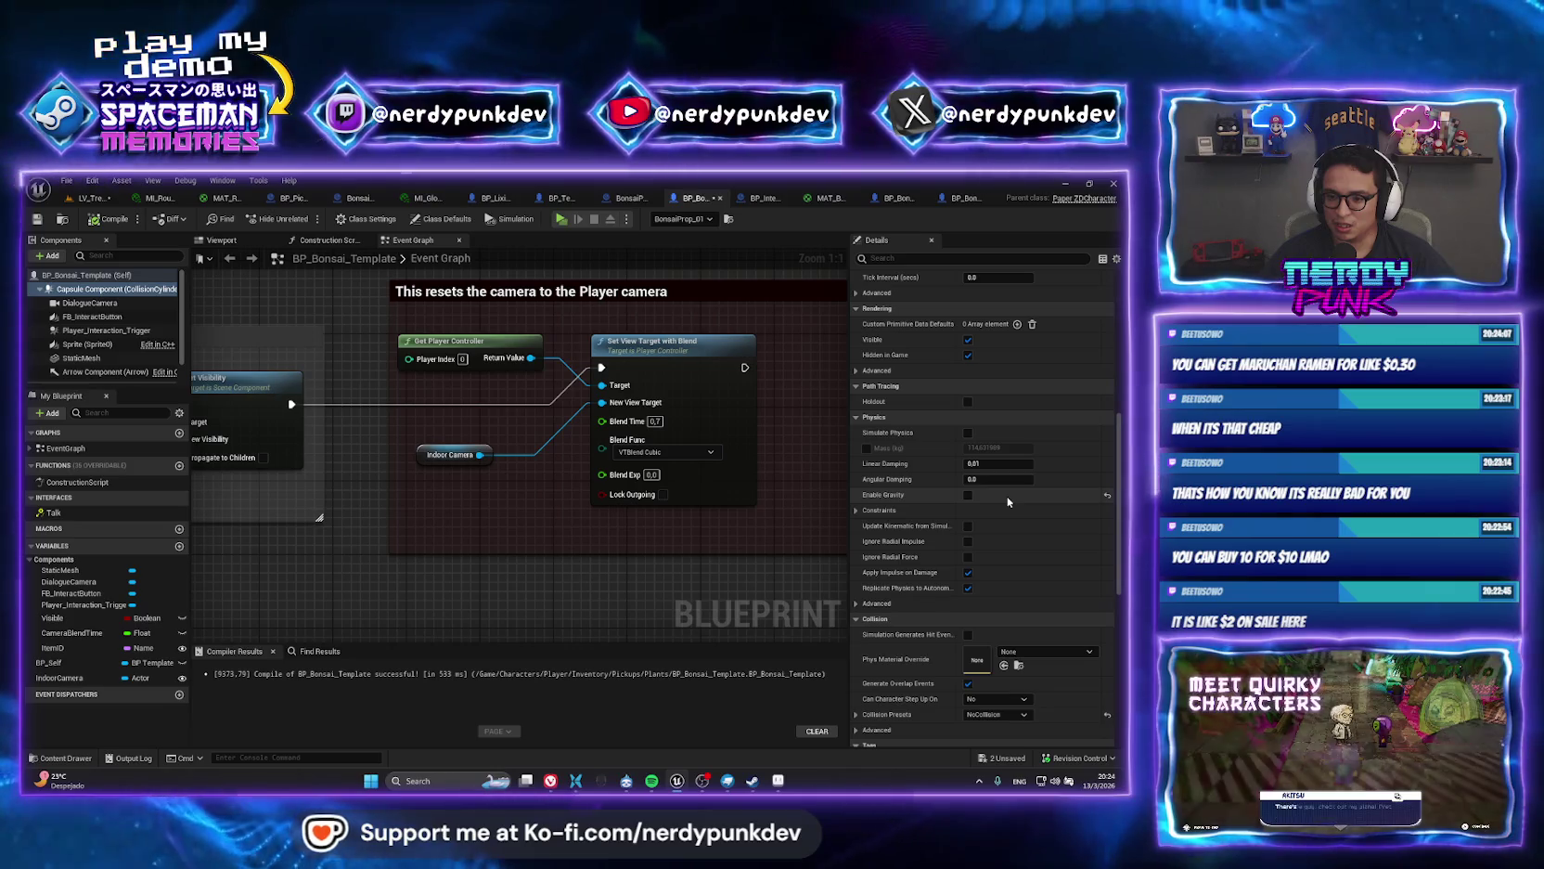
click(92, 197)
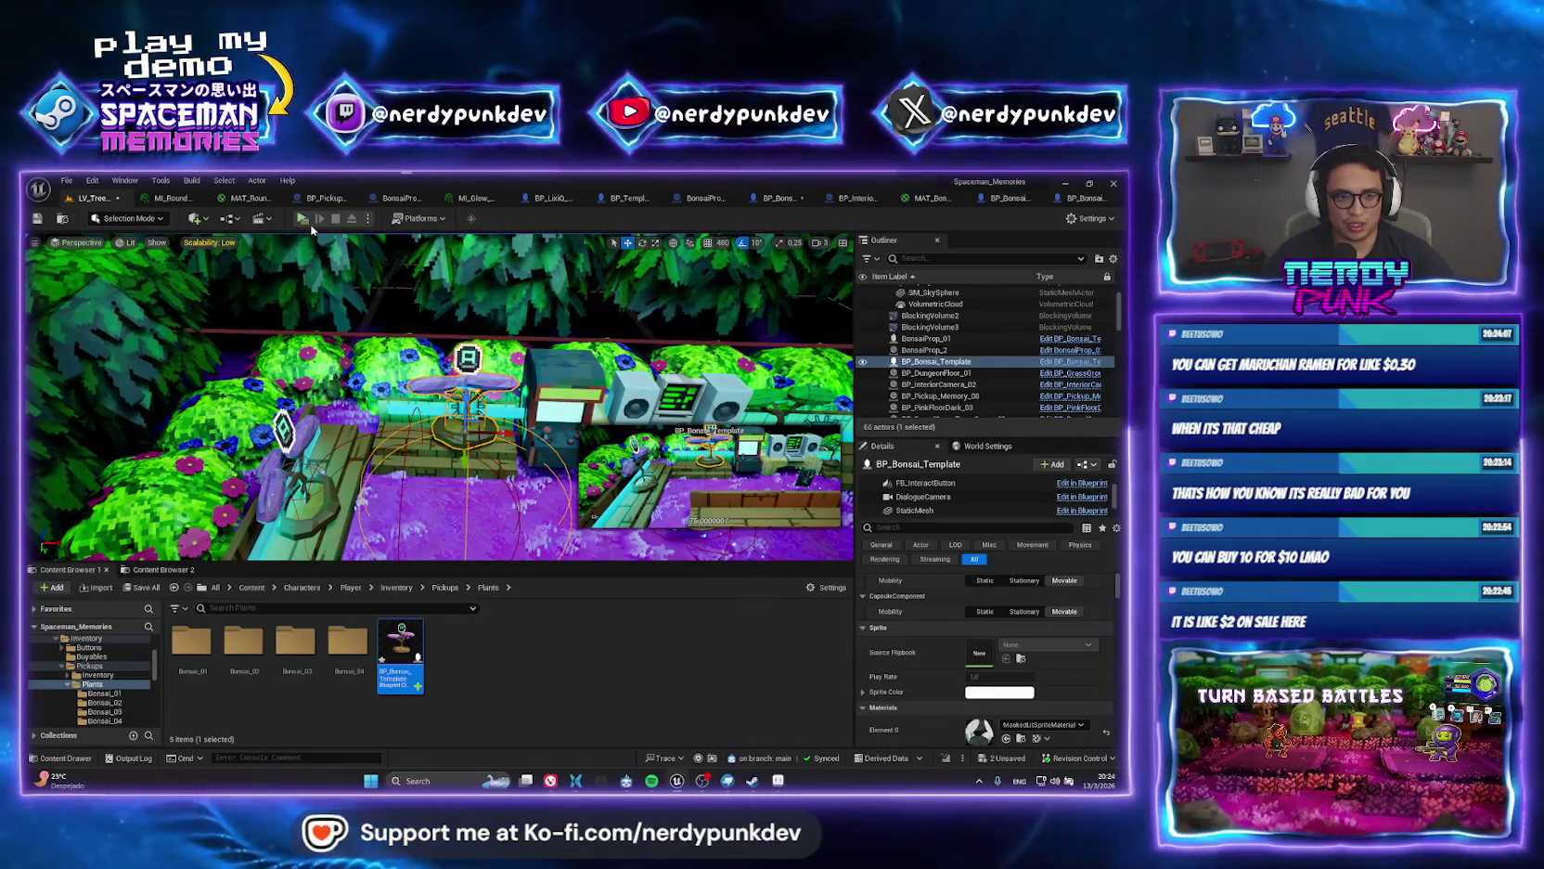
click(302, 219)
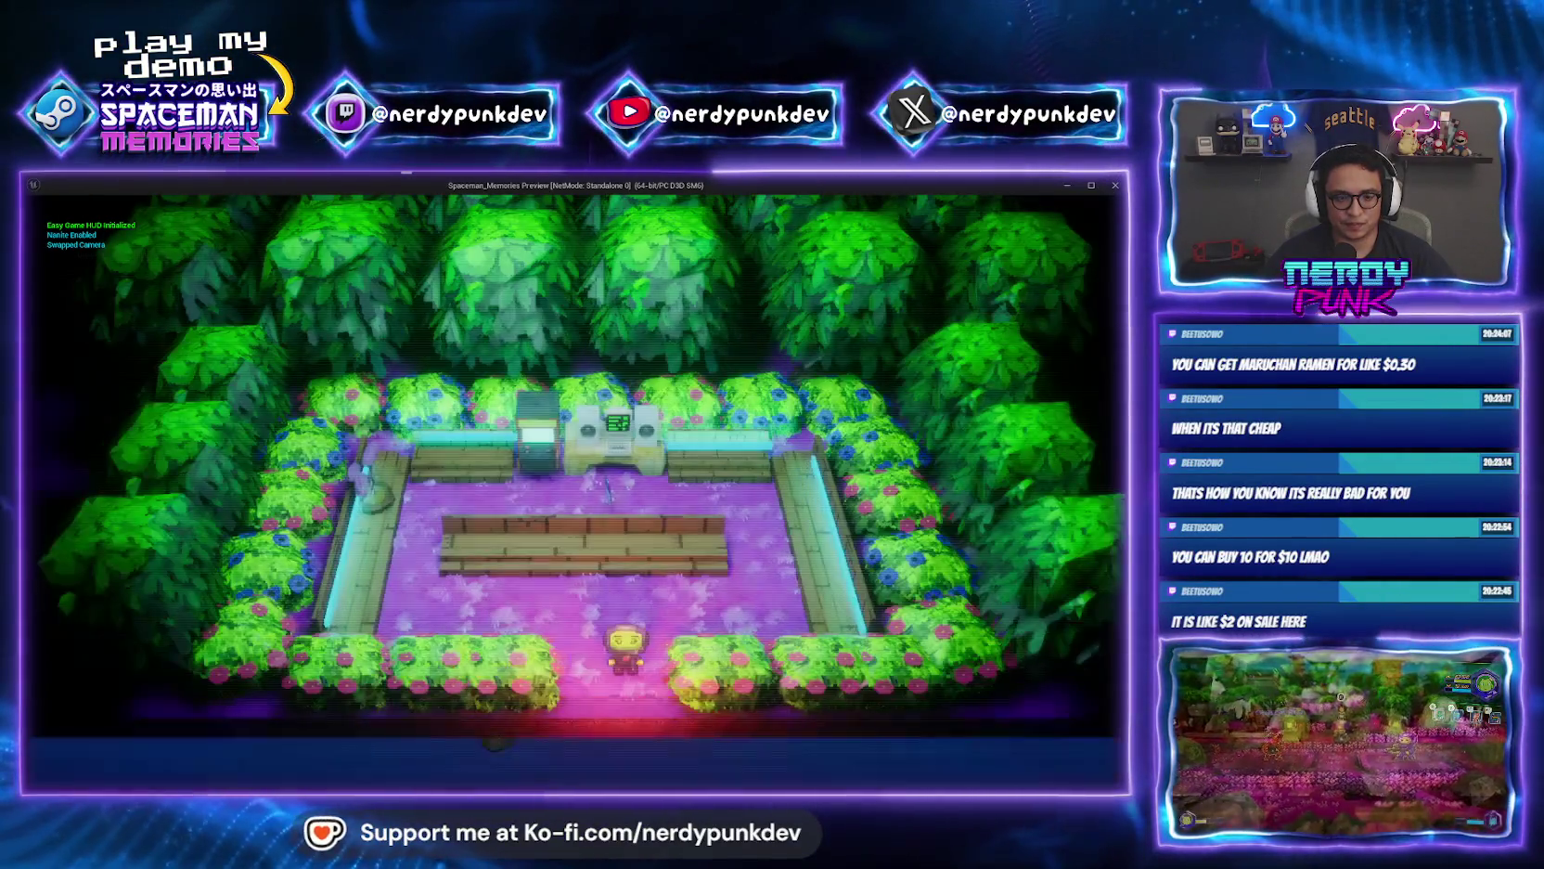
Select and frame the bonsai props, rerun a standalone play-test, then orbit around the template prop.
key(Escape)
click(924, 338)
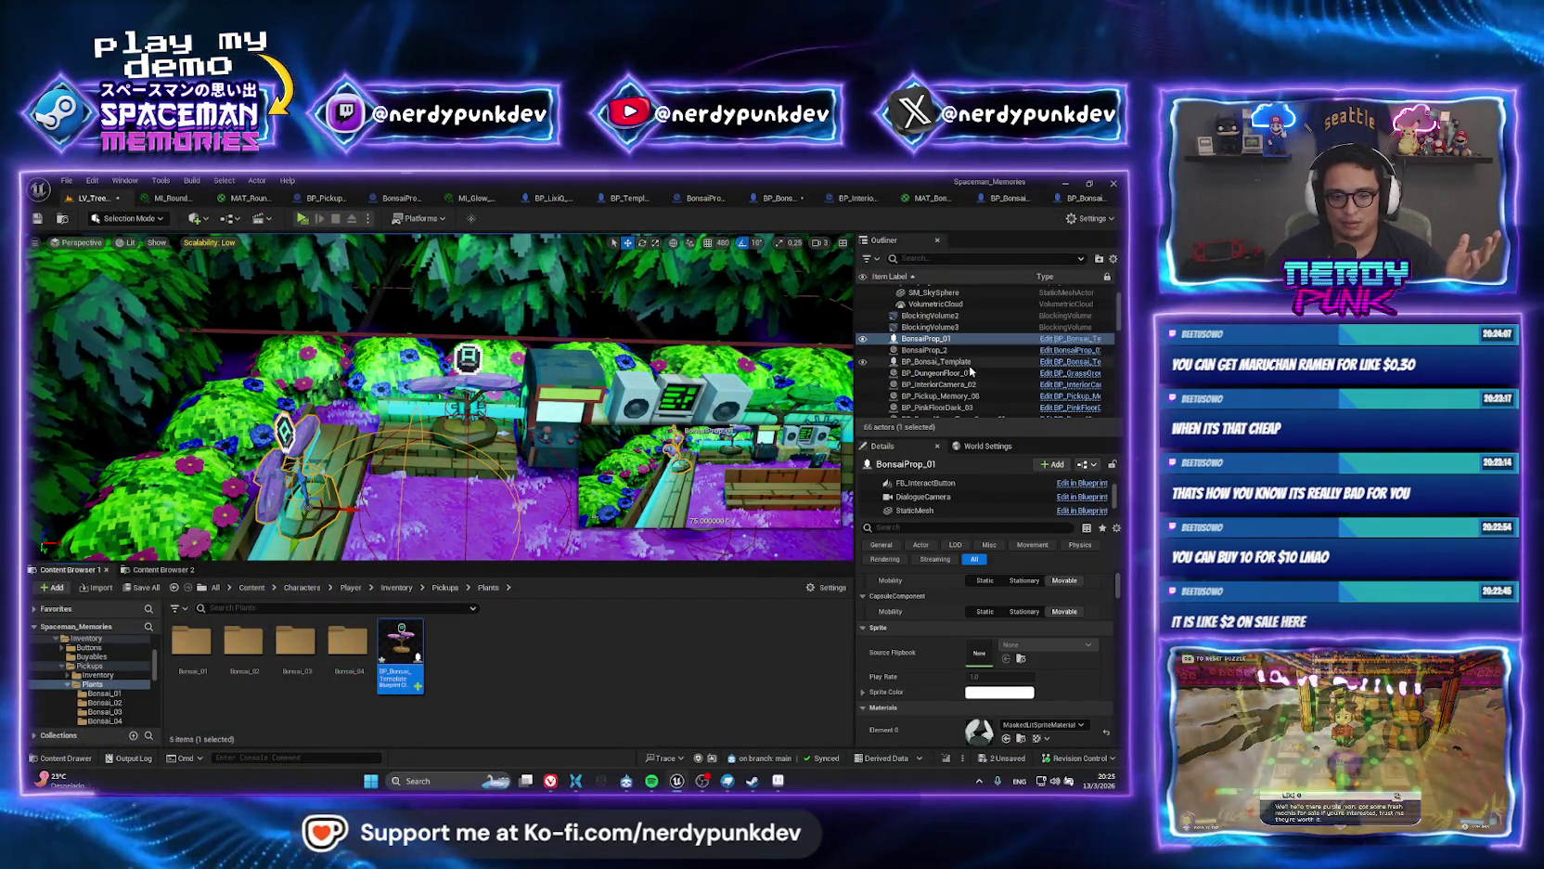
key(f)
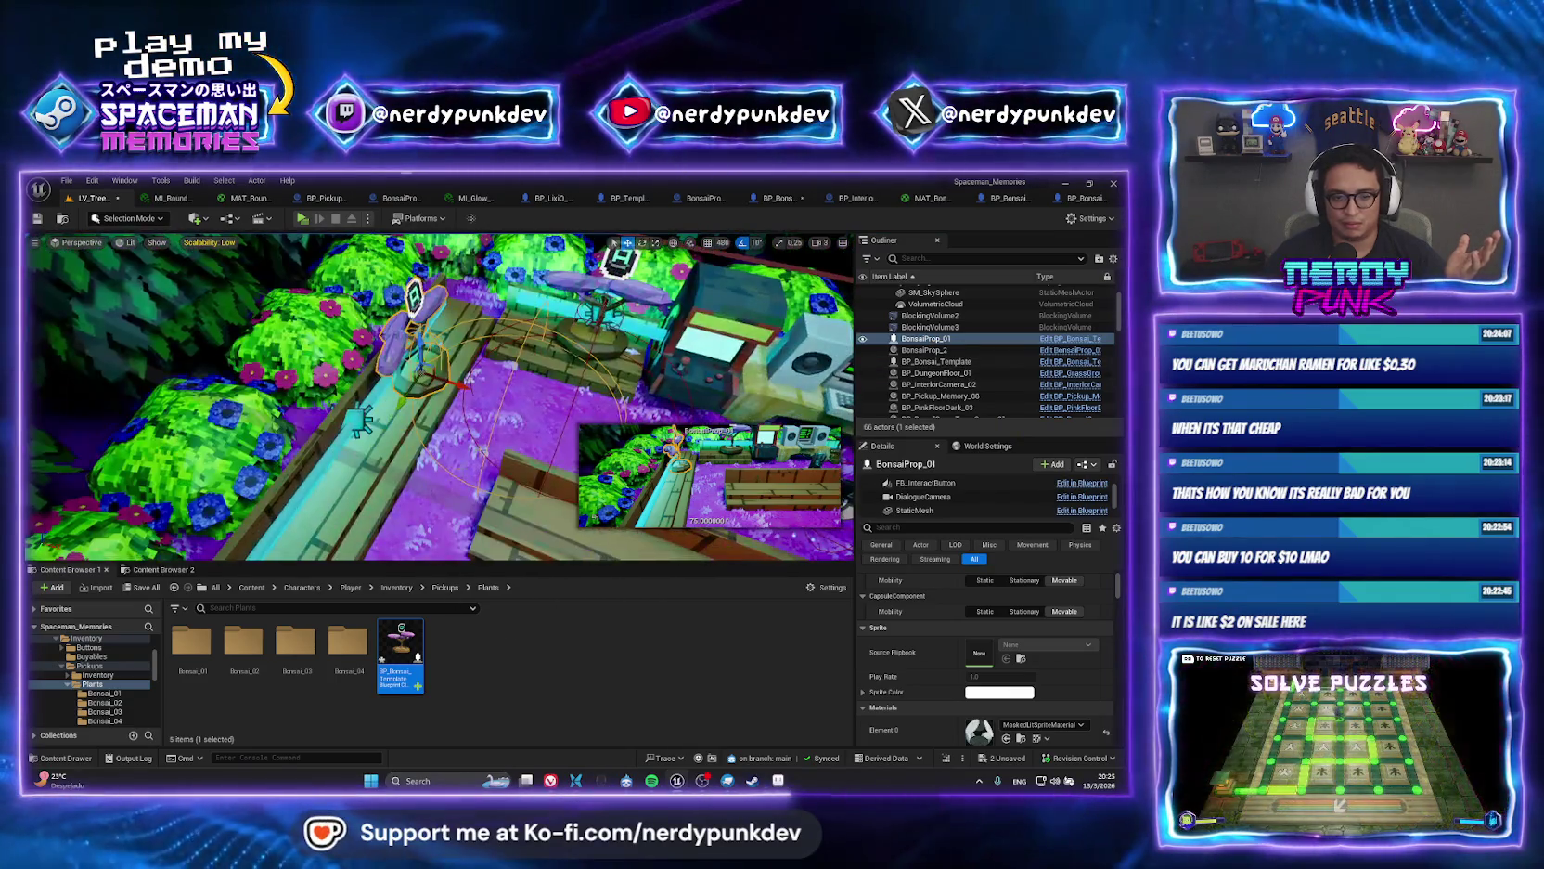
click(602, 354)
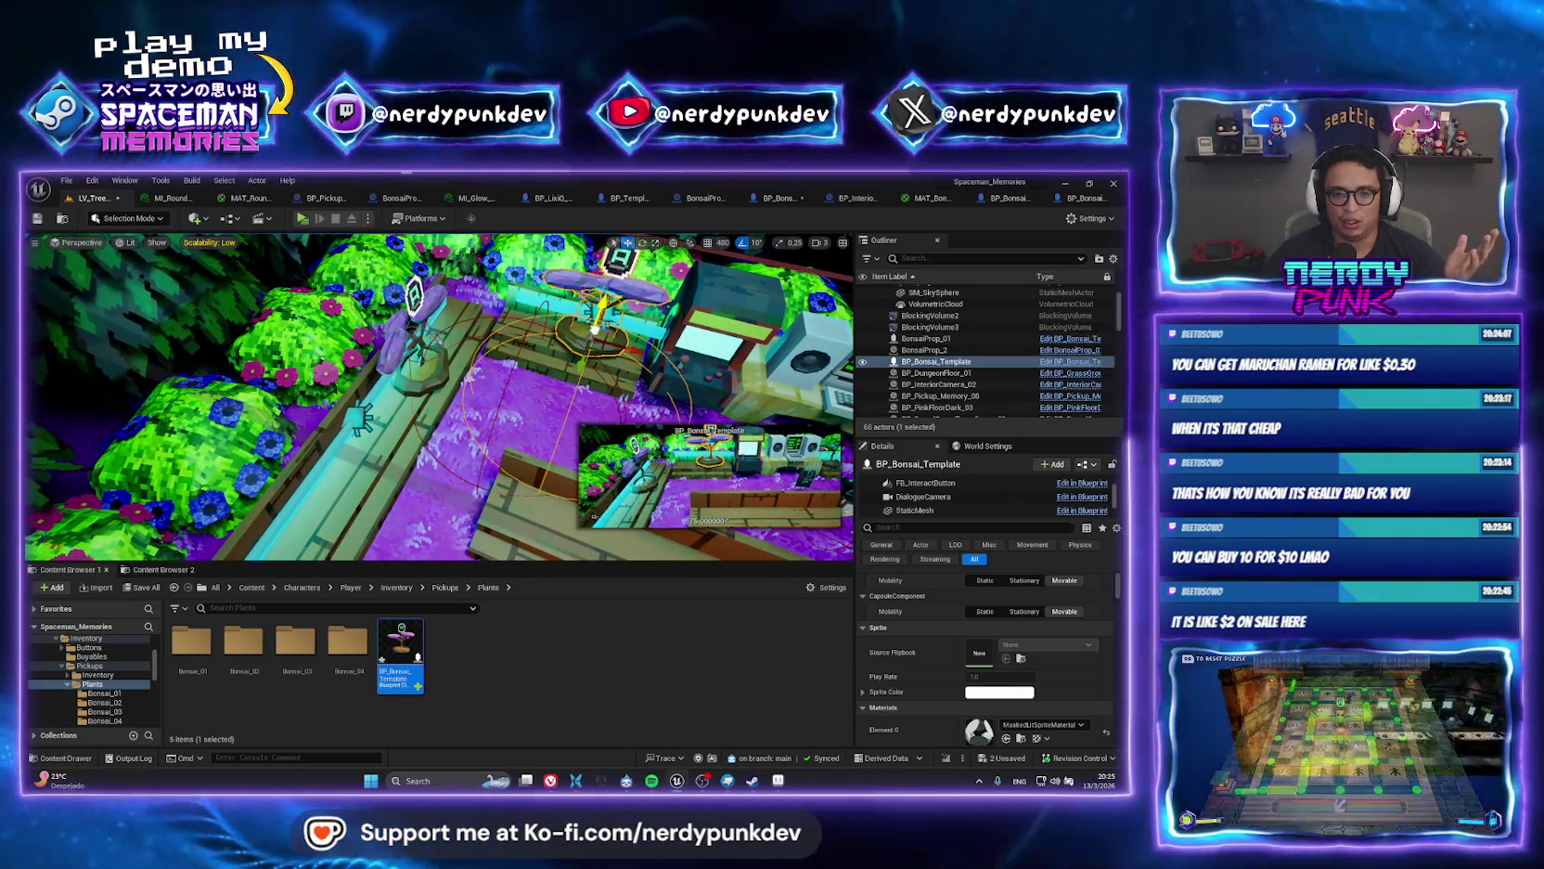
key(alt+p)
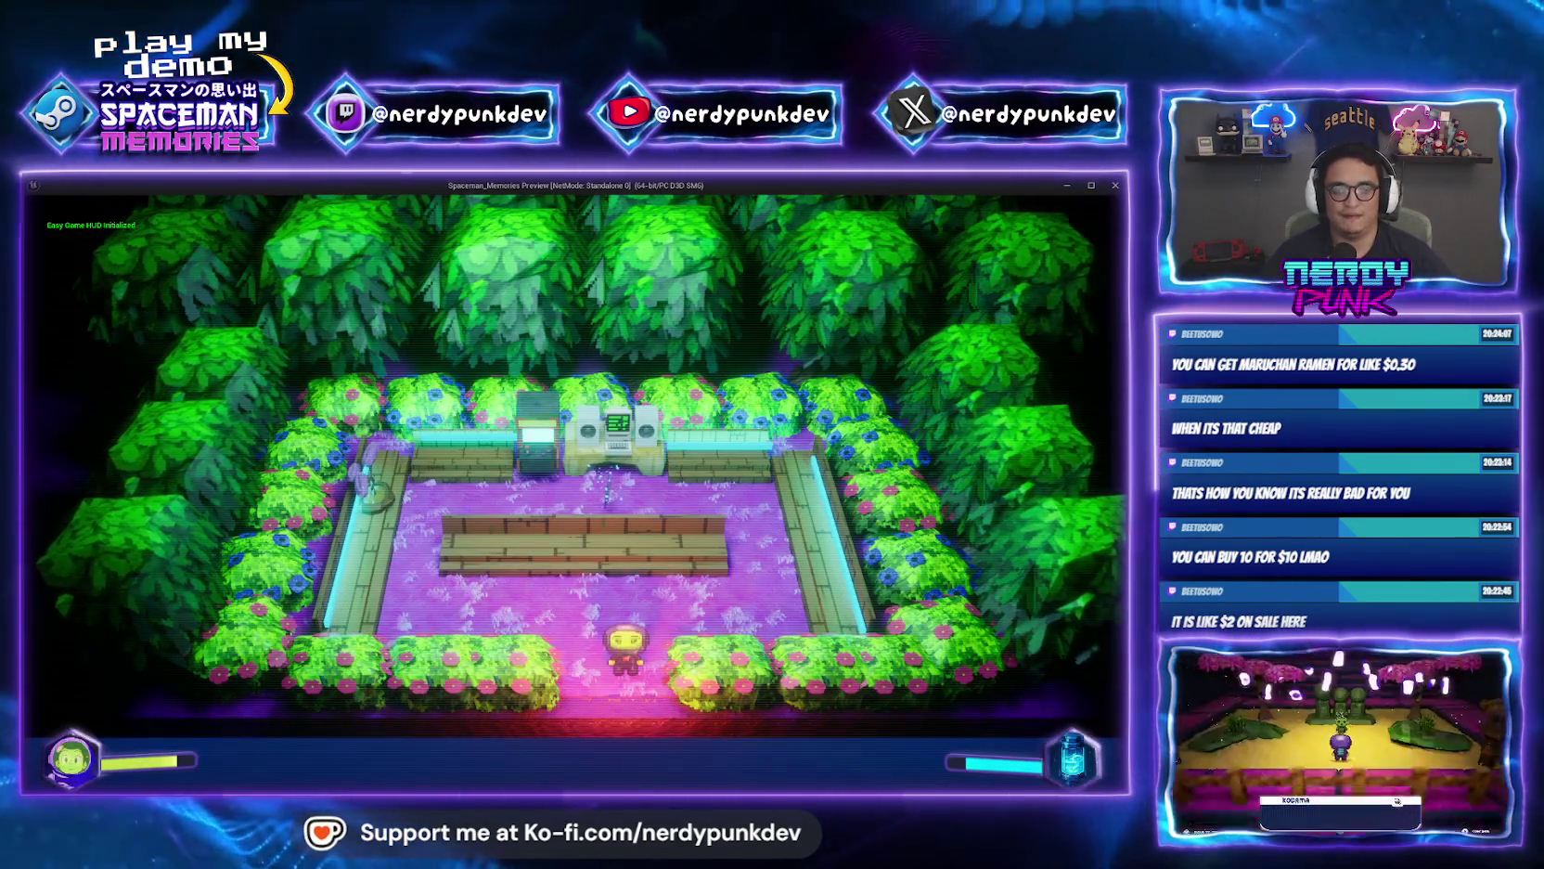
key(Escape)
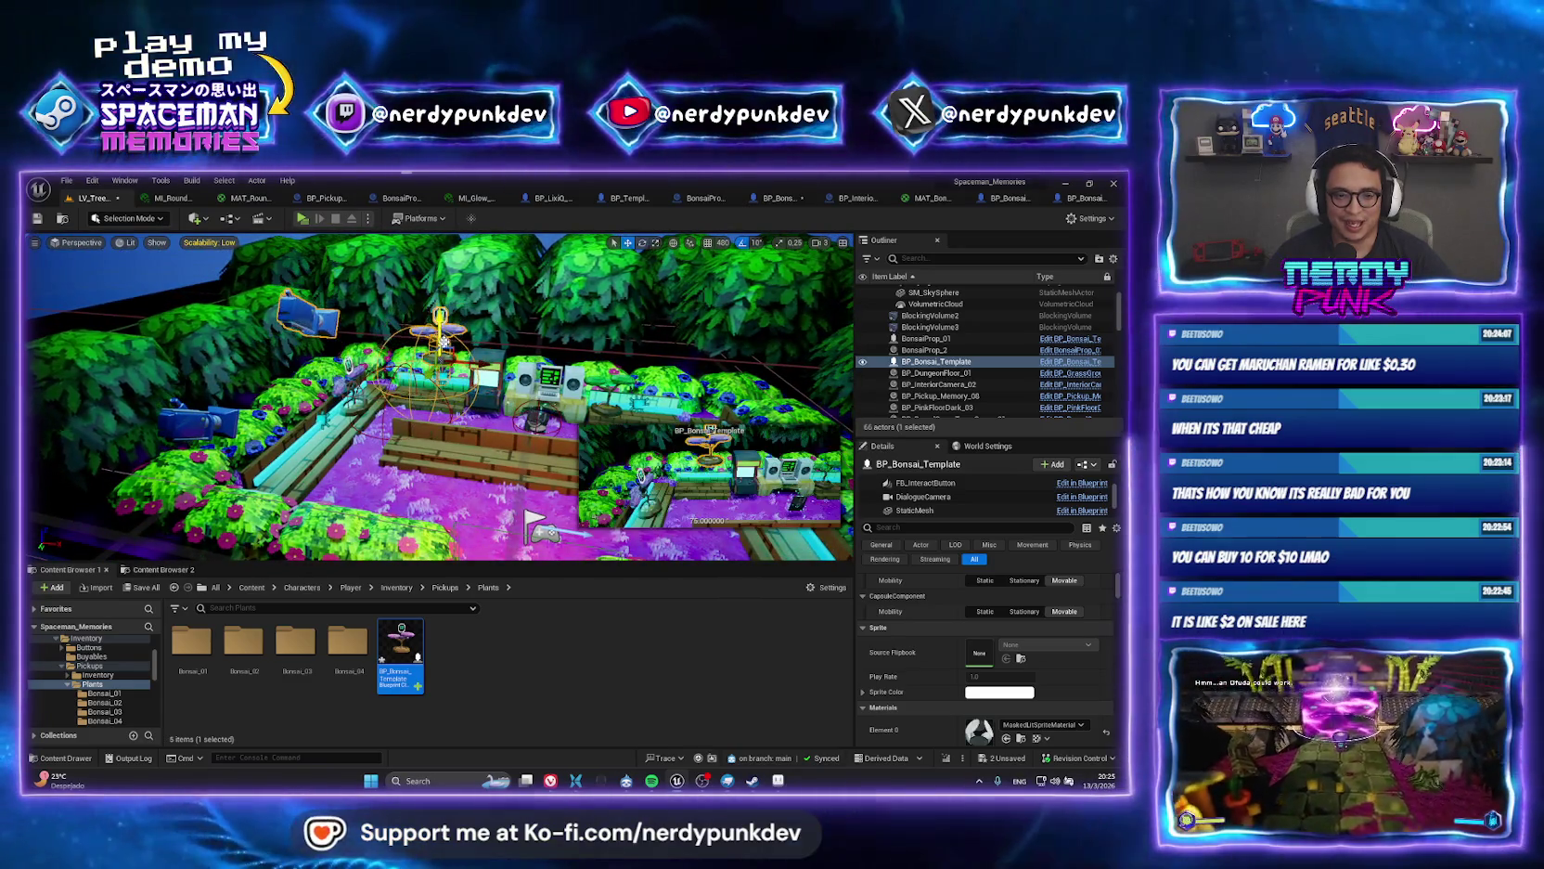
click(307, 222)
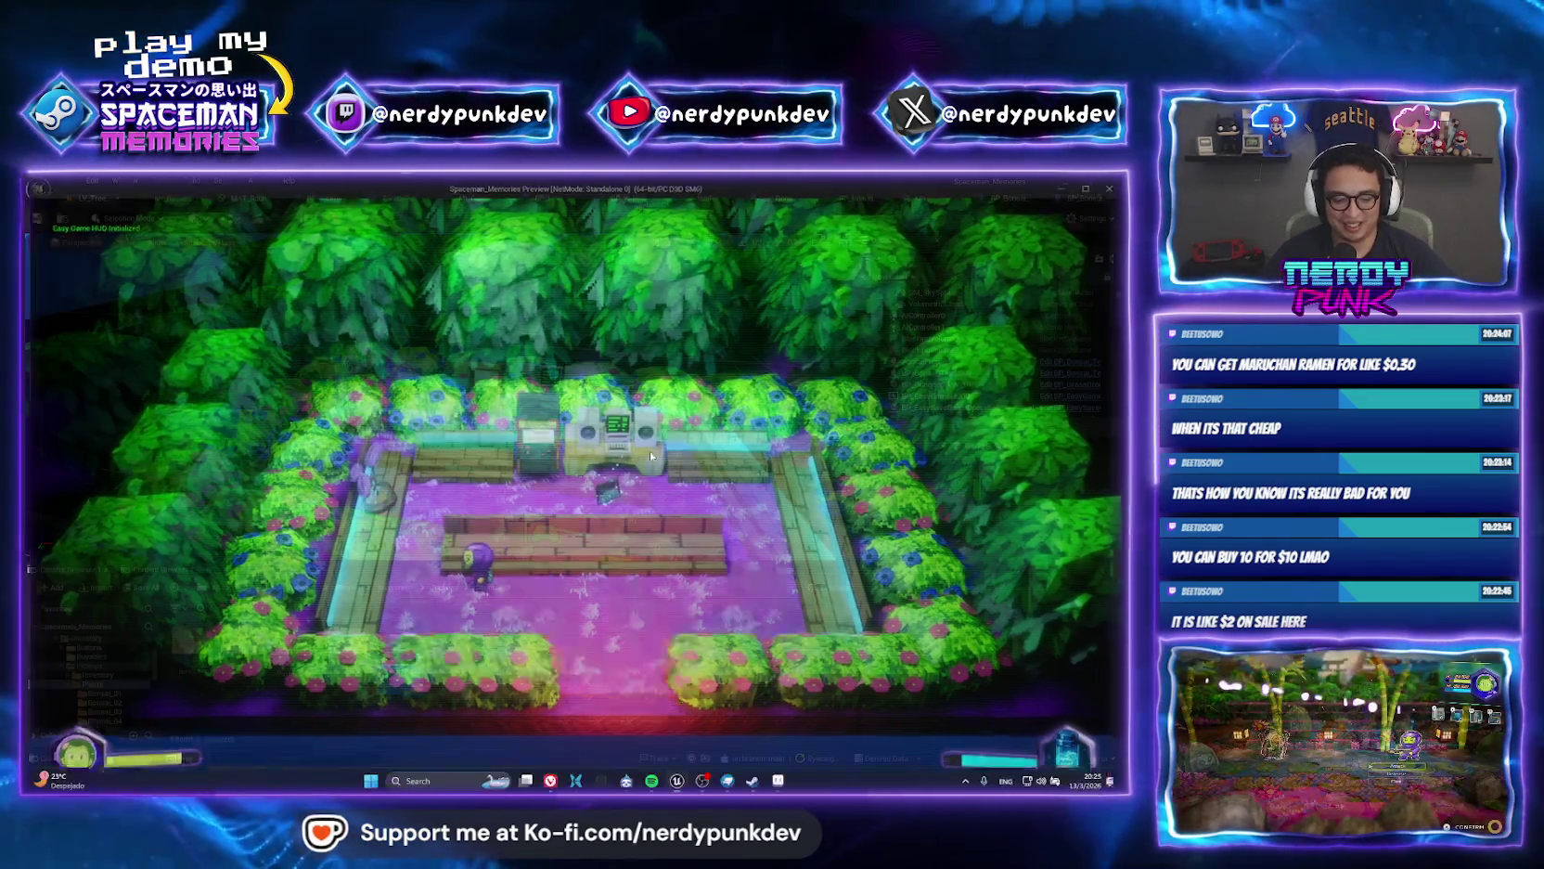
key(f)
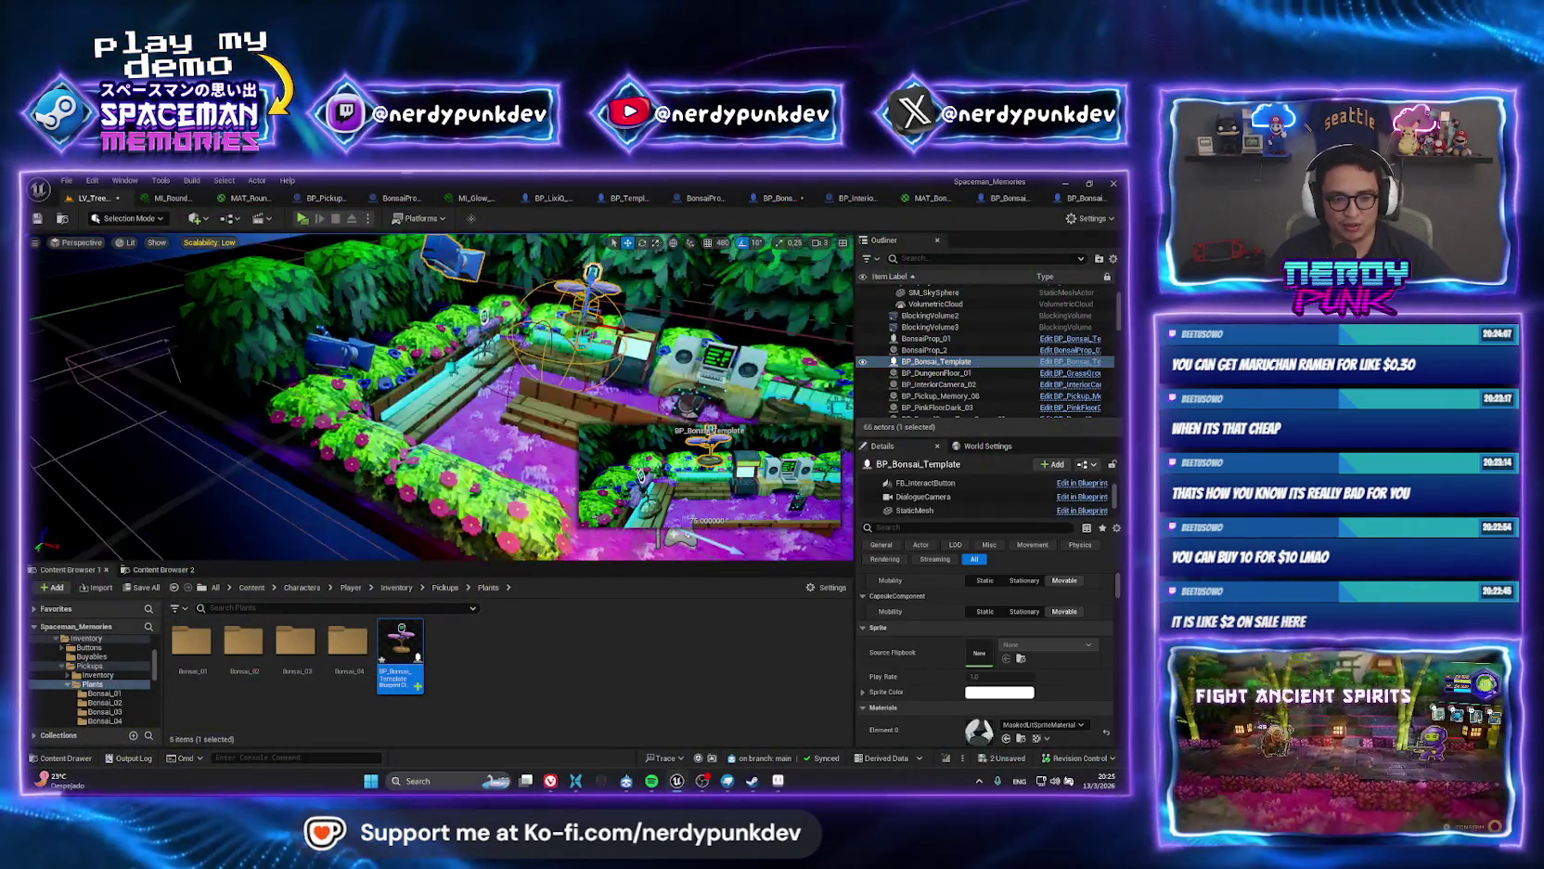
drag(423, 356, 425, 407)
Set BP_Bonsai_Template's collision preset to BlockAll and play-test the garden.
double_click(400, 644)
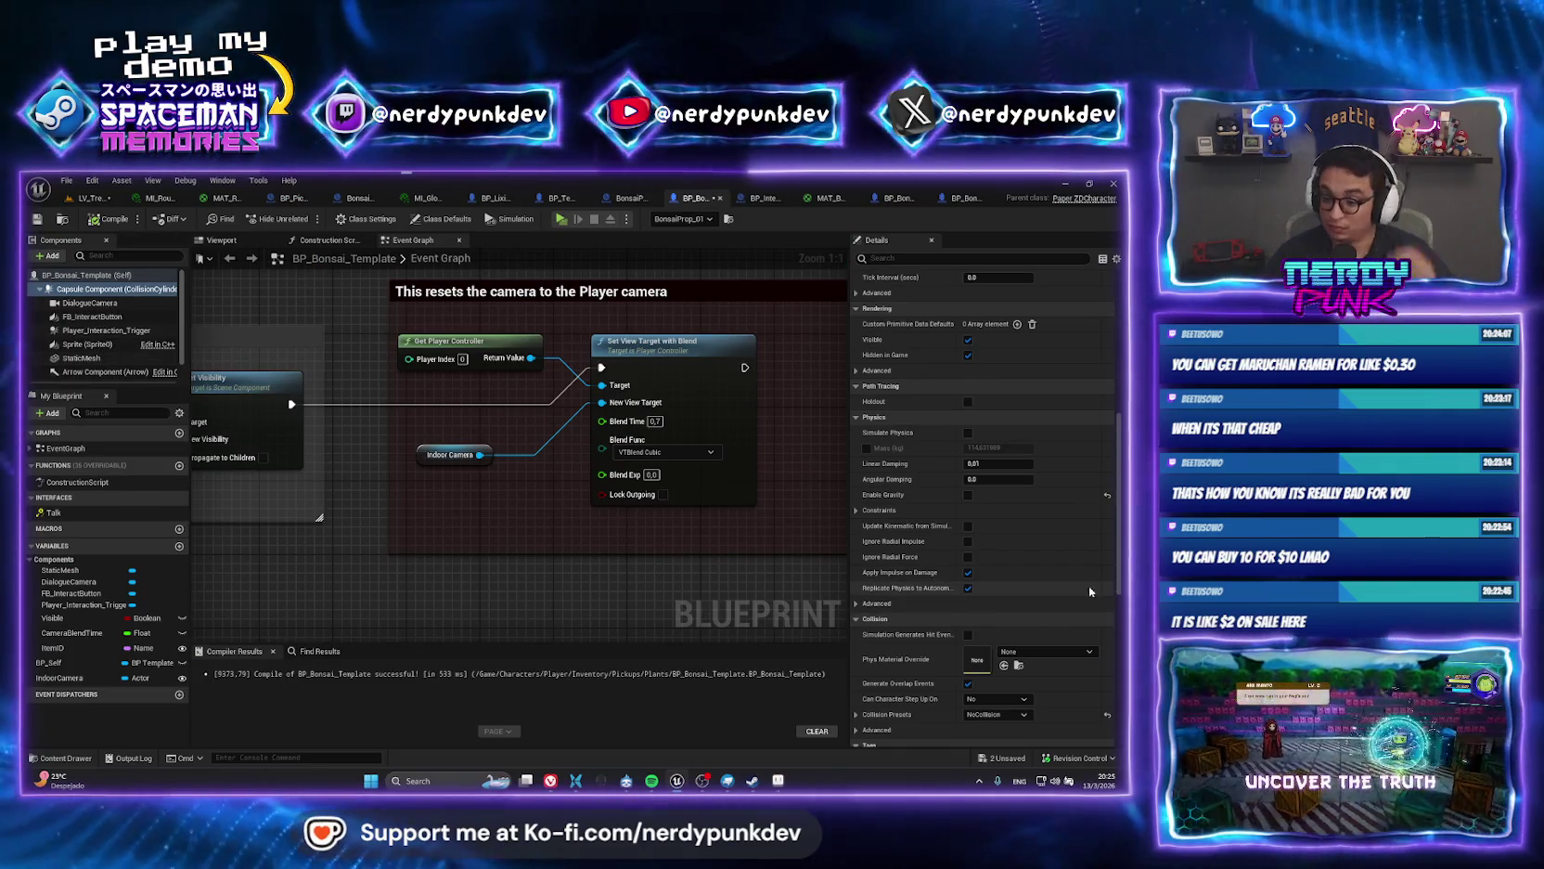
scroll(1104, 550, up, 2)
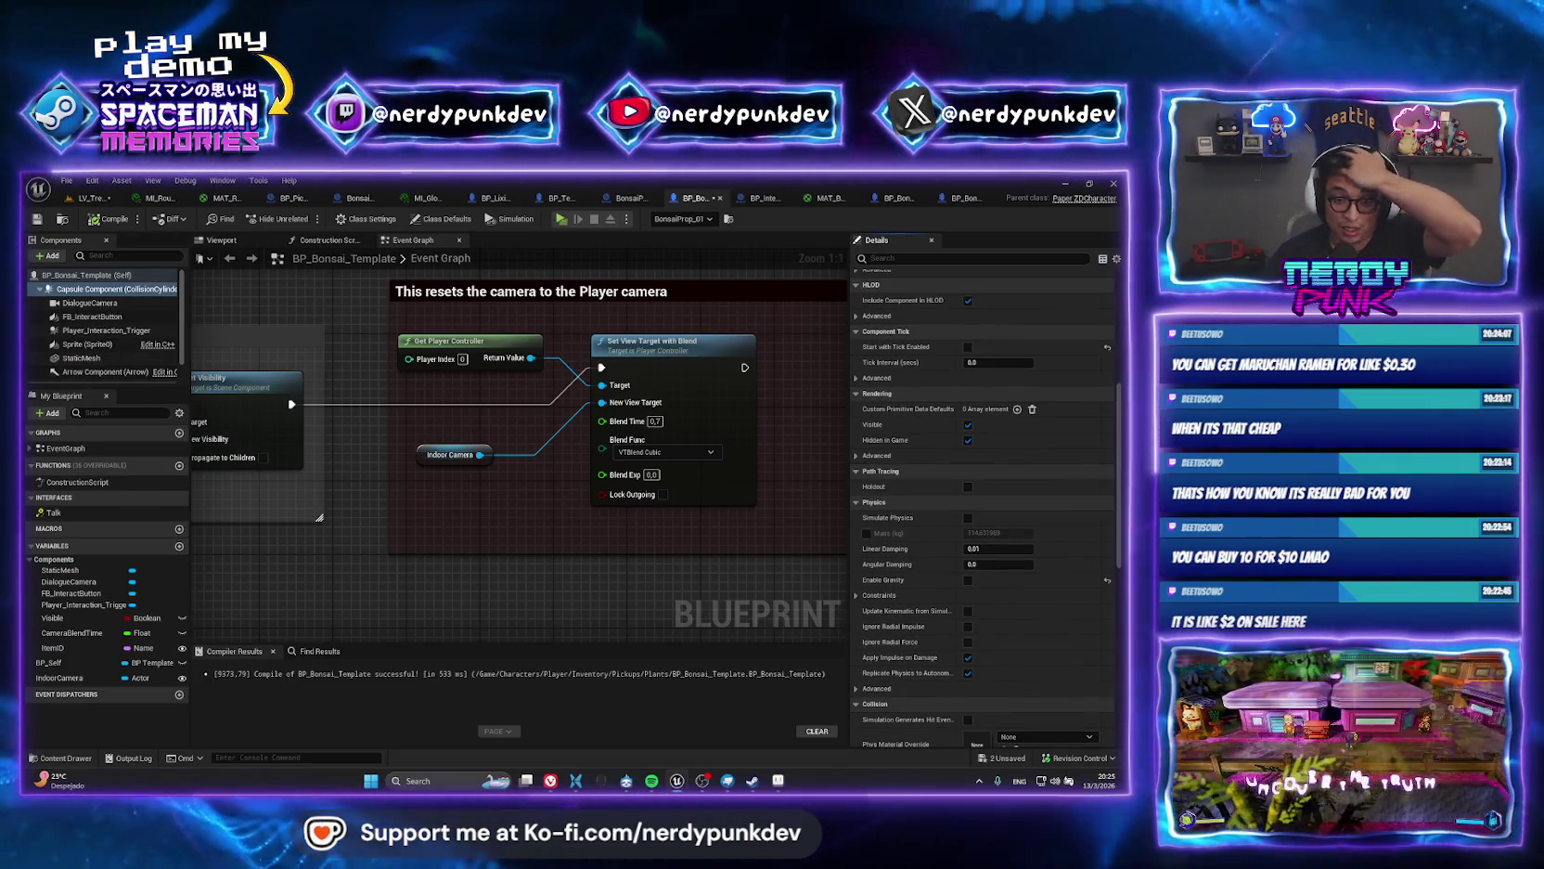
scroll(1120, 558, down, 5)
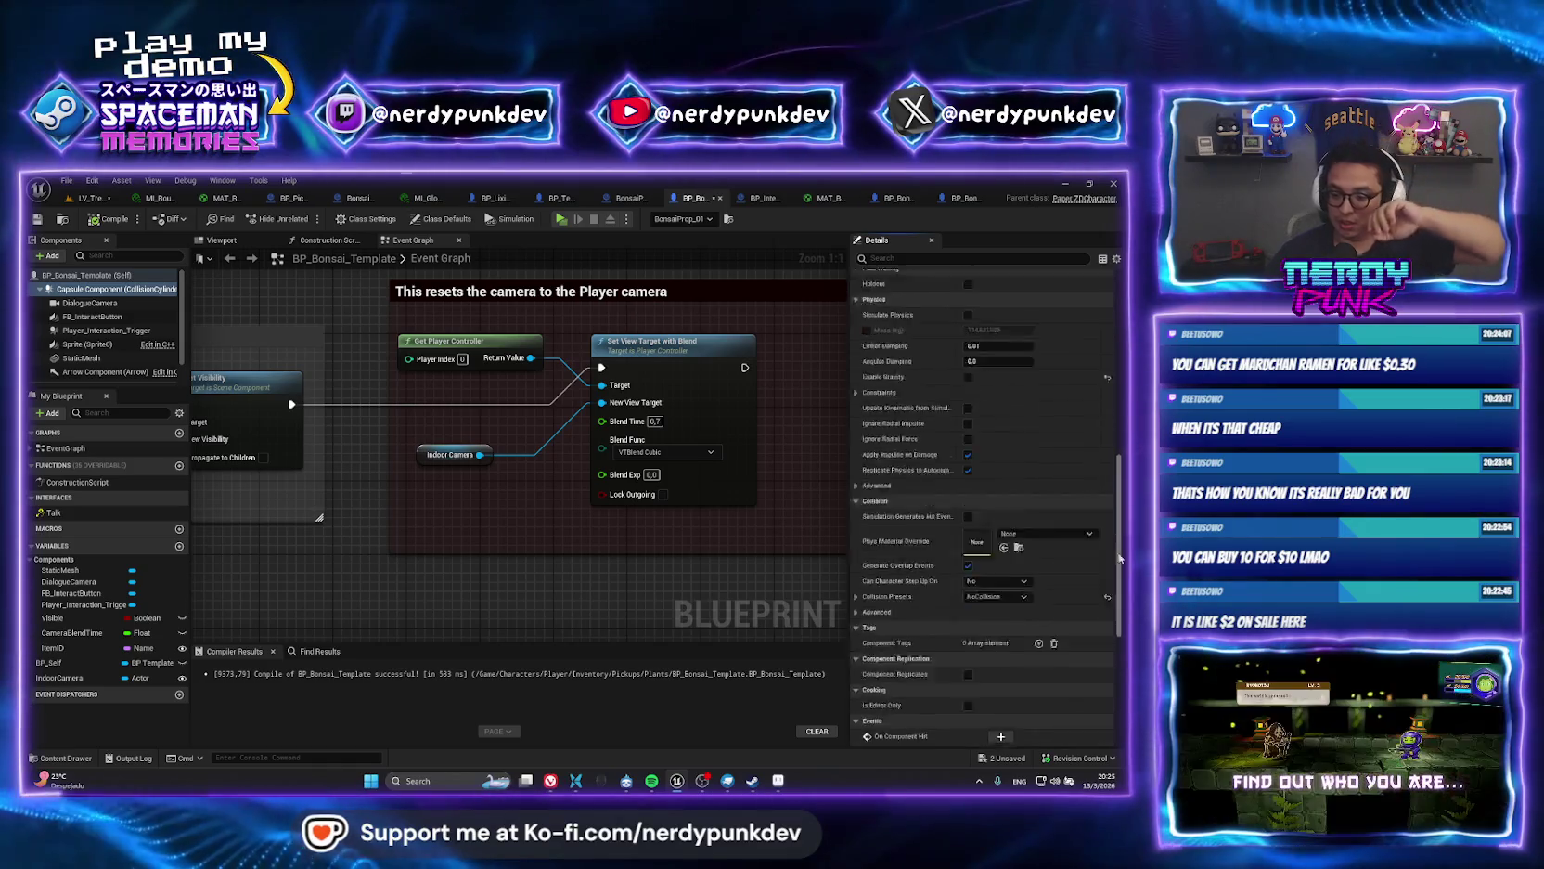
drag(1120, 558, 1120, 604)
click(1007, 448)
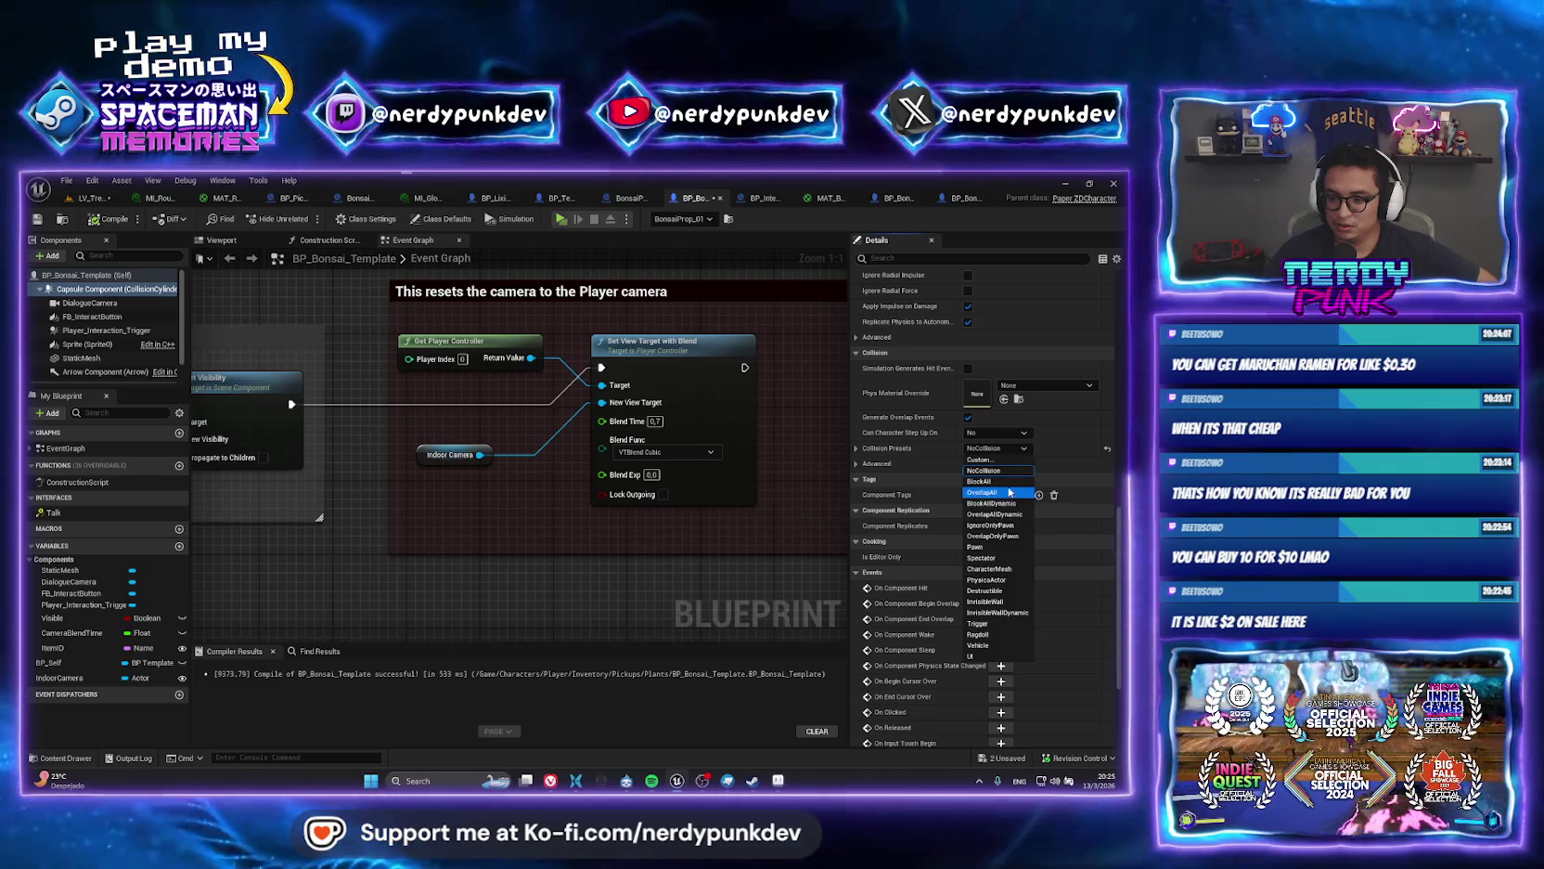
click(1004, 483)
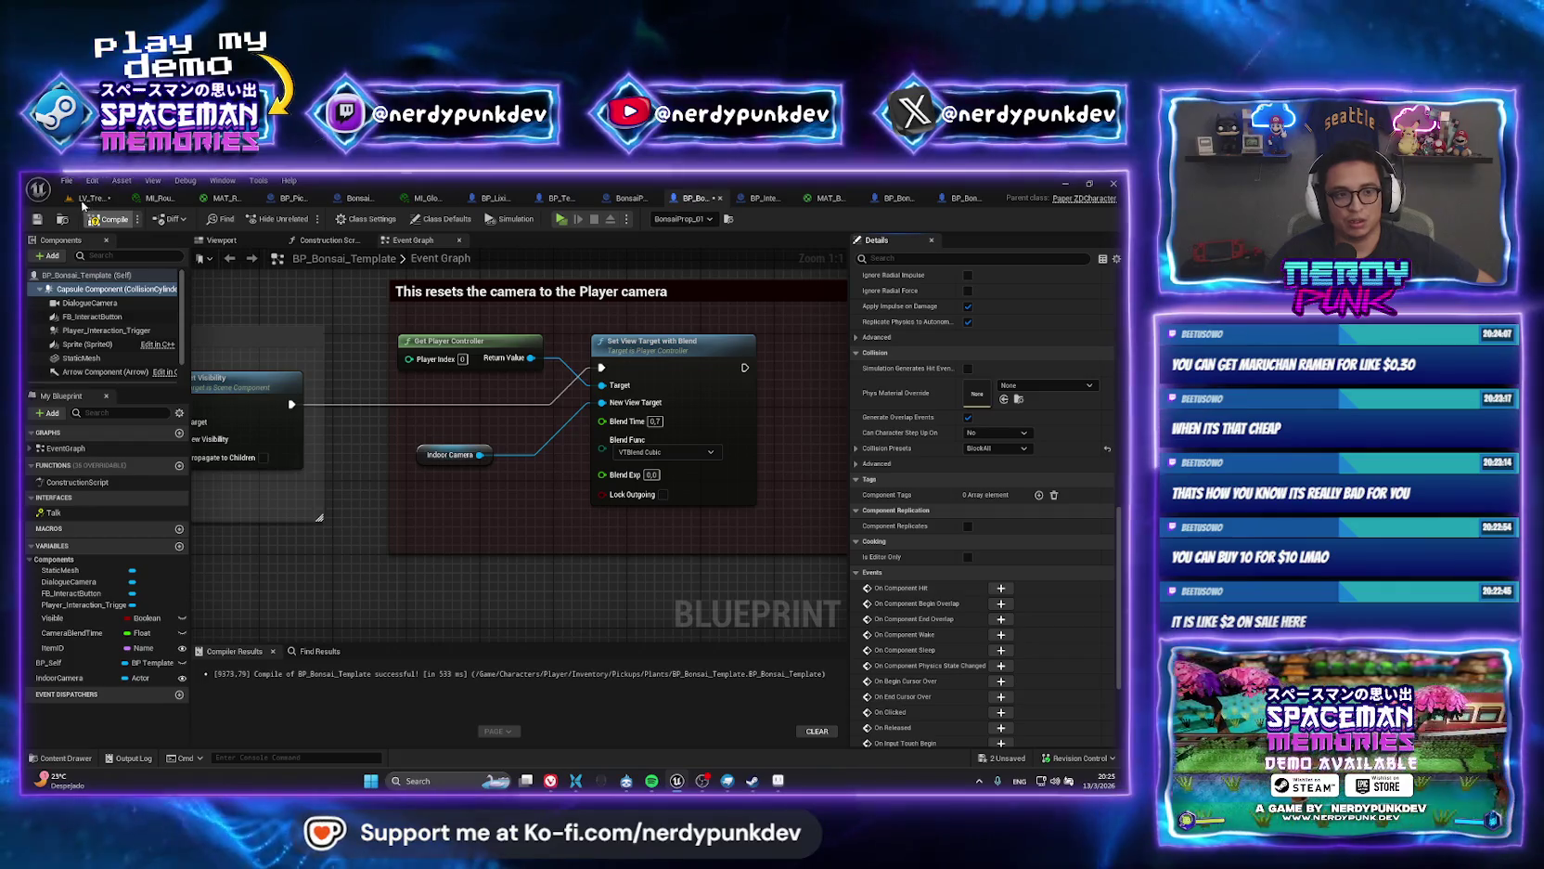
click(86, 199)
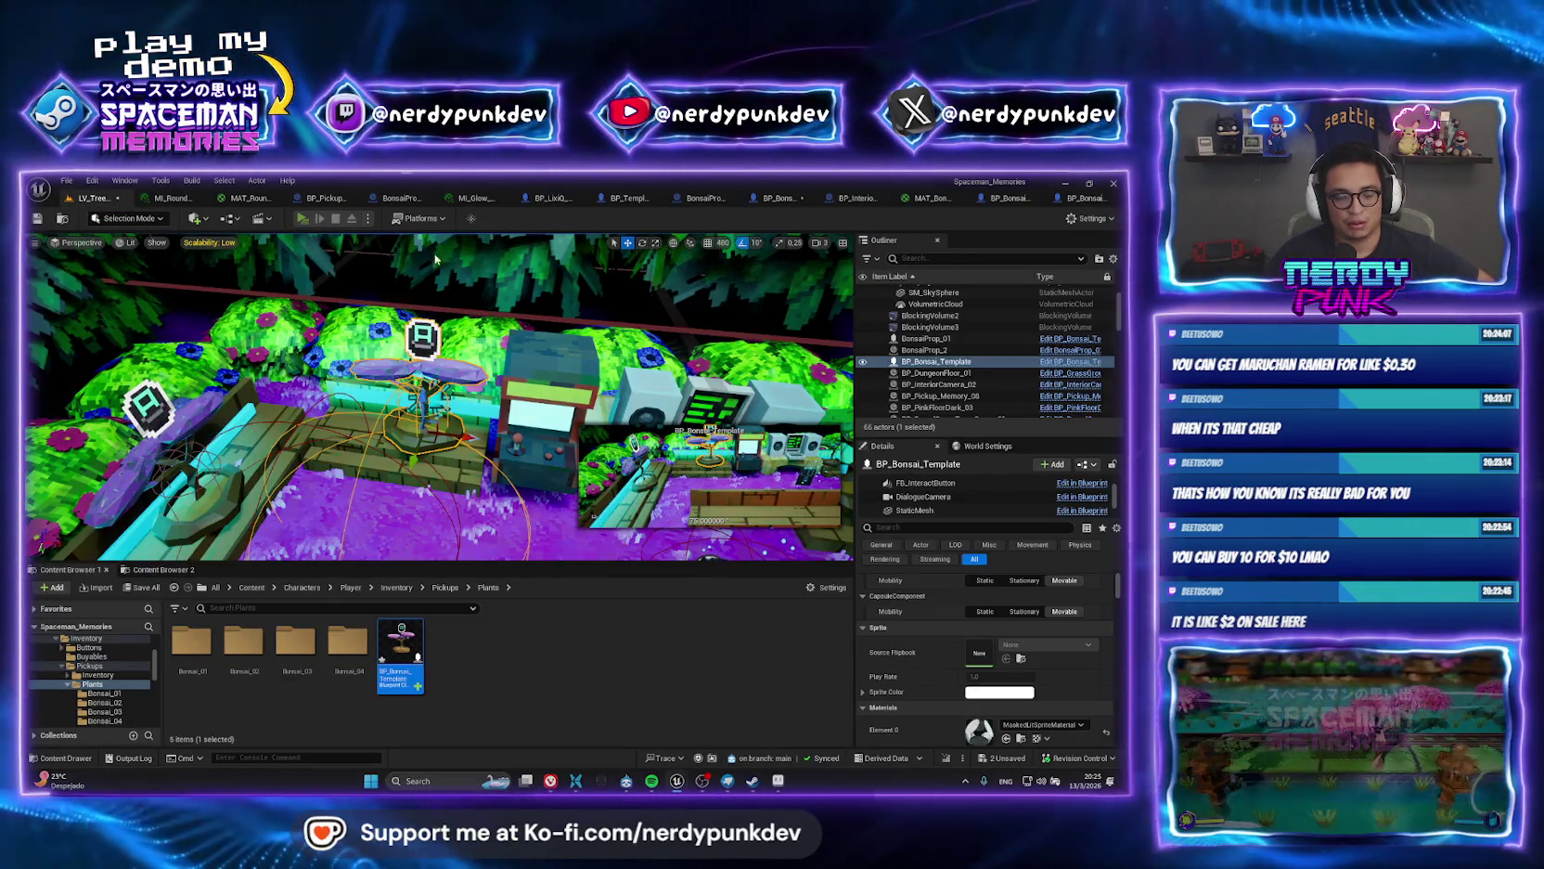
key(alt+p)
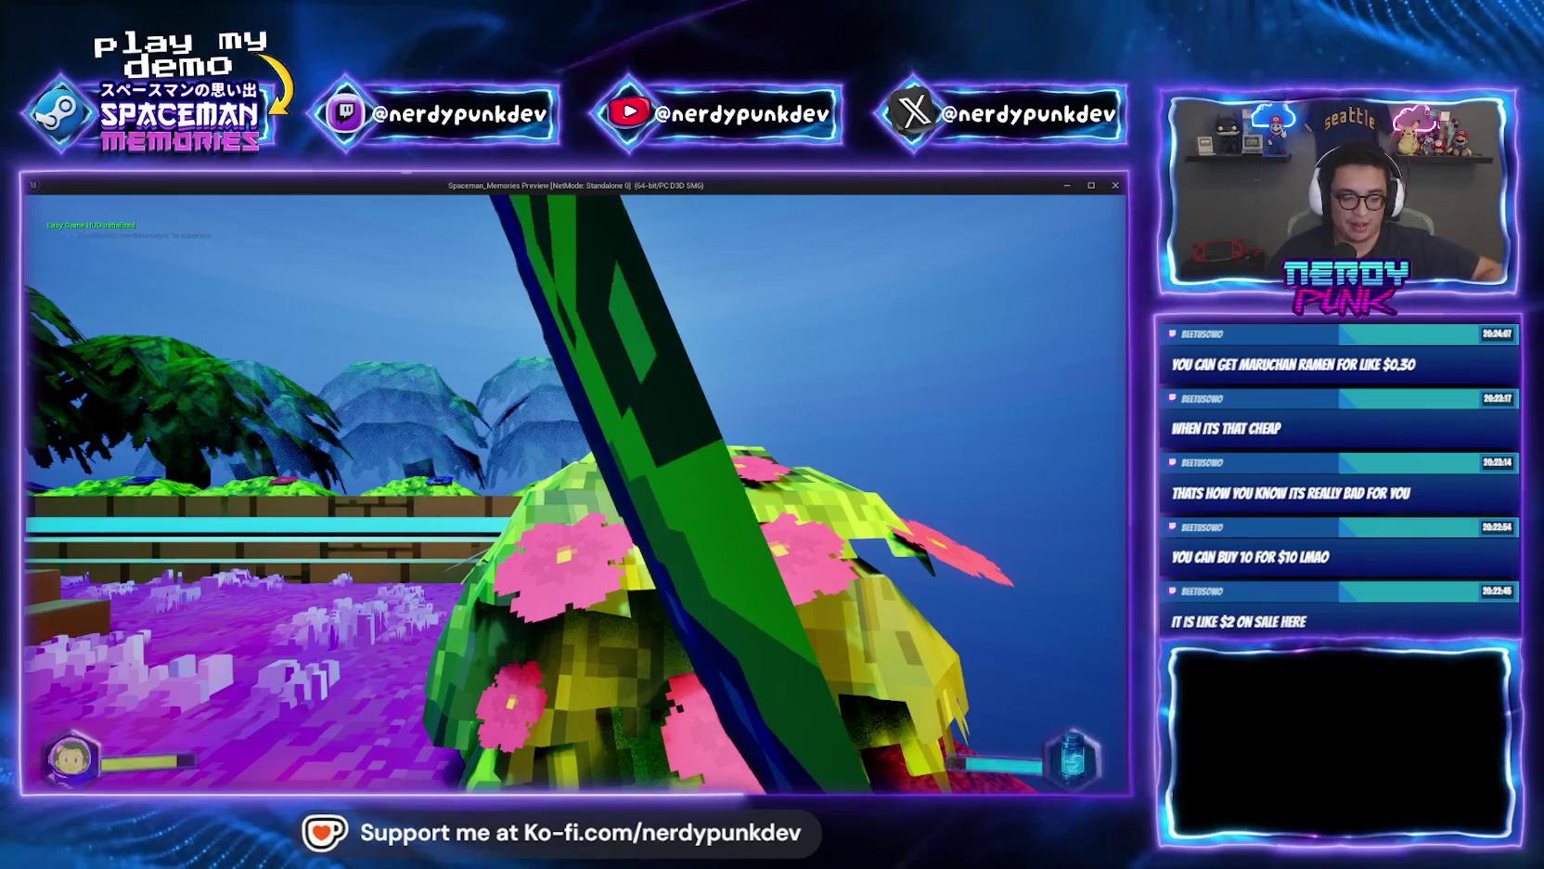
key(Escape)
double_click(937, 361)
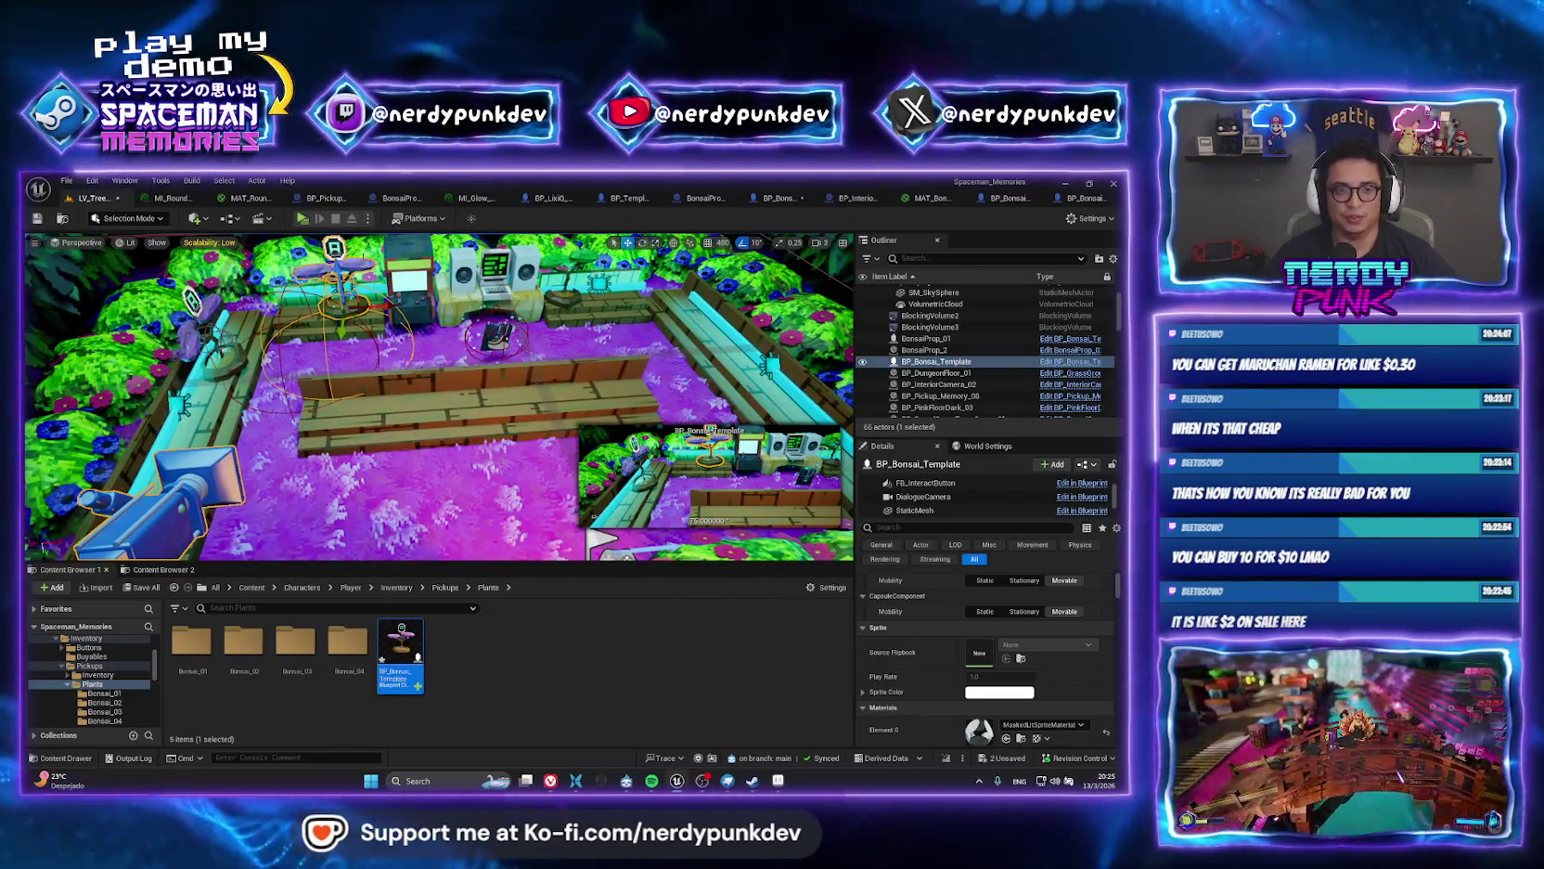
Change the template's collision preset to IgnoreOnlyPawn and play-test again.
double_click(401, 642)
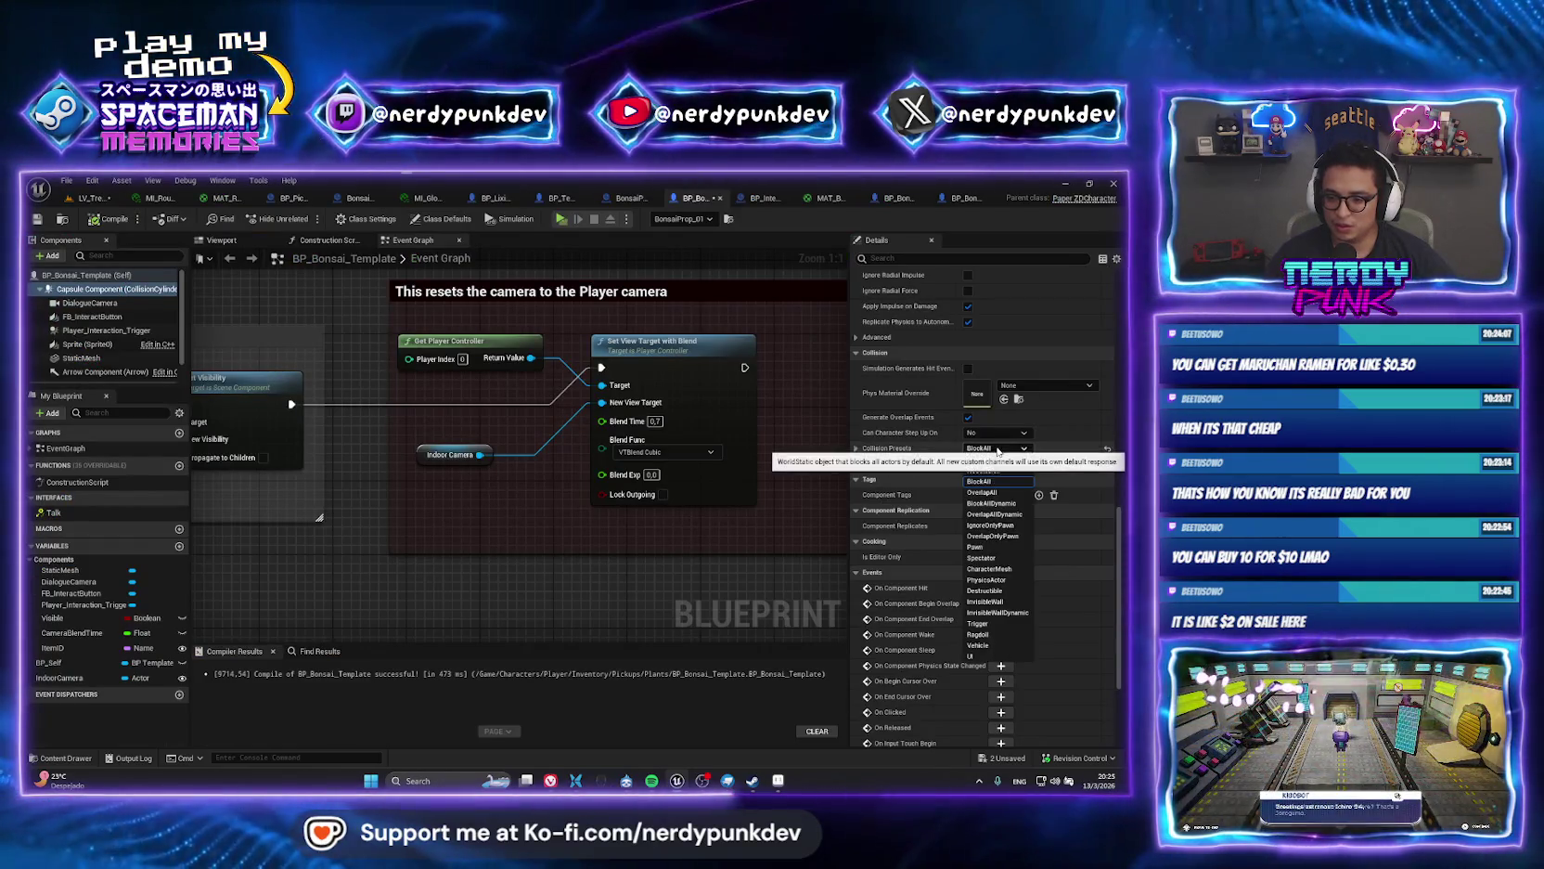
click(996, 448)
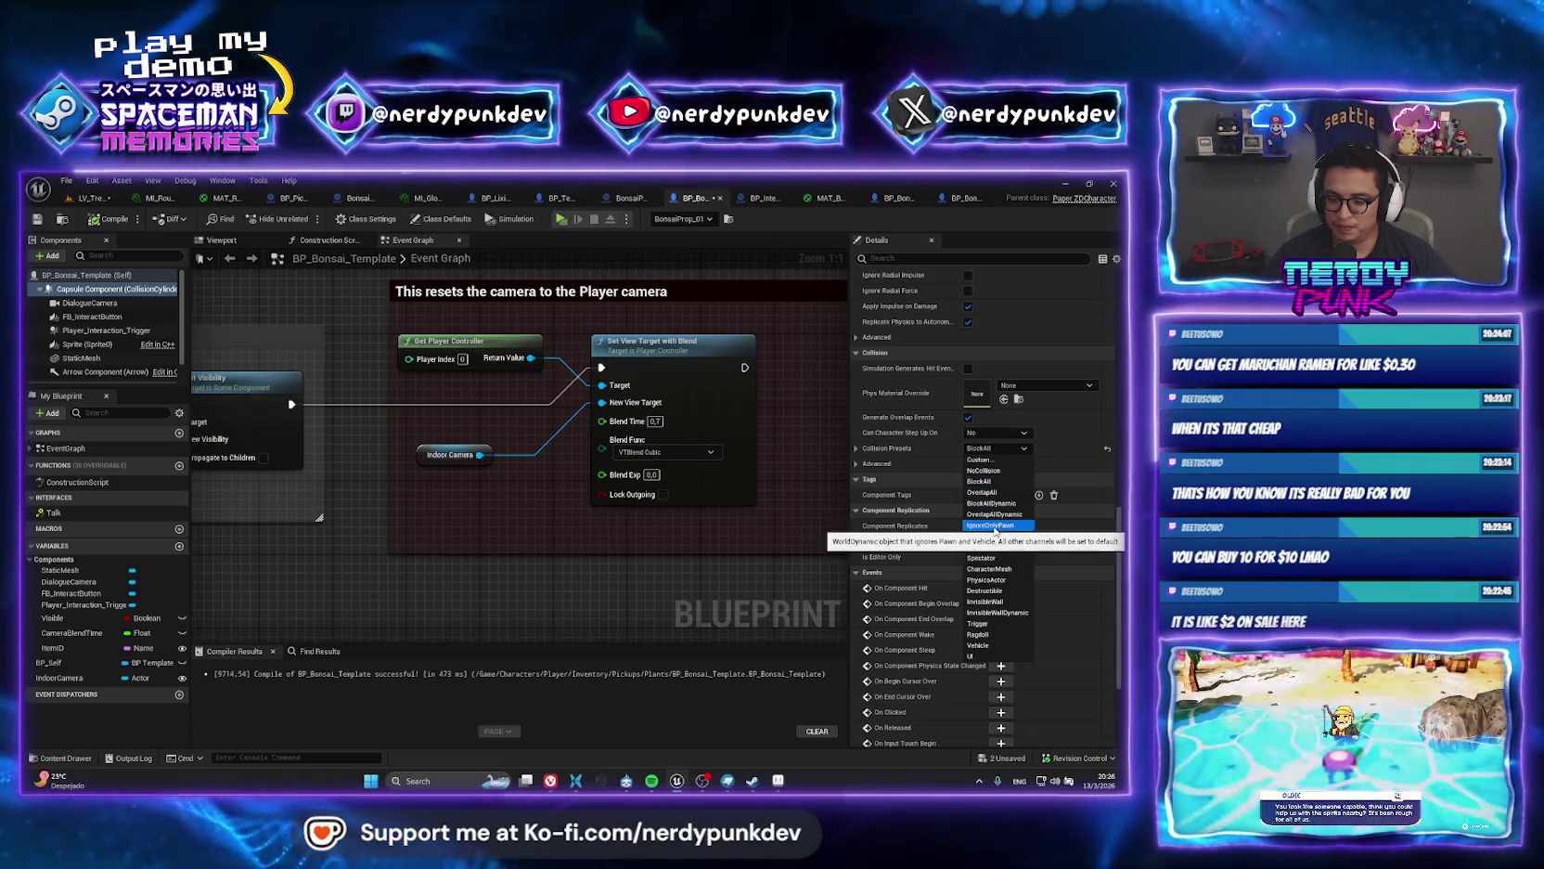
click(991, 525)
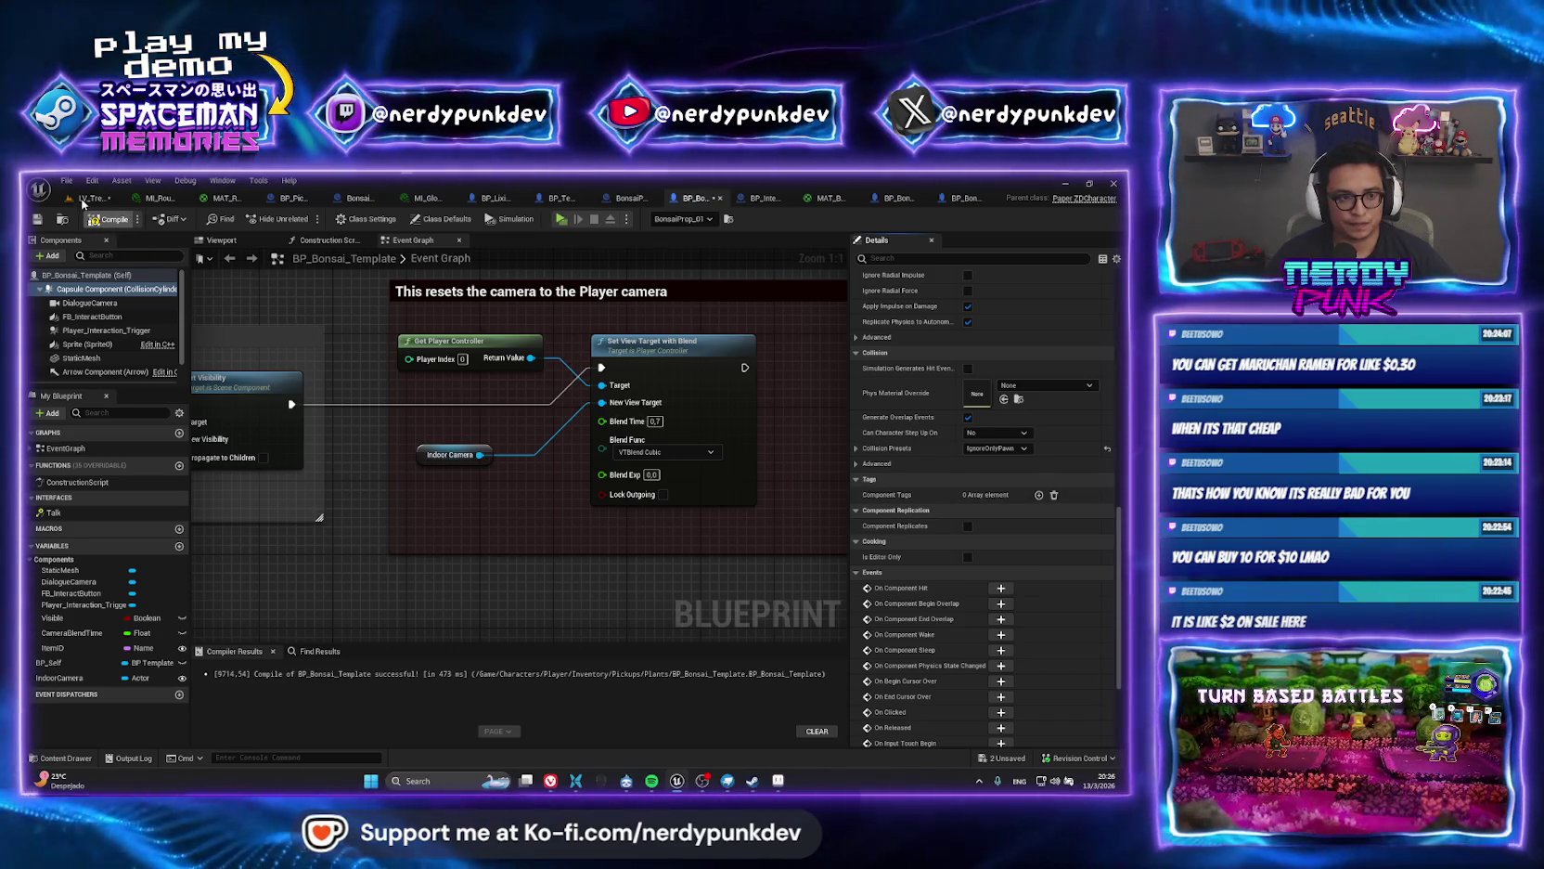
click(88, 199)
click(302, 218)
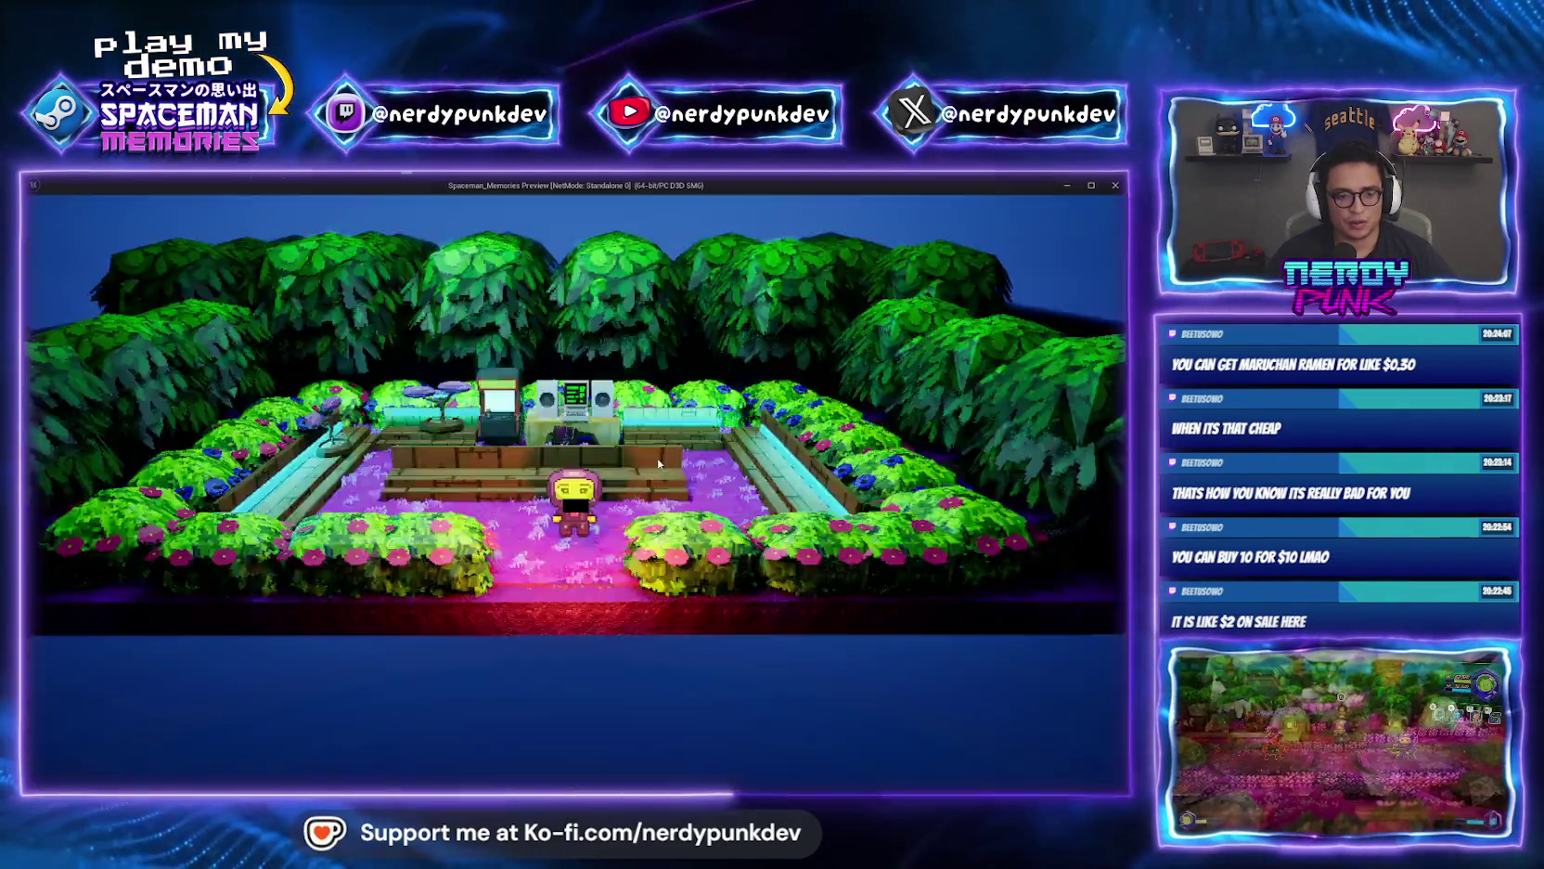
key(Escape)
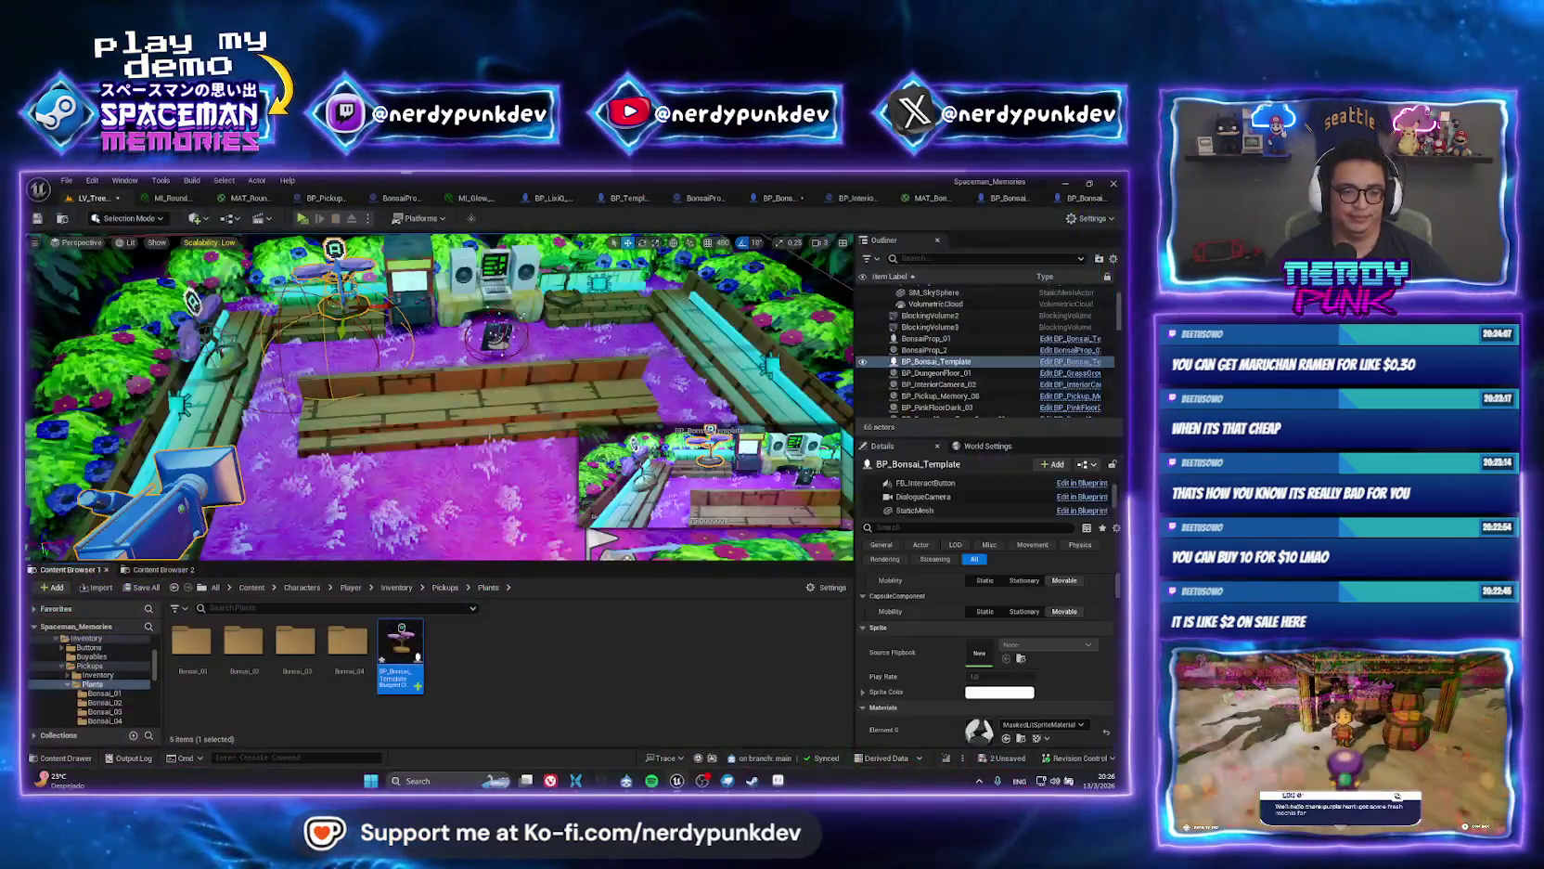
Revert the collision preset to NoCollision, play-test, and focus the bonsai prop.
click(696, 198)
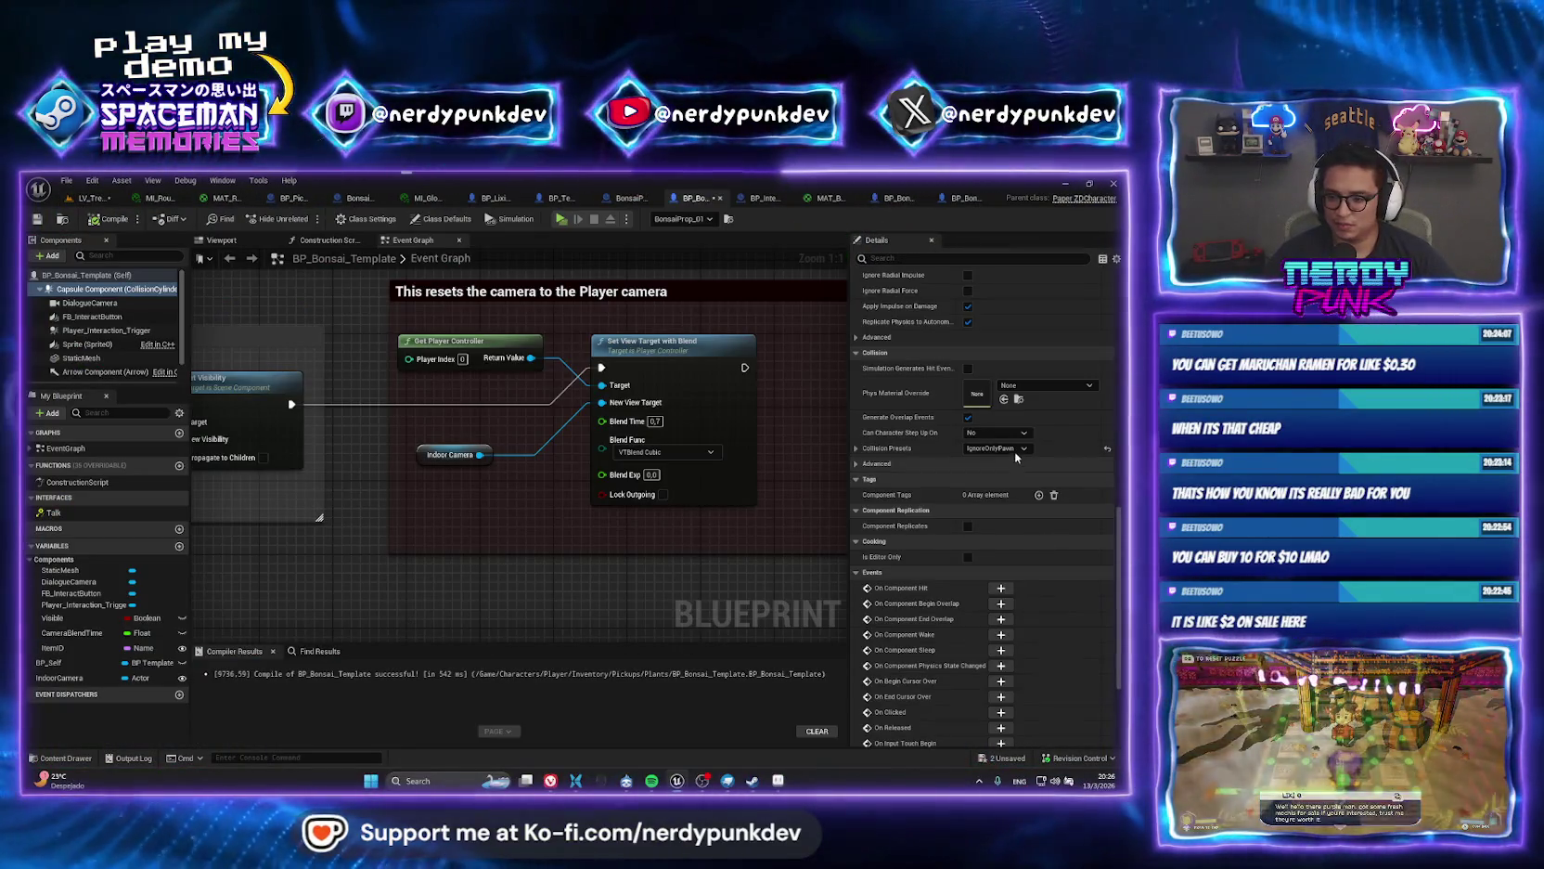
click(1006, 449)
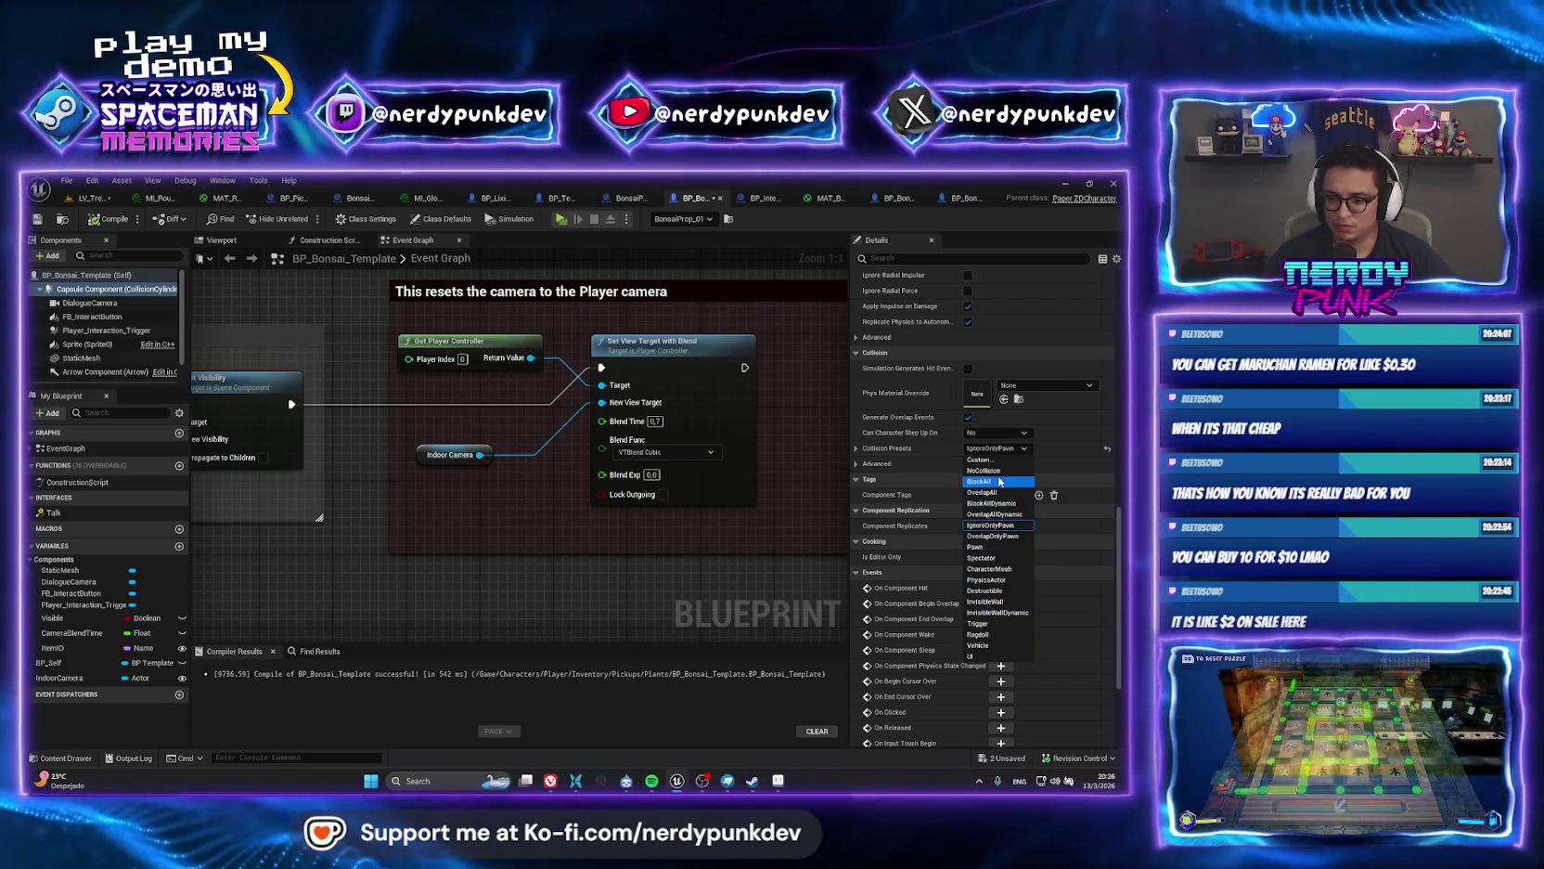
click(993, 471)
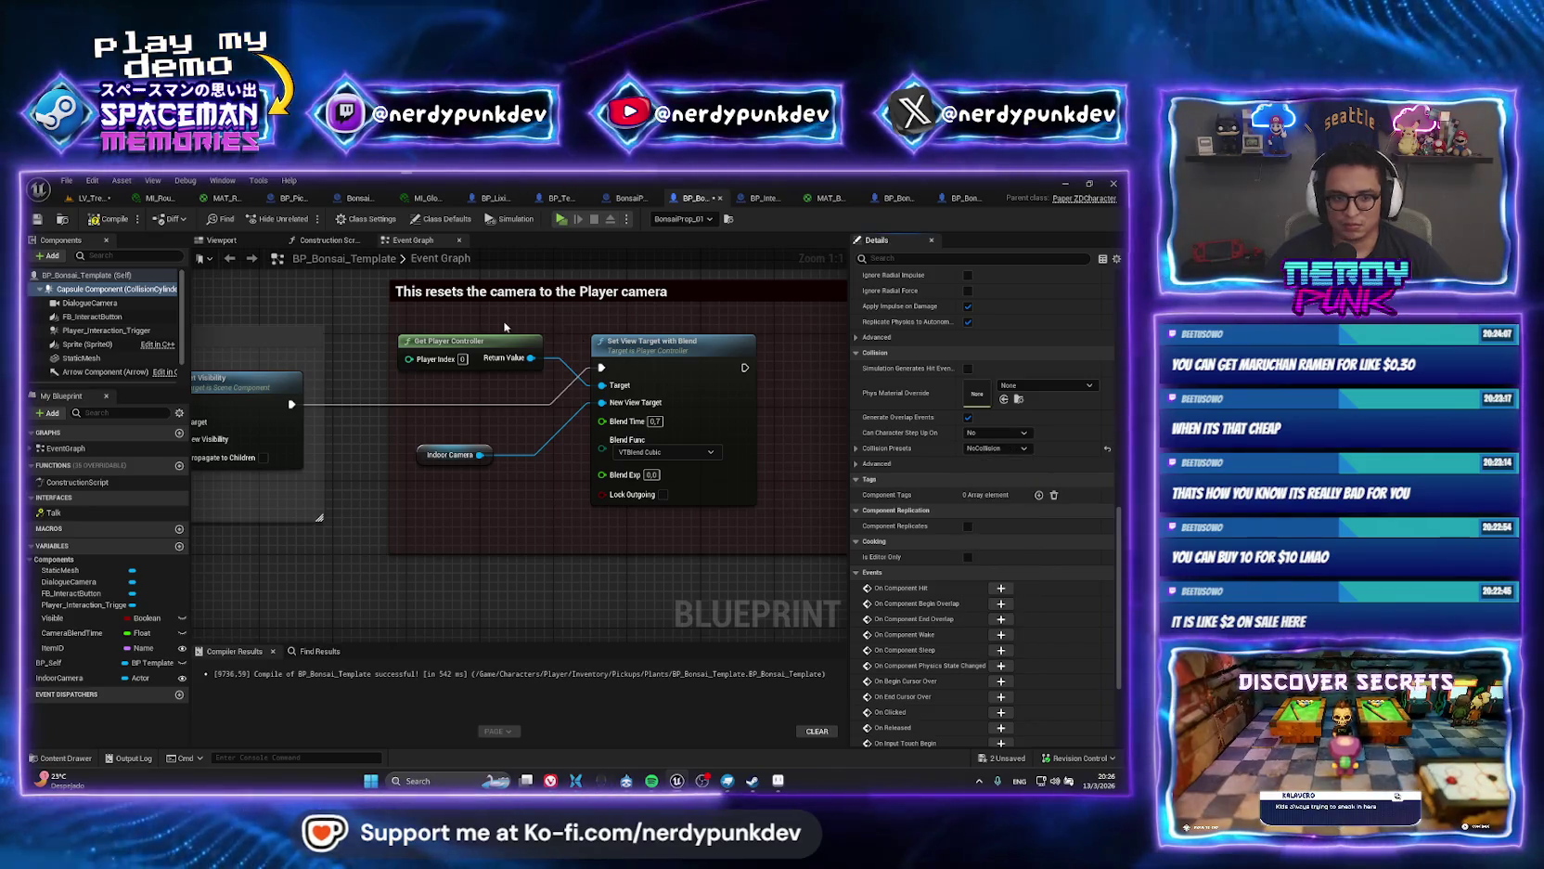
click(91, 198)
key(alt+p)
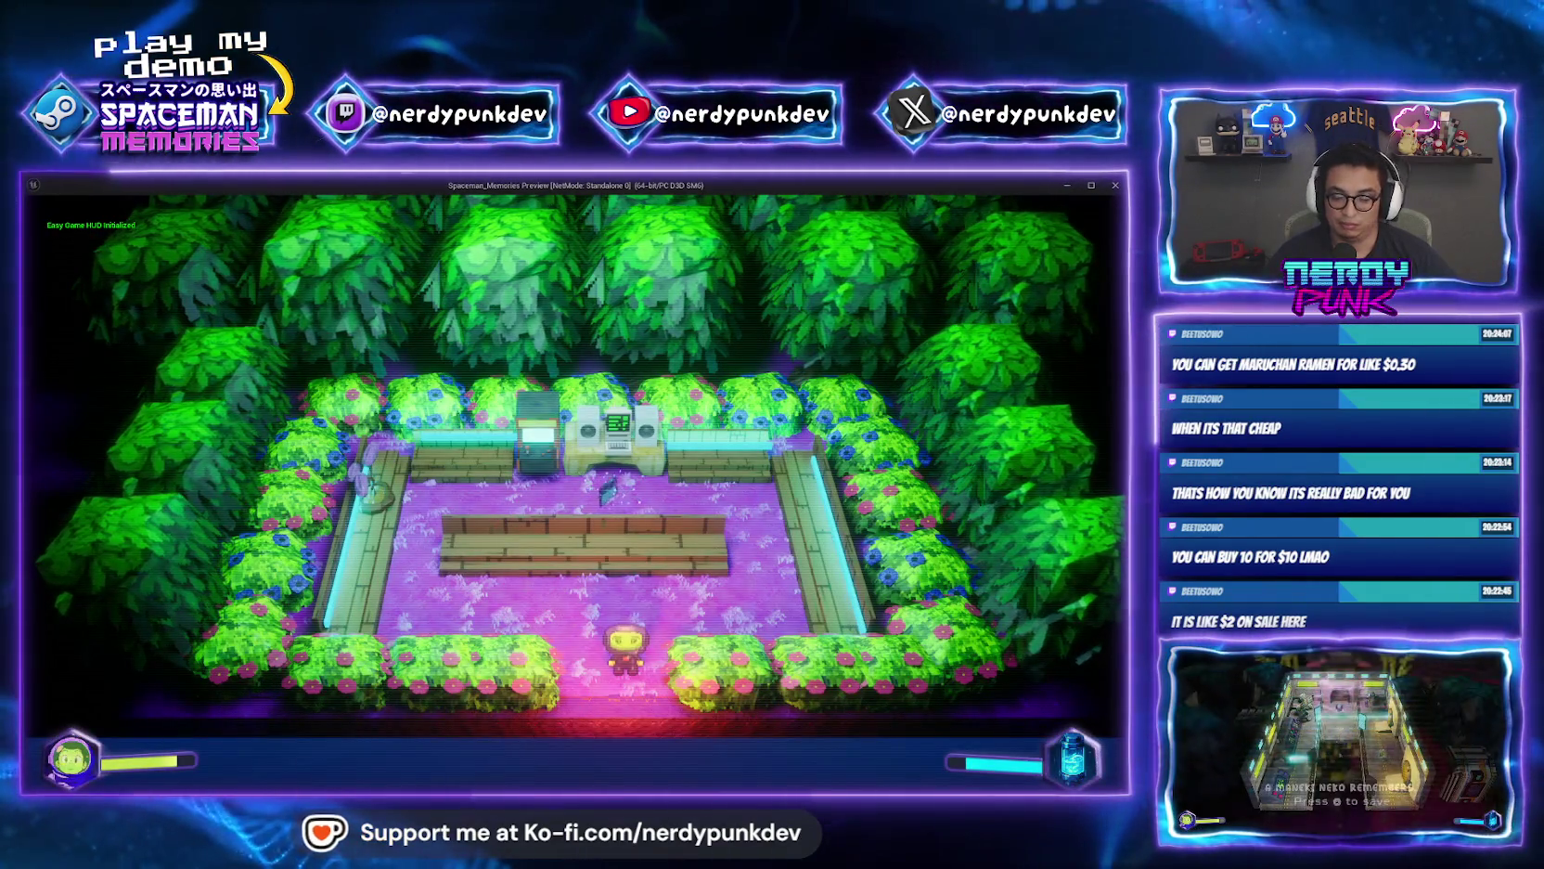
key(Escape)
key(f)
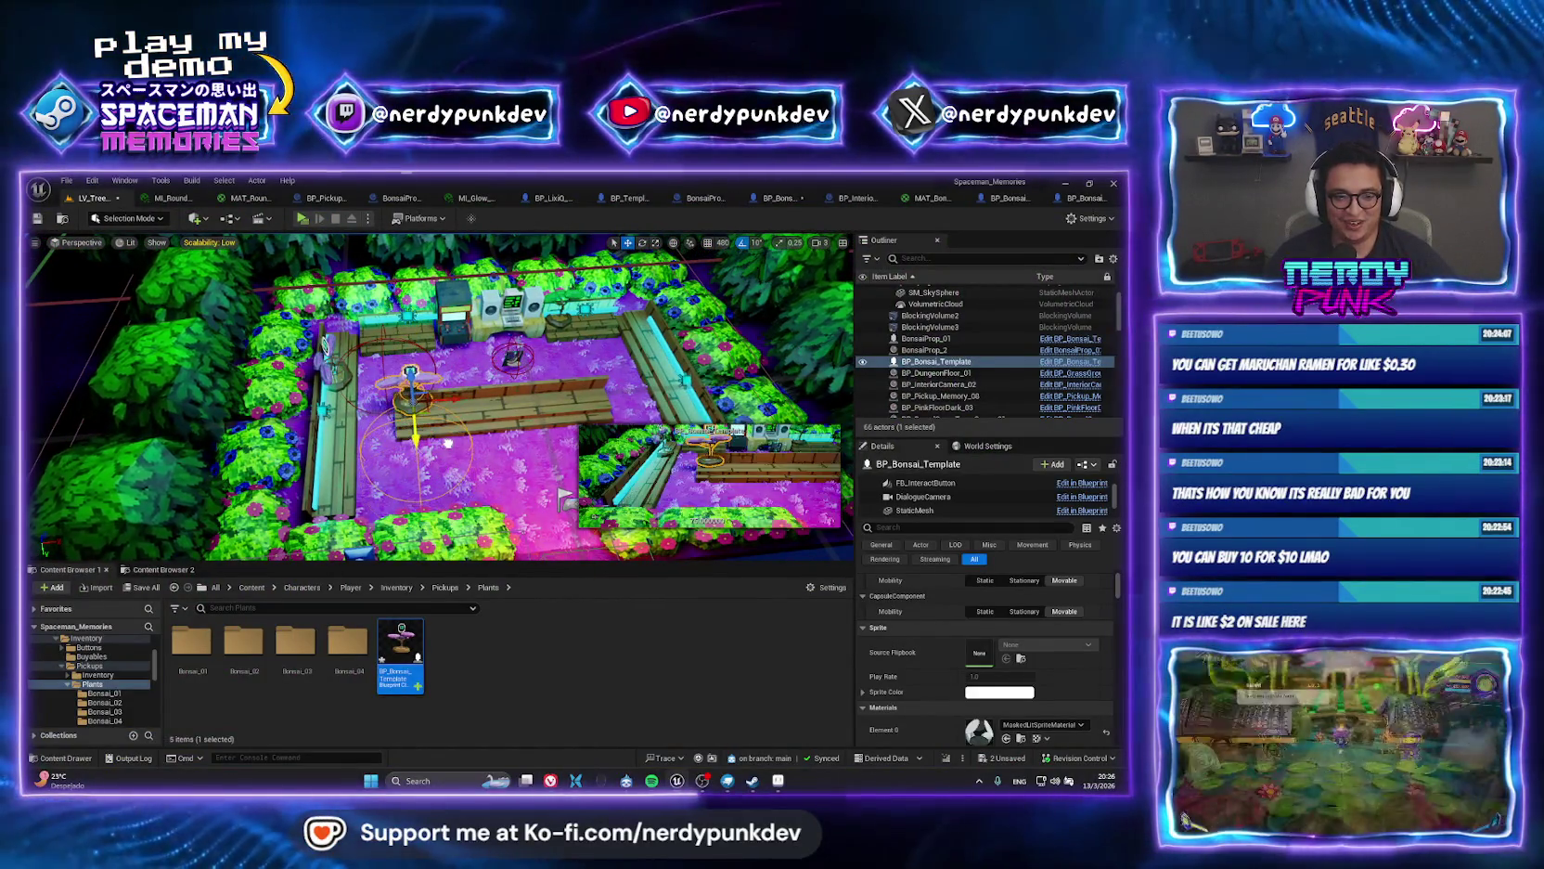
Level the view with the bonsai over the bushes and start an in-editor play-test.
scroll(443, 466, up, 10)
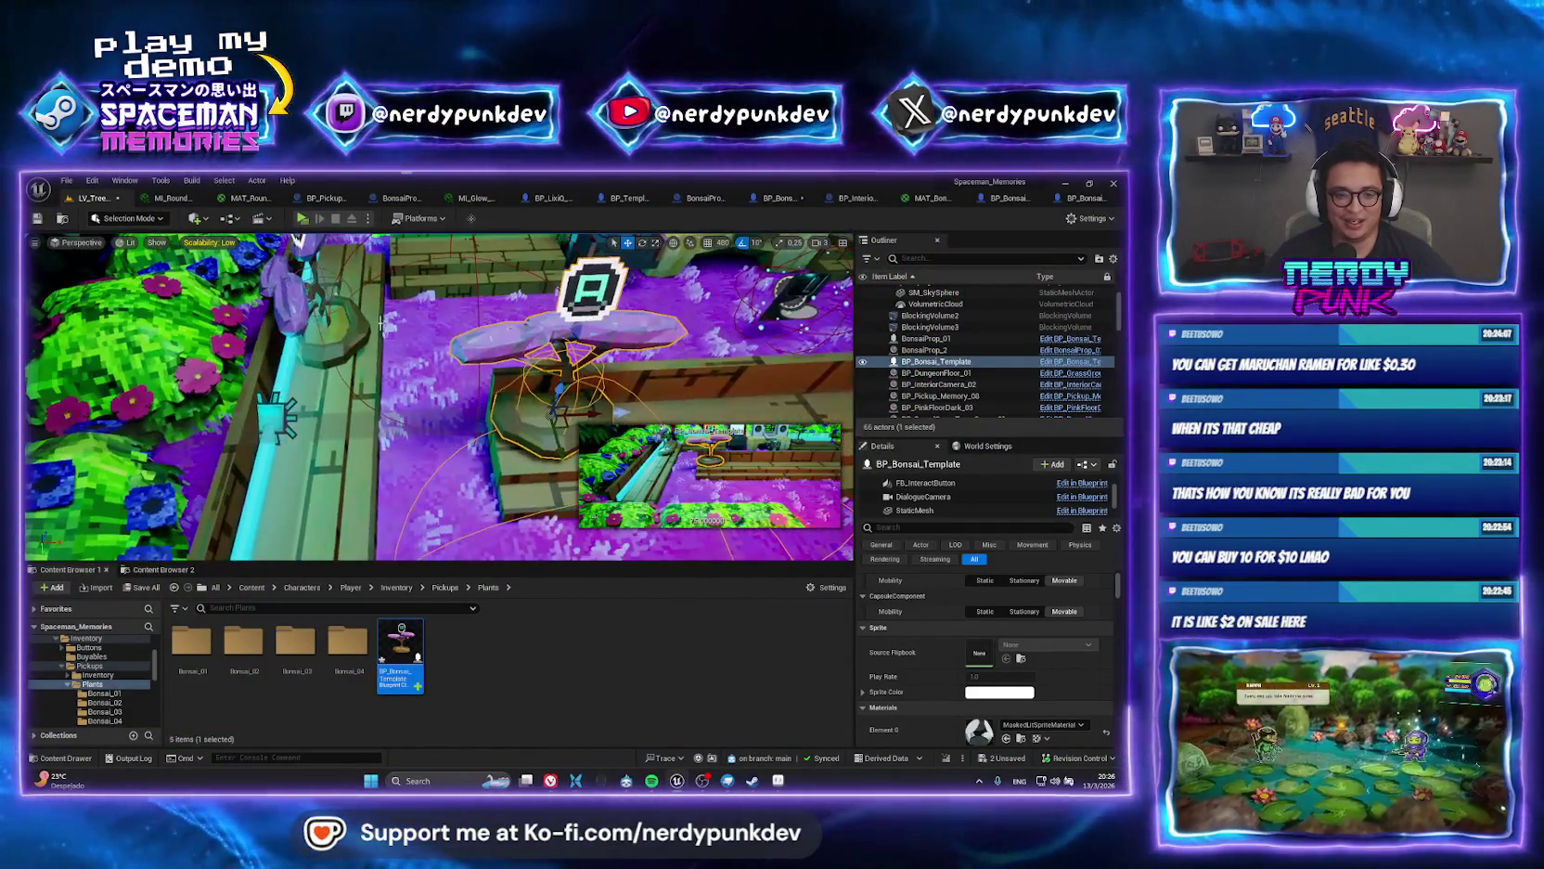
drag(381, 324, 394, 228)
drag(255, 243, 255, 239)
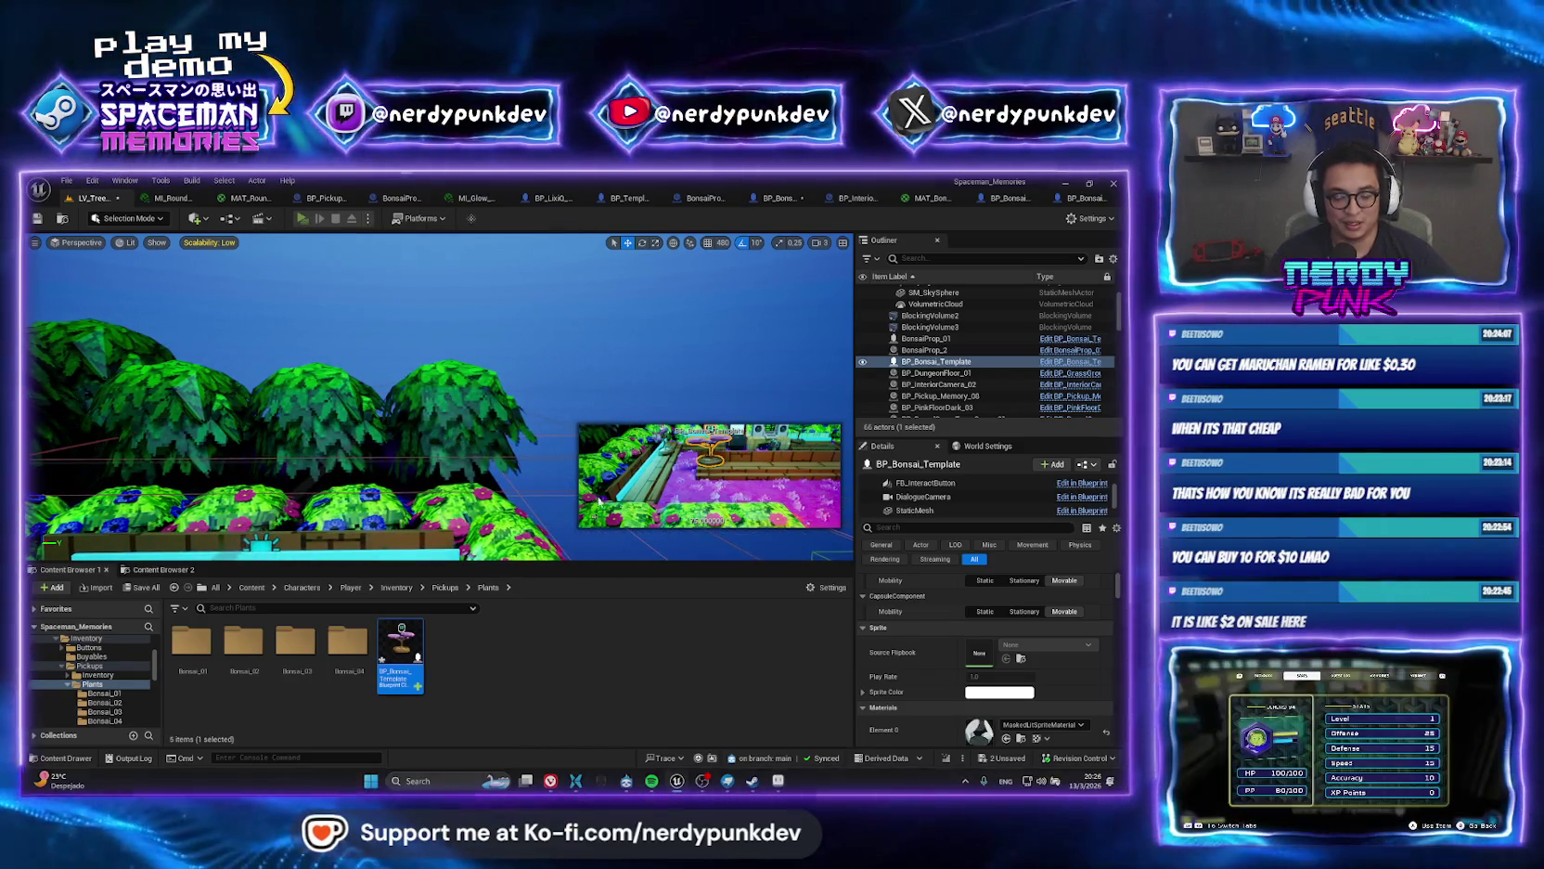
key(alt+p)
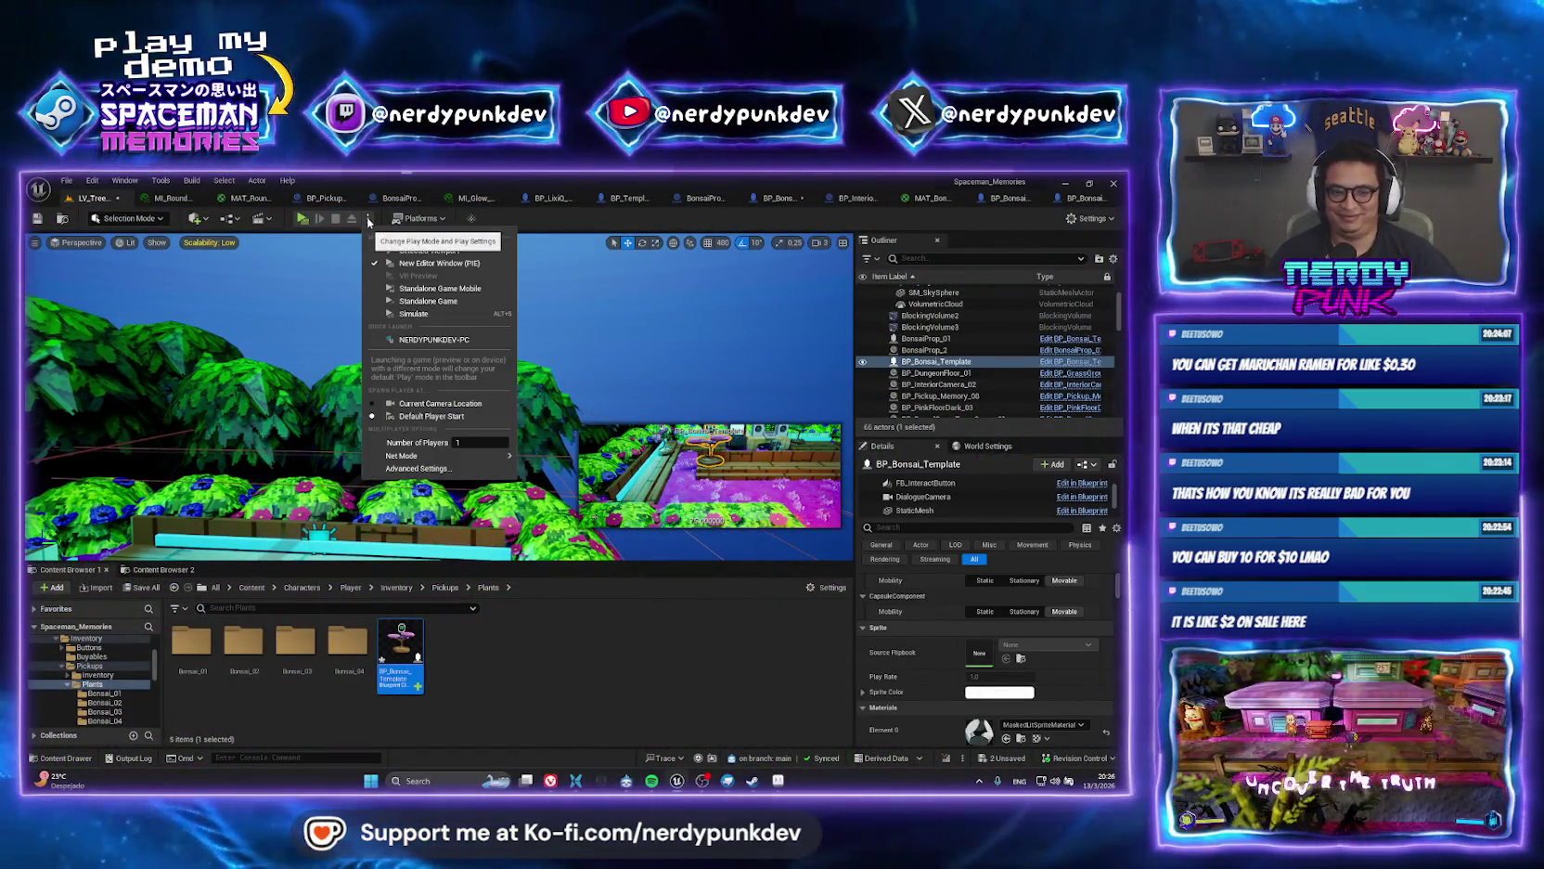
Reselect the bonsai template and move it to the courtyard's left edge, then stop and deselect.
click(255, 278)
drag(255, 278, 255, 279)
scroll(476, 536, down, 5)
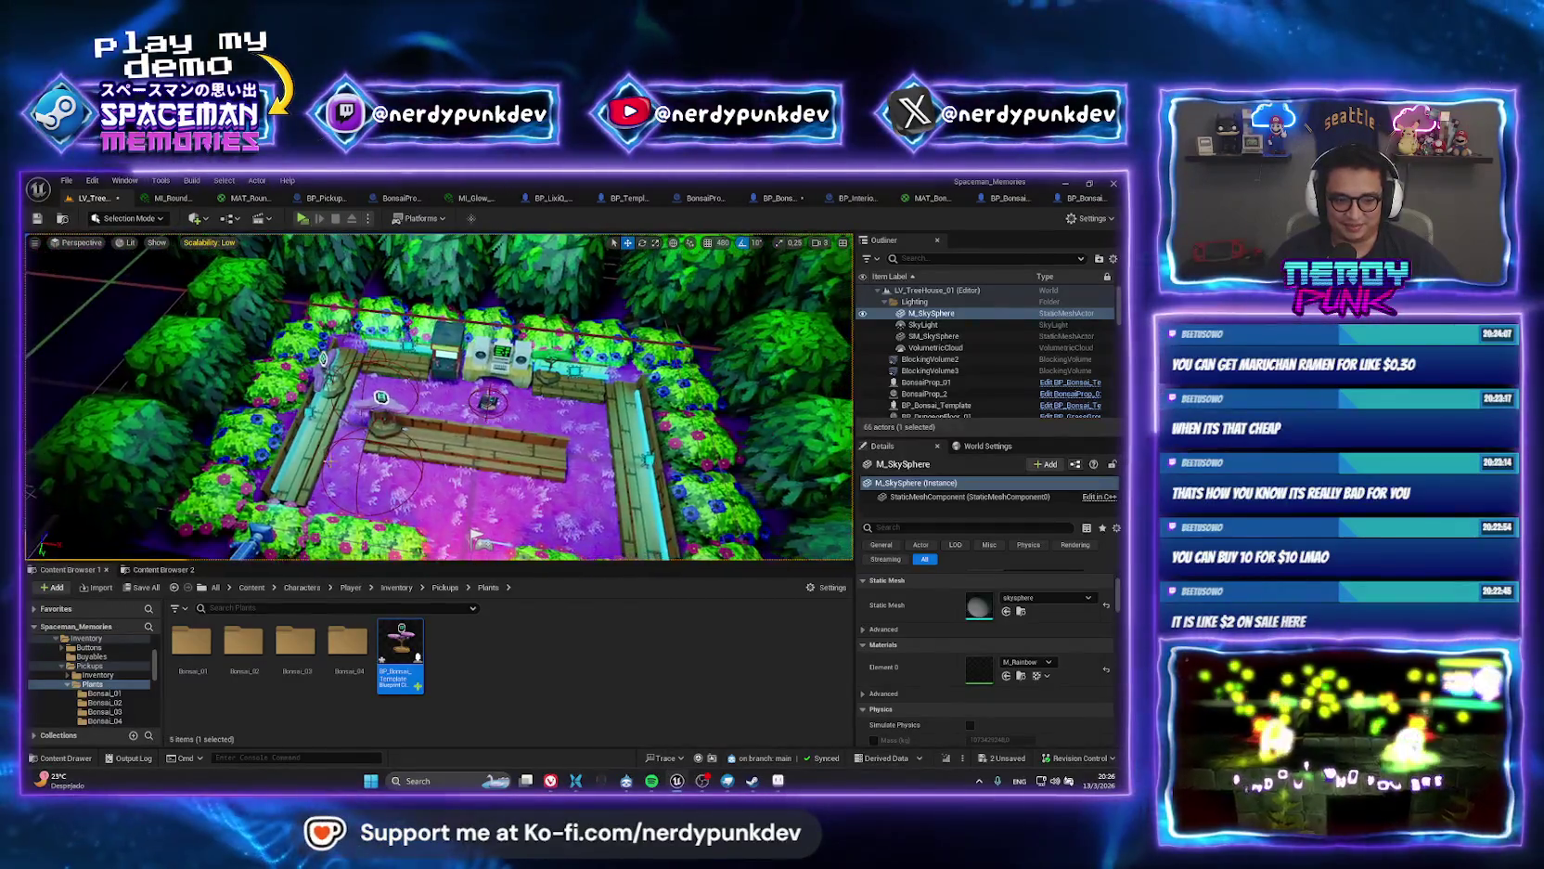
key(ctrl+z)
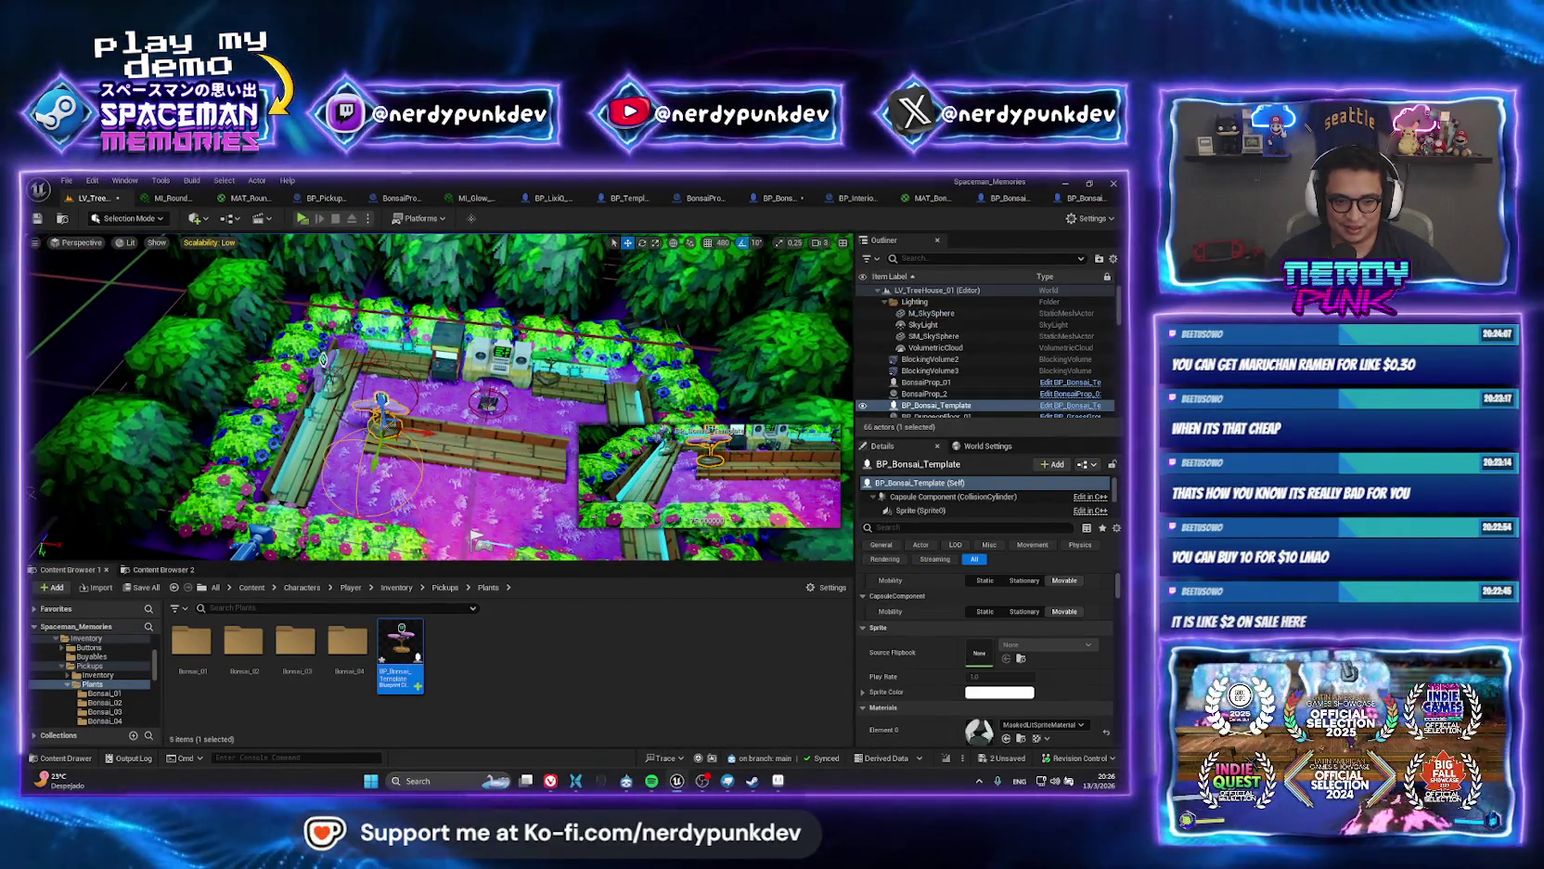
scroll(440, 397, down, 3)
drag(406, 348, 315, 246)
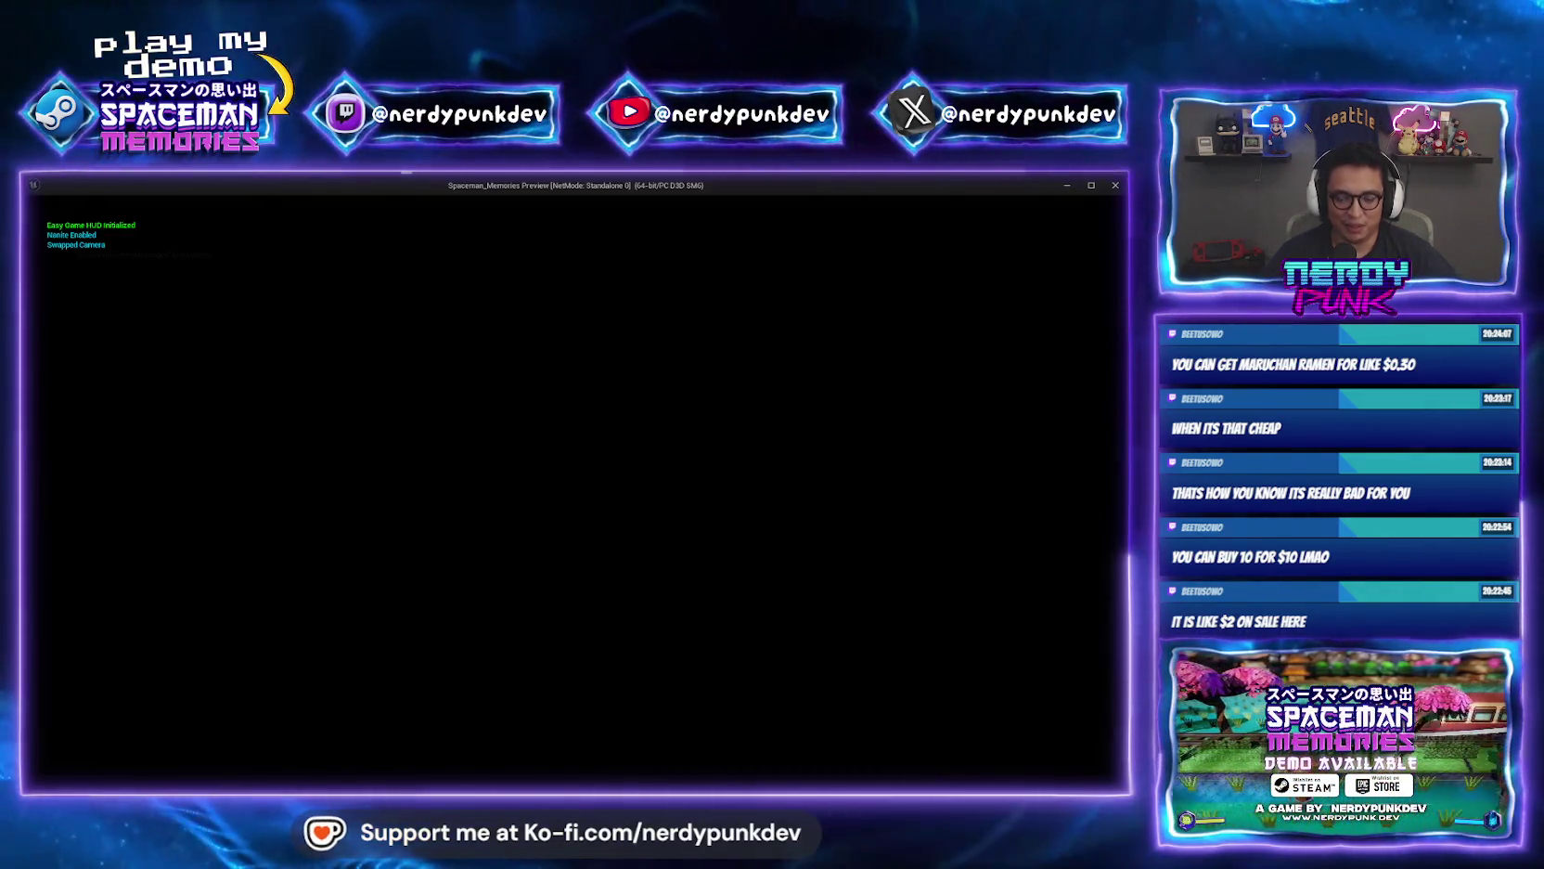
key(Escape)
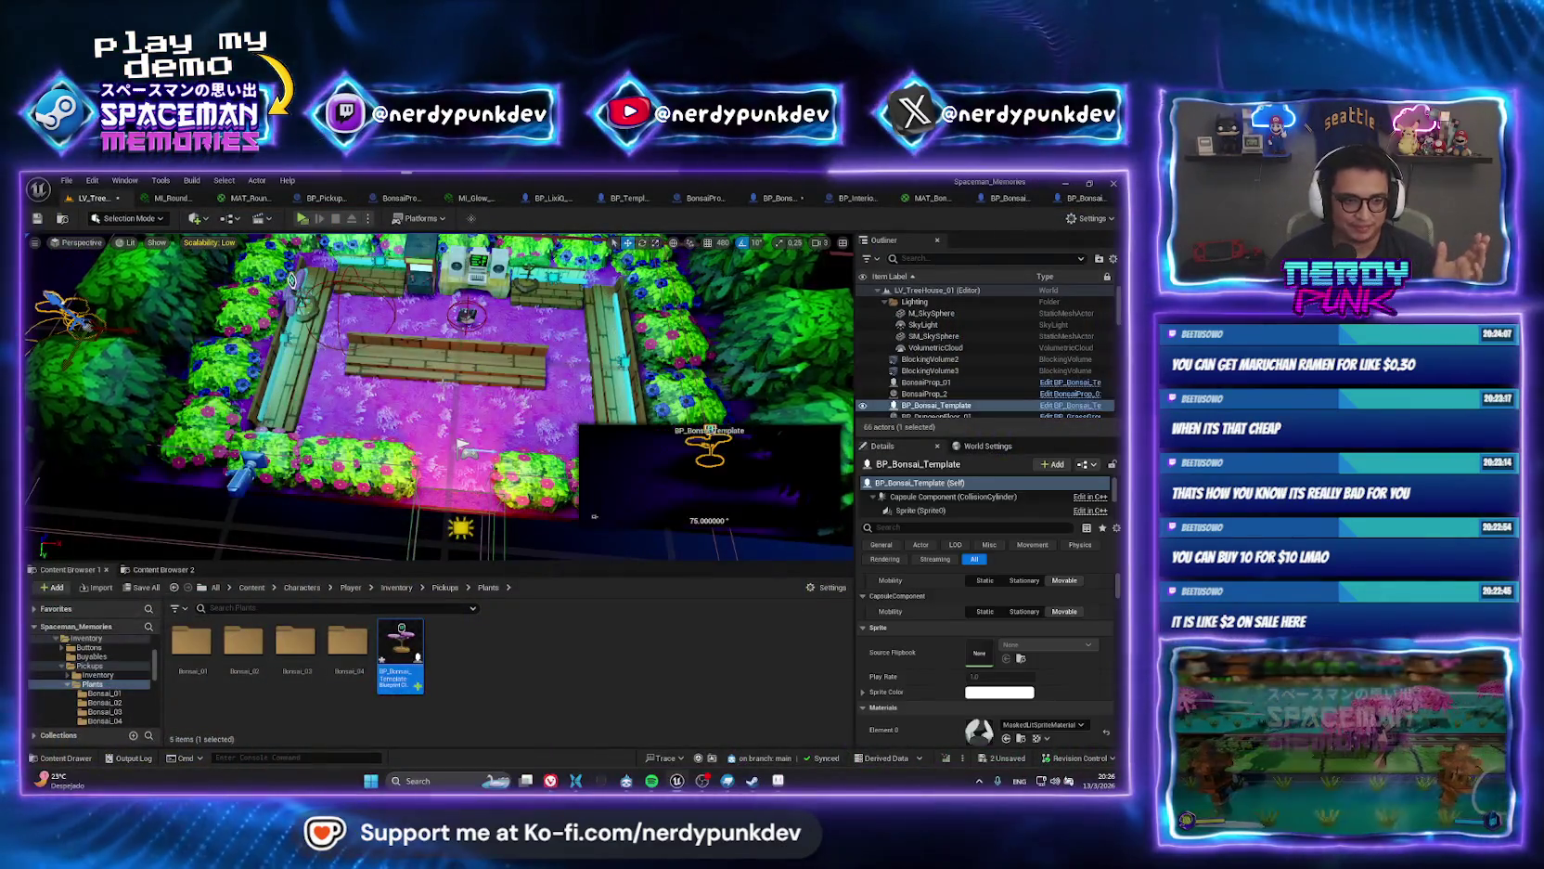
key(Escape)
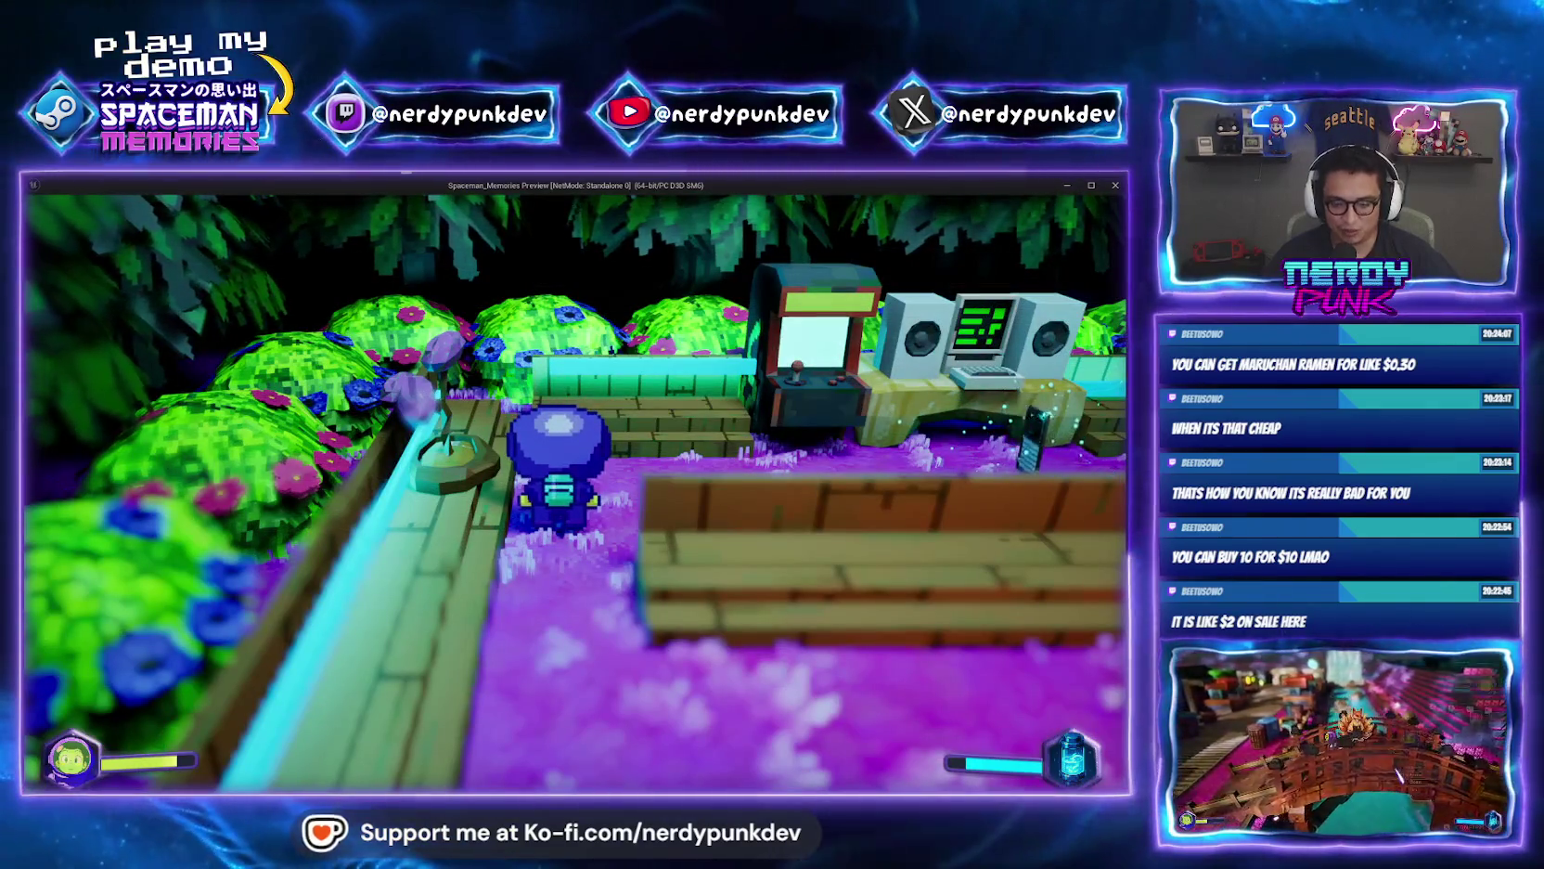
key(Escape)
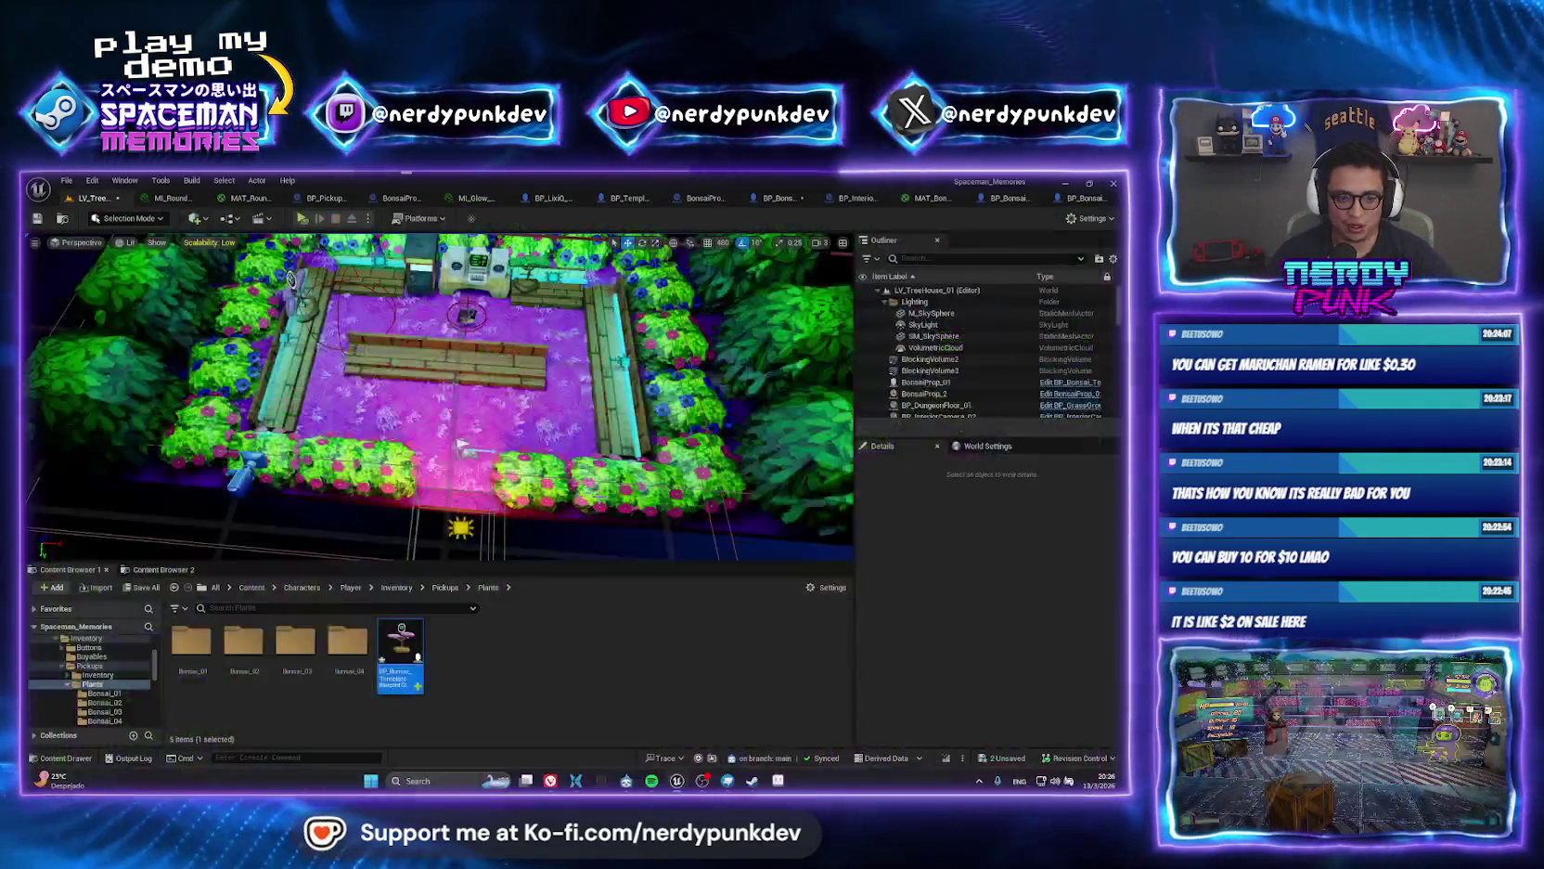
drag(547, 508, 457, 421)
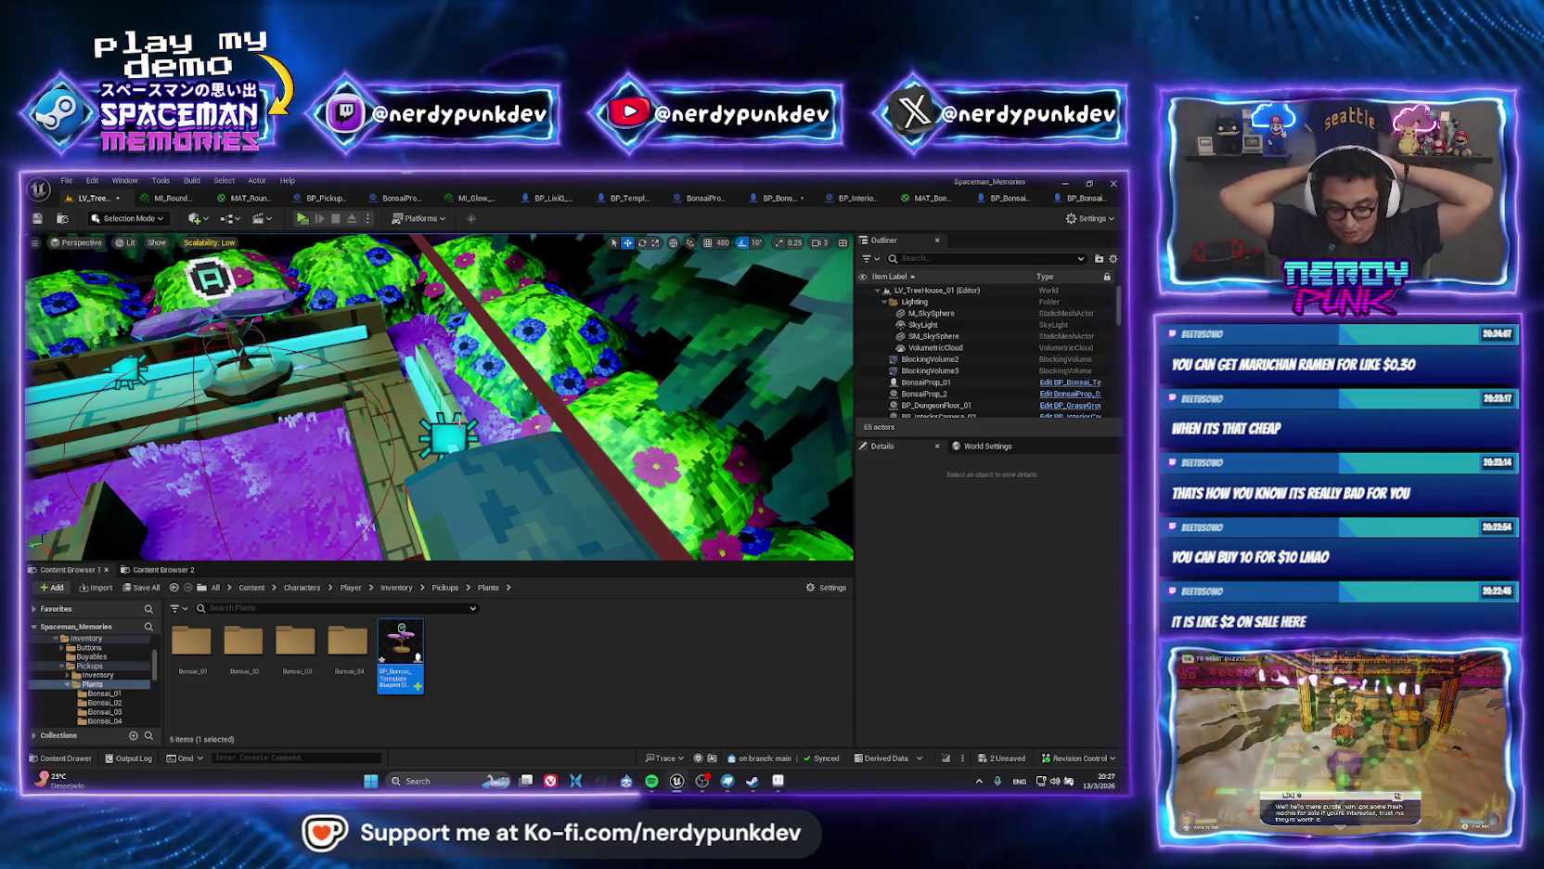
click(421, 782)
text(dis)
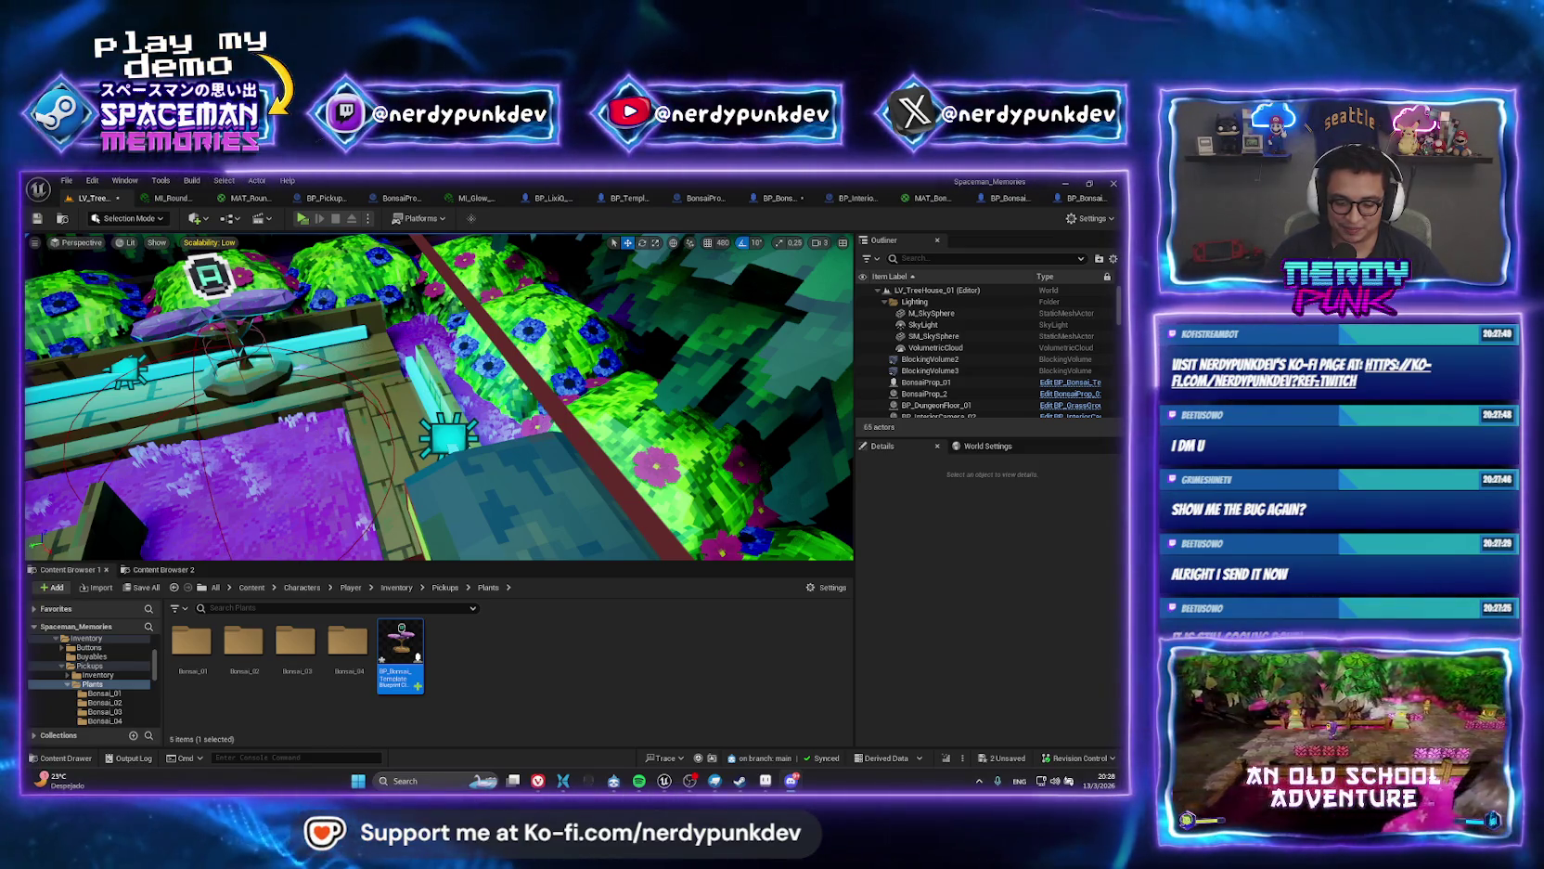
key(ctrl+s)
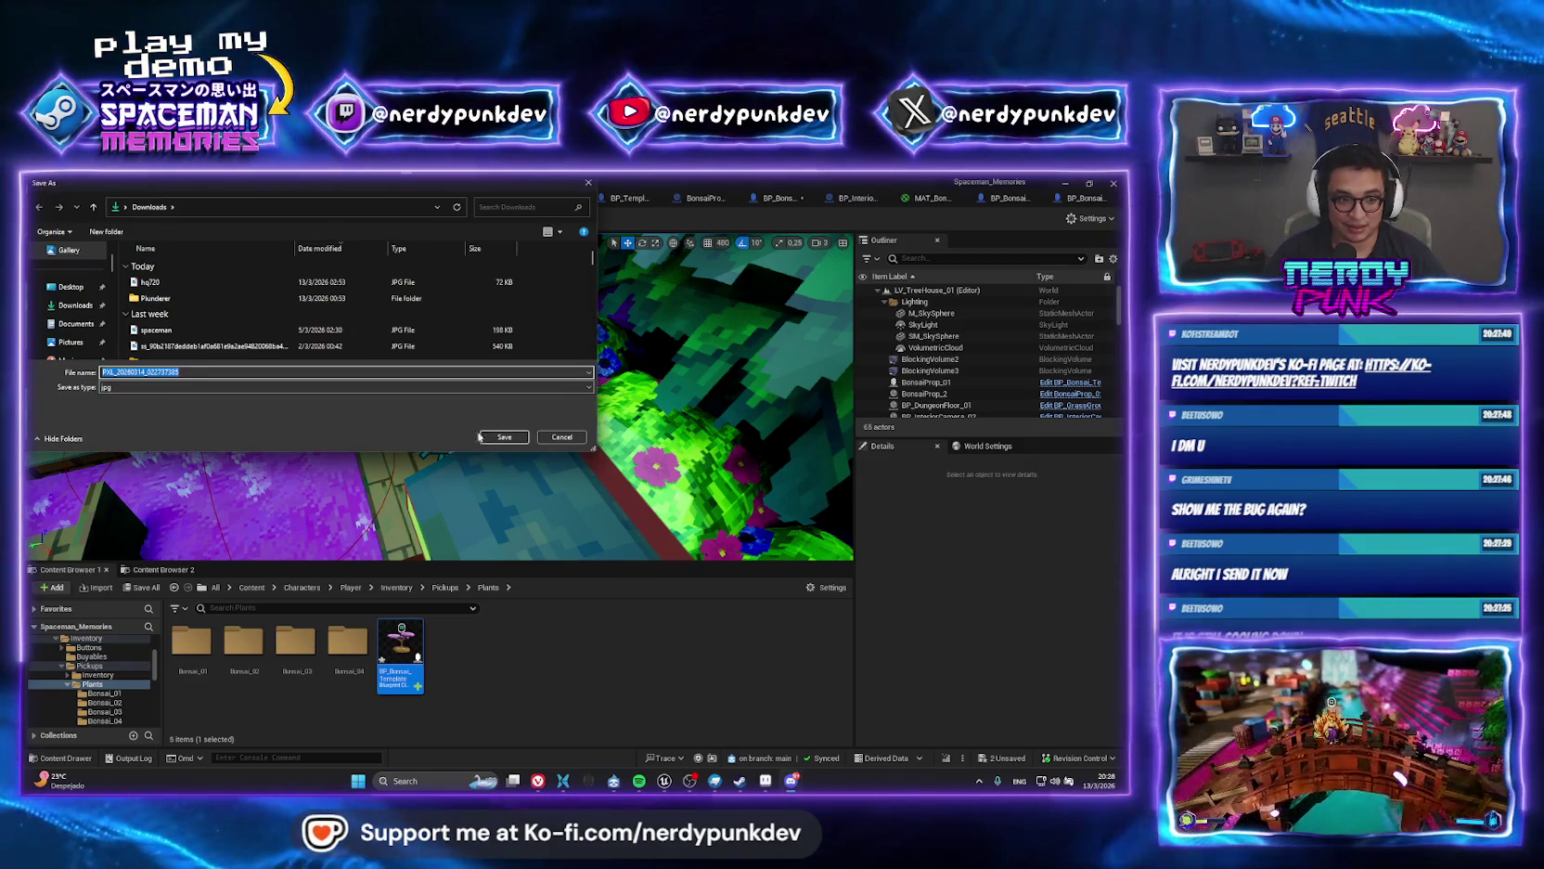
key(Return)
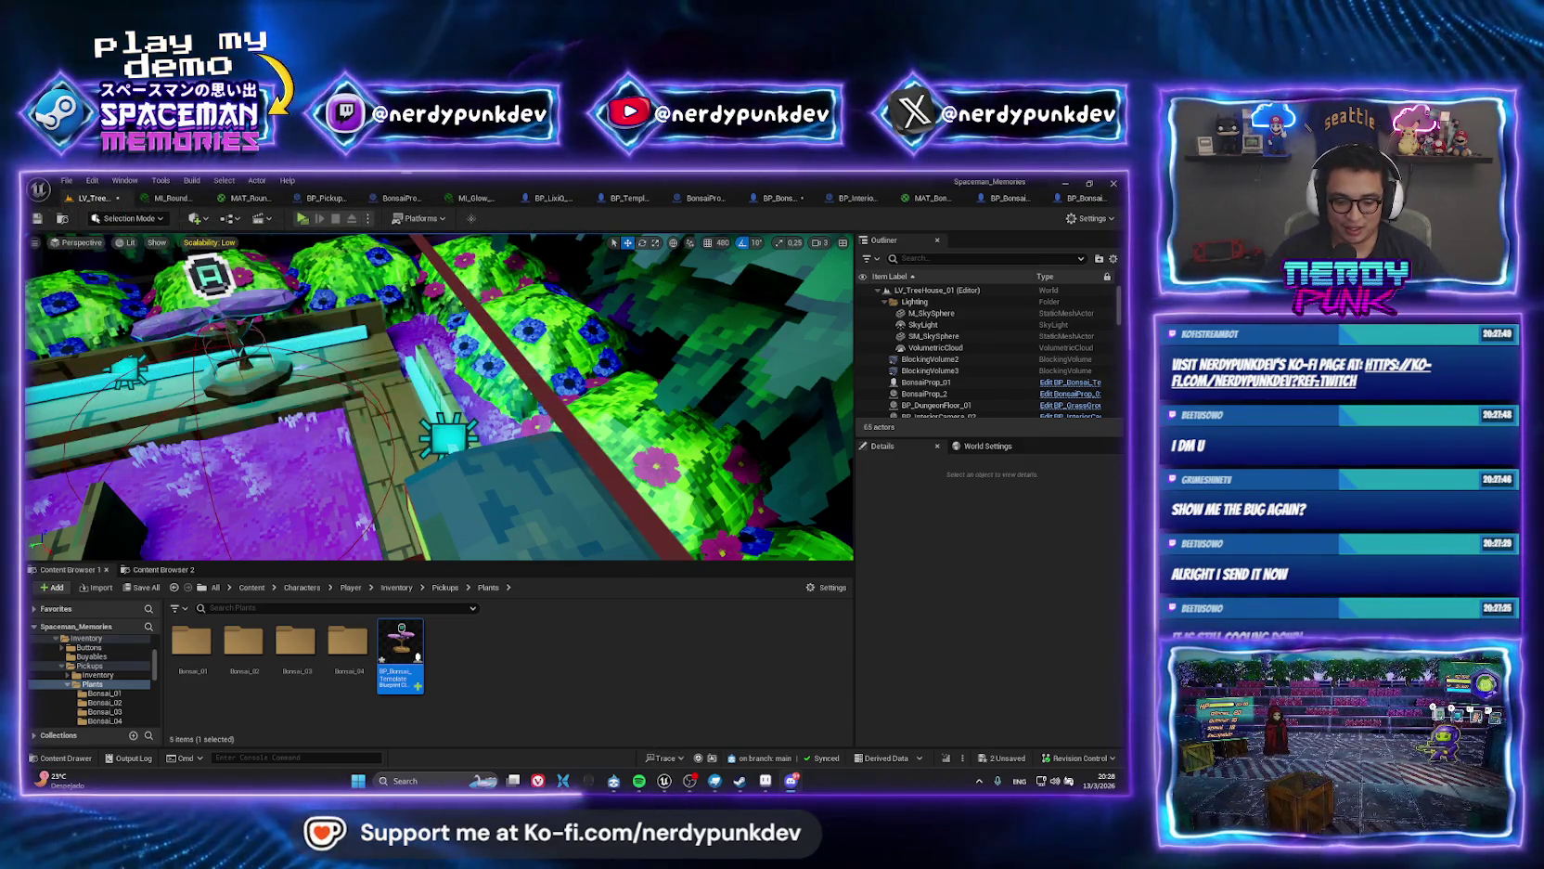
click(791, 779)
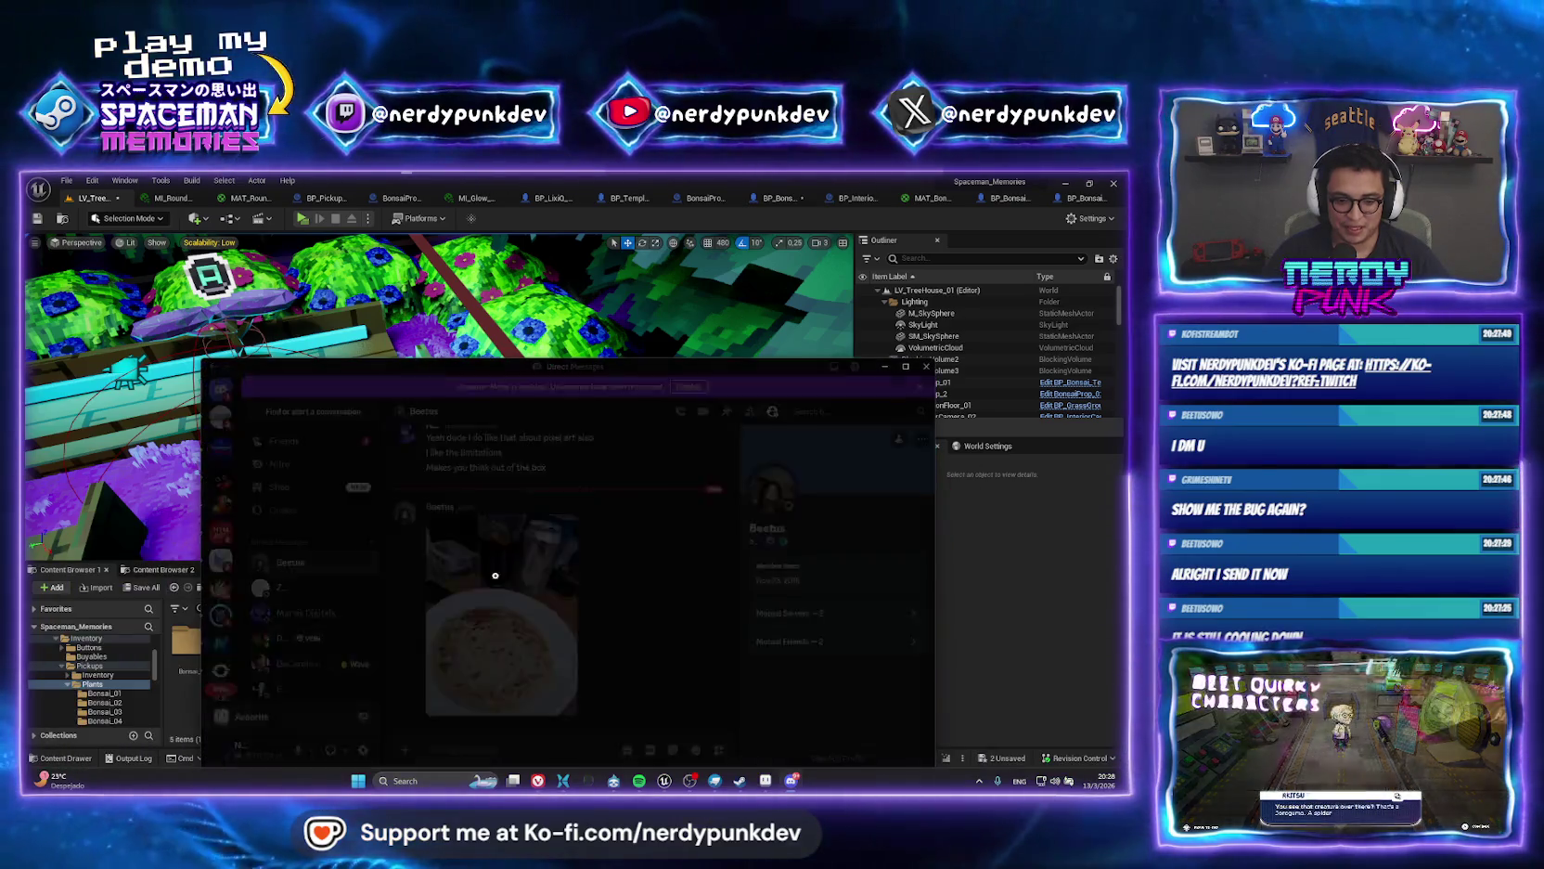
click(495, 575)
click(906, 366)
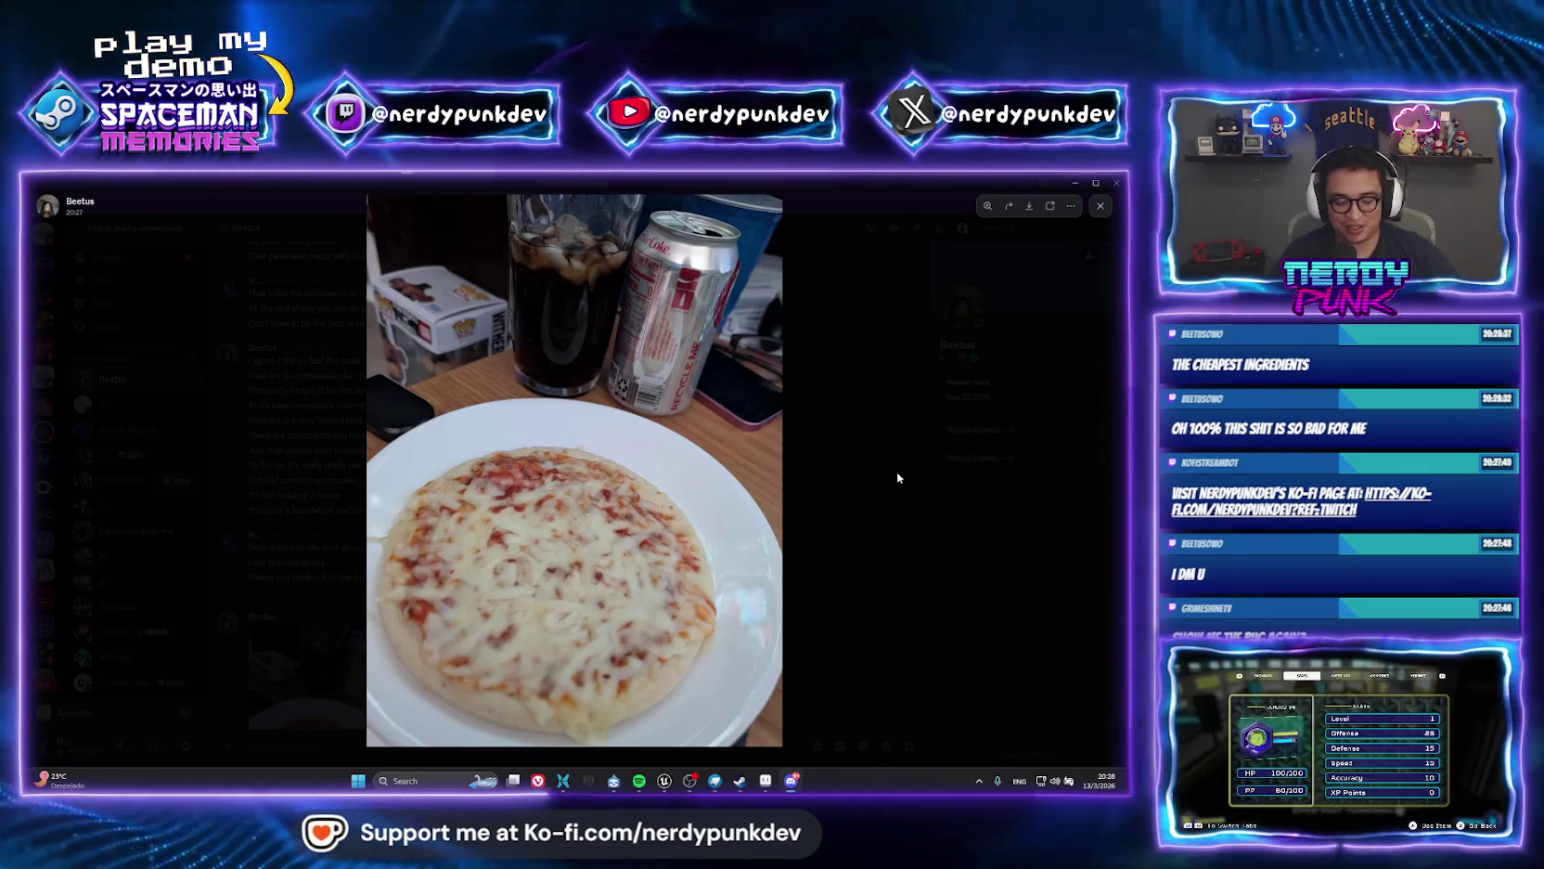
click(896, 471)
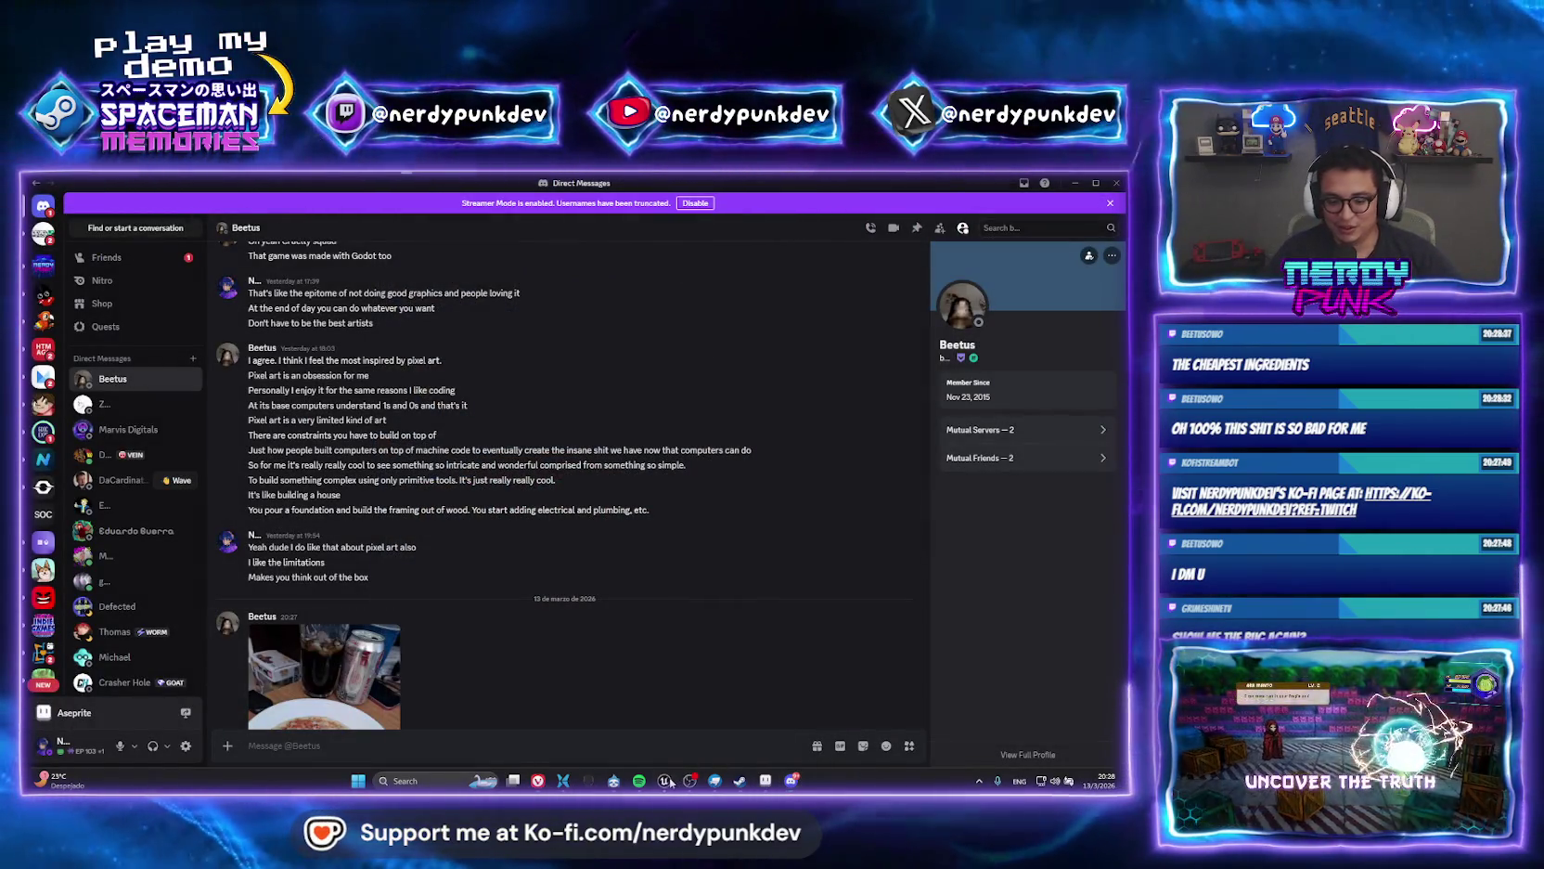
click(664, 781)
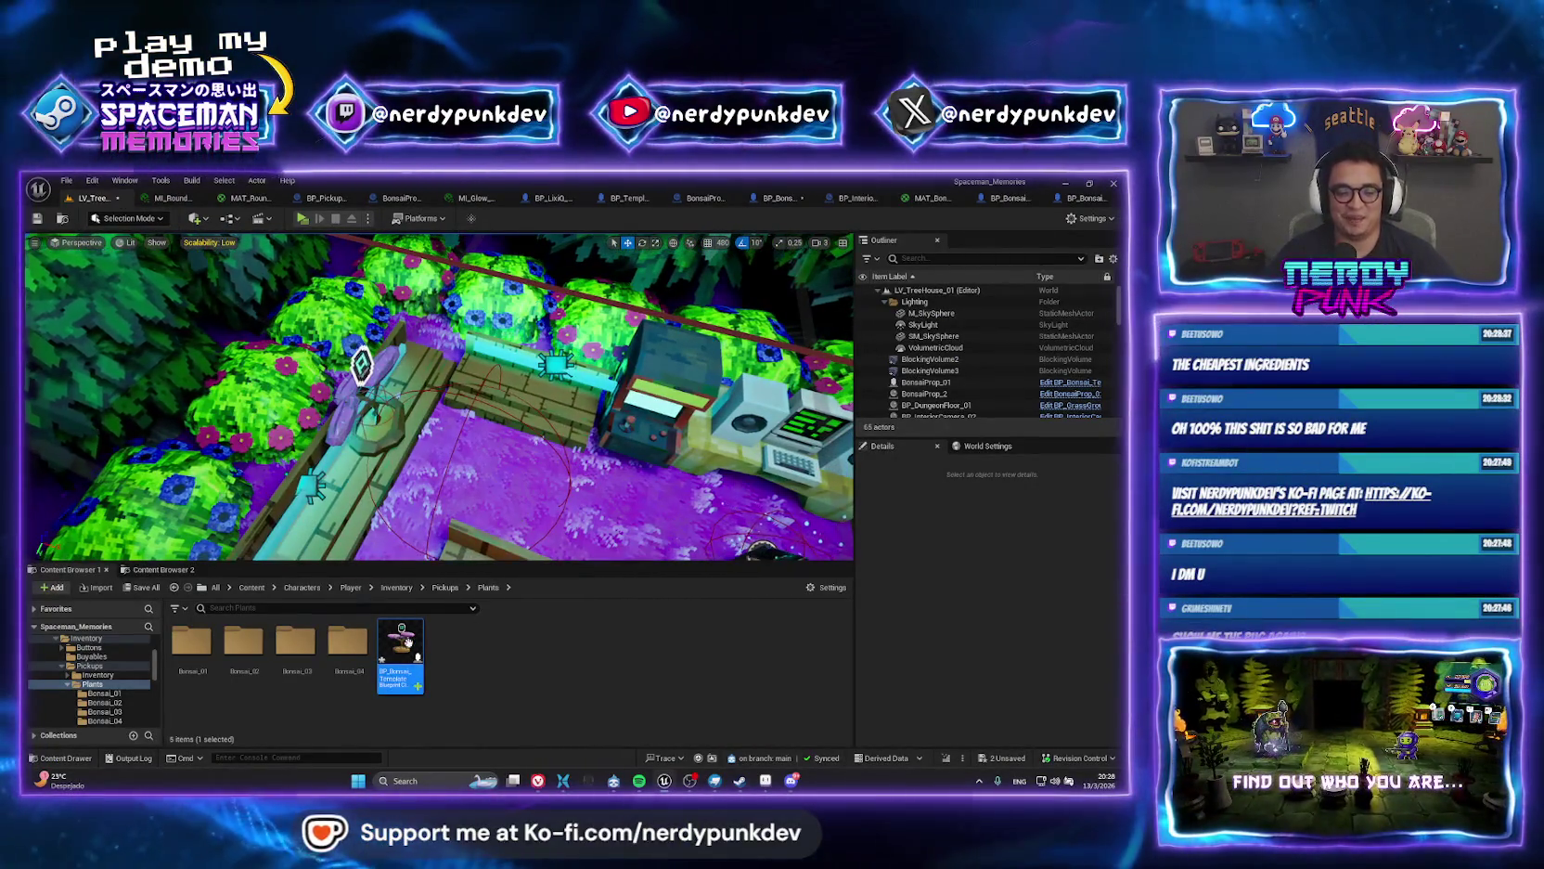
Place a BP_Bonsai_Template instance in the garden and try it in a new-window play session.
drag(408, 640, 551, 334)
key(f)
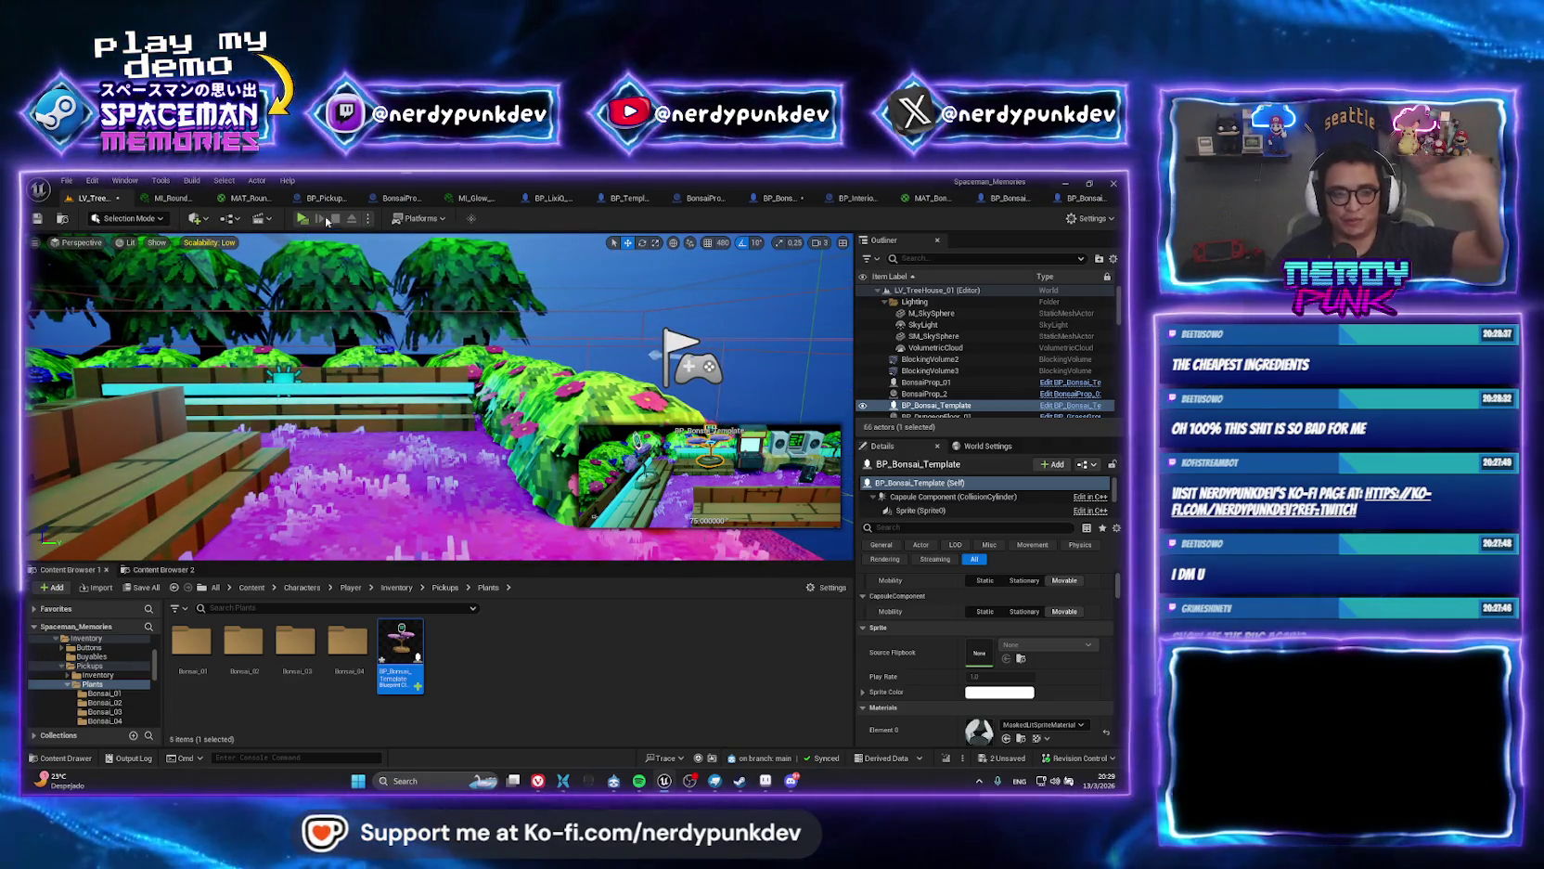
click(302, 219)
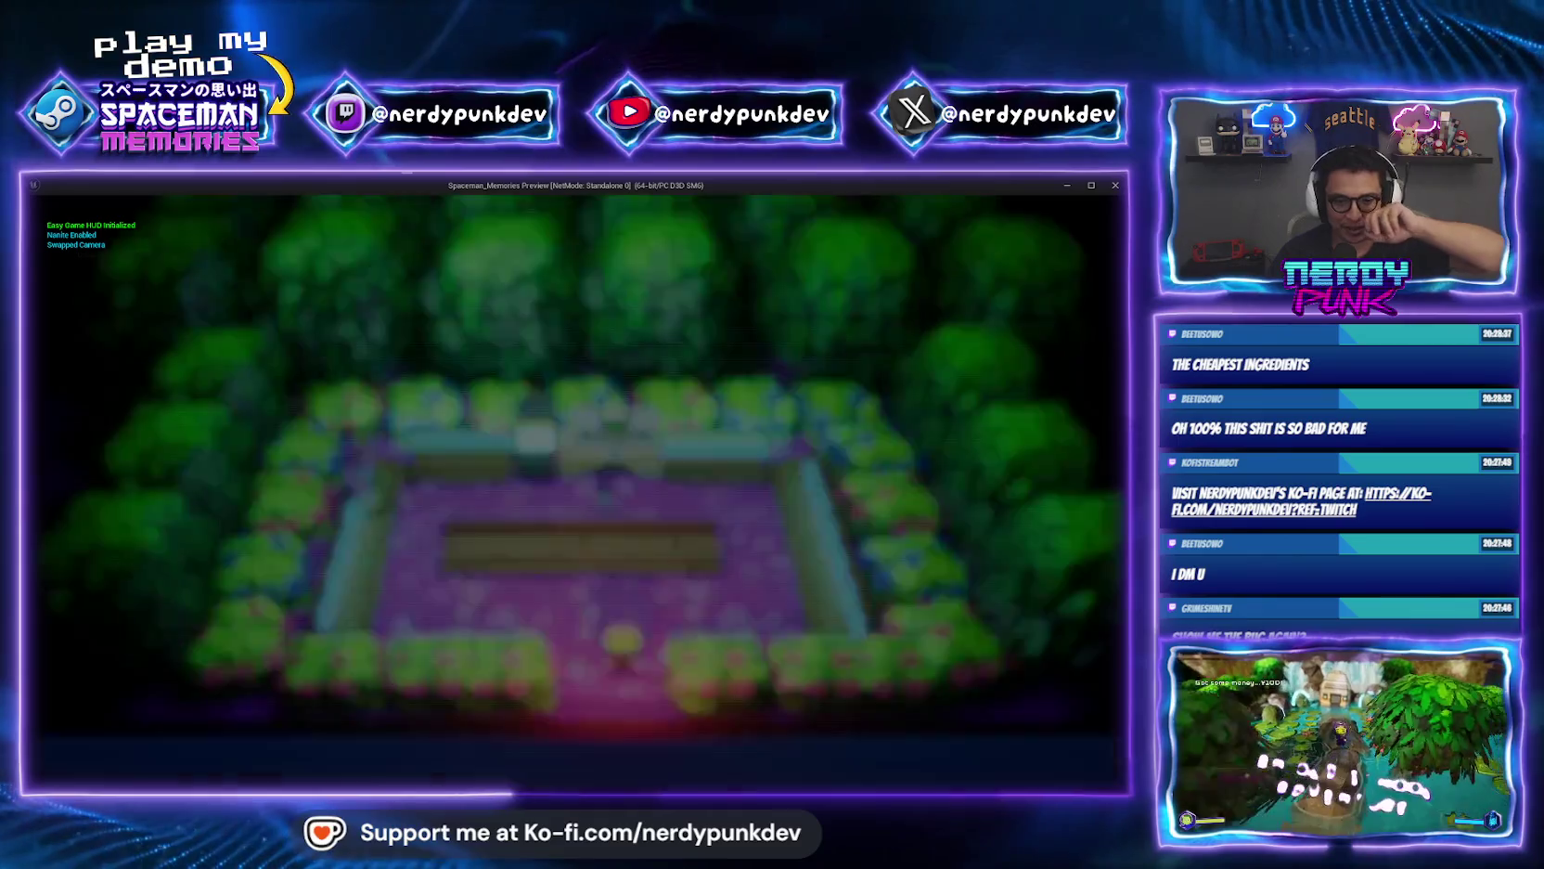
key(Escape)
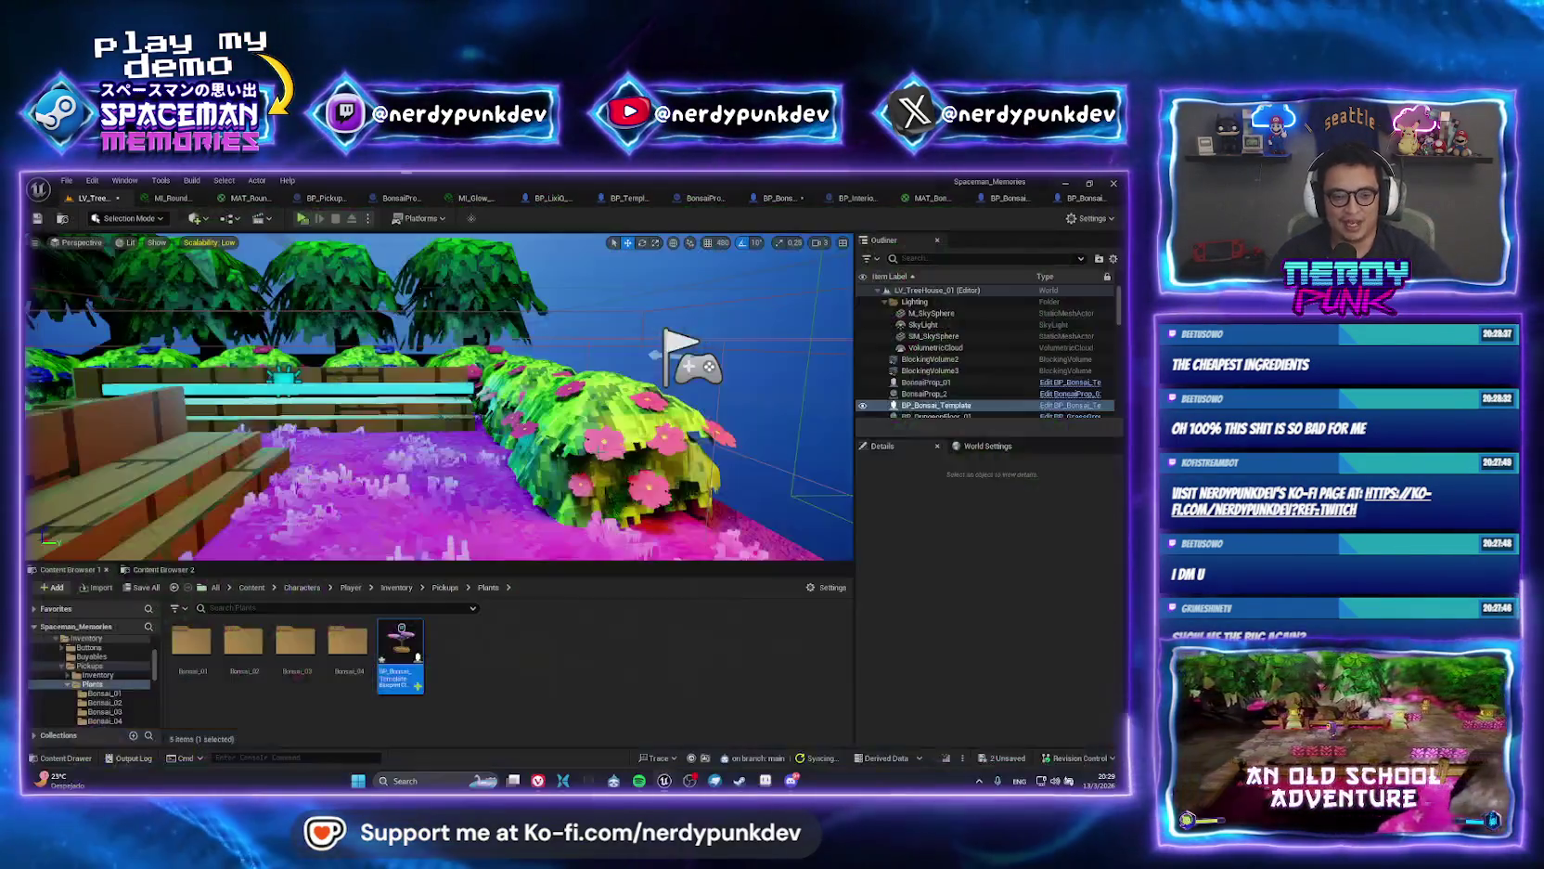
Compare it with BonsaiProp_01, undo the stray move, and lower the new bonsai onto the floor.
key(f)
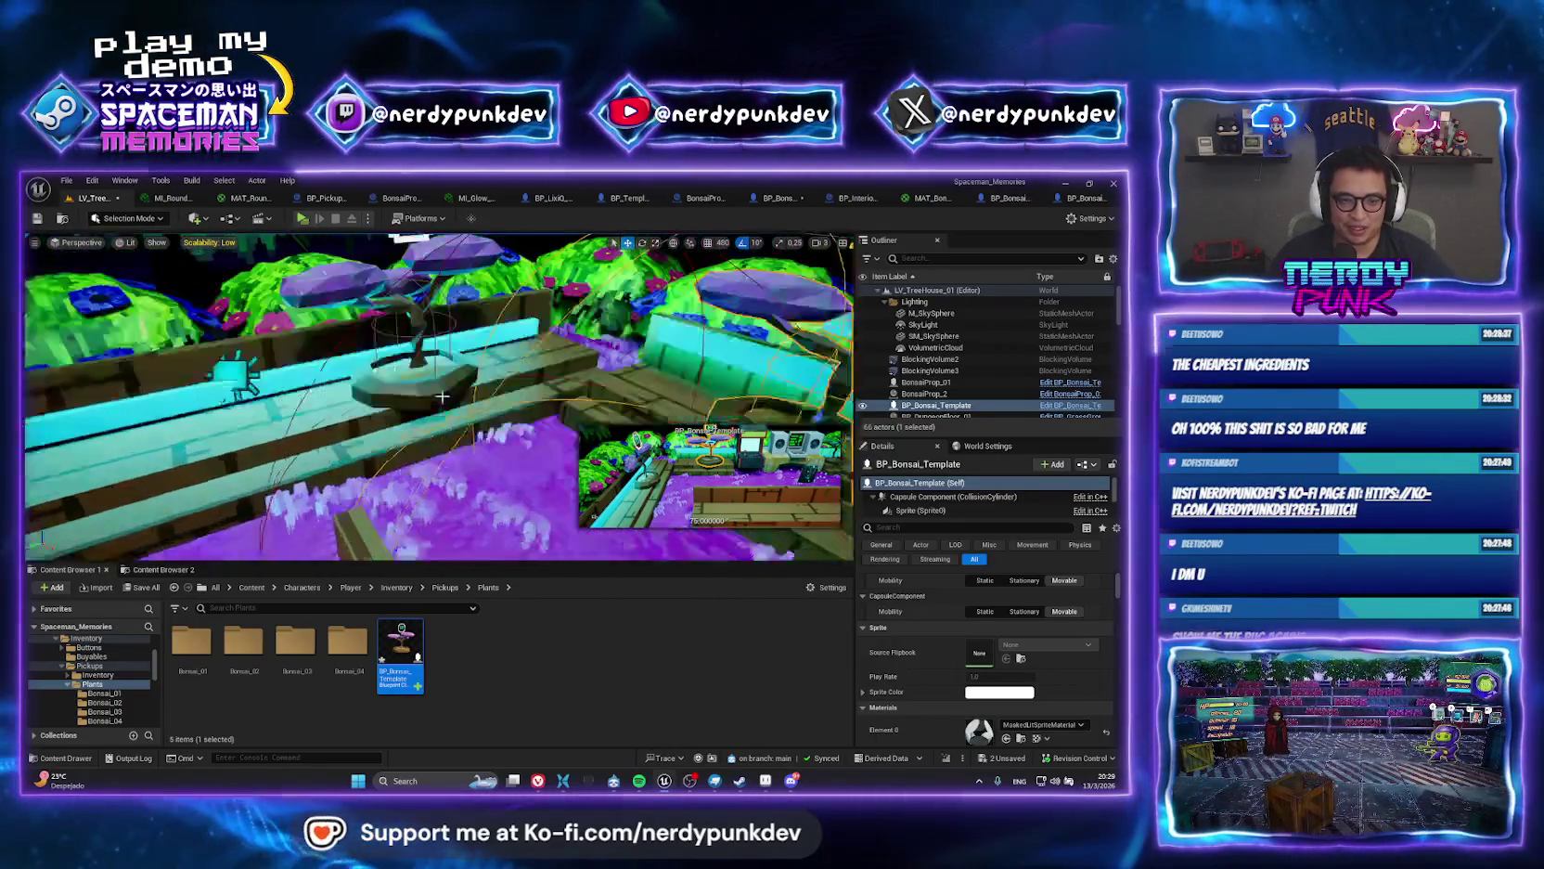
double_click(925, 381)
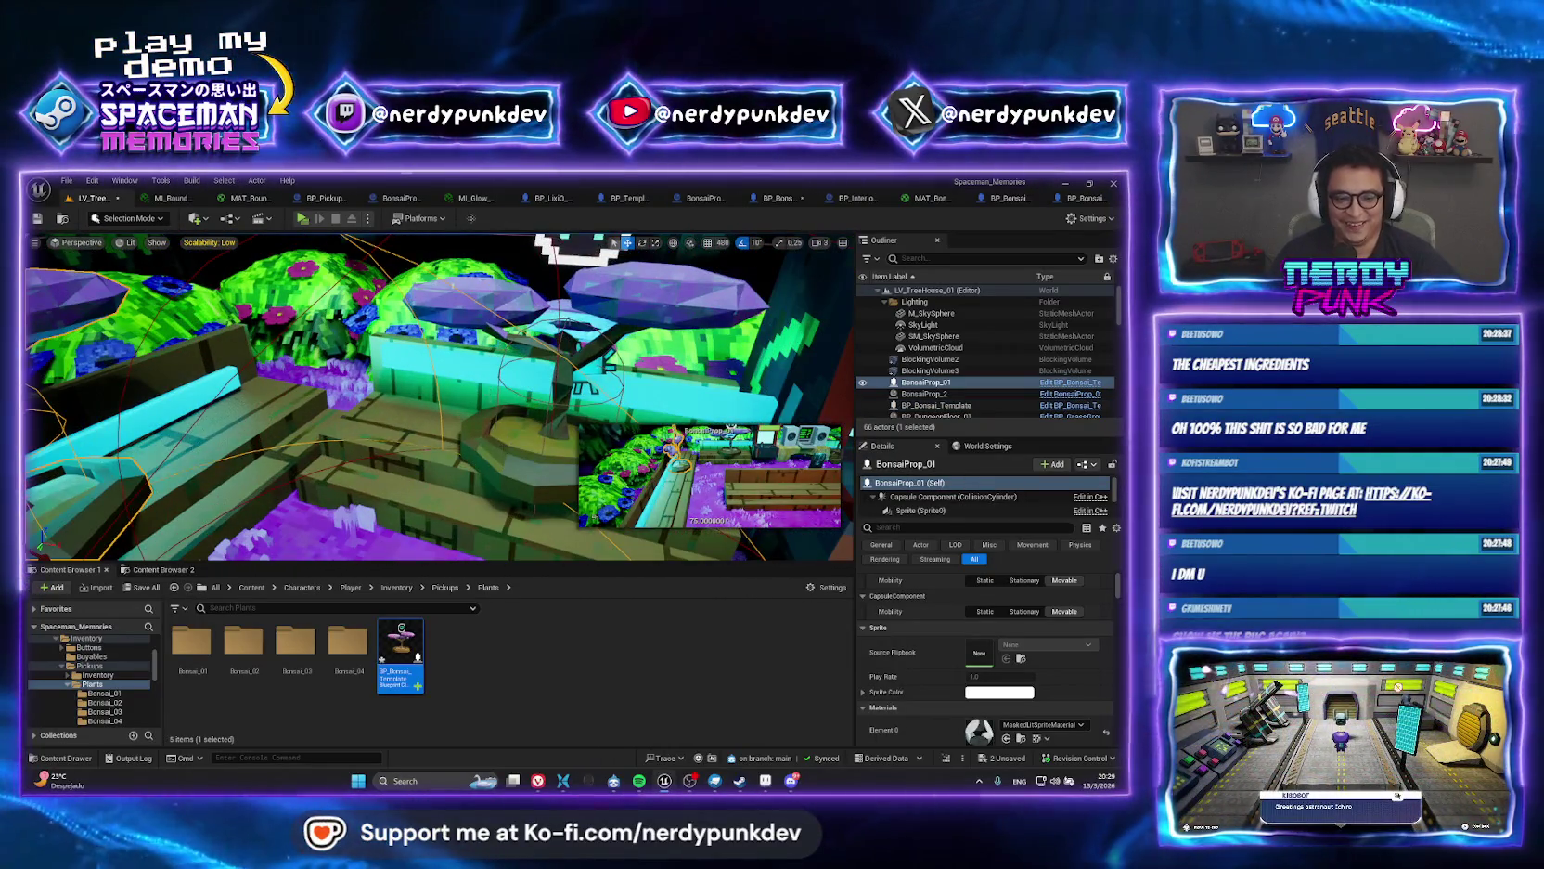
double_click(935, 405)
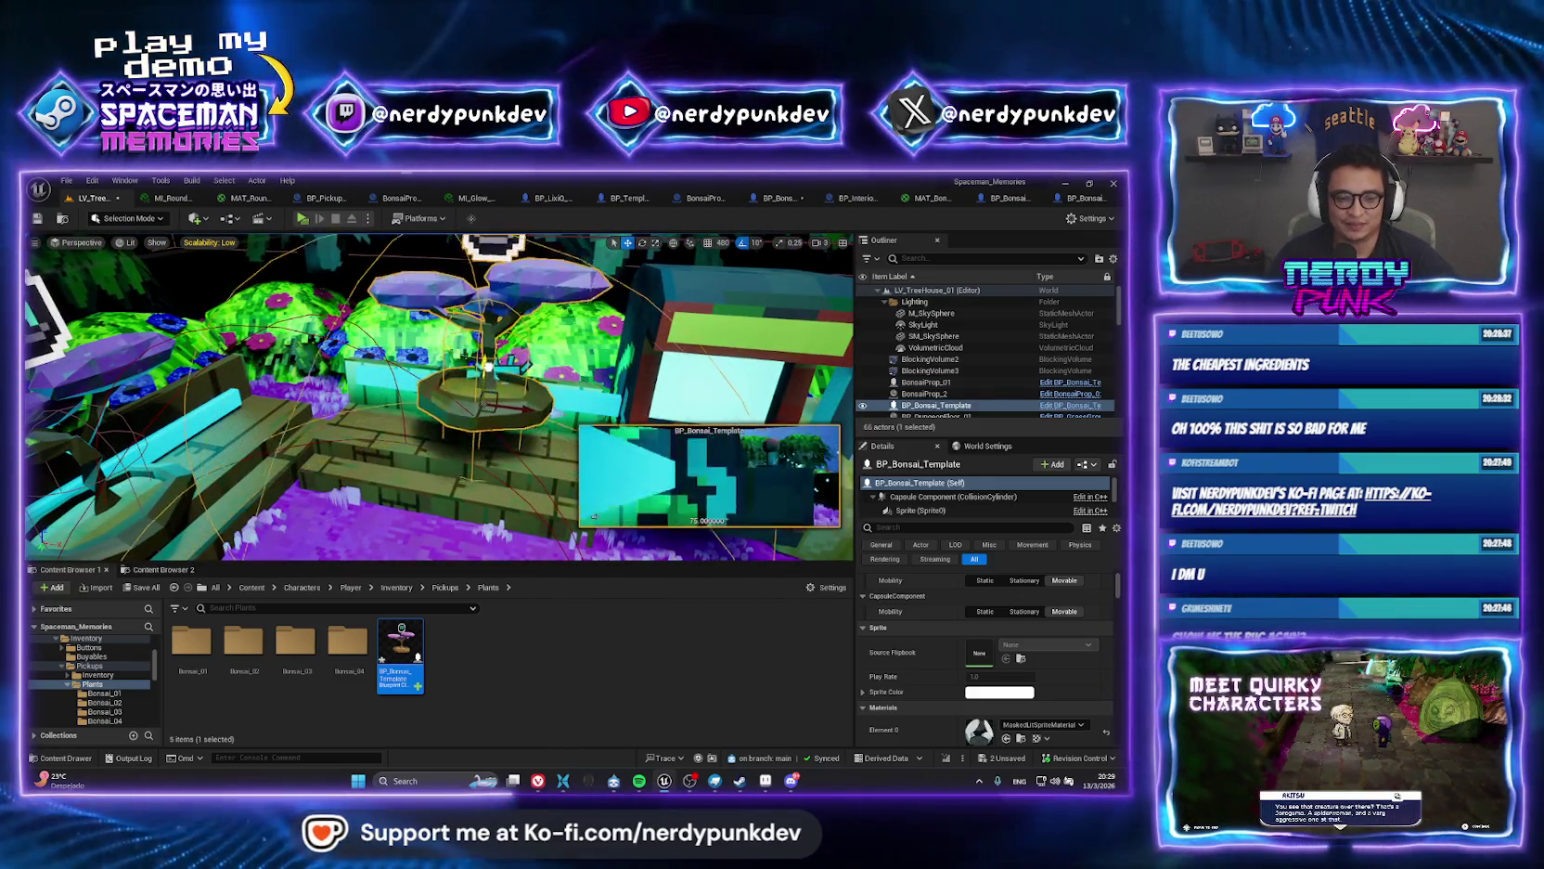
key(f)
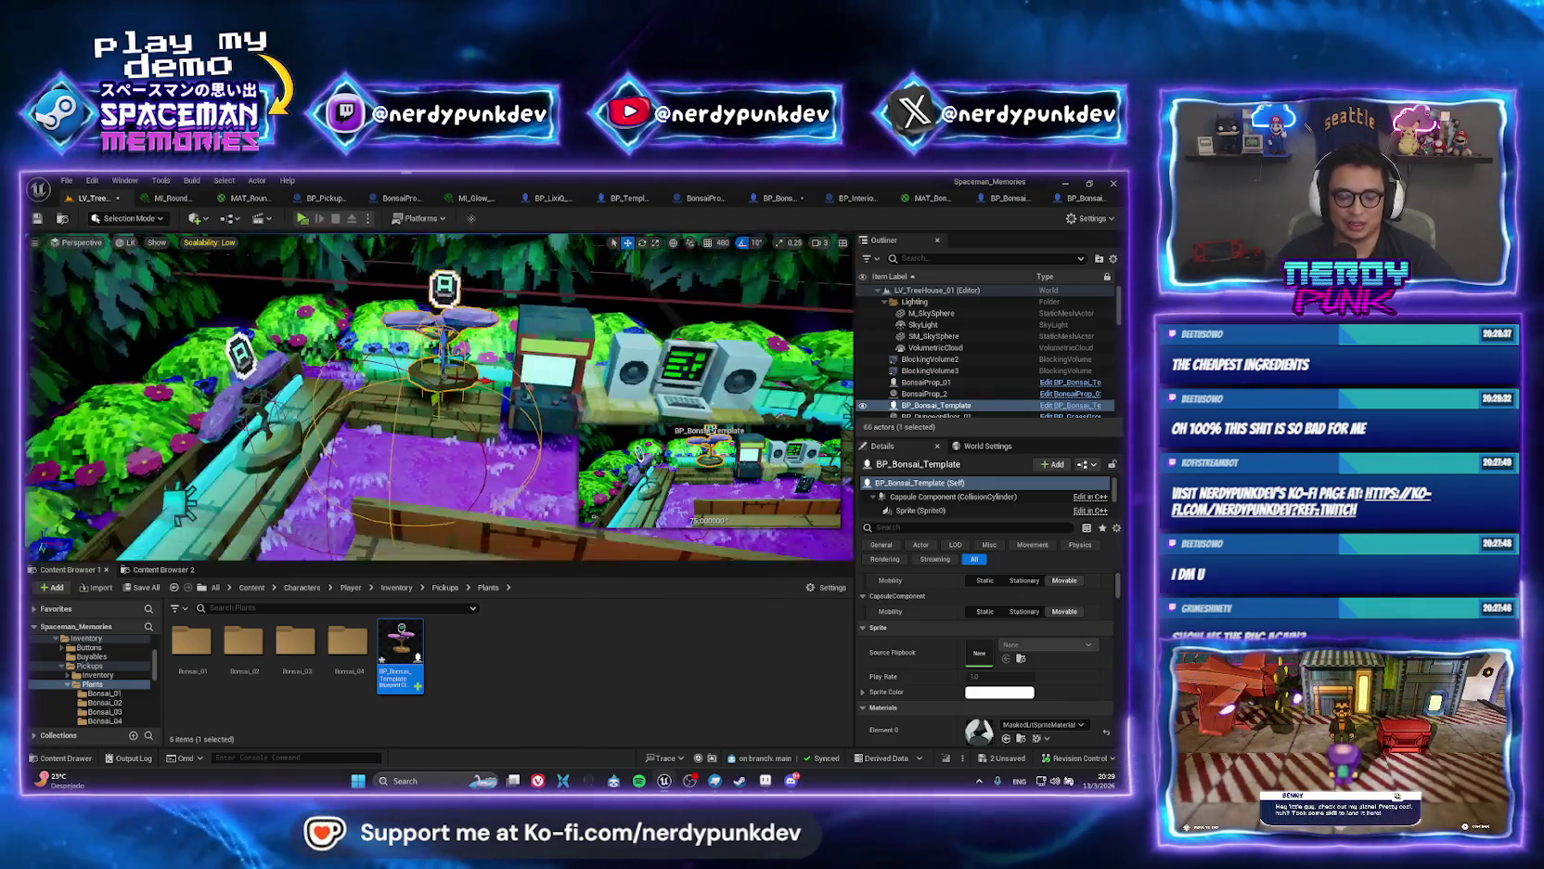
key(ctrl+z)
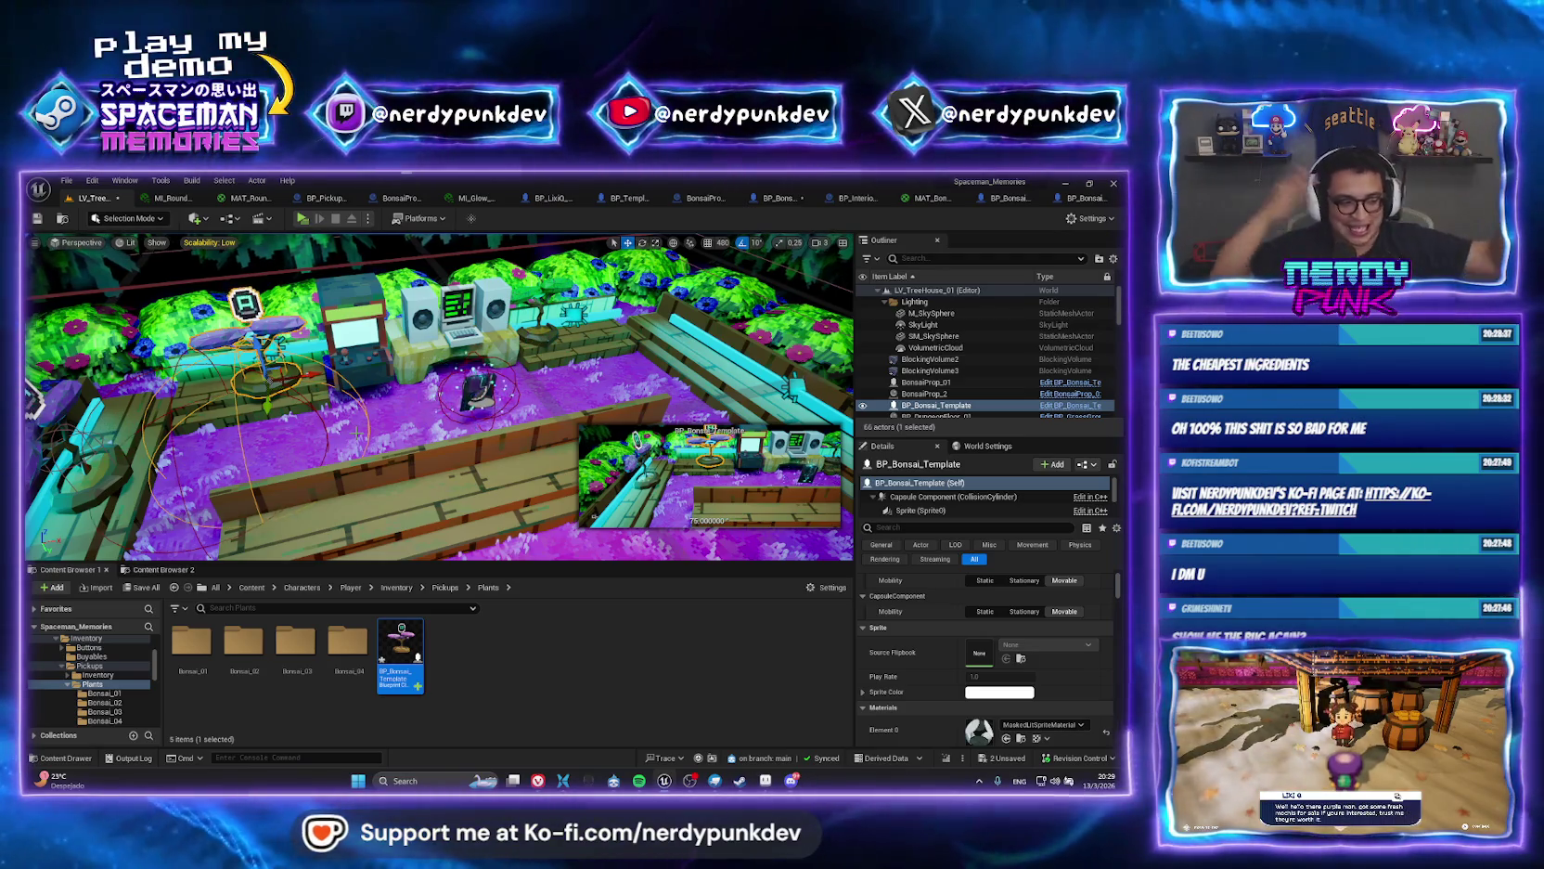
mouse_move(436, 399)
mouse_down()
mouse_move(436, 339)
mouse_move(436, 381)
mouse_up()
mouse_move(405, 303)
mouse_down()
mouse_move(355, 385)
mouse_move(370, 390)
mouse_move(323, 234)
mouse_up()
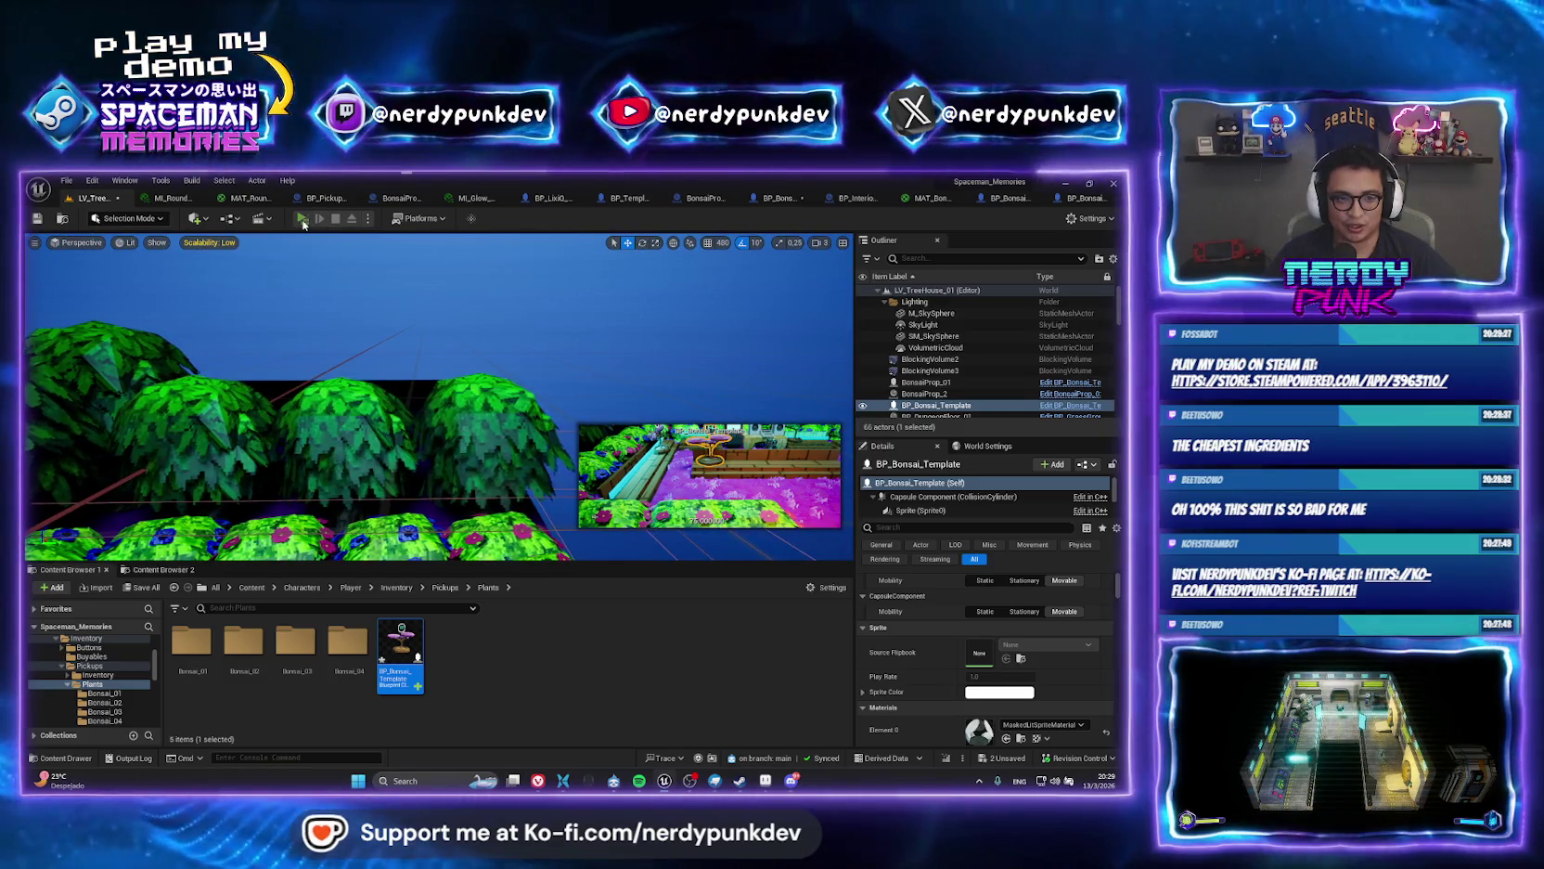
click(304, 223)
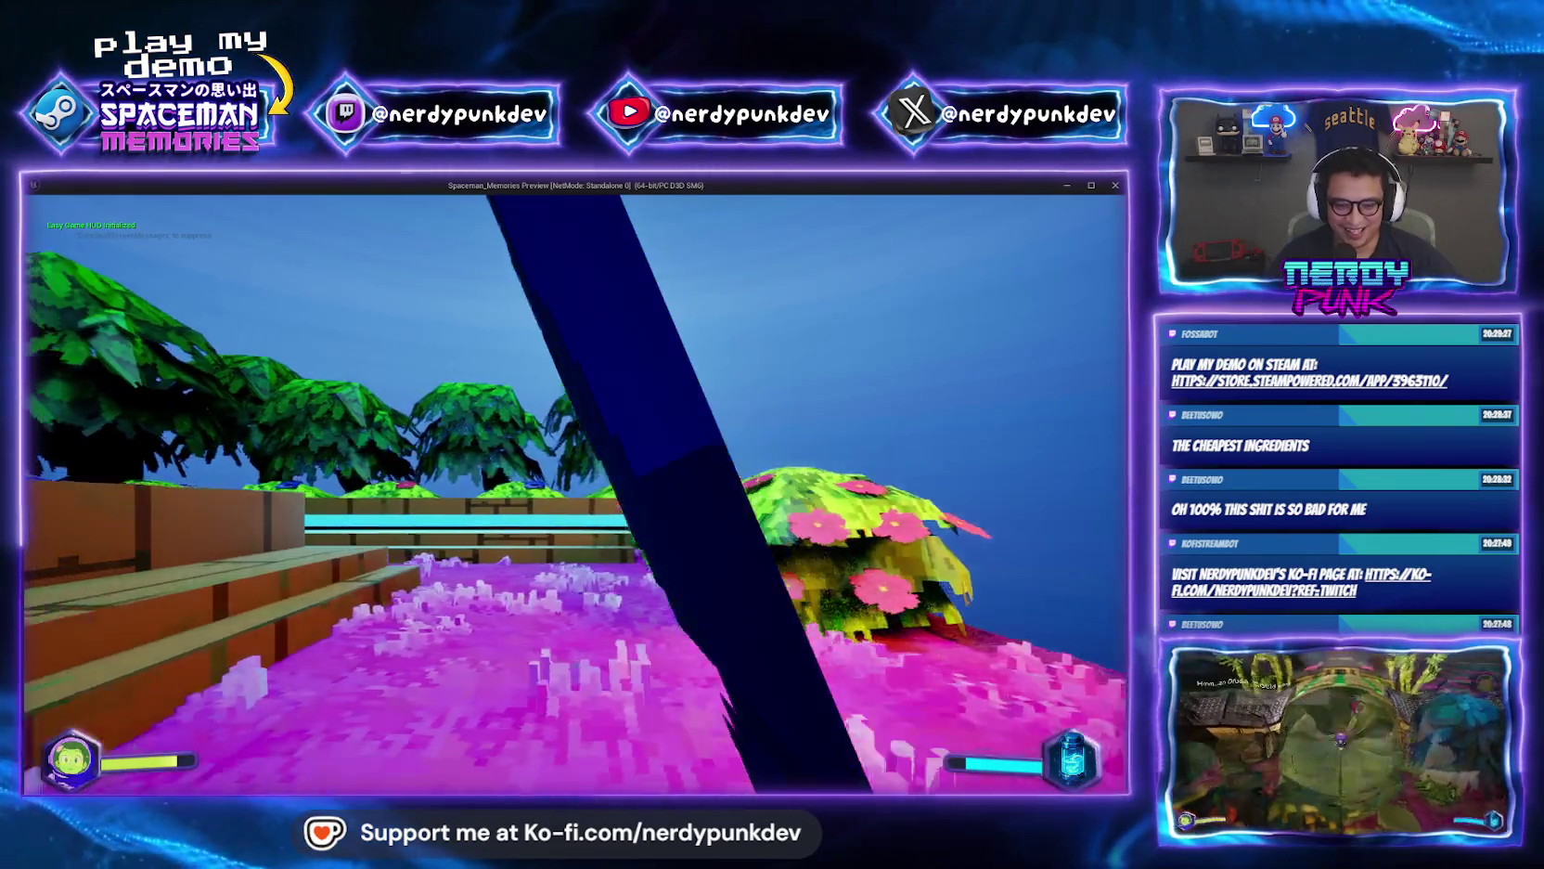
key(w)
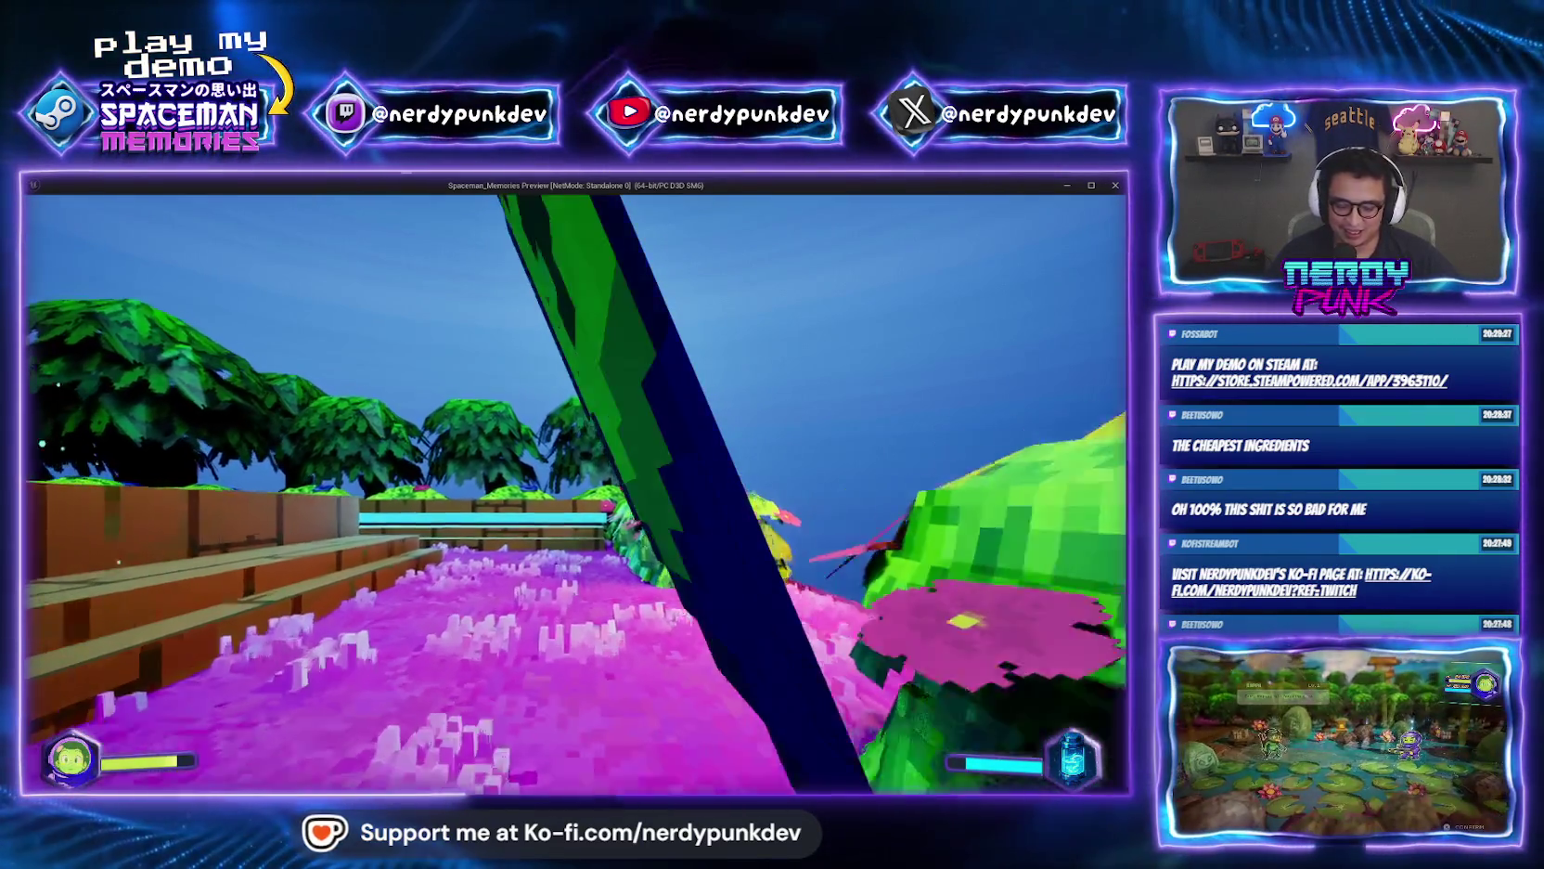
key(w)
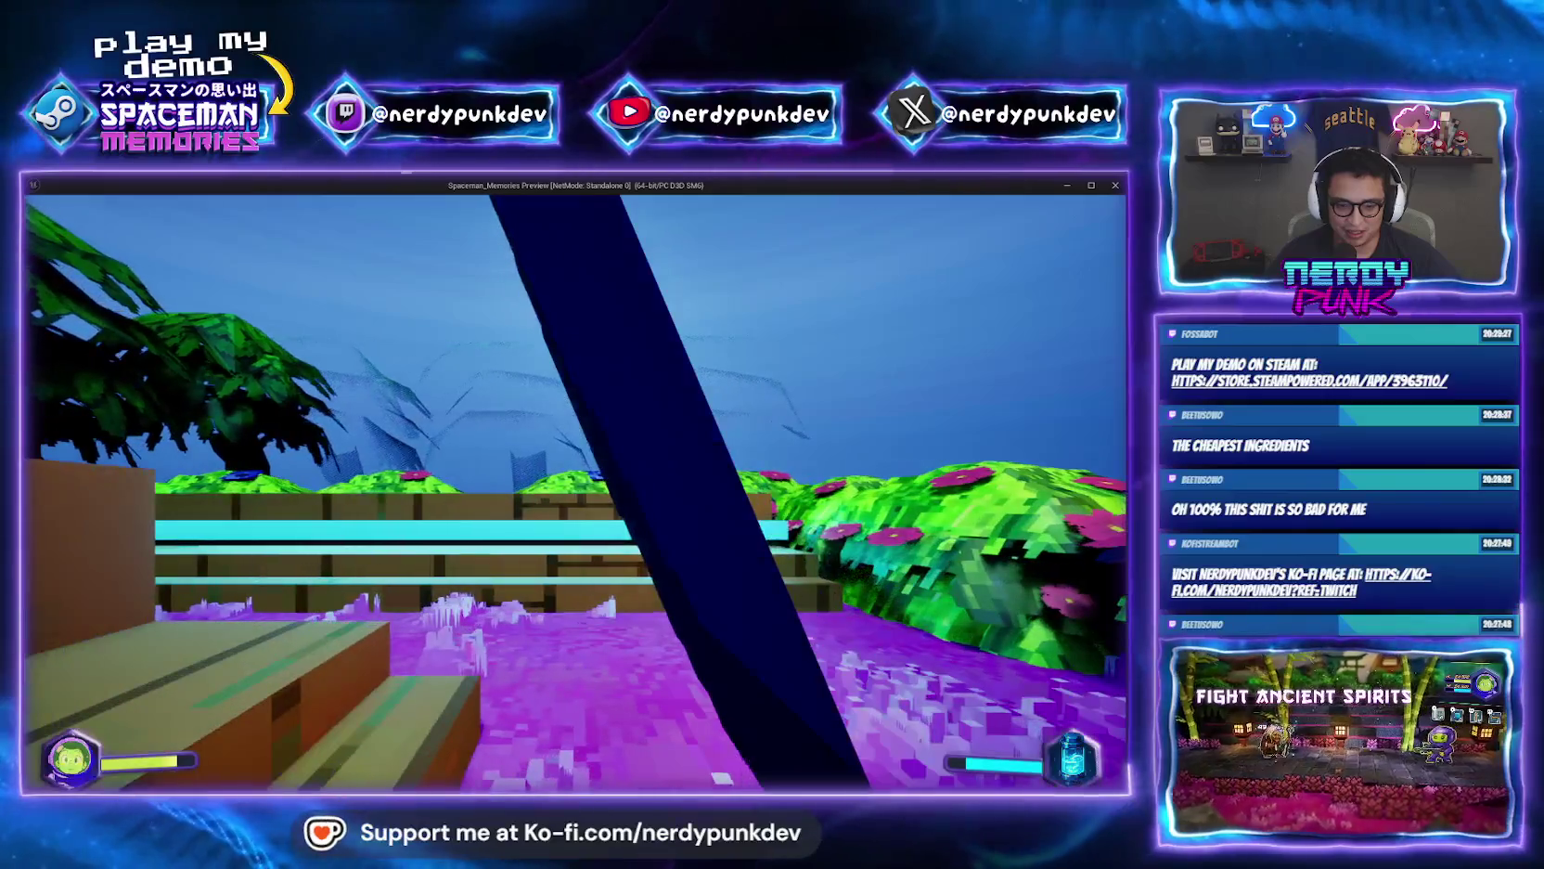
key(w)
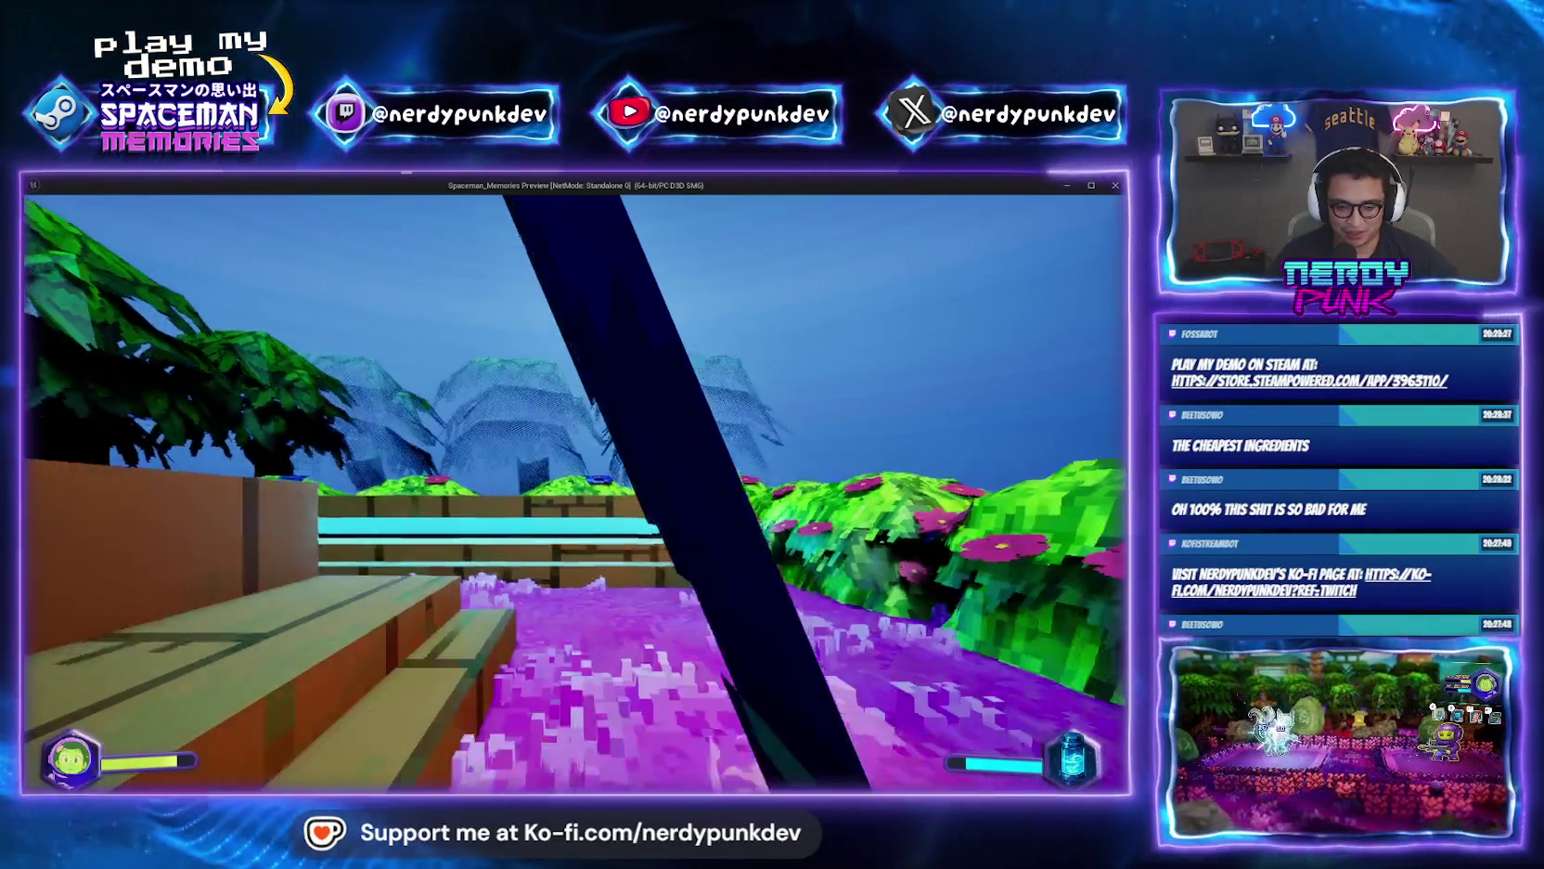
key(w)
key(w)
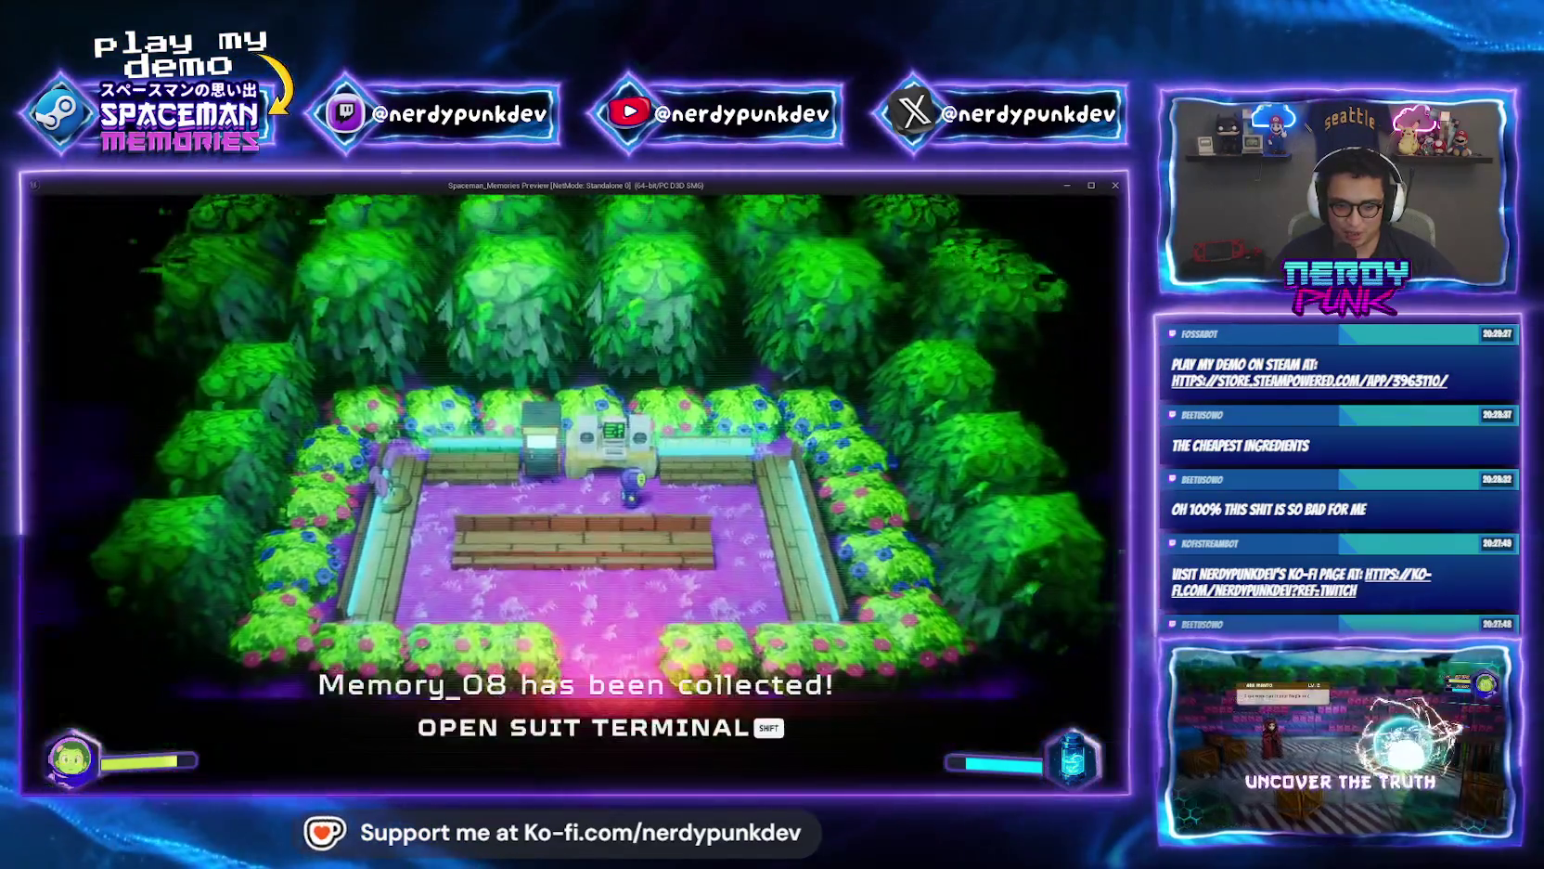
key(d)
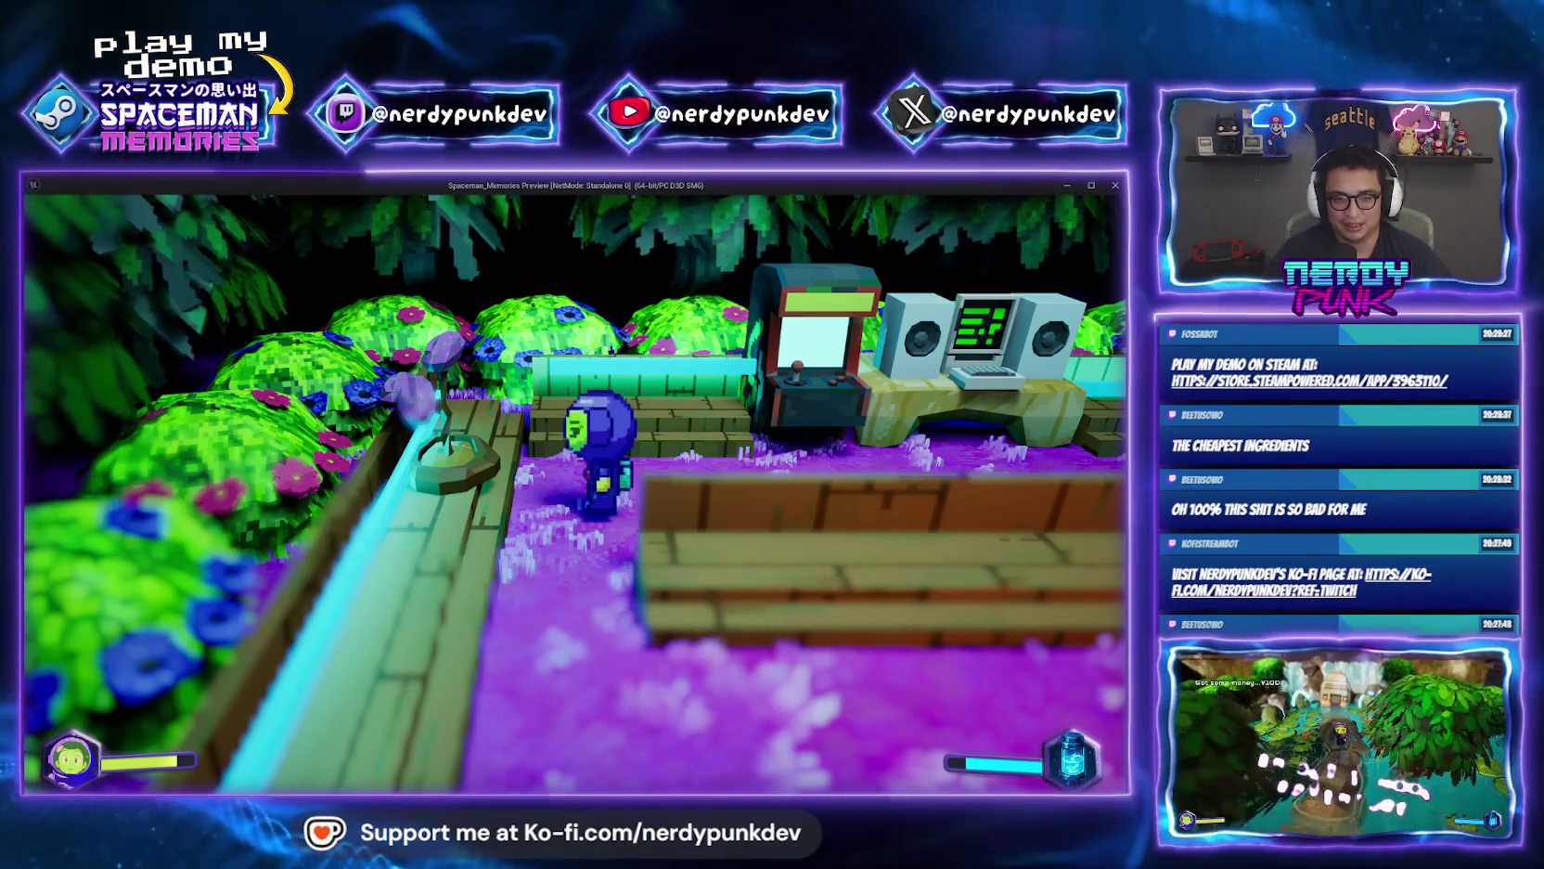
key(Escape)
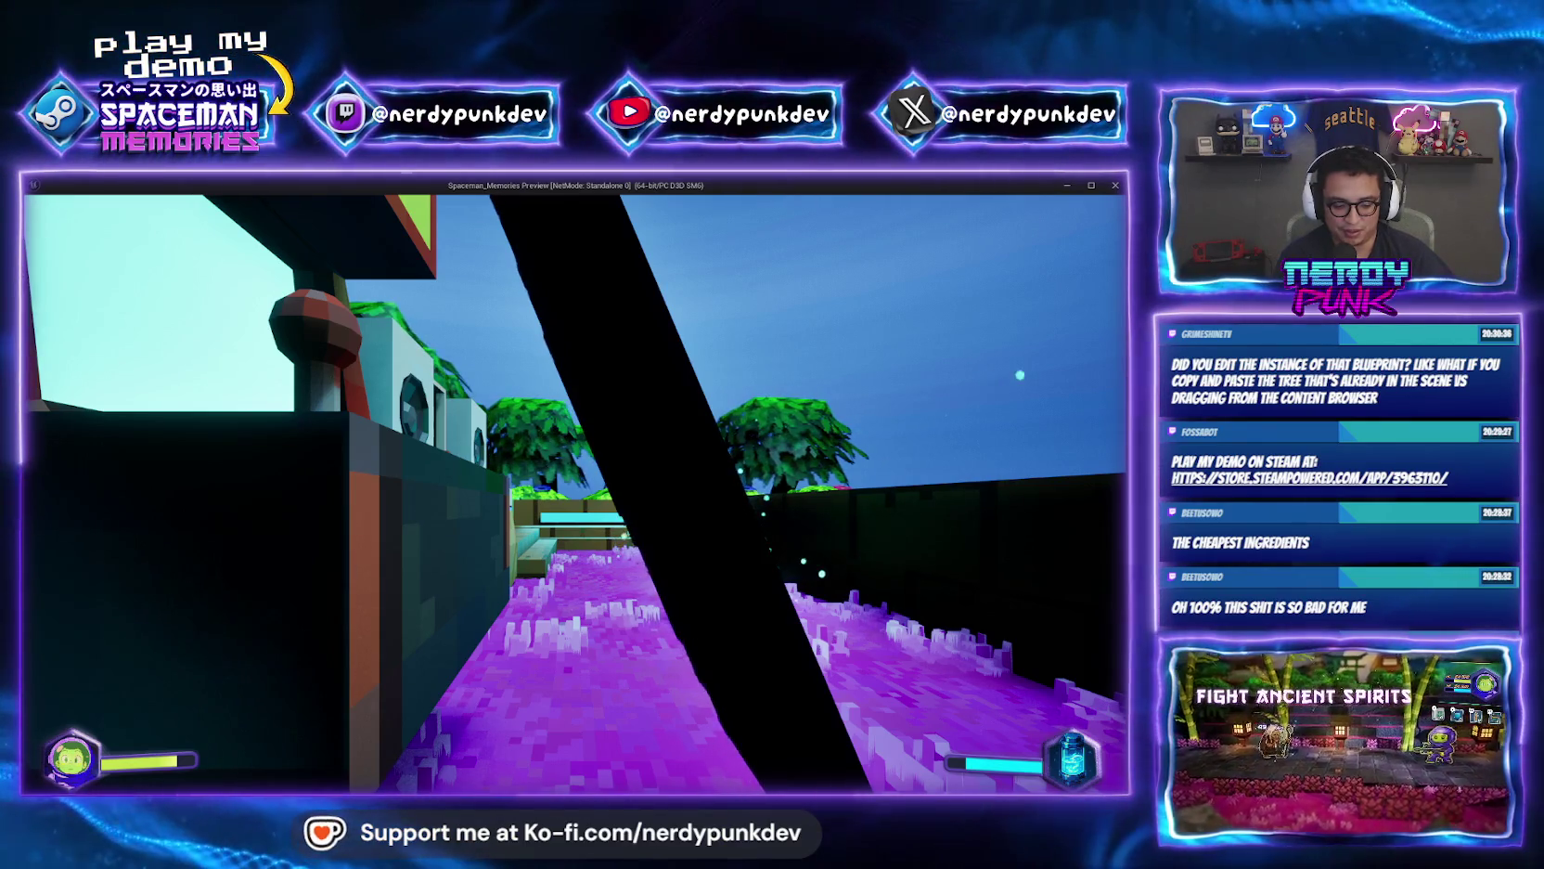
key(Escape)
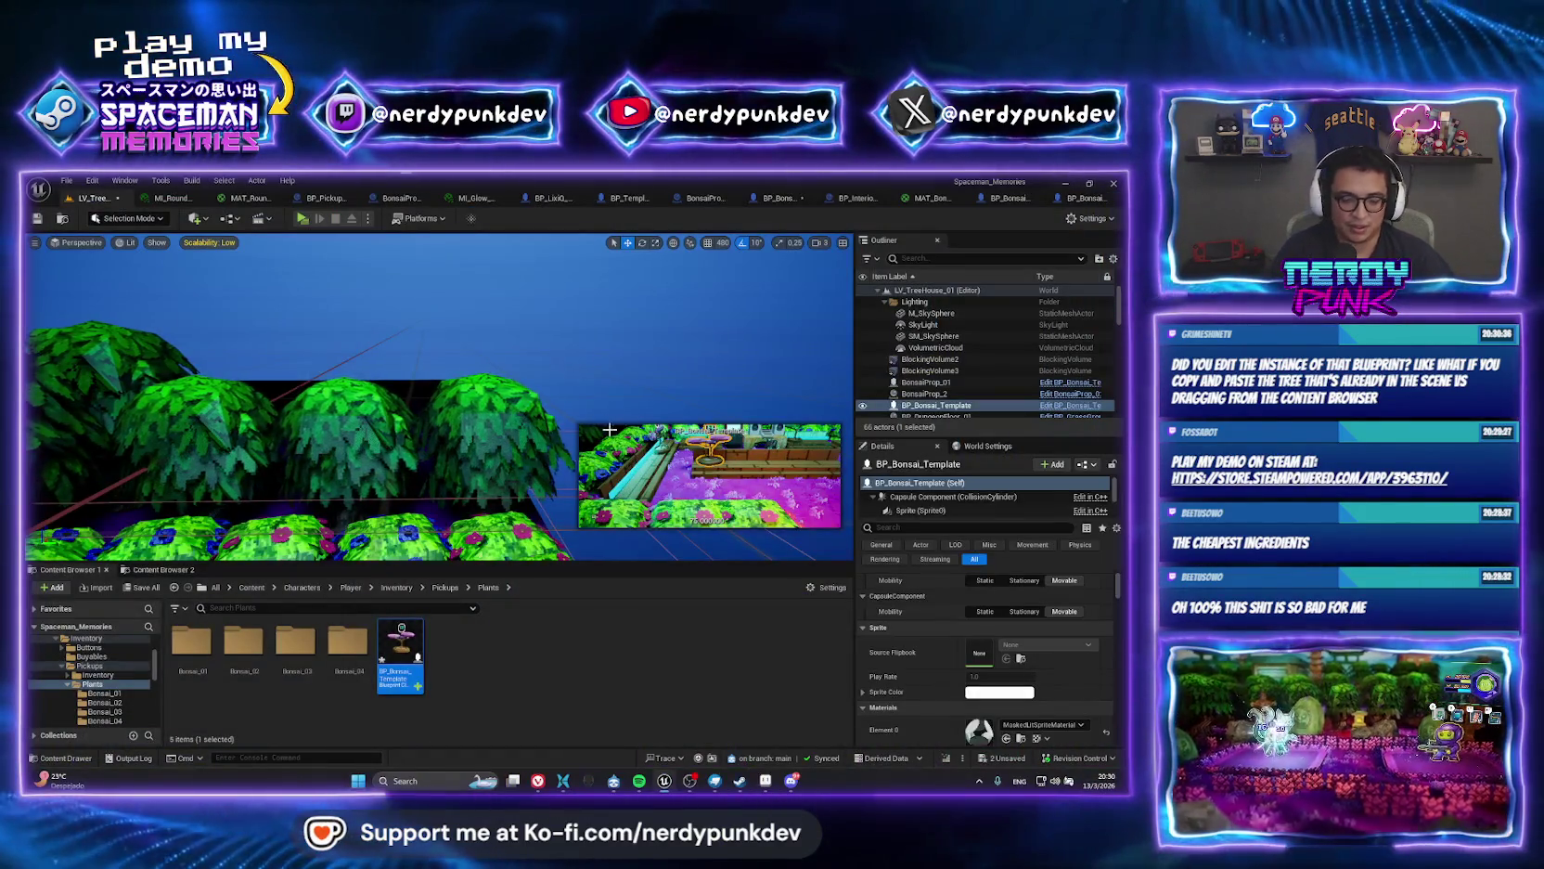
Delete the placed BP_Bonsai_Template bonsai and select BonsaiProp_01 on the bench.
key(f)
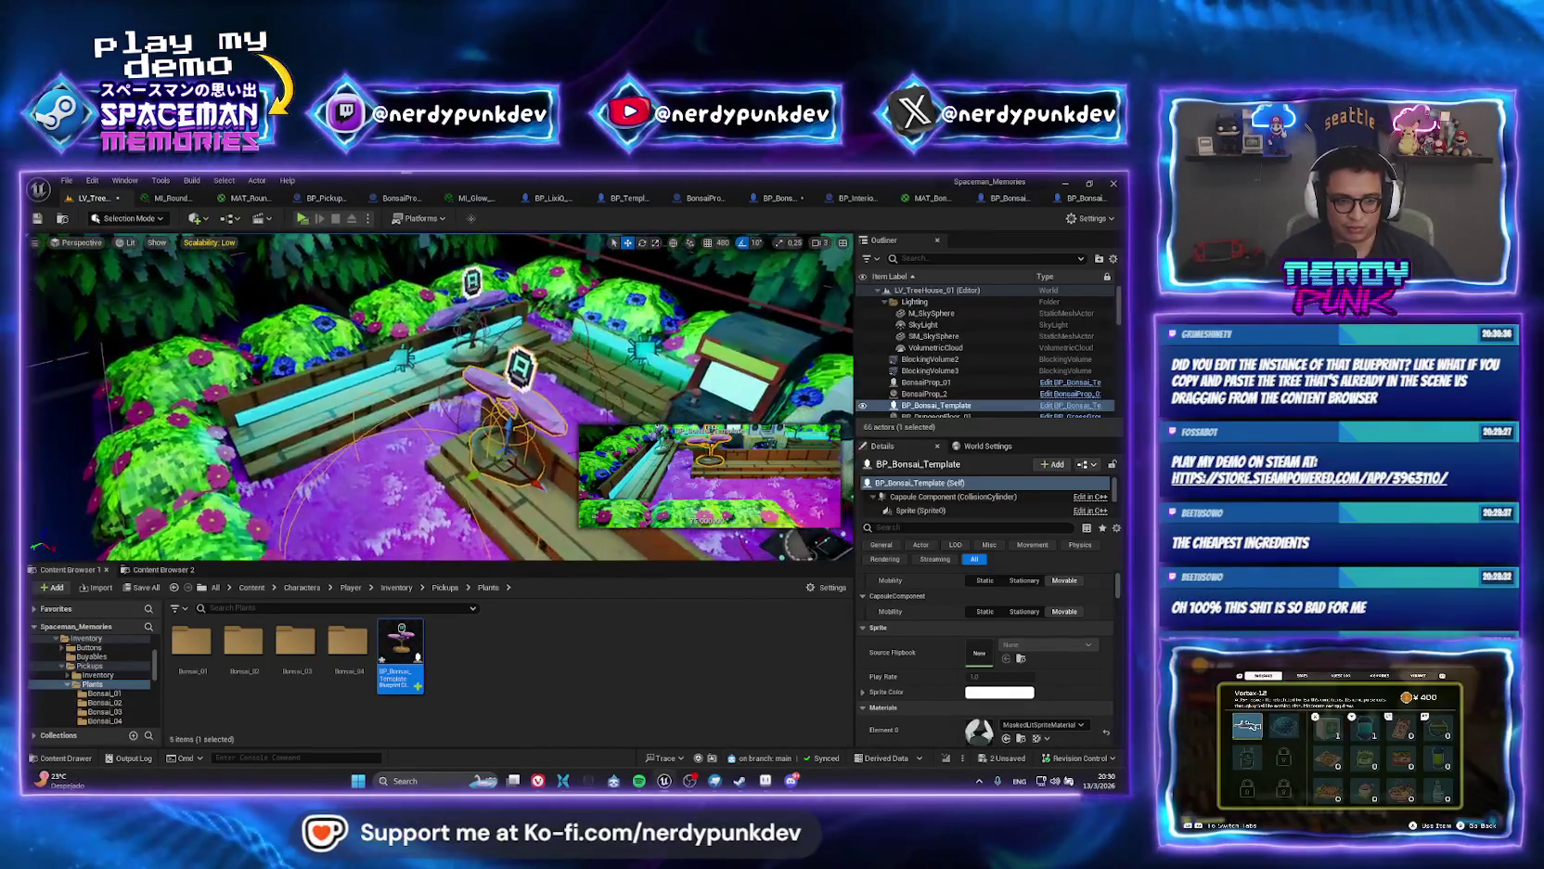
key(Delete)
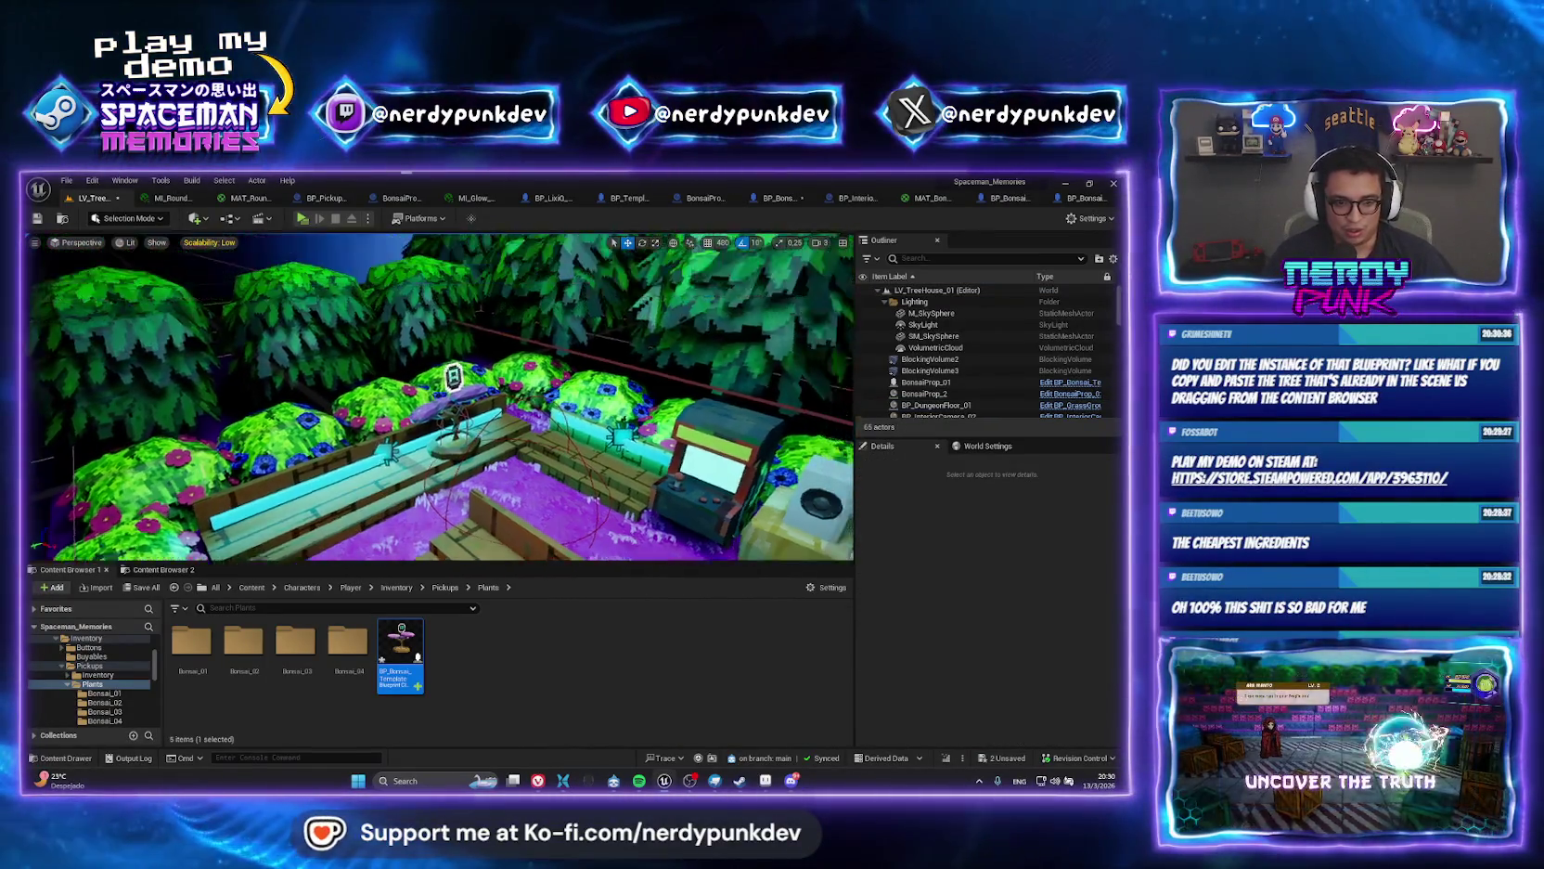
click(449, 435)
scroll(450, 435, down, 10)
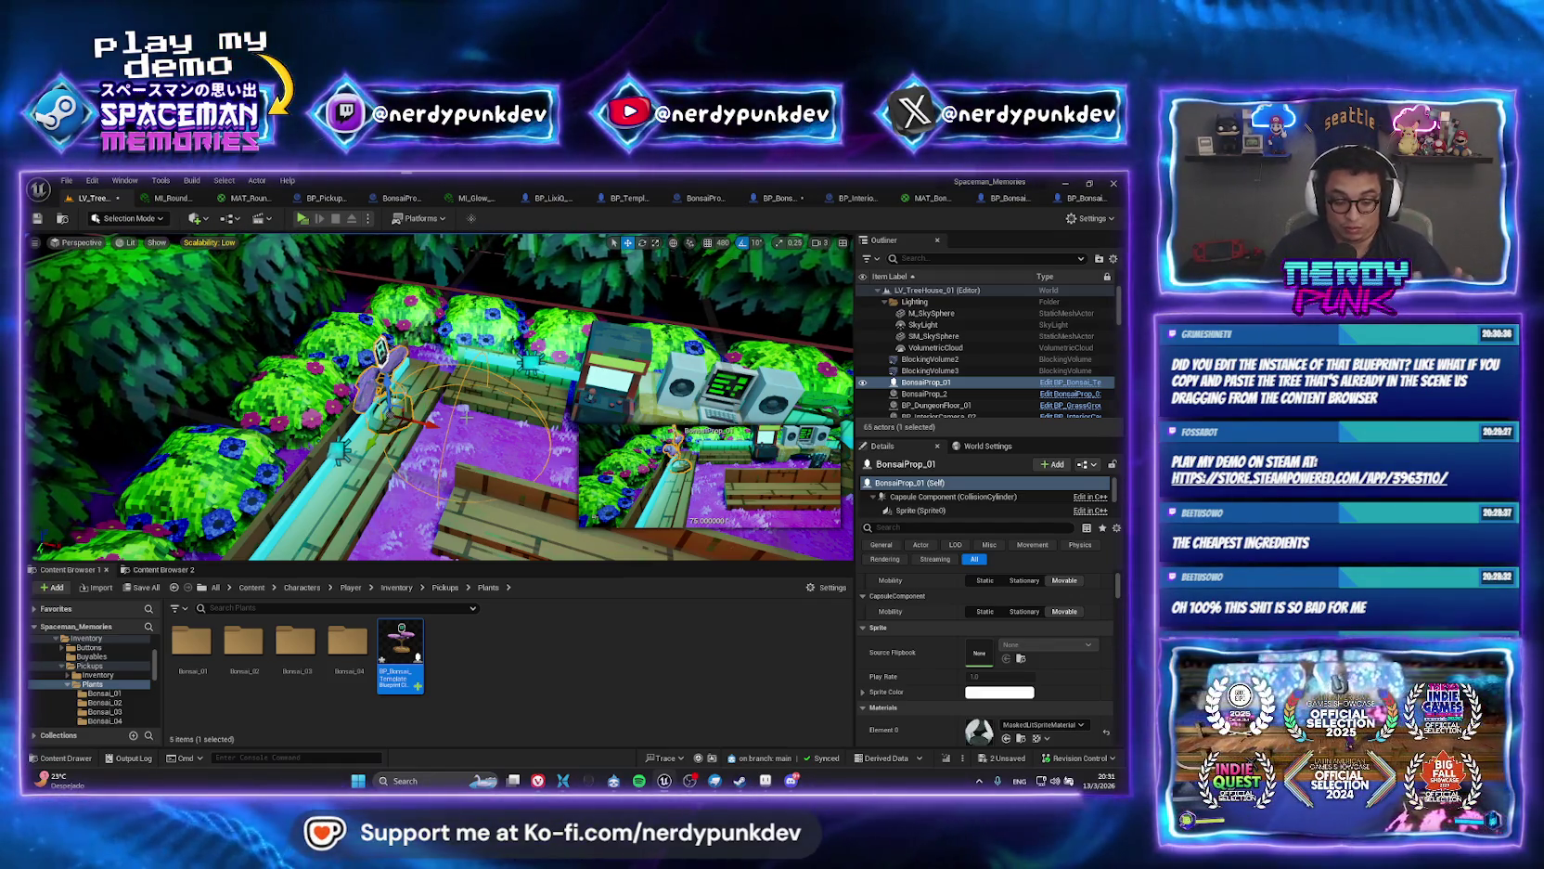
Duplicate BonsaiProp_01 into BonsaiProp_3 beside the bench and launch a standalone play-test.
scroll(466, 416, down, 10)
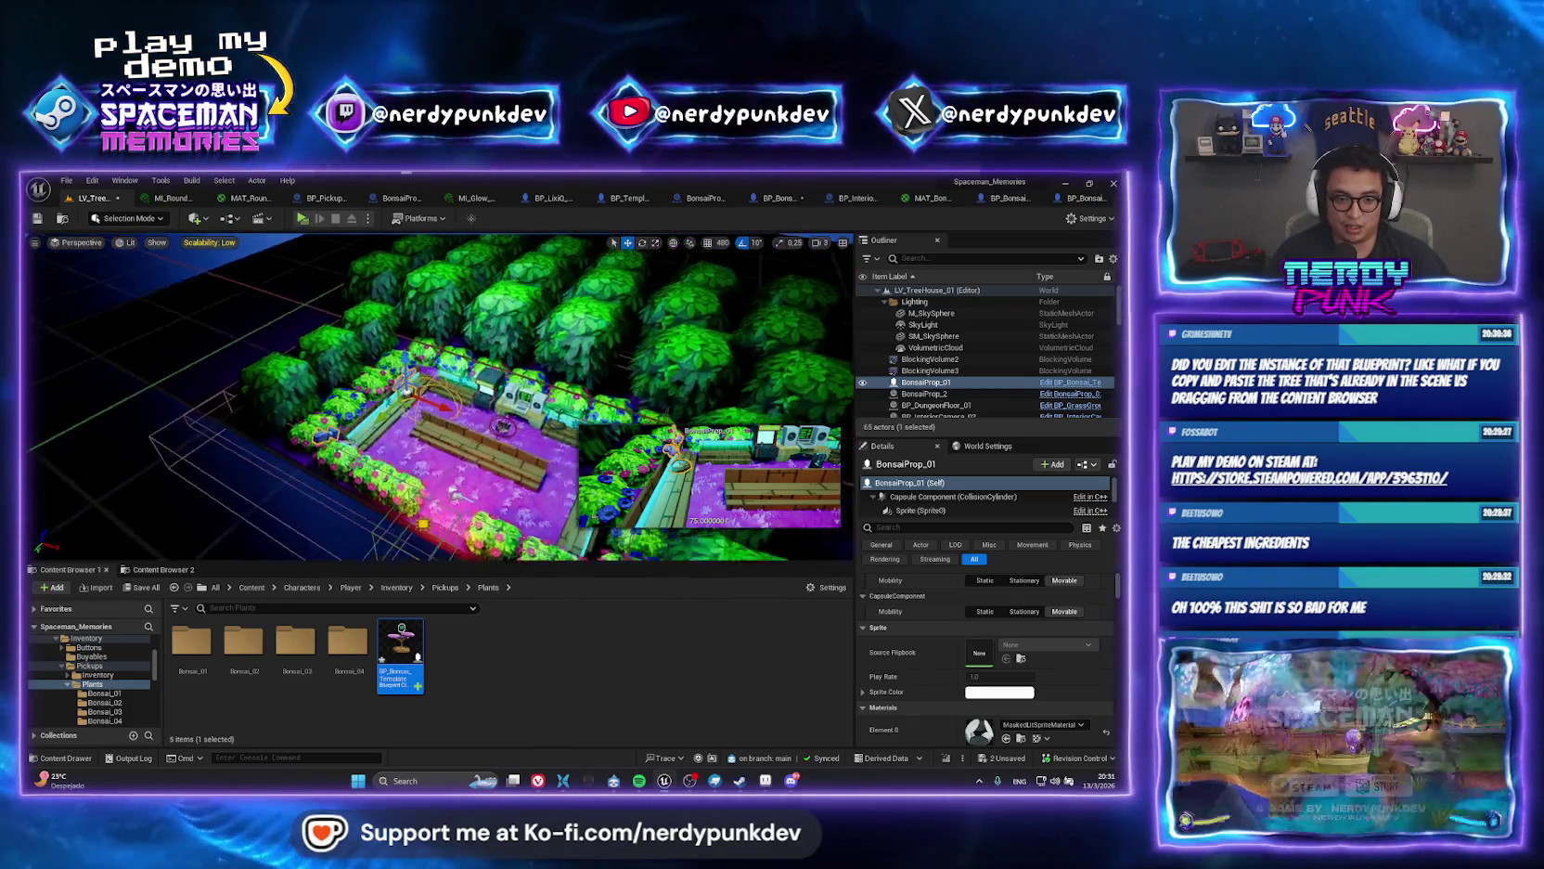
scroll(293, 428, up, 10)
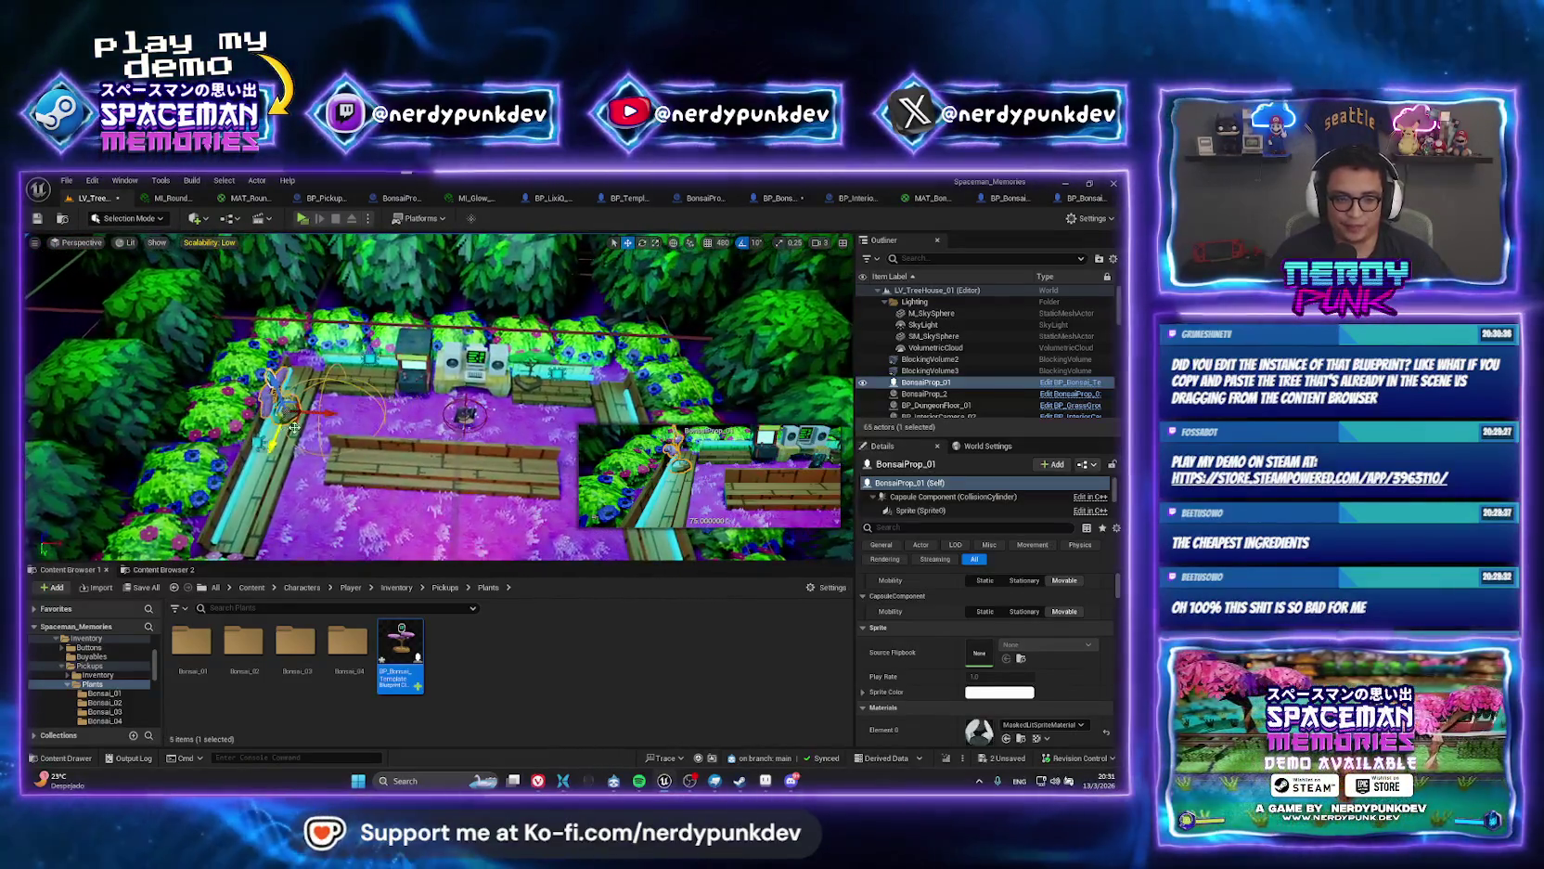
mouse_move(315, 411)
mouse_down()
mouse_move(414, 419)
mouse_move(398, 462)
mouse_move(416, 487)
mouse_move(383, 474)
mouse_up()
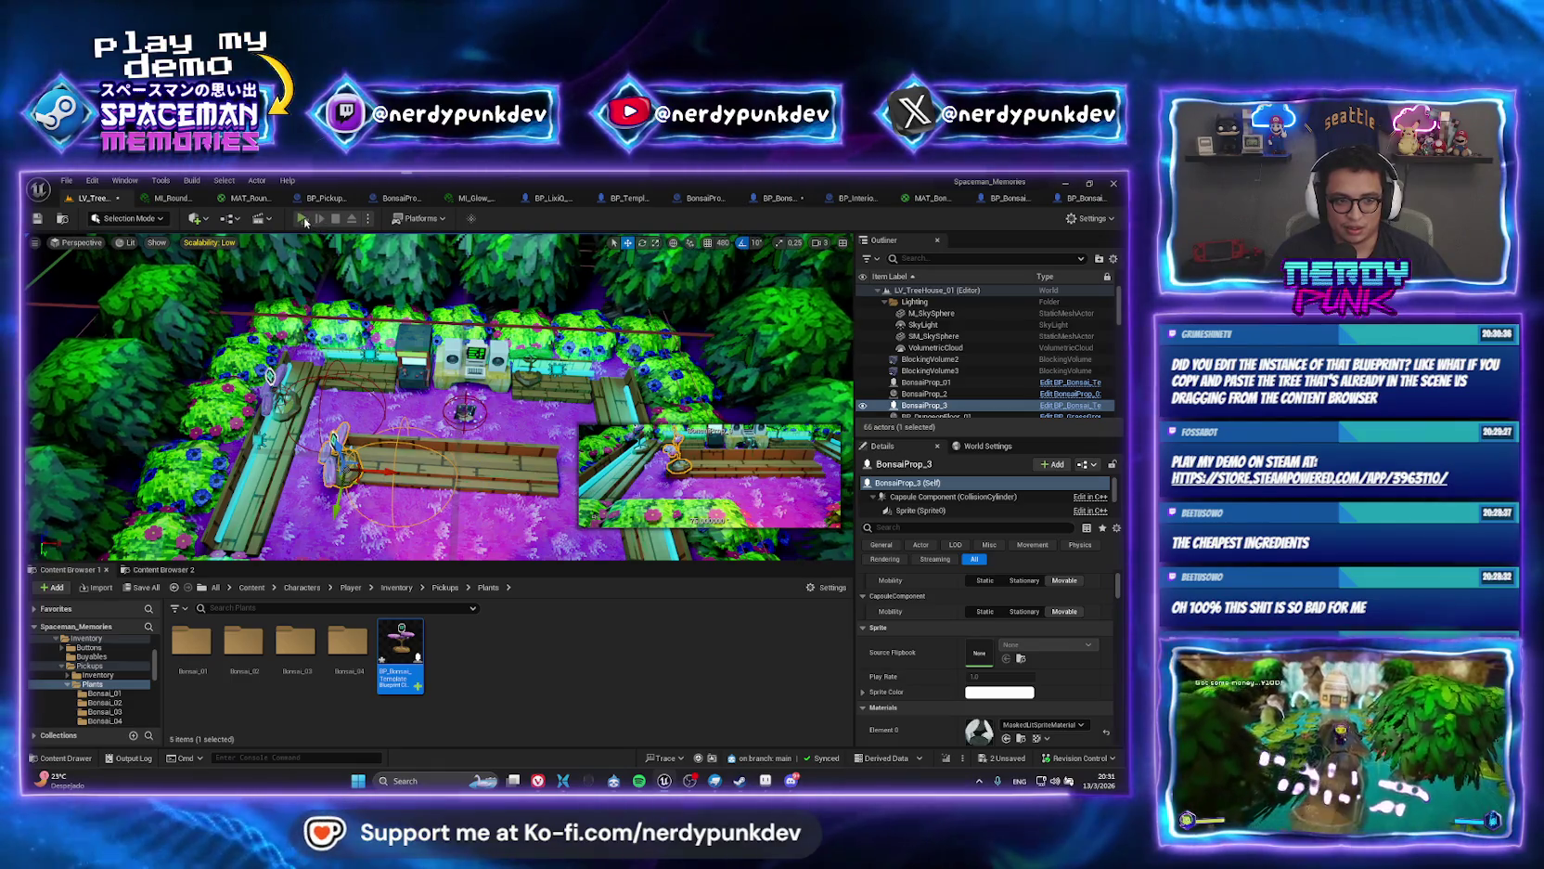
click(302, 219)
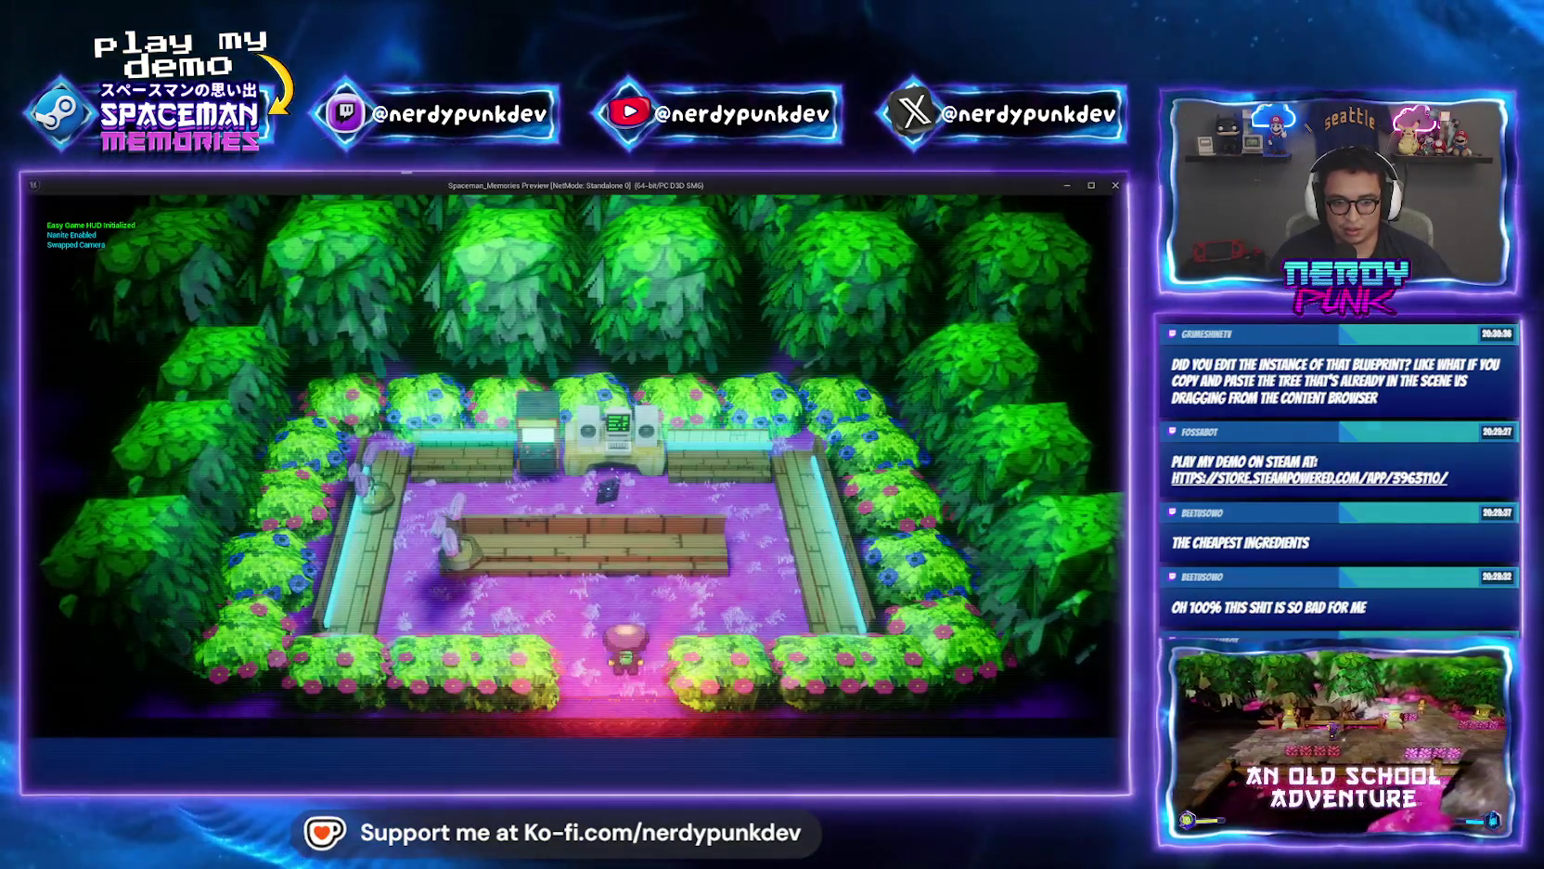
Walk the character up to the bench, step right and back left, then end the session.
key(w)
key(a)
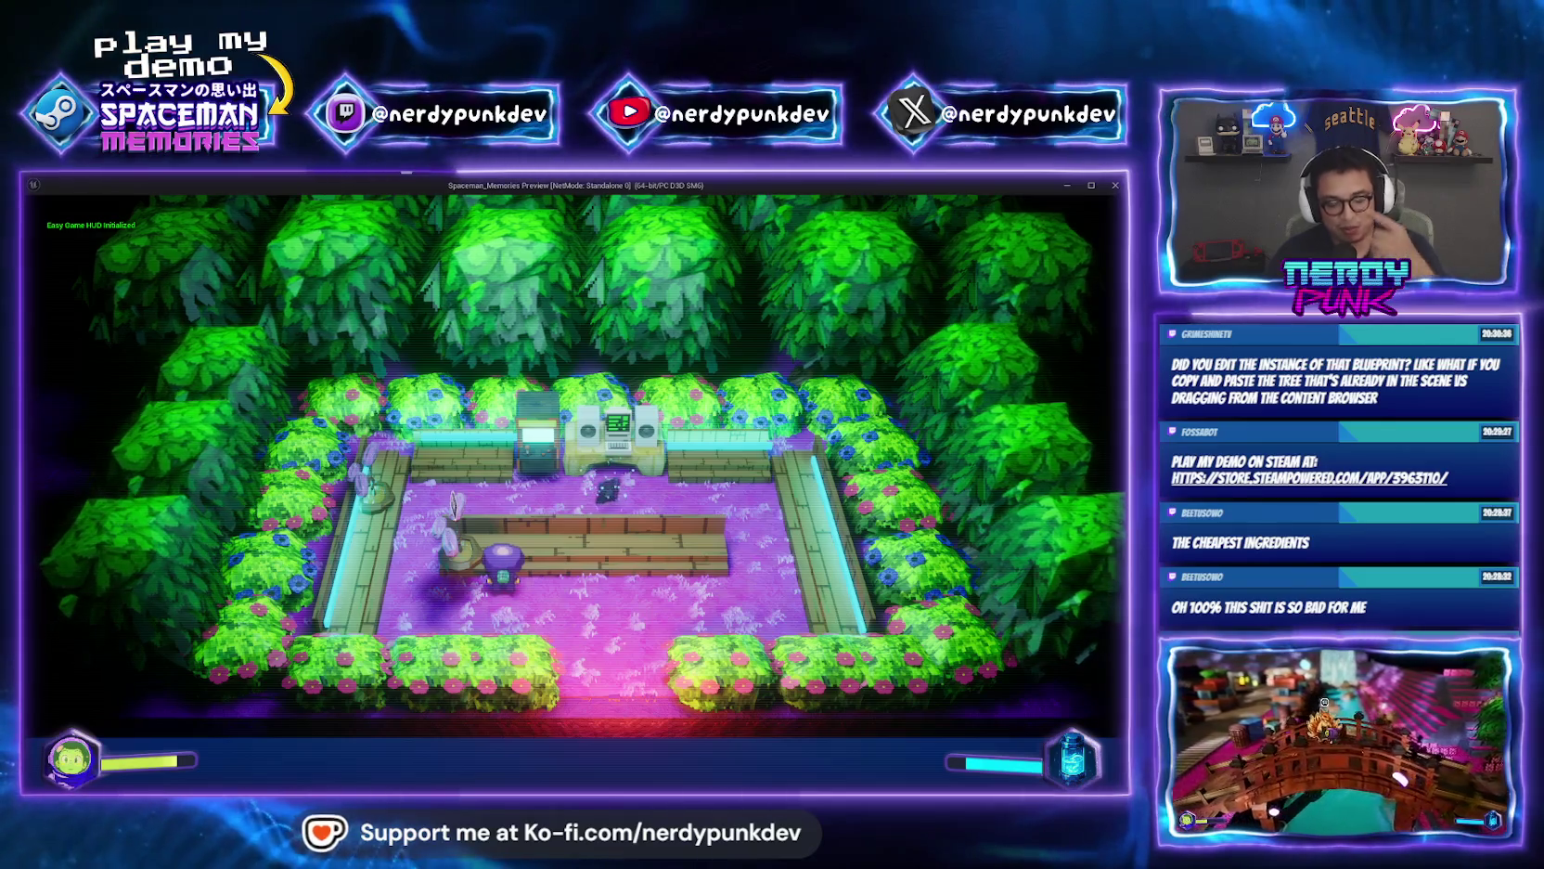
key(d)
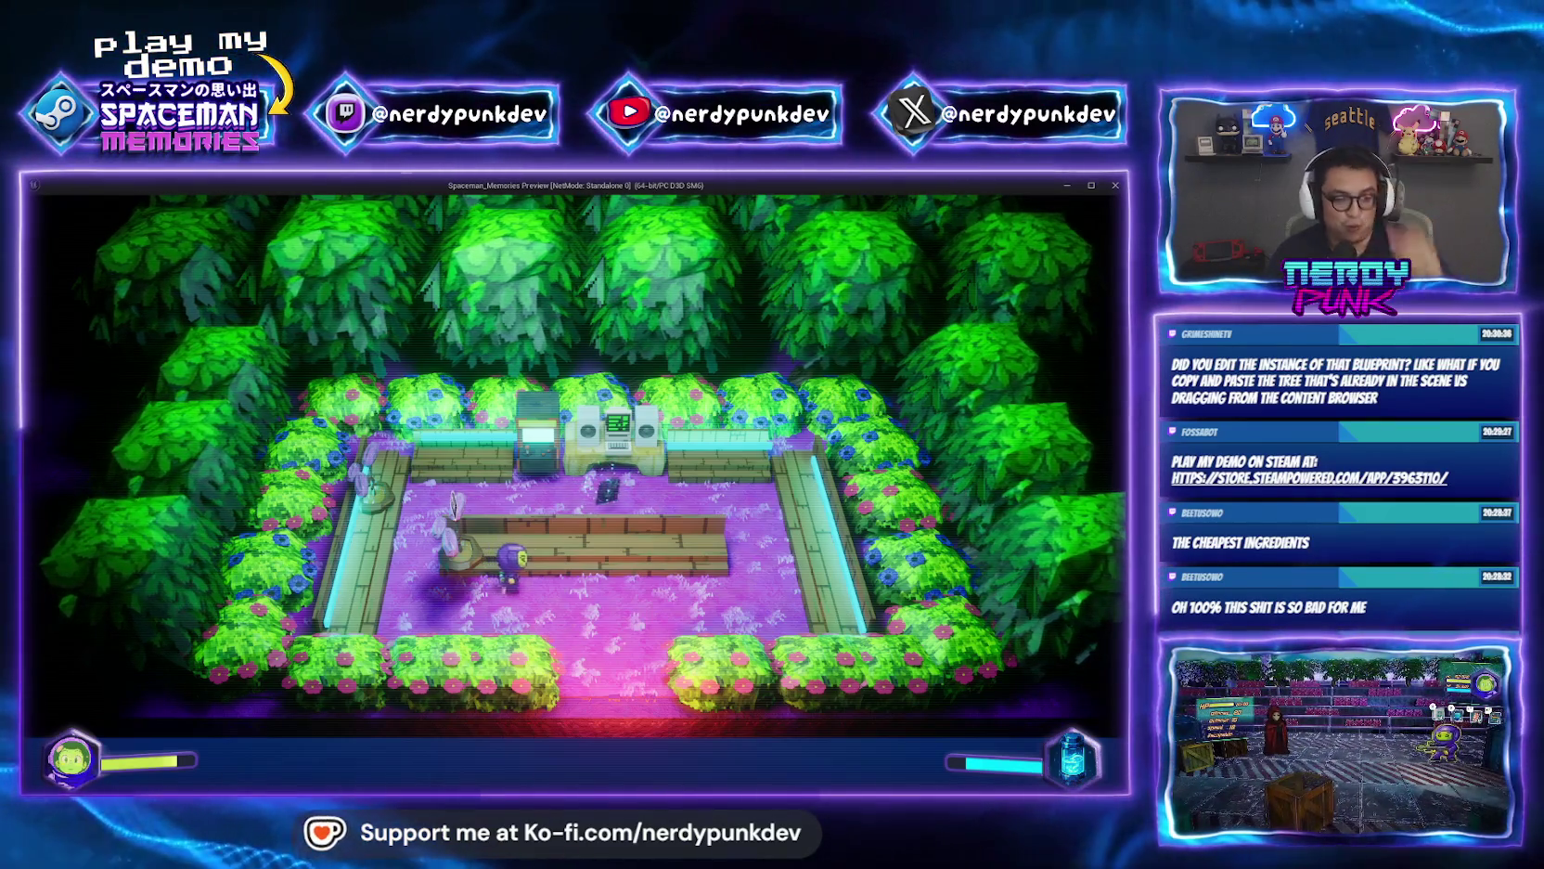
key(a)
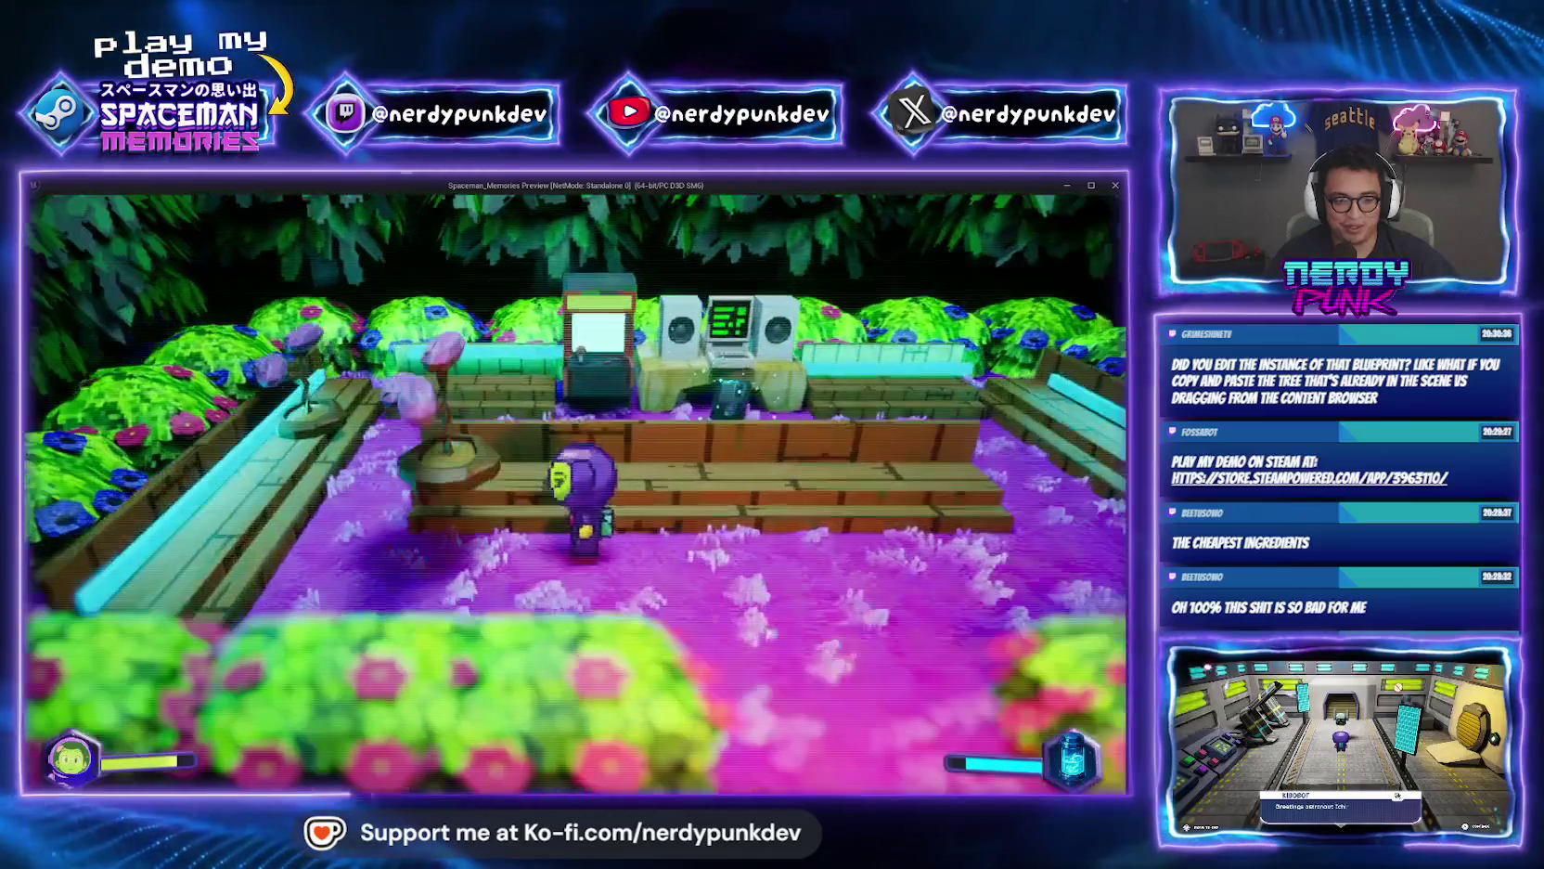
key(Escape)
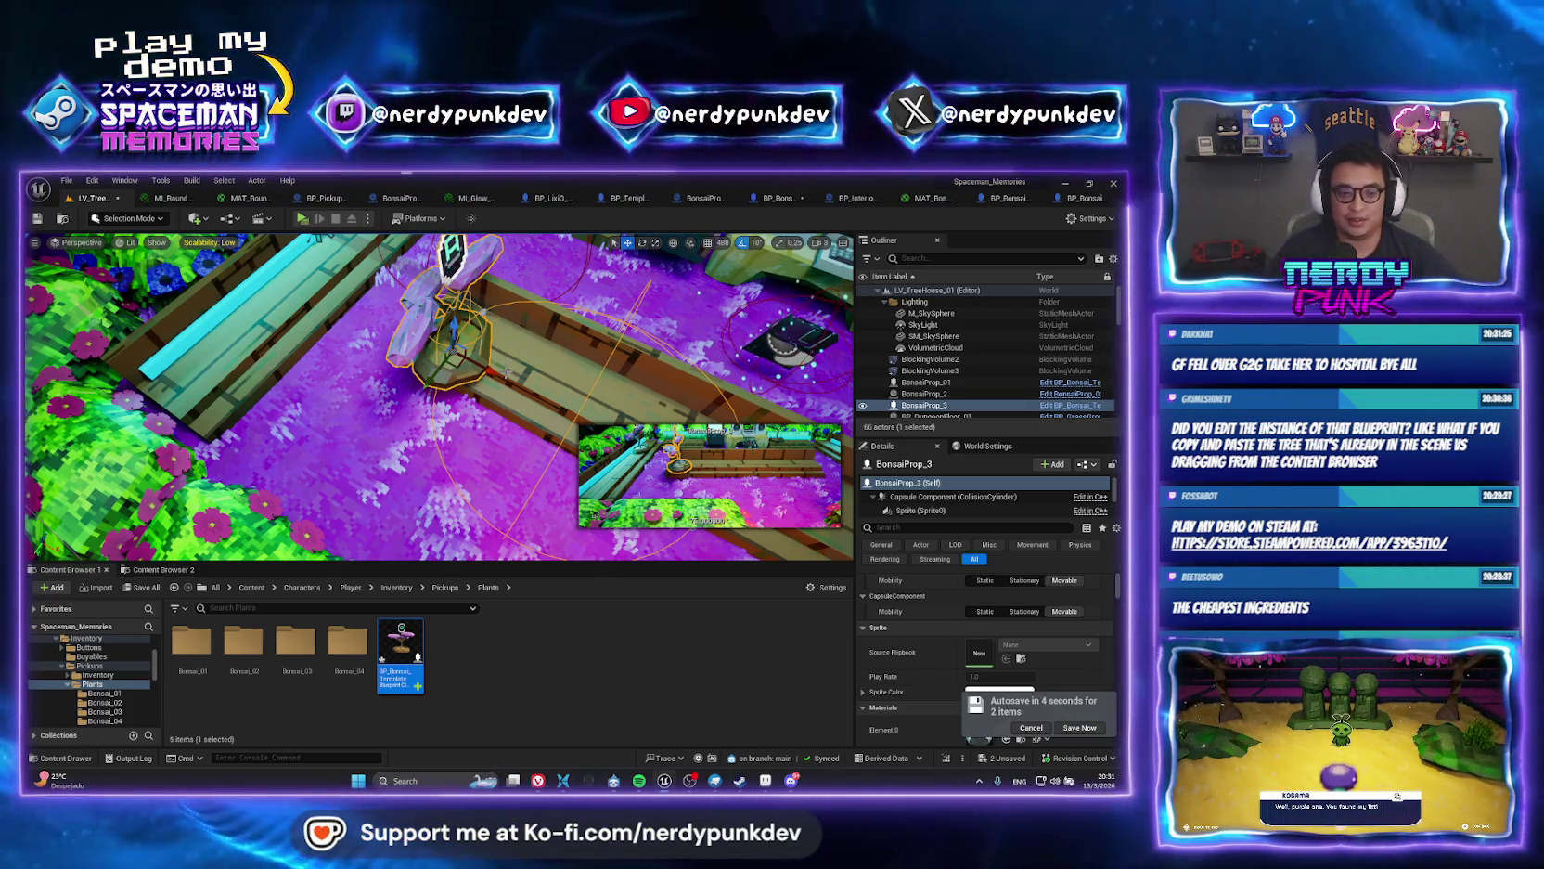
Rotate BonsaiProp_3 around its vertical axis to 75 degrees.
drag(436, 399, 413, 417)
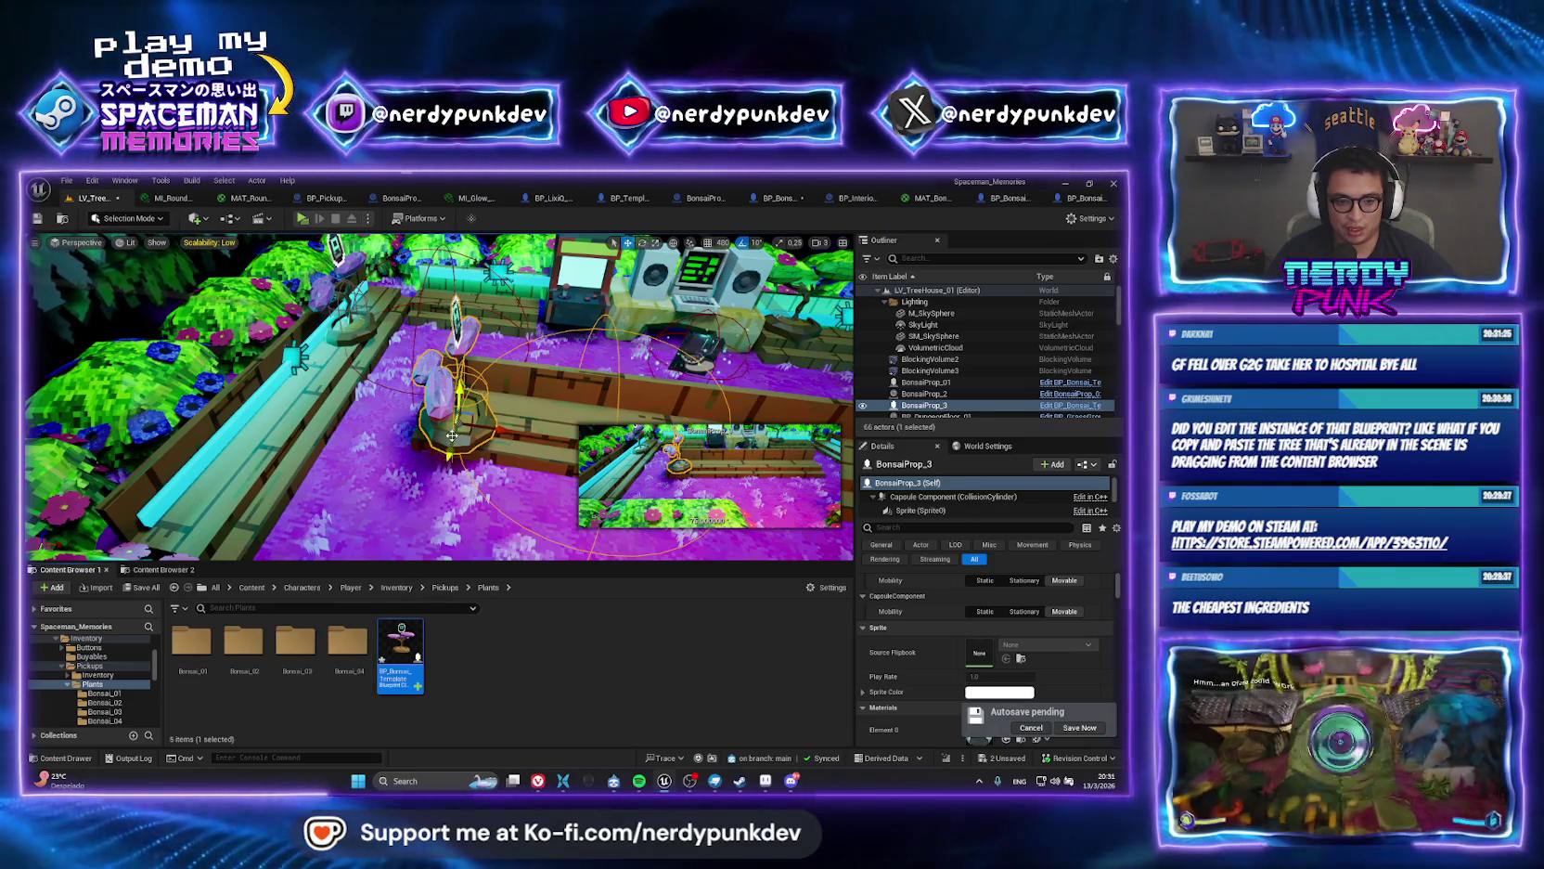
drag(452, 435, 43, 548)
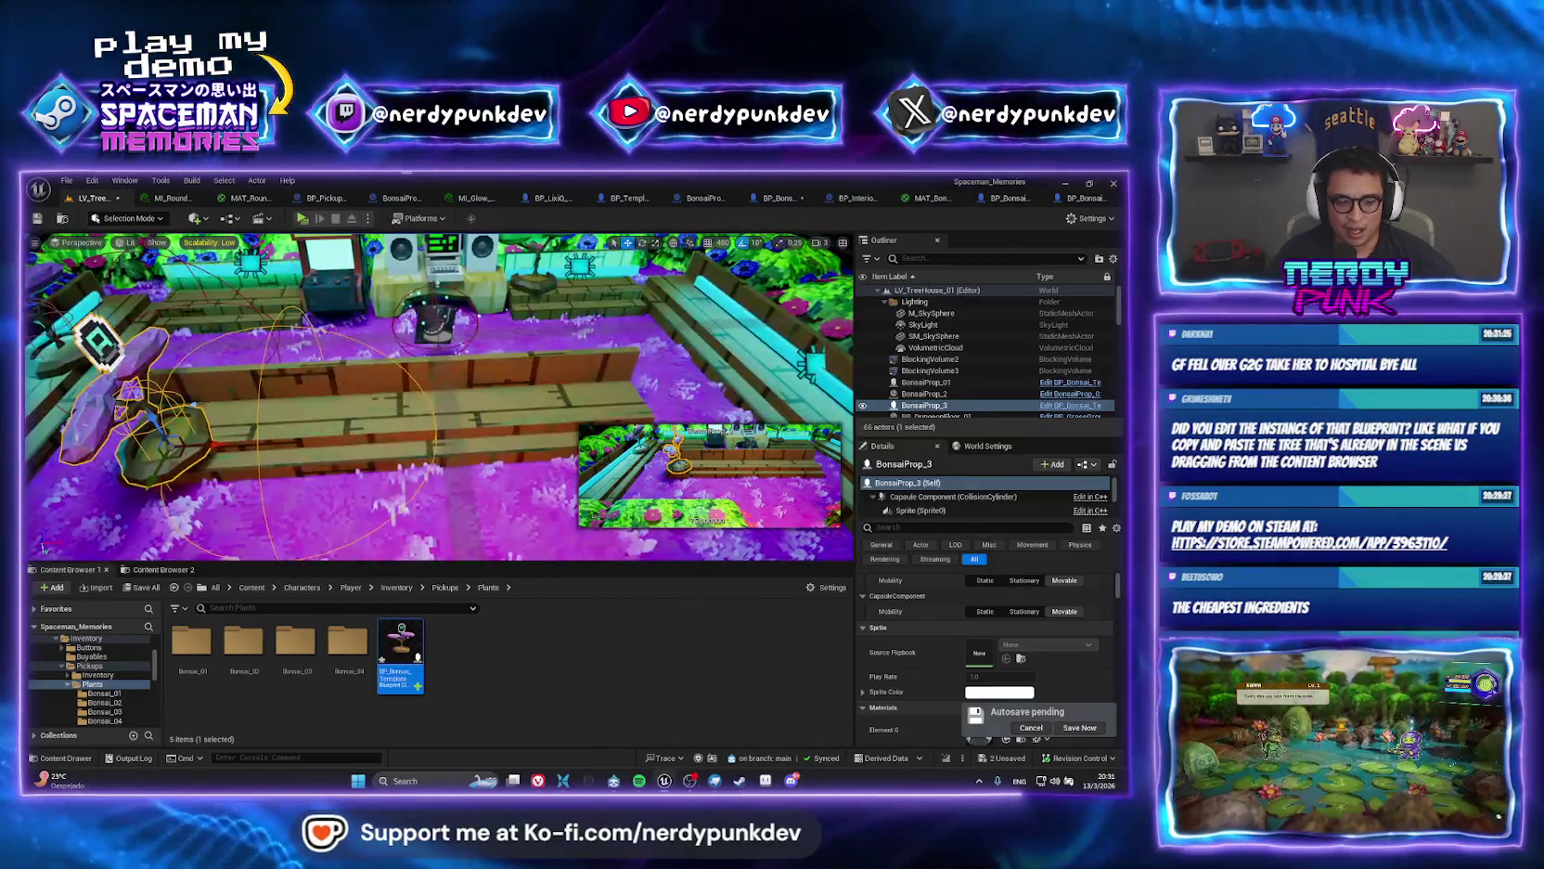
drag(436, 399, 380, 344)
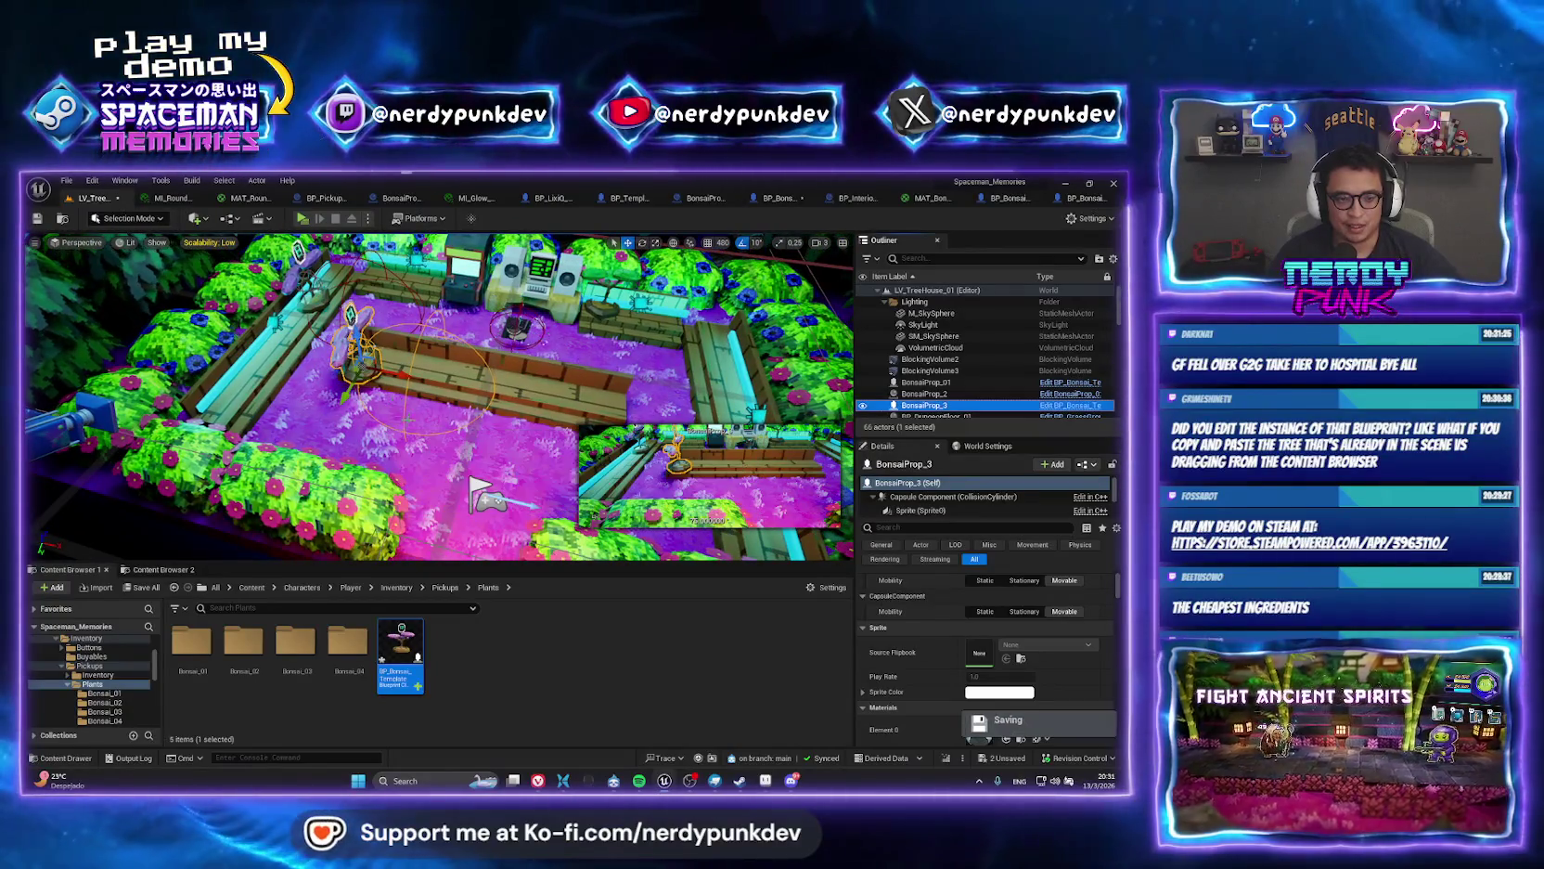
key(e)
drag(380, 409, 418, 401)
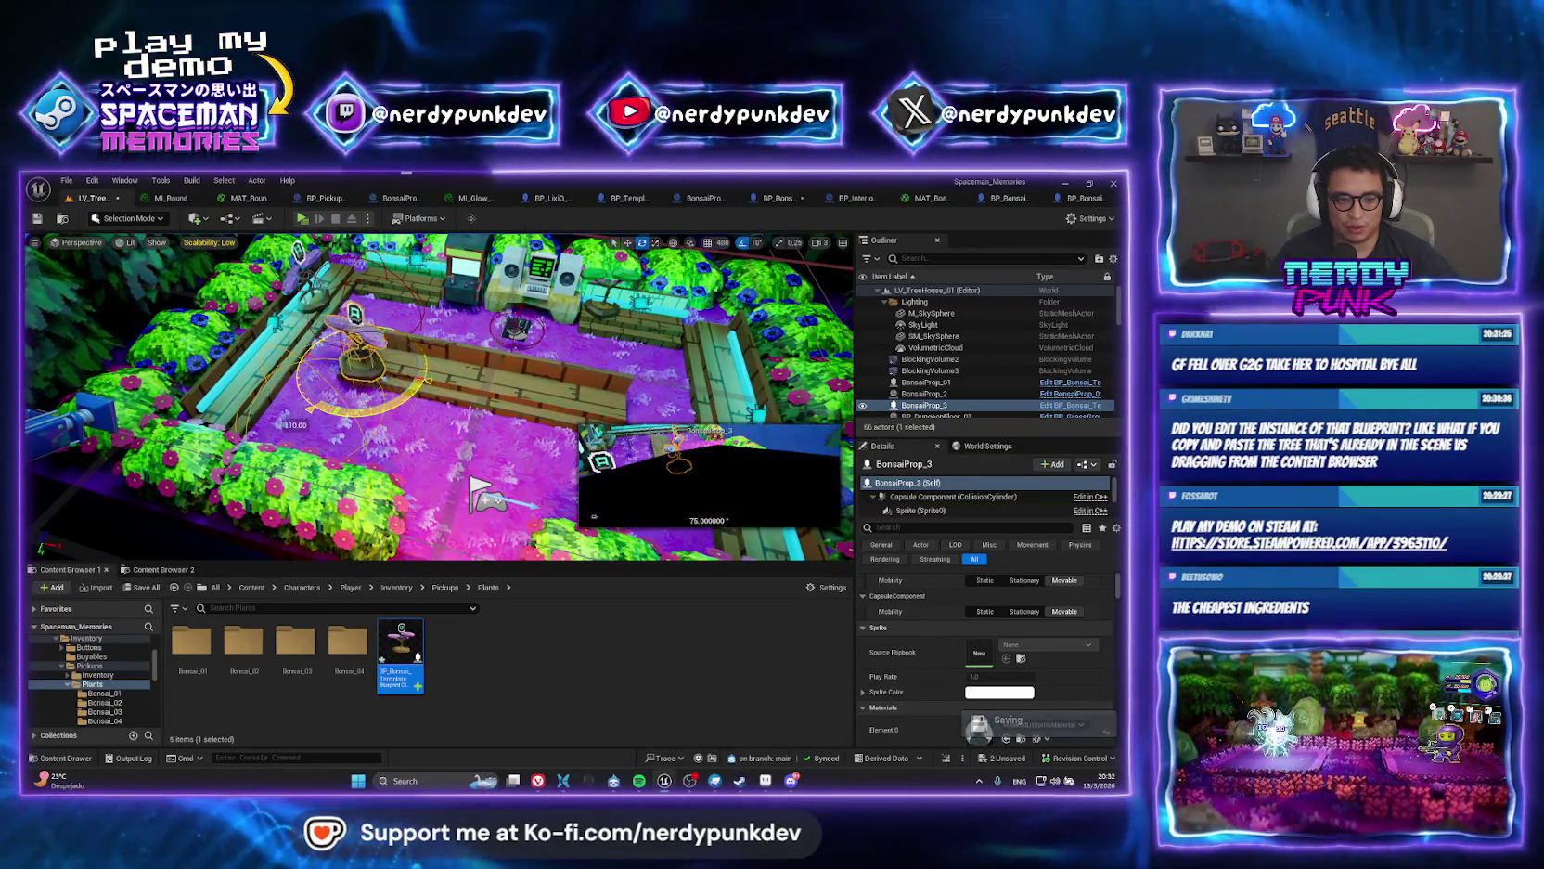
Play-test with the rotated prop, then slide BonsaiProp_3 along the X axis.
click(302, 219)
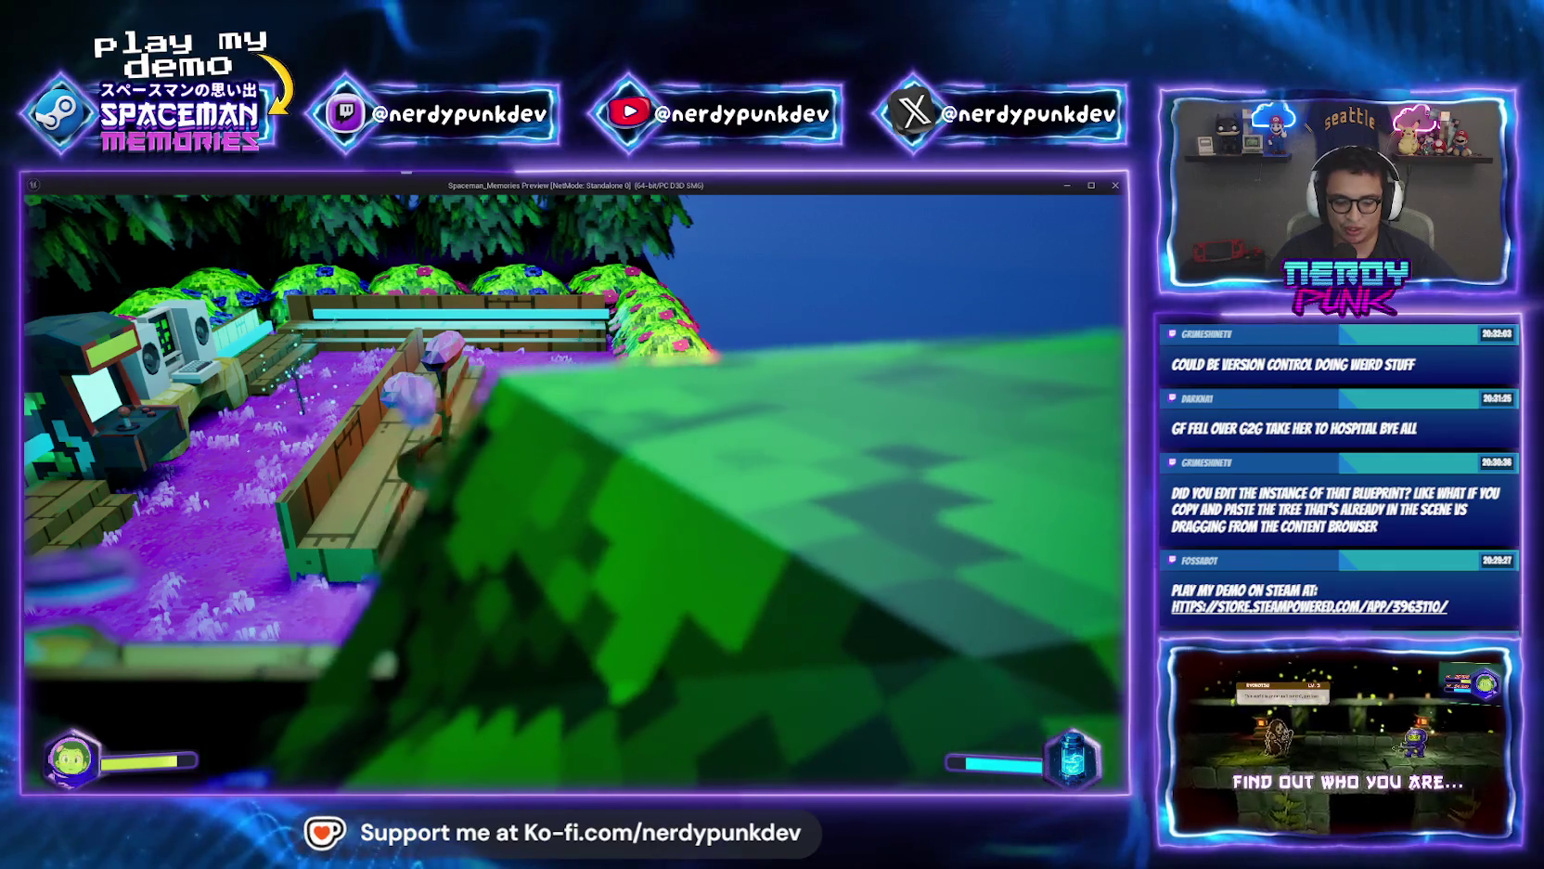
key(Escape)
key(f)
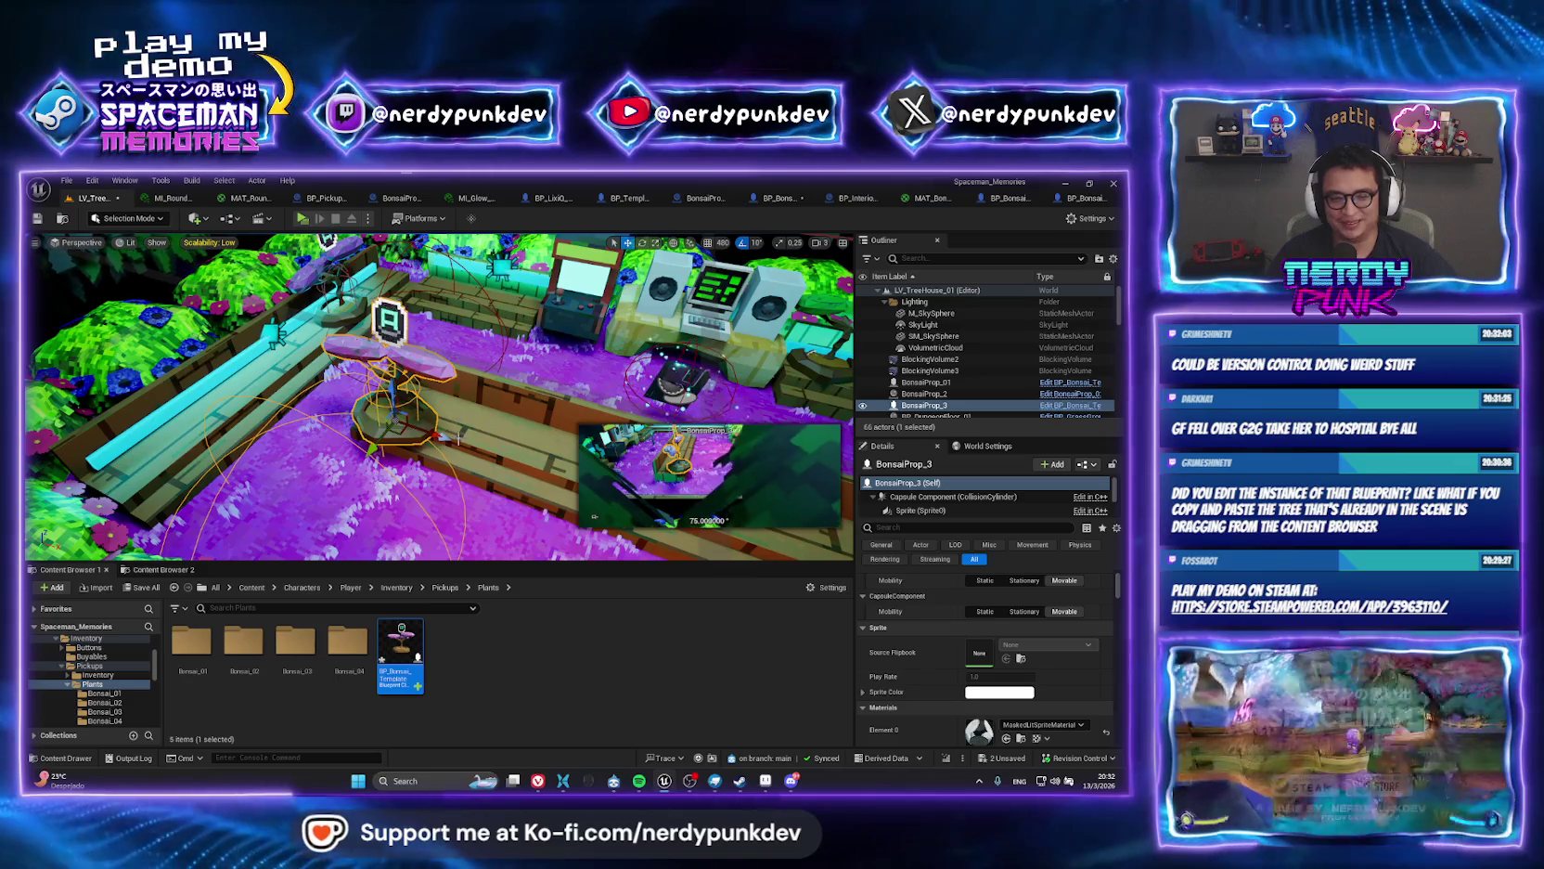
drag(458, 438, 478, 448)
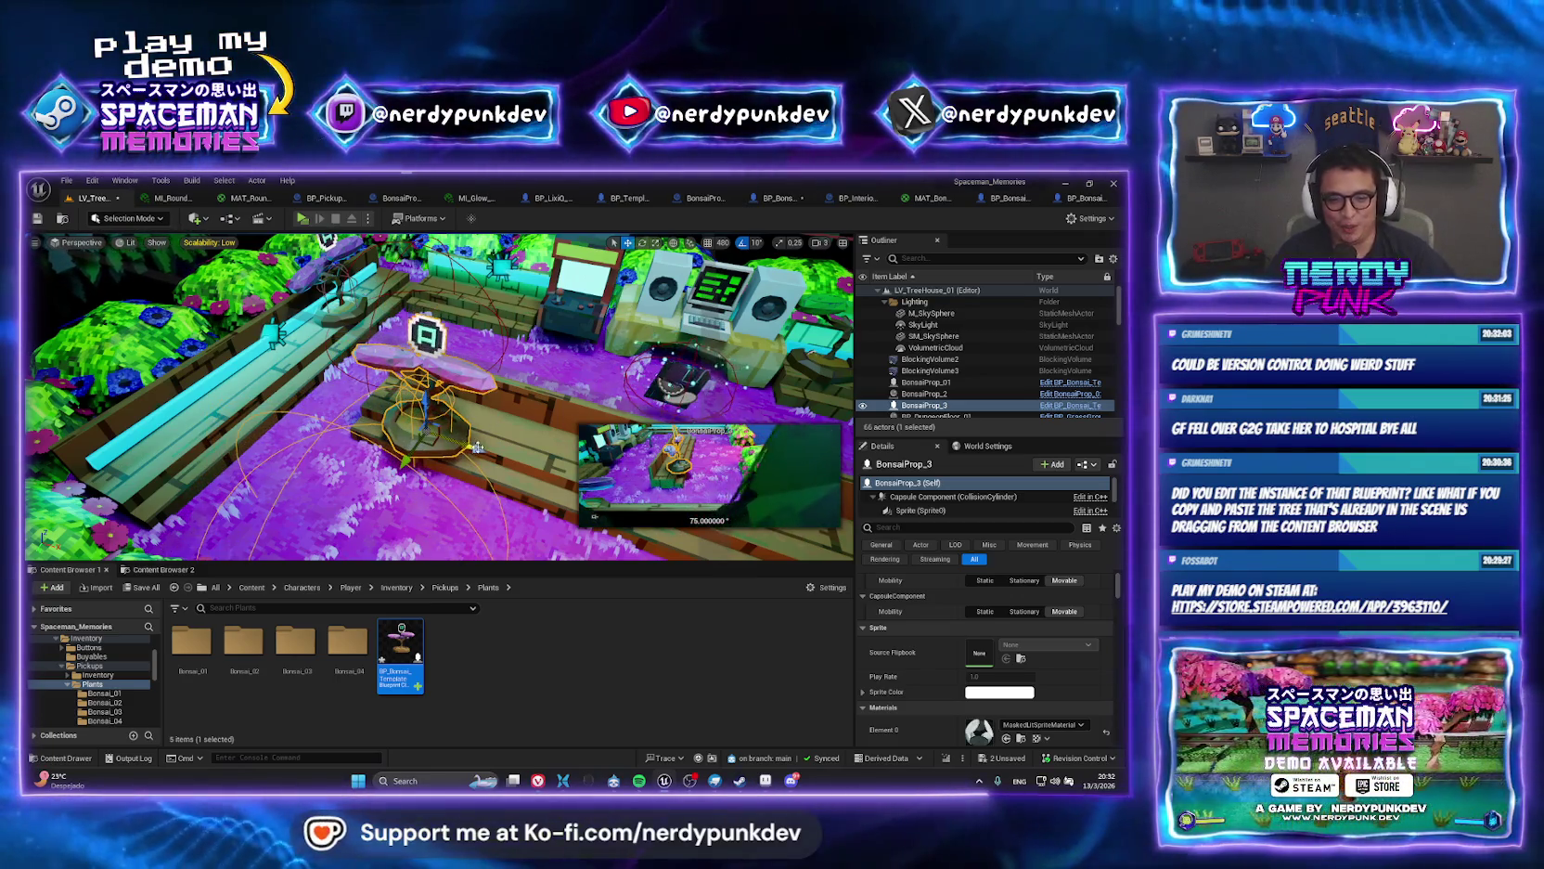
scroll(475, 447, up, 10)
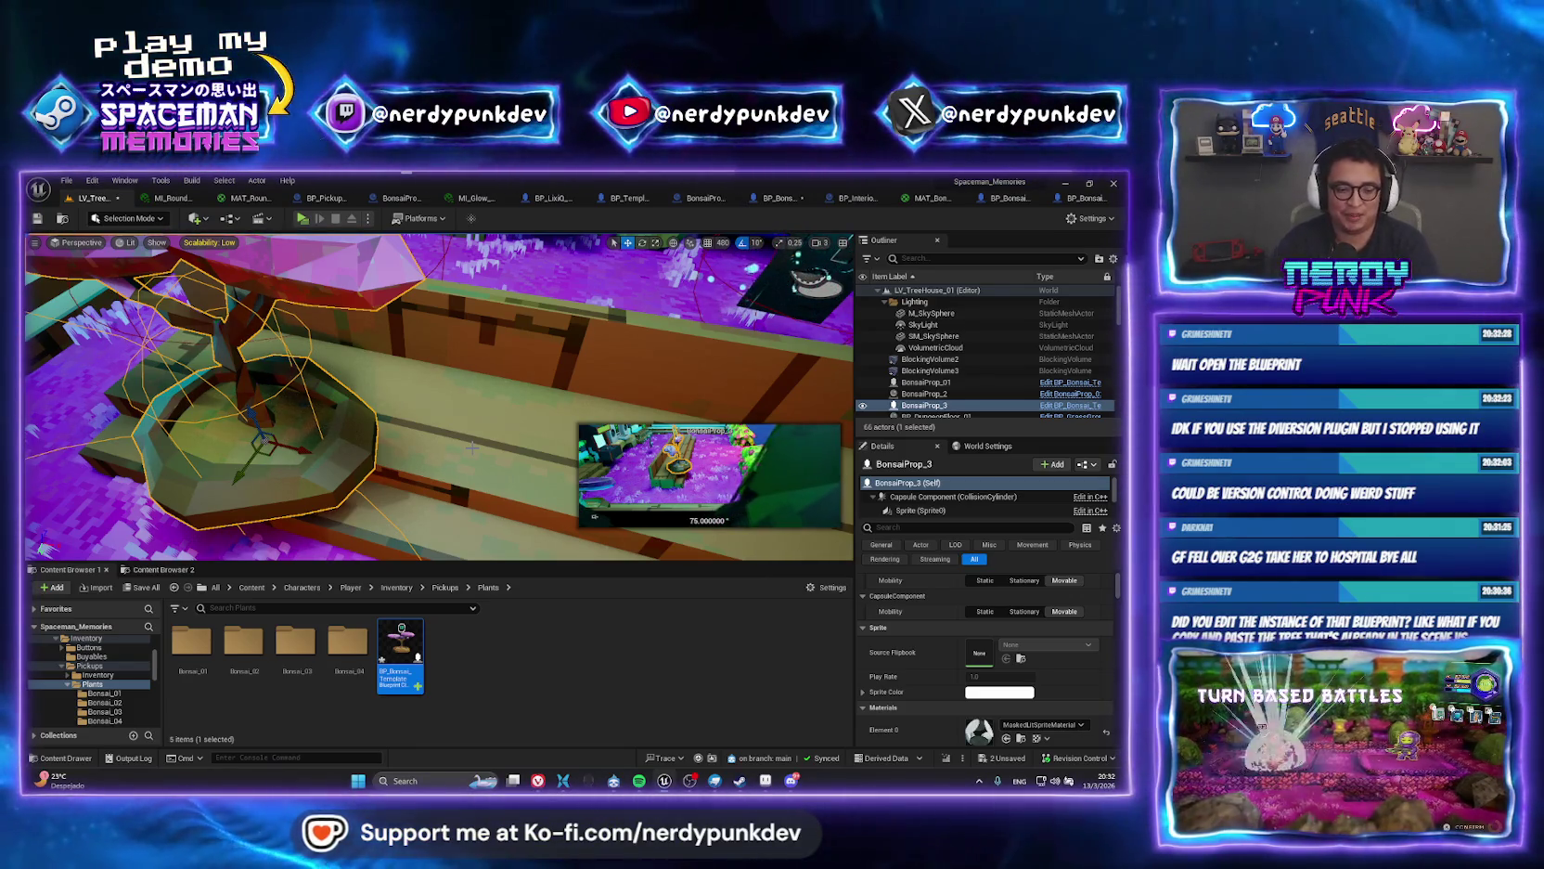
Open BP_Bonsai_Template and inspect the interact button visibility nodes in its Event Graph.
double_click(400, 654)
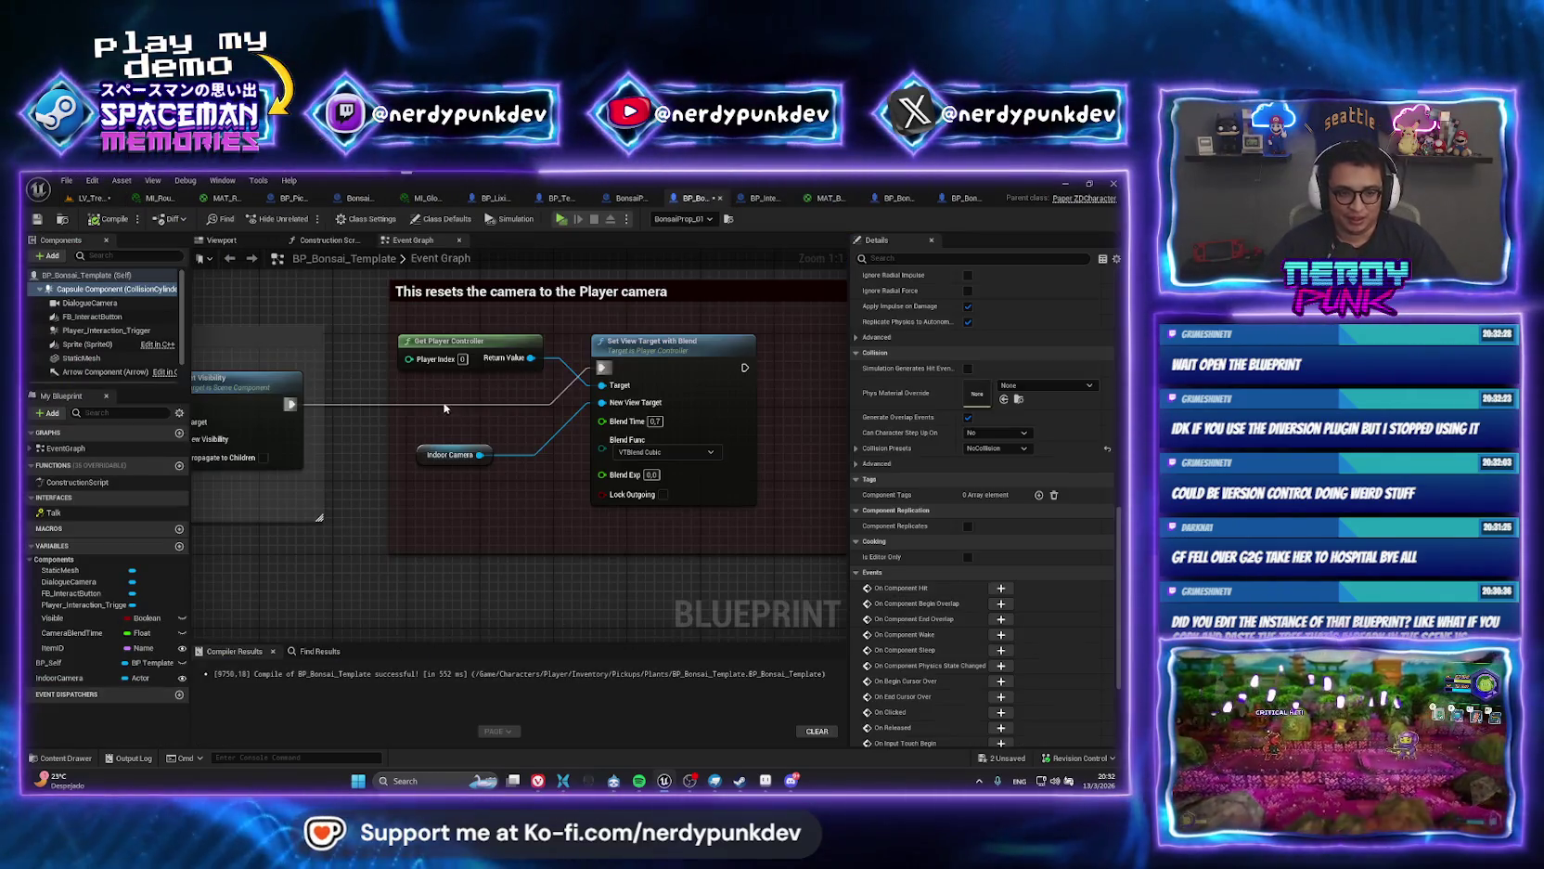
scroll(617, 399, down, 5)
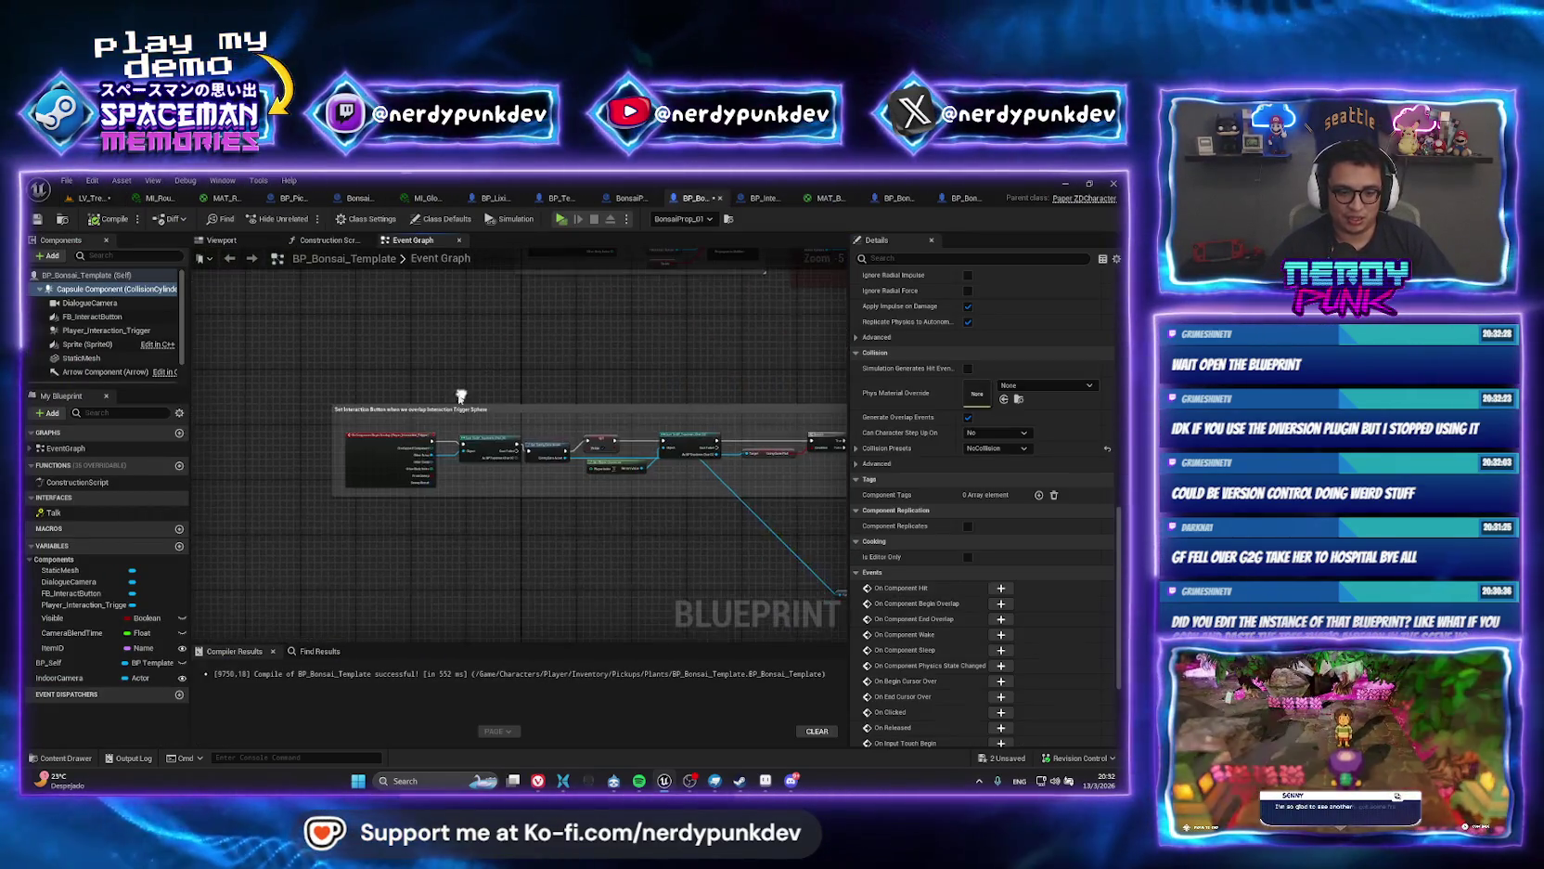
scroll(455, 388, down, 3)
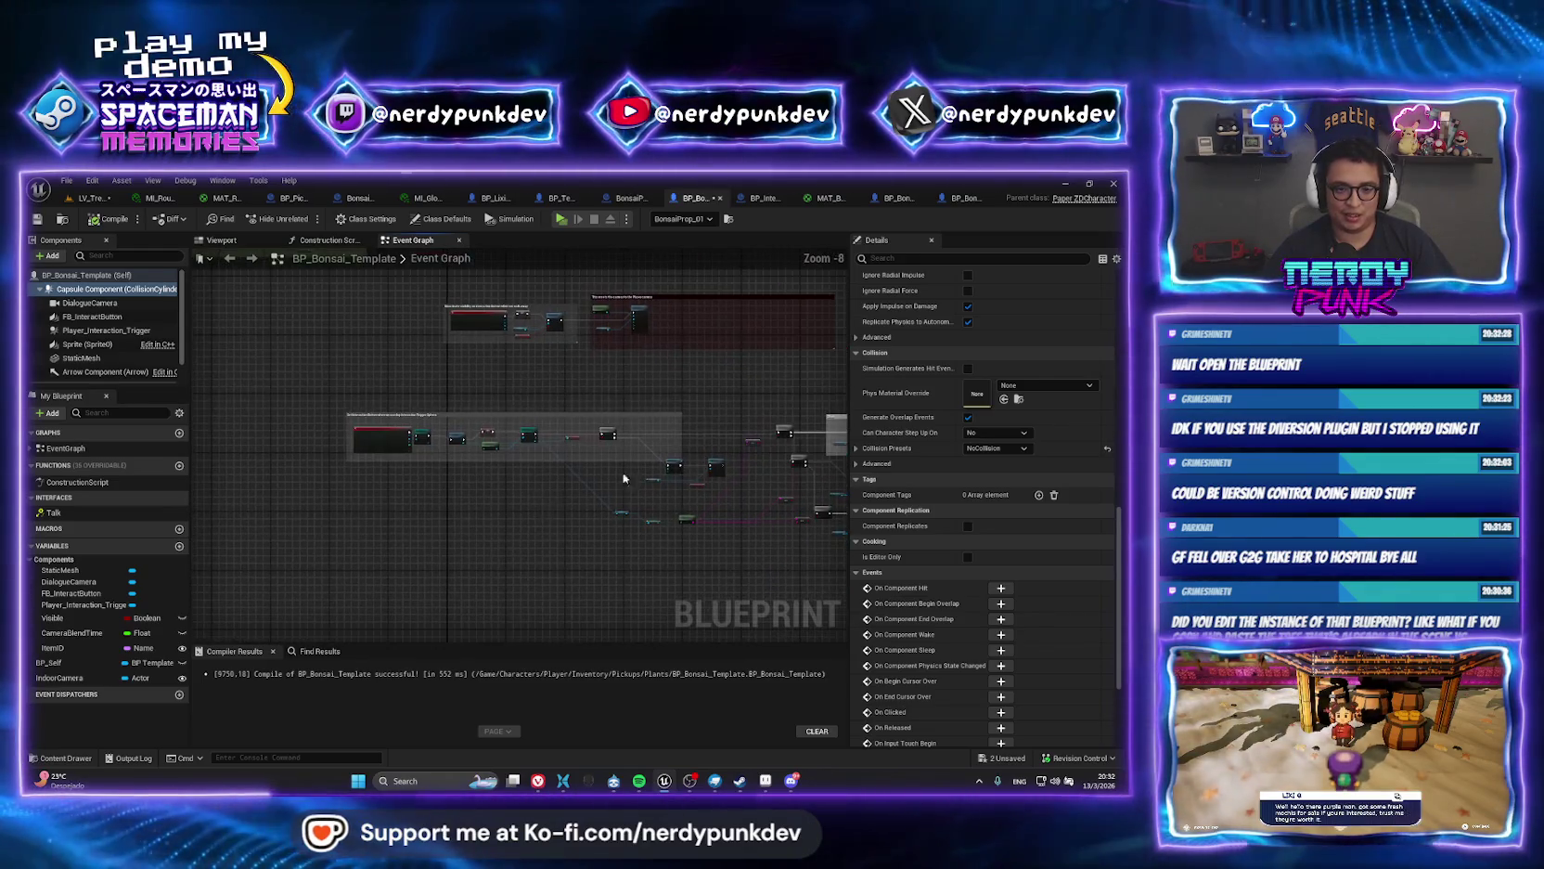
scroll(423, 371, up, 6)
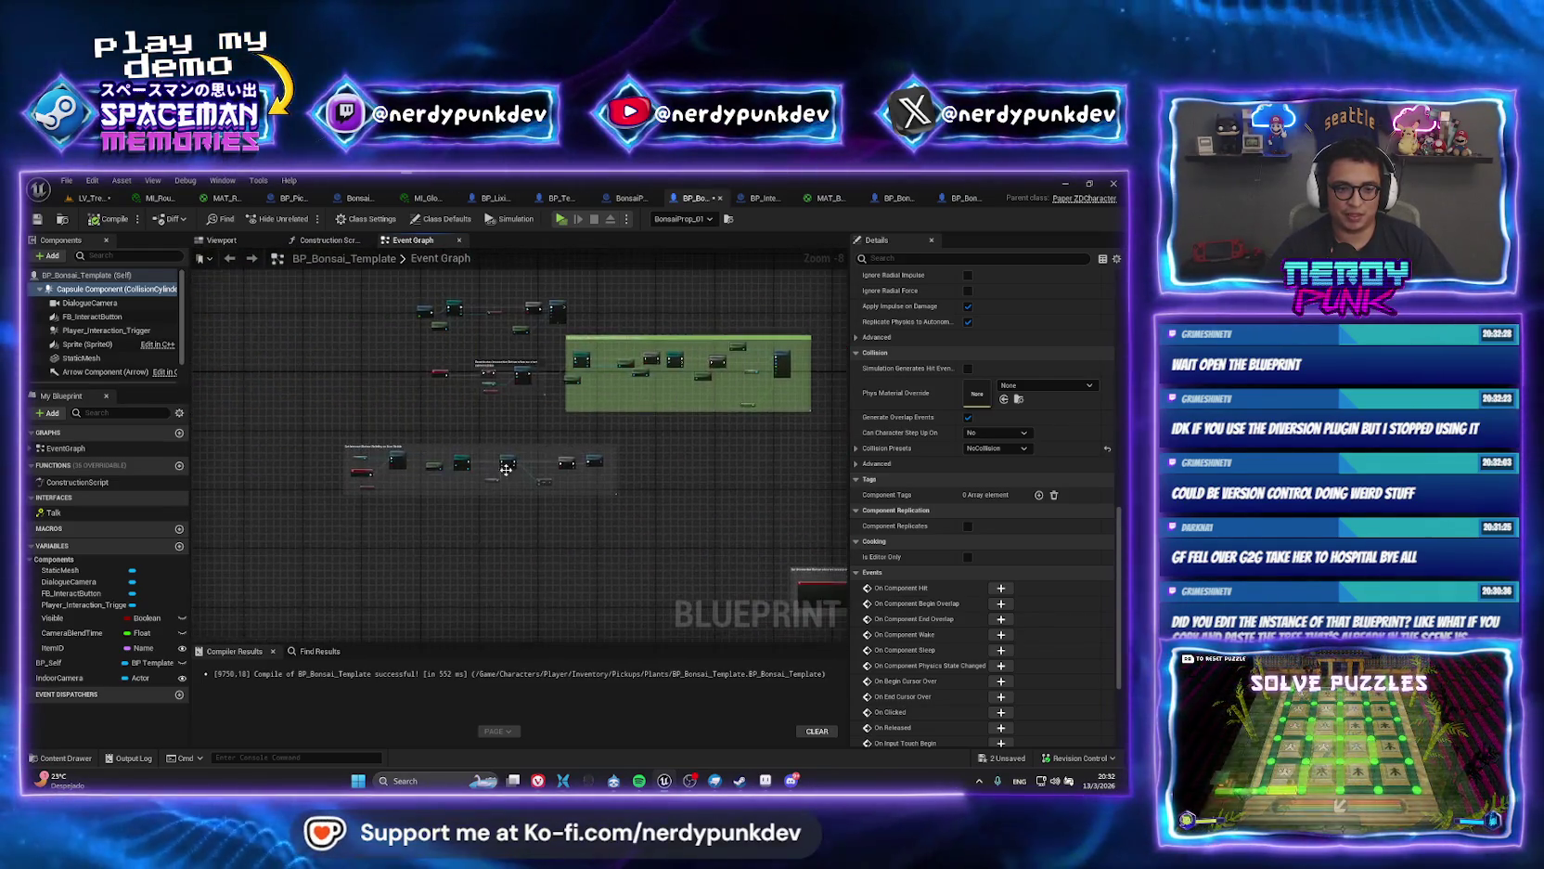
drag(470, 481, 678, 417)
scroll(554, 478, up, 2)
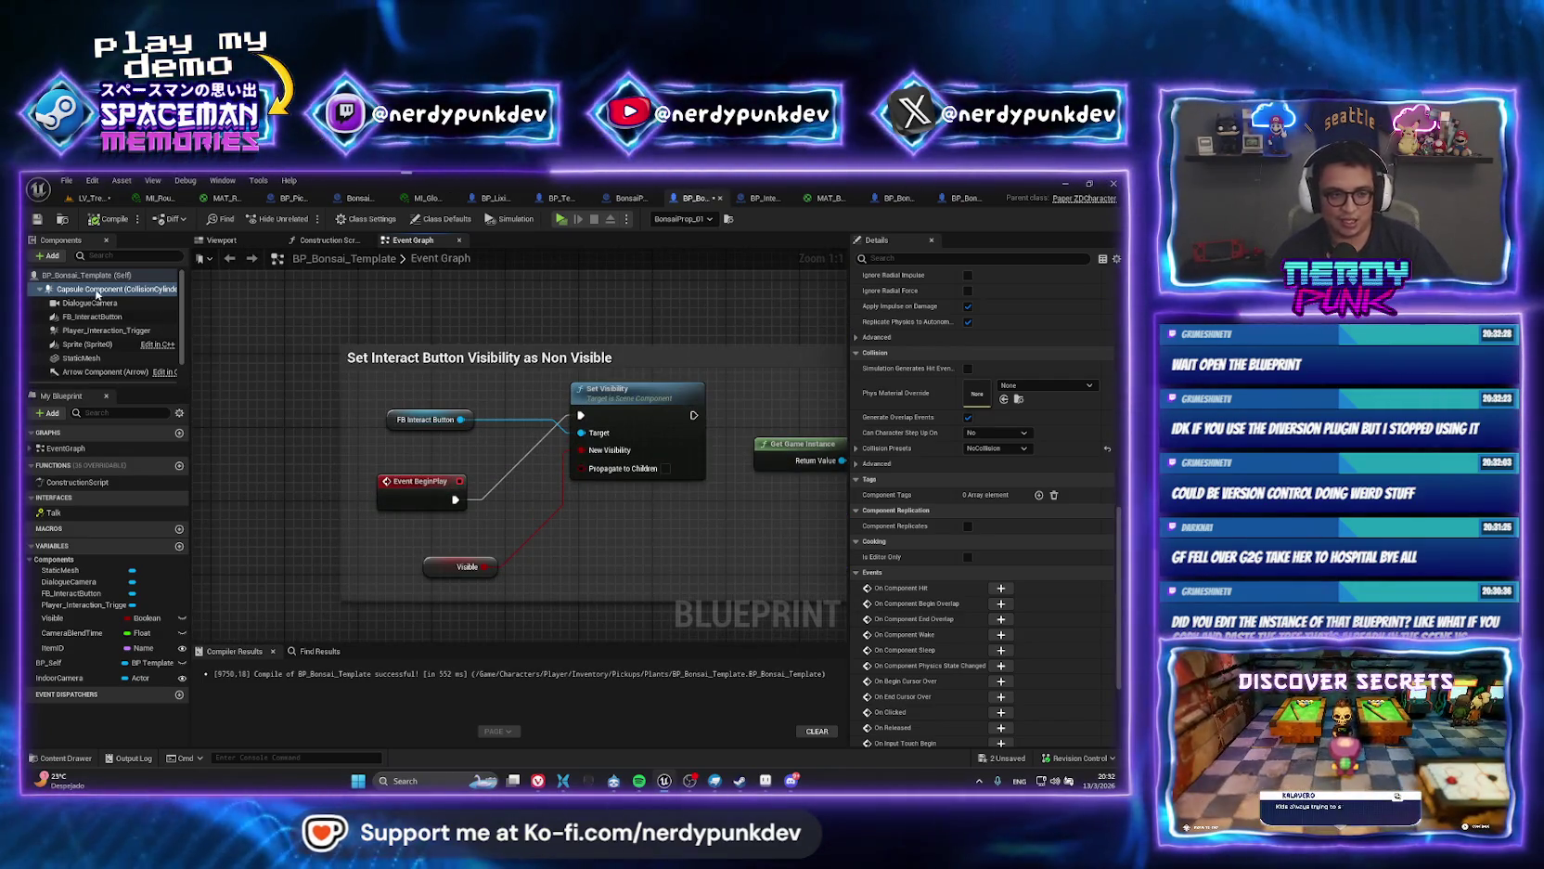
View the bonsai model in the Viewport, then return to LV_TreeHouse framed on BonsaiProp_3.
click(222, 239)
mouse_move(409, 411)
mouse_down()
mouse_move(390, 358)
mouse_move(409, 411)
mouse_up()
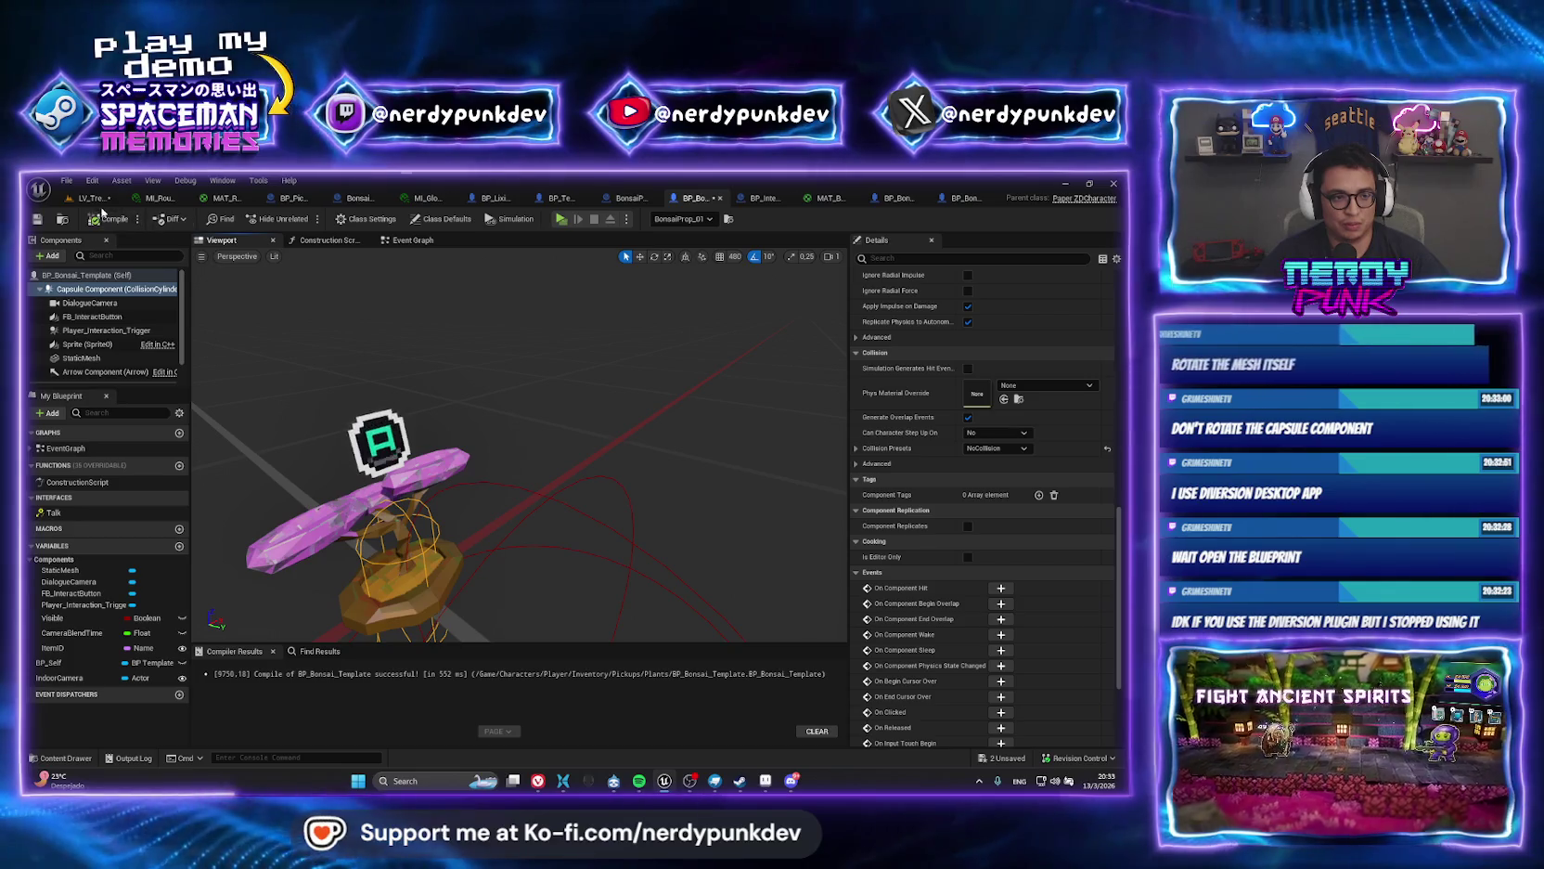
click(93, 198)
key(f)
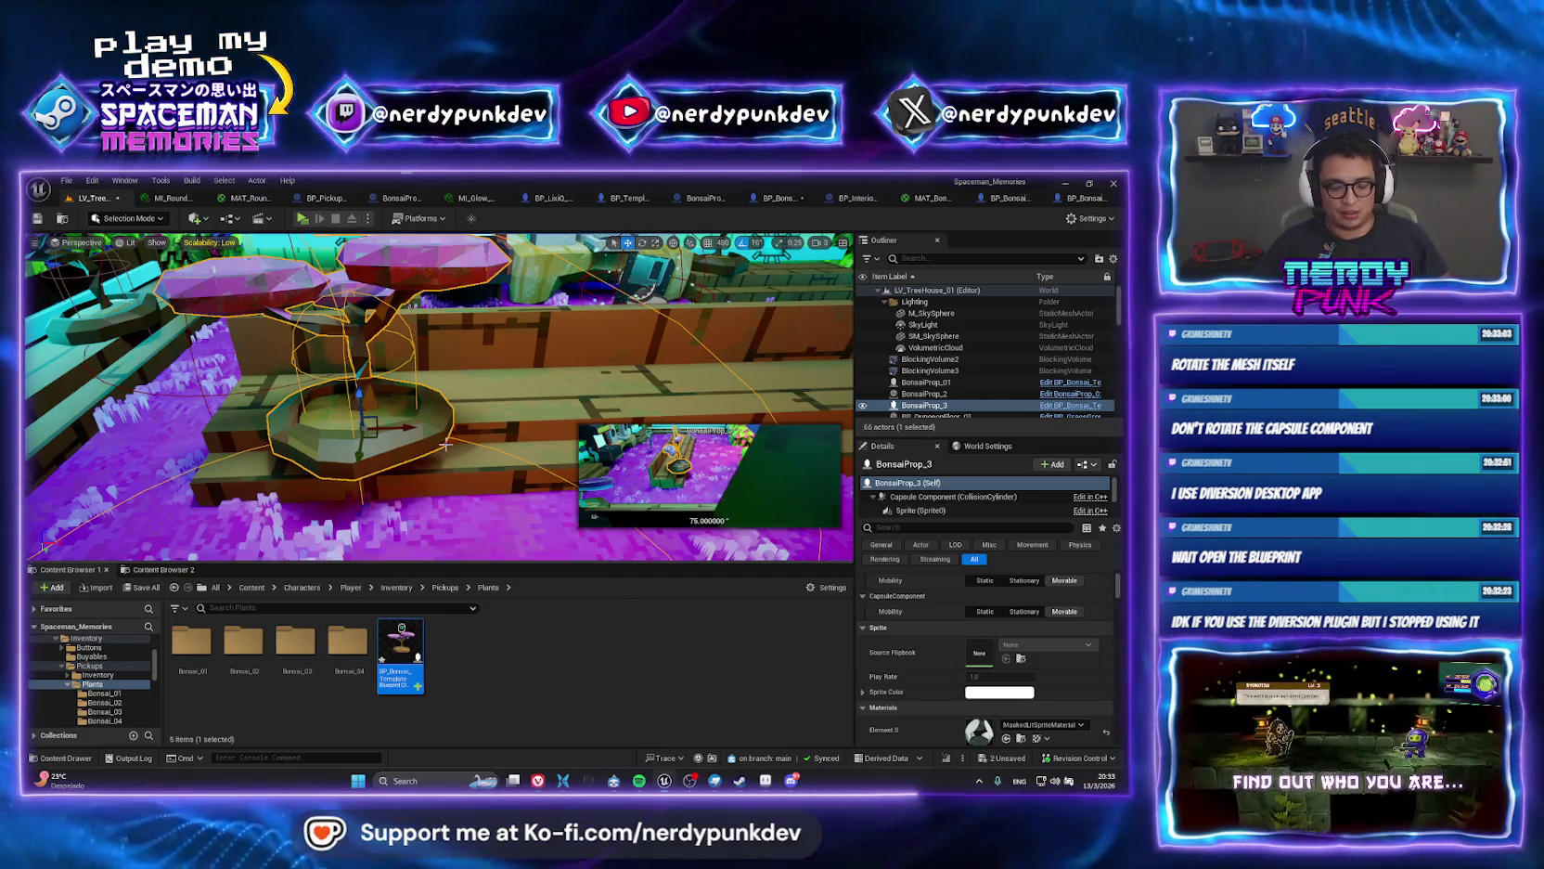
Delete BonsaiProp_3 and place a new BP_Bonsai_Template instance near the left bench.
drag(418, 418, 436, 409)
drag(421, 470, 420, 470)
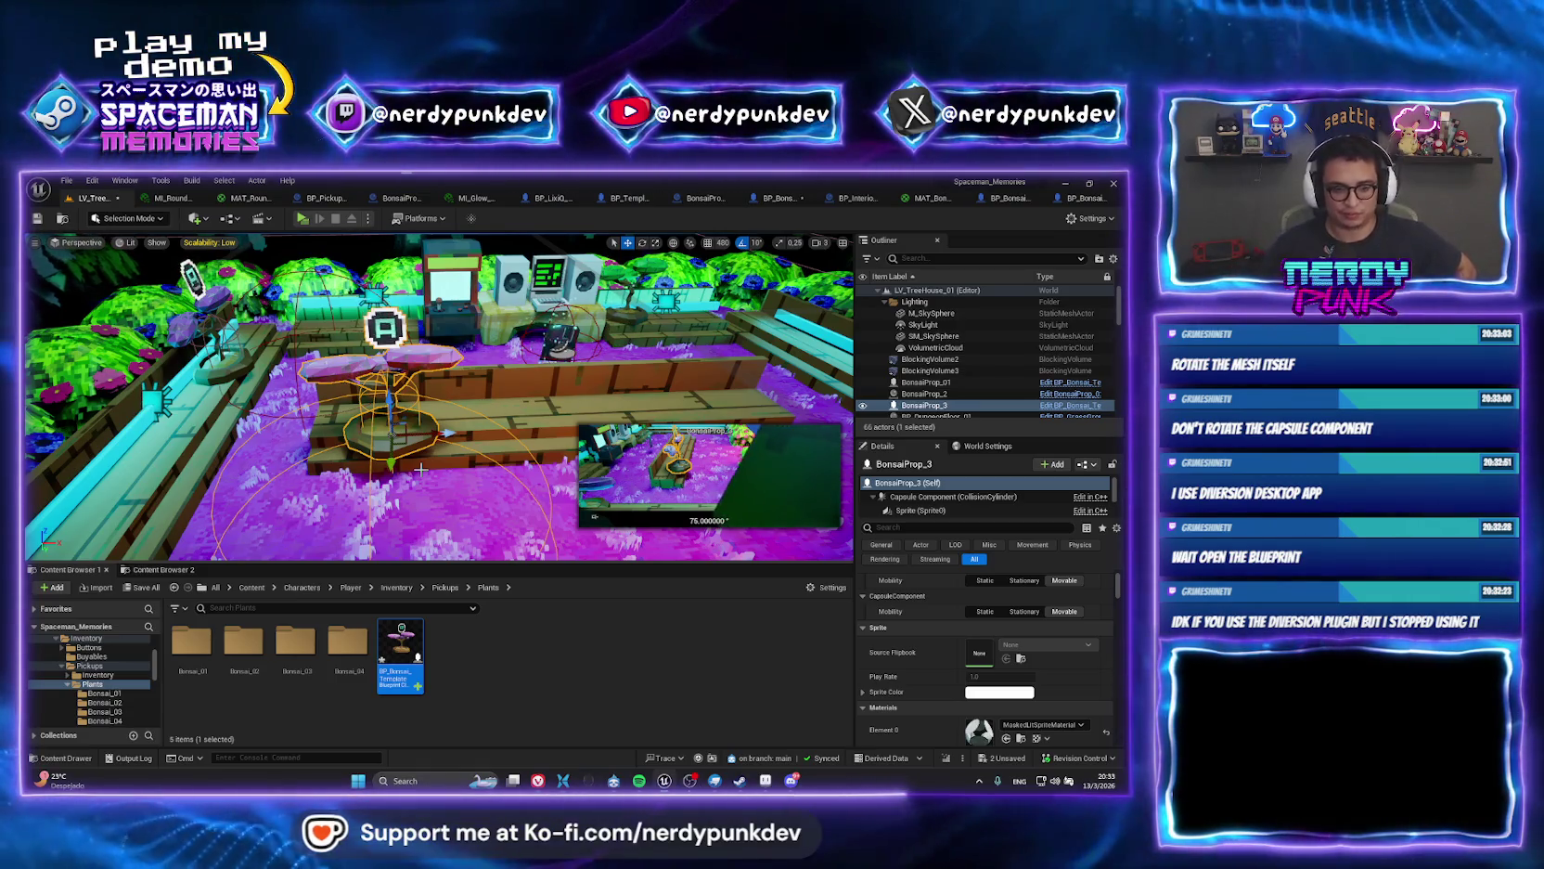
scroll(438, 398, up, 5)
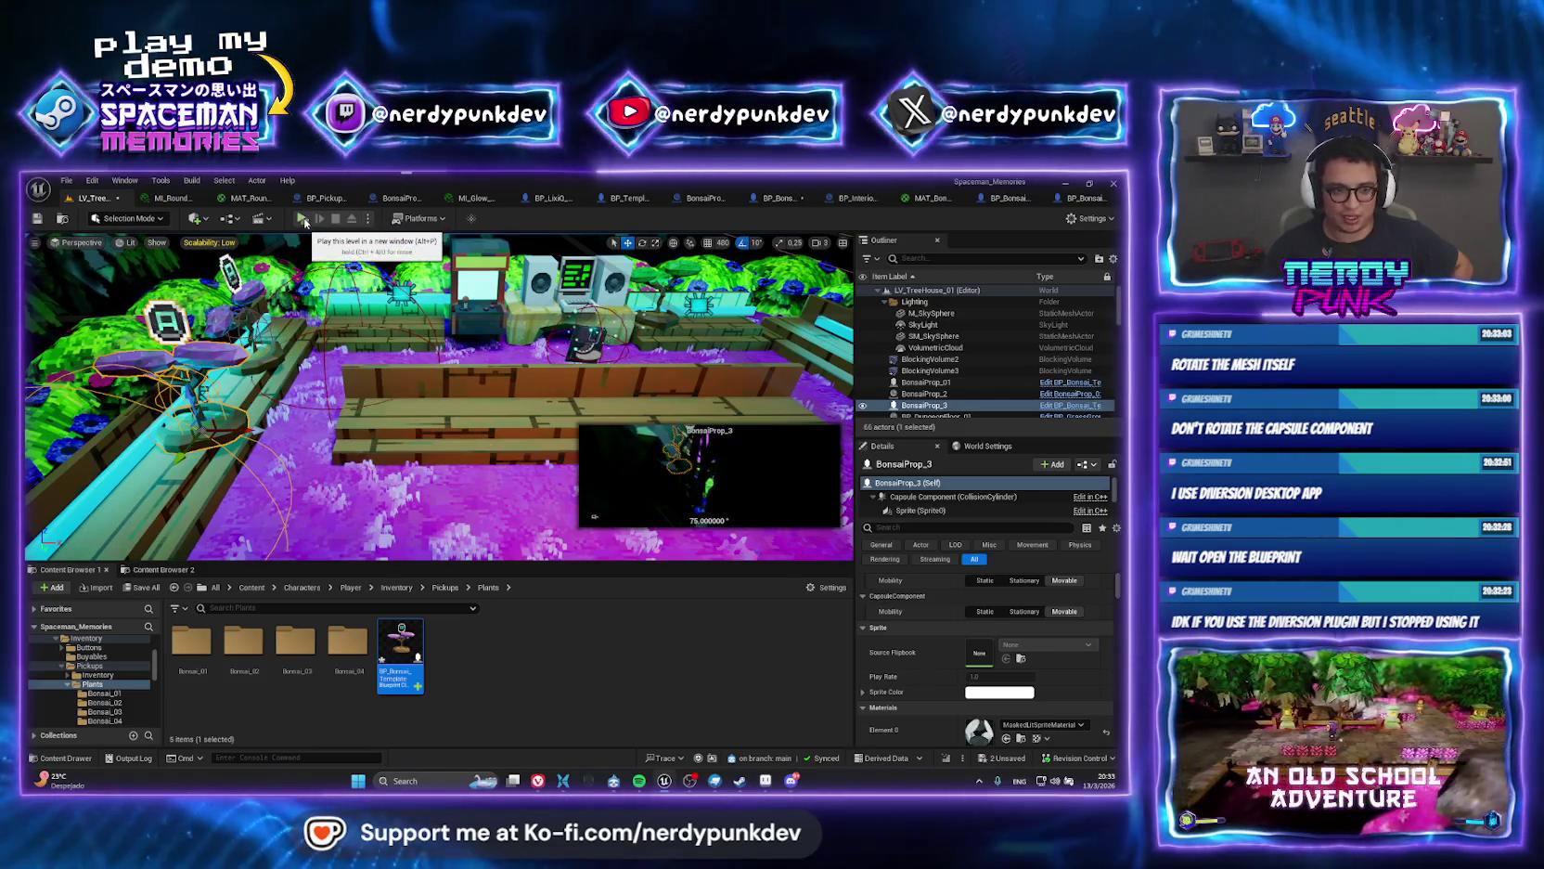
key(Delete)
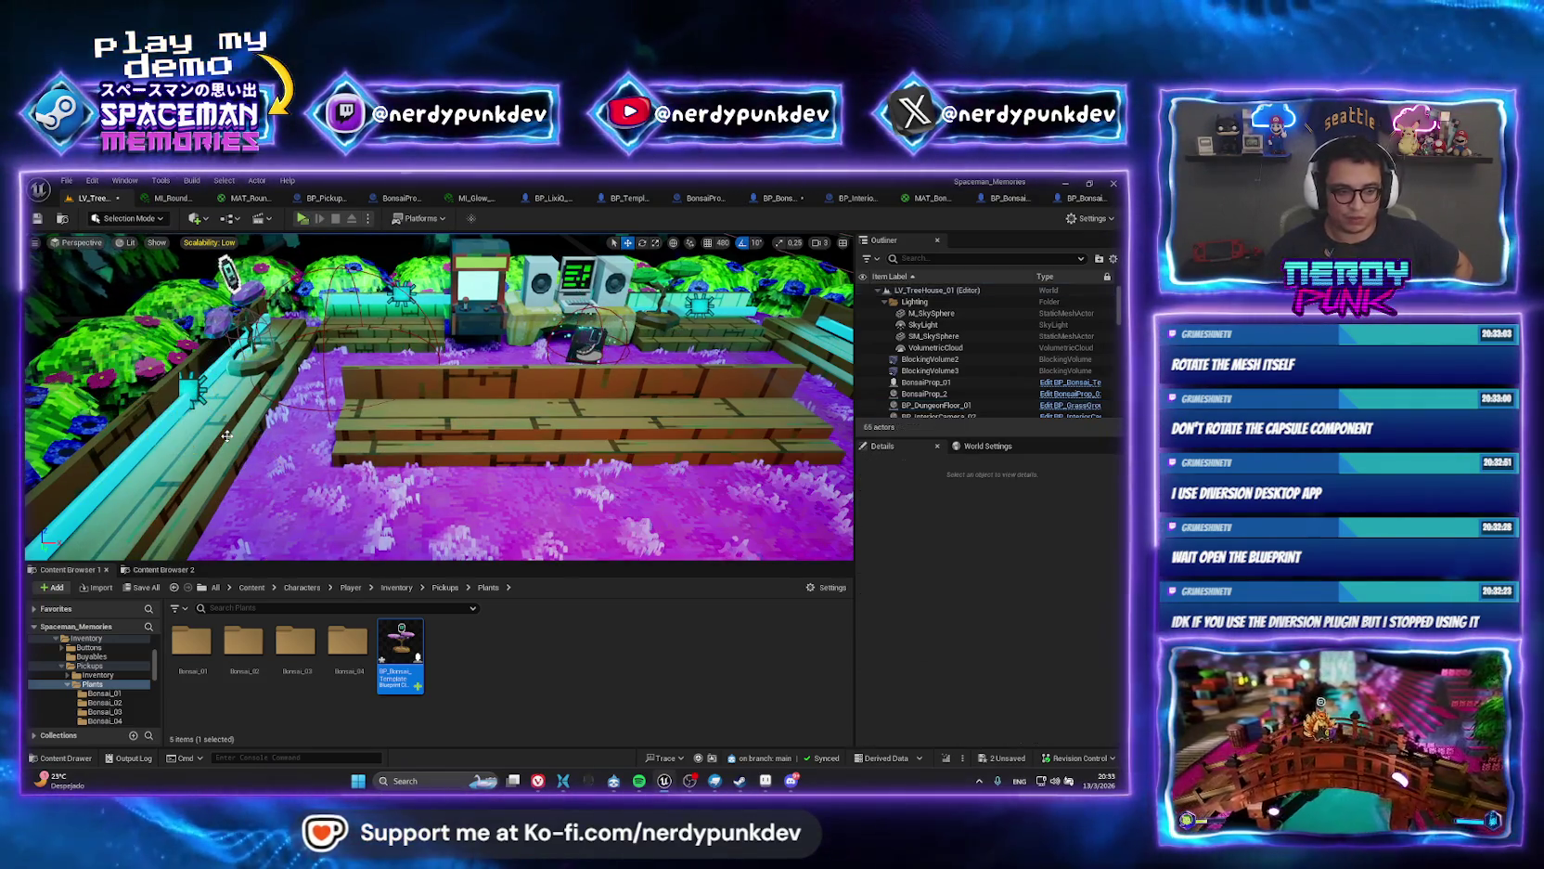
drag(167, 466, 154, 455)
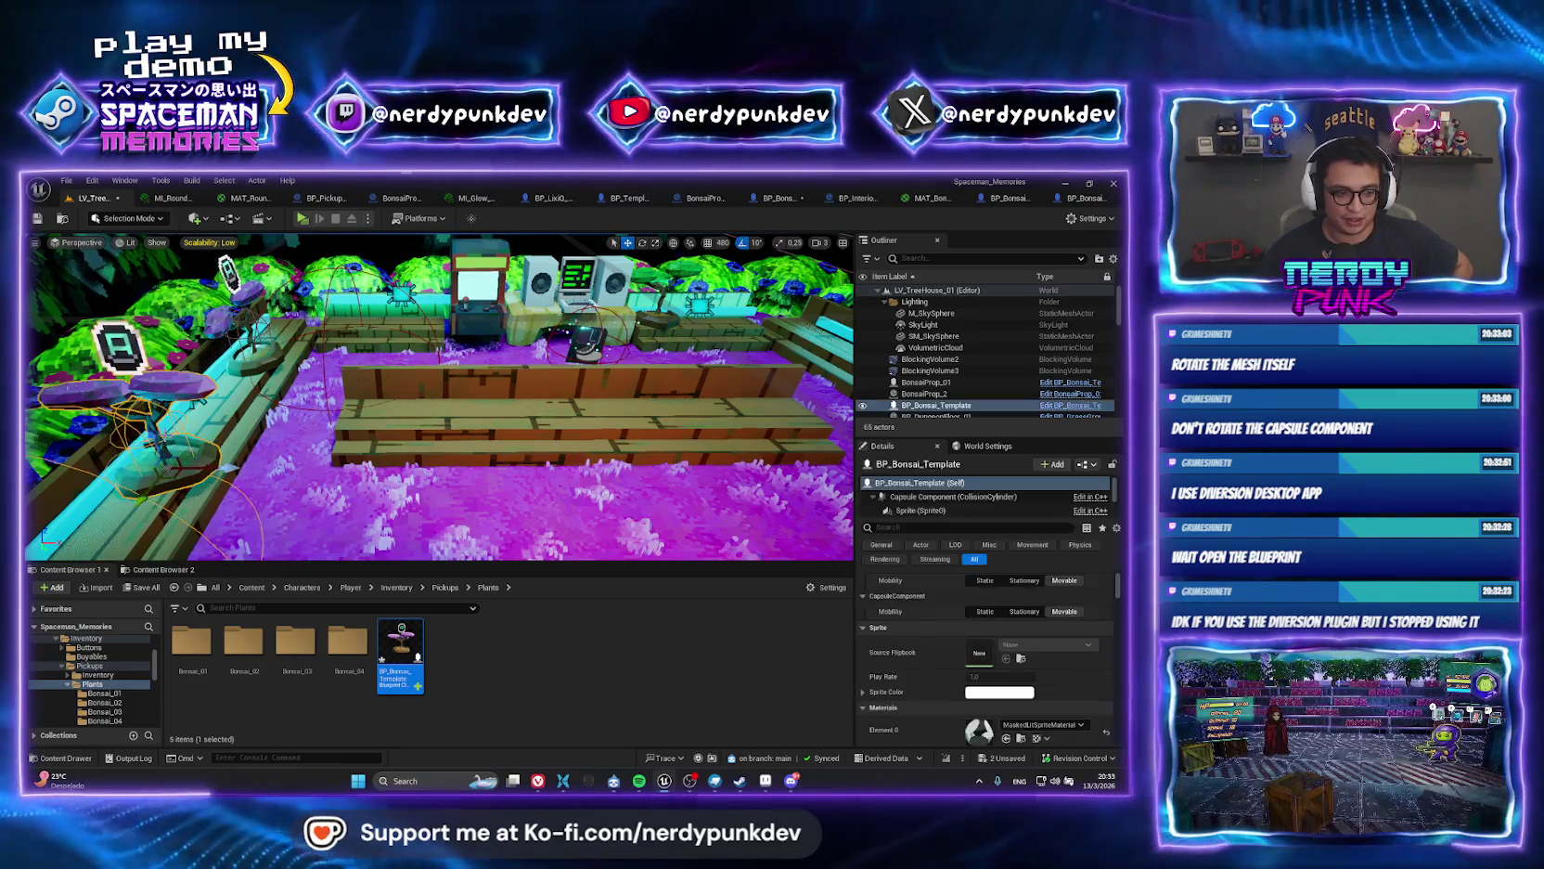
Run a standalone play-test, frame the new bonsai, and play-test the level again.
key(alt+p)
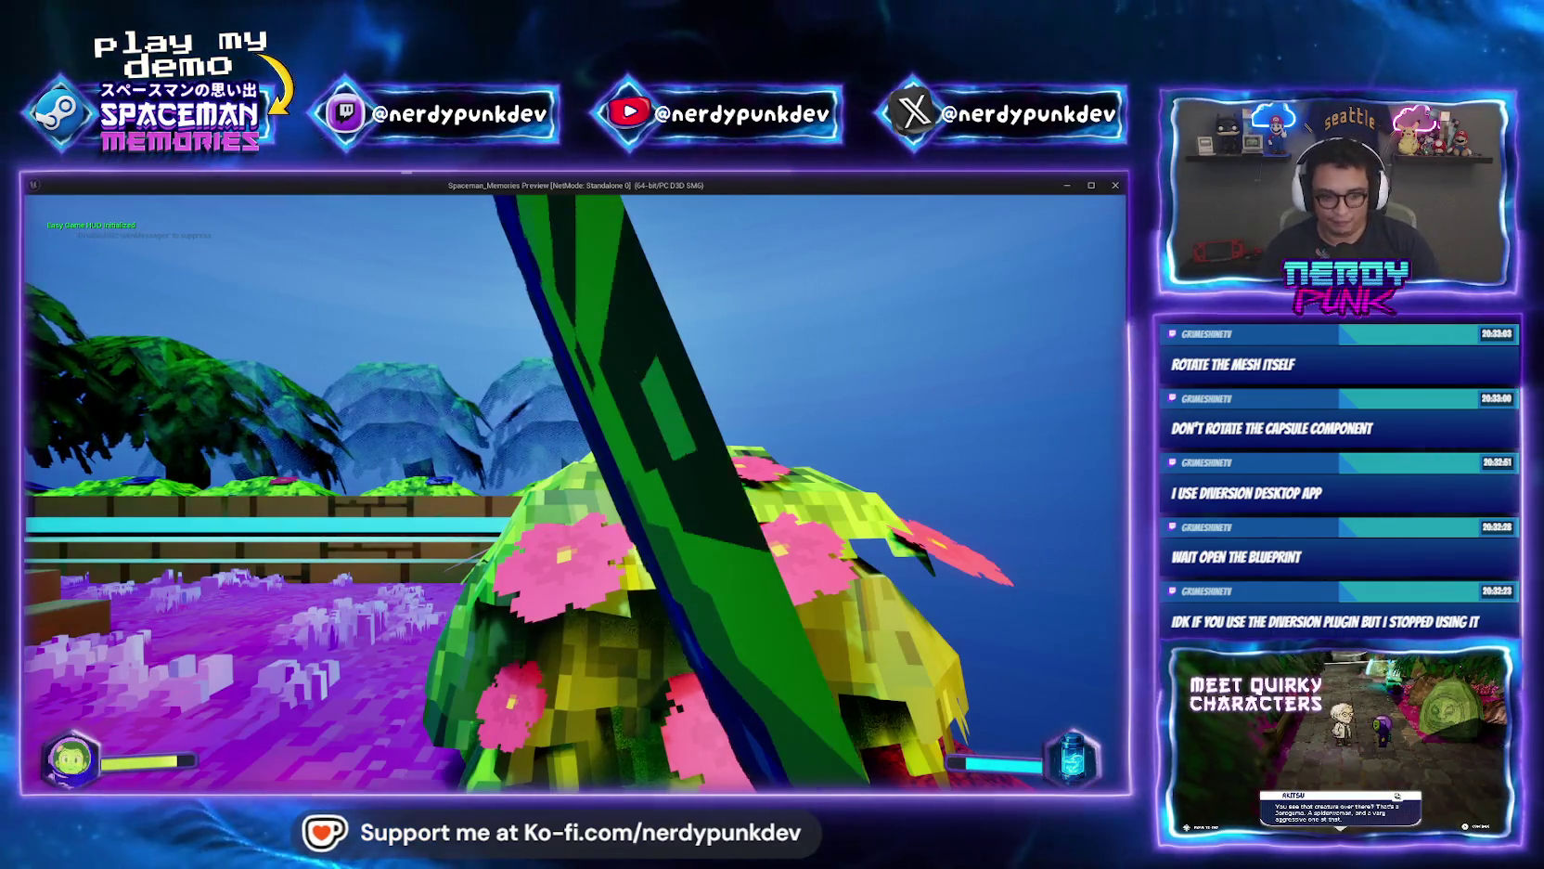
key(Escape)
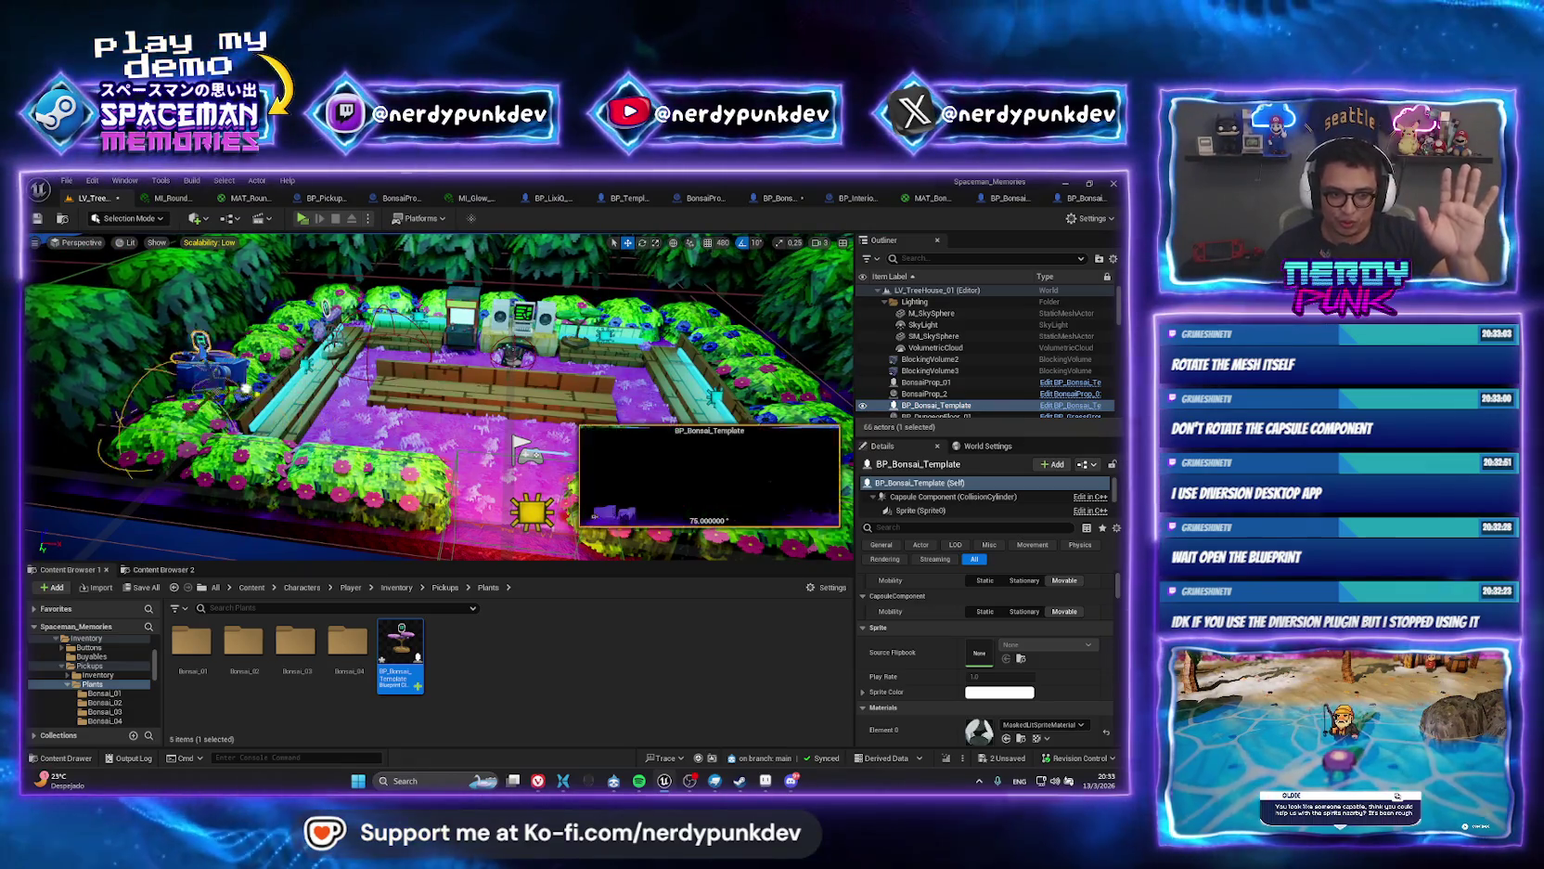
key(f)
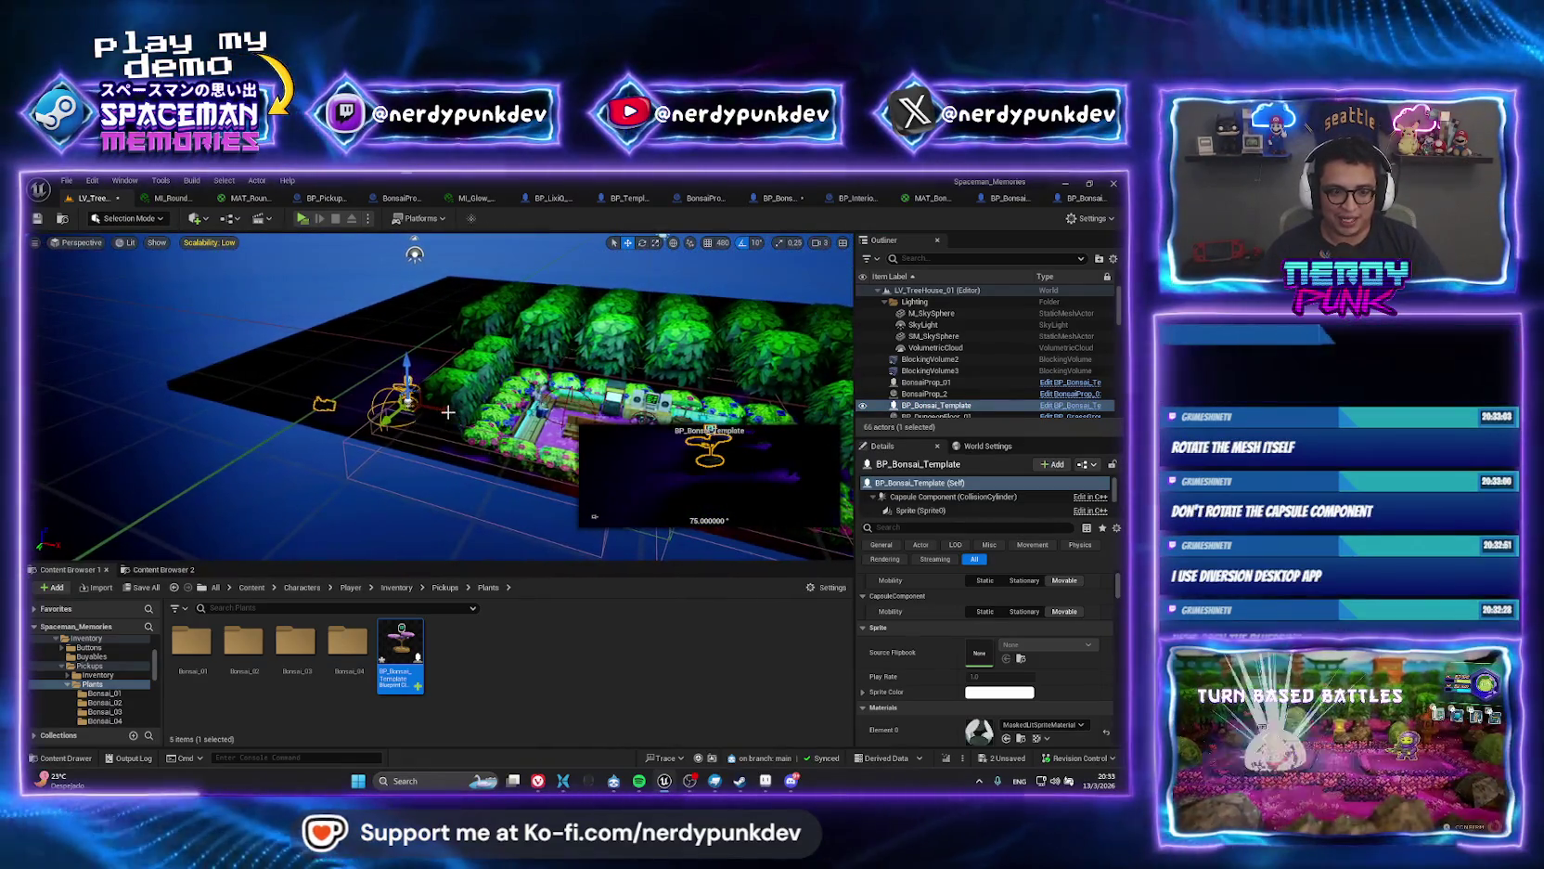
click(302, 220)
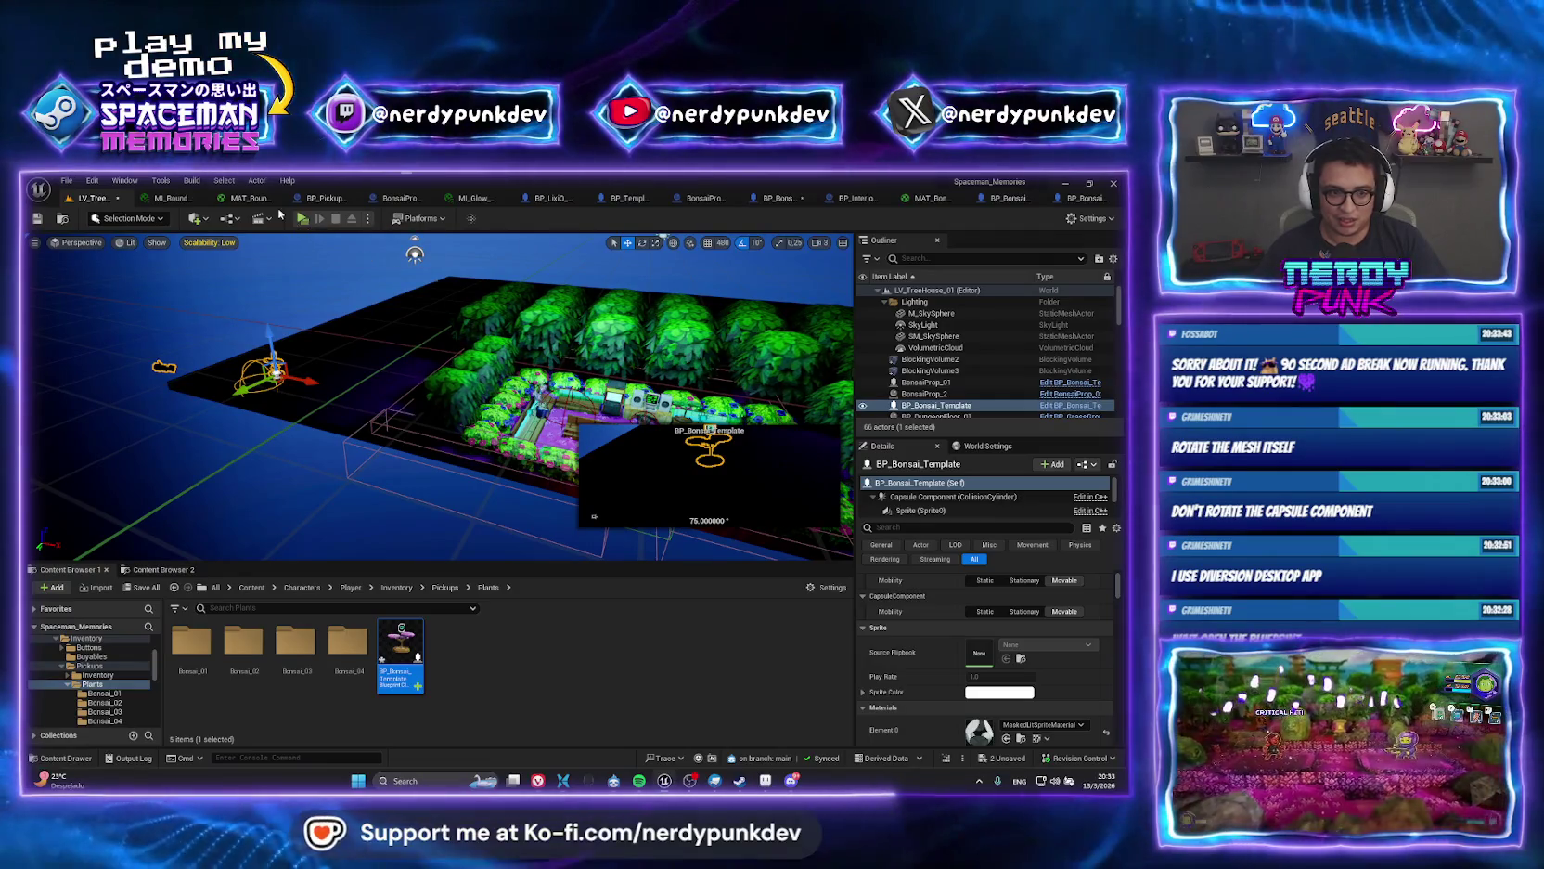